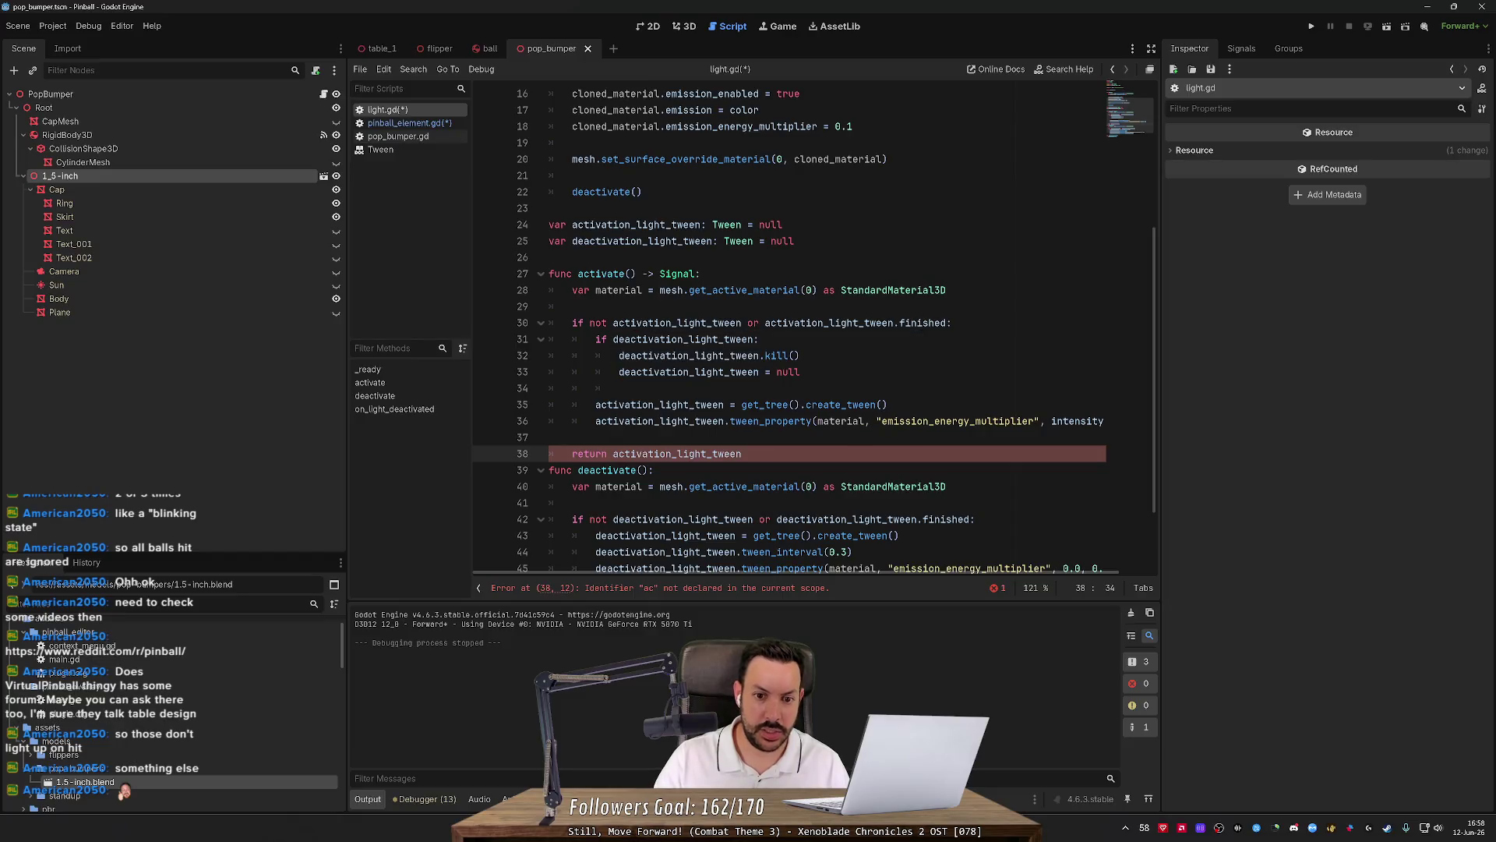
# Complete line 38 of activate() as 'return activation_light_tween.finished' using the autocomplete list.
pyautogui.write('.')
pyautogui.press('Down')
pyautogui.press('Down')
pyautogui.press('Down')
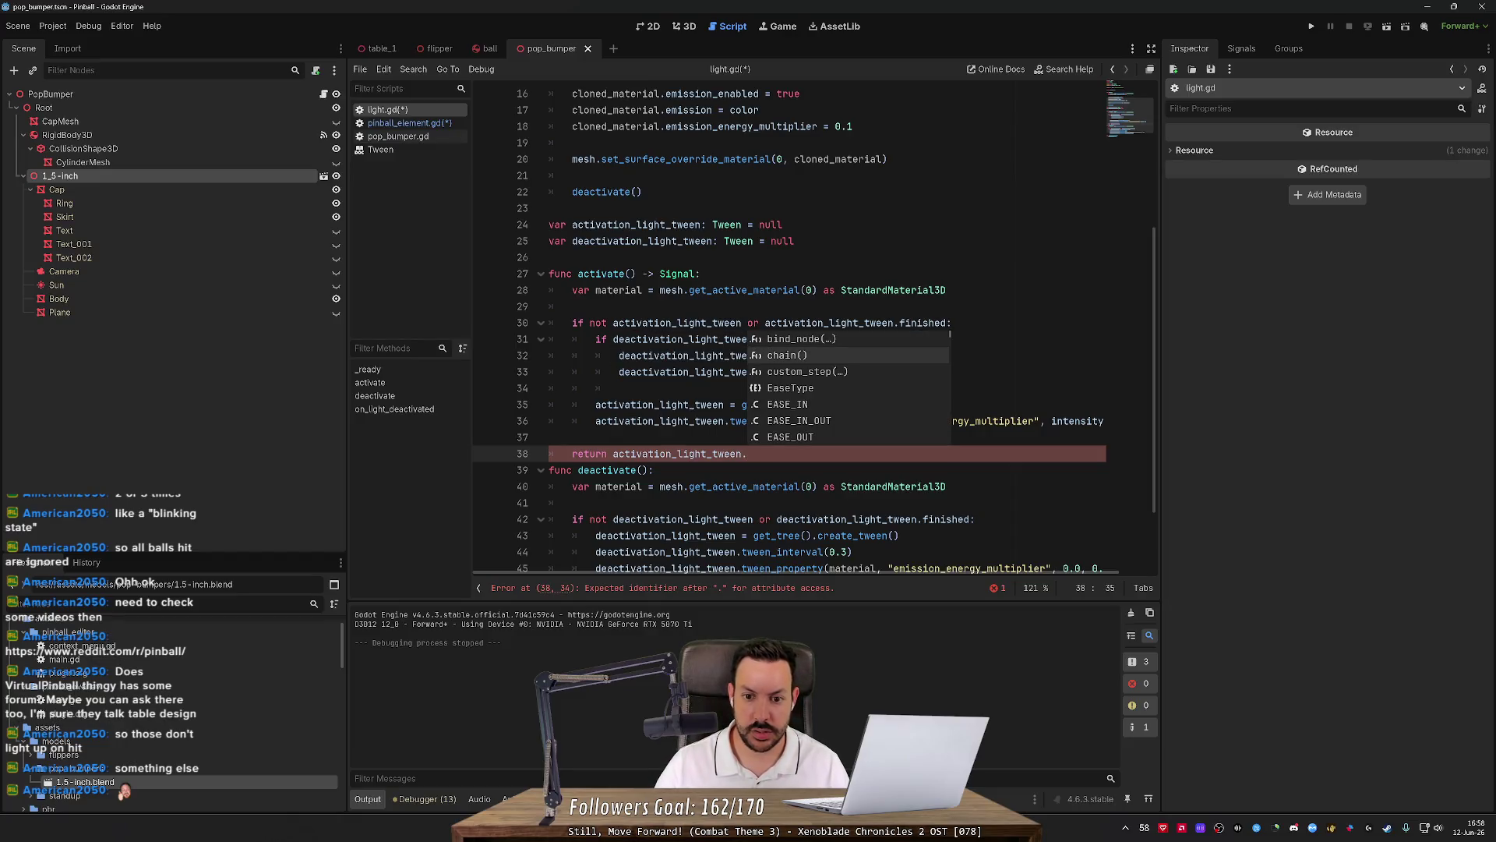
pyautogui.press('Down')
pyautogui.press('Down')
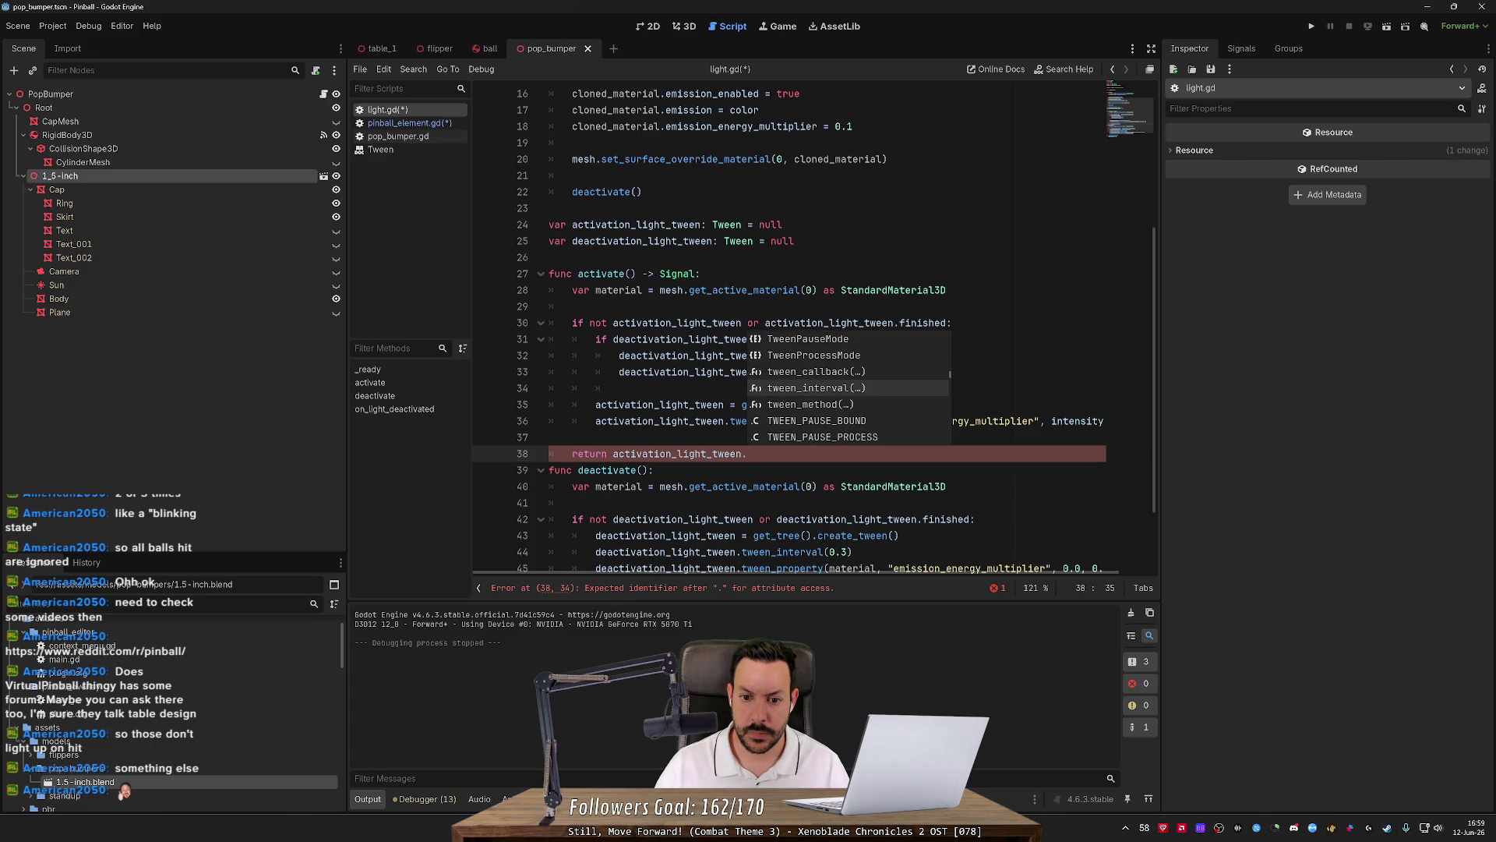
pyautogui.press('Down')
pyautogui.press('Down')
pyautogui.press('Down')
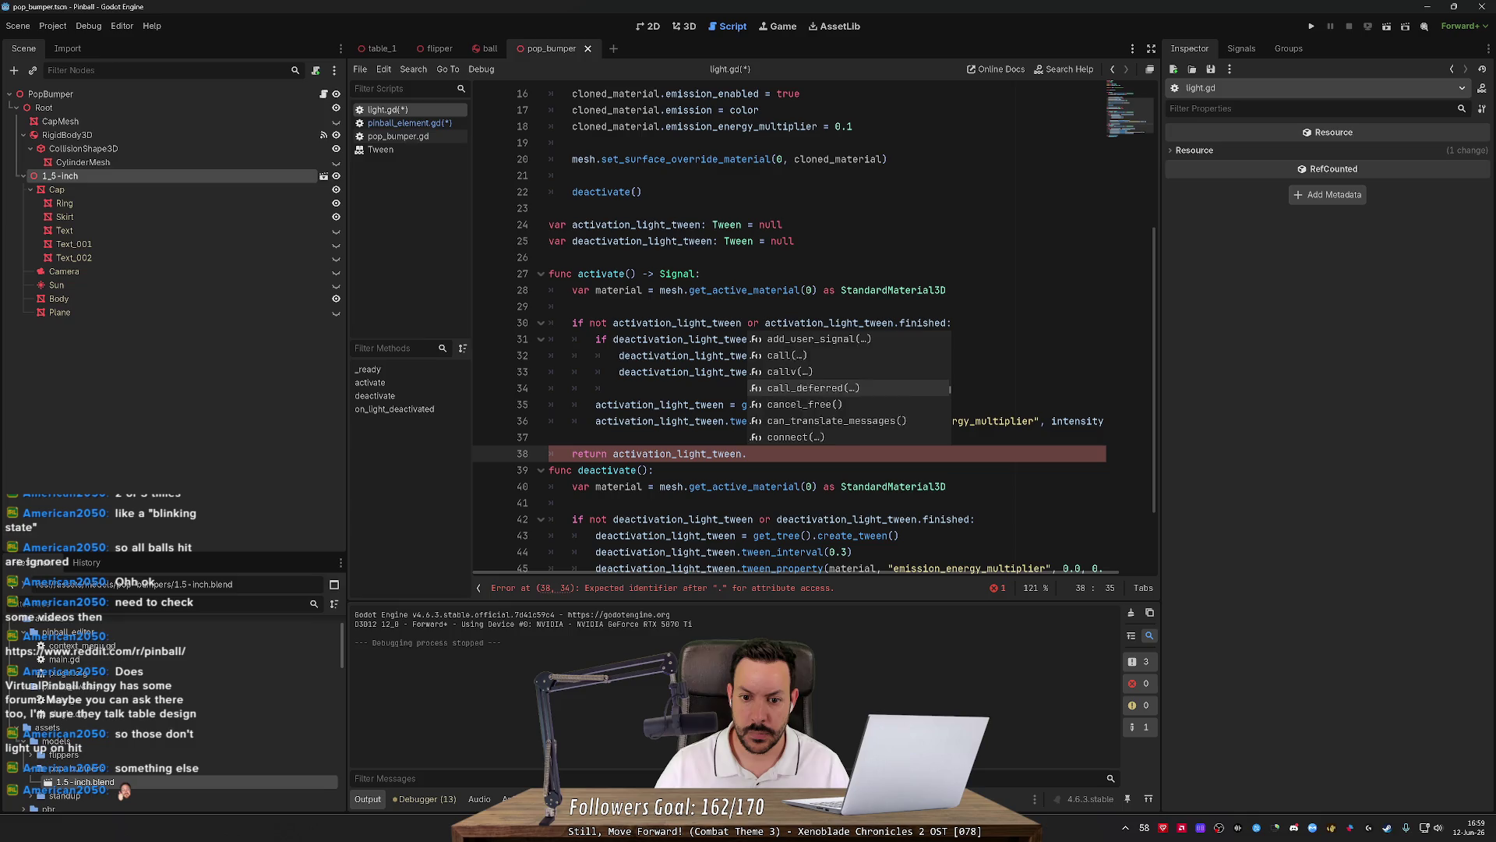
pyautogui.press('Down')
pyautogui.press('Down')
pyautogui.press('Down')
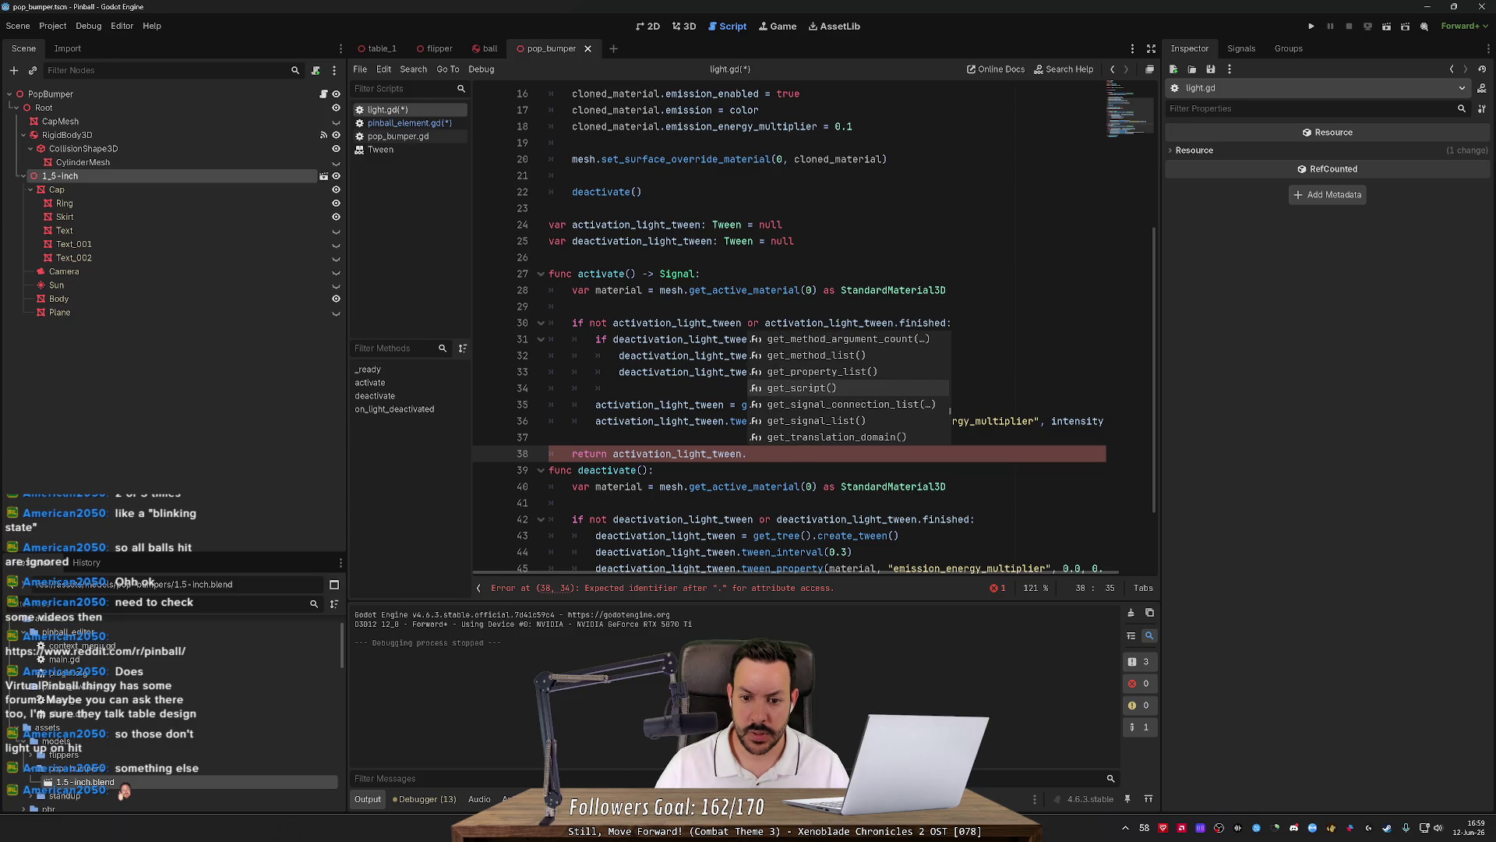
pyautogui.press('Down')
pyautogui.press('Down')
pyautogui.press('Down')
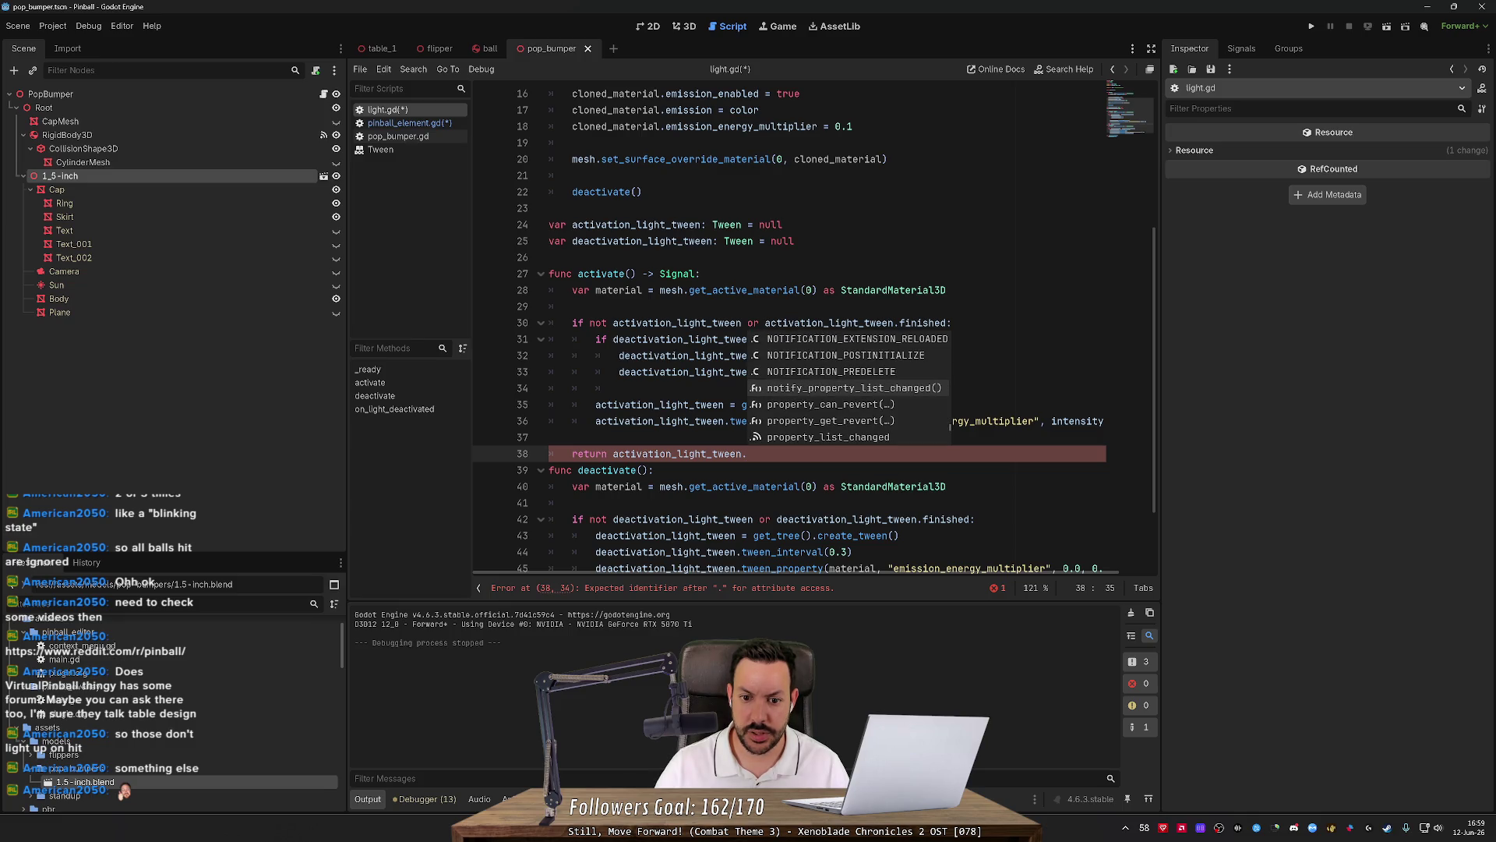
pyautogui.press('Down')
pyautogui.press('Down')
pyautogui.press('Down')
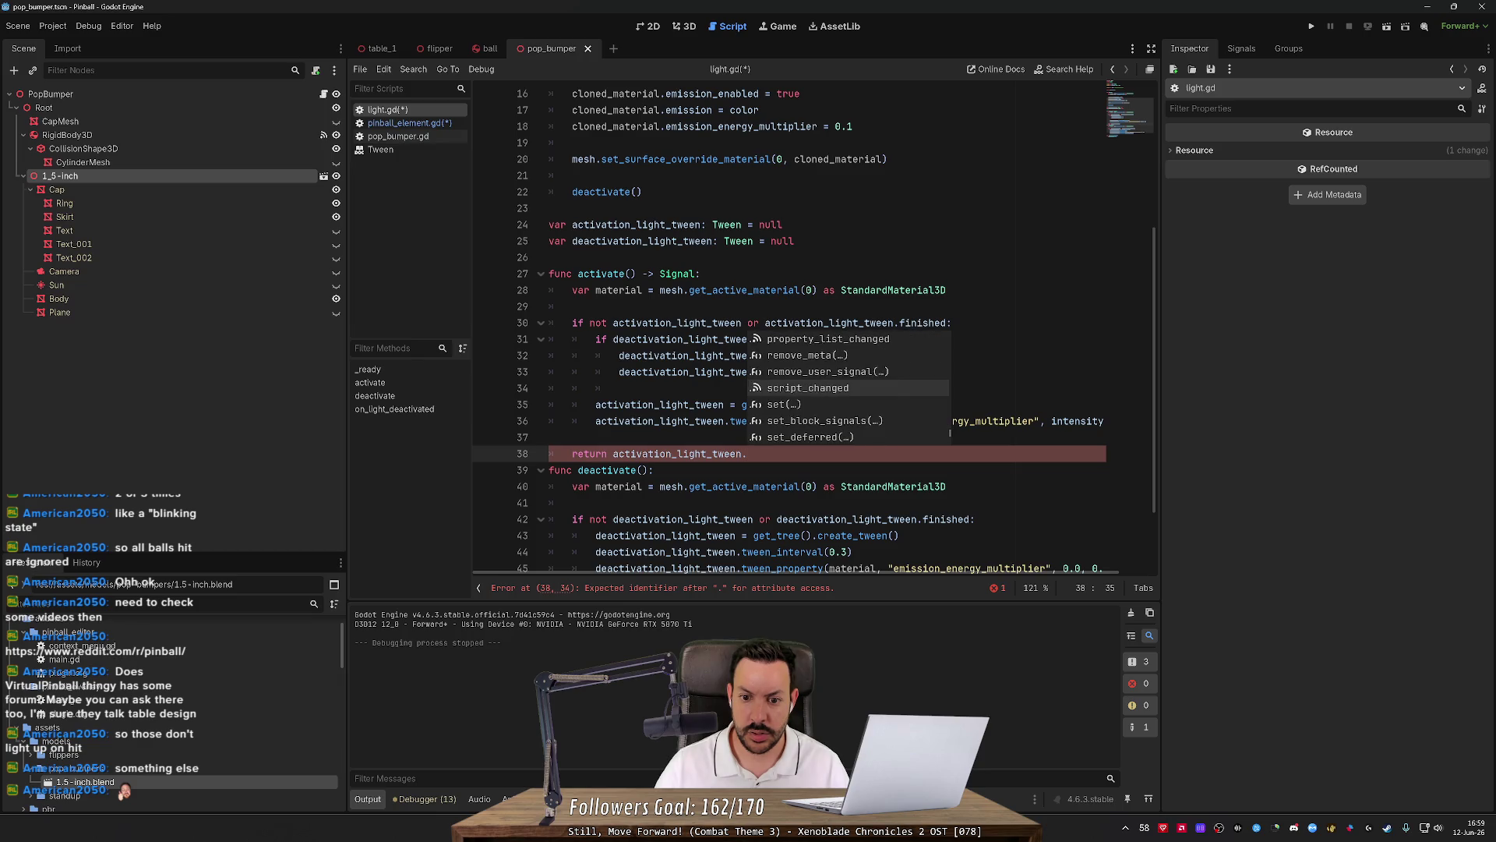
pyautogui.press('Down')
pyautogui.press('Down')
pyautogui.press('Down')
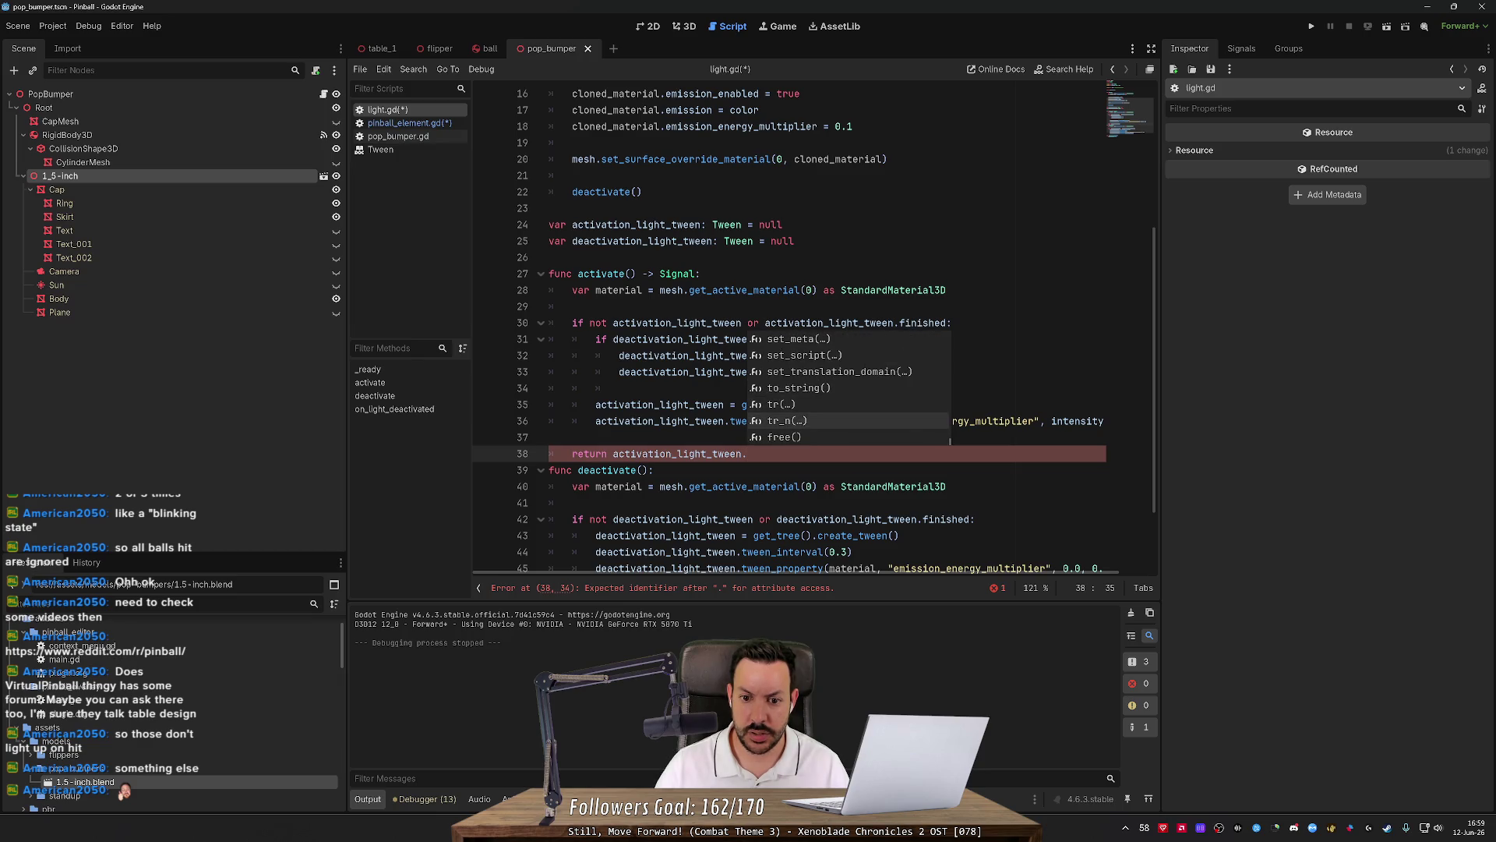
pyautogui.write('f')
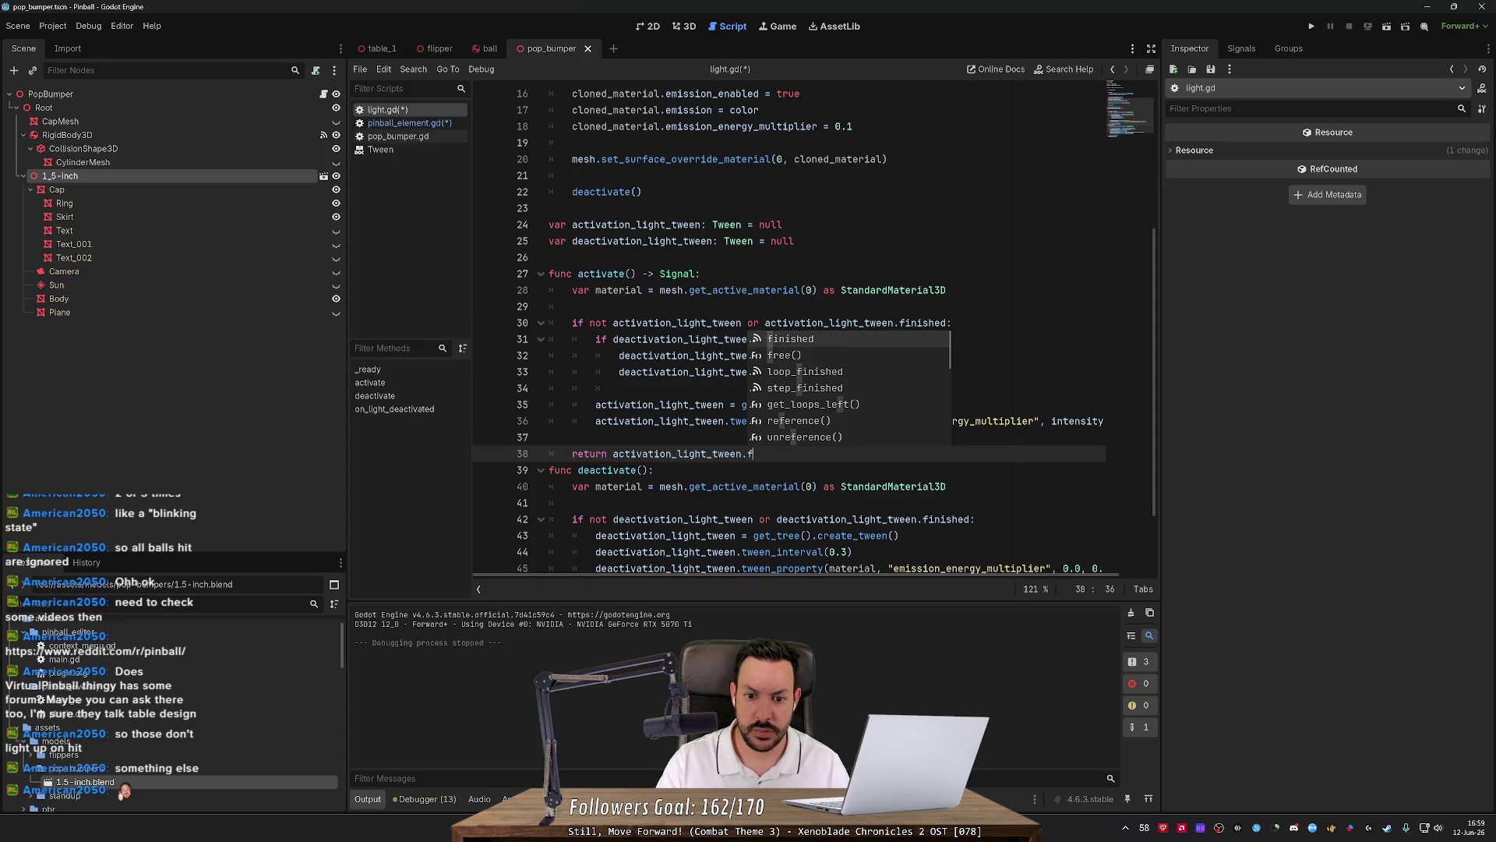
pyautogui.press('Return')
pyautogui.press('Return')
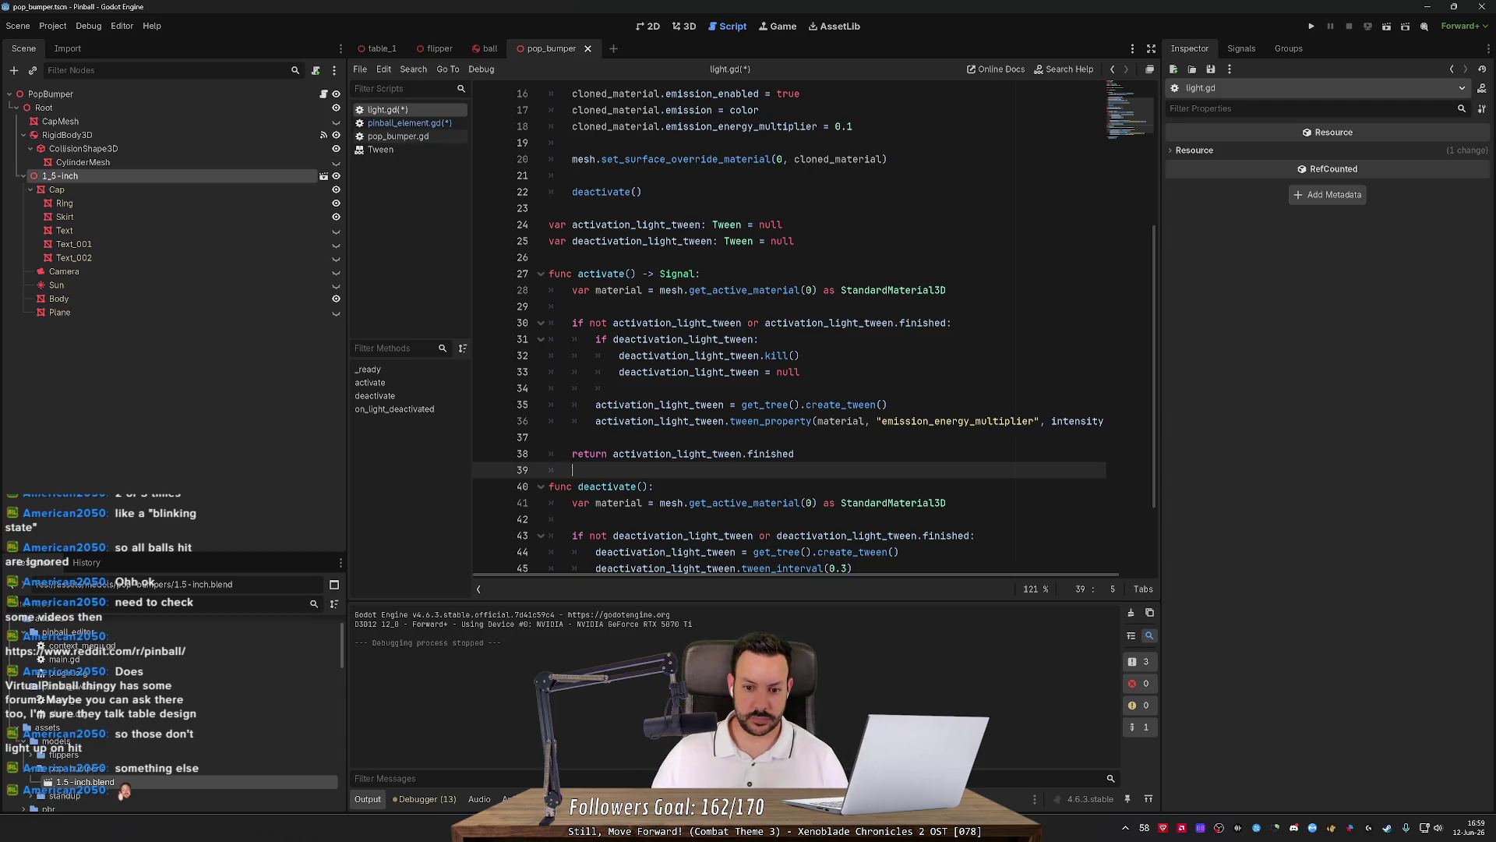
# Add an indented 'return deactivation_light_tween.finished' line at the end of deactivate().
pyautogui.press('Down')
pyautogui.press('Down')
pyautogui.press('Down')
pyautogui.press('Return')
pyautogui.write('return activation_light_tween.finished')
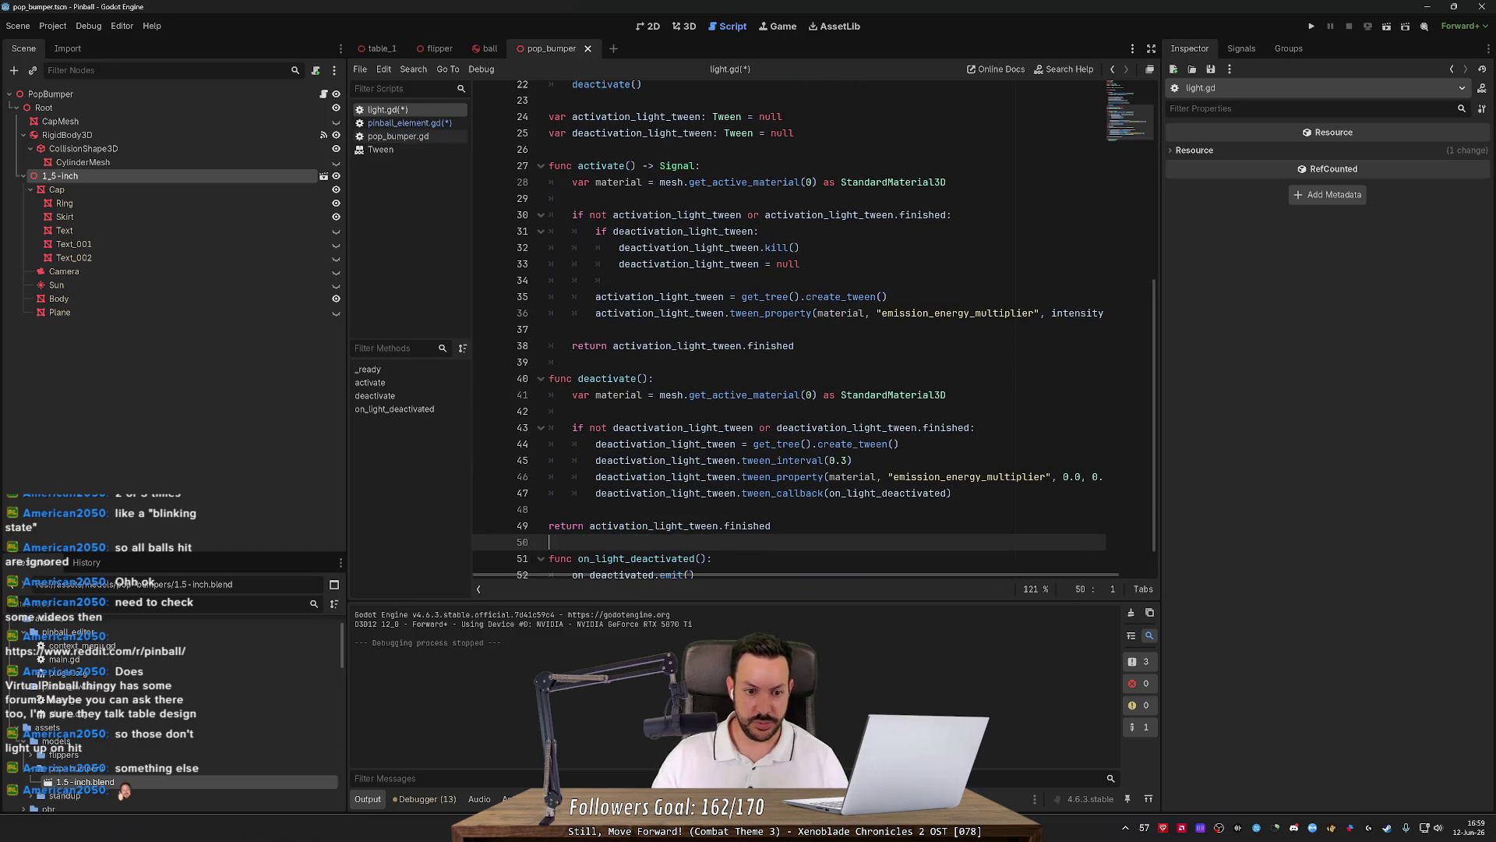
pyautogui.press('Up')
pyautogui.press('Tab')
pyautogui.doubleClick(634, 505)
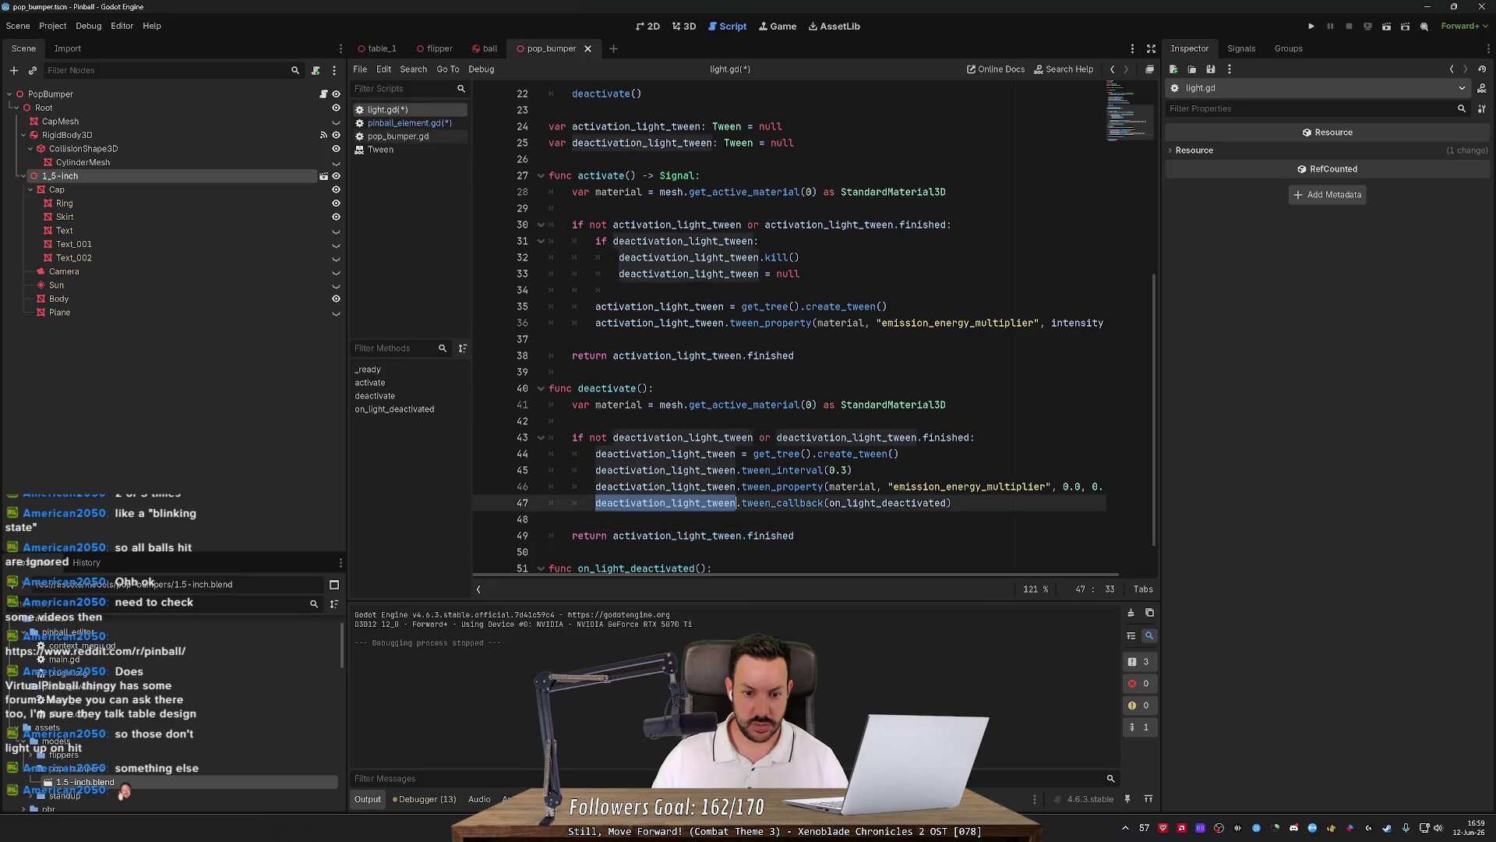
pyautogui.hotkey('ctrl', 'c')
pyautogui.doubleClick(678, 536)
pyautogui.hotkey('ctrl', 'v')
# Give deactivate() a '-> Signal' return type, save light.gd, and switch to pinball_element.gd.
pyautogui.click(655, 388)
pyautogui.hotkey('ctrl', 's')
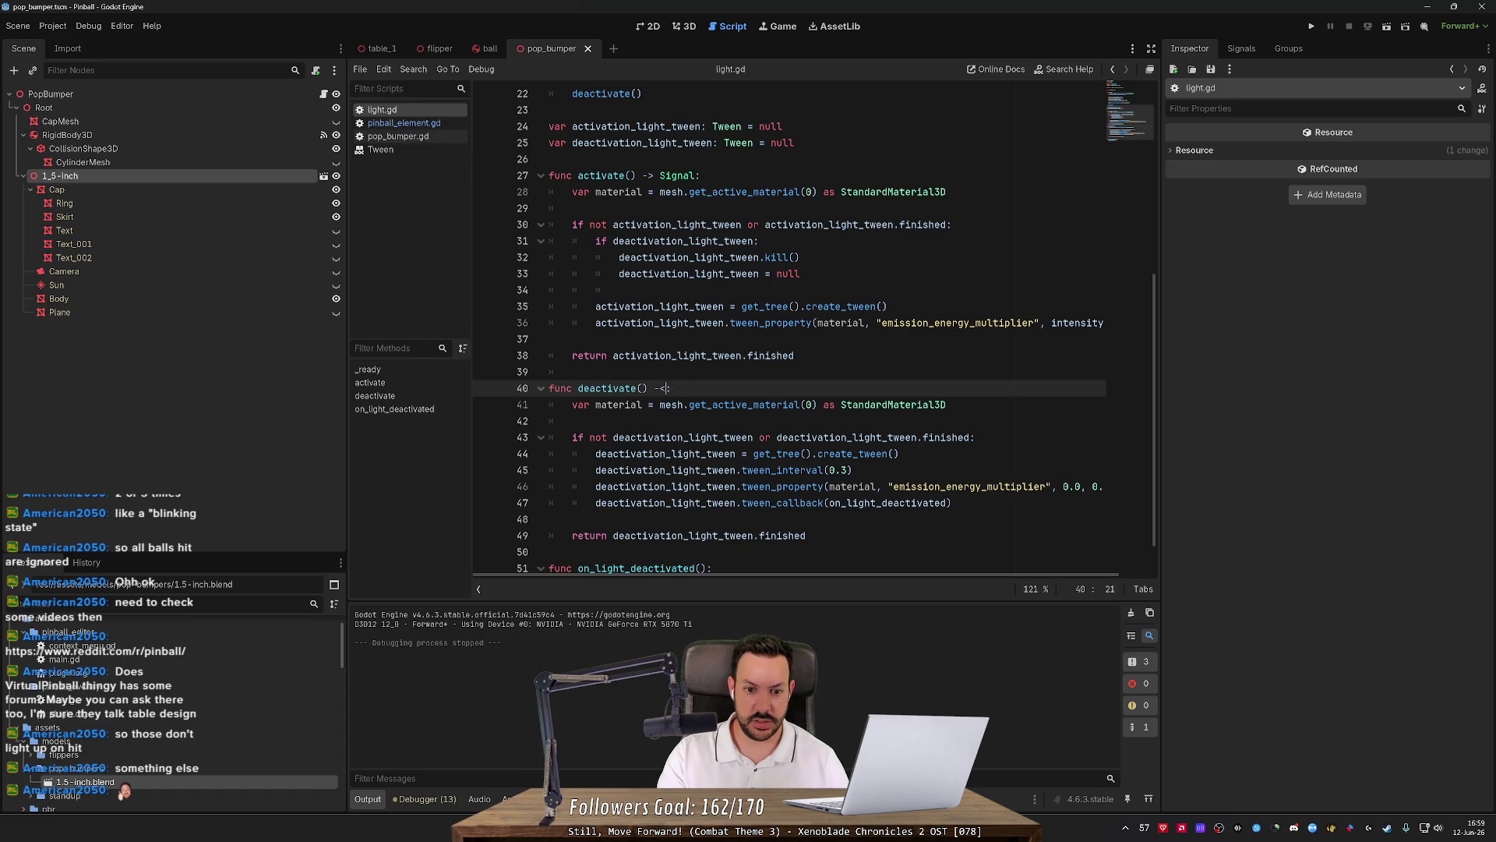
pyautogui.write('gnal:')
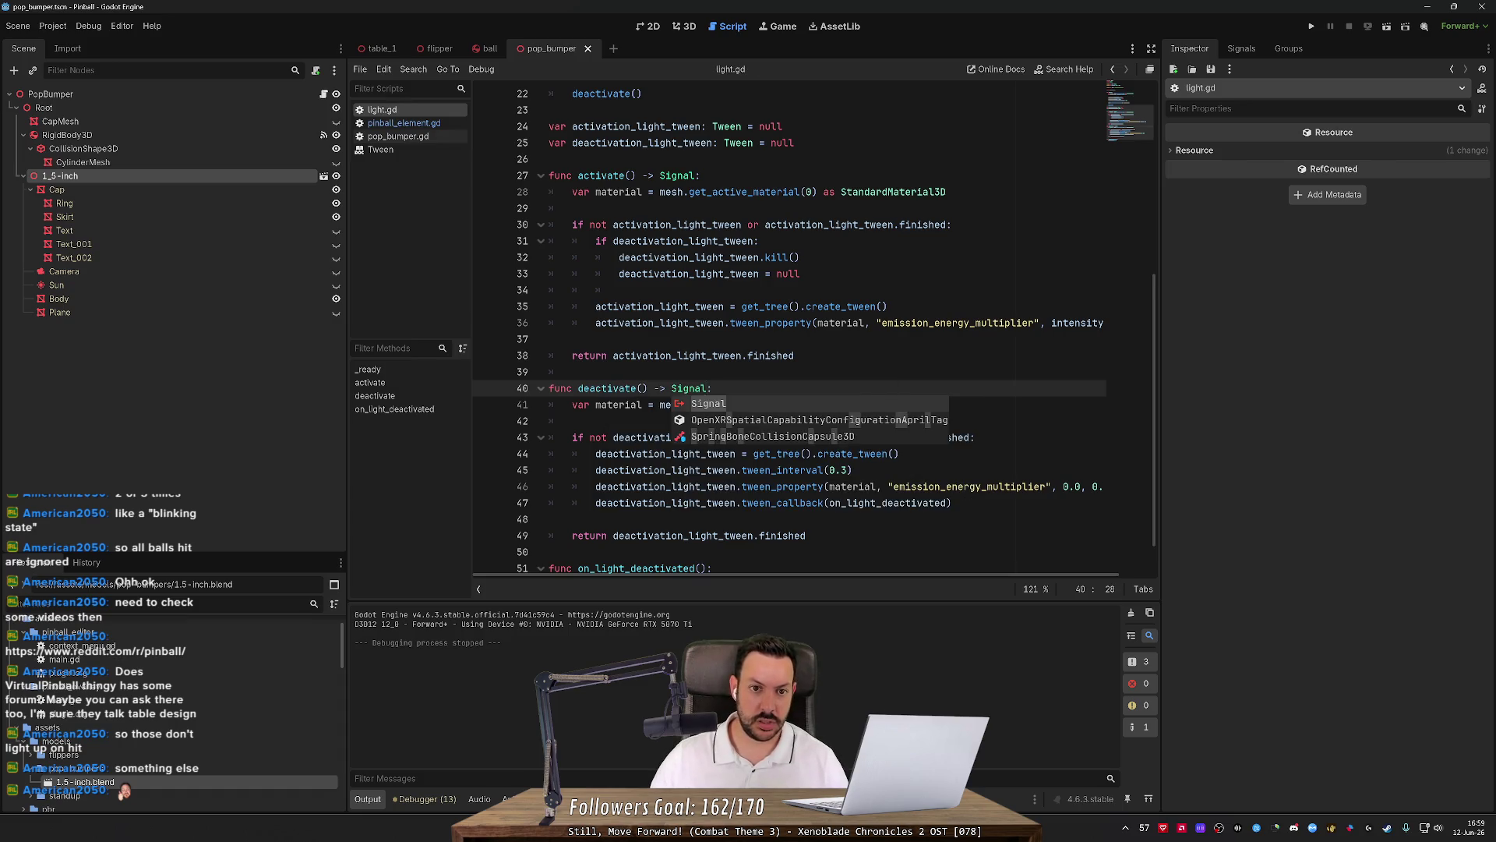
pyautogui.click(550, 323)
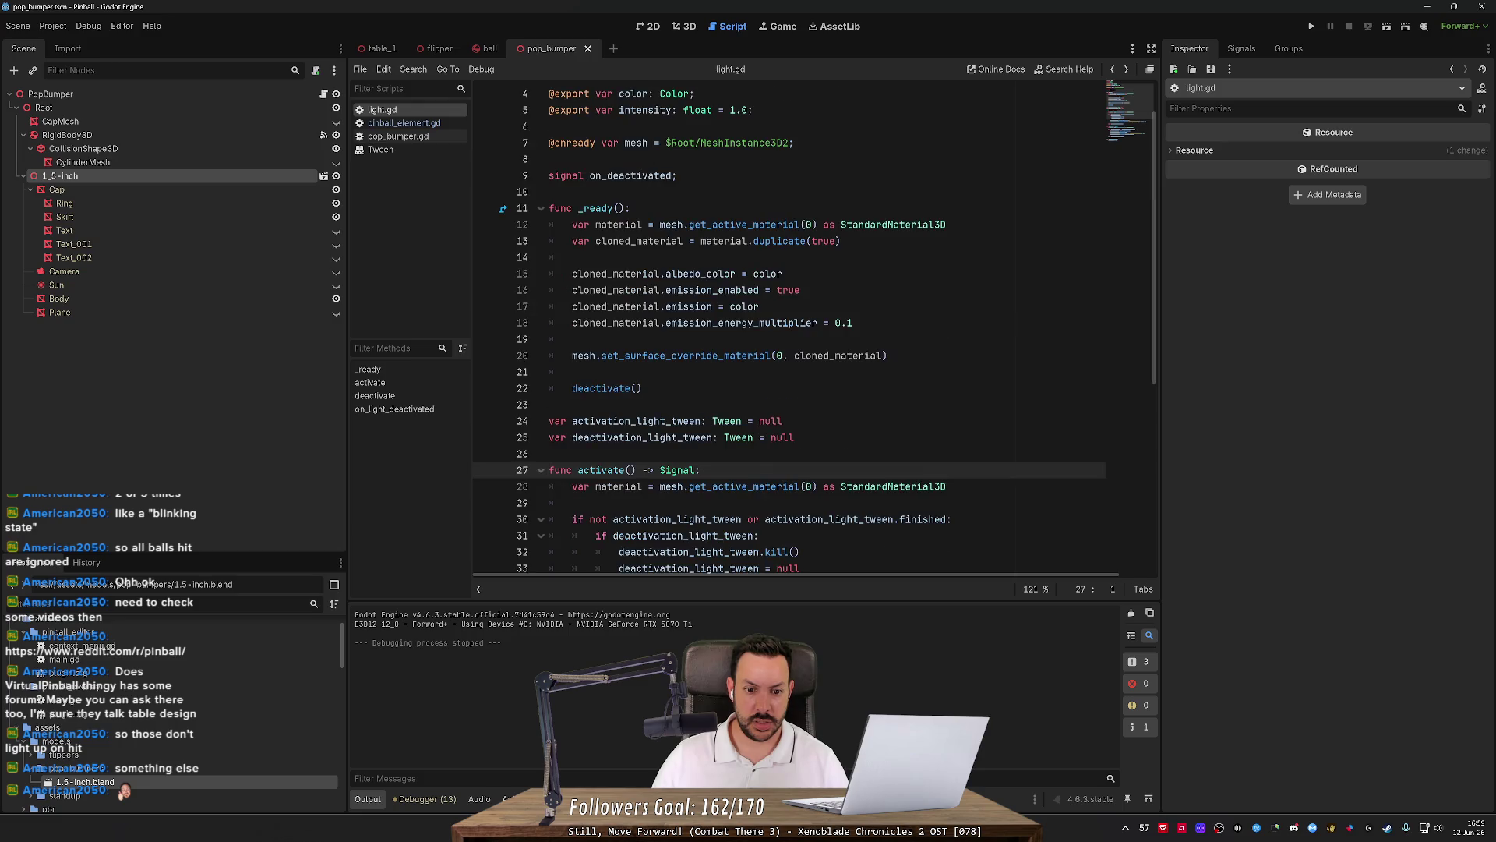
pyautogui.hotkey('alt', 'Left')
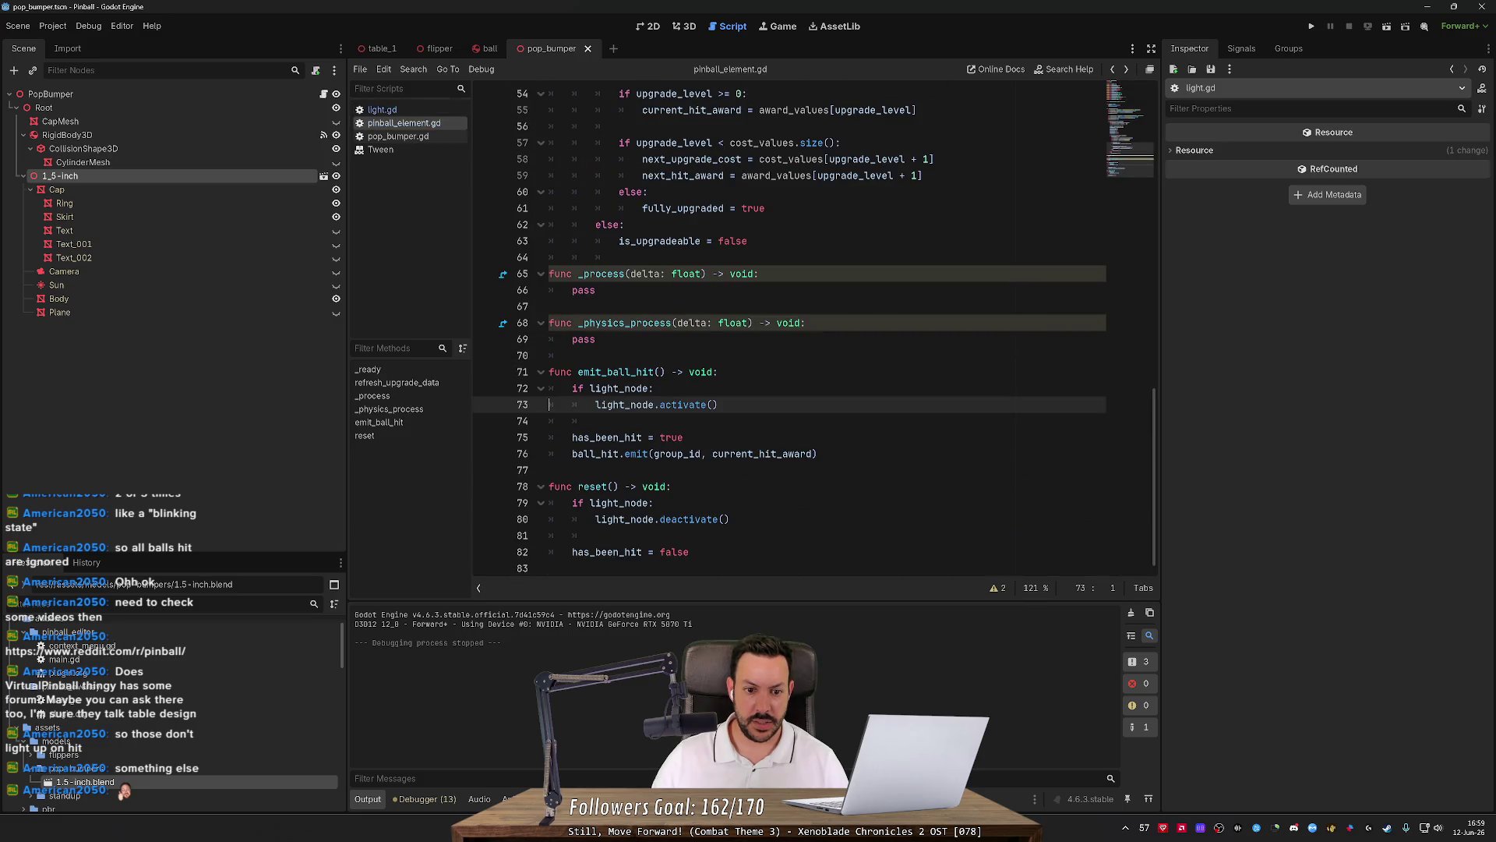
# Add 'await' before light_node.activate() and light_node.deactivate(), then save.
pyautogui.write('await')
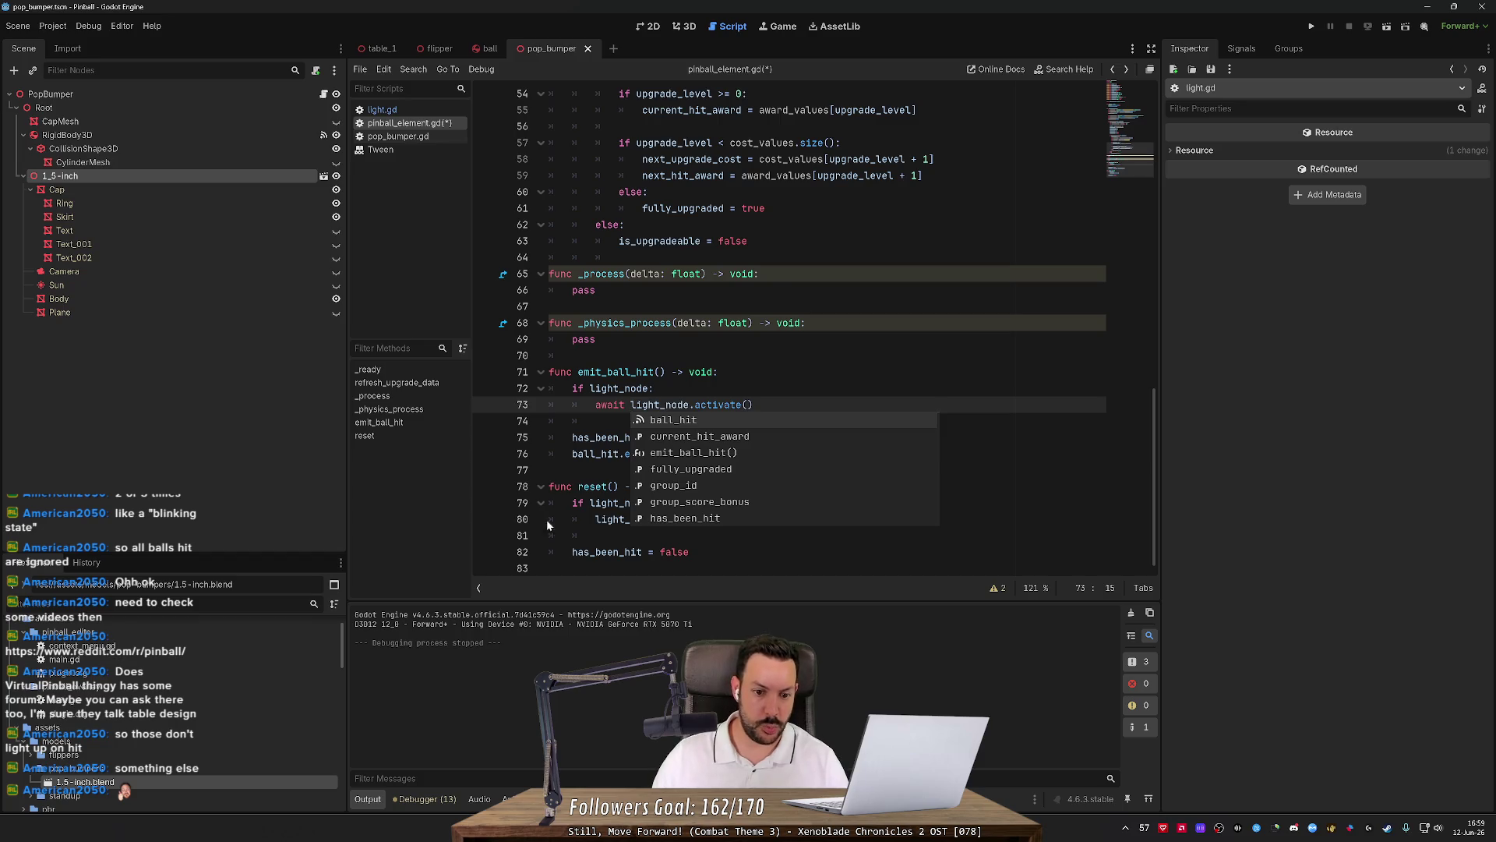
pyautogui.click(630, 519)
pyautogui.write('await')
pyautogui.hotkey('ctrl', 's')
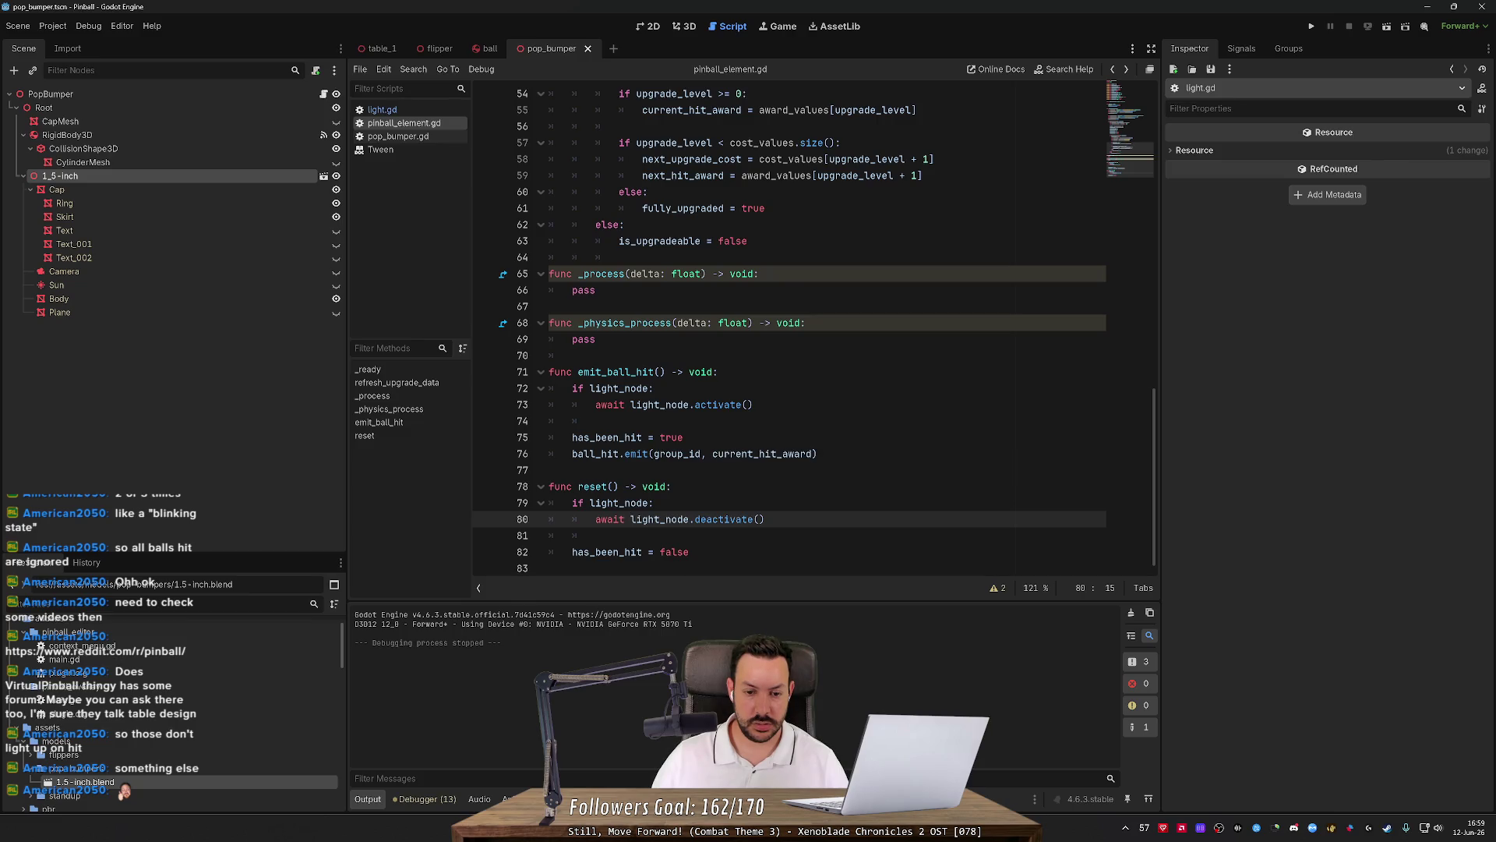
# Move the ball_hit.emit line to the top of emit_ball_hit() and save.
pyautogui.click(818, 454)
pyautogui.hotkey('shift', 'Up')
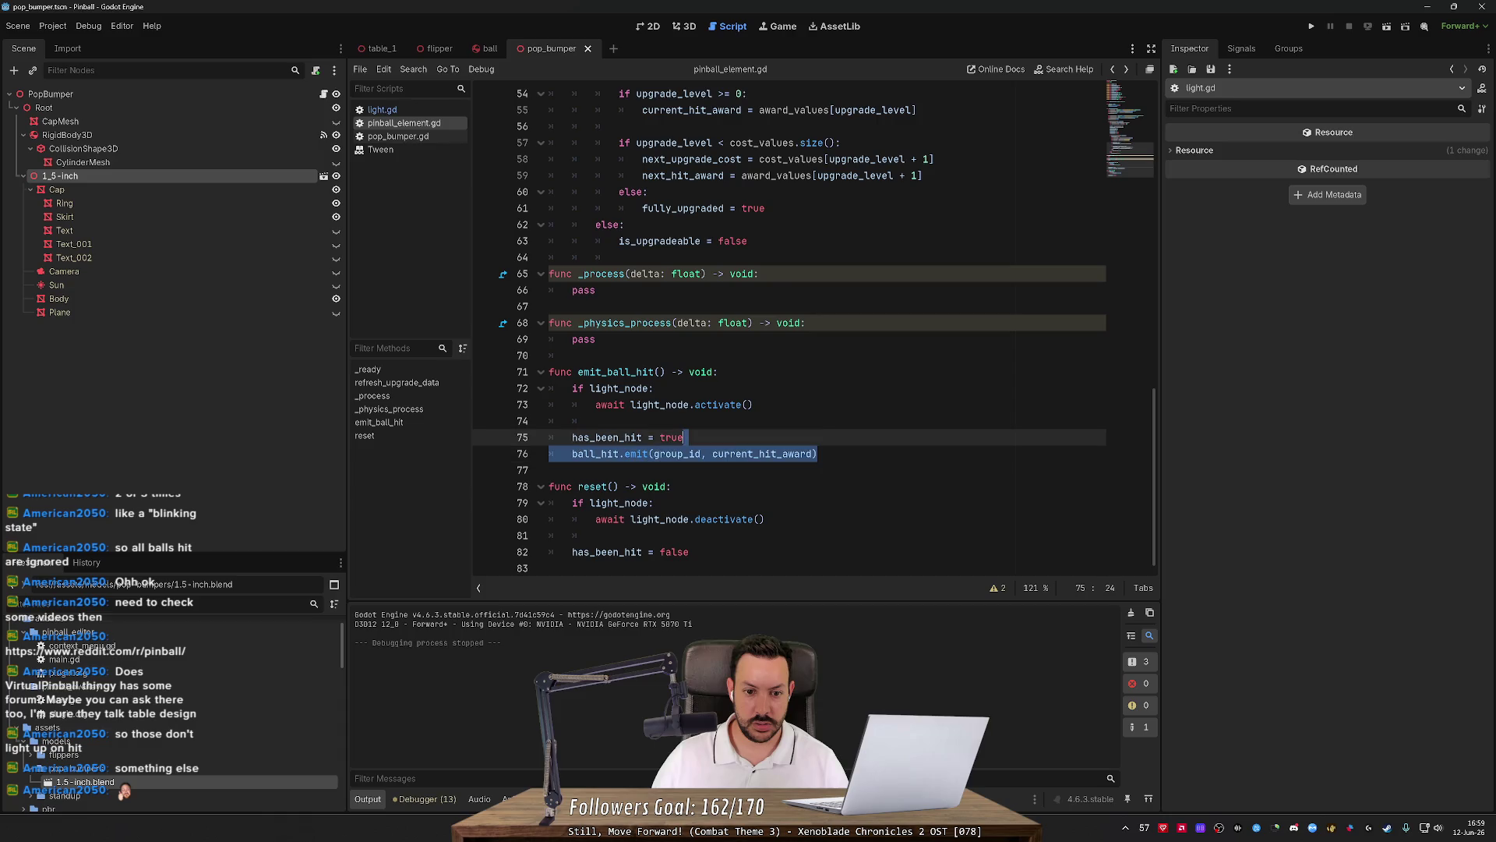
pyautogui.hotkey('ctrl', 'x')
pyautogui.click(718, 372)
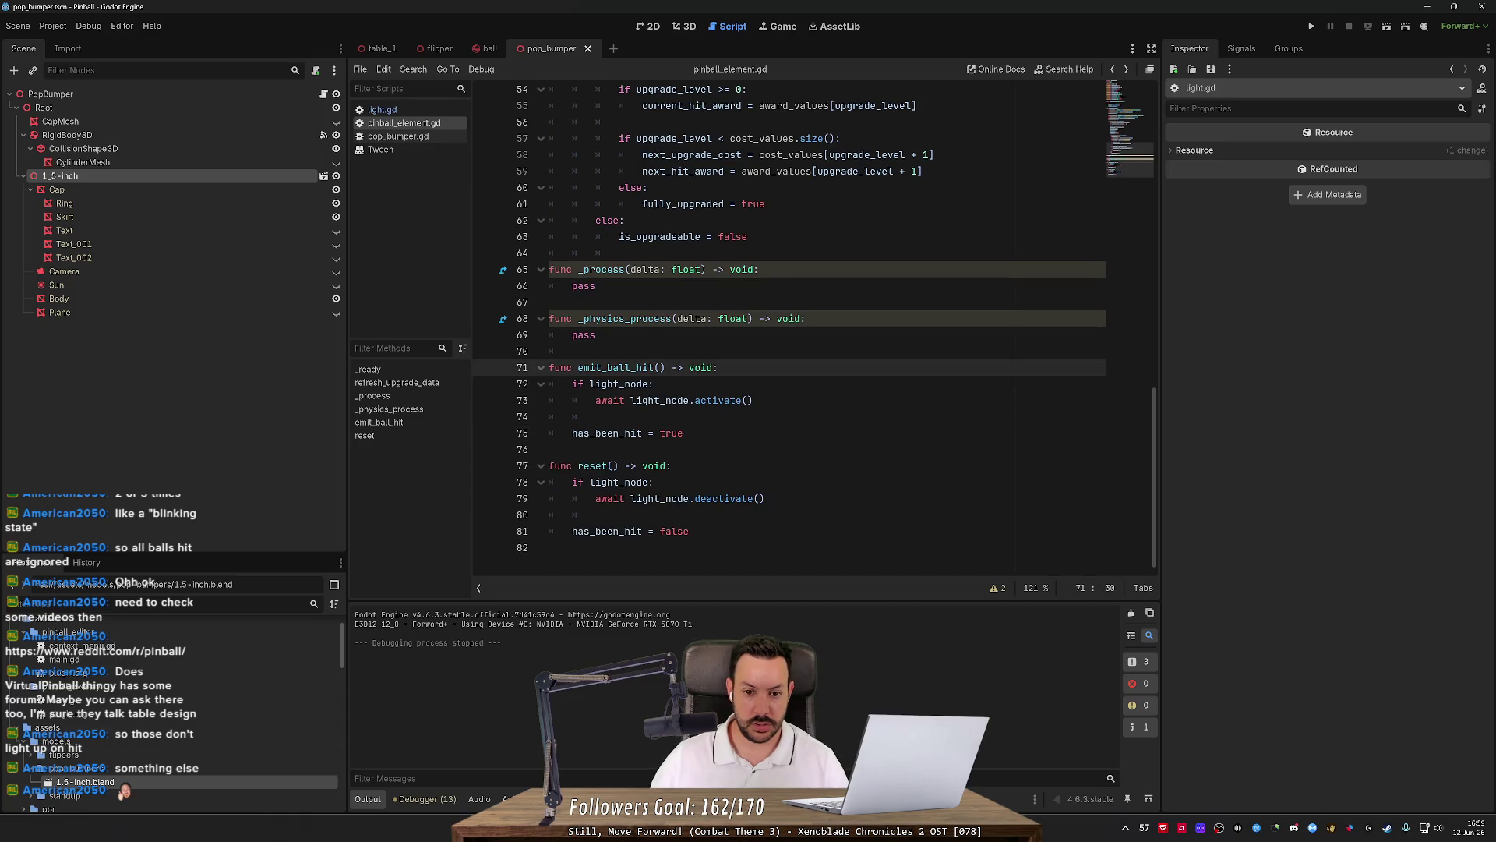
pyautogui.press('Return')
pyautogui.hotkey('ctrl', 'v')
pyautogui.press('Return')
pyautogui.press('Up')
pyautogui.press('Up')
pyautogui.hotkey('ctrl', 'shift', 'k')
pyautogui.hotkey('ctrl', 's')
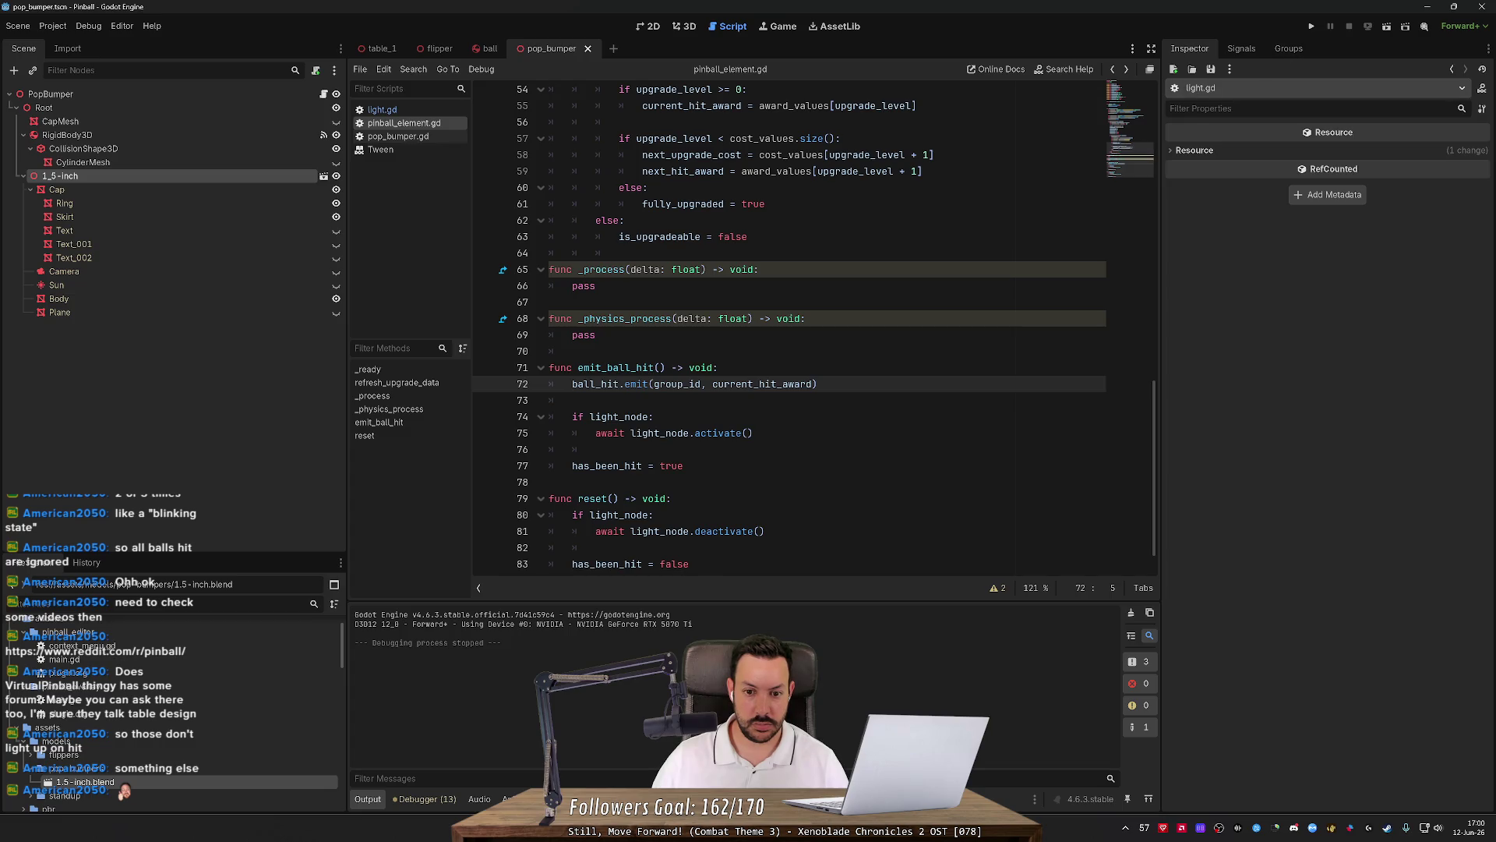
# Move ball_hit.emit back below has_been_hit = true and run the game.
pyautogui.hotkey('shift', 'End')
pyautogui.hotkey('ctrl', 'x')
pyautogui.hotkey('ctrl', 'shift', 'k')
pyautogui.press('Down')
pyautogui.press('Down')
pyautogui.press('Down')
pyautogui.press('End')
pyautogui.press('Return')
pyautogui.hotkey('ctrl', 'v')
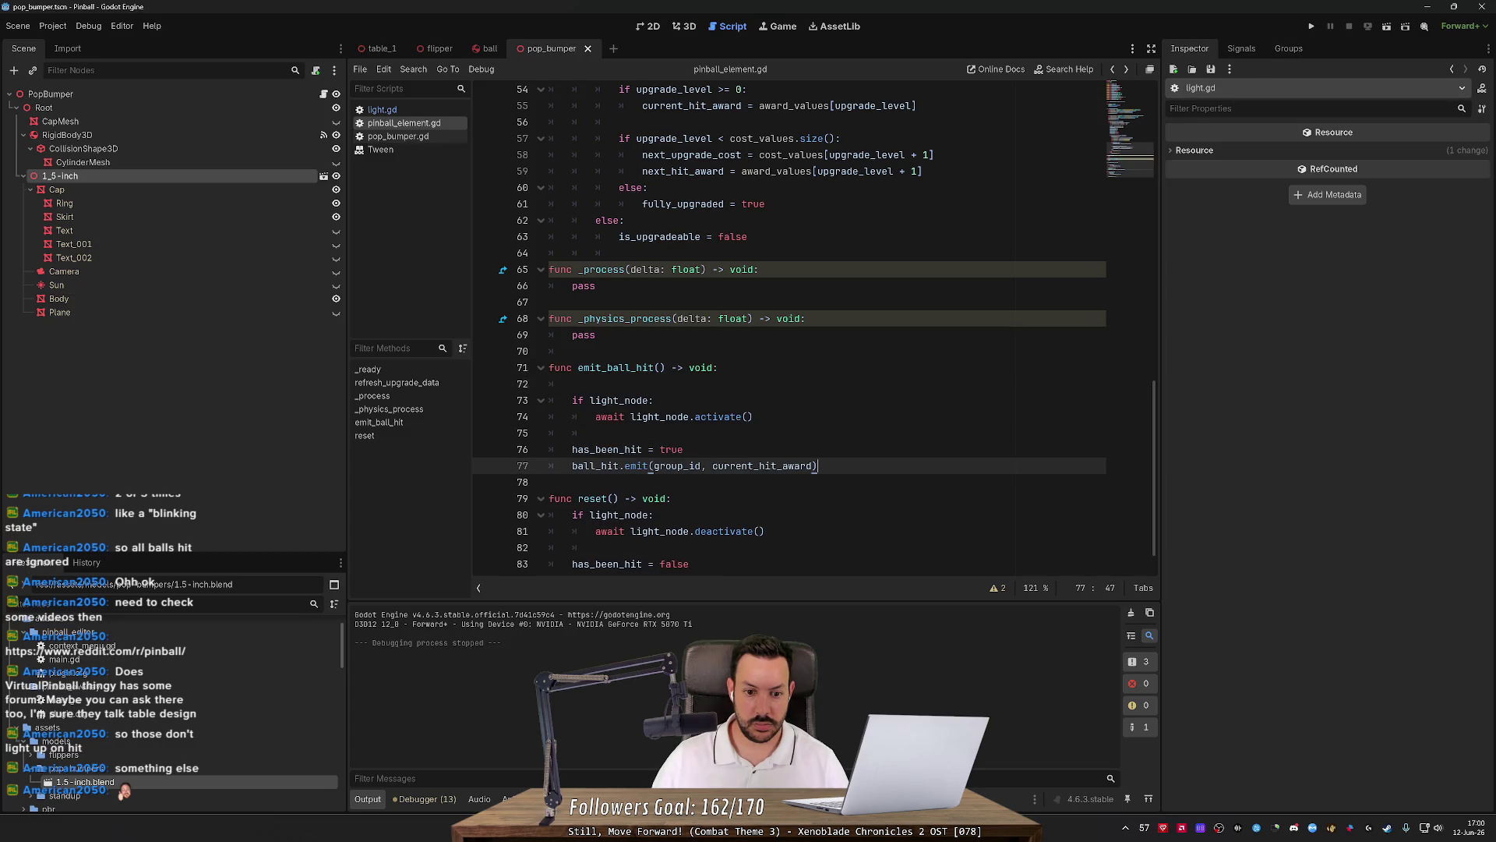
pyautogui.press('F5')
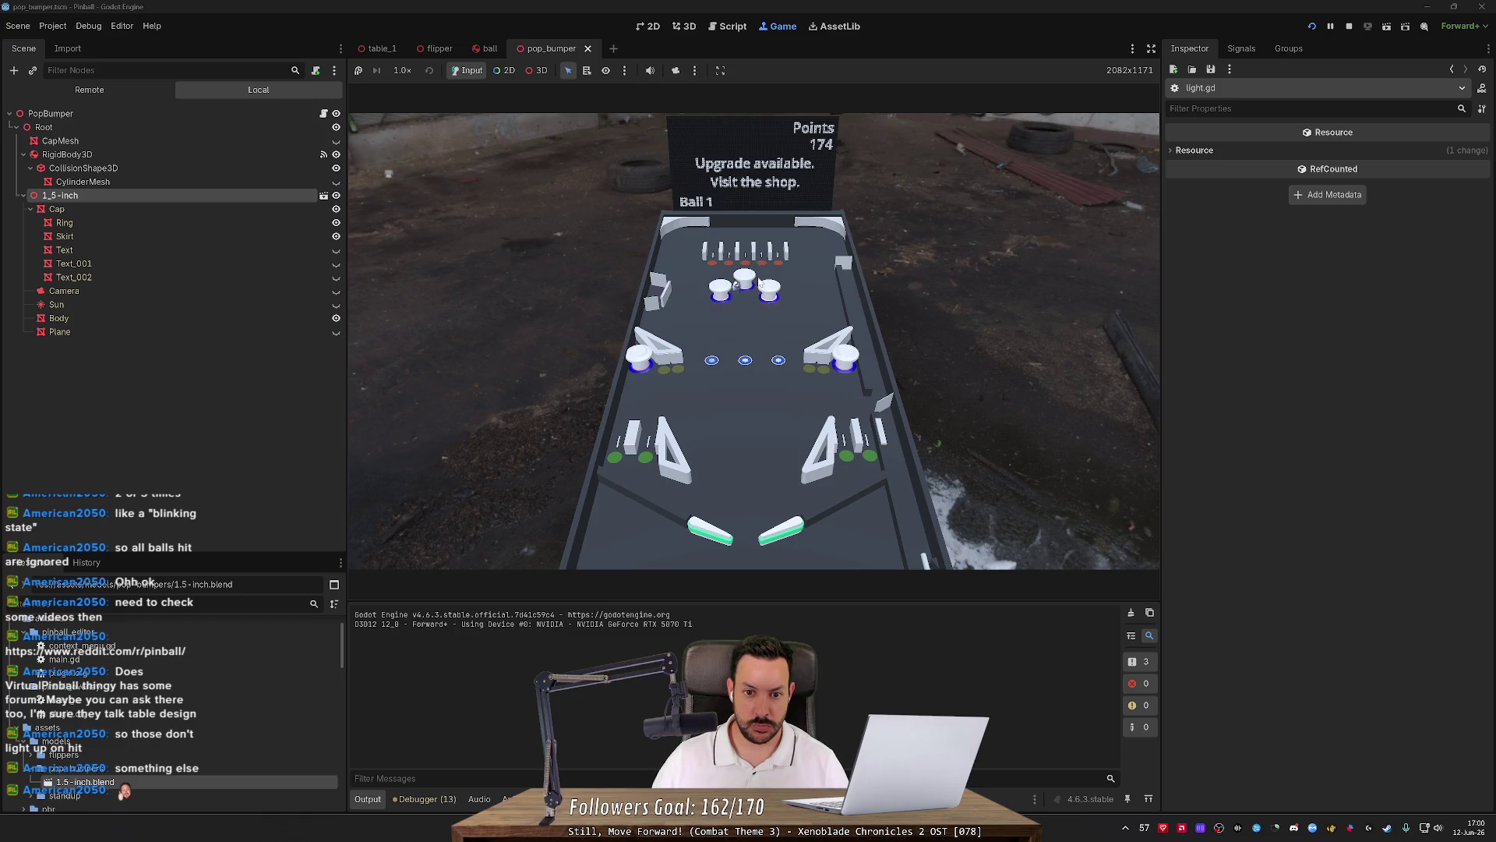
# Stop the running pinball game after play-testing the awaited light calls.
pyautogui.click(1348, 27)
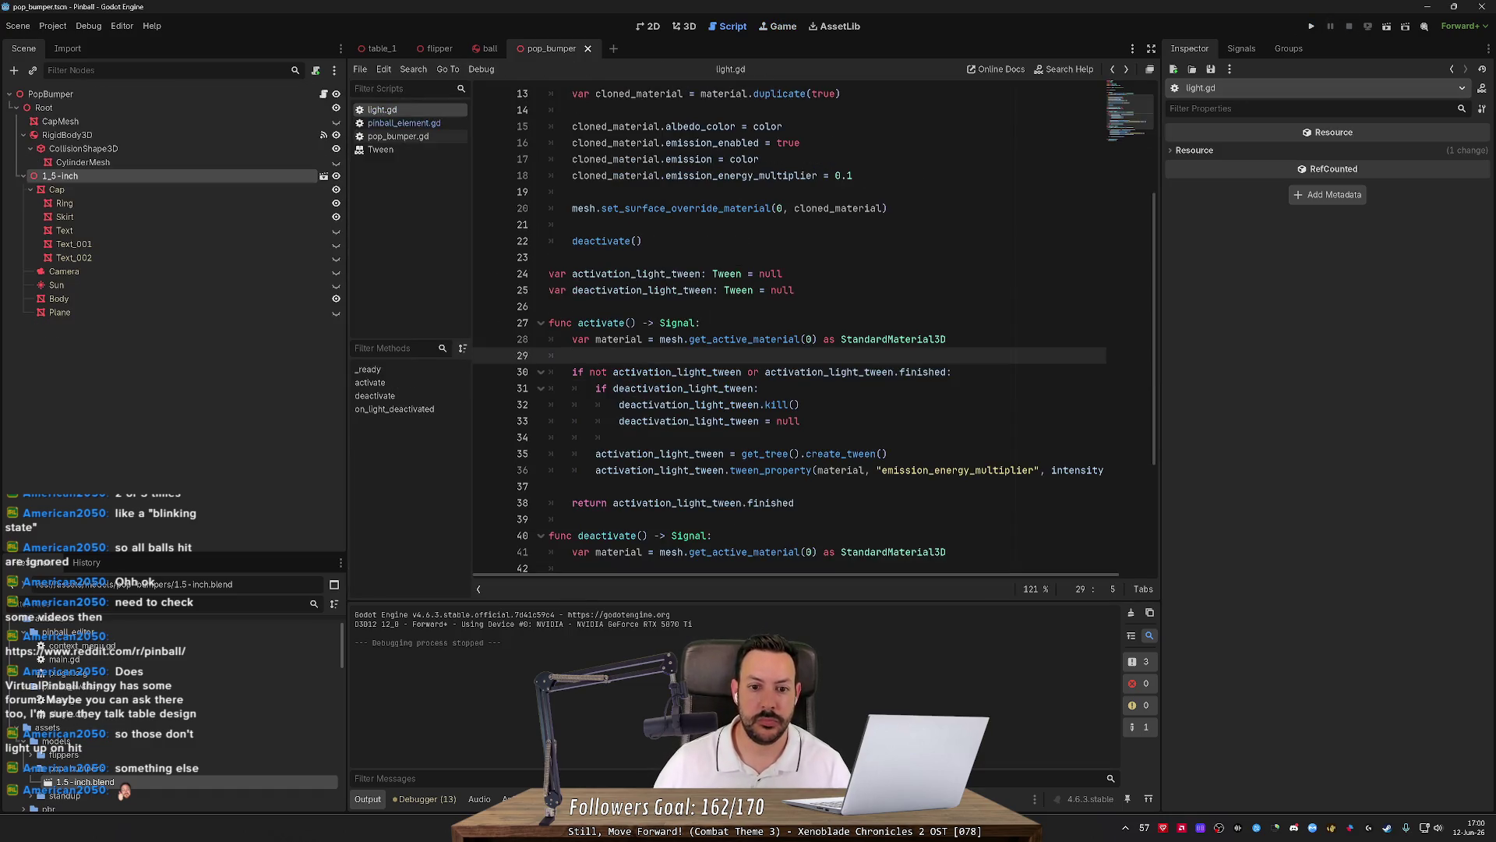
# Change light.gd's tween_interval(0.3) to 0.2, then run and stop the game.
pyautogui.click(404, 123)
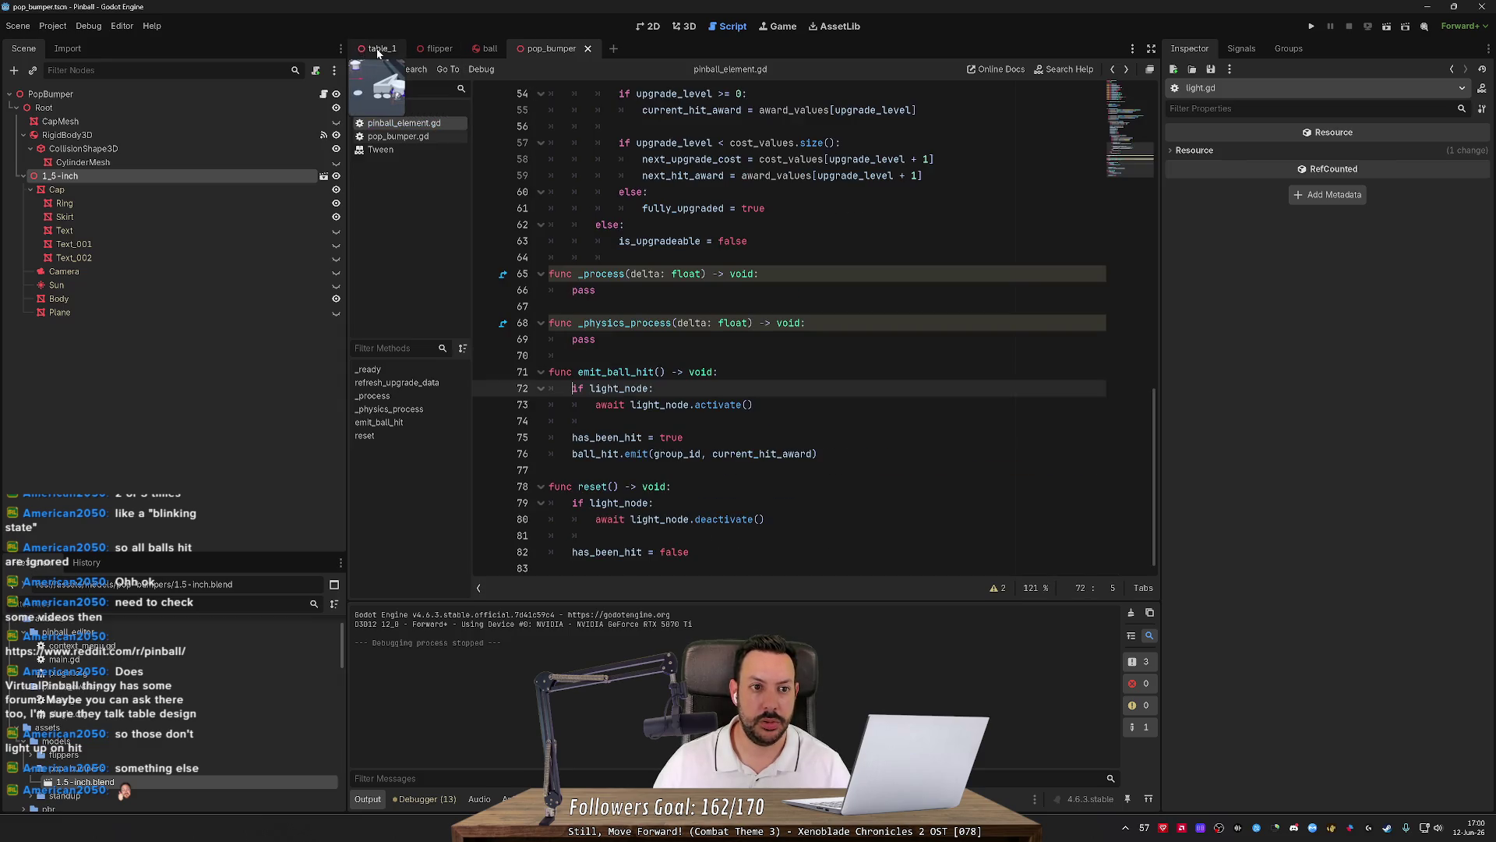
pyautogui.click(374, 110)
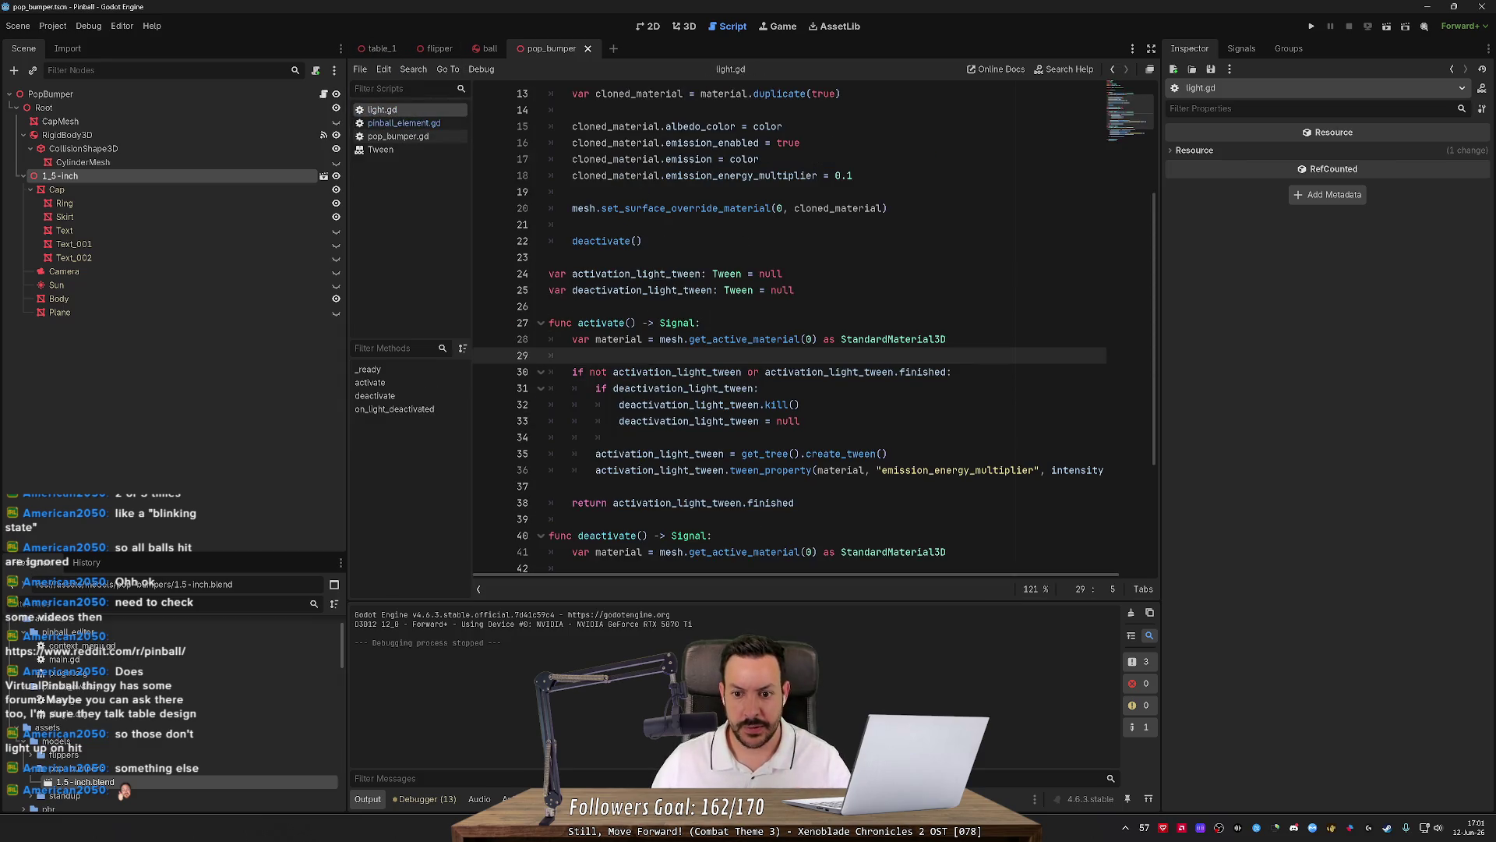
pyautogui.scroll(-4, 815, 327)
pyautogui.click(840, 427)
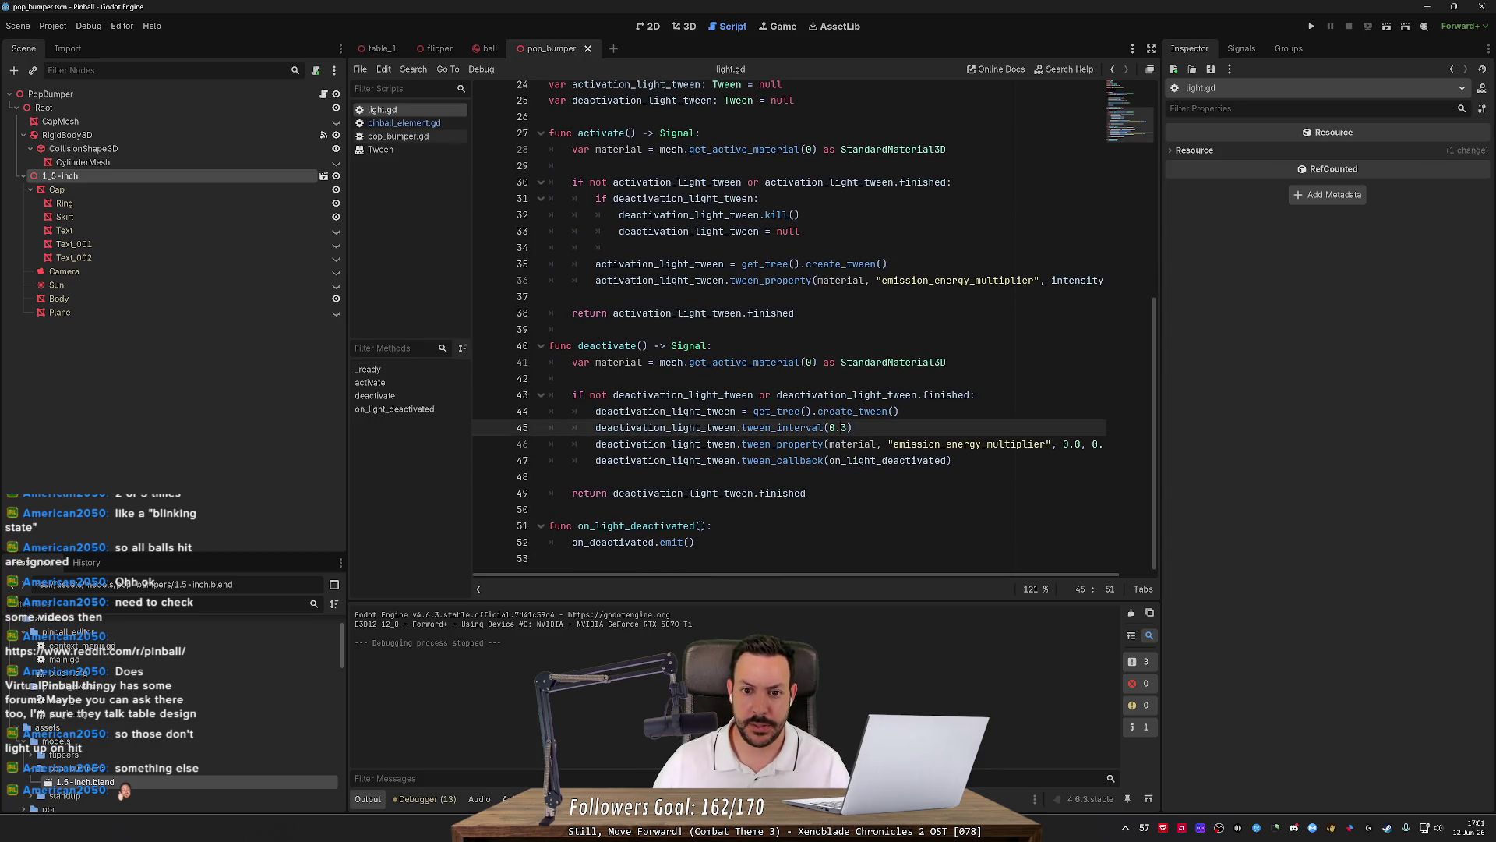
pyautogui.scroll(1, 814, 327)
pyautogui.hscroll(1, 1008, 576)
pyautogui.press('Delete')
pyautogui.write('2')
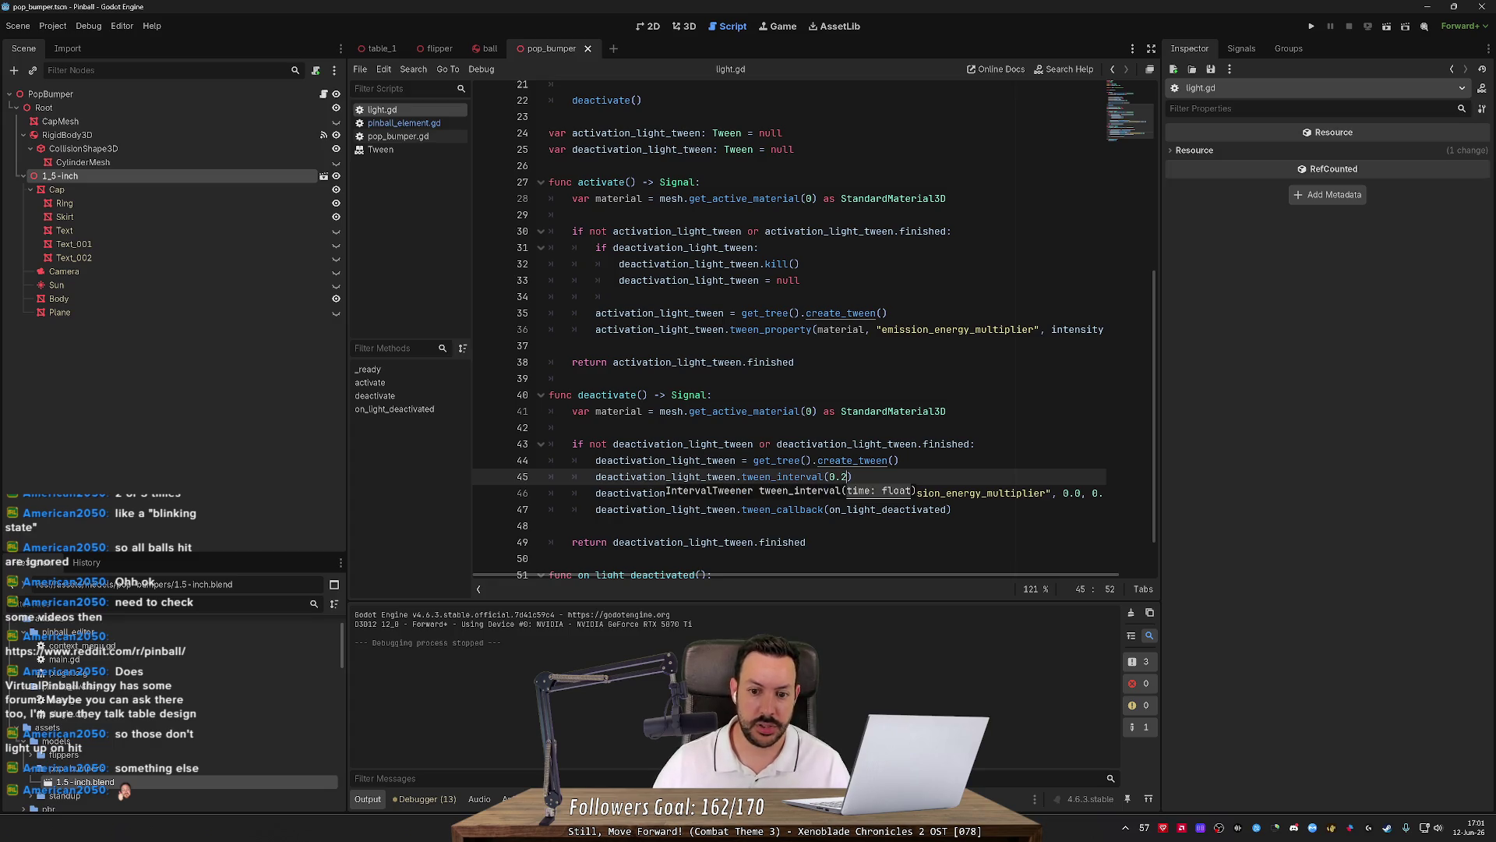
pyautogui.press('F5')
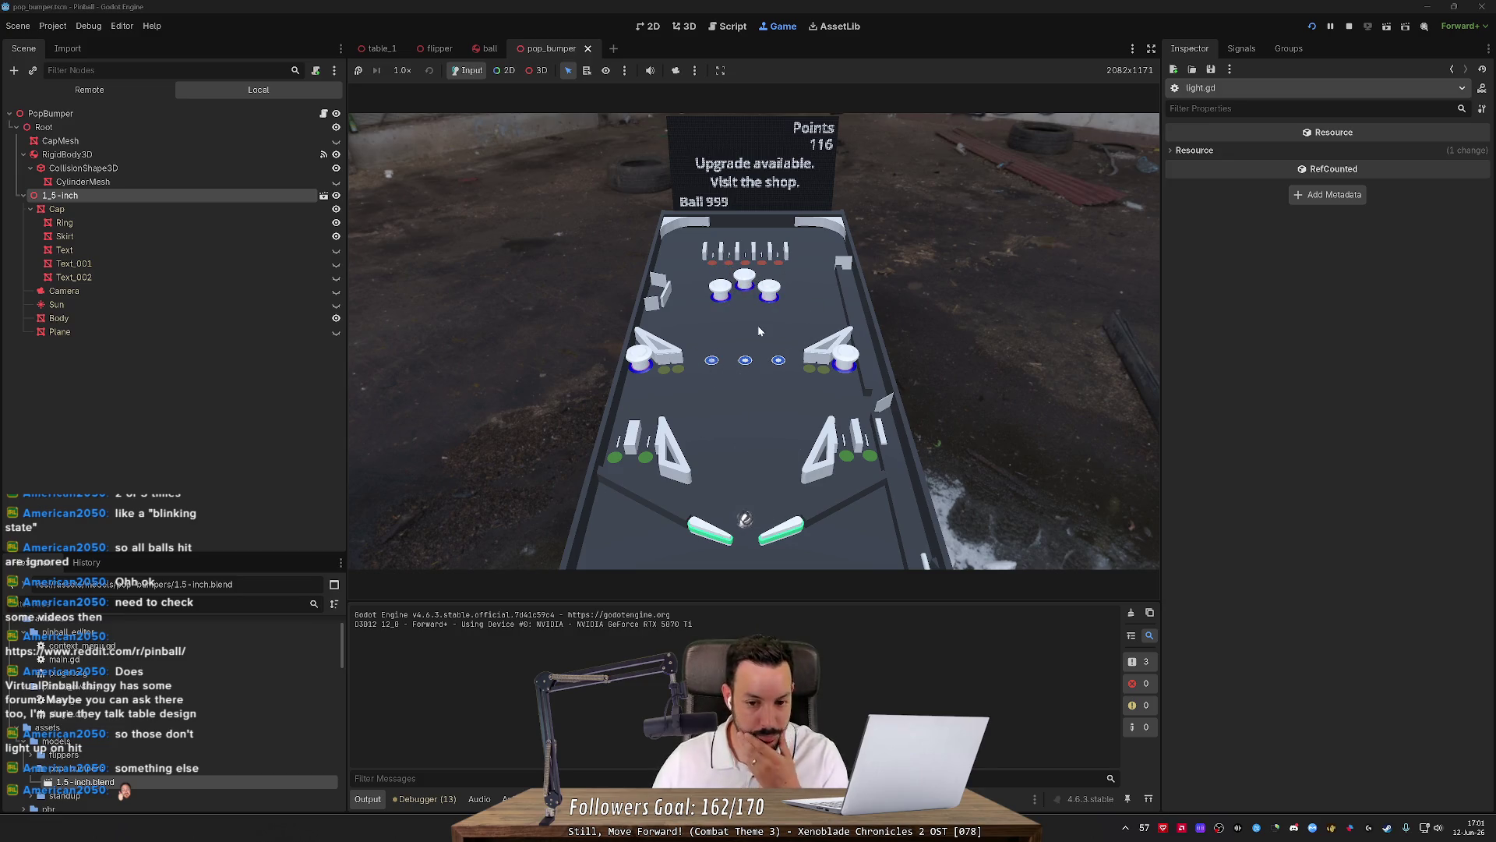
pyautogui.press('F8')
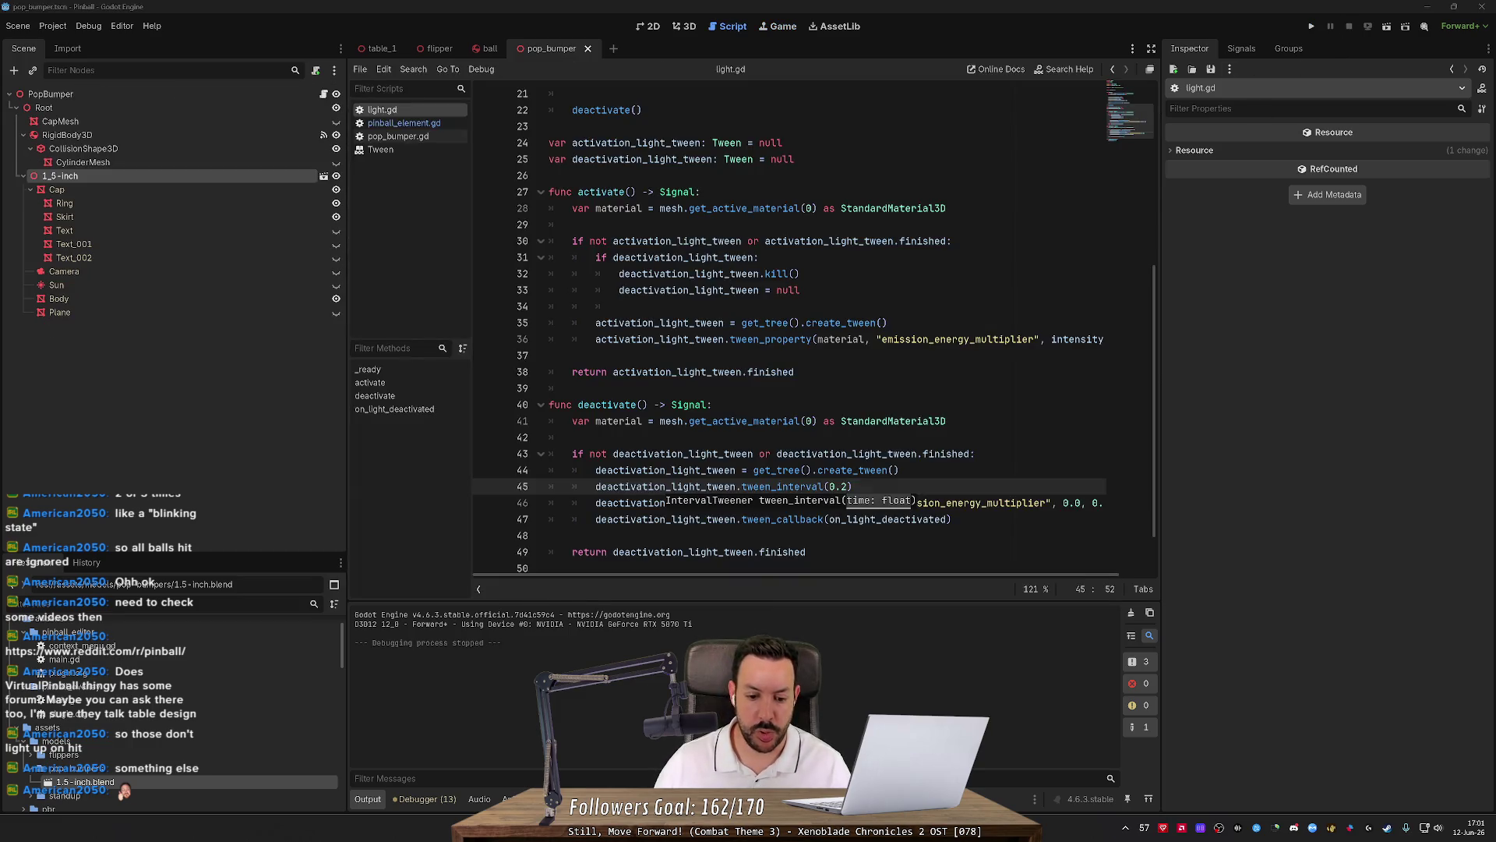
# Review the light.gd changes in the git client, then return to Godot.
pyautogui.hotkey('alt', 'Tab')
pyautogui.click(264, 232)
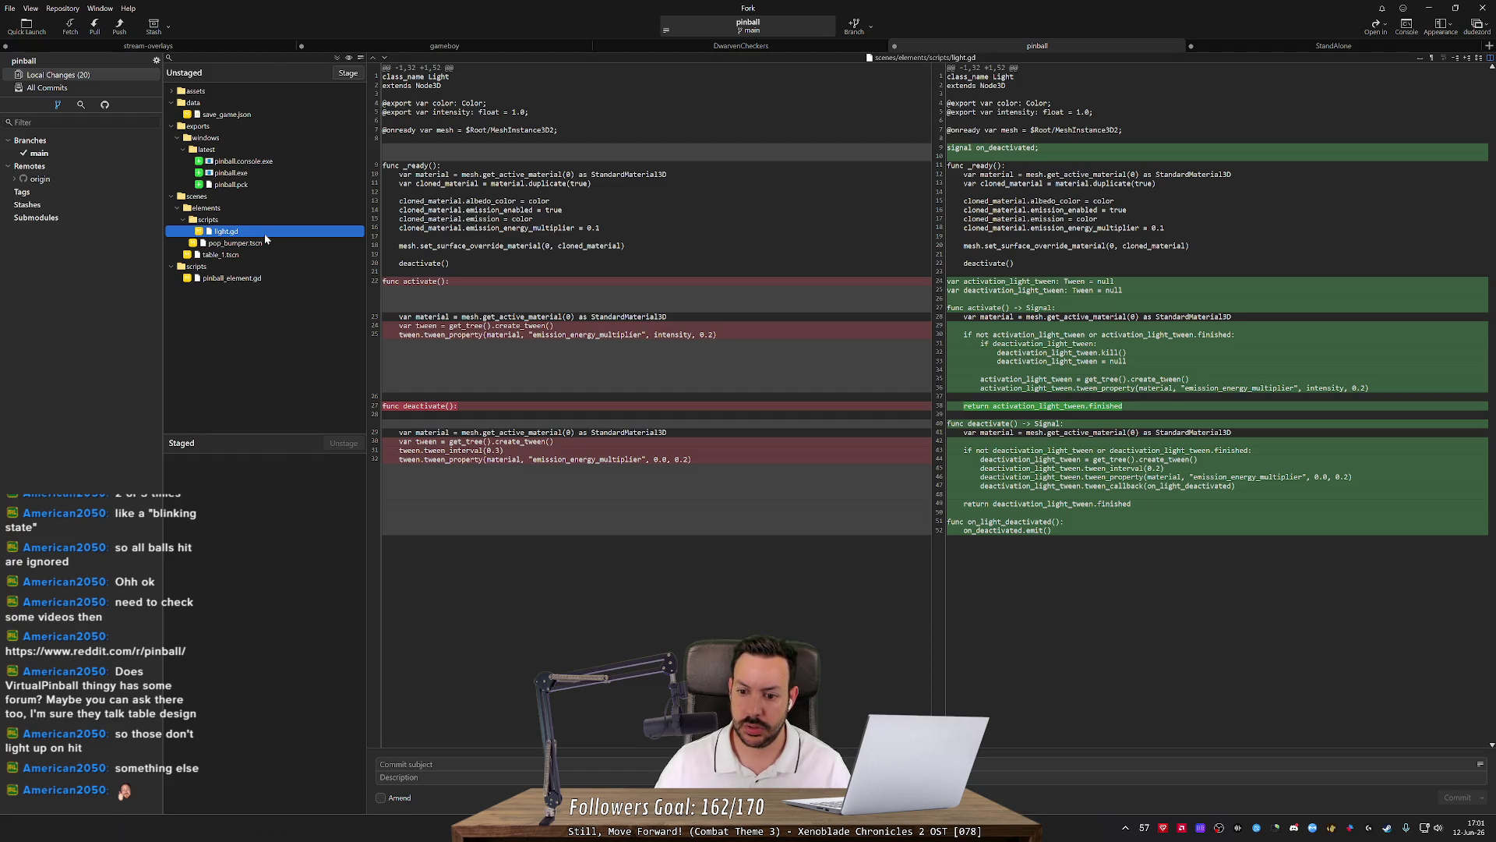
pyautogui.hotkey('alt', 'Tab')
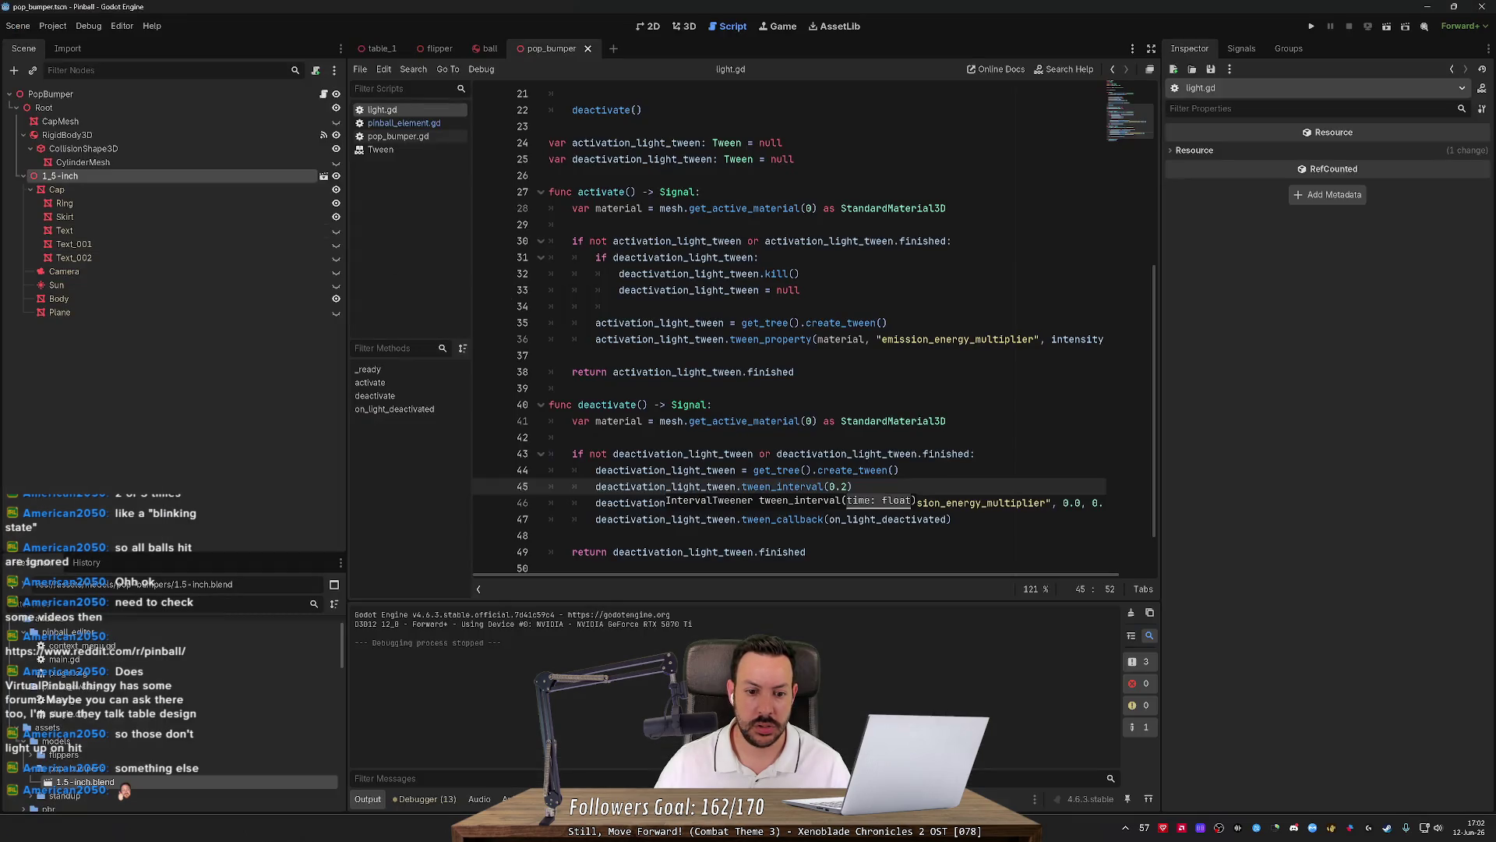
# Delete the on_light_deactivated function at the end of light.gd.
pyautogui.scroll(-1, 814, 327)
pyautogui.hotkey('ctrl', 'End')
pyautogui.hotkey('shift', 'Up')
pyautogui.hotkey('shift', 'Up')
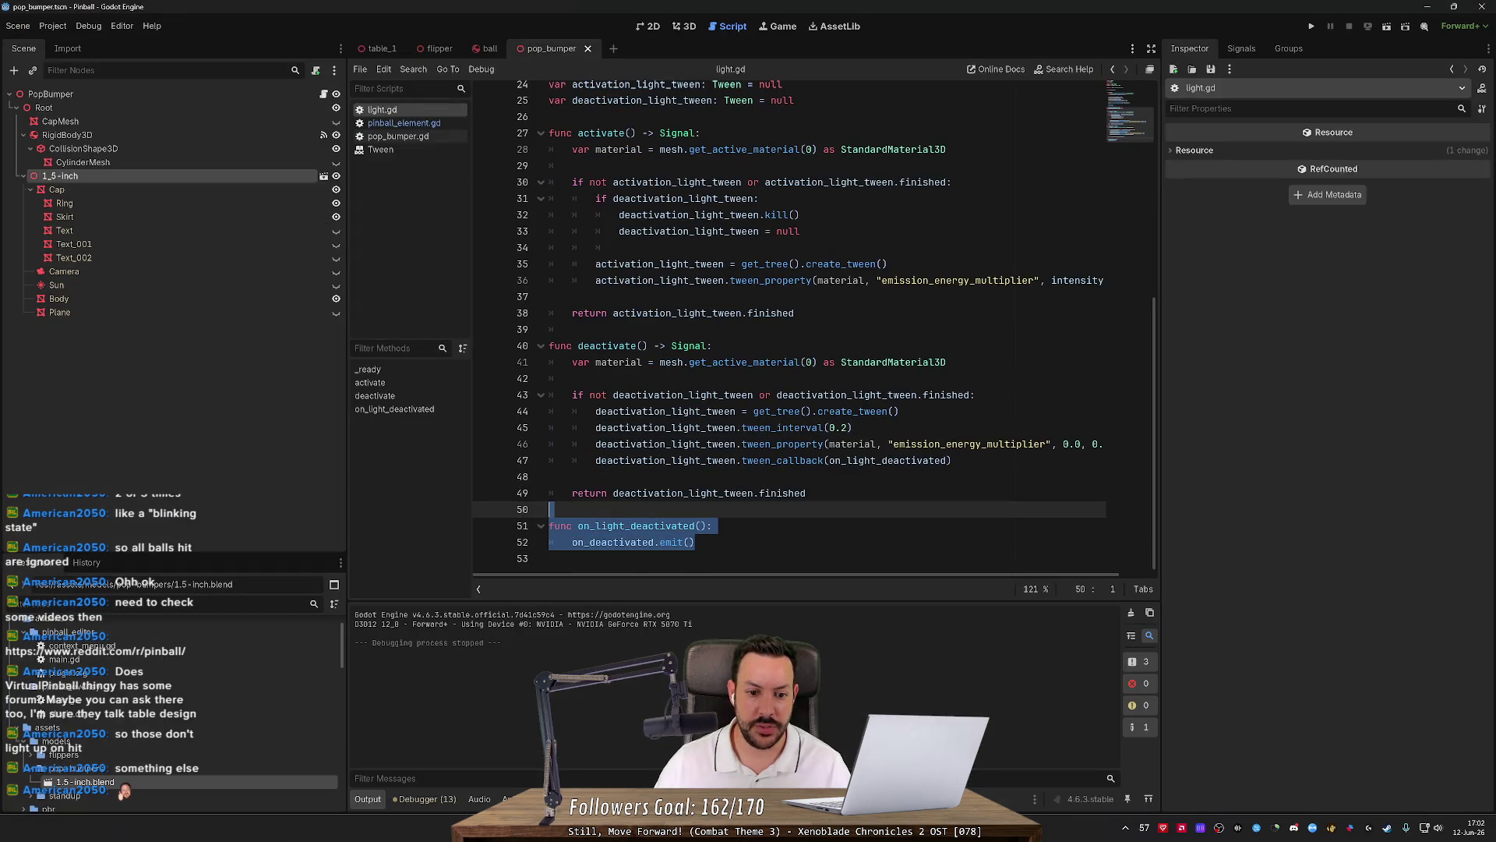
pyautogui.press('Delete')
pyautogui.press('Up')
# Remove the on_deactivated signal declaration and its blank line, then save light.gd.
pyautogui.scroll(3, 1154, 486)
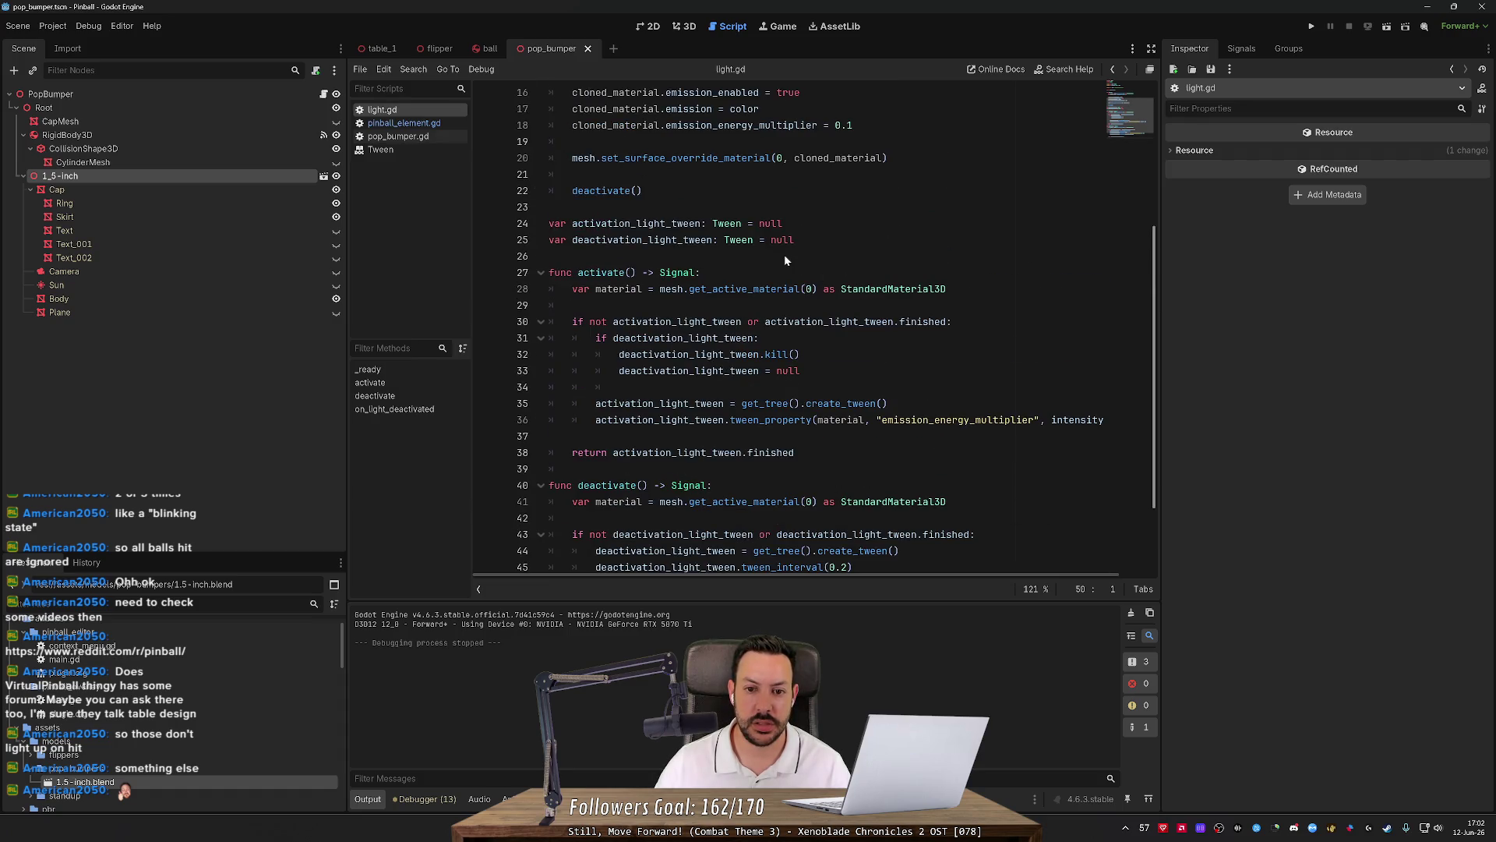
pyautogui.hotkey('ctrl', 'z')
pyautogui.press('Up')
pyautogui.press('Up')
pyautogui.hotkey('ctrl', 'shift', 'k')
pyautogui.hotkey('ctrl', 'shift', 'k')
pyautogui.hotkey('ctrl', 's')
# Delete the tween_callback line causing the error in deactivate().
pyautogui.scroll(-5, 787, 328)
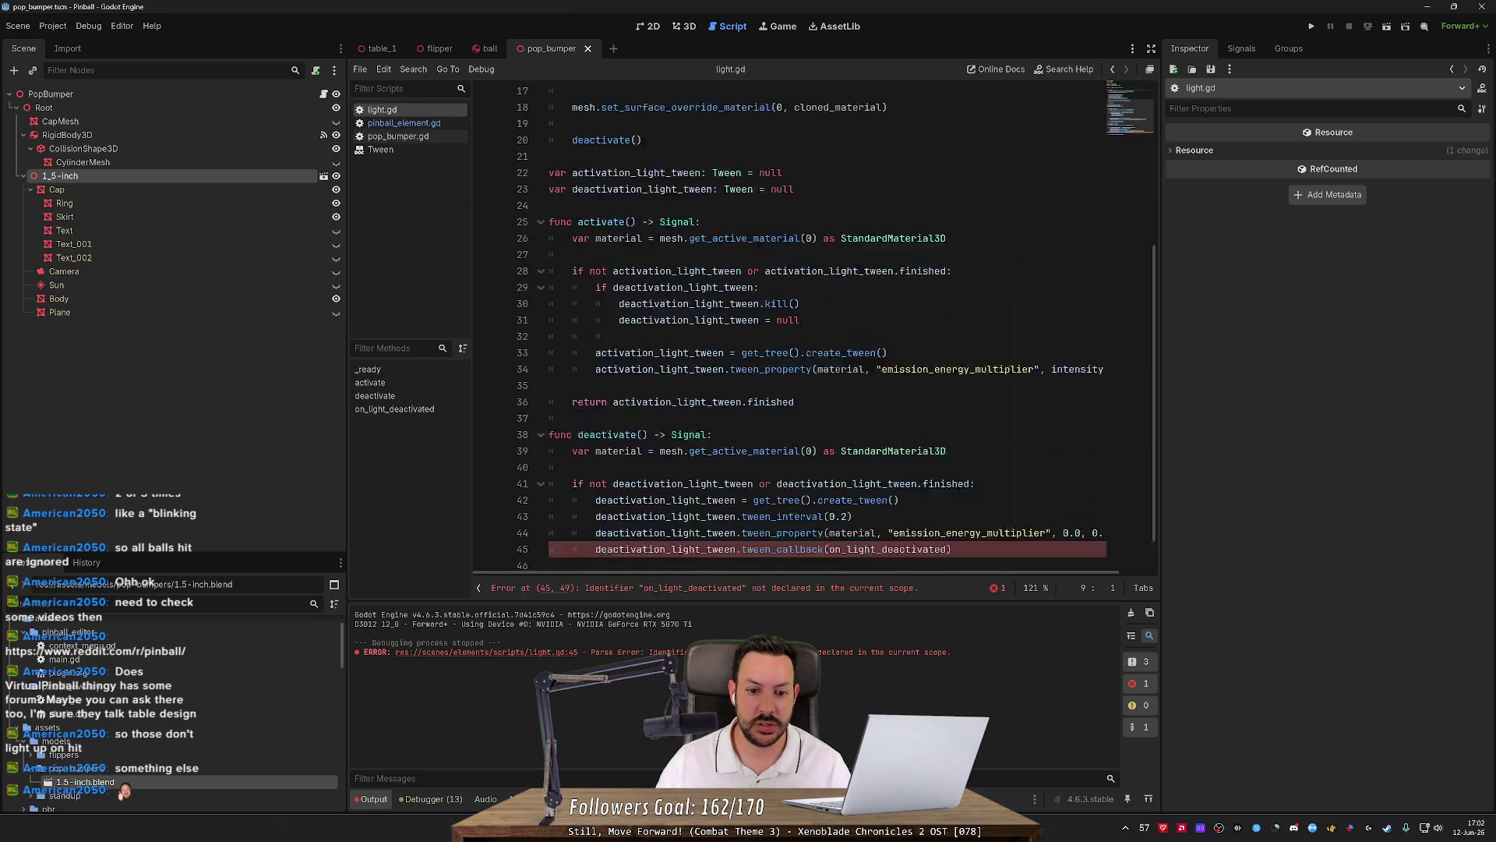
pyautogui.scroll(-1, 837, 327)
pyautogui.click(780, 507)
pyautogui.hotkey('ctrl', 'shift', 'k')
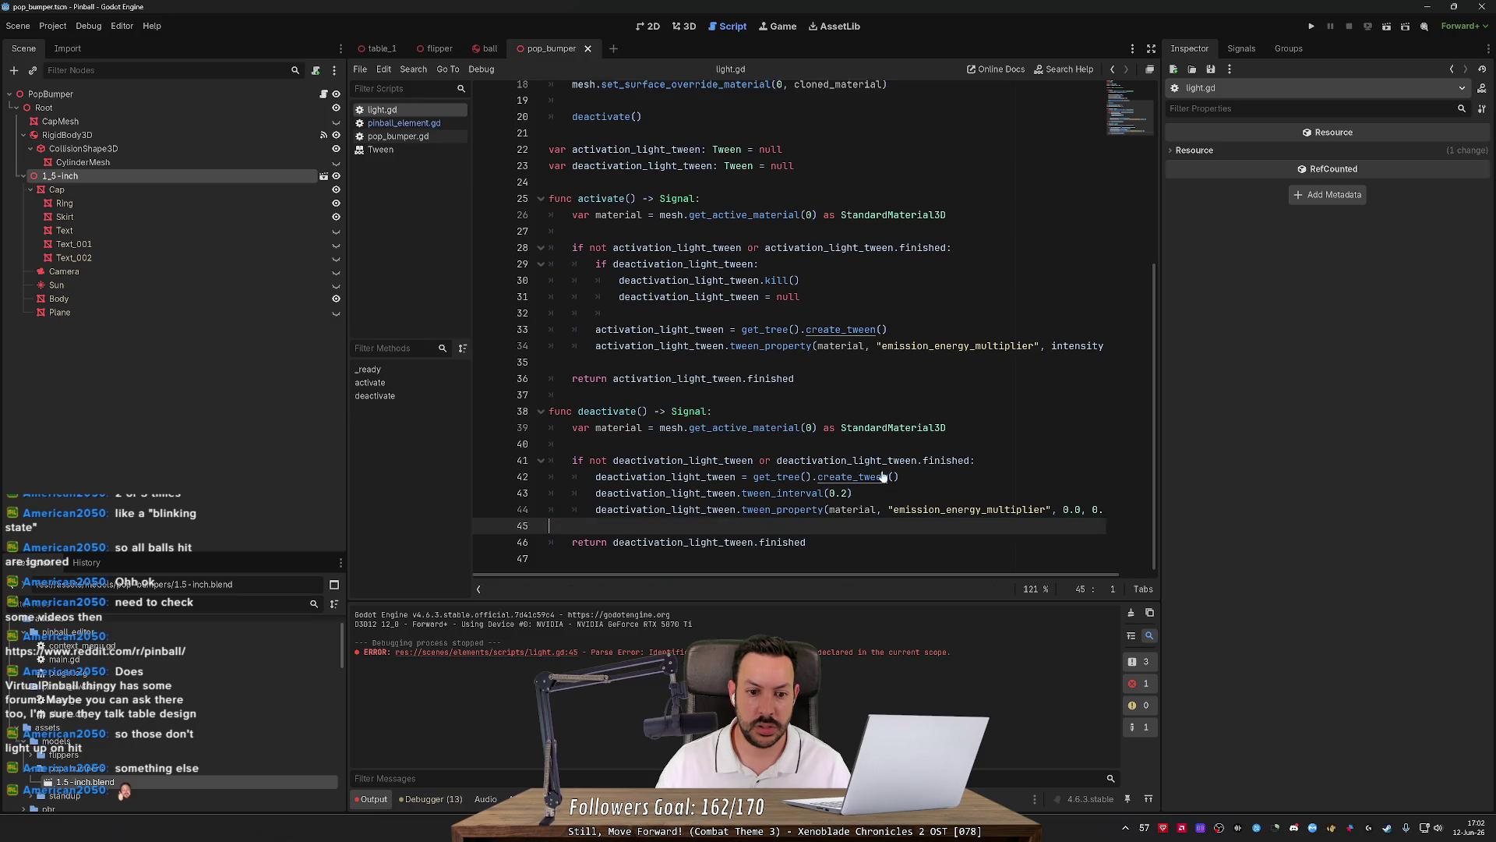
pyautogui.click(403, 123)
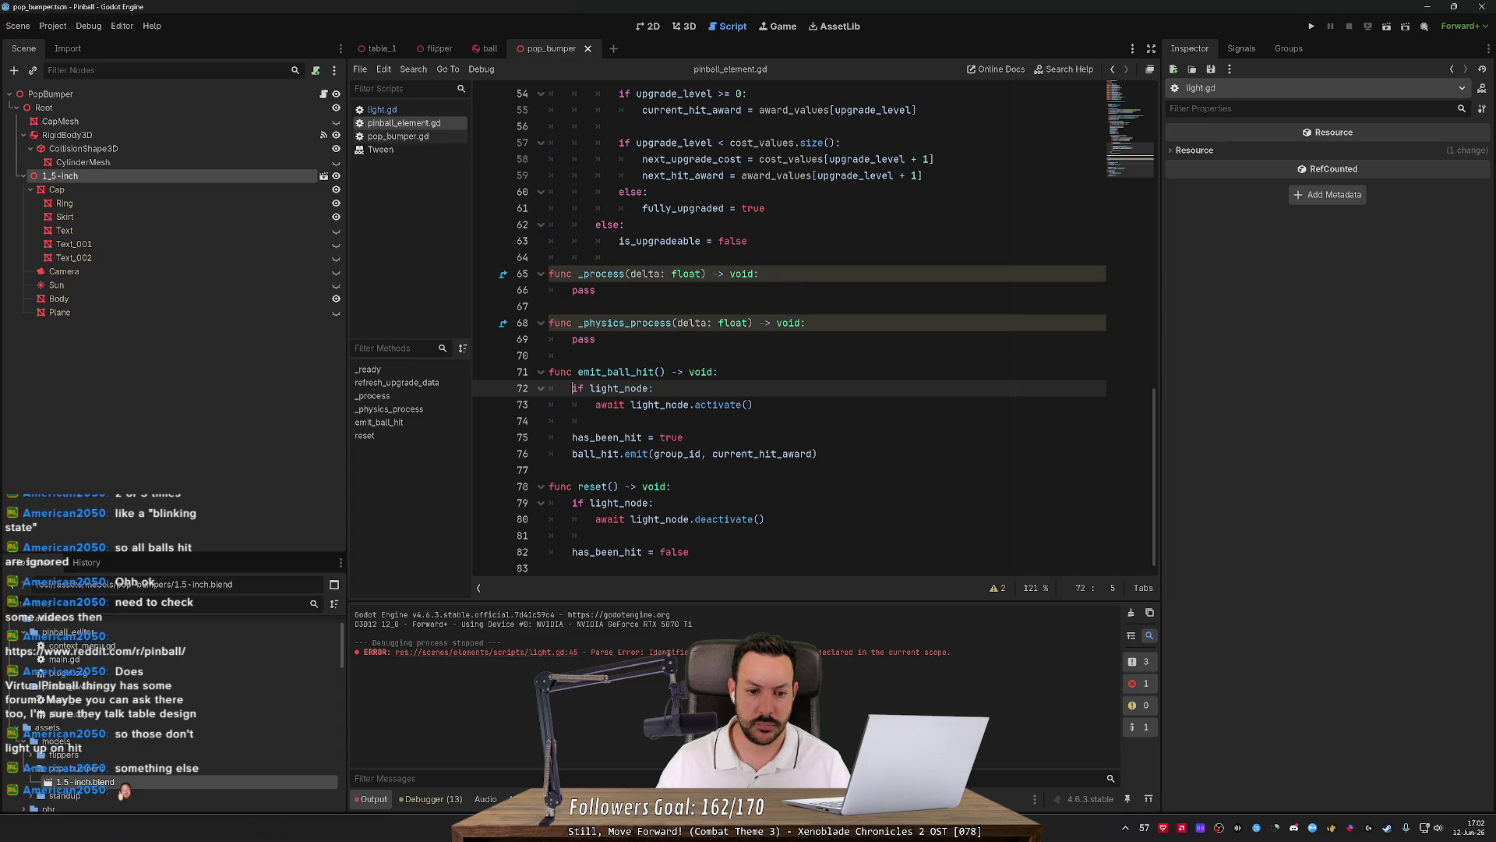
# Select and review lines 75–76 of emit_ball_hit(), then switch to Fork.
pyautogui.moveTo(816, 454); pyautogui.dragTo(549, 454)
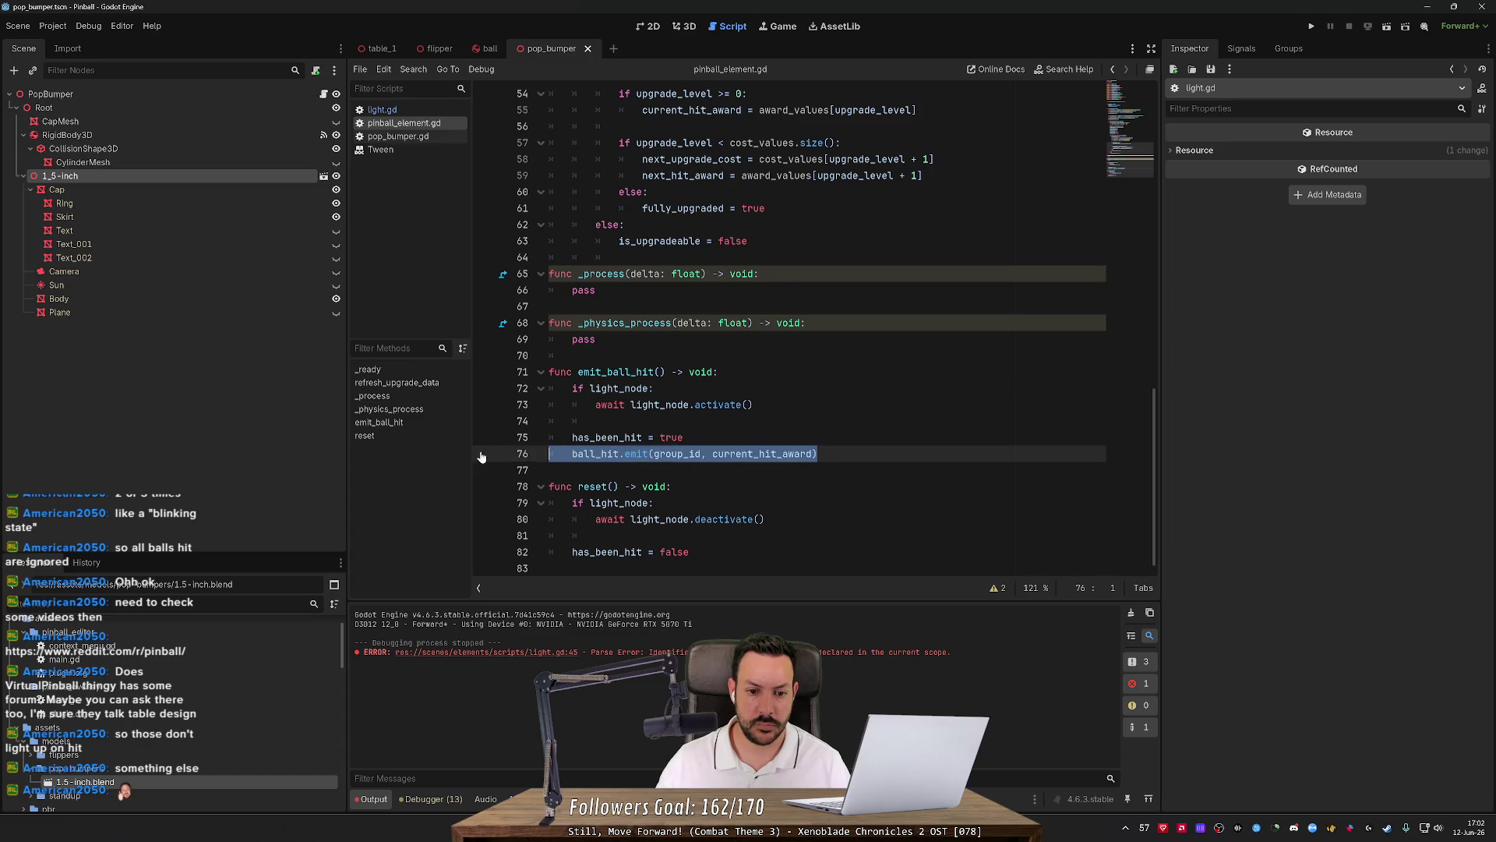
pyautogui.click(684, 437)
pyautogui.moveTo(817, 454)
pyautogui.mouseDown()
pyautogui.moveTo(549, 453)
pyautogui.moveTo(549, 438)
pyautogui.mouseUp()
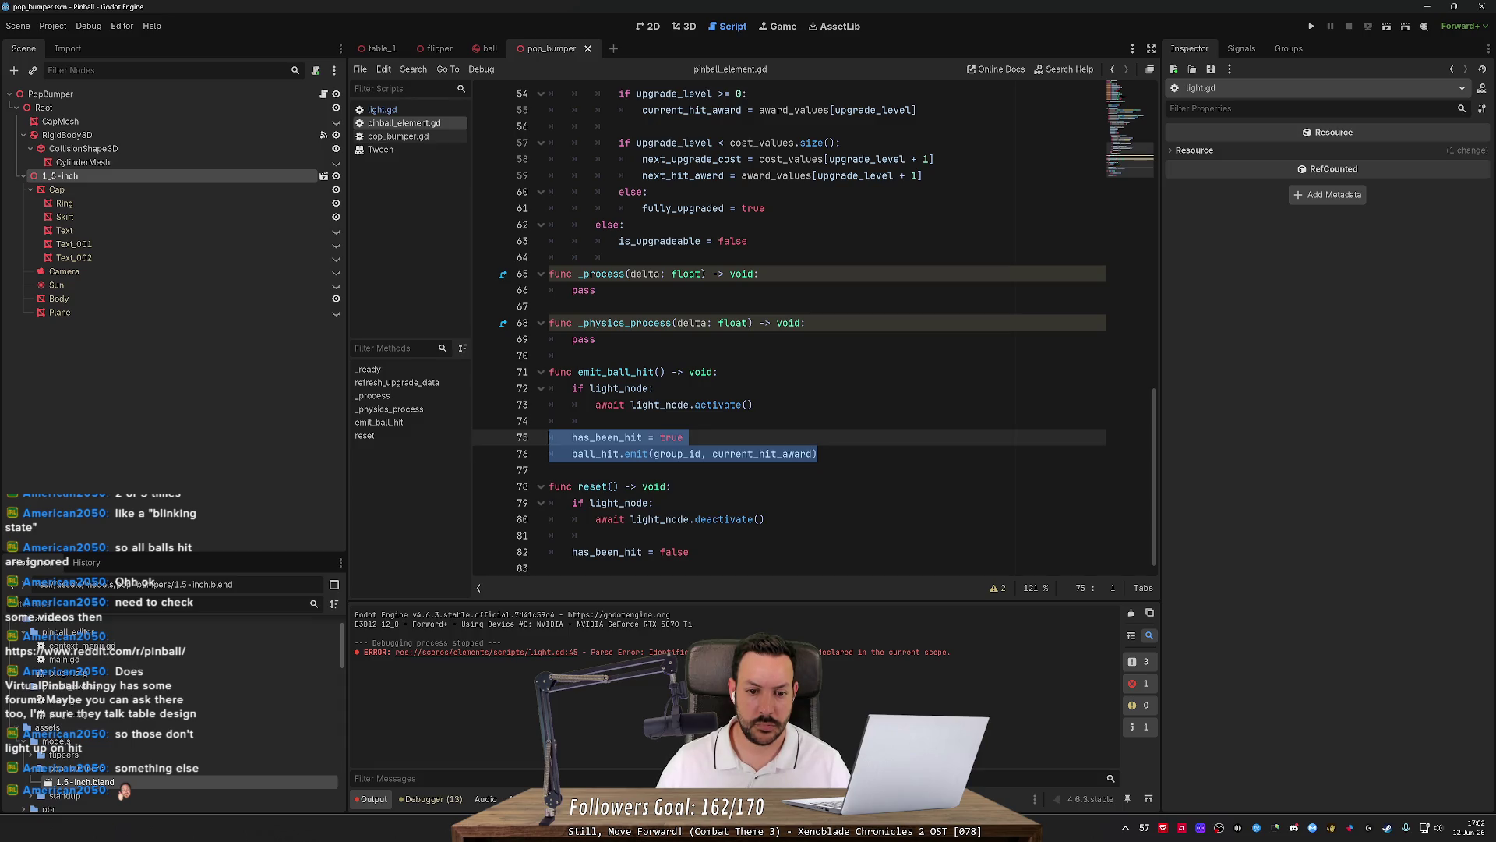
pyautogui.press('Right')
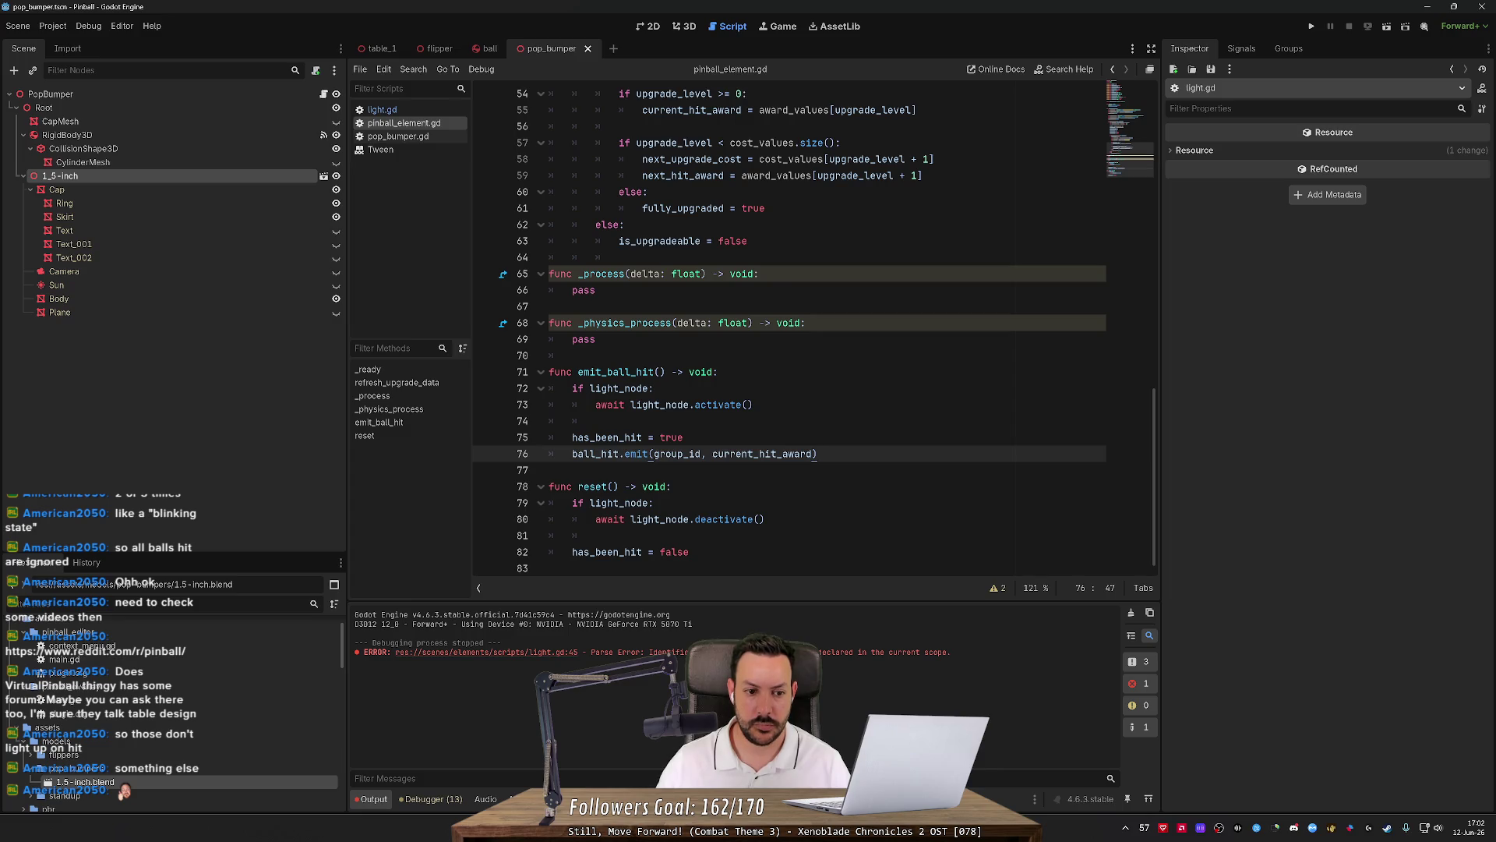
pyautogui.hotkey('alt', 'Tab')
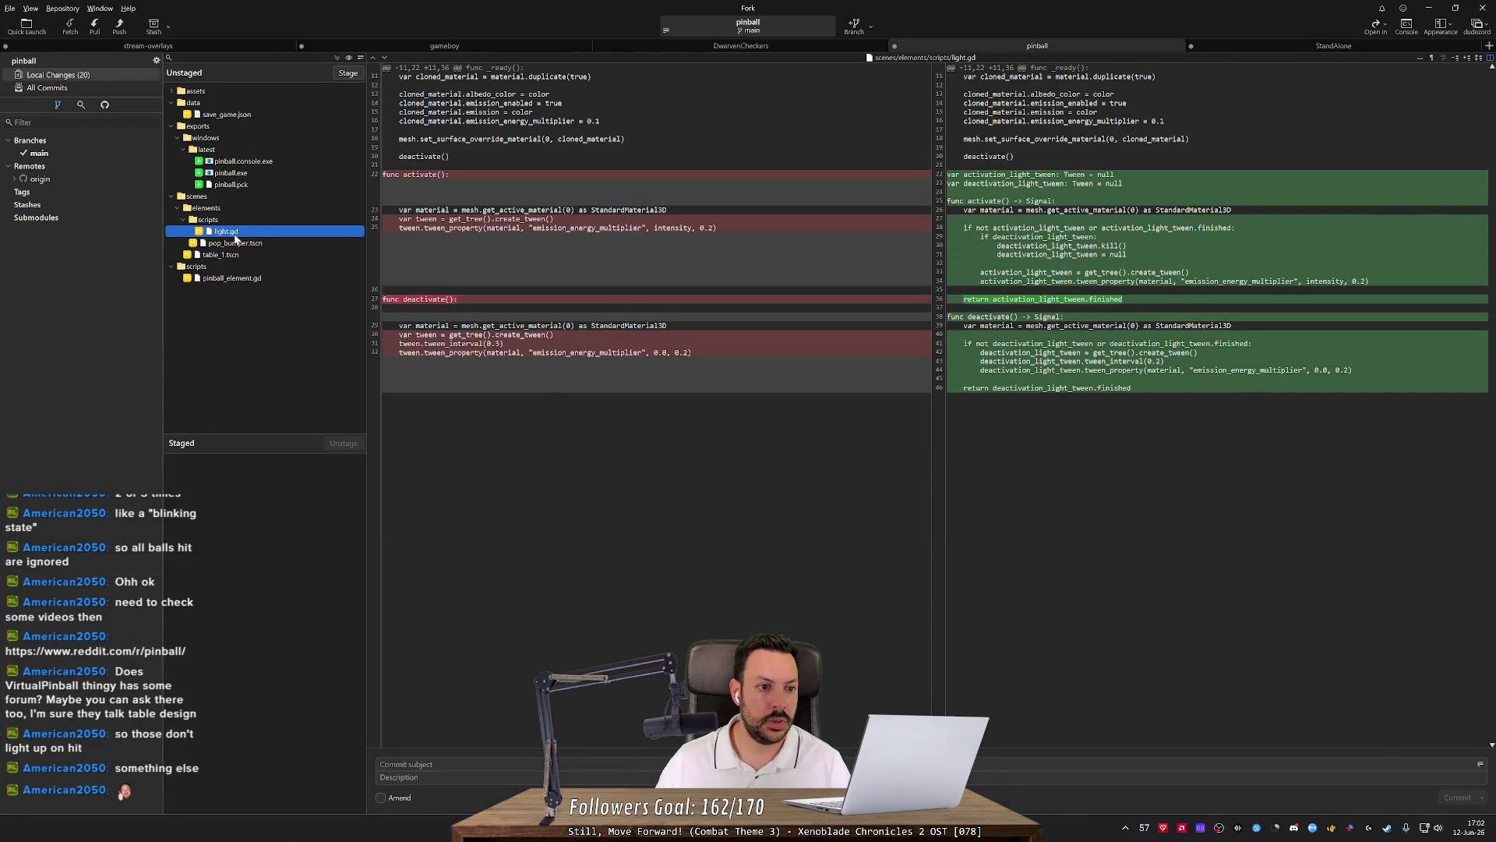
# Stage pop_bumper.tscn, table_1.tscn, pinball_element.gd and light.gd.
pyautogui.click(236, 244)
pyautogui.doubleClick(235, 244)
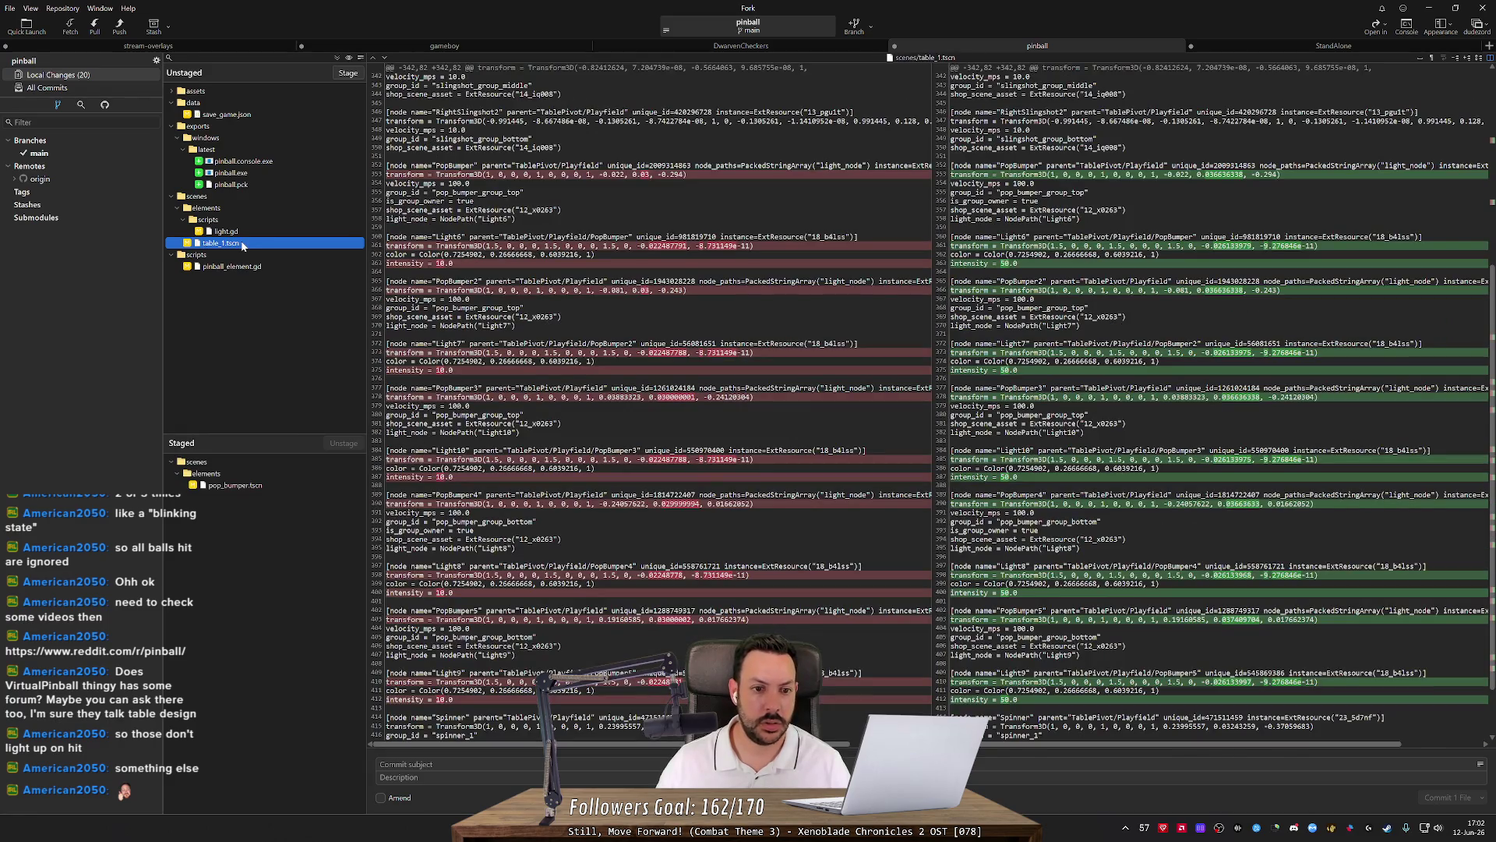
pyautogui.doubleClick(242, 244)
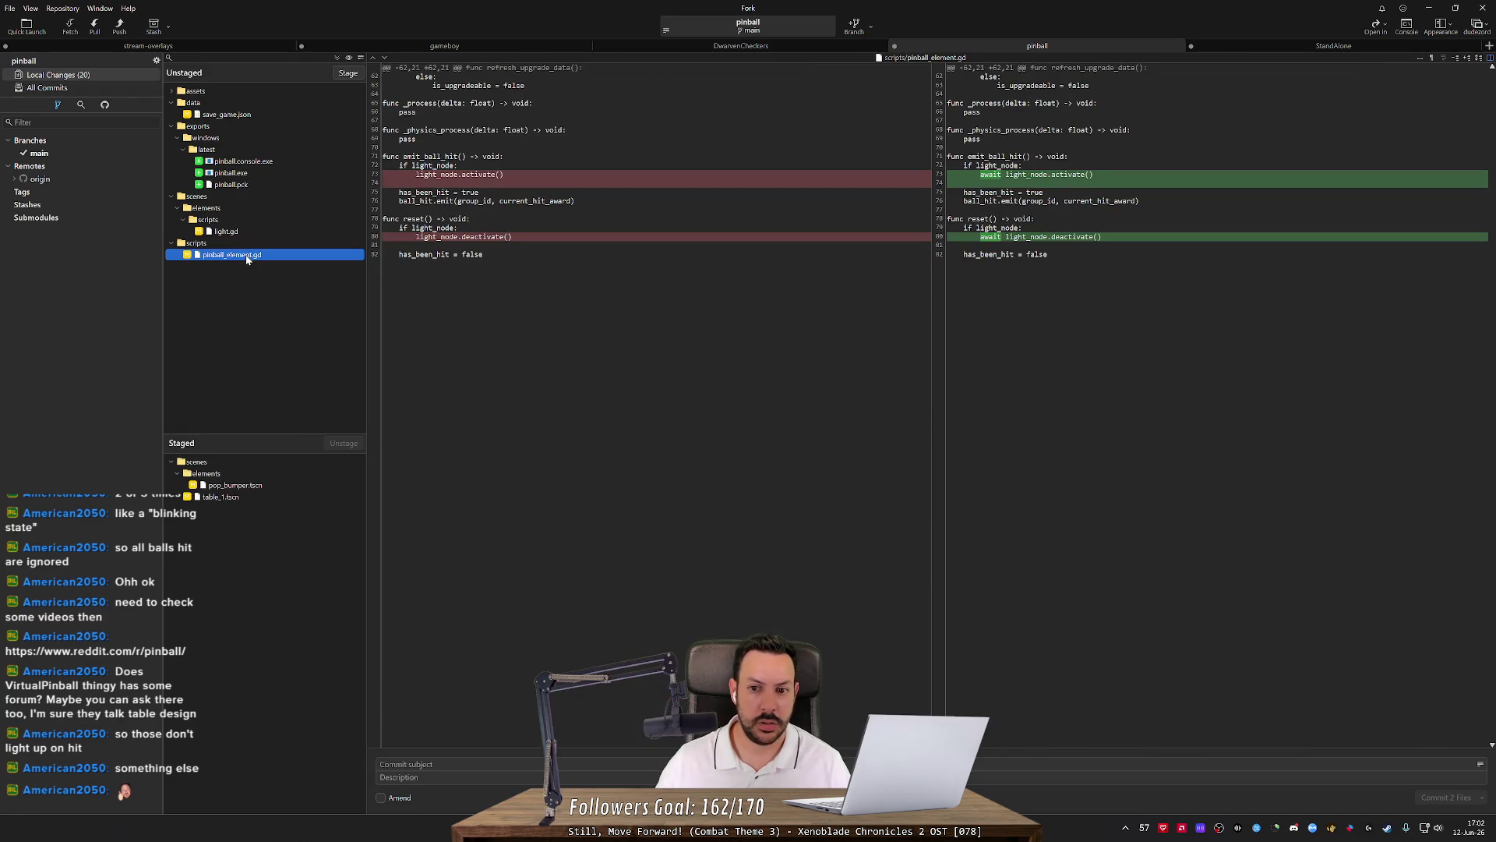
pyautogui.doubleClick(246, 255)
pyautogui.doubleClick(260, 232)
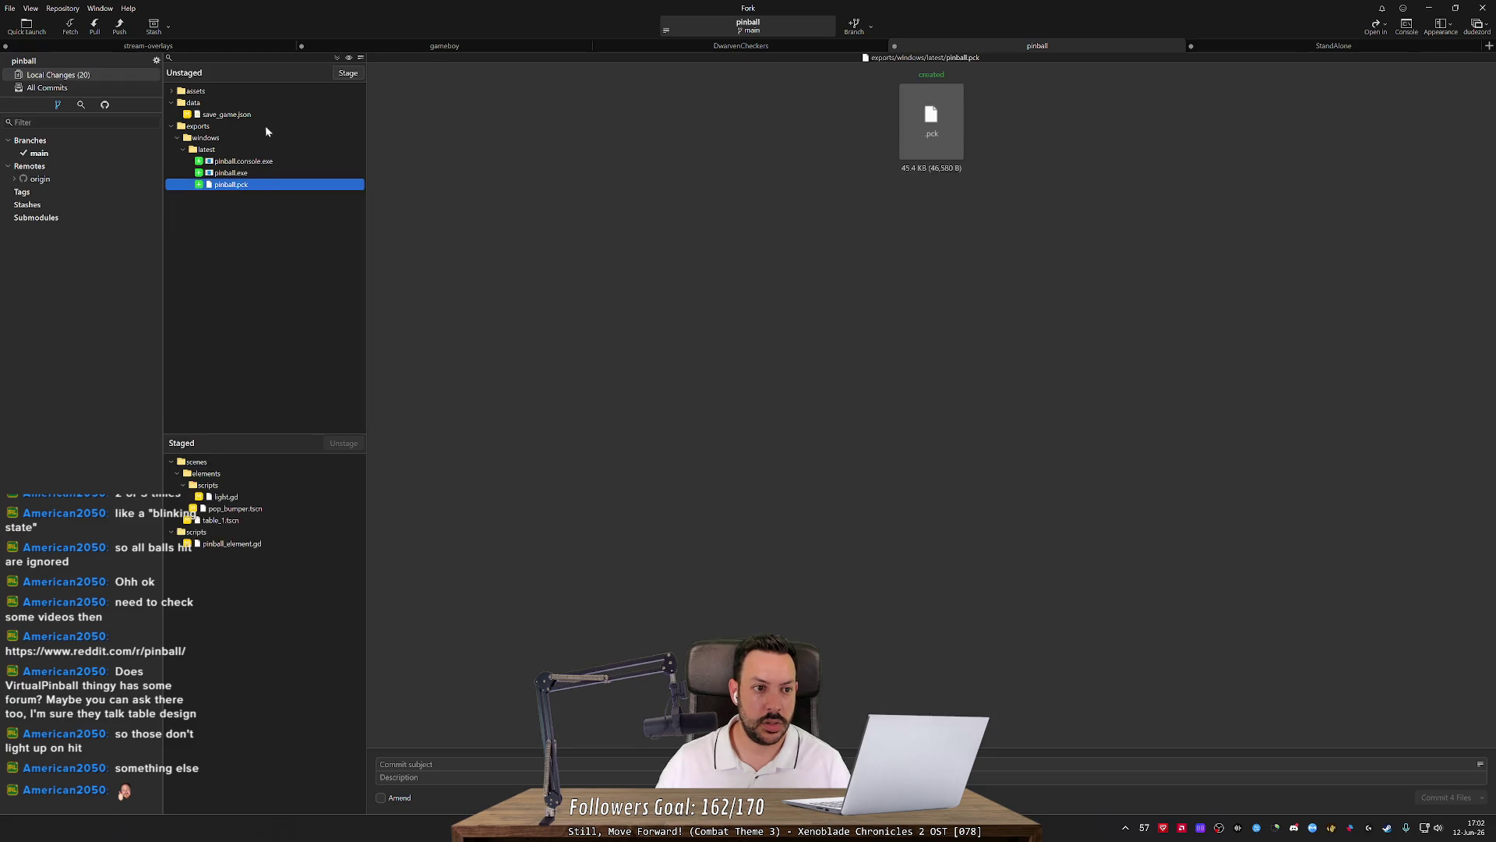
# Discard the save_game.json changes.
pyautogui.click(267, 116)
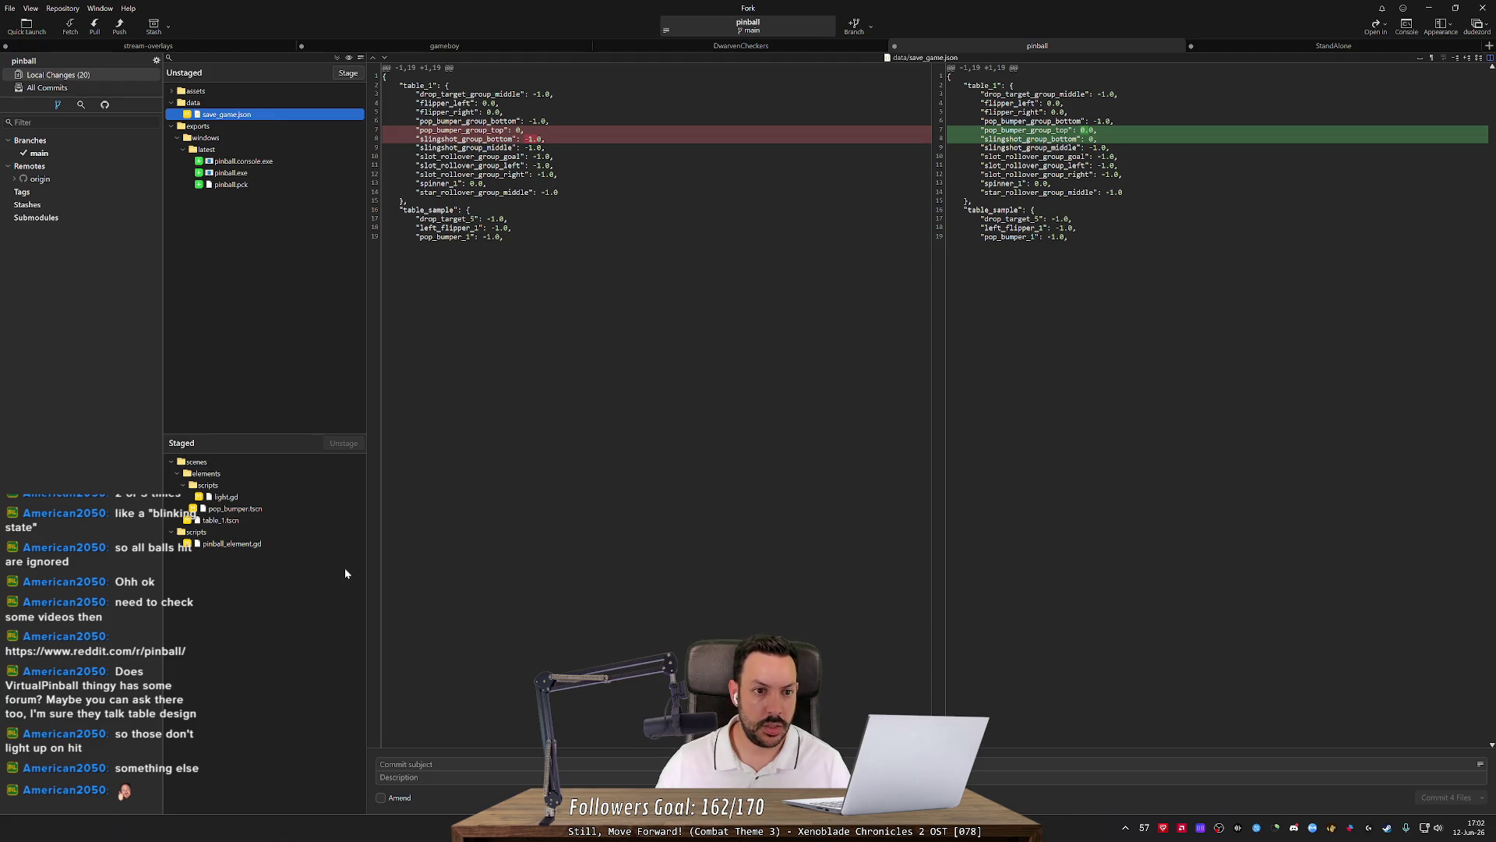
pyautogui.moveTo(376, 147)
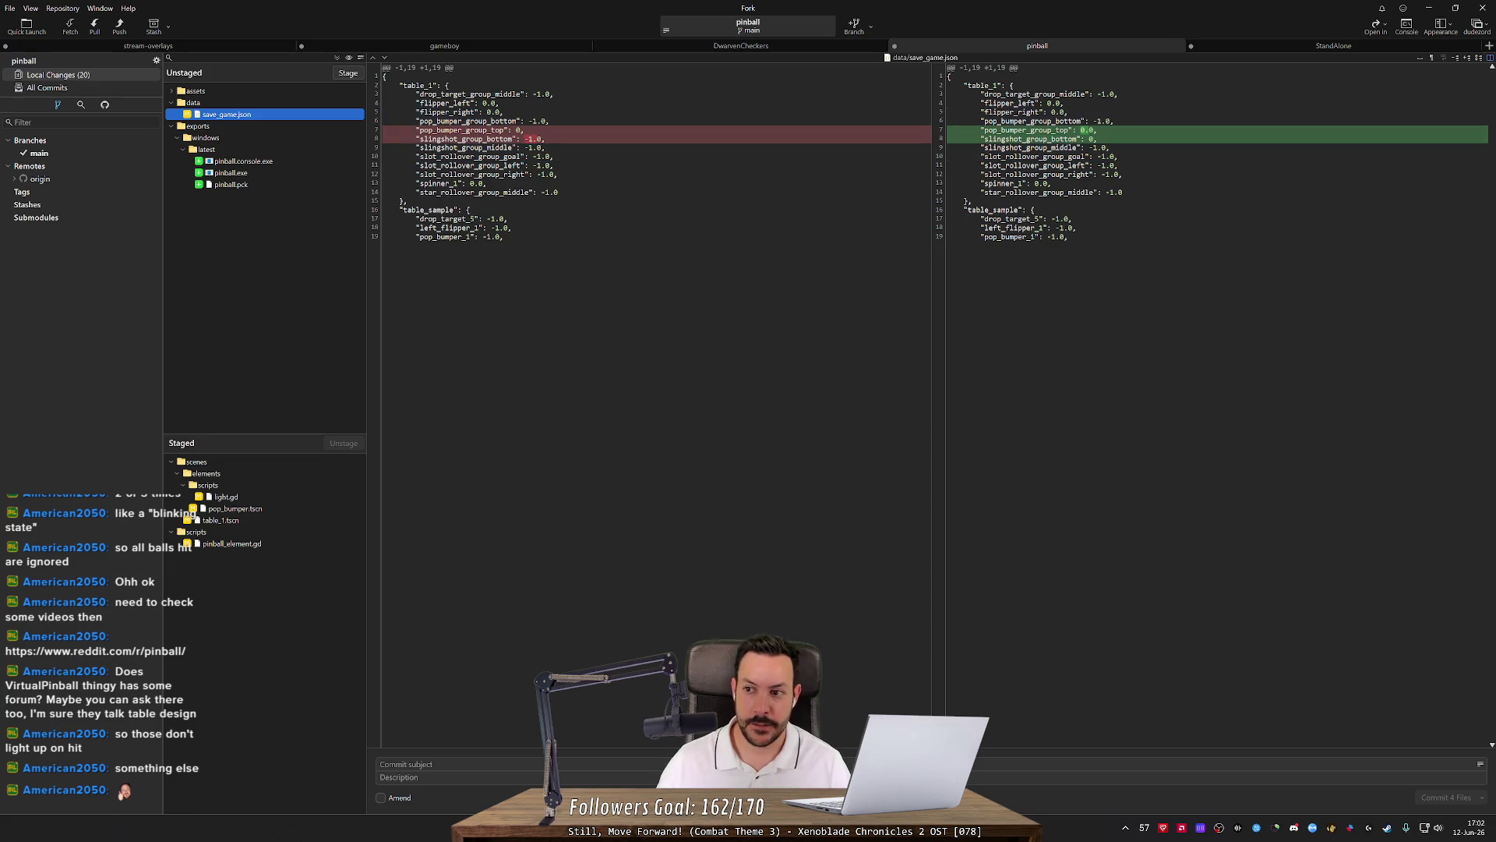
pyautogui.click(1470, 132)
pyautogui.press('Return')
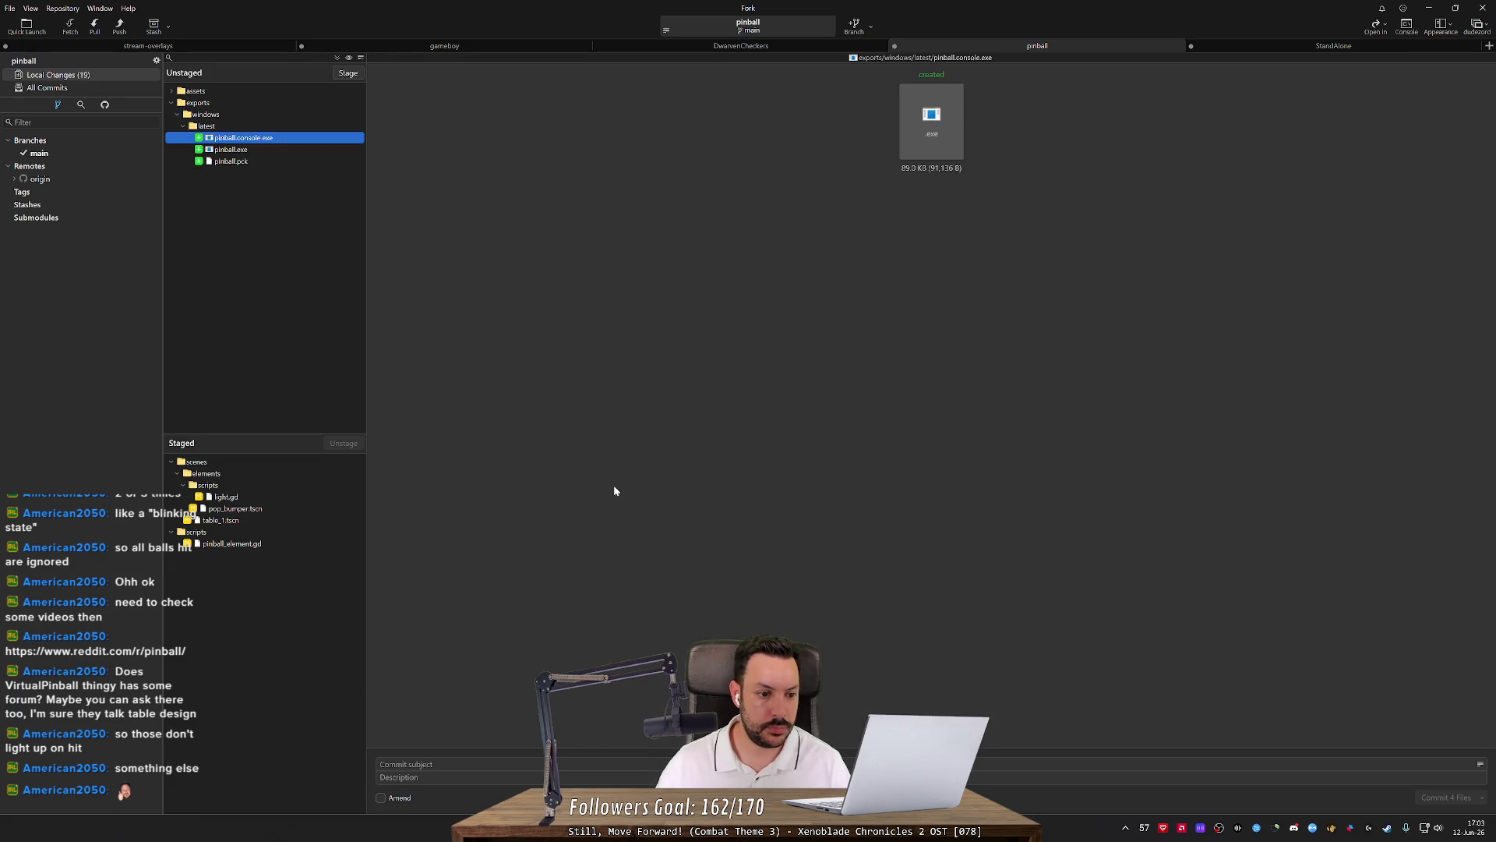
# Review the staged diff and enter the commit subject 'Use blender 3D model for pop bumper'.
pyautogui.click(232, 509)
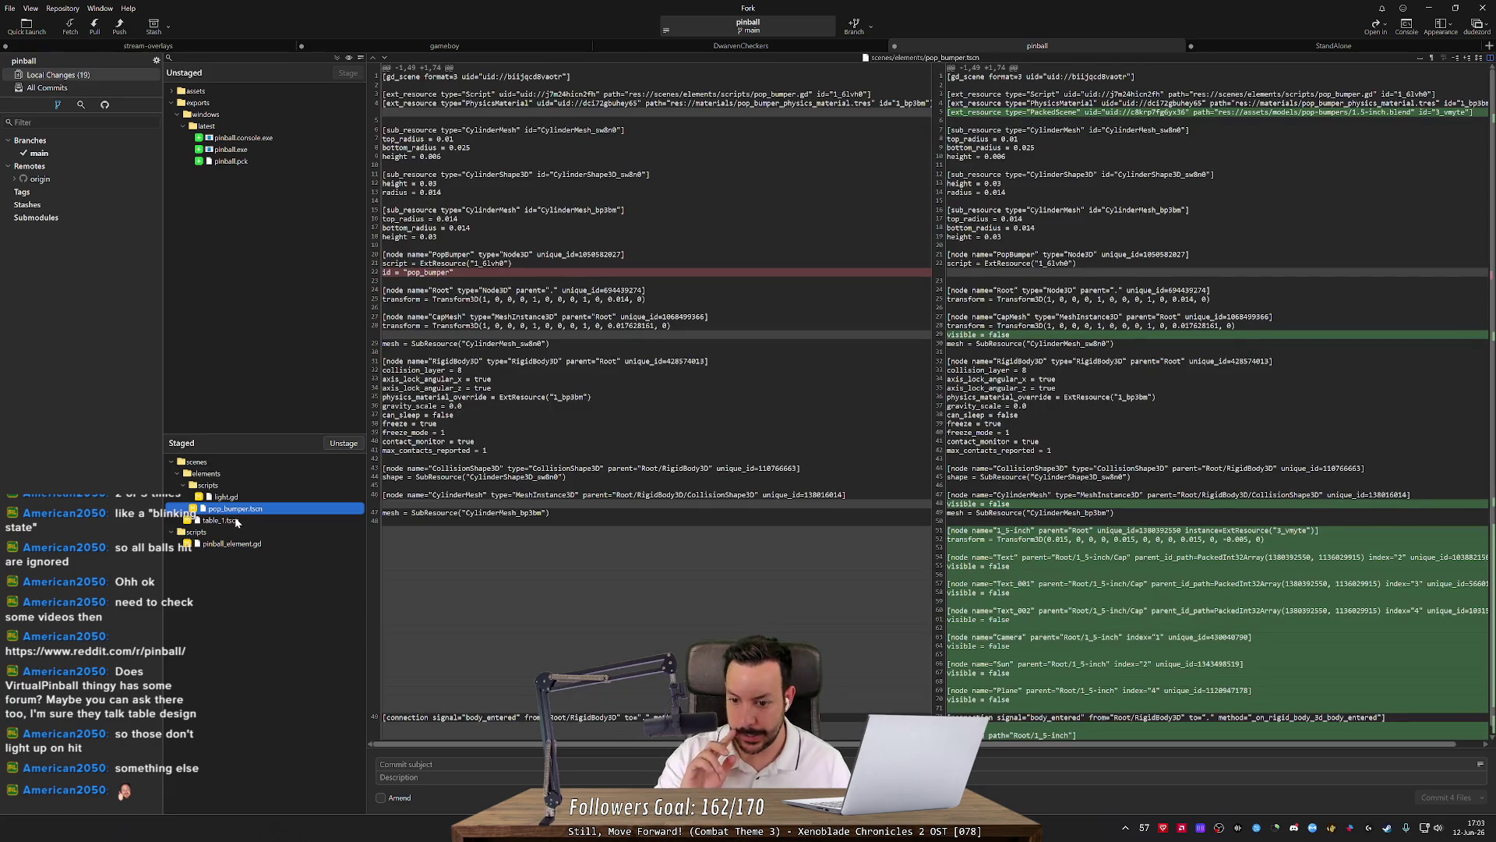
pyautogui.scroll(-1, 818, 710)
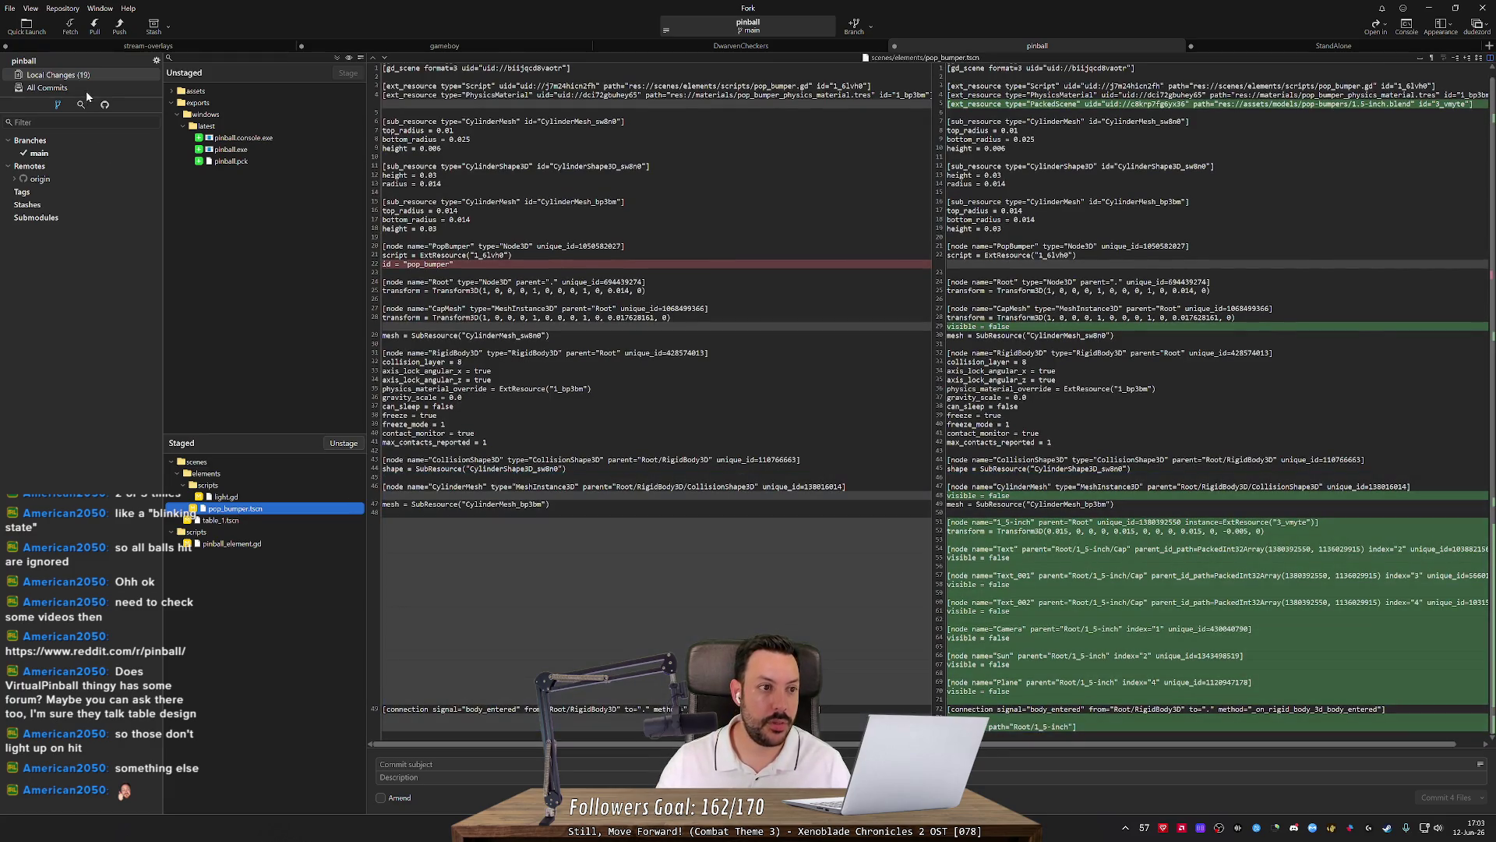
pyautogui.click(78, 88)
pyautogui.click(87, 76)
pyautogui.click(440, 777)
pyautogui.write('Ude b')
pyautogui.press('BackSpace')
pyautogui.press('BackSpace')
pyautogui.press('BackSpace')
pyautogui.write('se b')
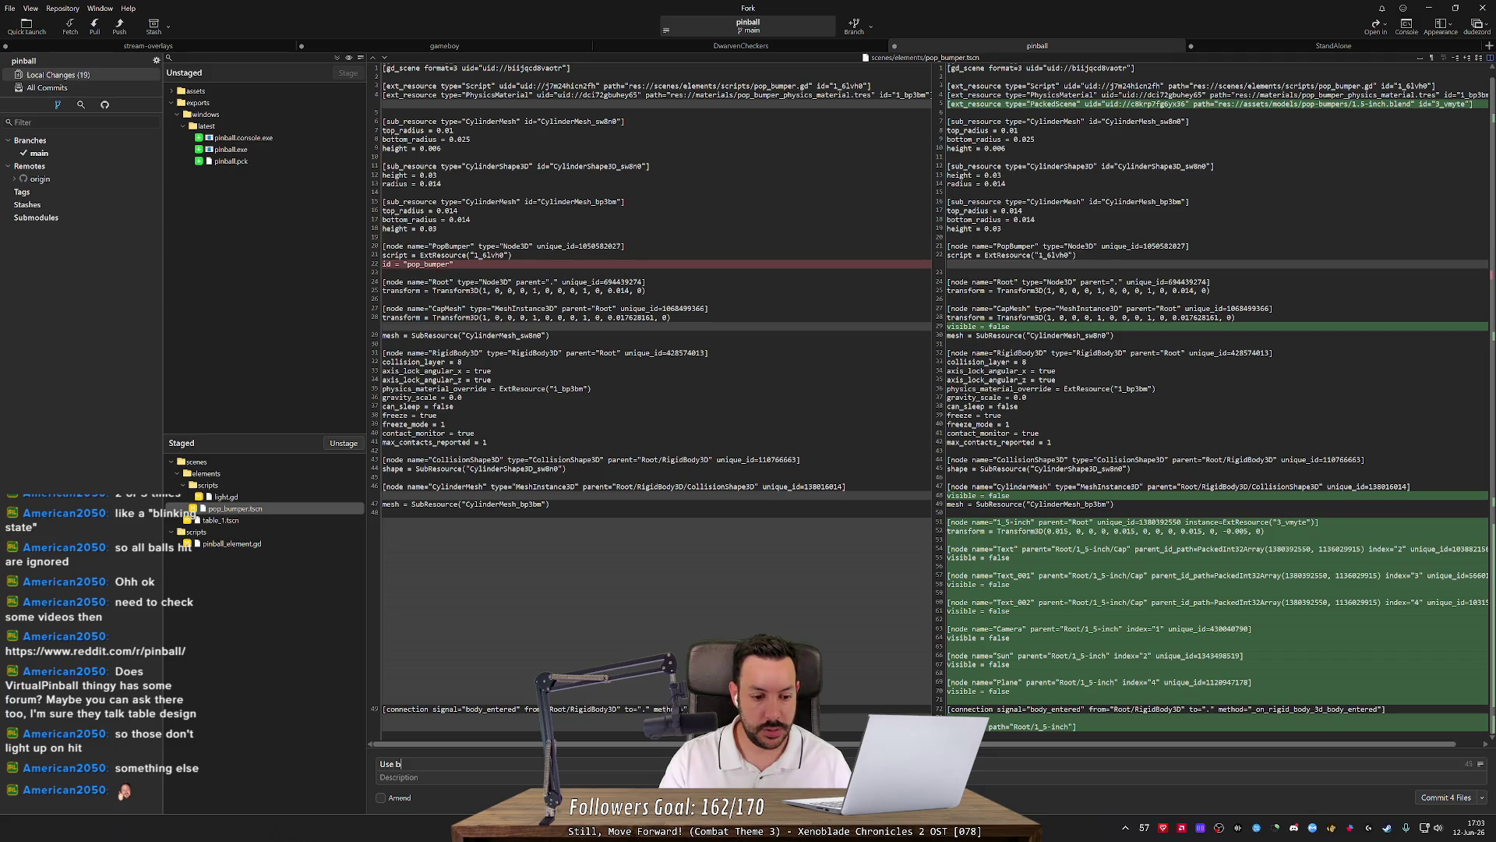
pyautogui.write('lender 3D model for ')
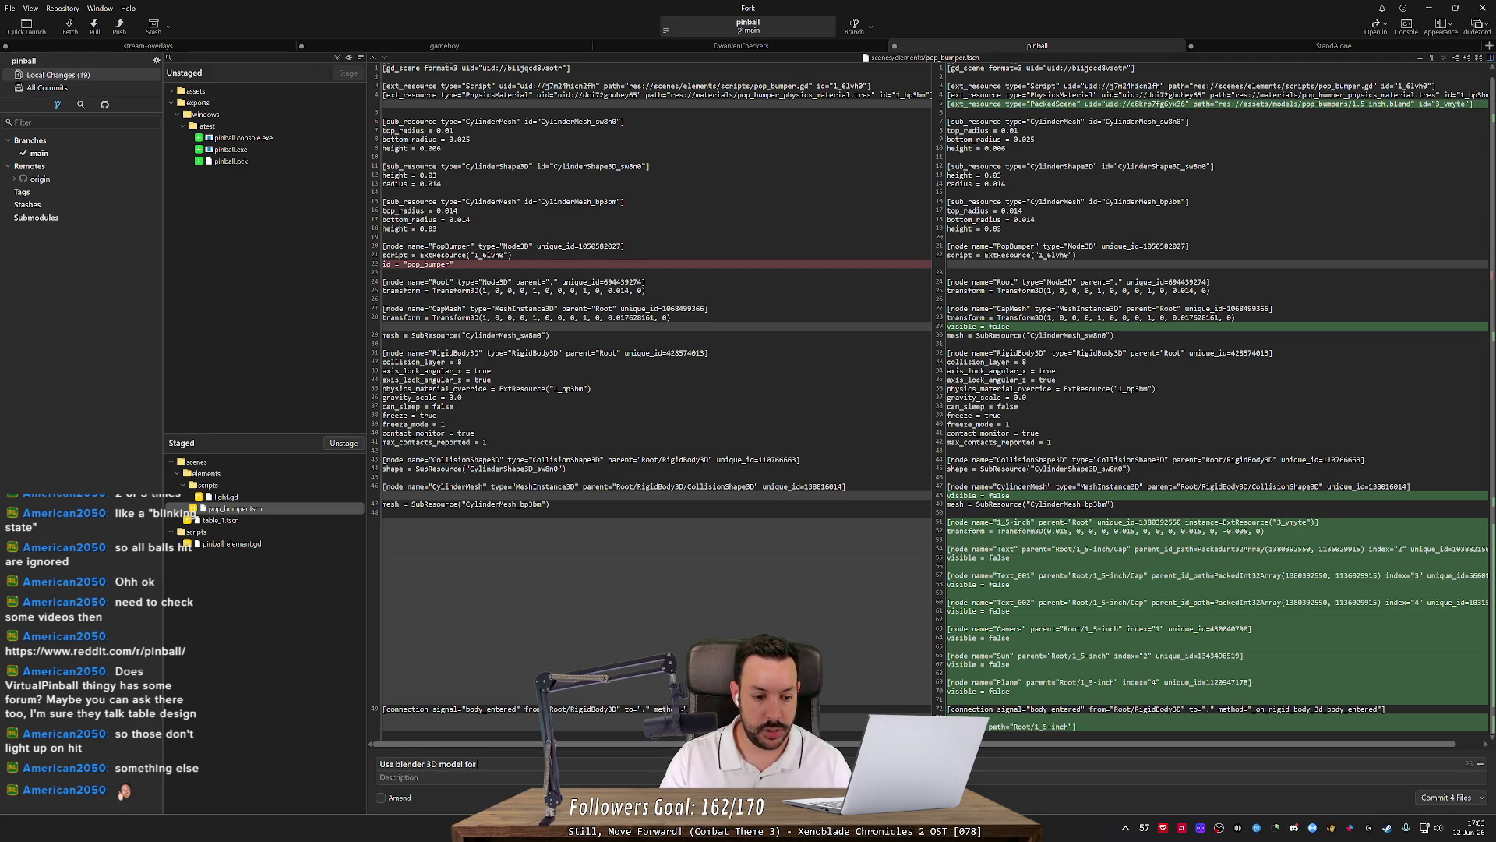
pyautogui.write('pop bumpers')
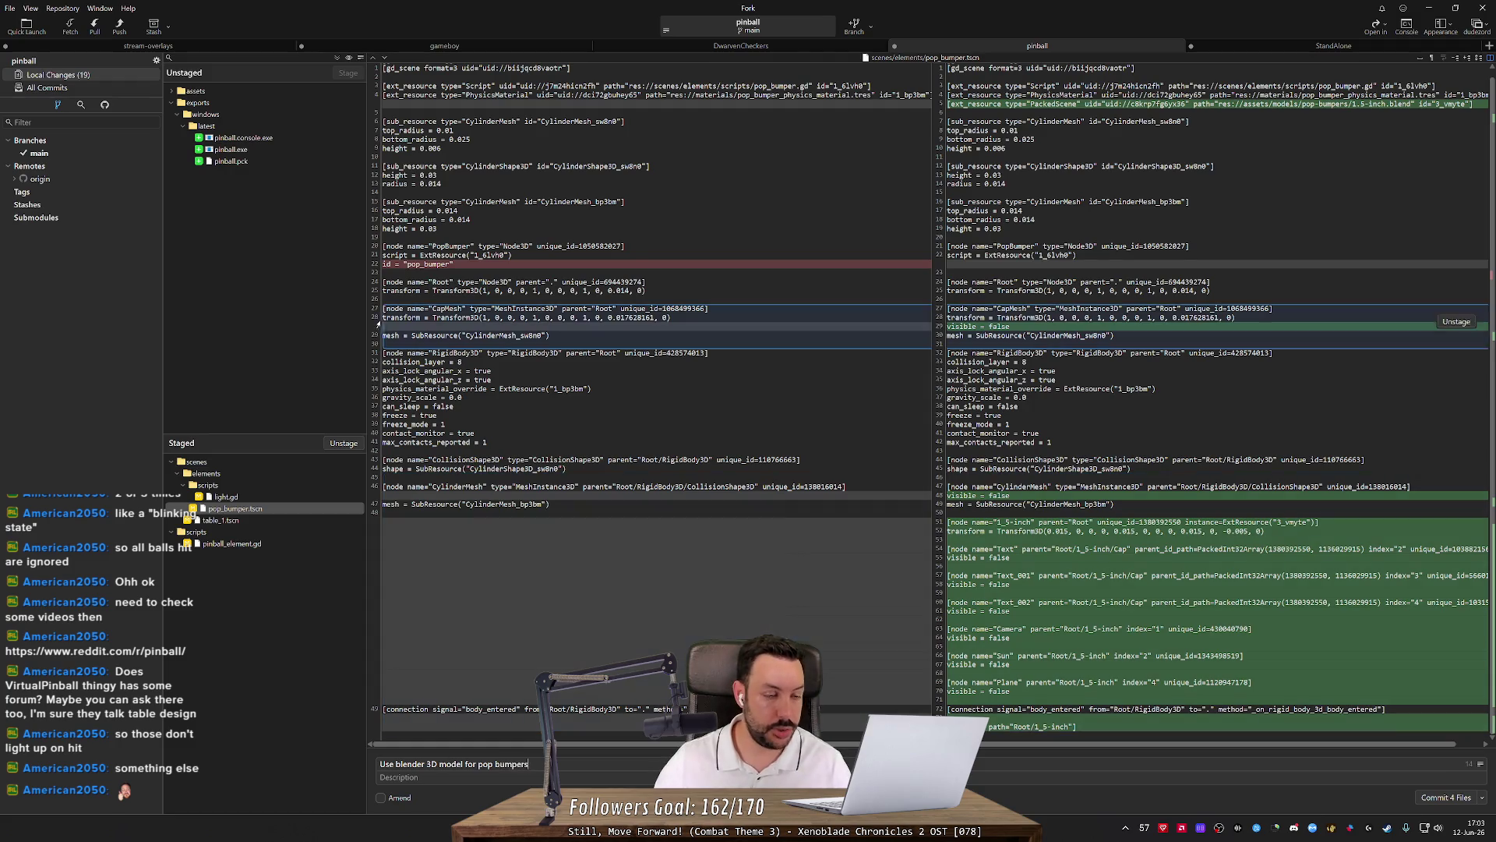
# Revise the subject to 'Use blender 3D model for Pop Bumpers' after checking earlier commits.
pyautogui.click(119, 88)
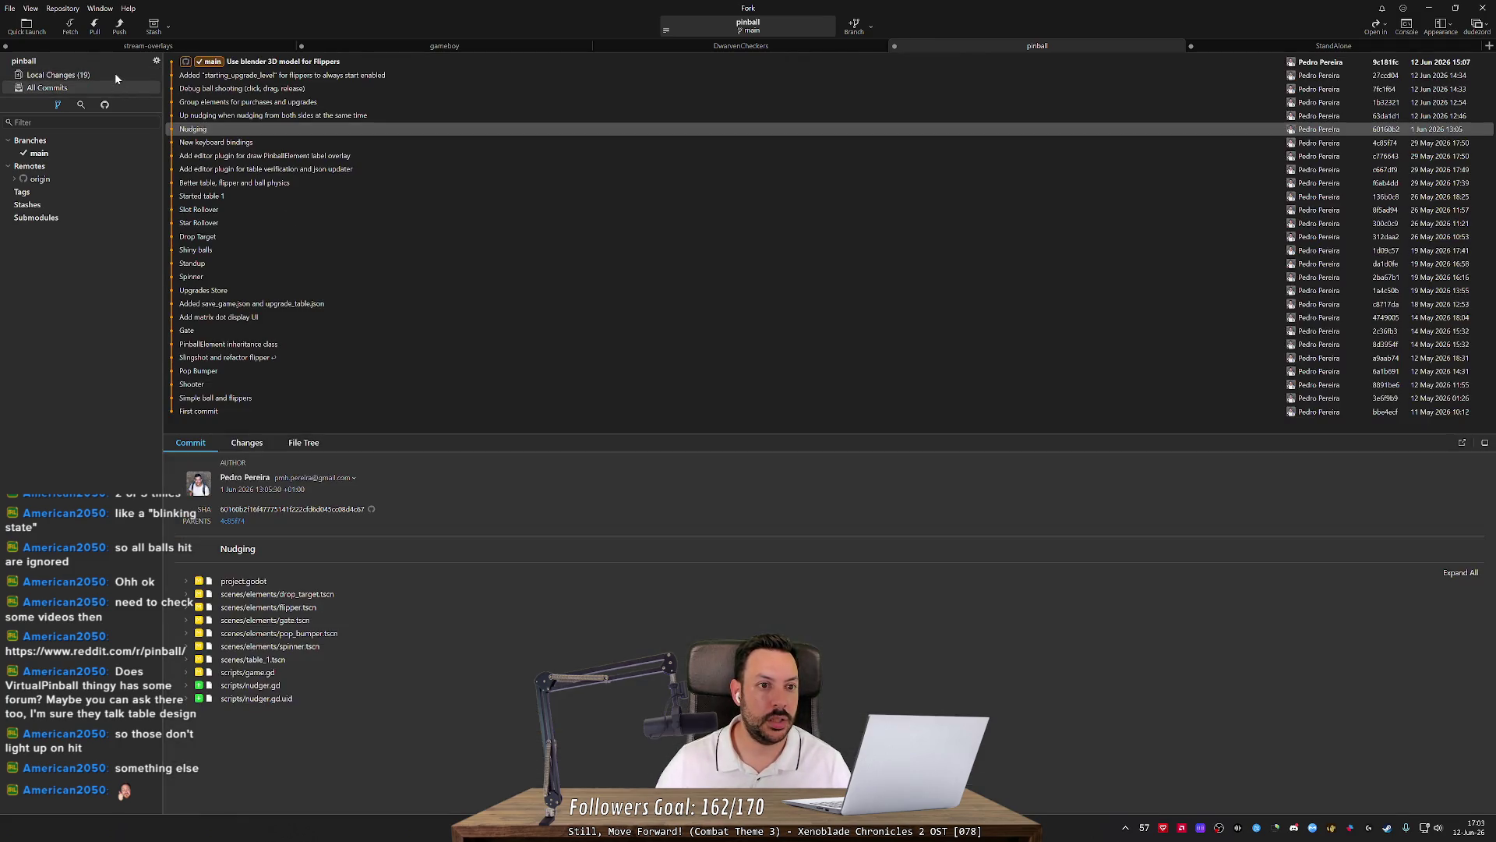
pyautogui.click(115, 74)
pyautogui.click(497, 764)
pyautogui.write('Bumpers')
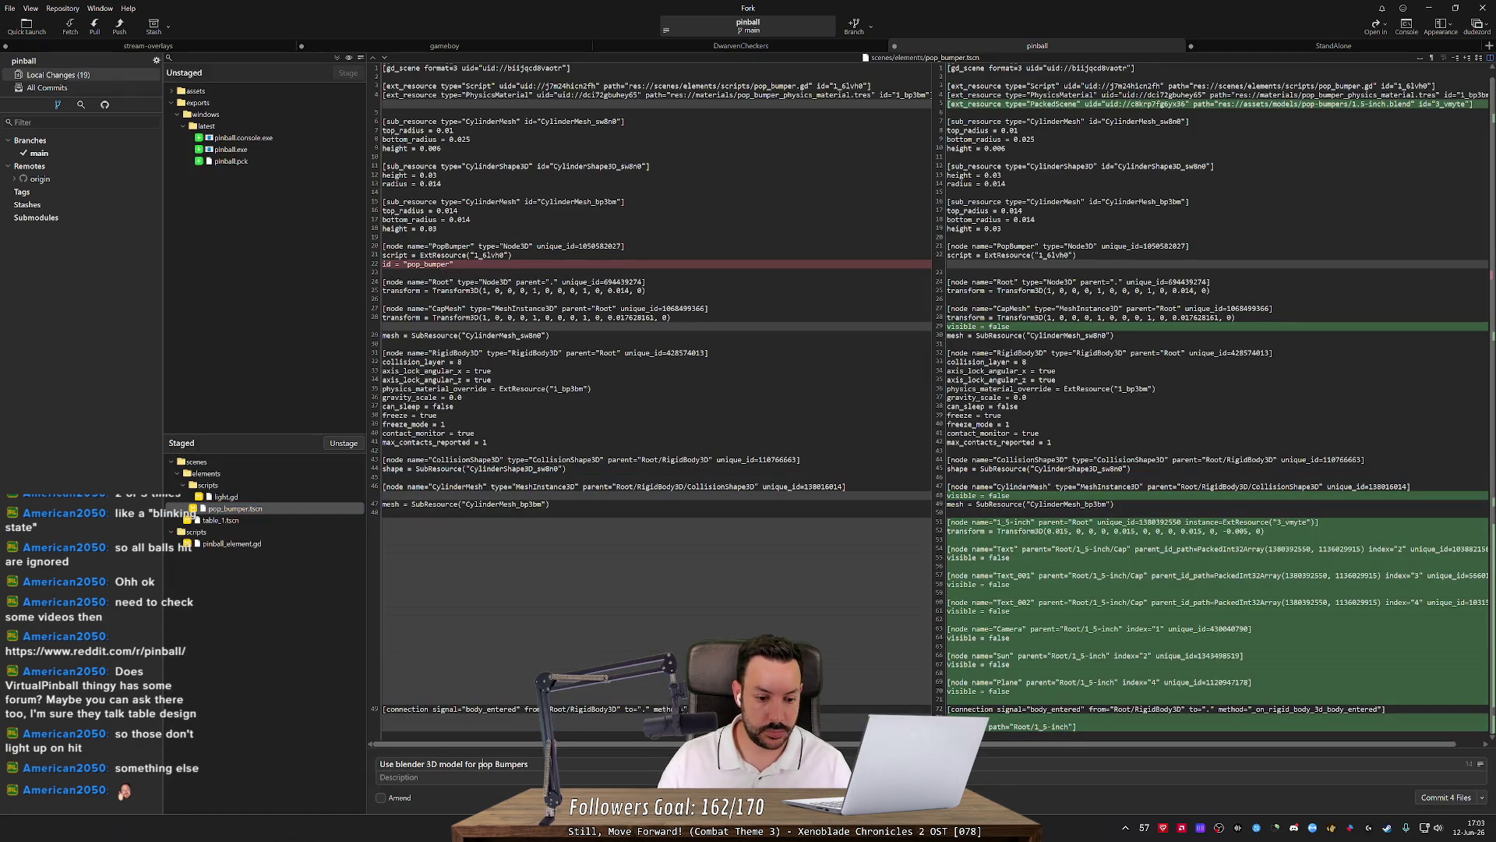
pyautogui.press('BackSpace')
pyautogui.write('P')
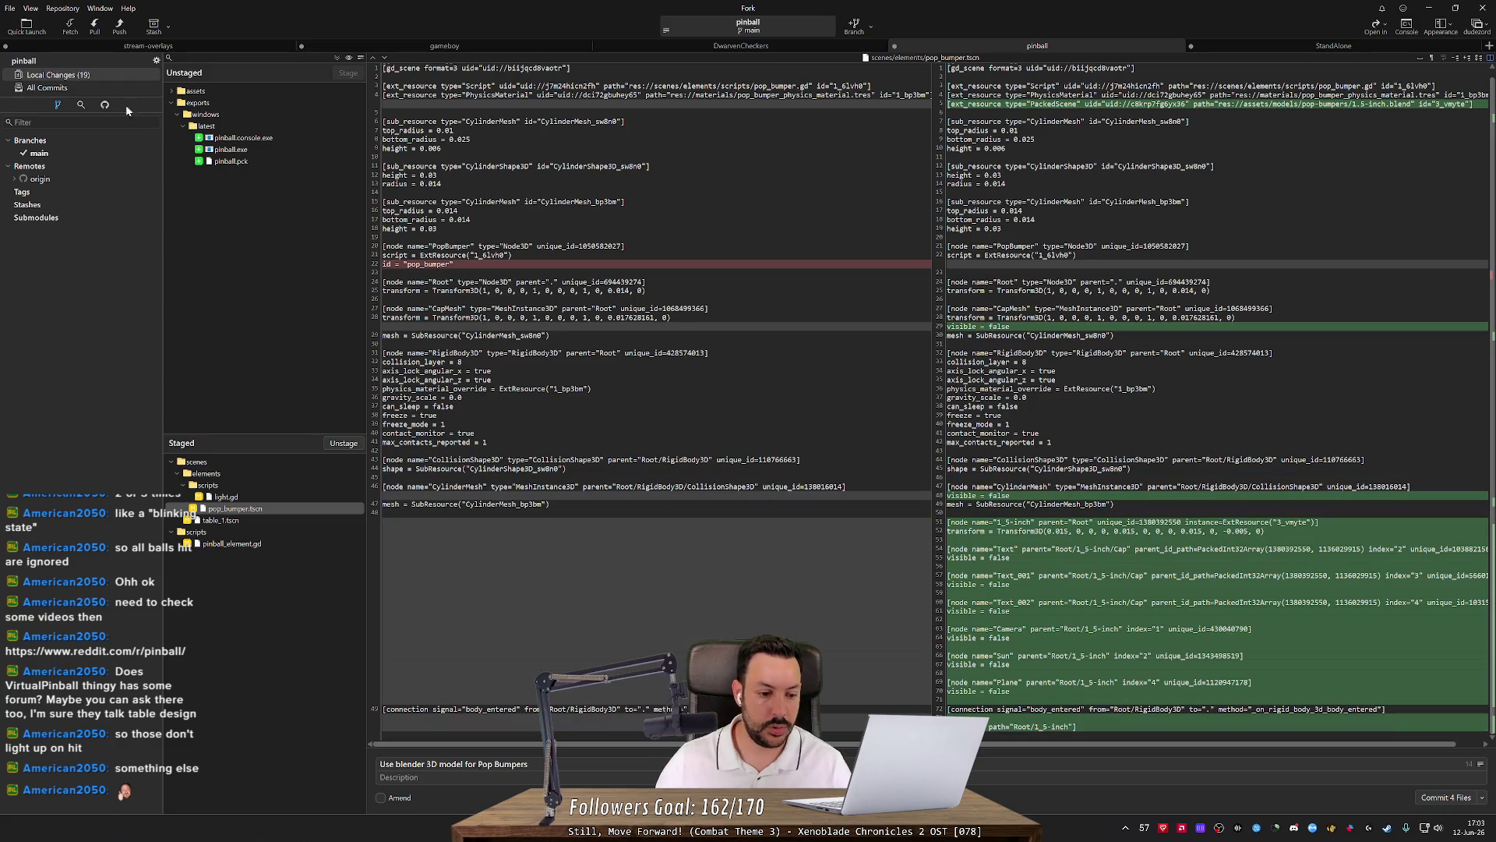
pyautogui.click(125, 87)
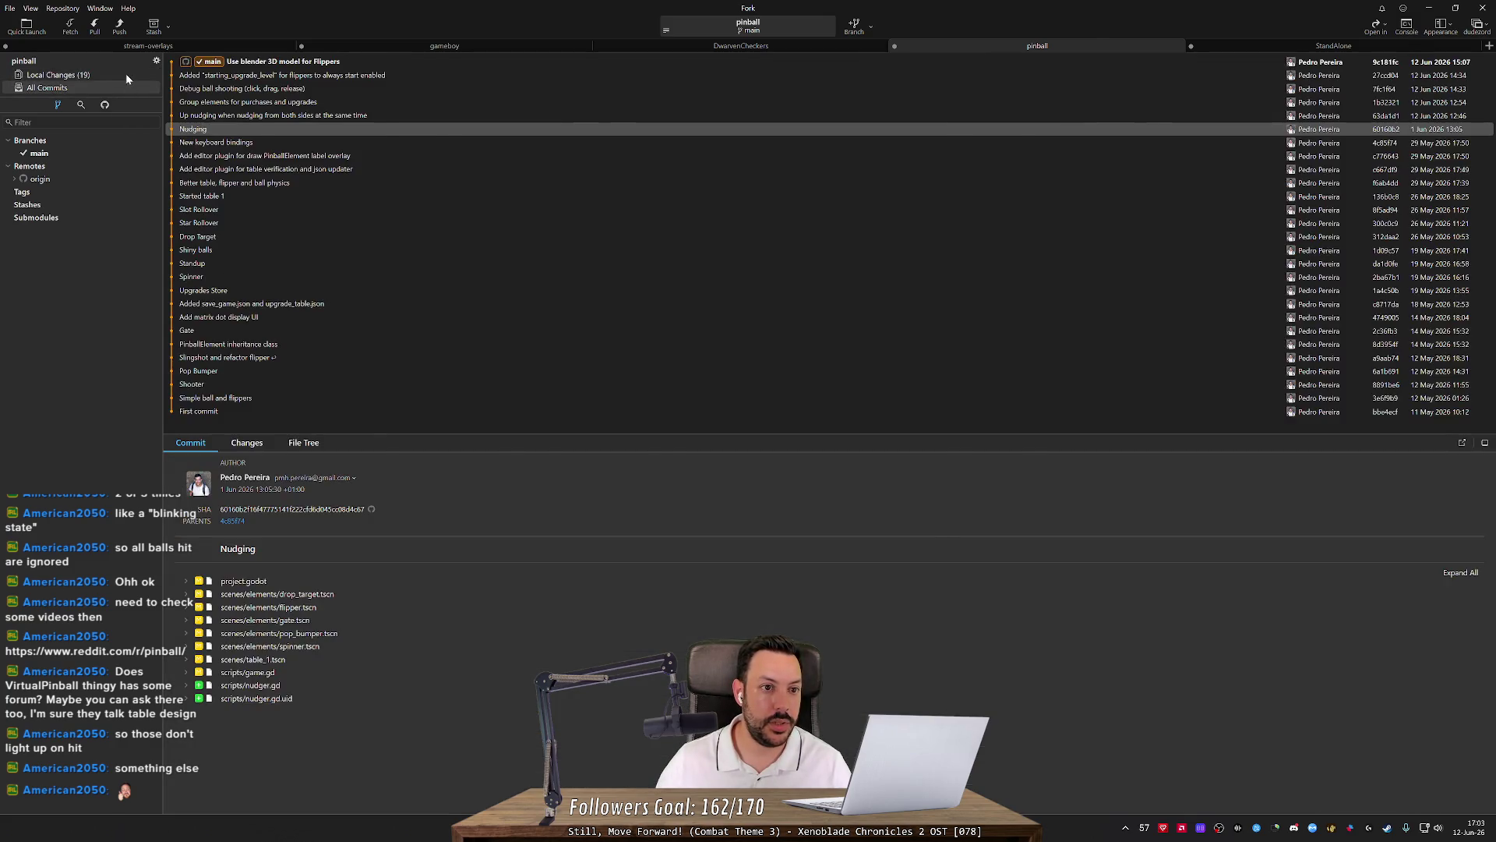
pyautogui.click(126, 76)
# Commit the four staged files and push main to origin.
pyautogui.click(1456, 799)
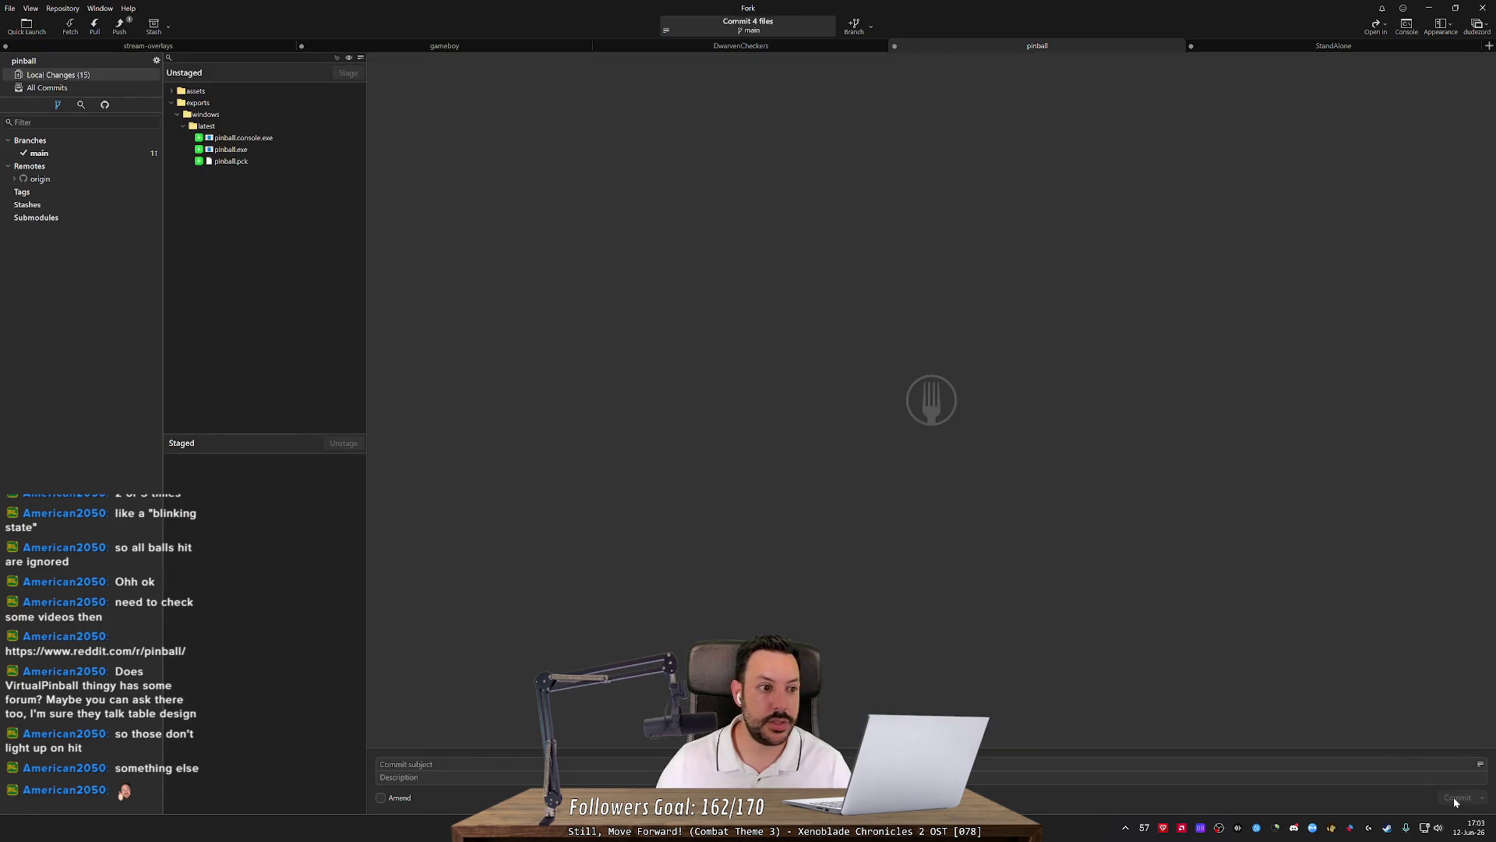
pyautogui.click(121, 26)
pyautogui.press('Return')
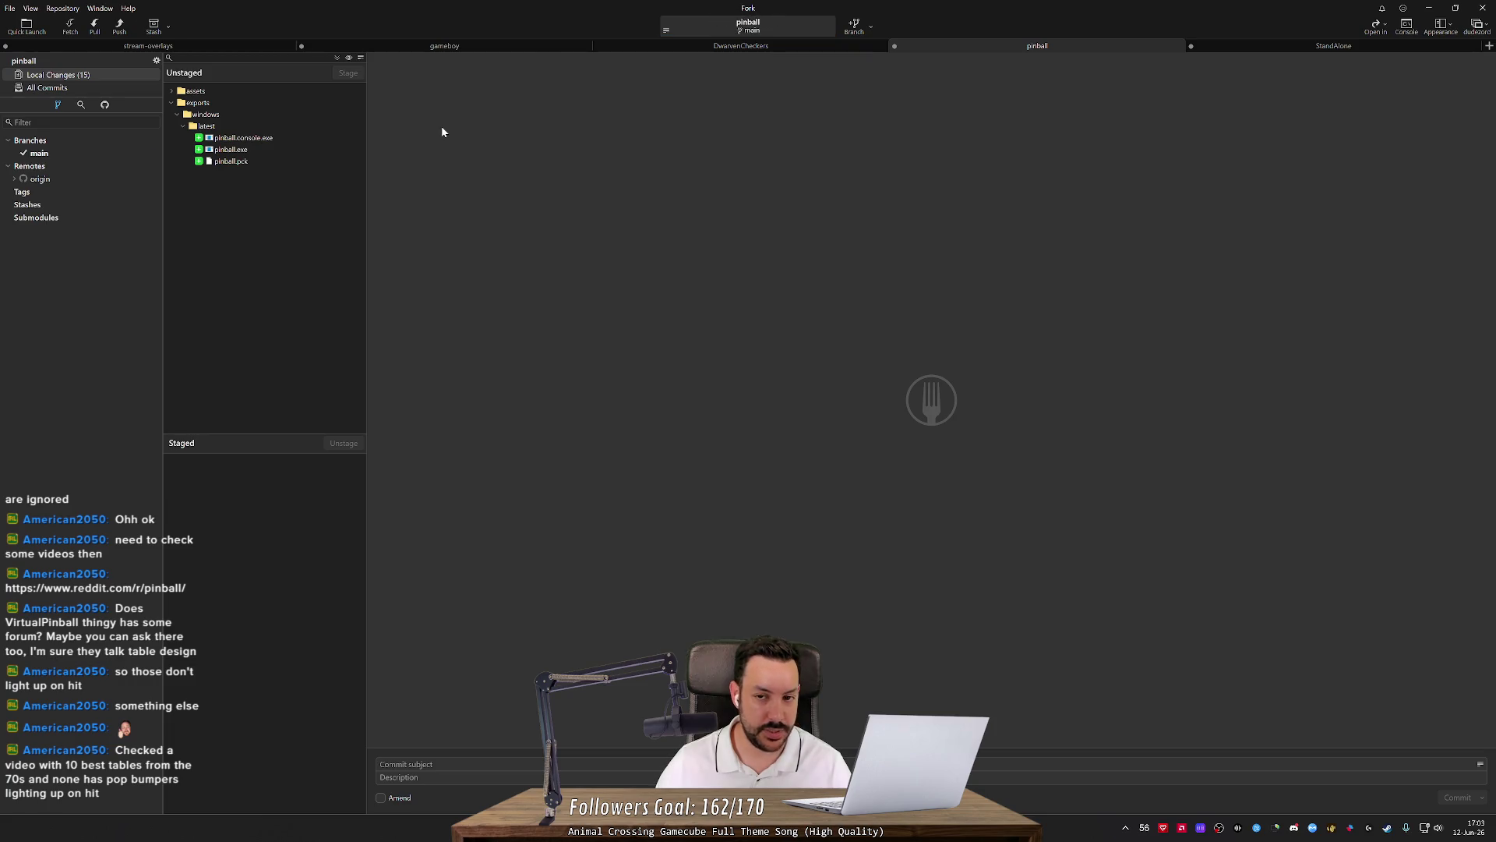
pyautogui.hotkey('alt', 'Tab')
pyautogui.click(624, 257)
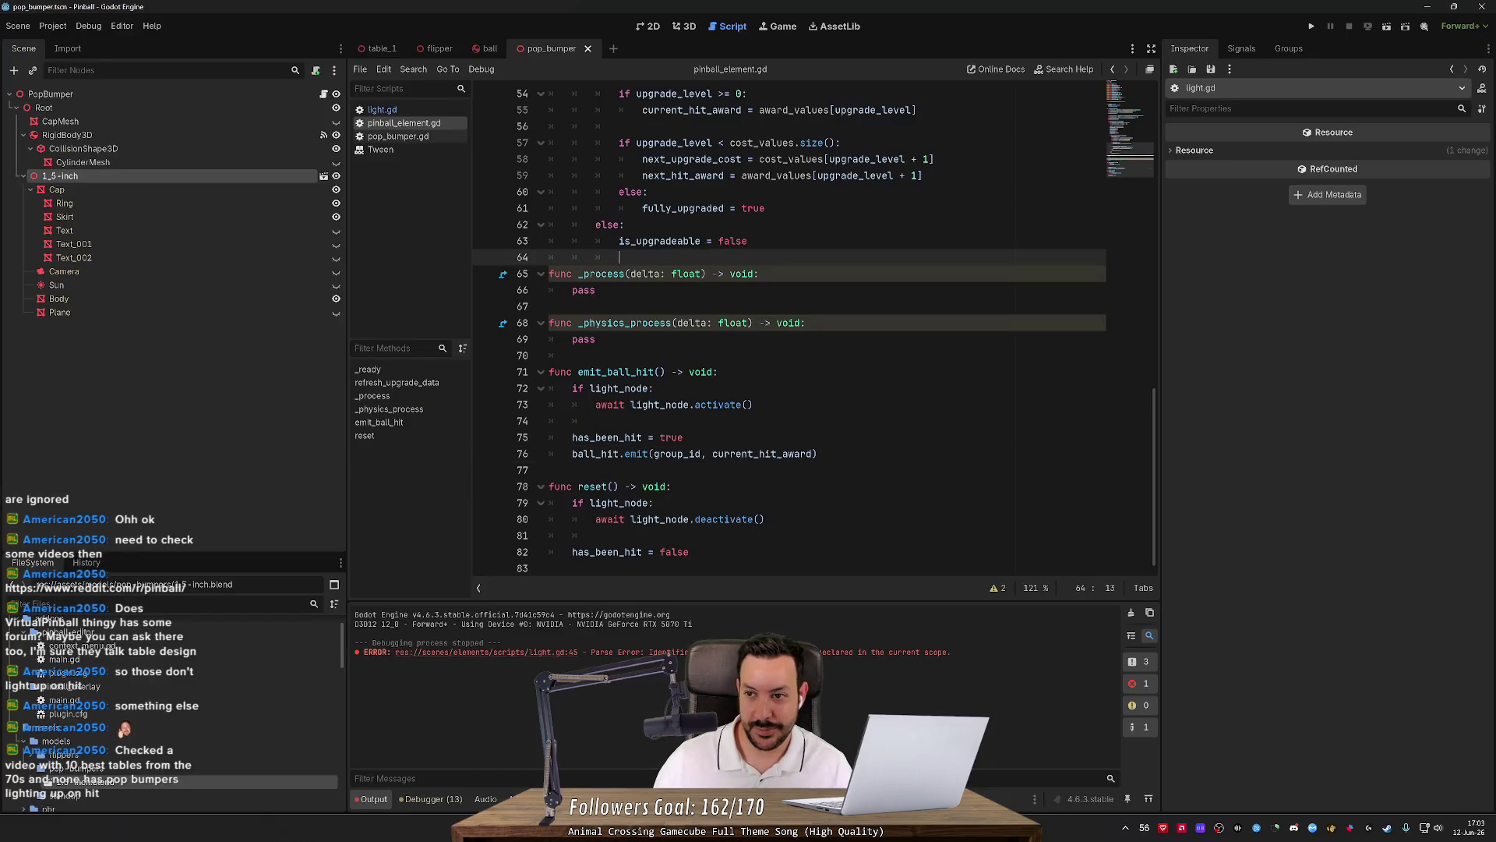
# Open the ball and flipper scenes and orbit the 3D view to inspect the flipper.
pyautogui.click(490, 48)
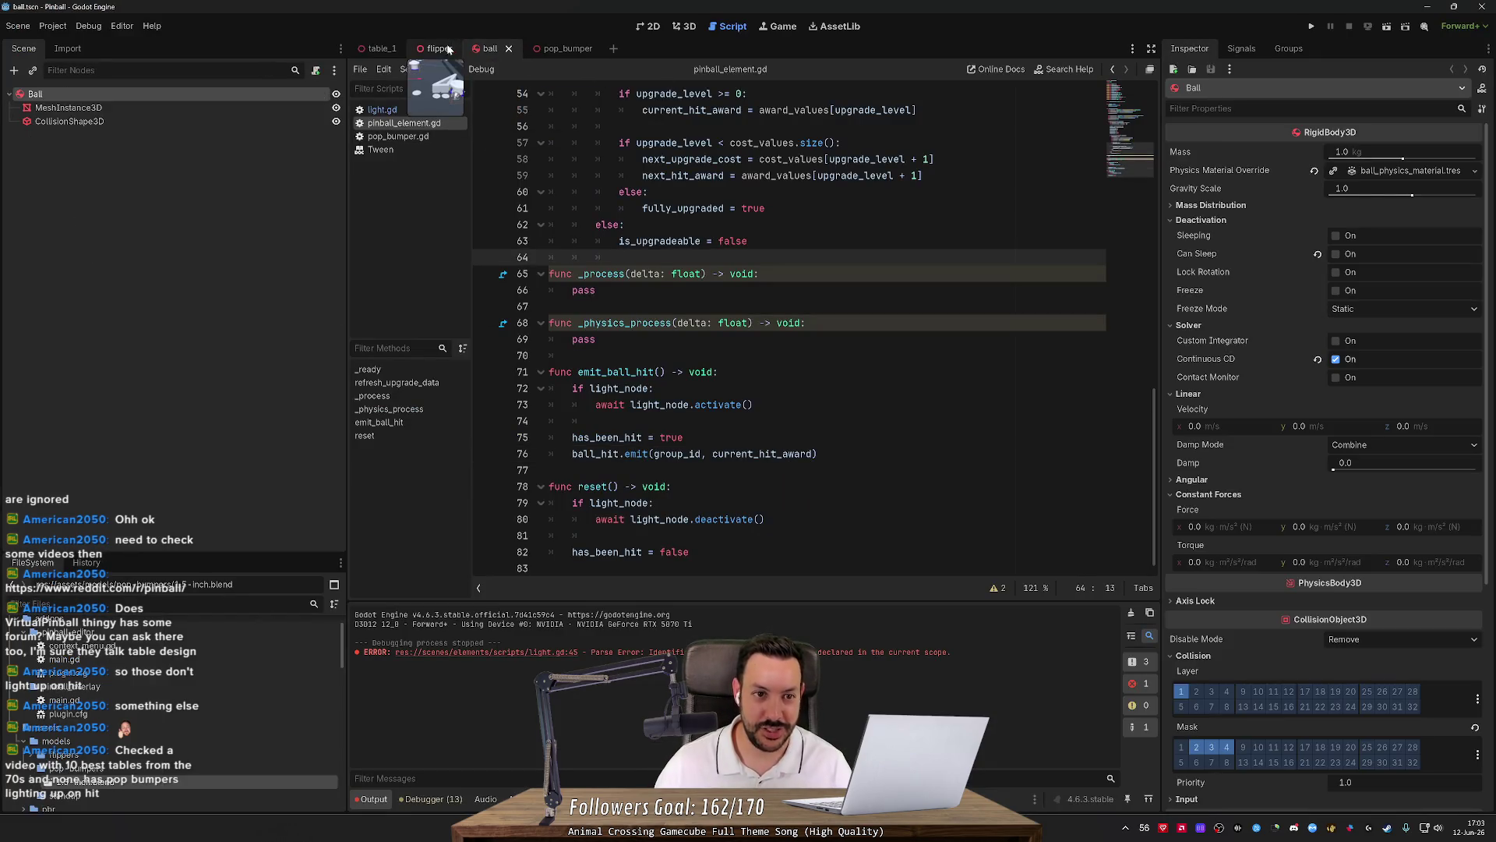
pyautogui.click(449, 49)
pyautogui.click(690, 26)
pyautogui.moveTo(743, 205)
pyautogui.mouseDown()
pyautogui.moveTo(759, 237)
pyautogui.moveTo(817, 221)
pyautogui.mouseUp()
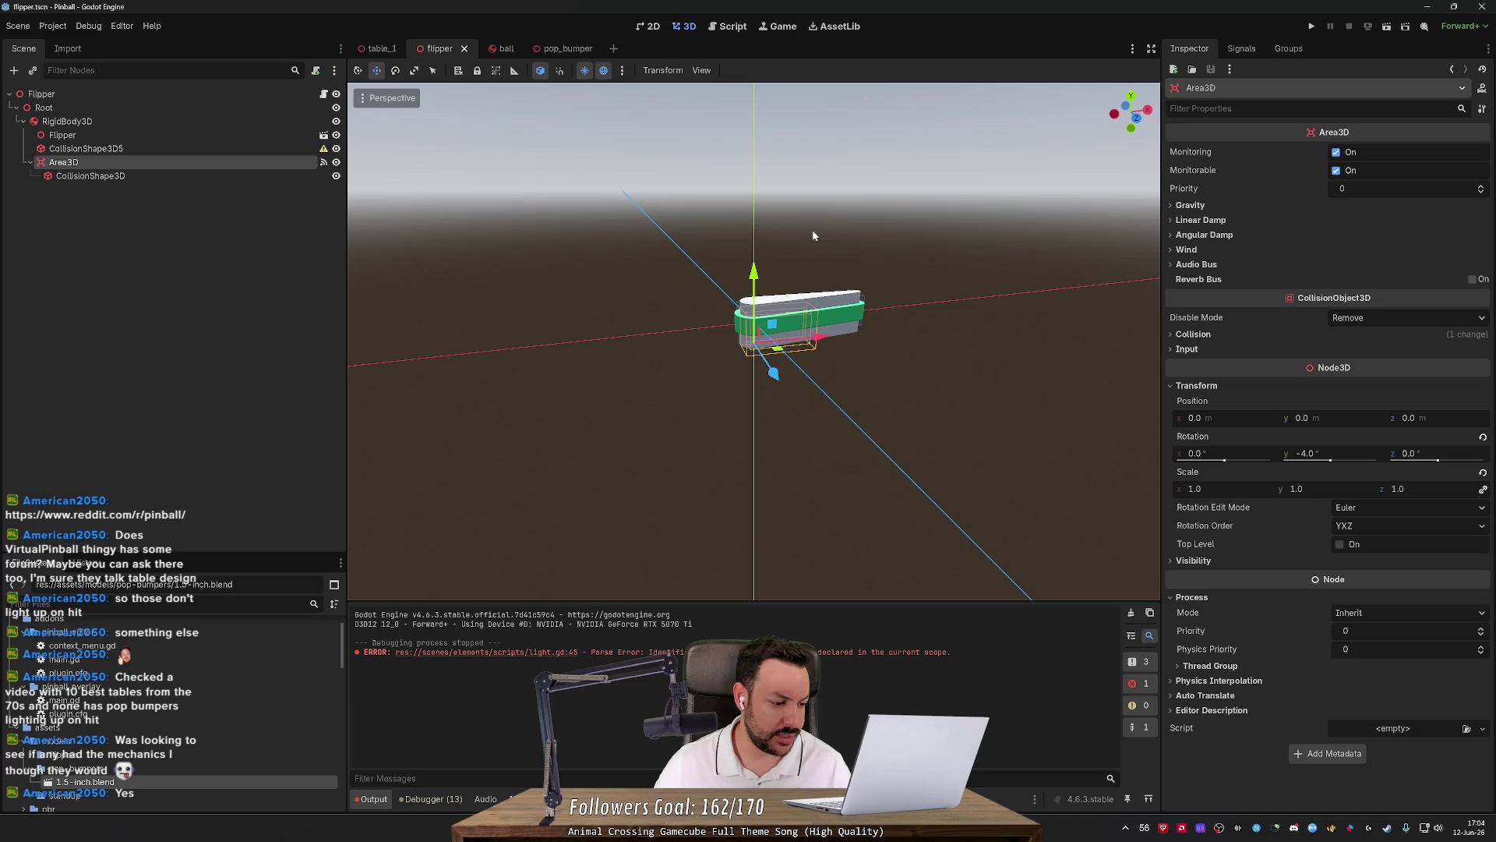
pyautogui.moveTo(662, 156)
pyautogui.mouseDown()
pyautogui.moveTo(607, 278)
pyautogui.moveTo(718, 245)
pyautogui.moveTo(517, 141)
pyautogui.moveTo(755, 248)
pyautogui.mouseUp()
pyautogui.scroll(2, 718, 245)
pyautogui.scroll(2, 755, 244)
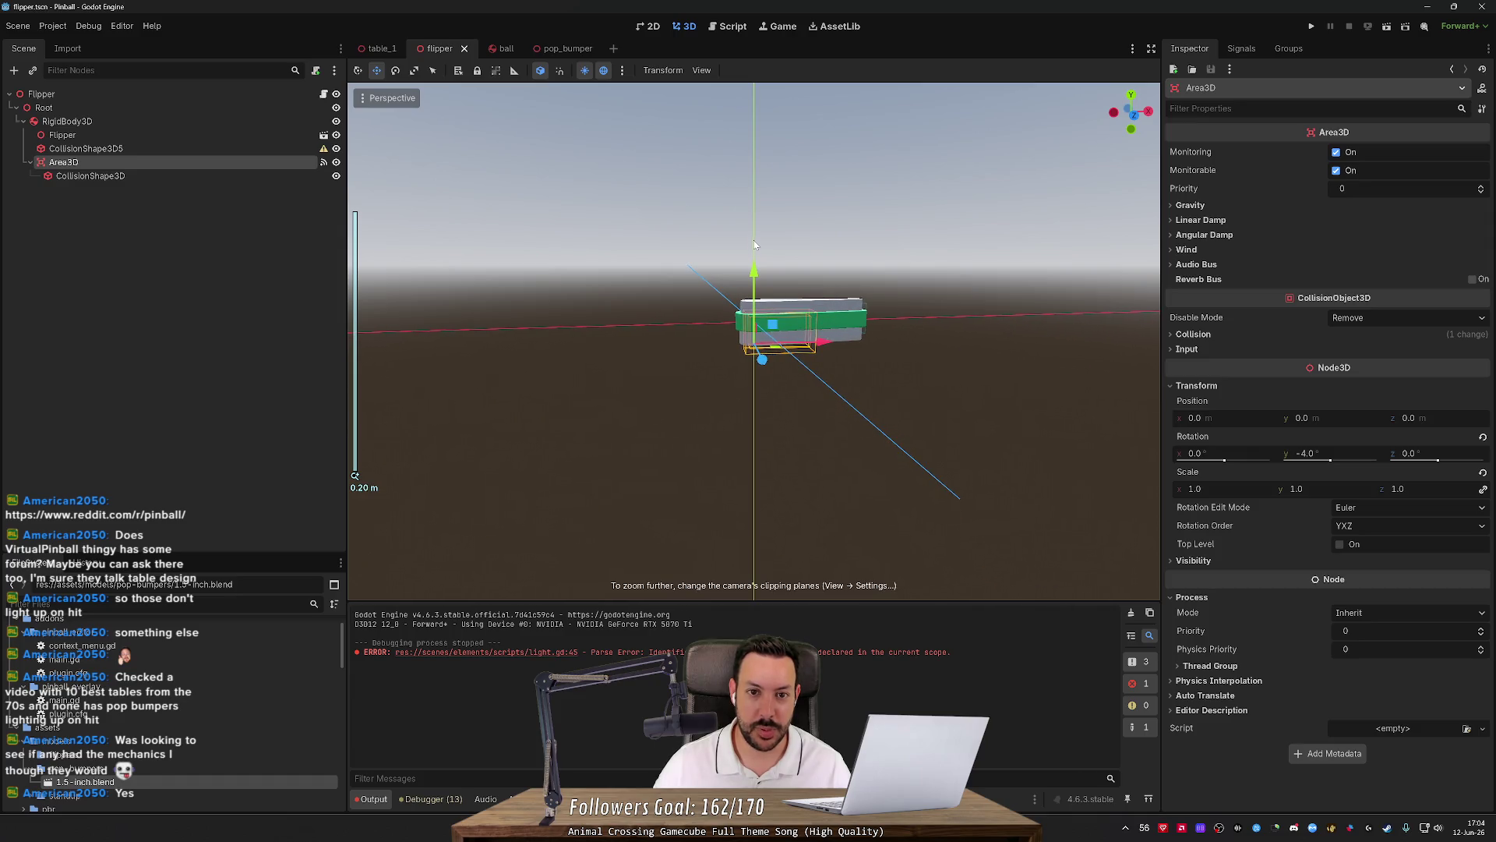
pyautogui.click(742, 30)
pyautogui.click(783, 35)
pyautogui.click(685, 27)
# Close the extra scene tabs in table_1 and open PopBumper5's pop_bumper.tscn scene.
pyautogui.click(384, 48)
pyautogui.middleClick(462, 53)
pyautogui.middleClick(462, 53)
pyautogui.middleClick(462, 53)
pyautogui.scroll(5, 618, 260)
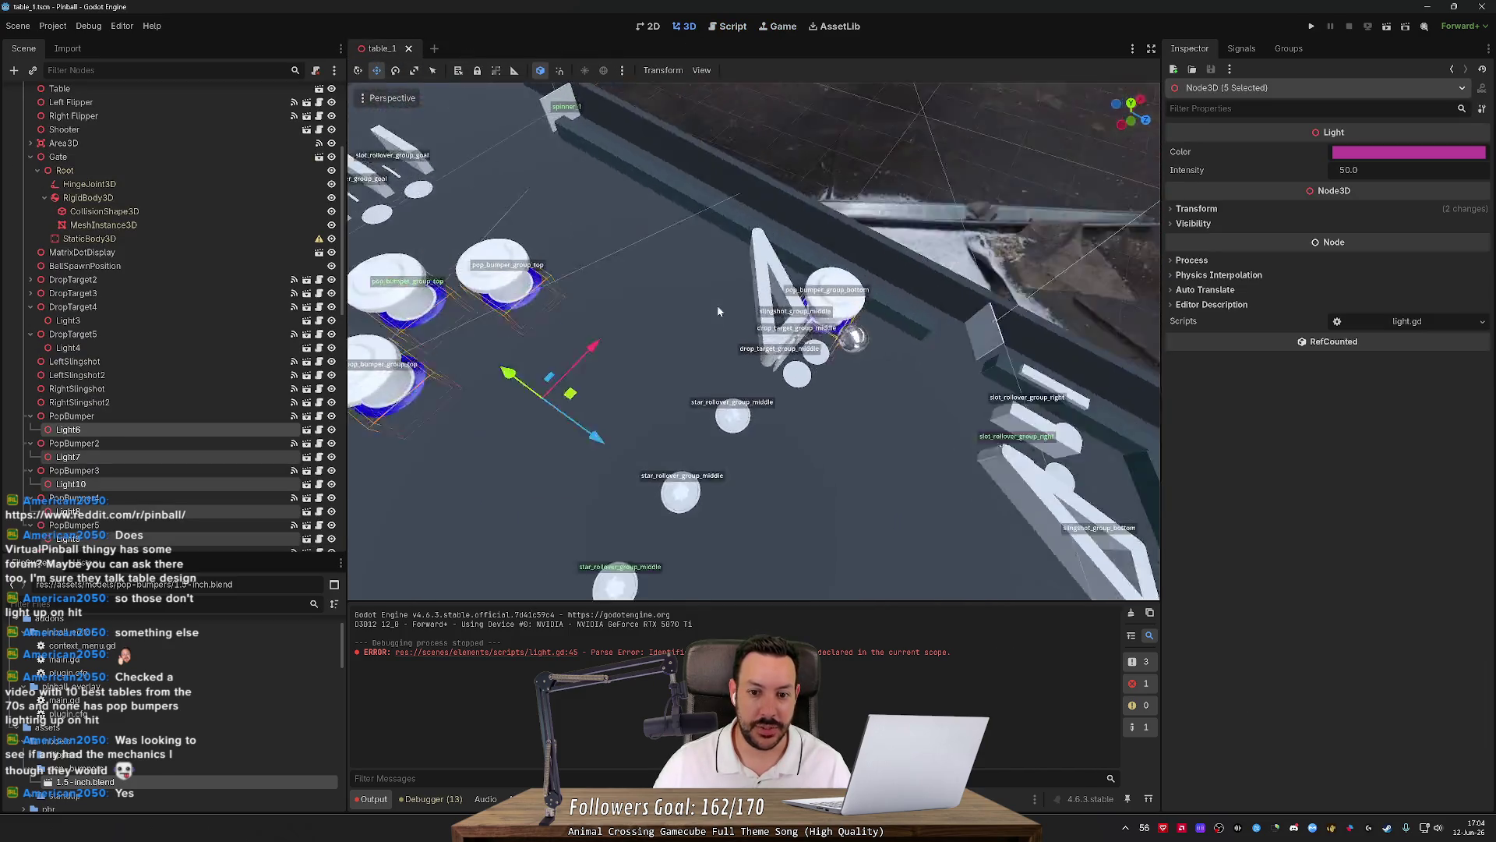
pyautogui.moveTo(716, 311); pyautogui.dragTo(609, 219)
pyautogui.scroll(5, 779, 312)
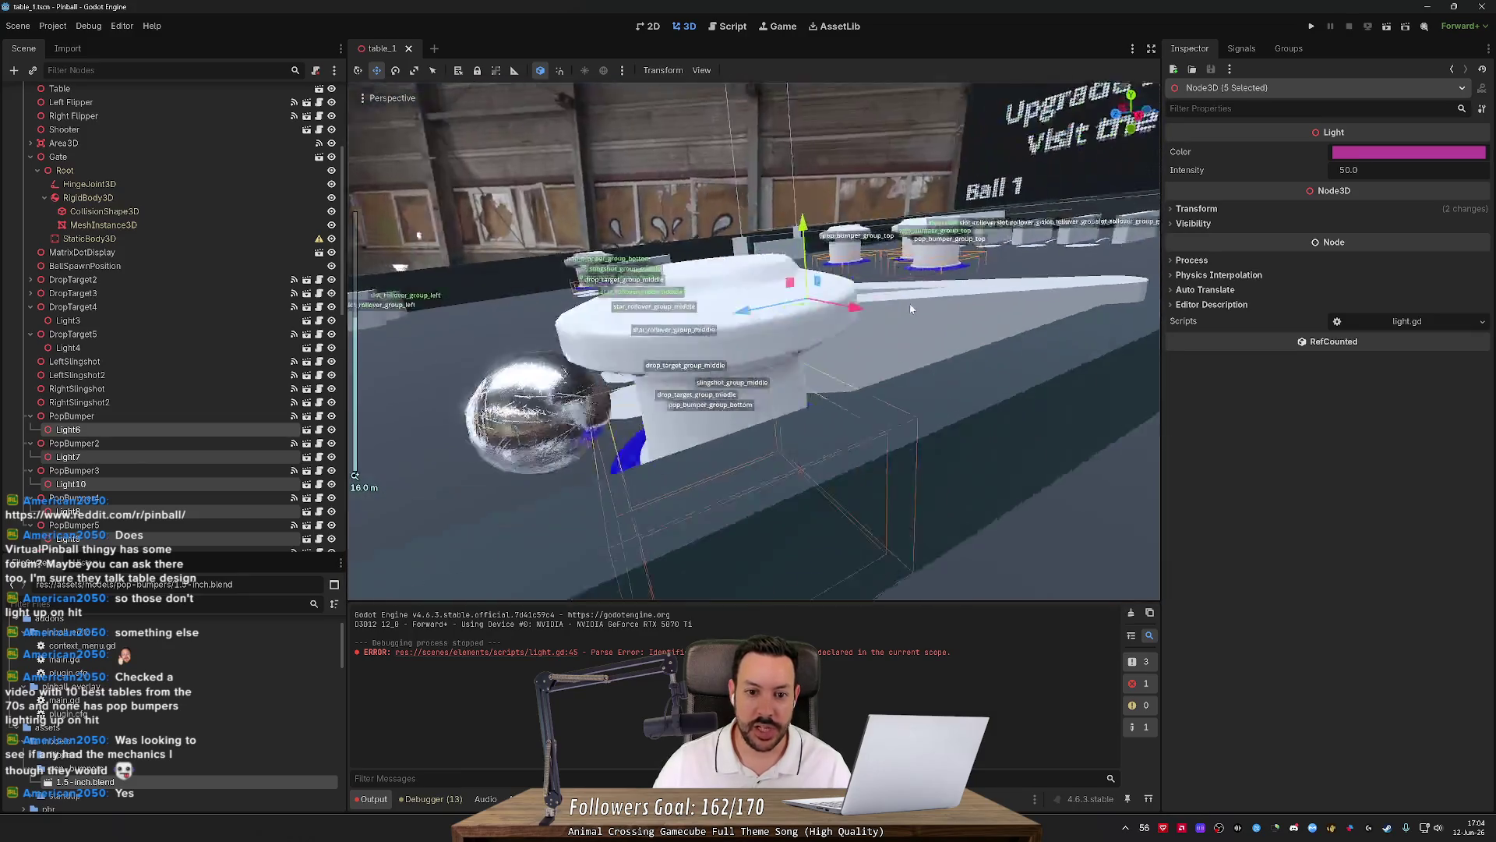
pyautogui.moveTo(910, 308); pyautogui.dragTo(942, 298)
pyautogui.click(924, 312)
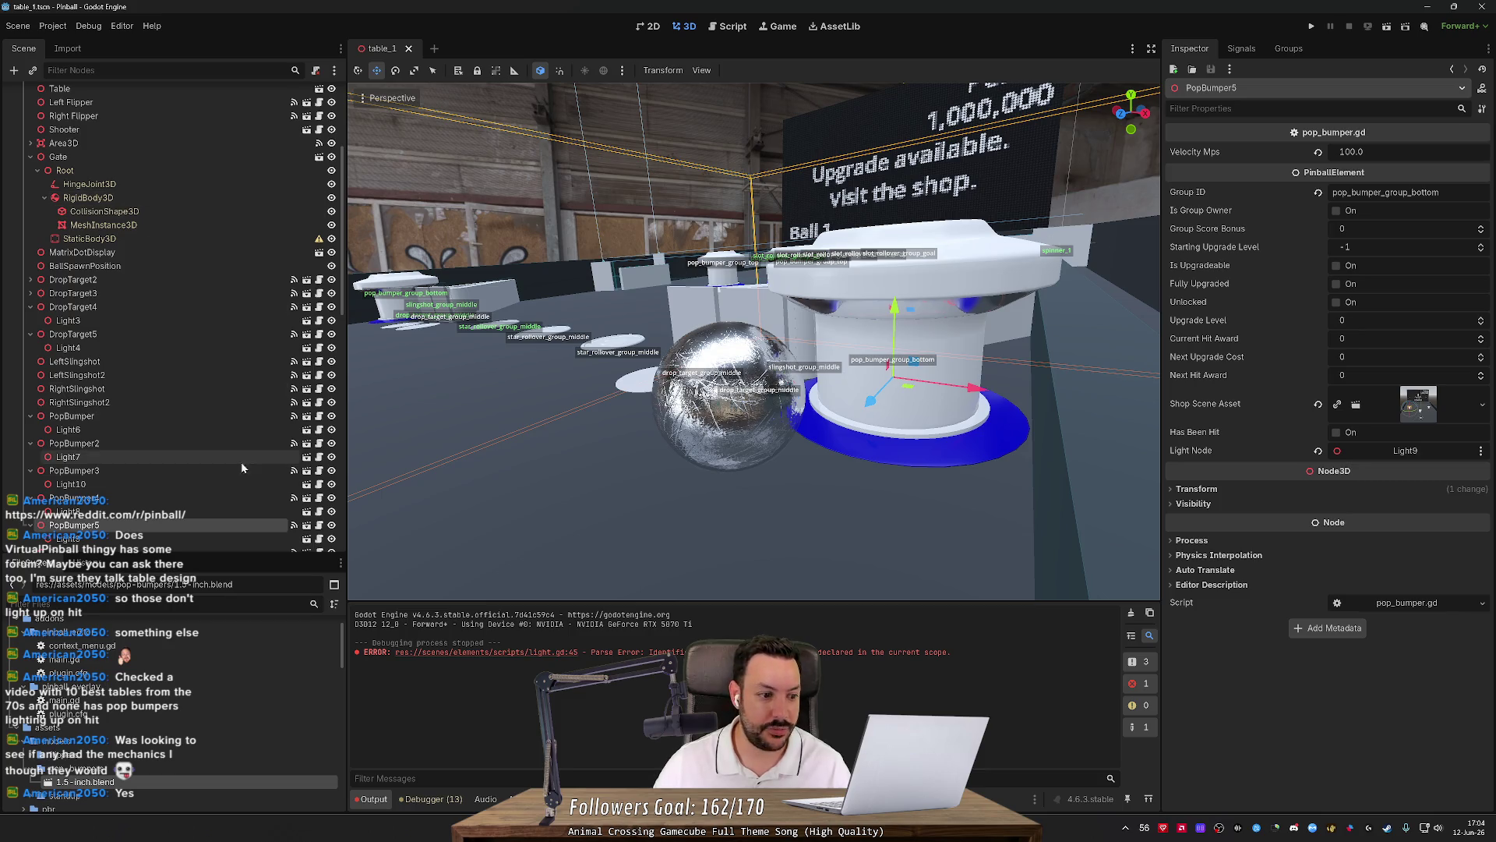
pyautogui.click(307, 525)
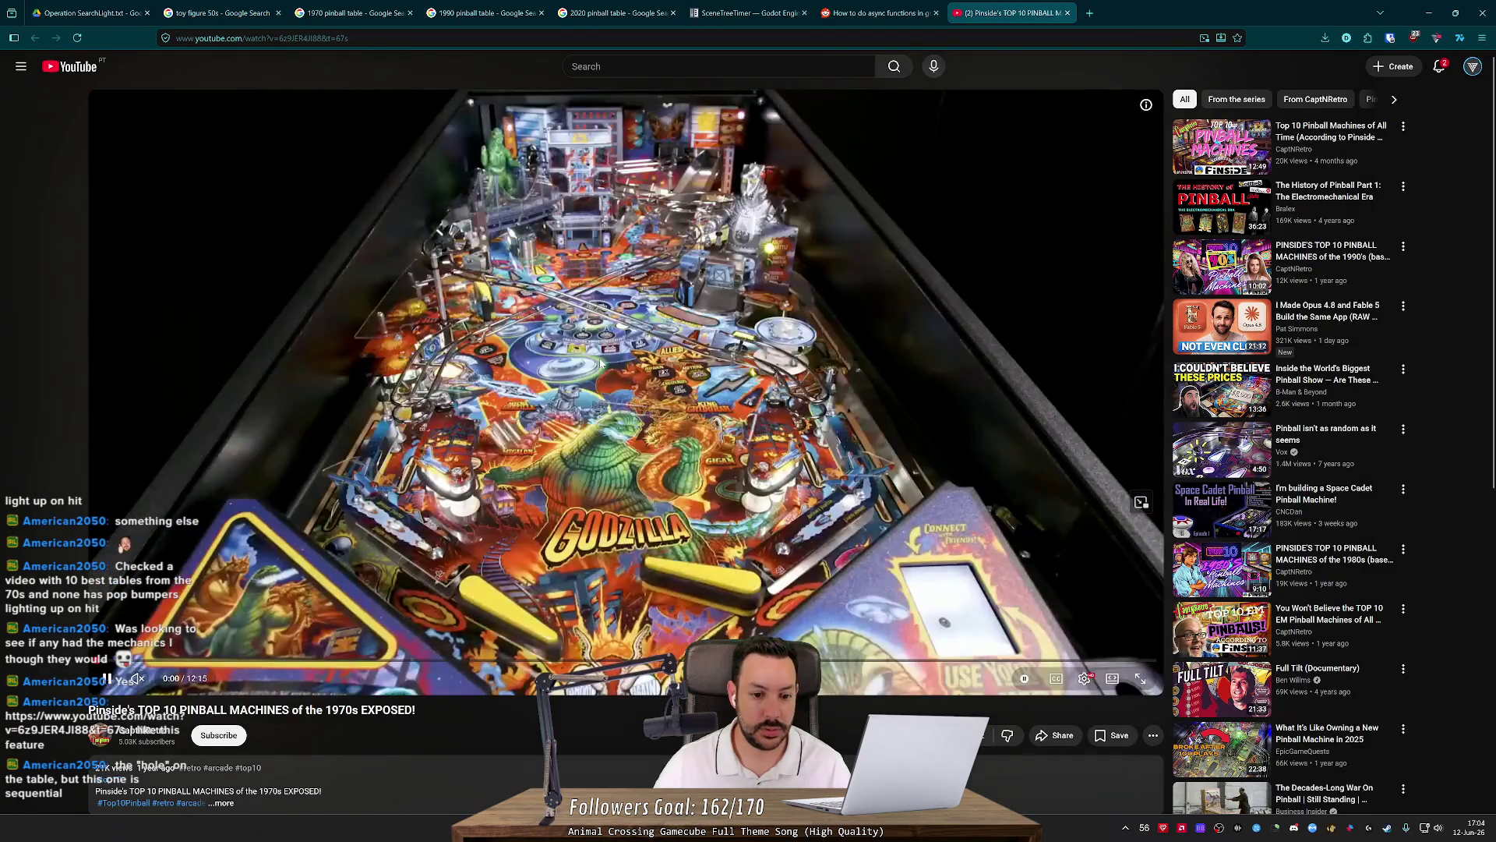
# Seek the 1970s pinball video to 1:07, play it, and pause around 1:17.
pyautogui.click(601, 363)
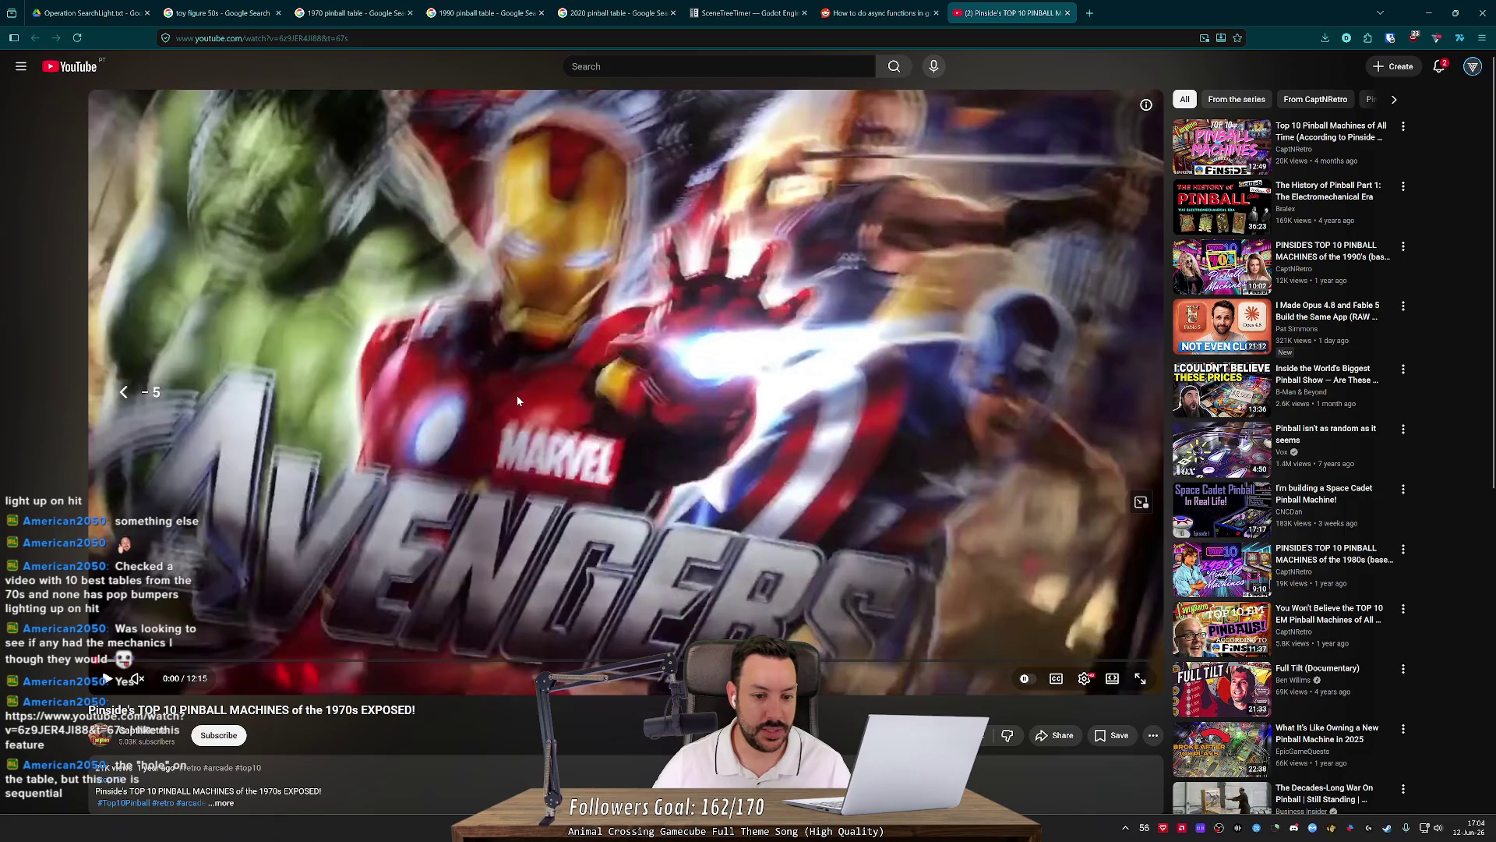
pyautogui.click(519, 402)
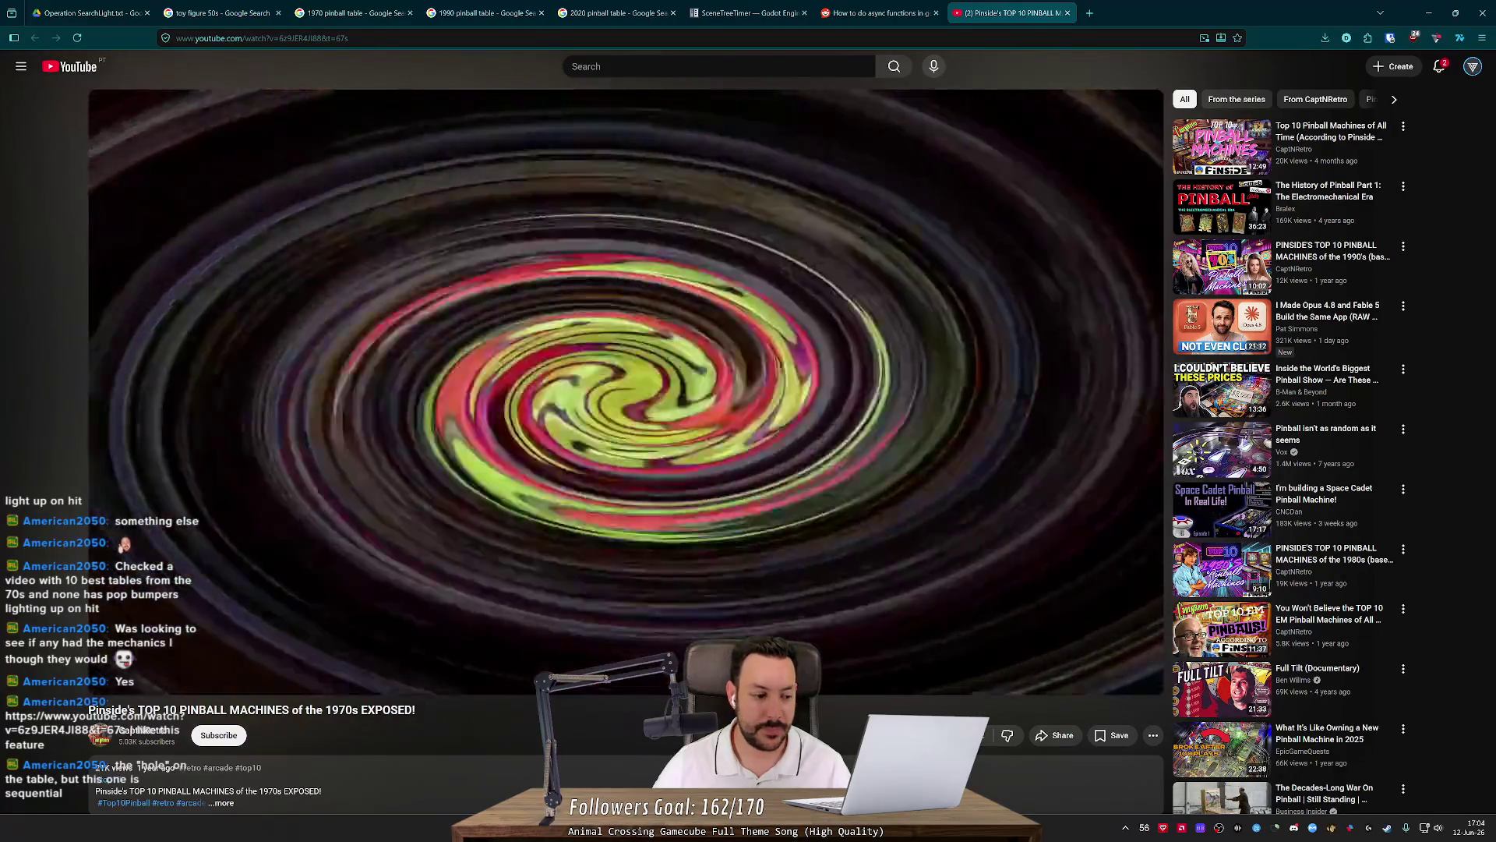
pyautogui.press('space')
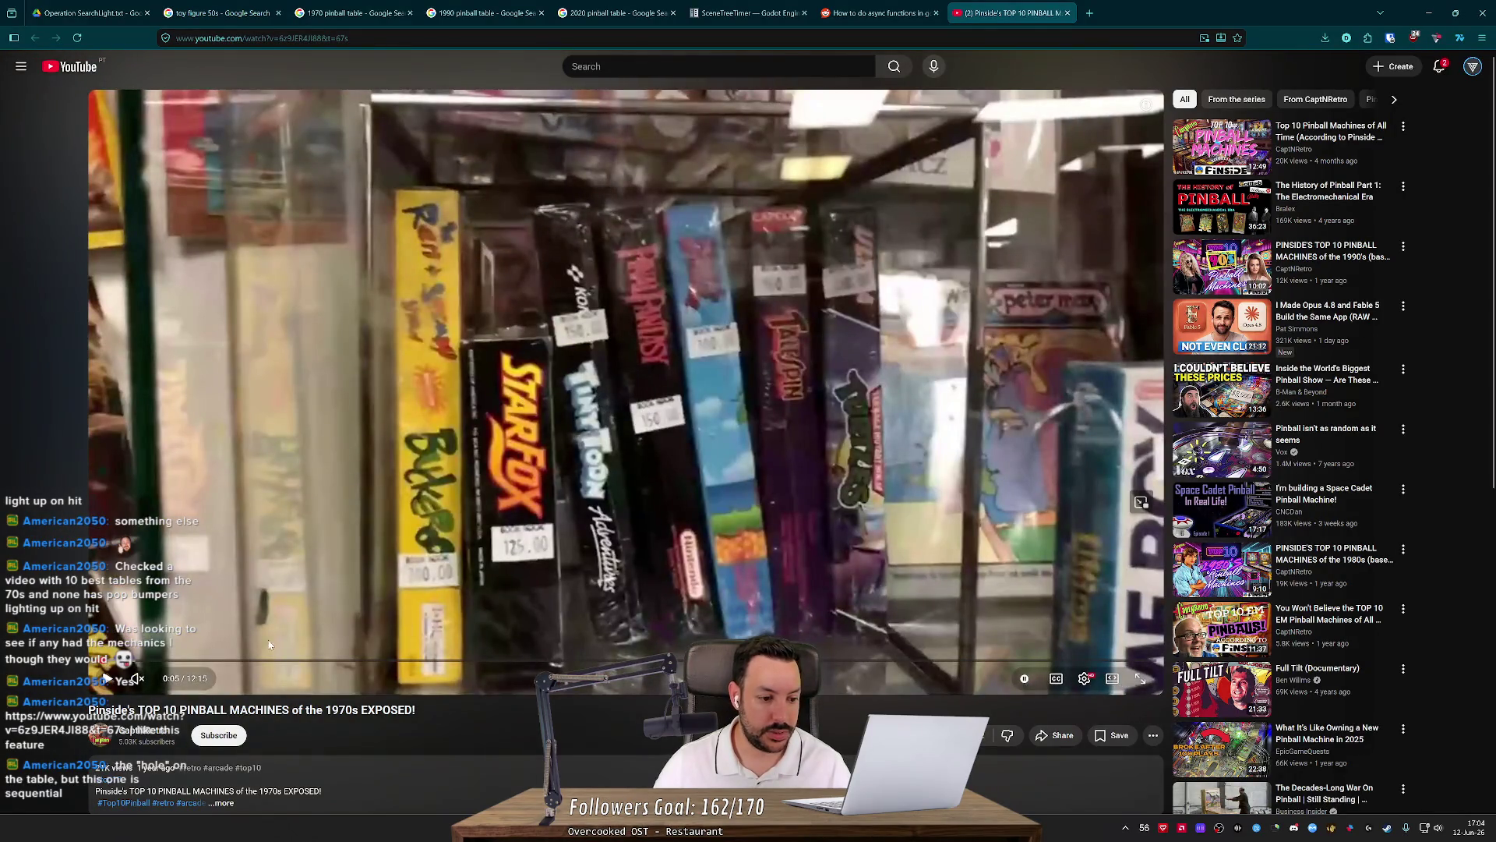
pyautogui.moveTo(189, 664); pyautogui.dragTo(193, 664)
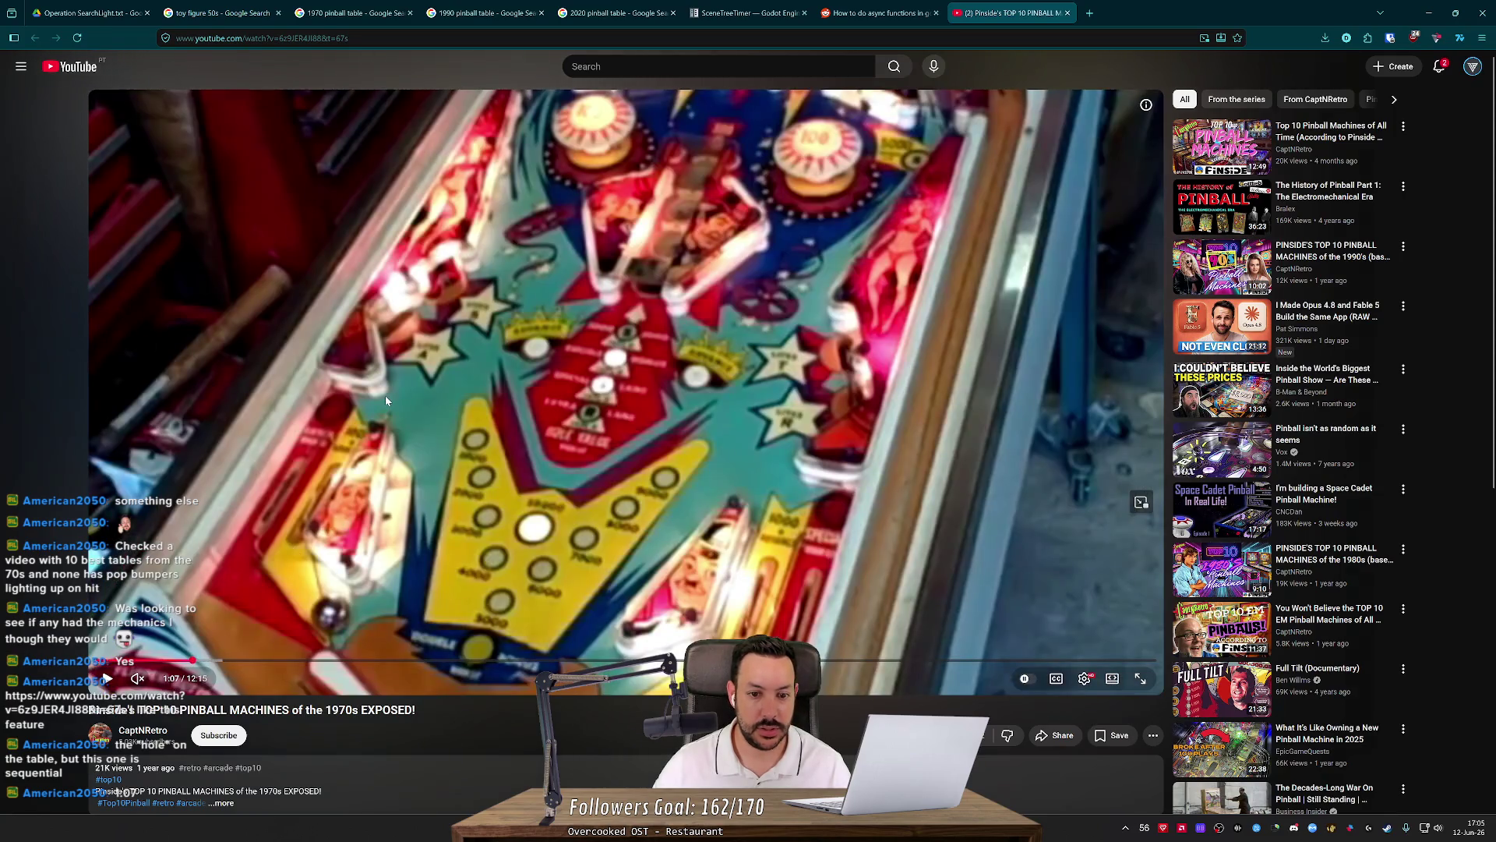
pyautogui.press('space')
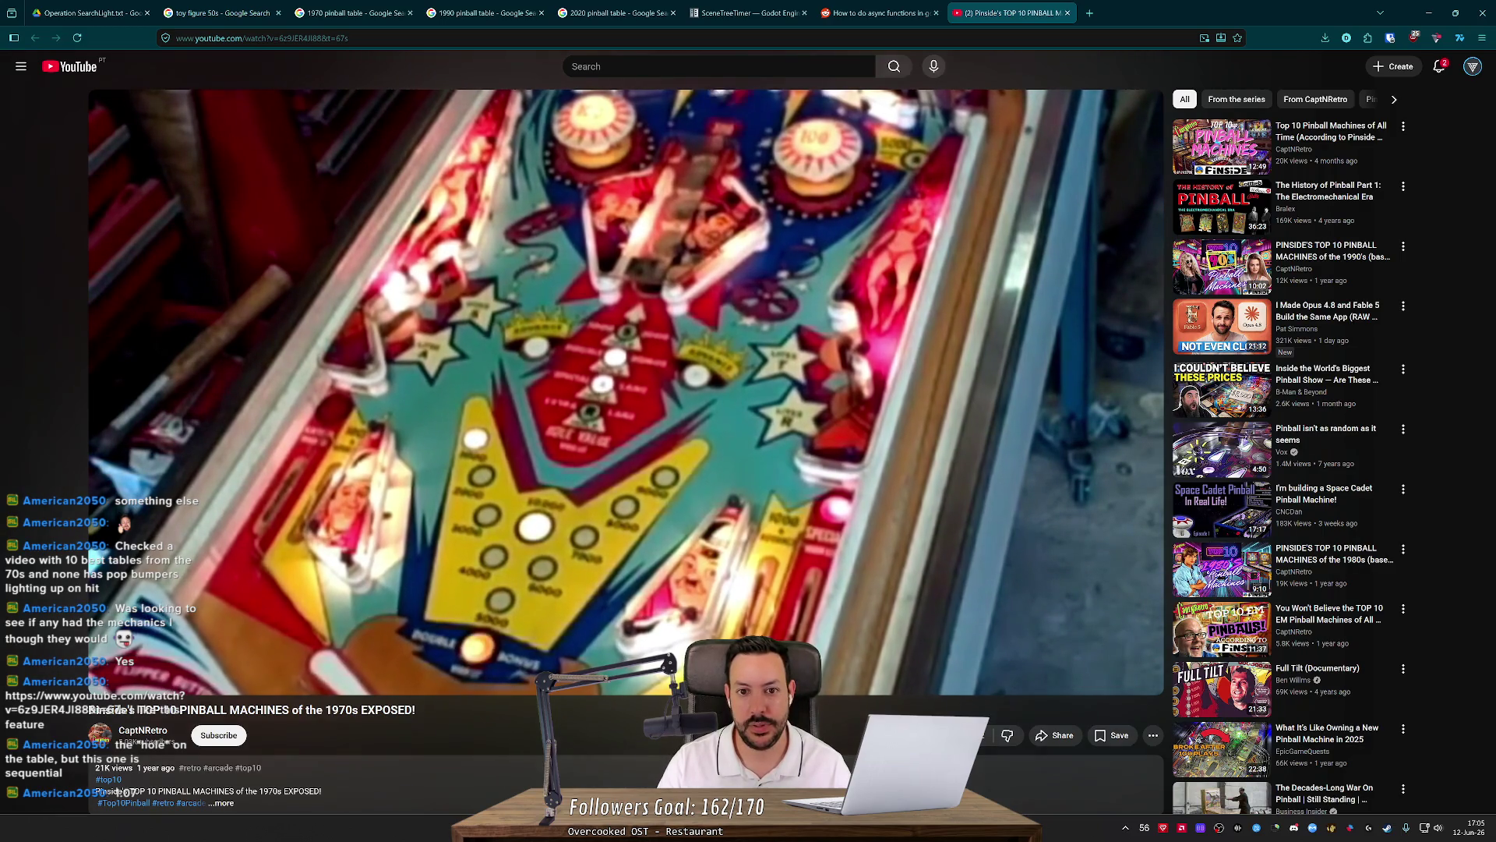
pyautogui.click(385, 395)
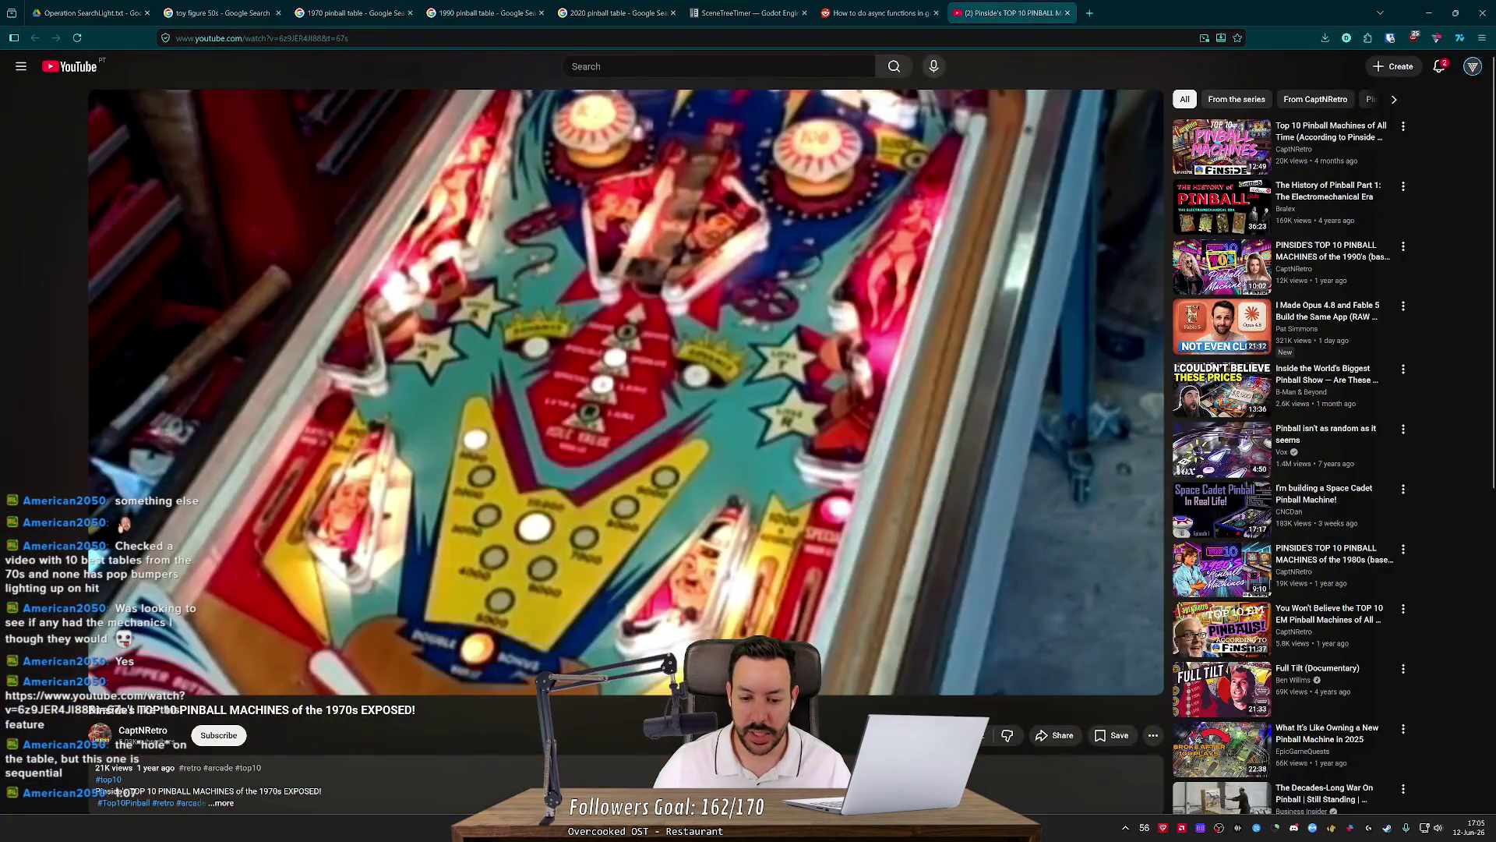
# Read the TODO.md notes on missing table elements, then go back to the pop bumper's 3D view.
pyautogui.hotkey('alt', 'Tab')
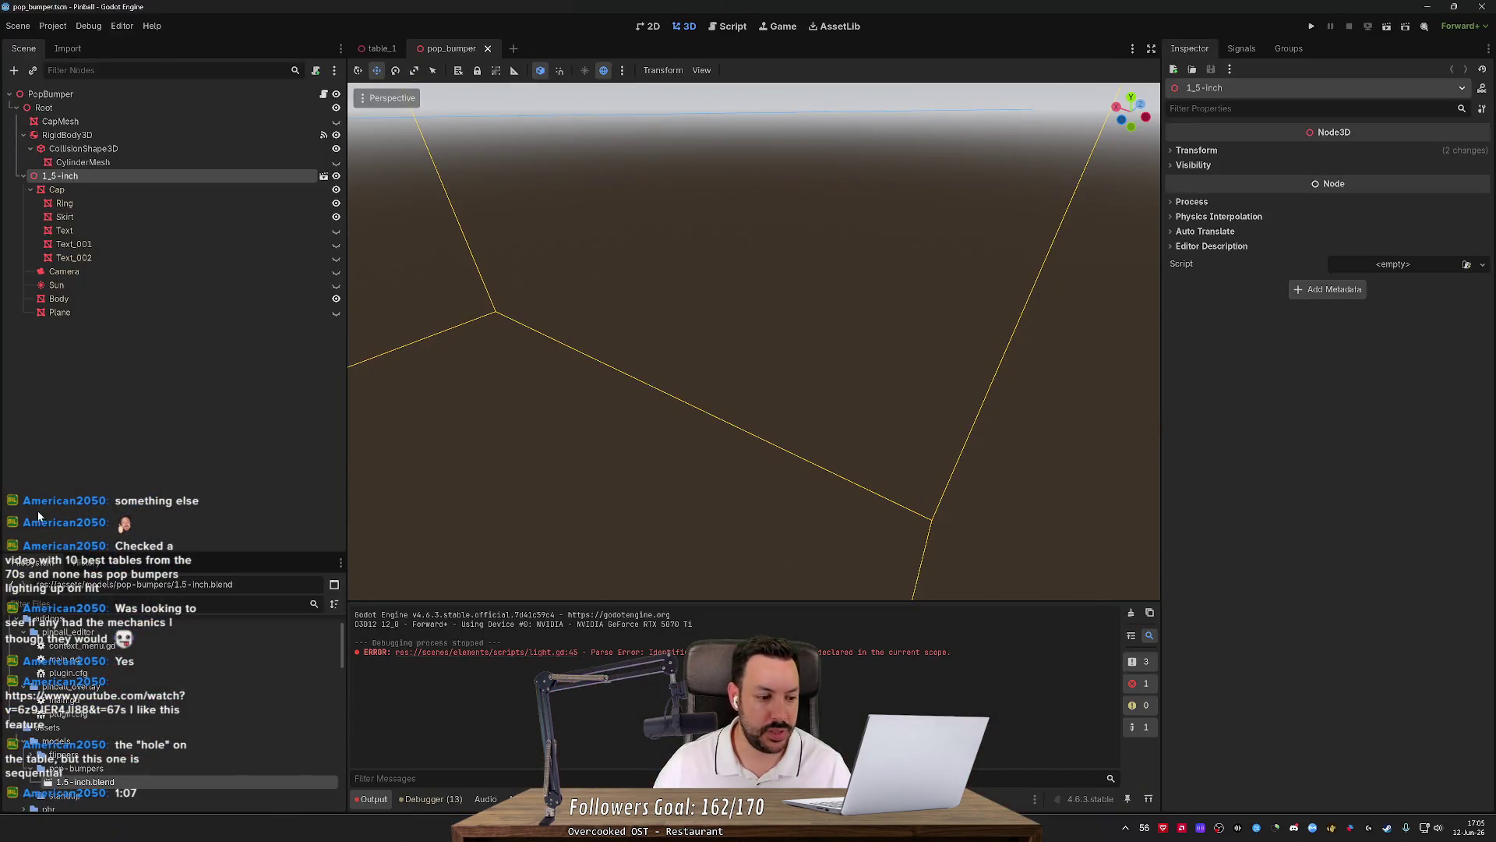
pyautogui.scroll(-5, 142, 776)
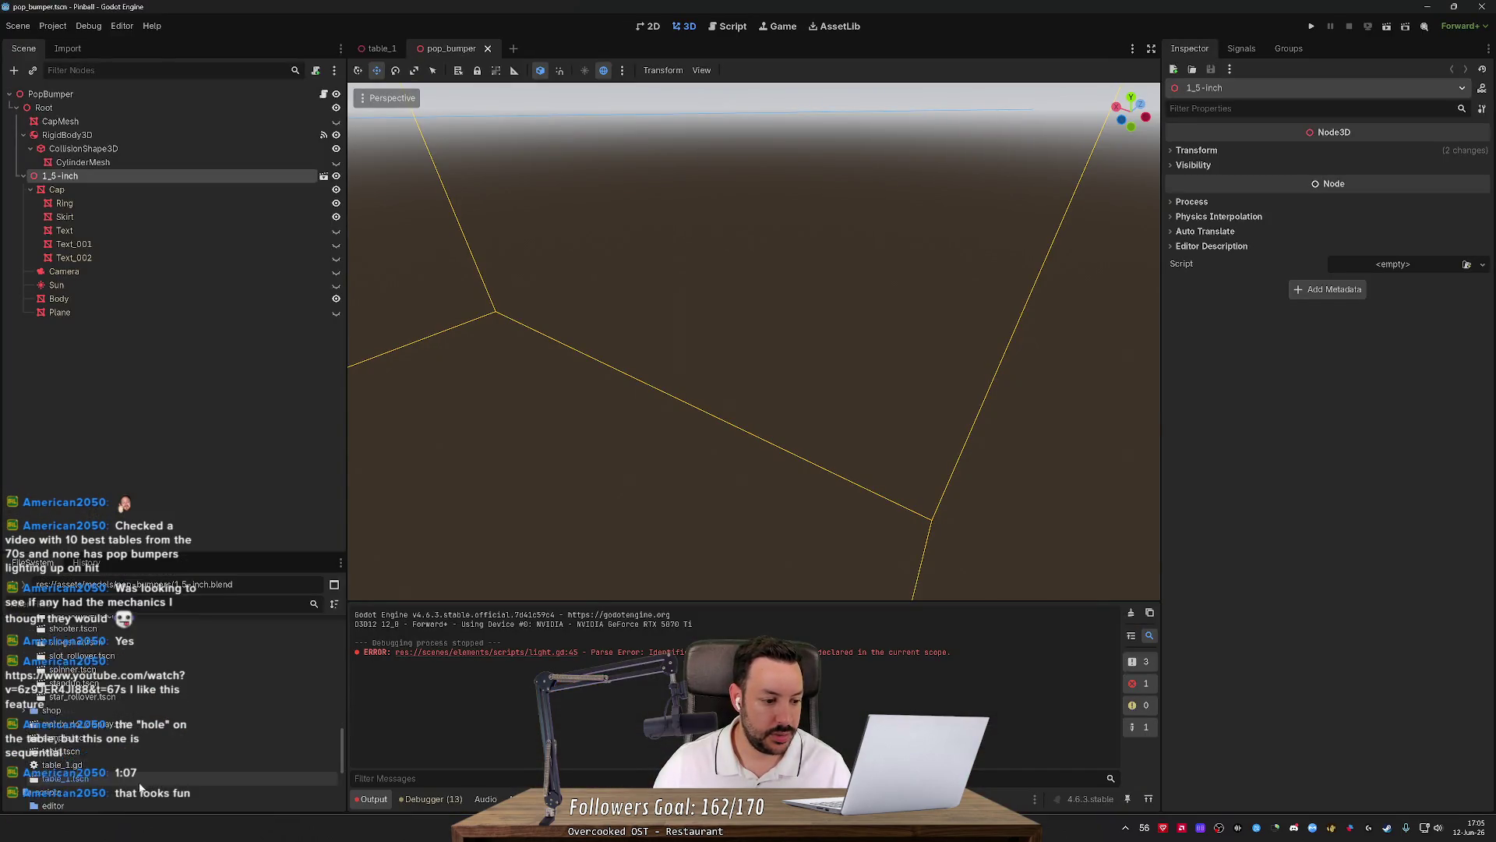
pyautogui.doubleClick(127, 800)
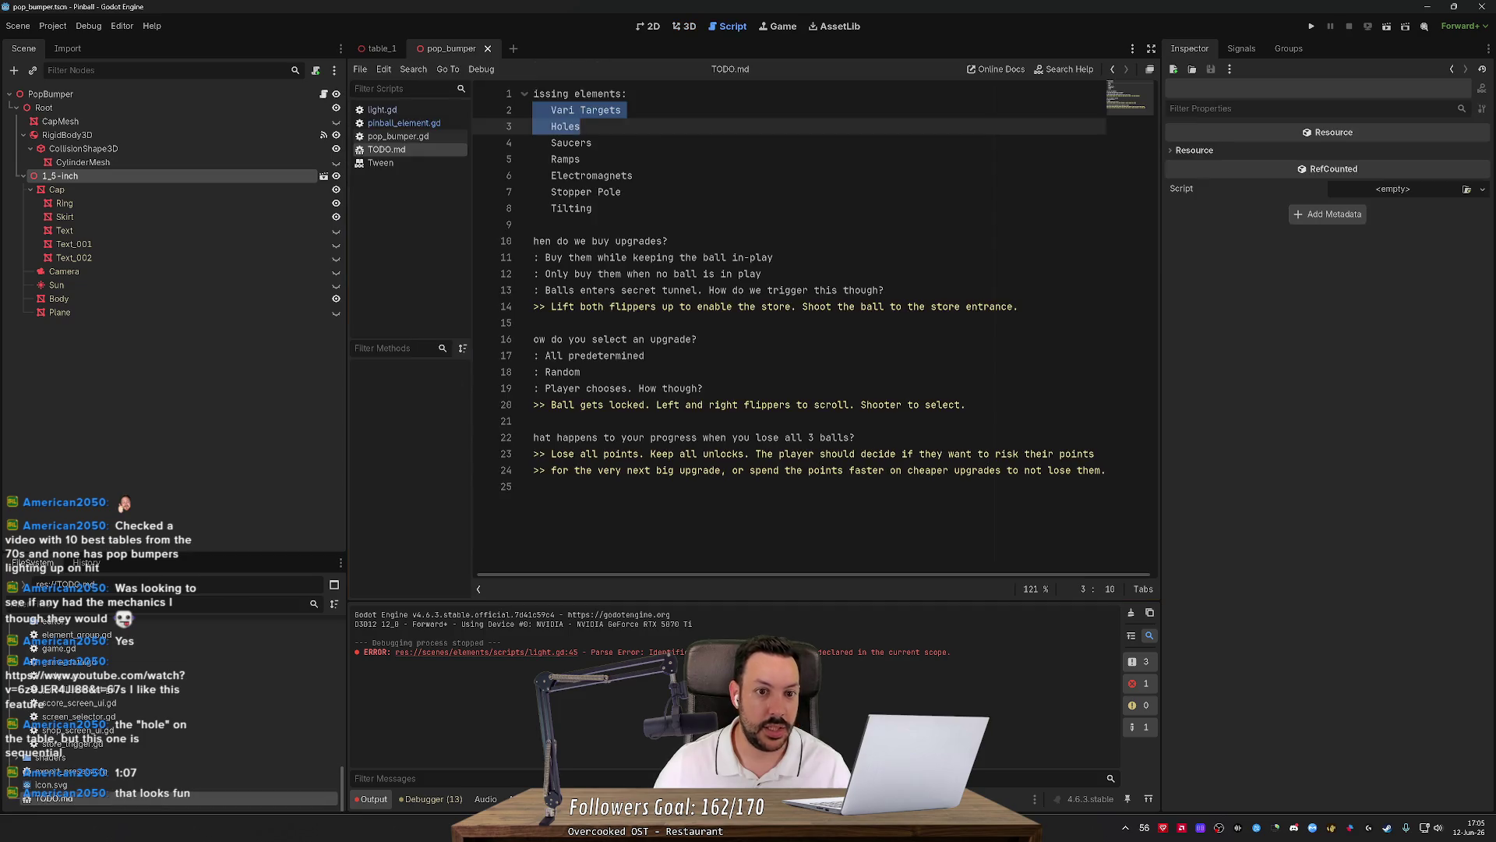
pyautogui.doubleClick(571, 142)
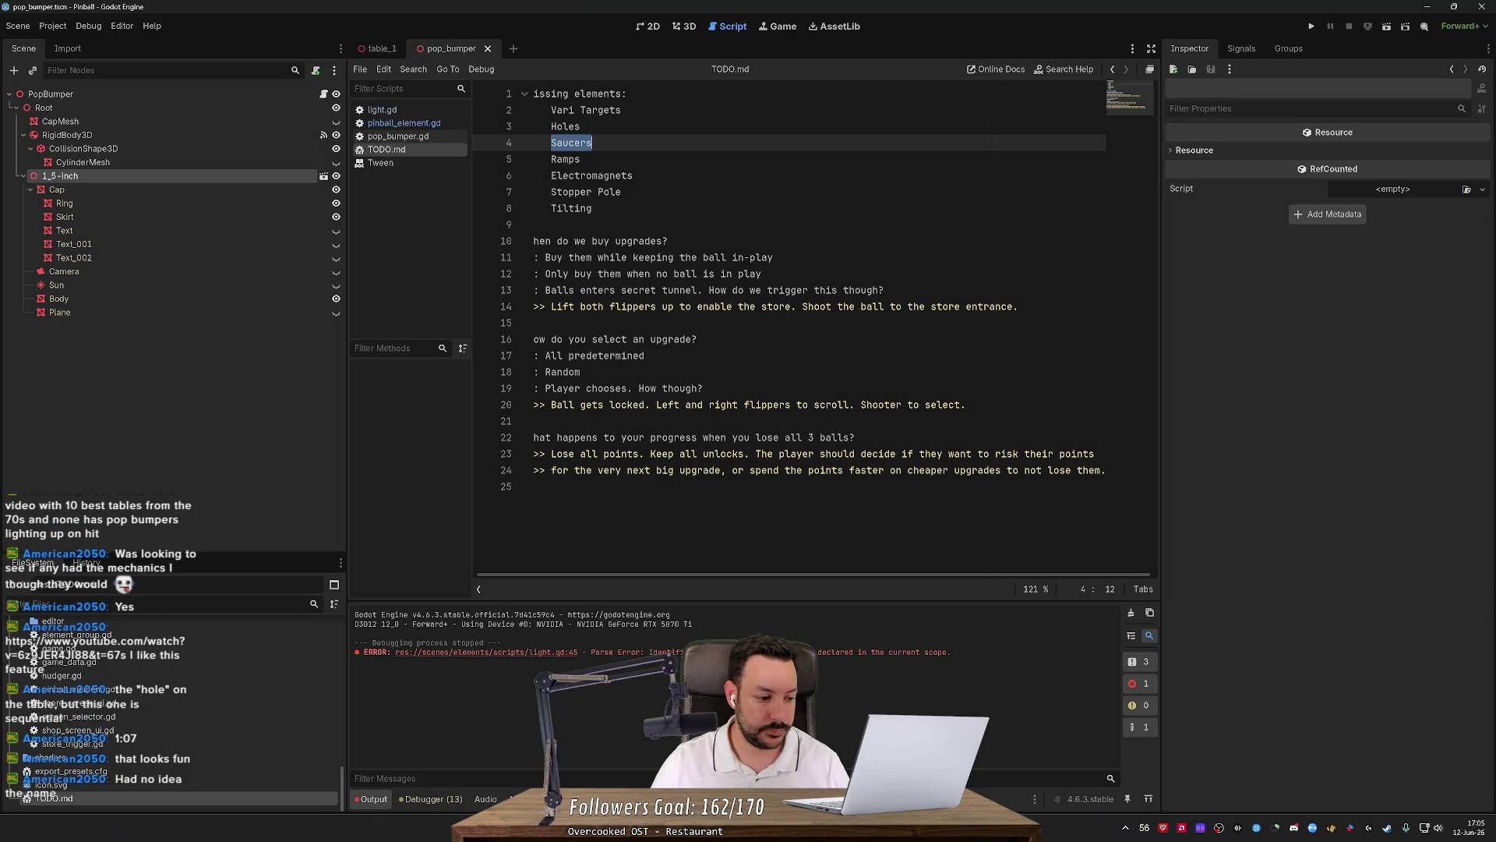
pyautogui.click(686, 27)
pyautogui.scroll(3, 624, 234)
pyautogui.scroll(6, 582, 237)
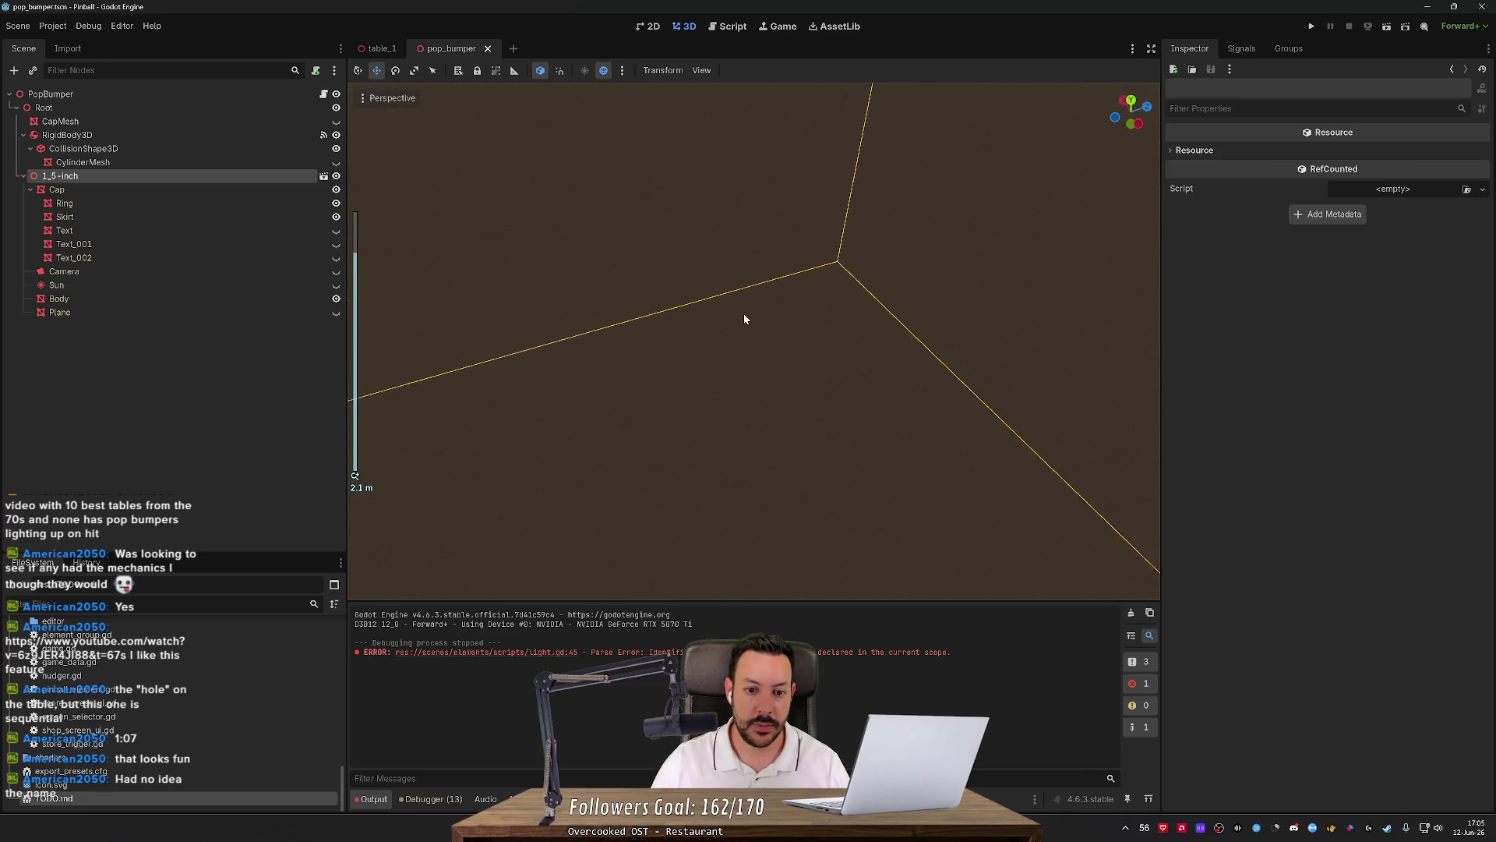
# Clear the current selection and select the PopBumper root node in the Scene dock.
pyautogui.scroll(-5, 743, 315)
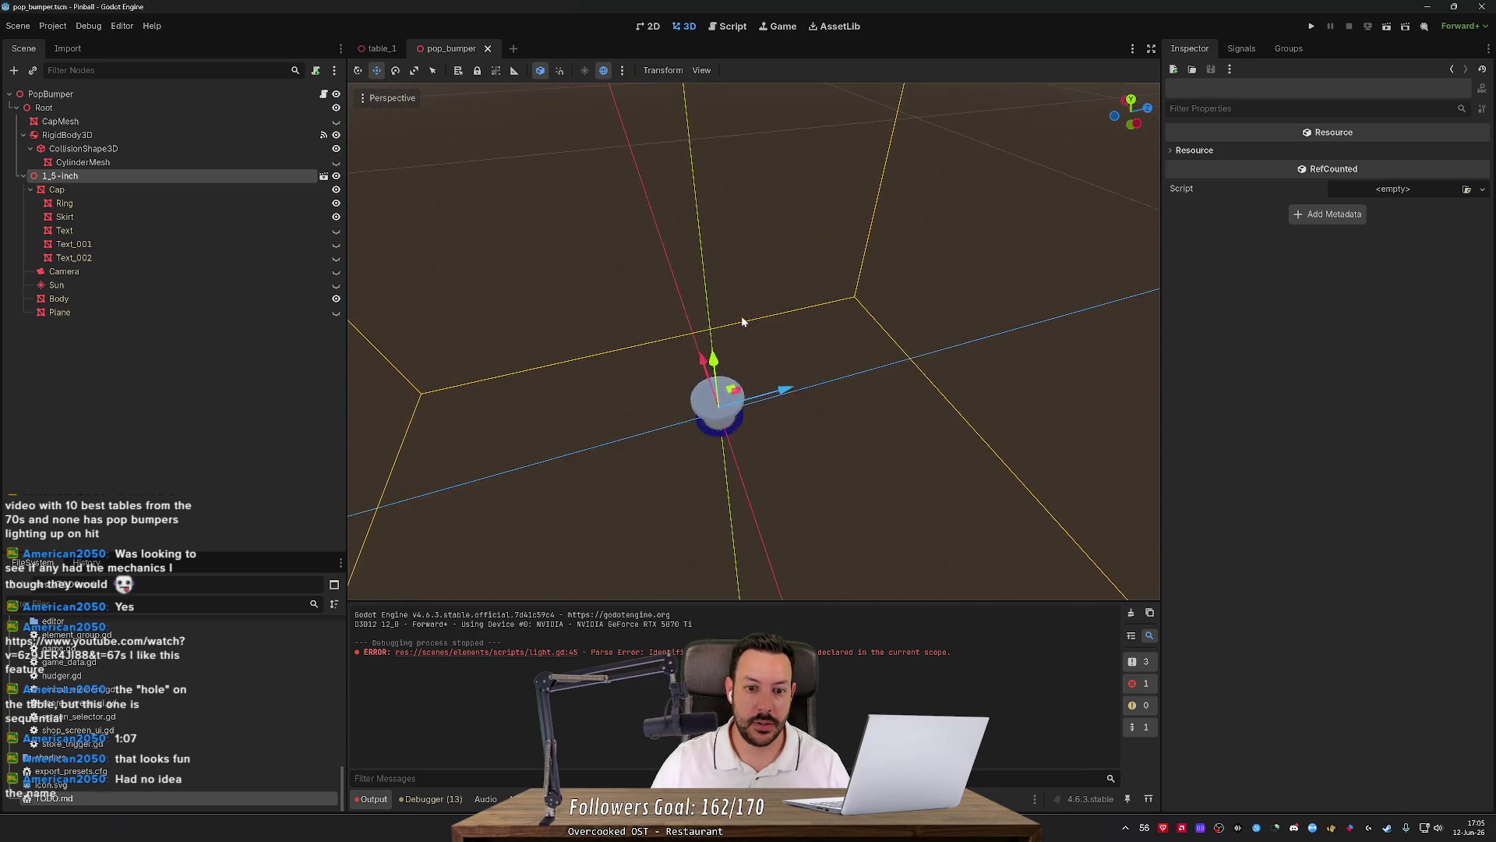
pyautogui.scroll(5, 741, 315)
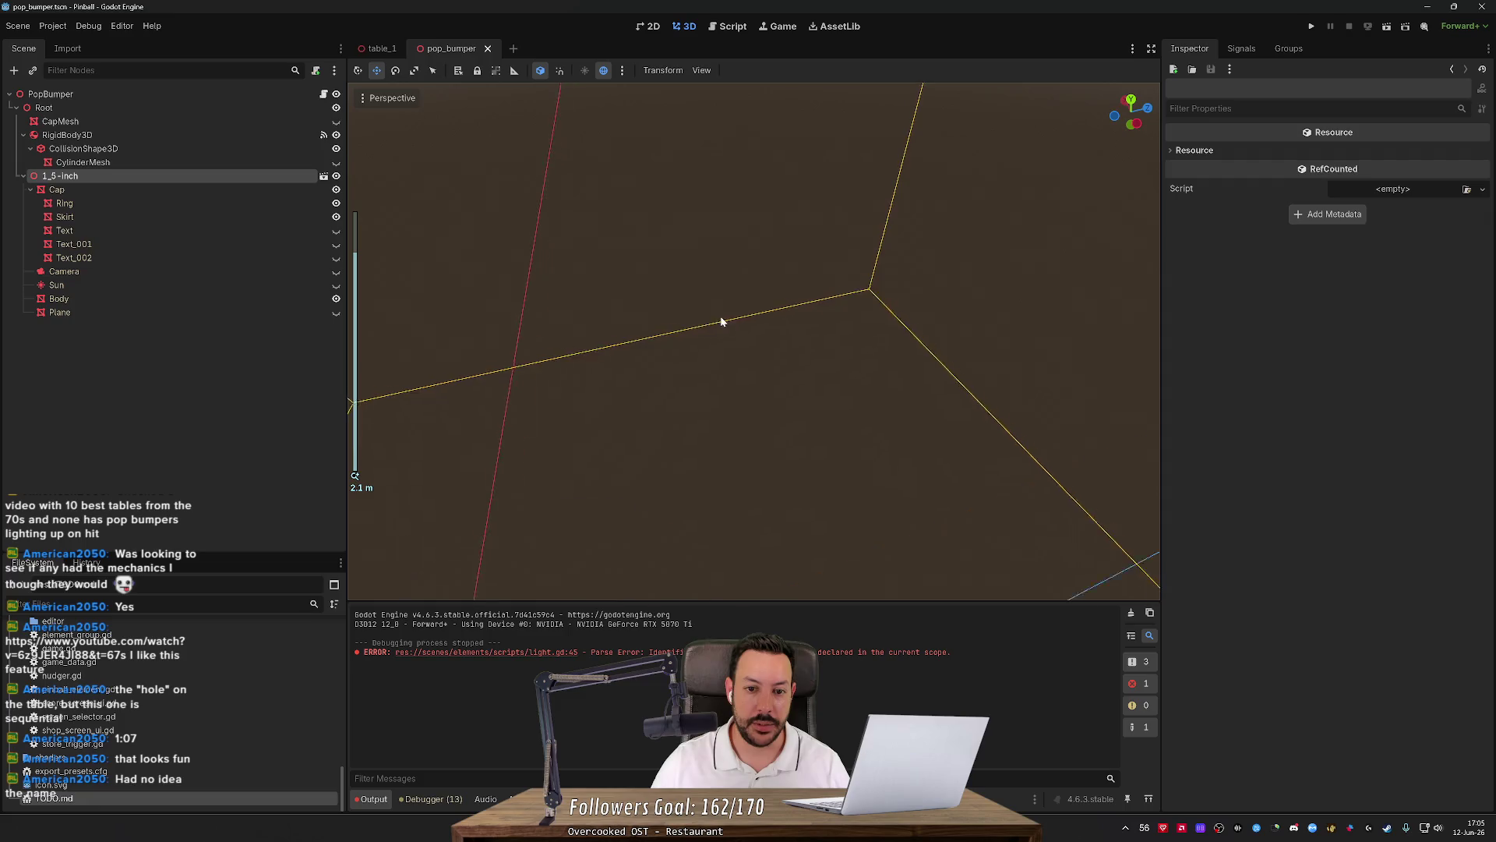
pyautogui.click(839, 357)
pyautogui.scroll(3, 831, 314)
pyautogui.scroll(-4, 809, 303)
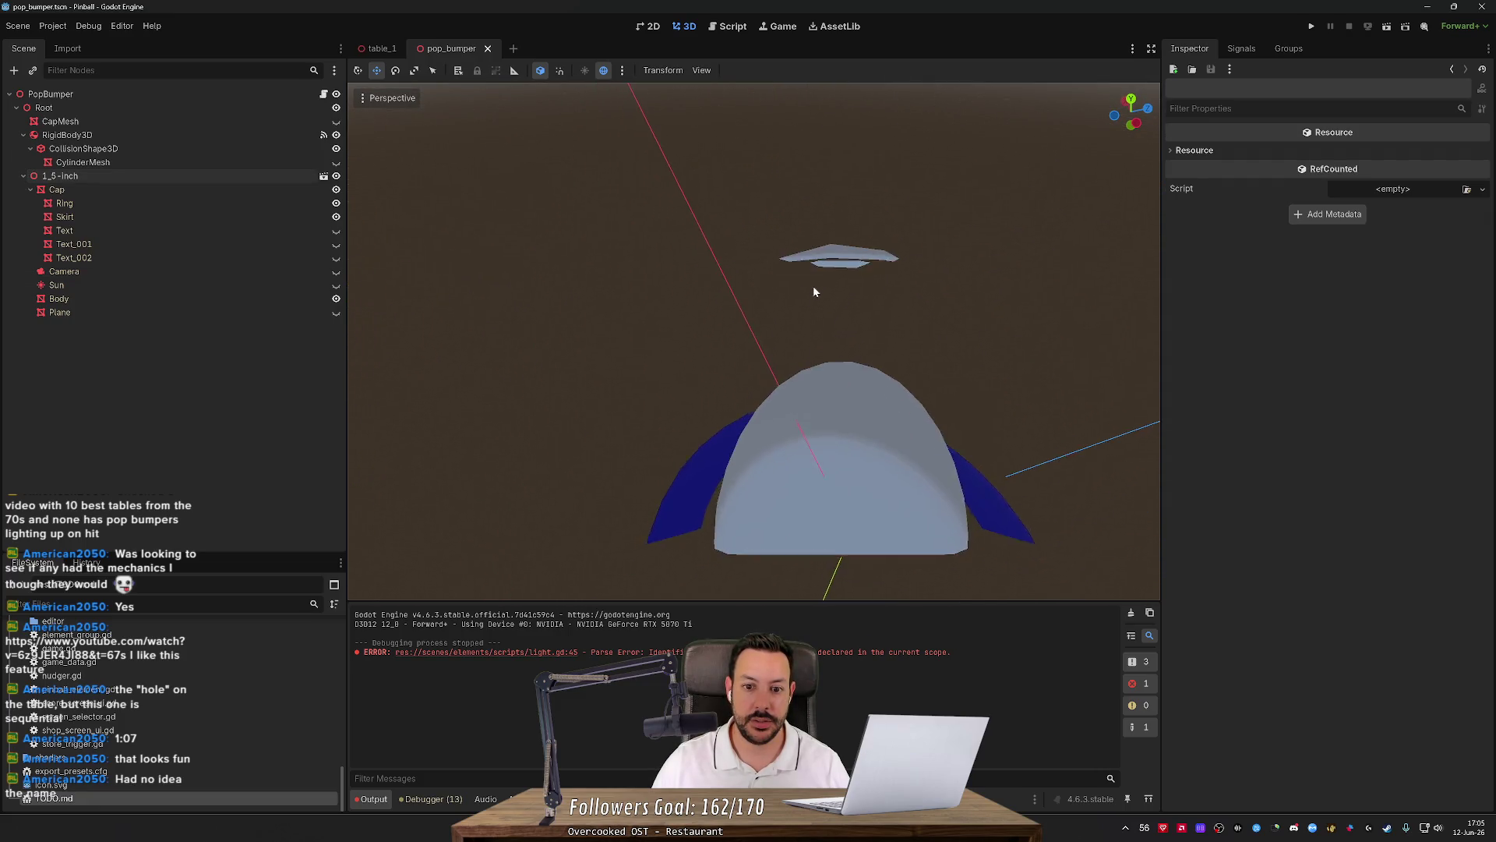
pyautogui.scroll(2, 812, 286)
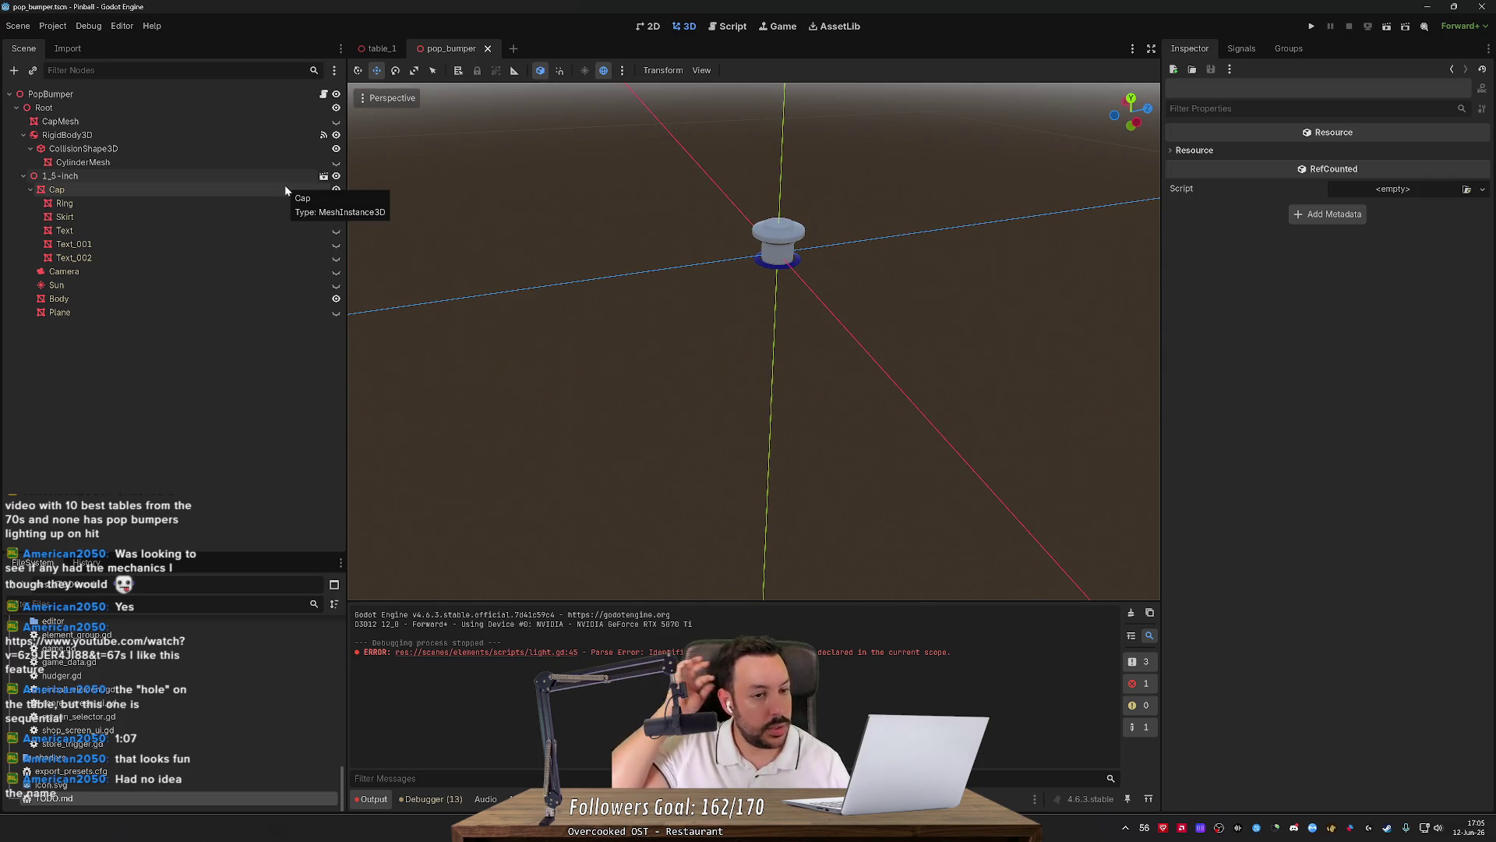
pyautogui.click(272, 94)
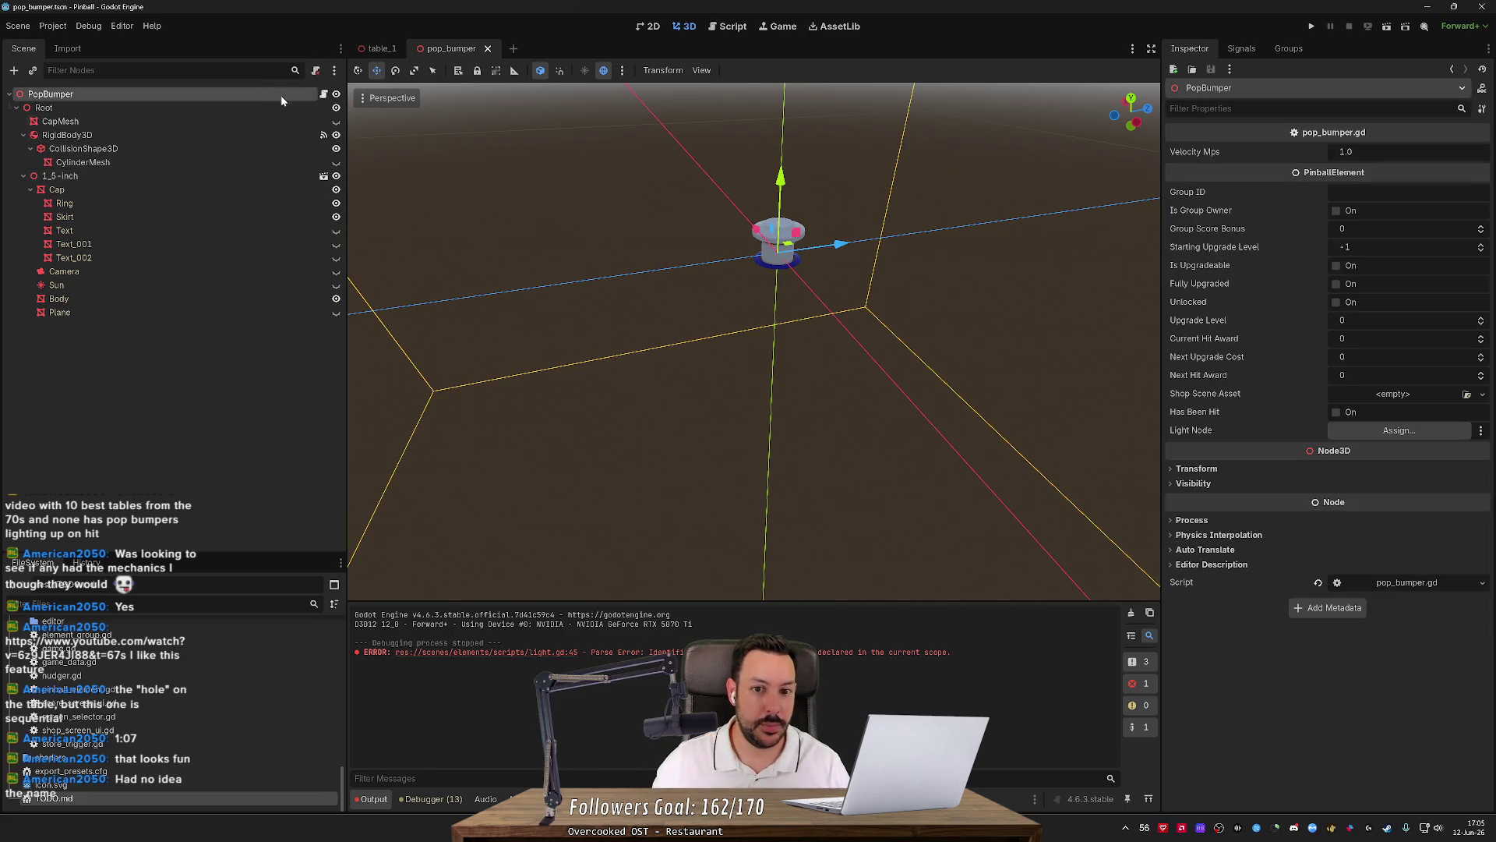
# Set PopBumper's Transform scale to 100 on x, y and z.
pyautogui.click(1186, 468)
pyautogui.click(1235, 570)
pyautogui.write('100')
pyautogui.press('Tab')
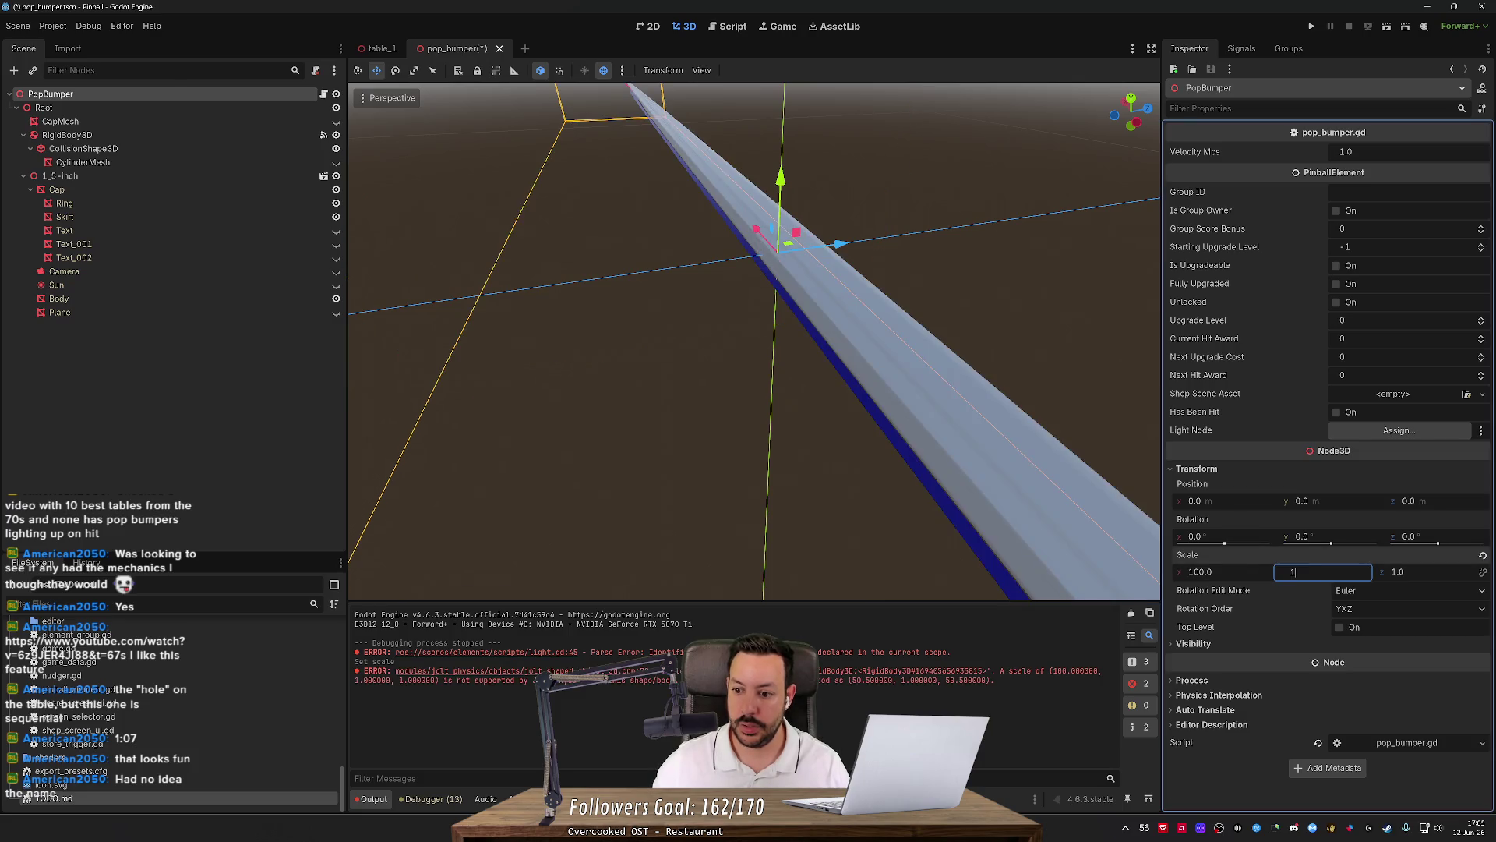
pyautogui.press('Tab')
pyautogui.write('100')
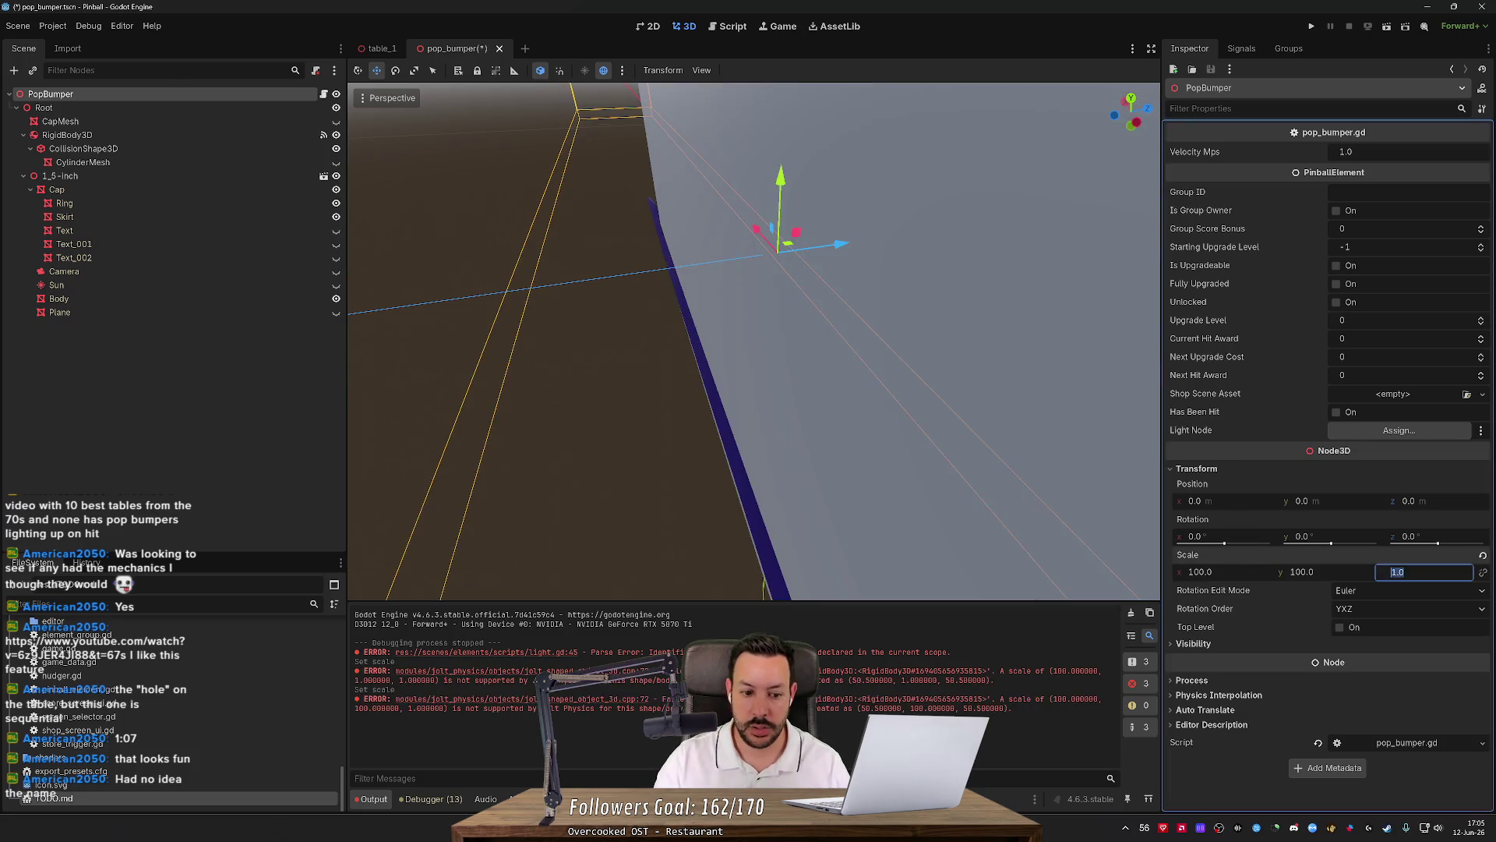
pyautogui.press('Tab')
# Orbit around the enlarged bumper and select its Ring mesh.
pyautogui.scroll(-5, 871, 401)
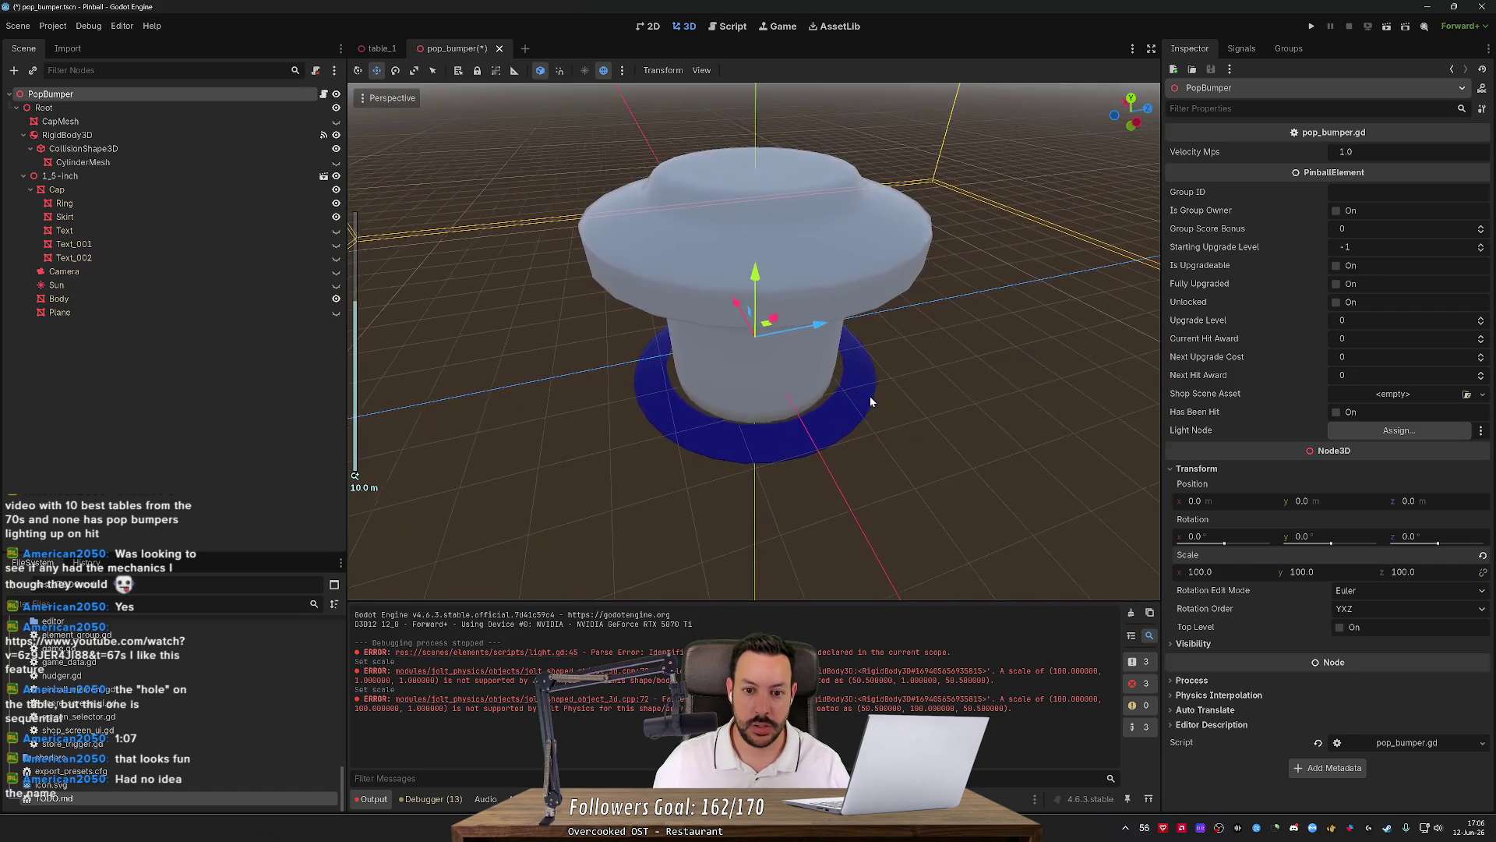
pyautogui.scroll(3, 984, 405)
pyautogui.moveTo(933, 370); pyautogui.dragTo(910, 373)
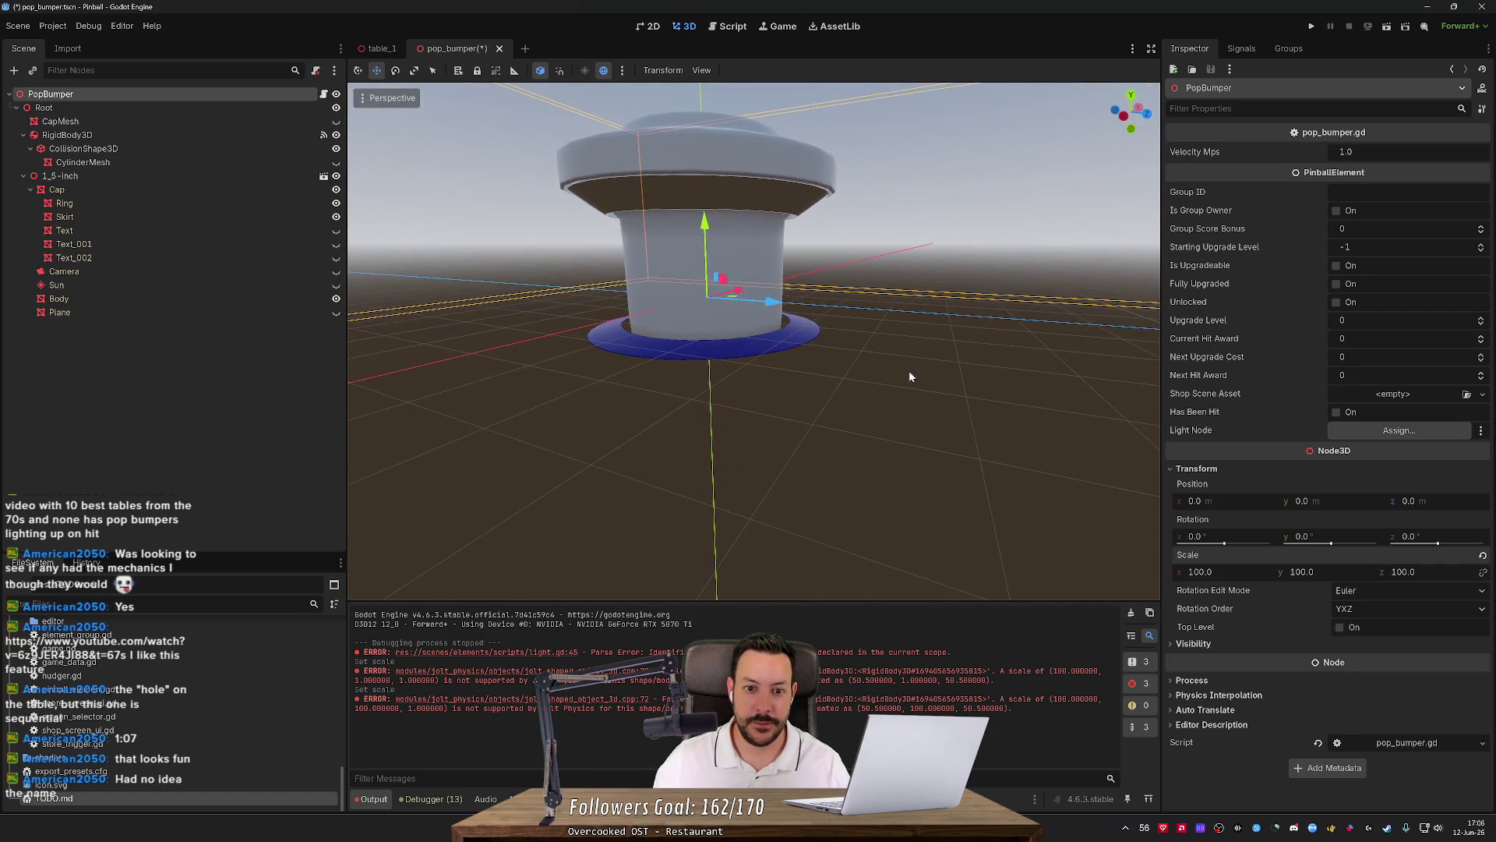
pyautogui.click(715, 197)
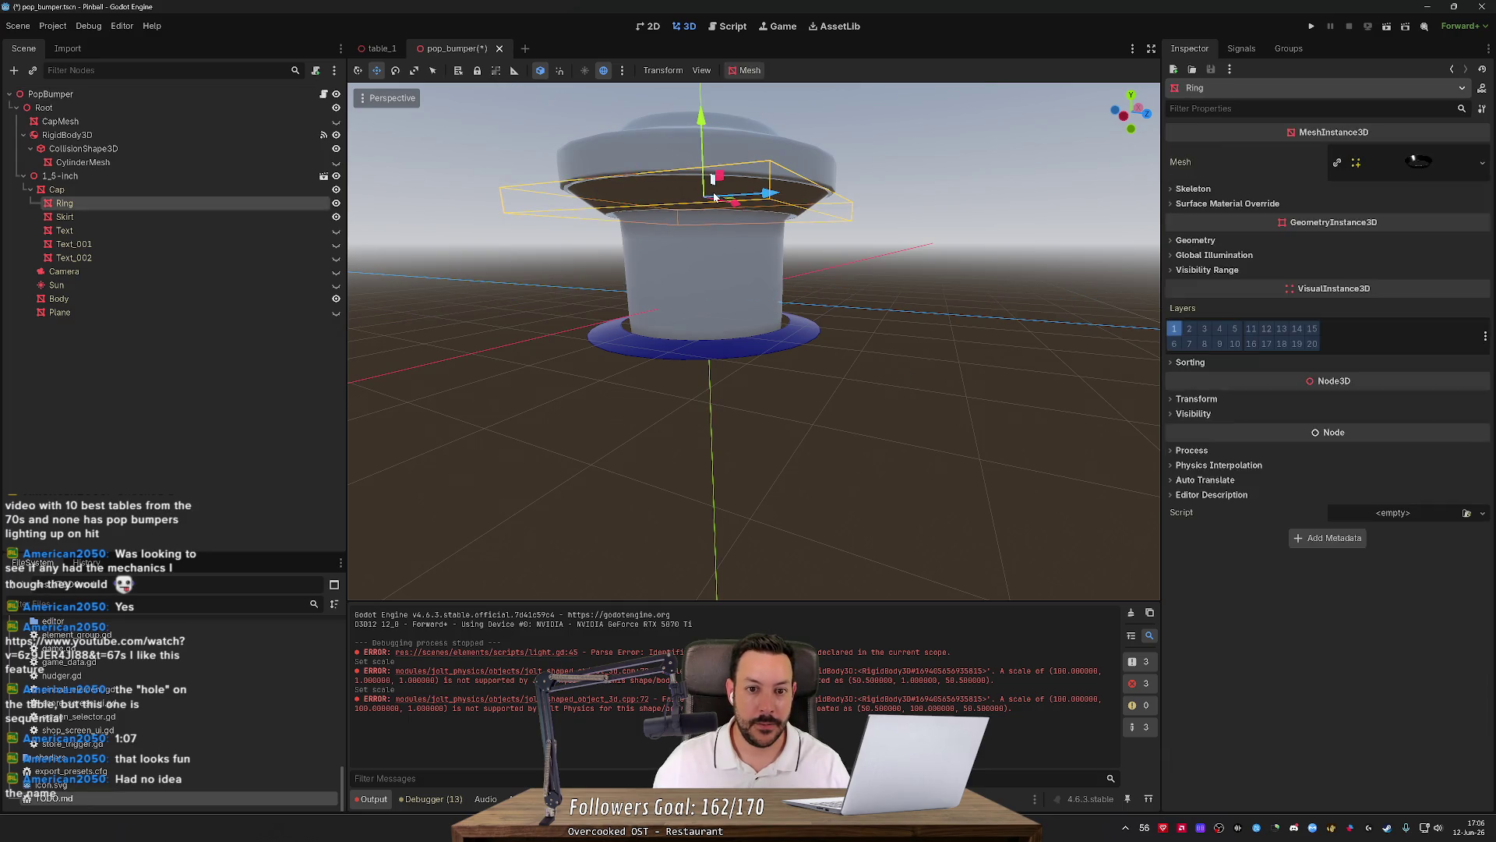
# Open the Animation bottom panel and add an AnimationPlayer child node under PopBumper.
pyautogui.rightClick(222, 207)
pyautogui.moveTo(286, 218)
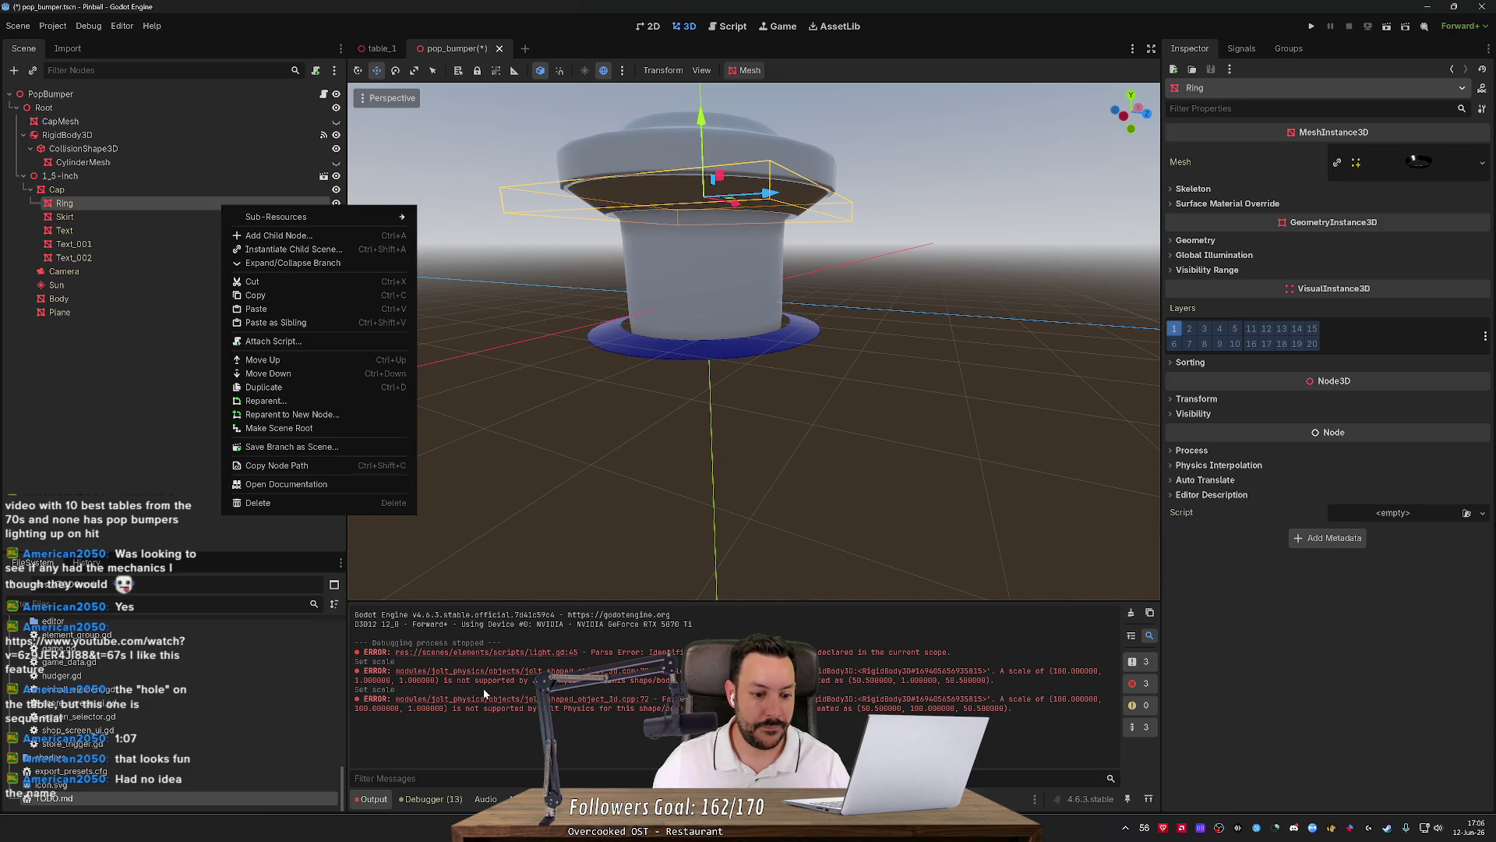
pyautogui.click(512, 790)
pyautogui.click(523, 799)
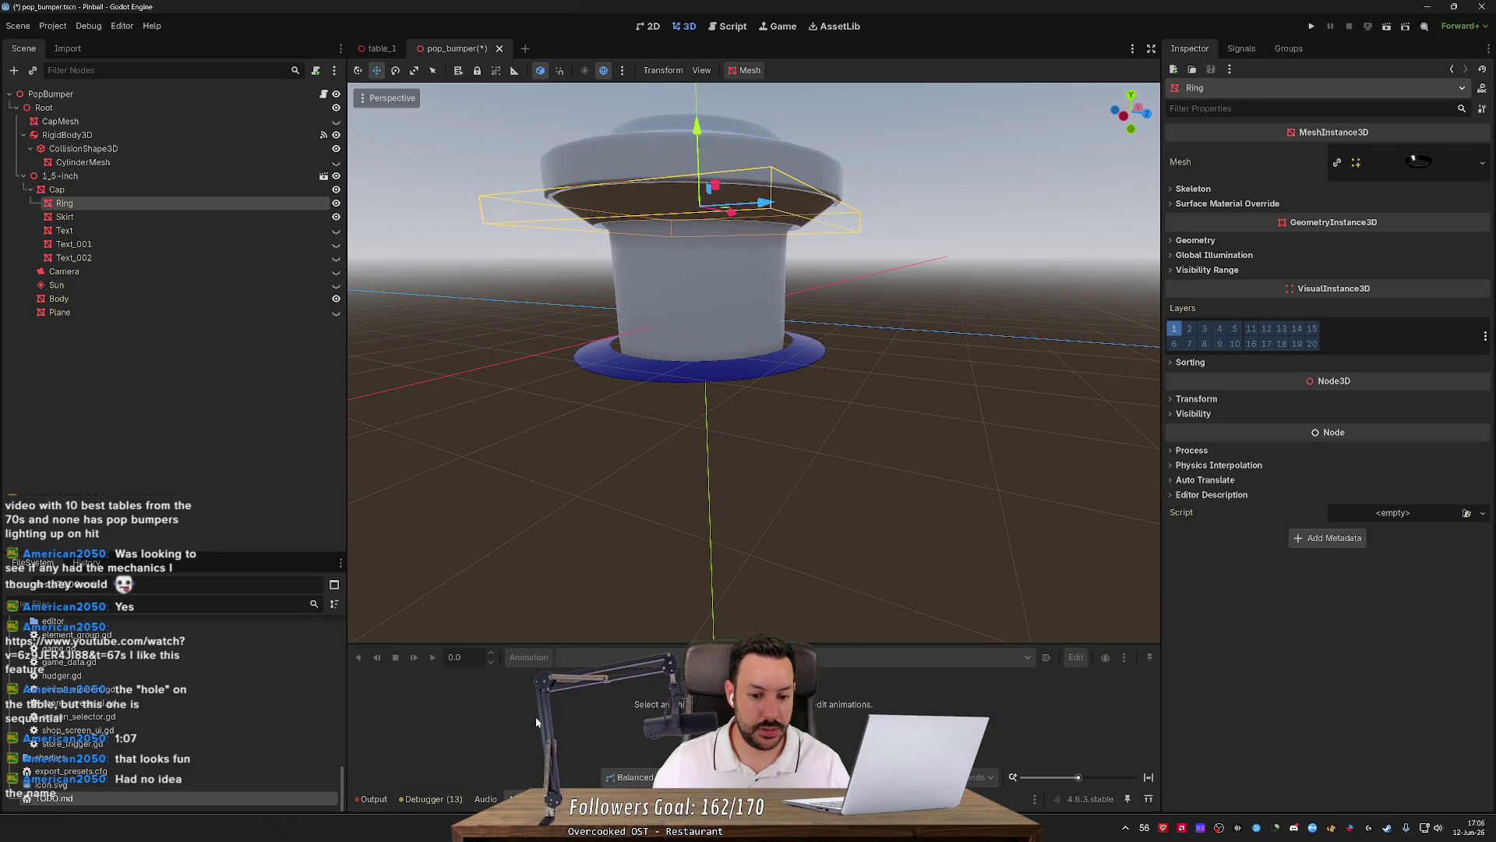
pyautogui.click(748, 725)
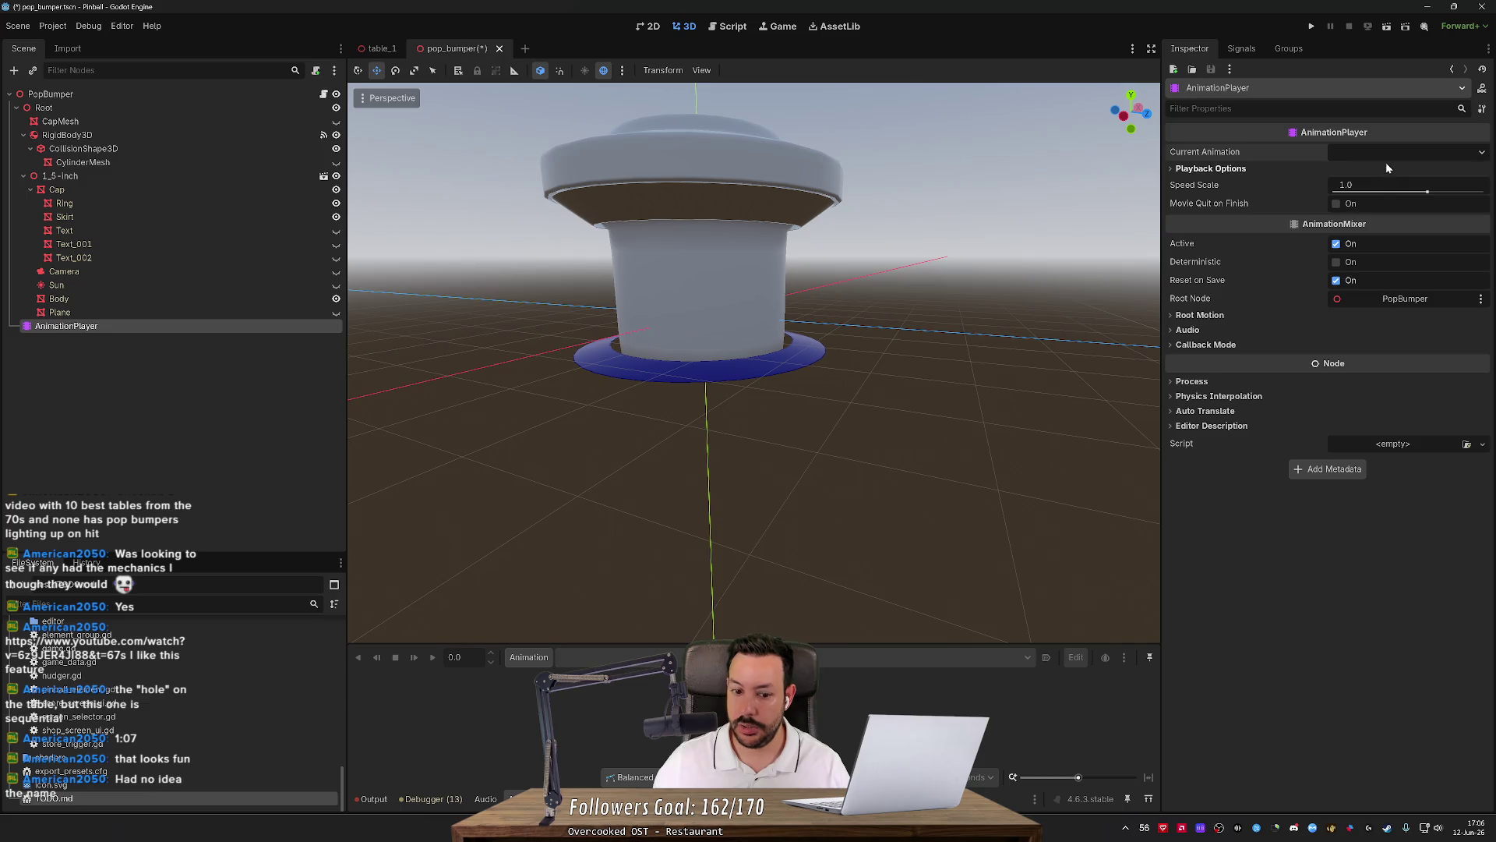
pyautogui.click(544, 660)
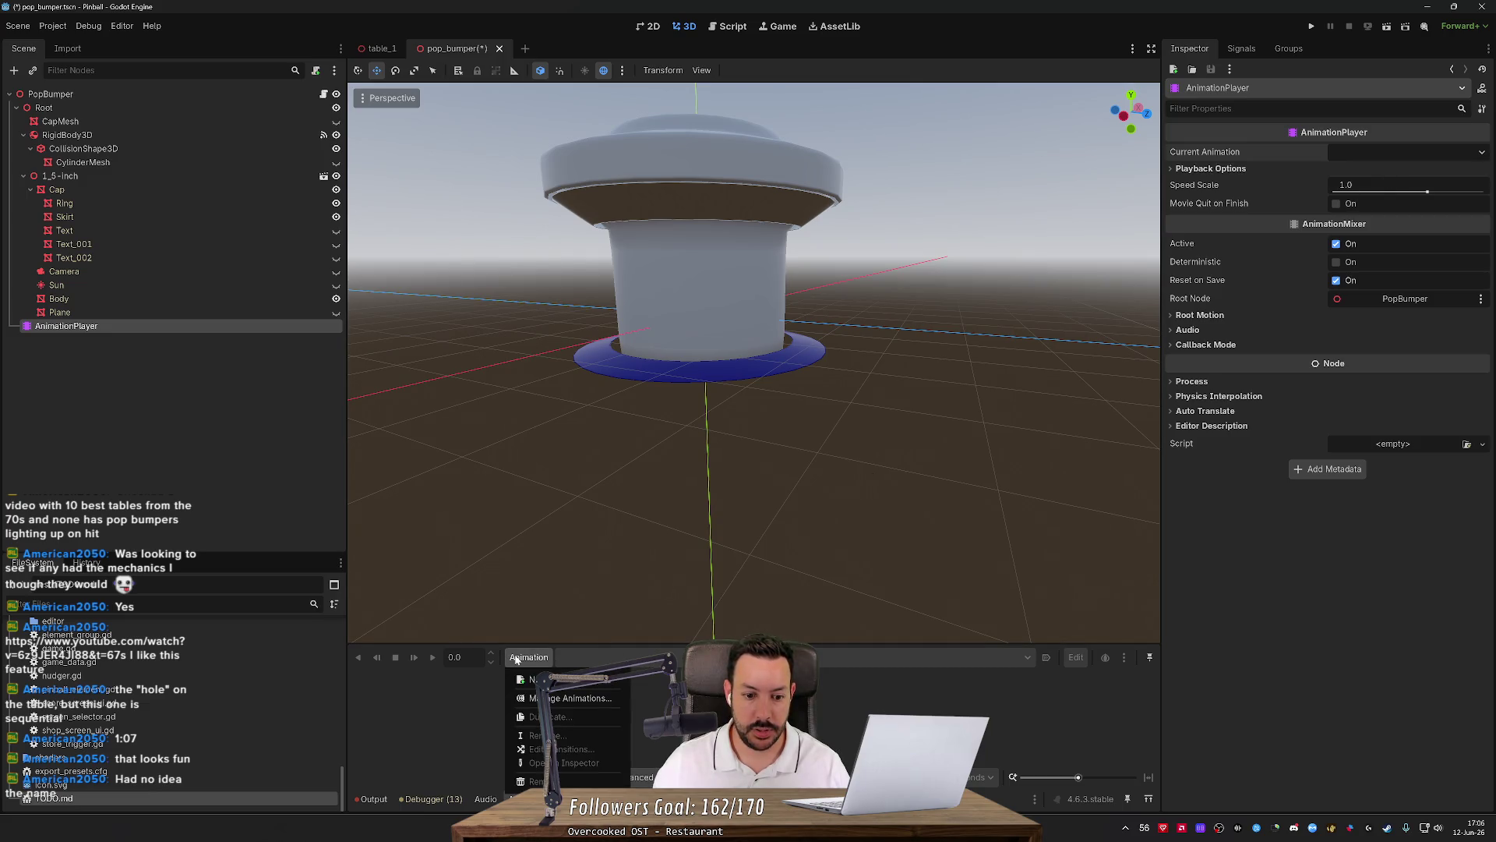
# Create a new animation named 'ring-down' in the AnimationPlayer and select the Ring mesh.
pyautogui.click(526, 678)
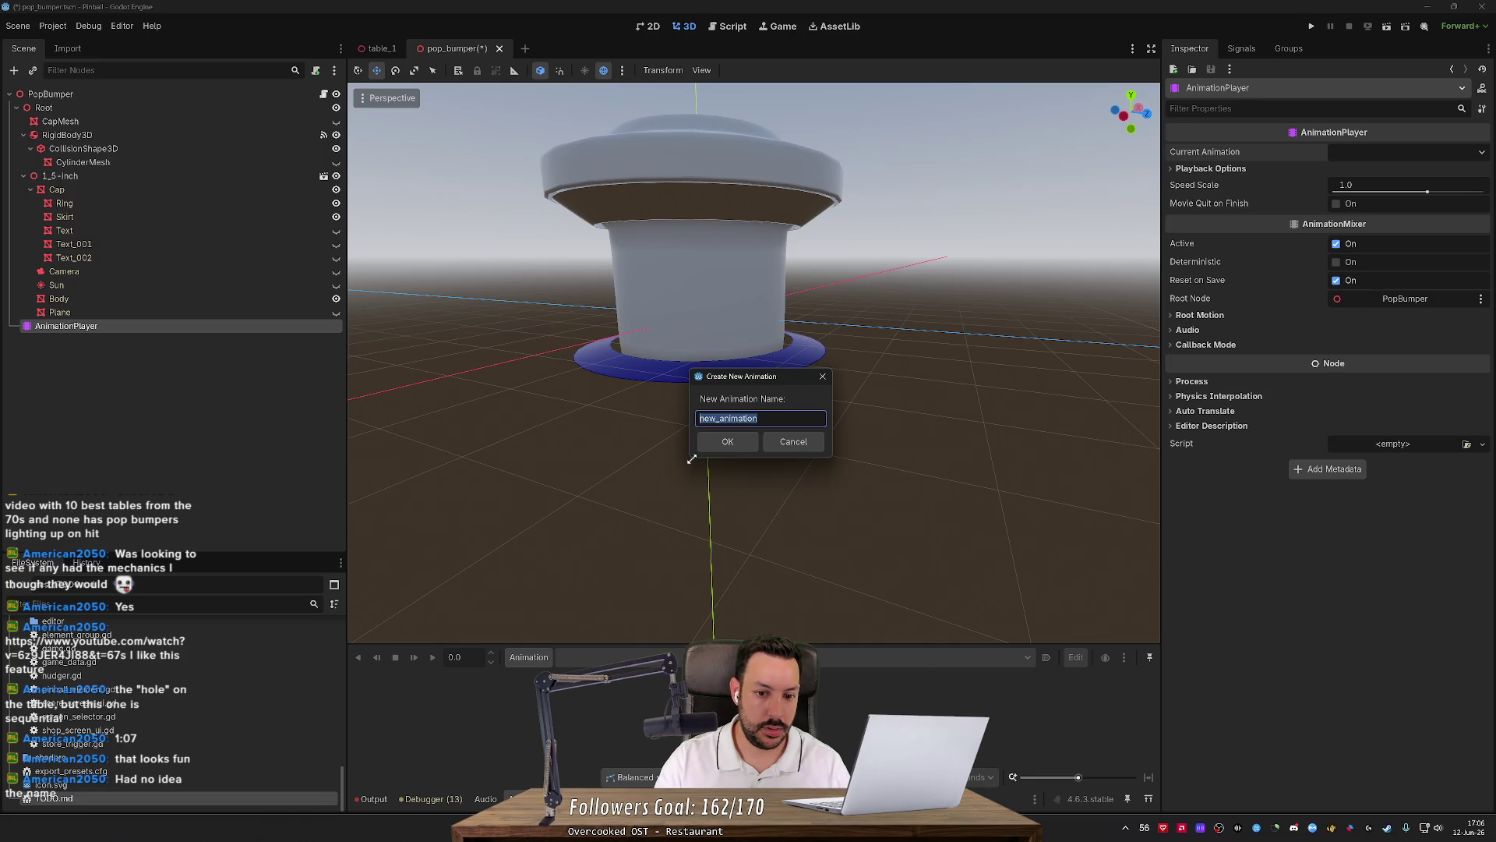
pyautogui.write('n')
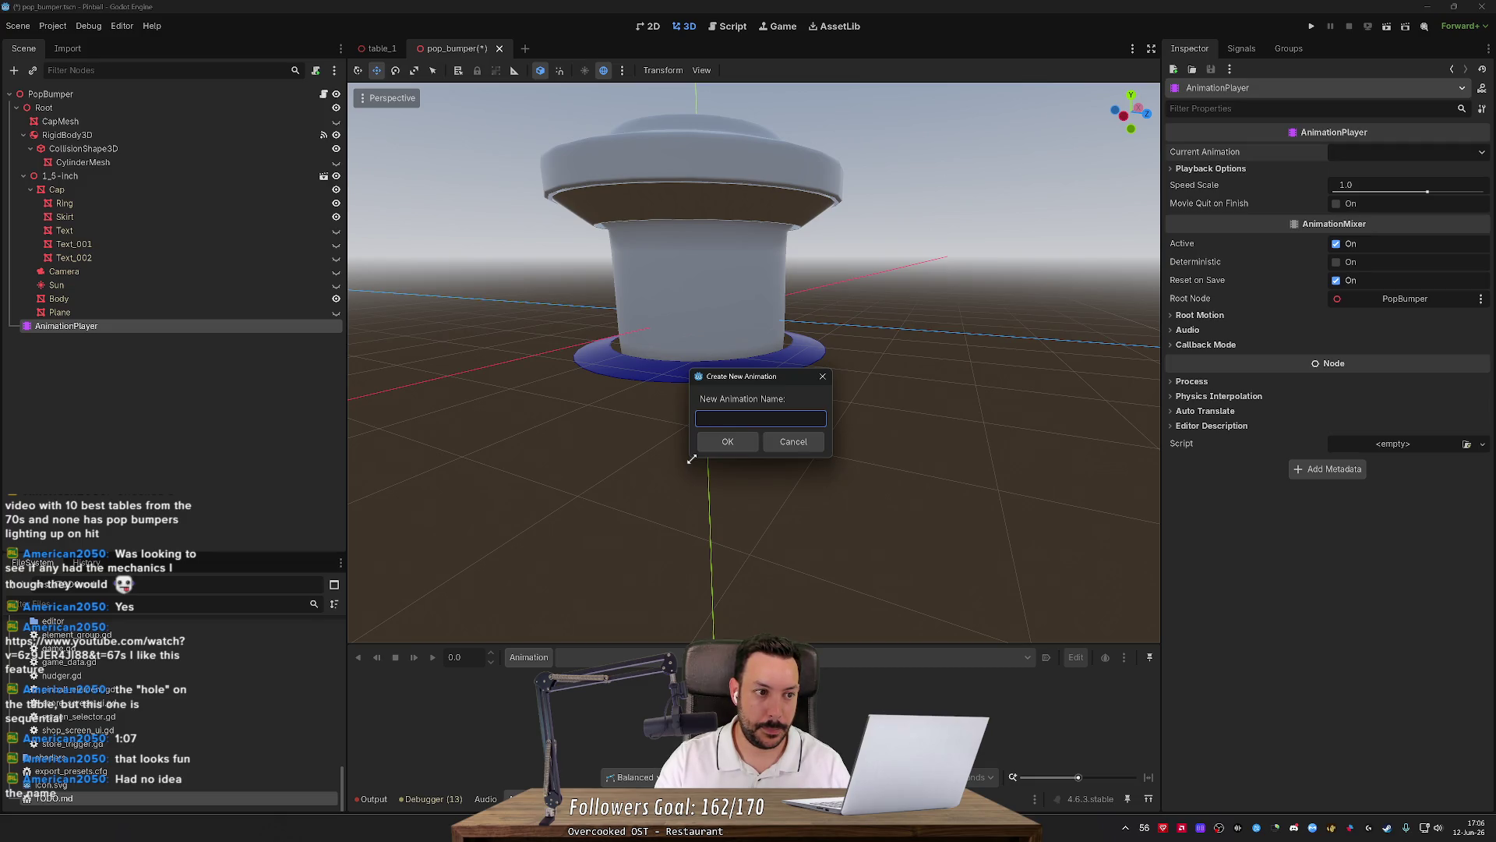
pyautogui.write('Ring')
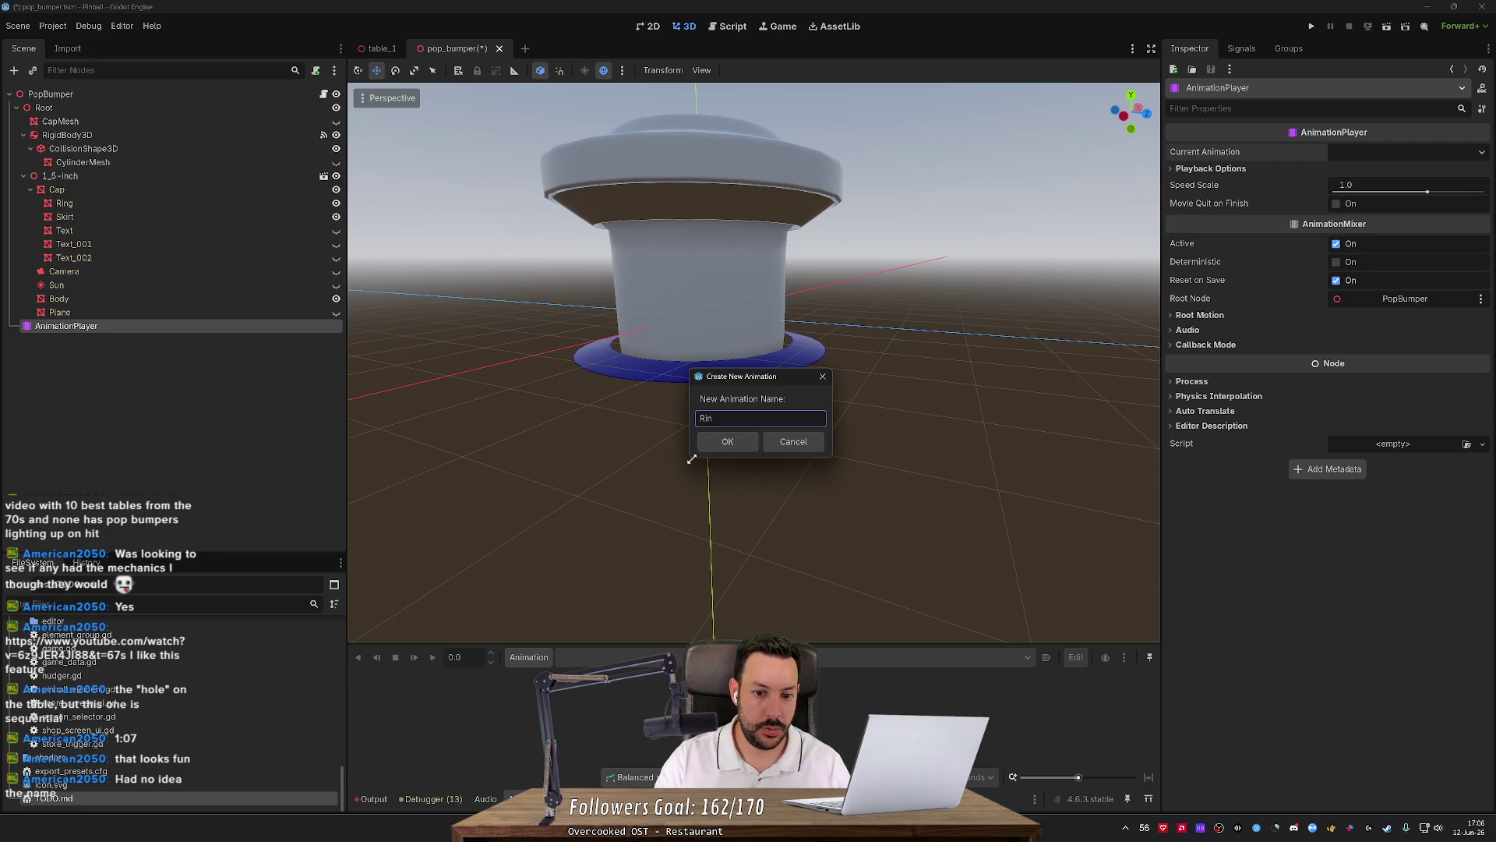
pyautogui.press('BackSpace')
pyautogui.write('ri')
pyautogui.write('ng-dow')
pyautogui.press('Return')
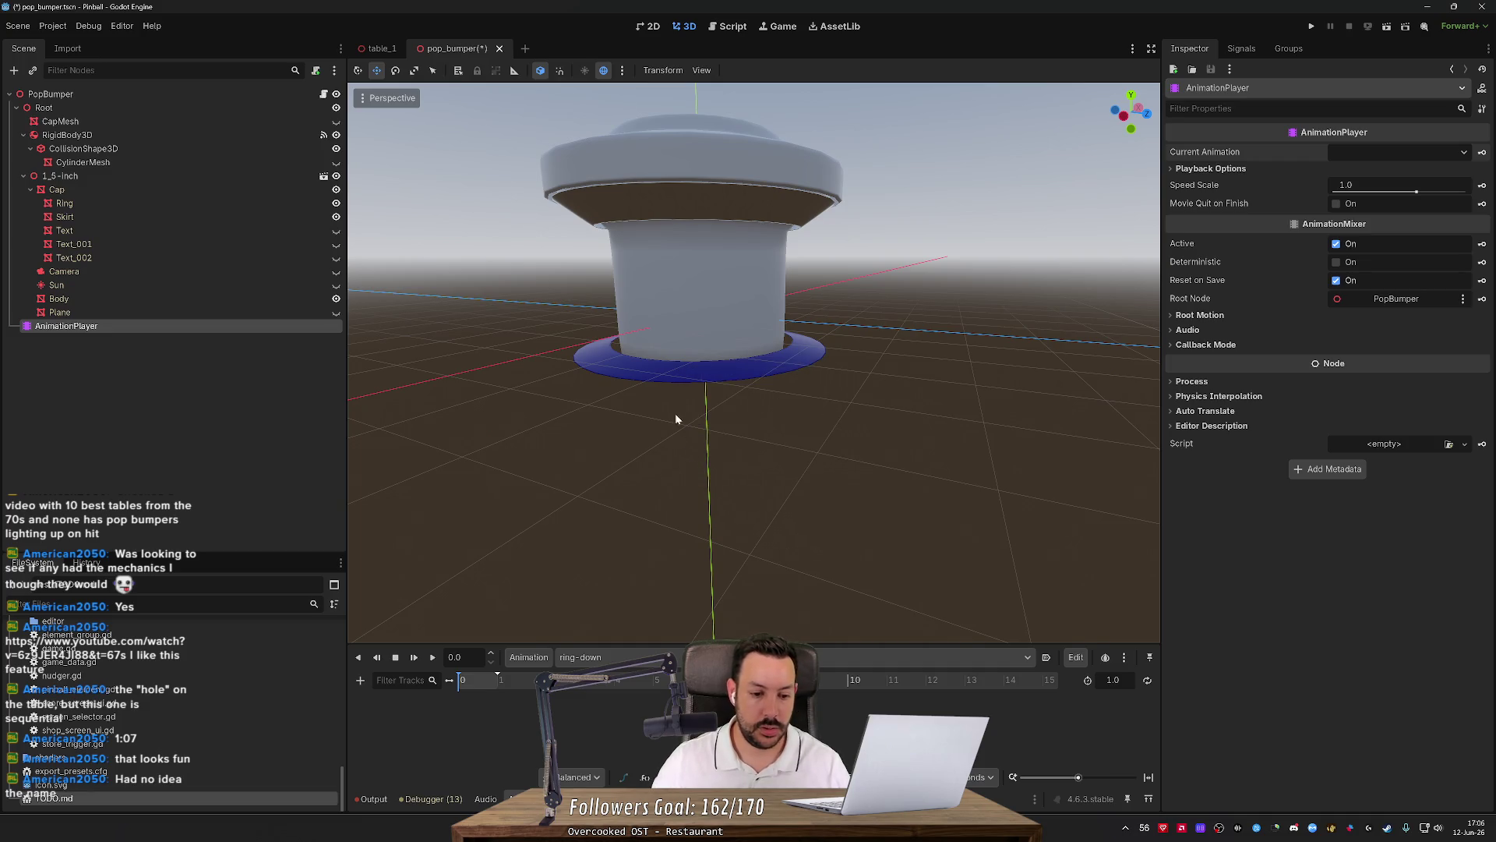
pyautogui.click(690, 218)
# Add a Ring position track keyed at 0 s at the current position.
pyautogui.click(1178, 399)
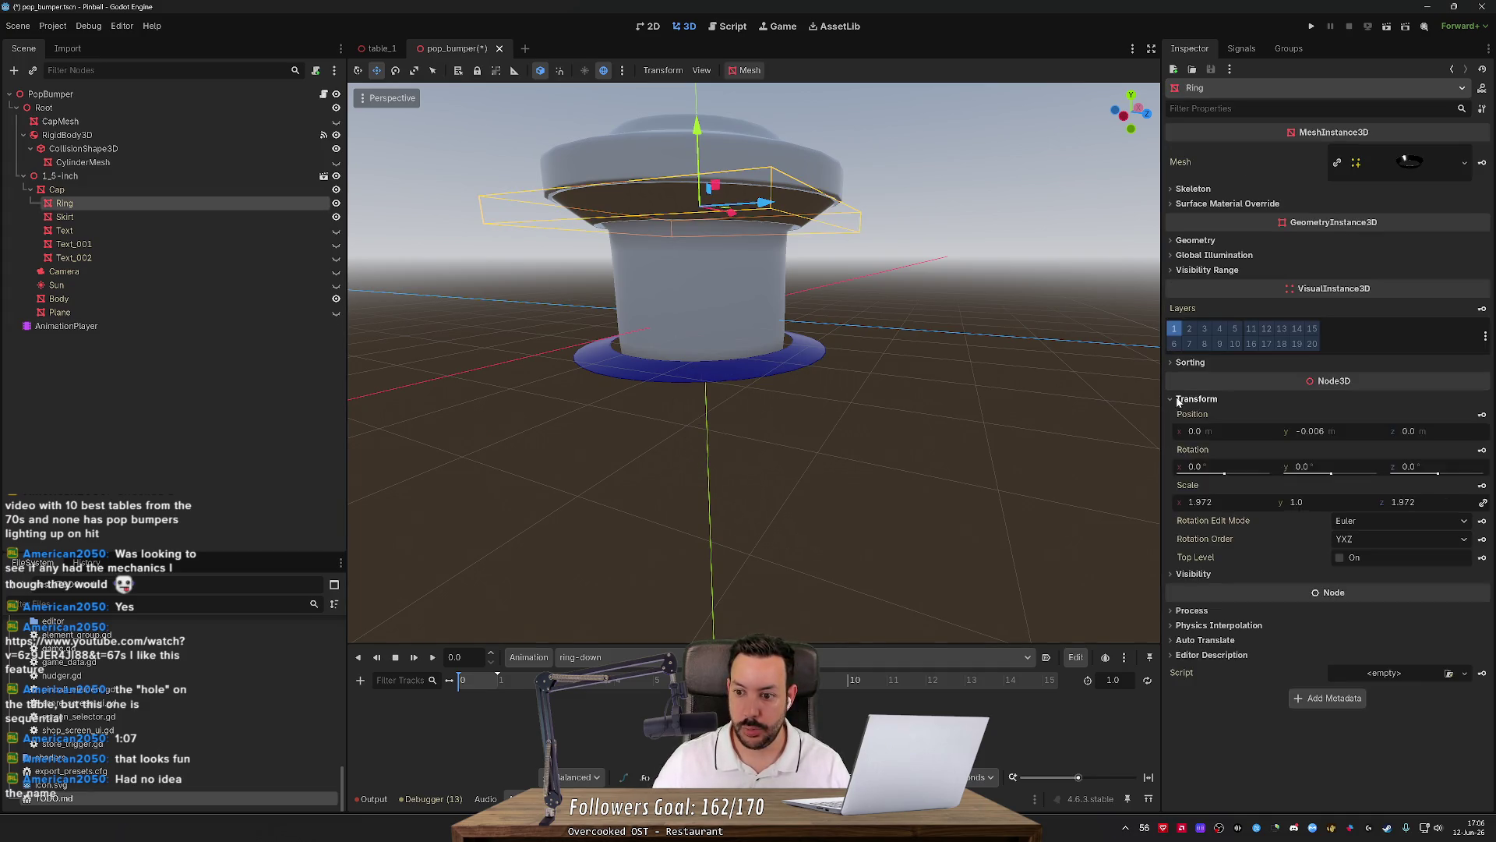
pyautogui.click(1482, 418)
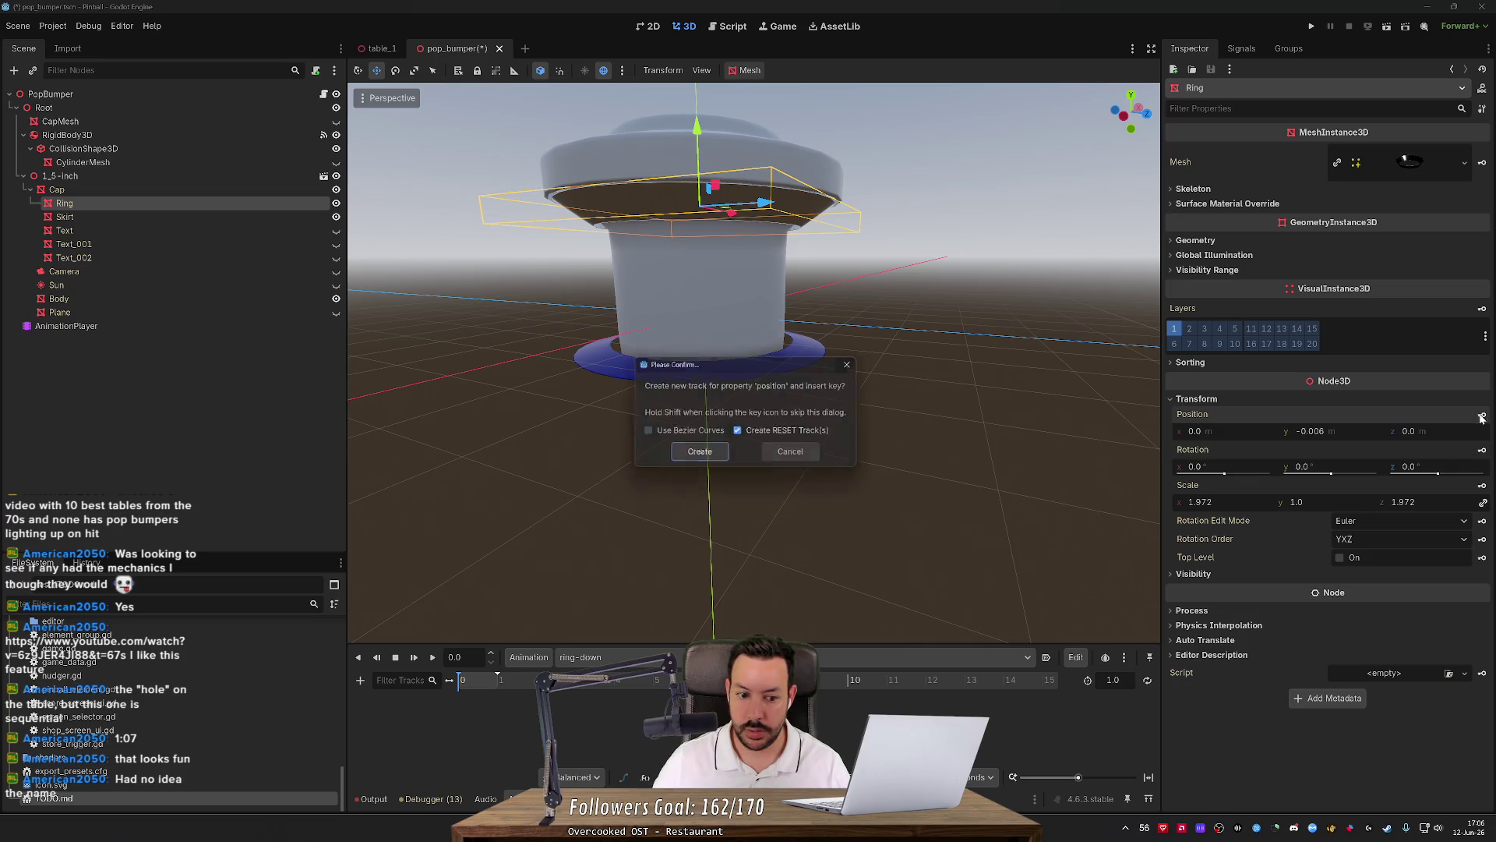
pyautogui.click(693, 456)
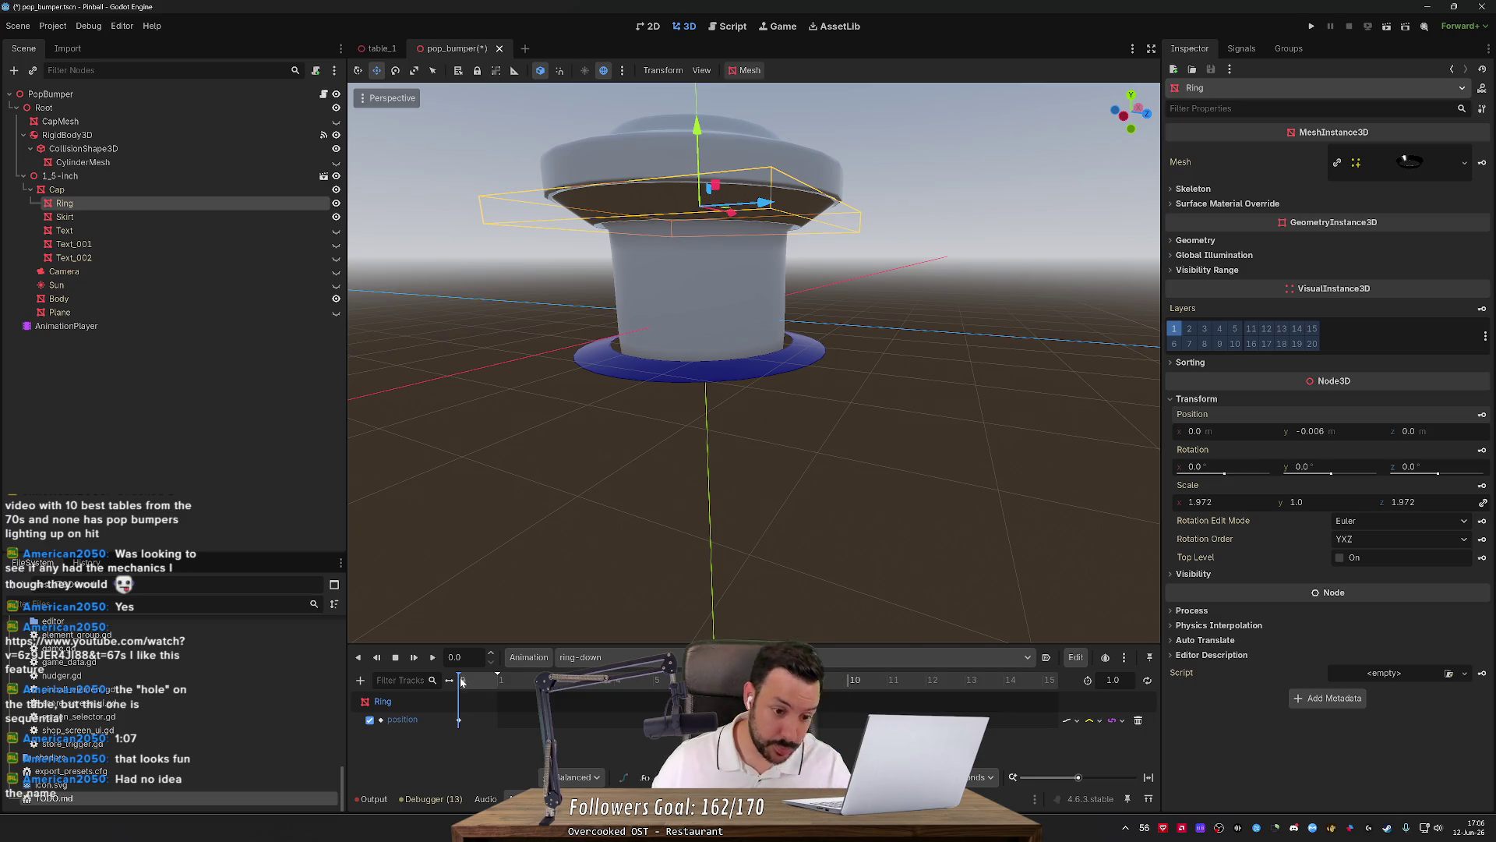
# At 1 s, set the Ring's Y position to -1.5 and insert a keyframe.
pyautogui.click(497, 680)
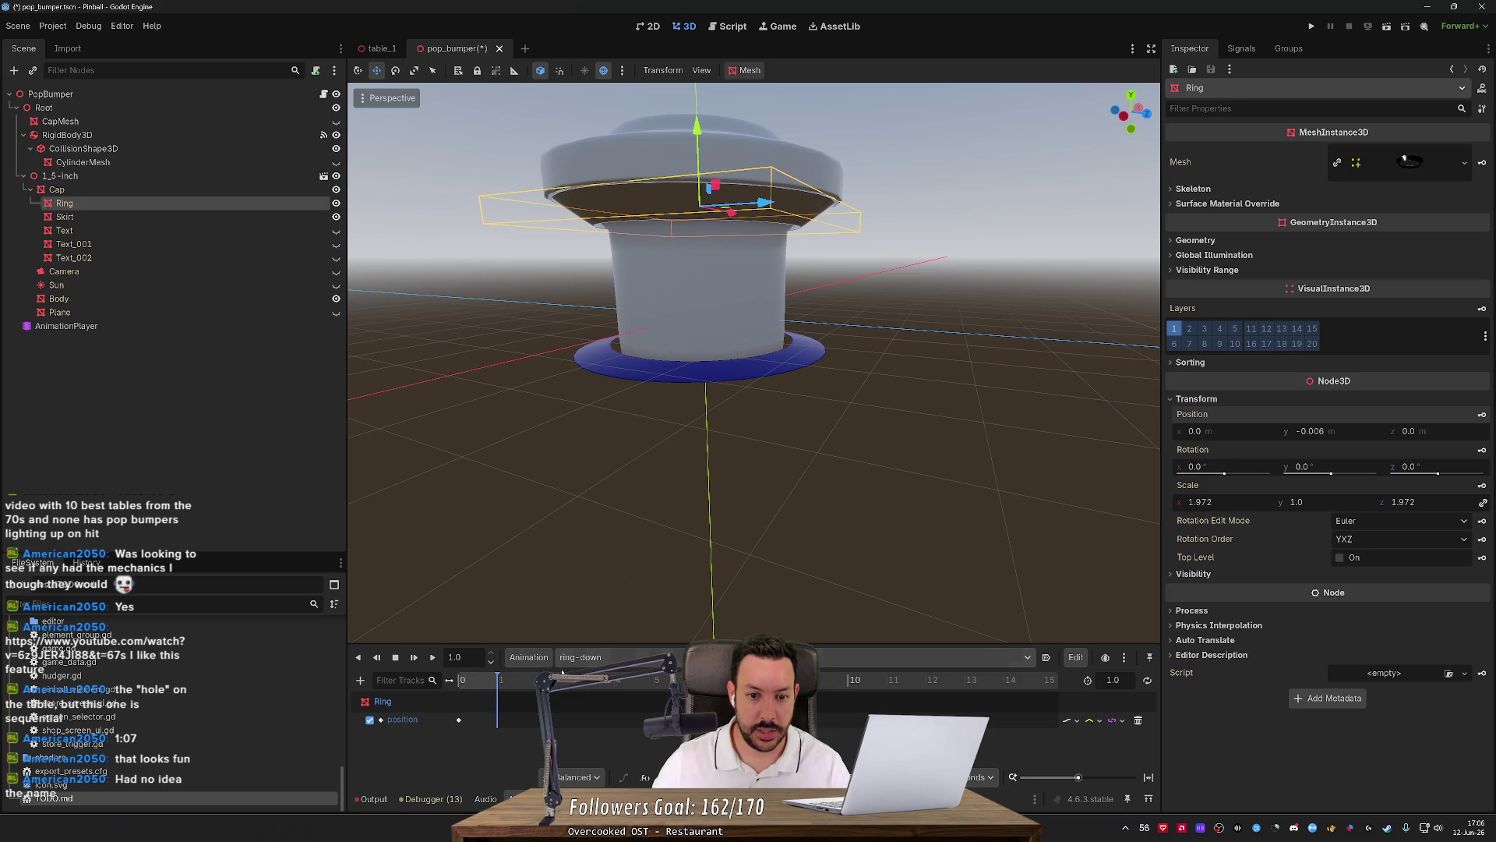
pyautogui.moveTo(697, 133); pyautogui.dragTo(700, 245)
pyautogui.doubleClick(1316, 431)
pyautogui.write('5')
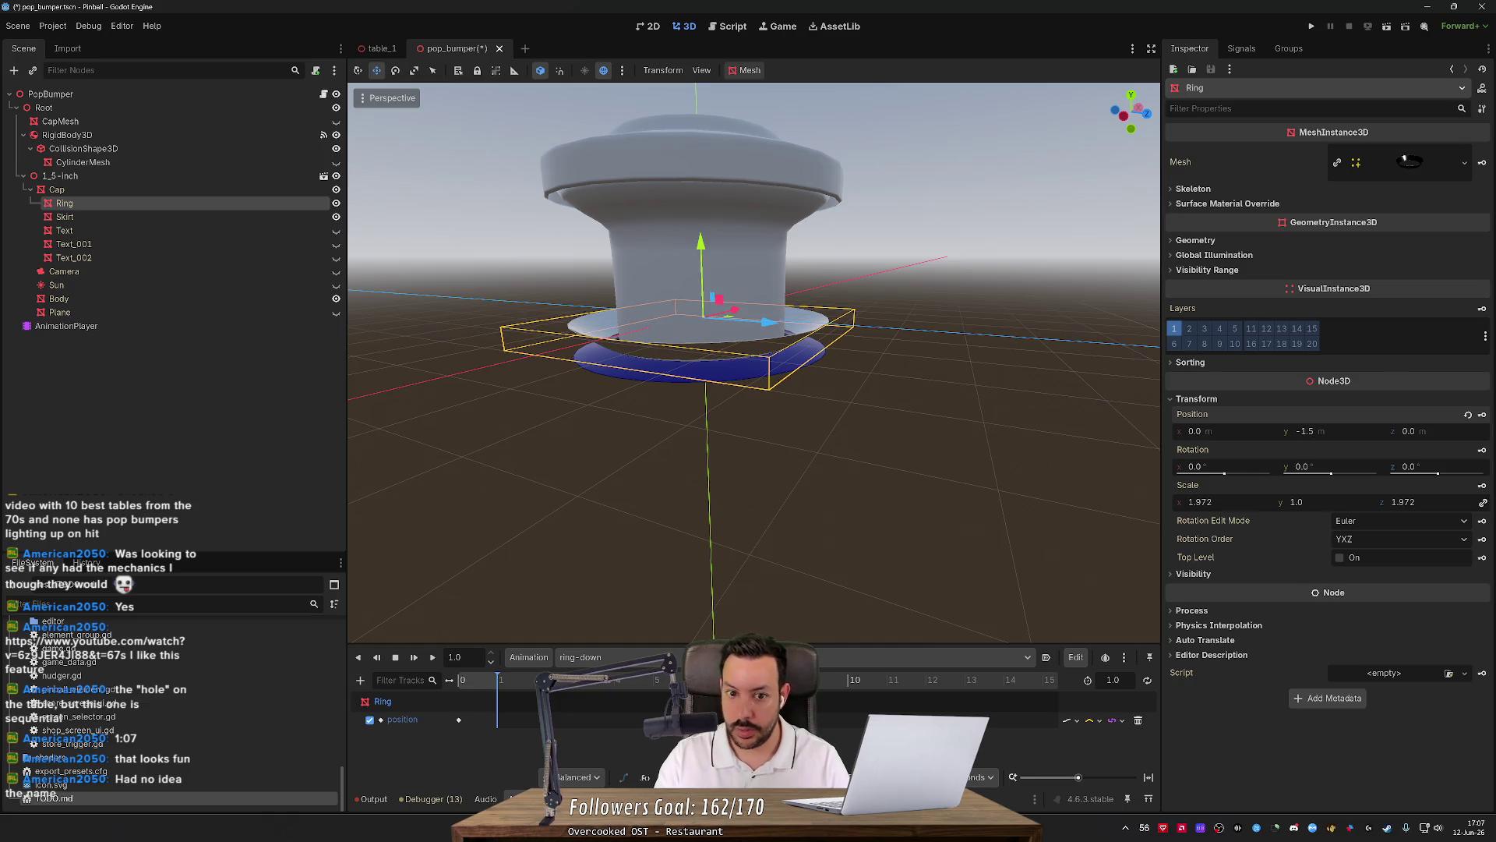
pyautogui.press('Return')
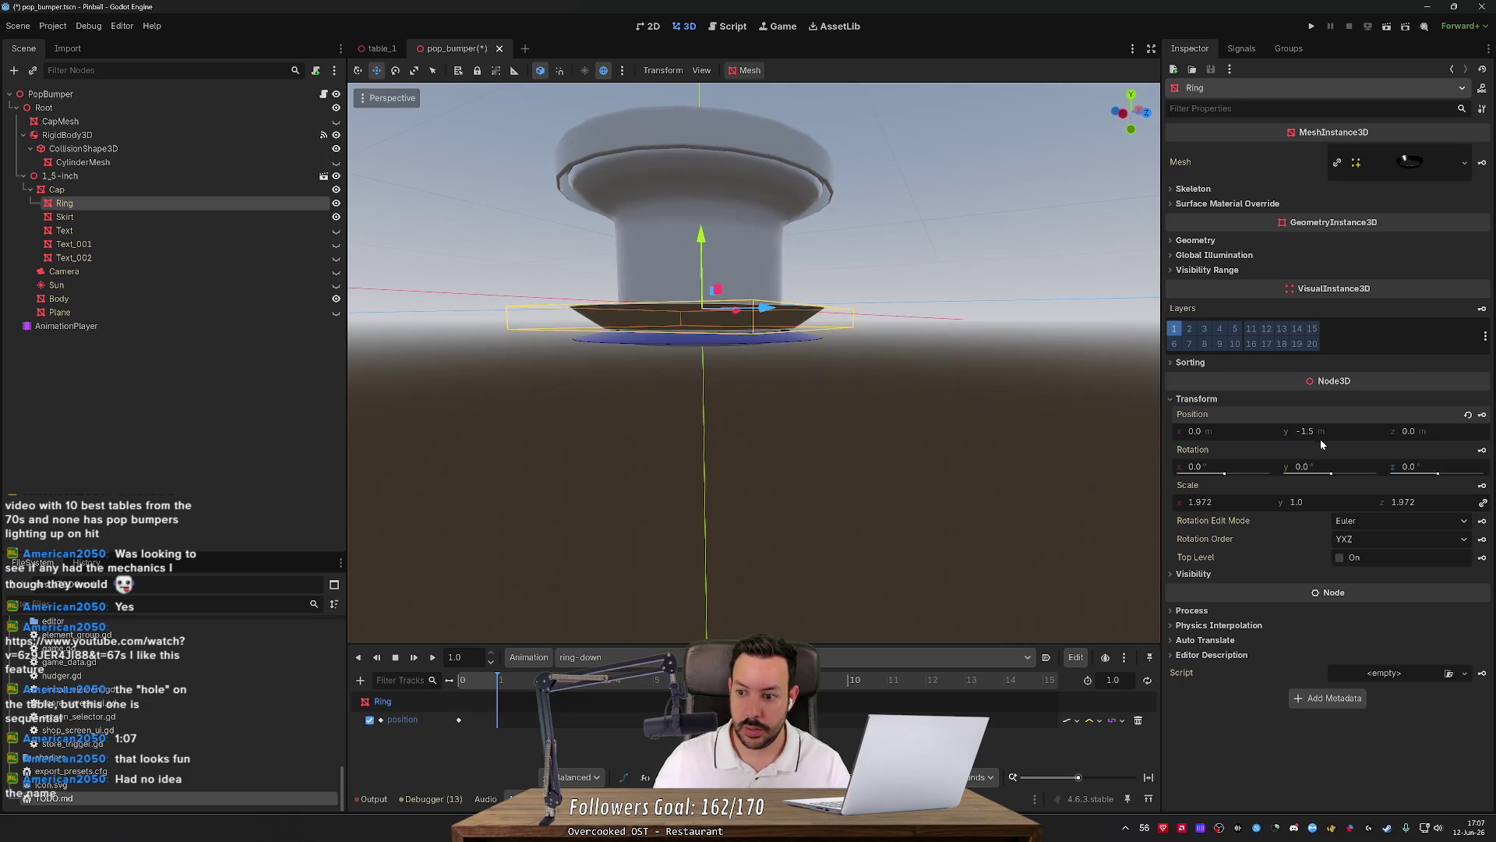
pyautogui.click(1483, 414)
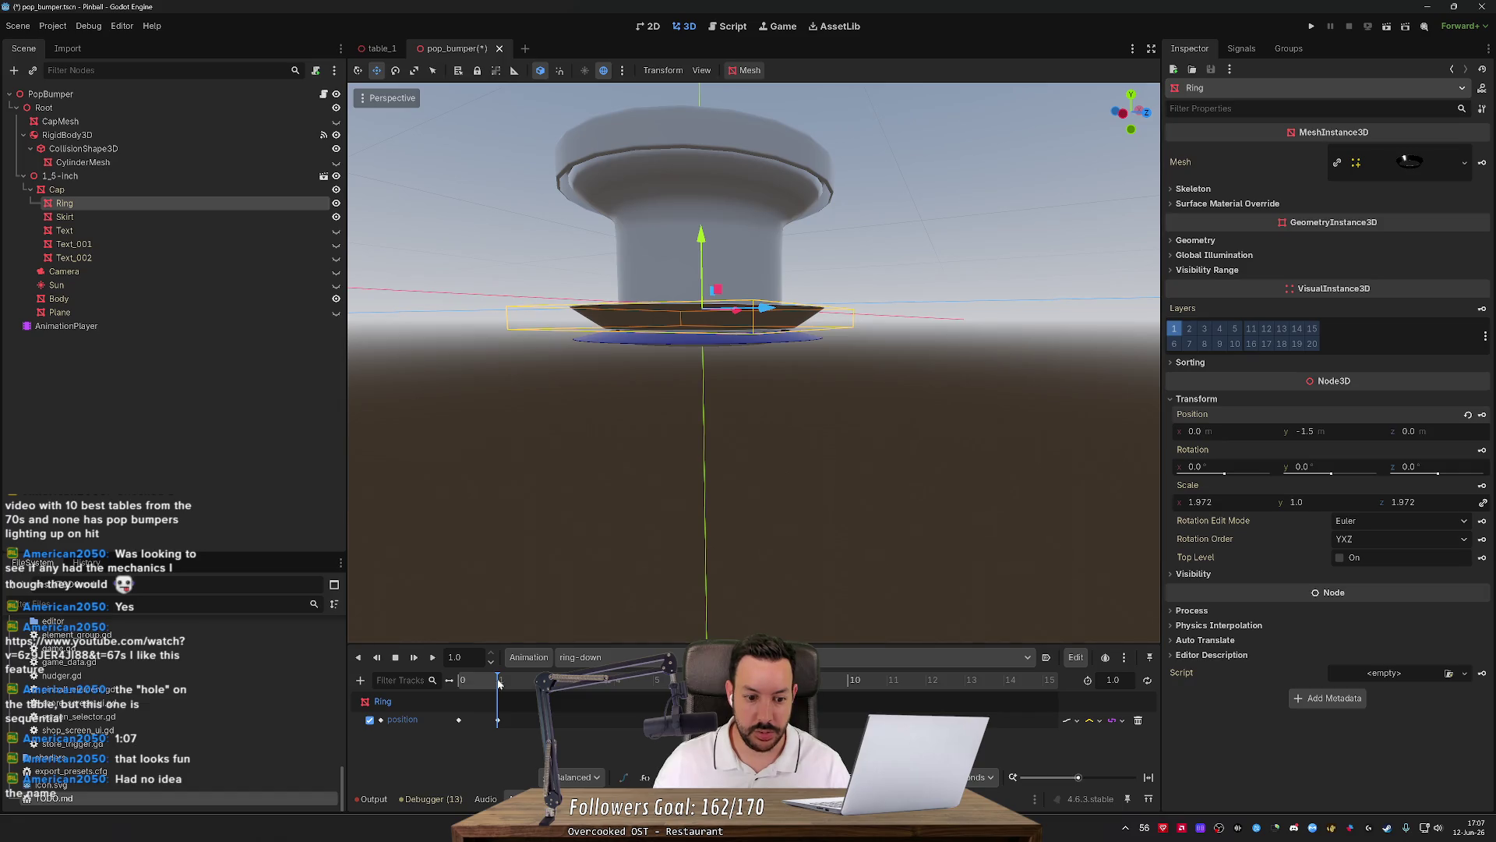
pyautogui.moveTo(499, 685); pyautogui.dragTo(430, 682)
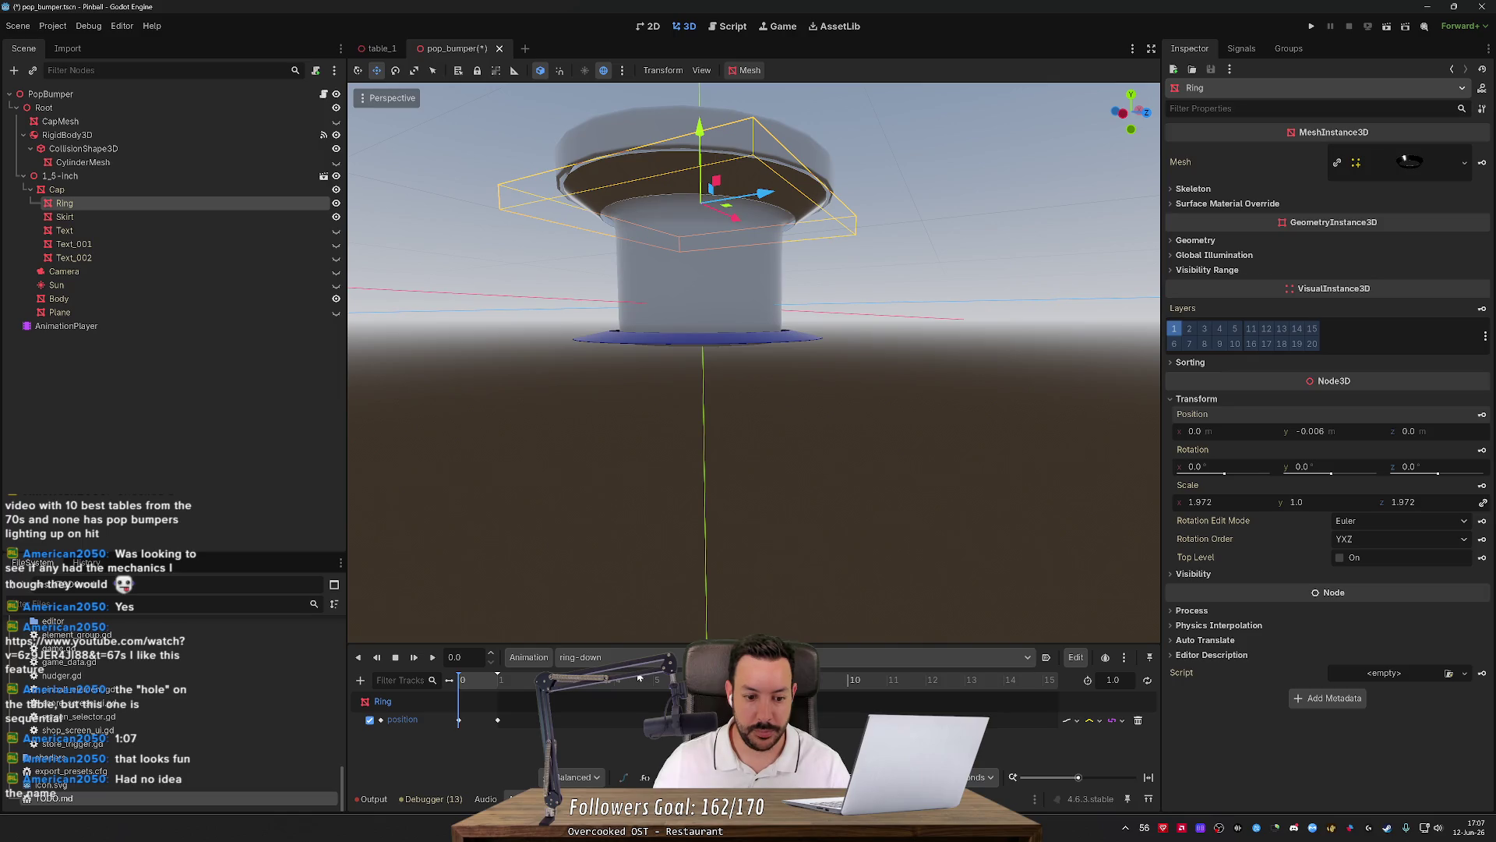
pyautogui.click(505, 682)
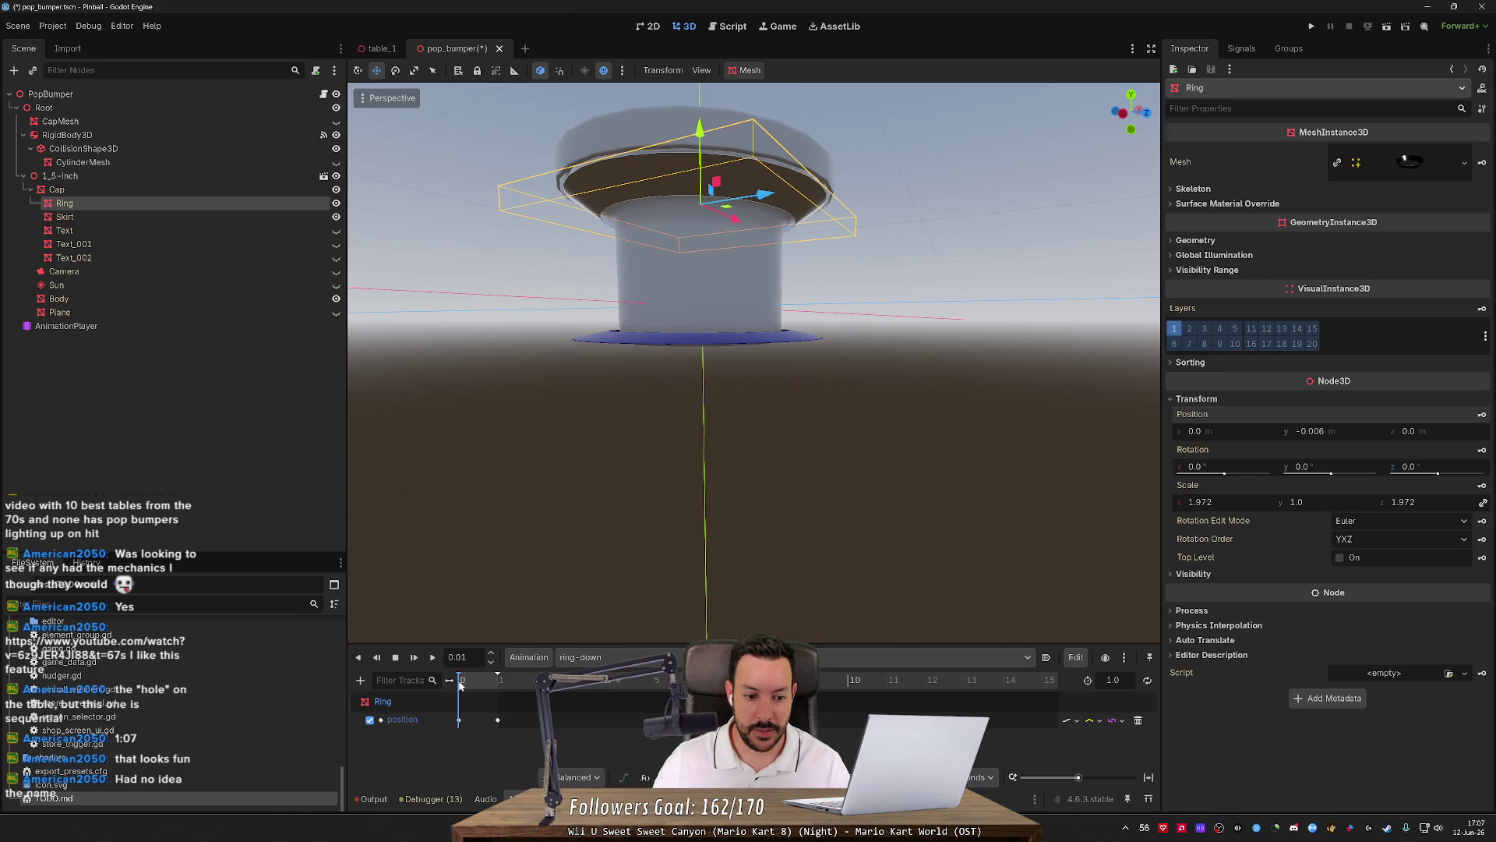
pyautogui.click(528, 657)
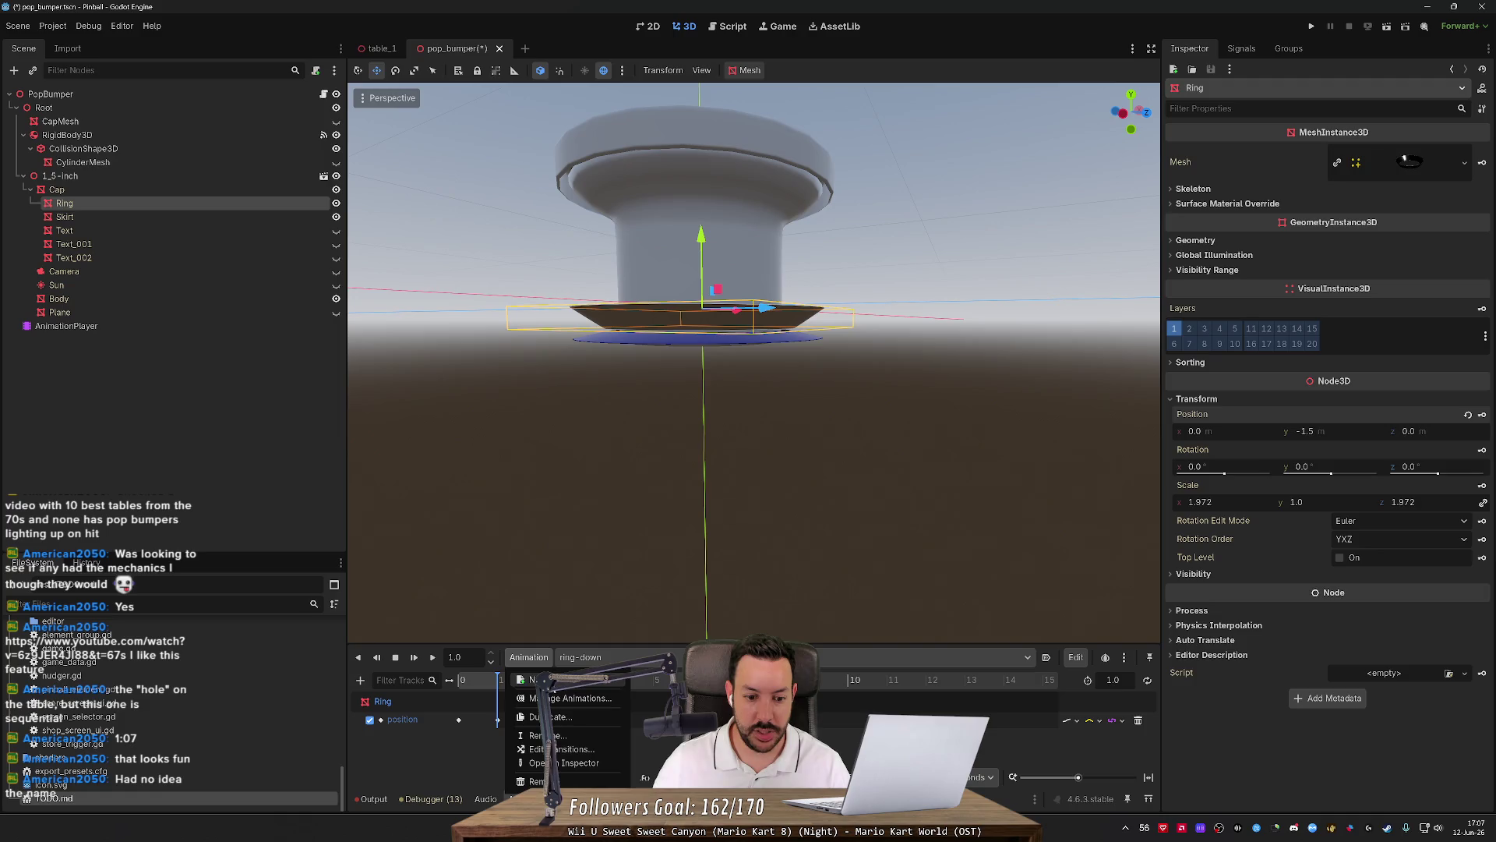
# Create a 'ring-up' animation and key the Ring at Y -1.5 at 0 s.
pyautogui.click(524, 681)
pyautogui.write('ring-up')
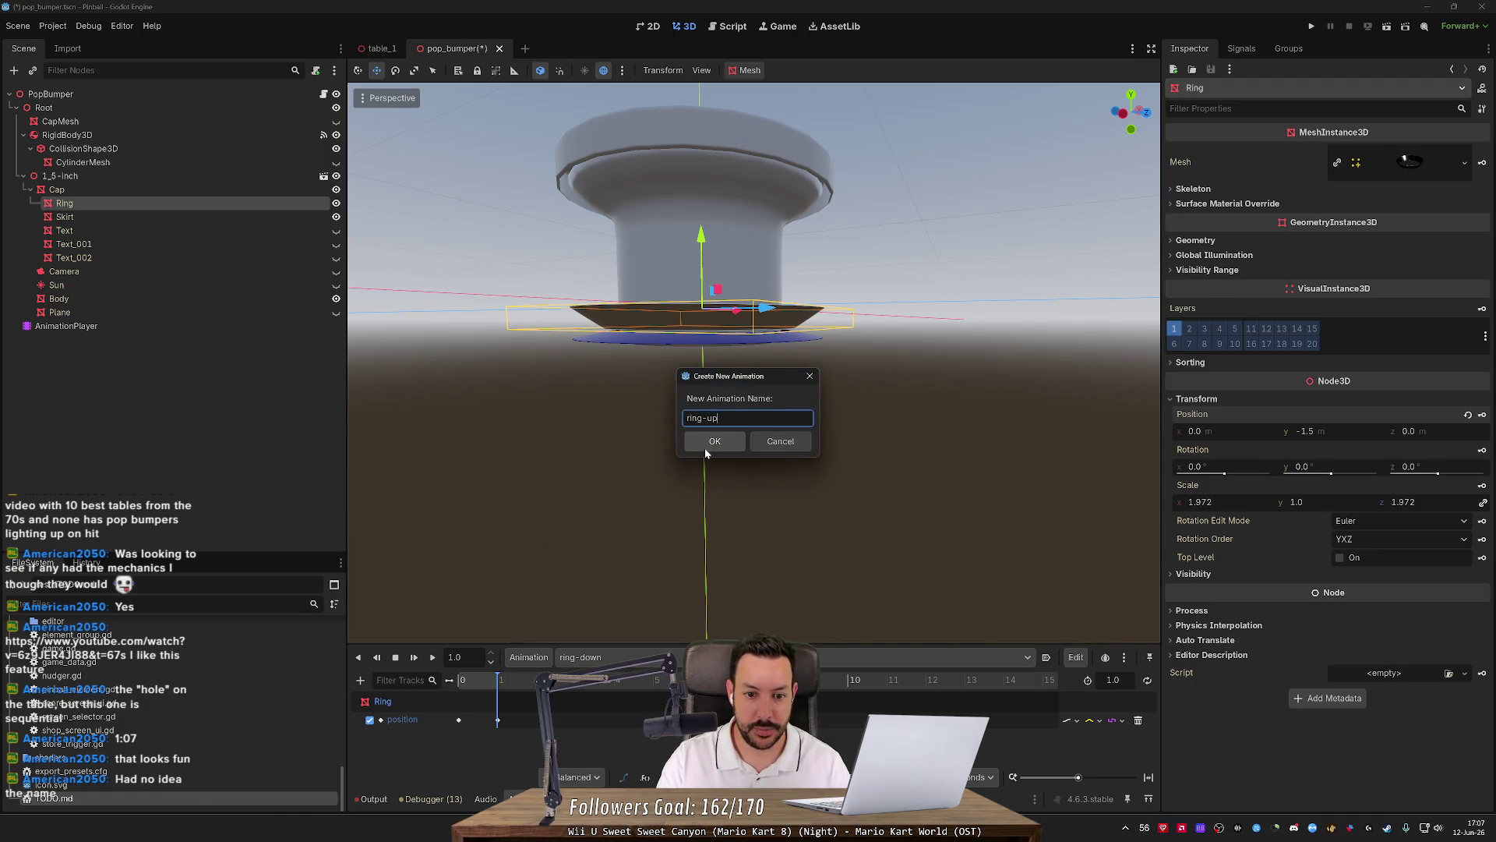
pyautogui.click(706, 449)
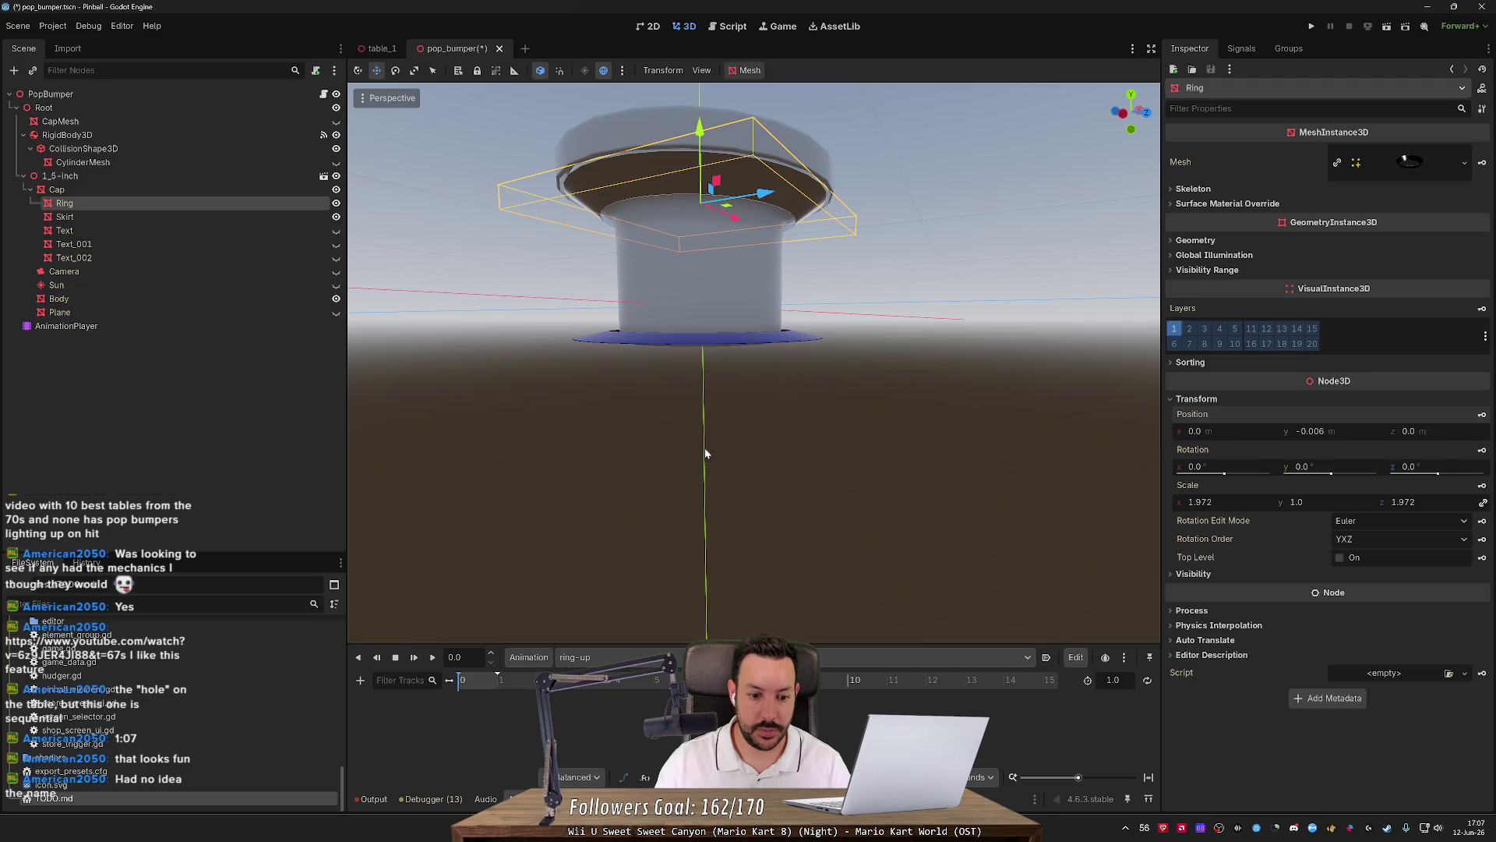
pyautogui.write('-1.5')
pyautogui.press('Return')
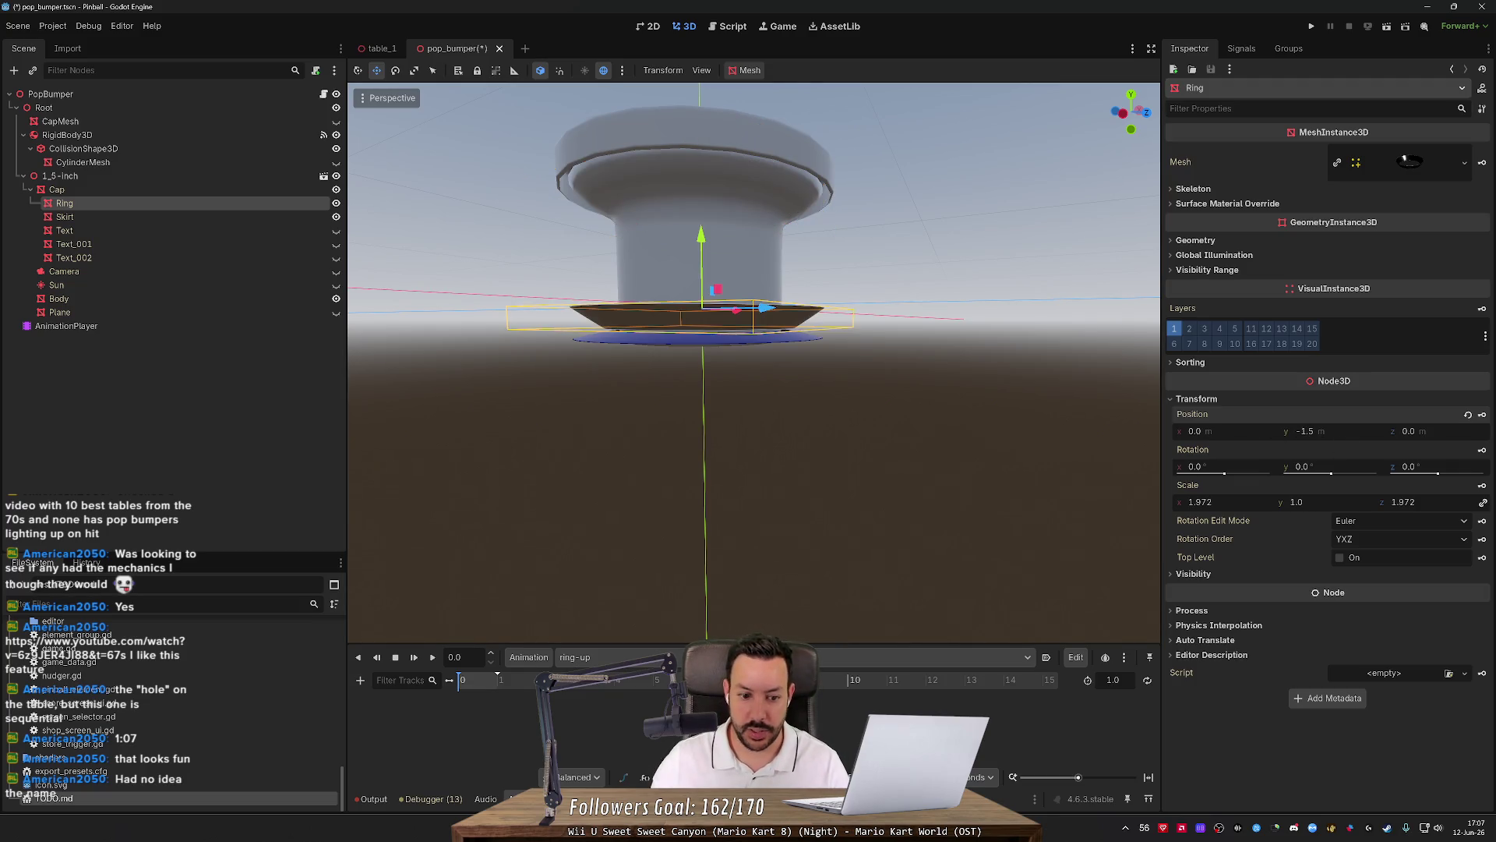
pyautogui.click(1481, 415)
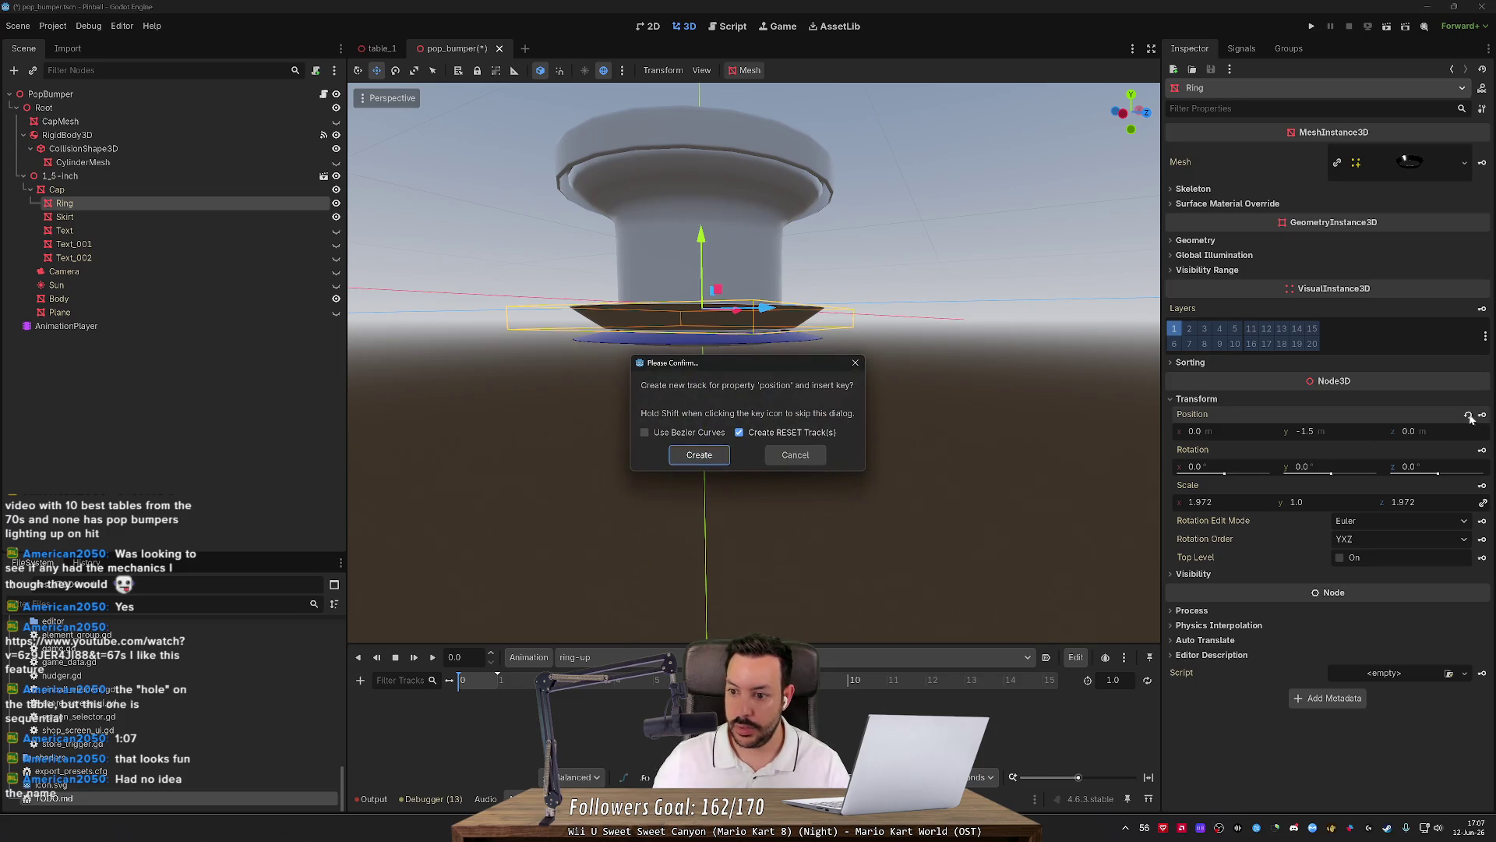
pyautogui.click(698, 456)
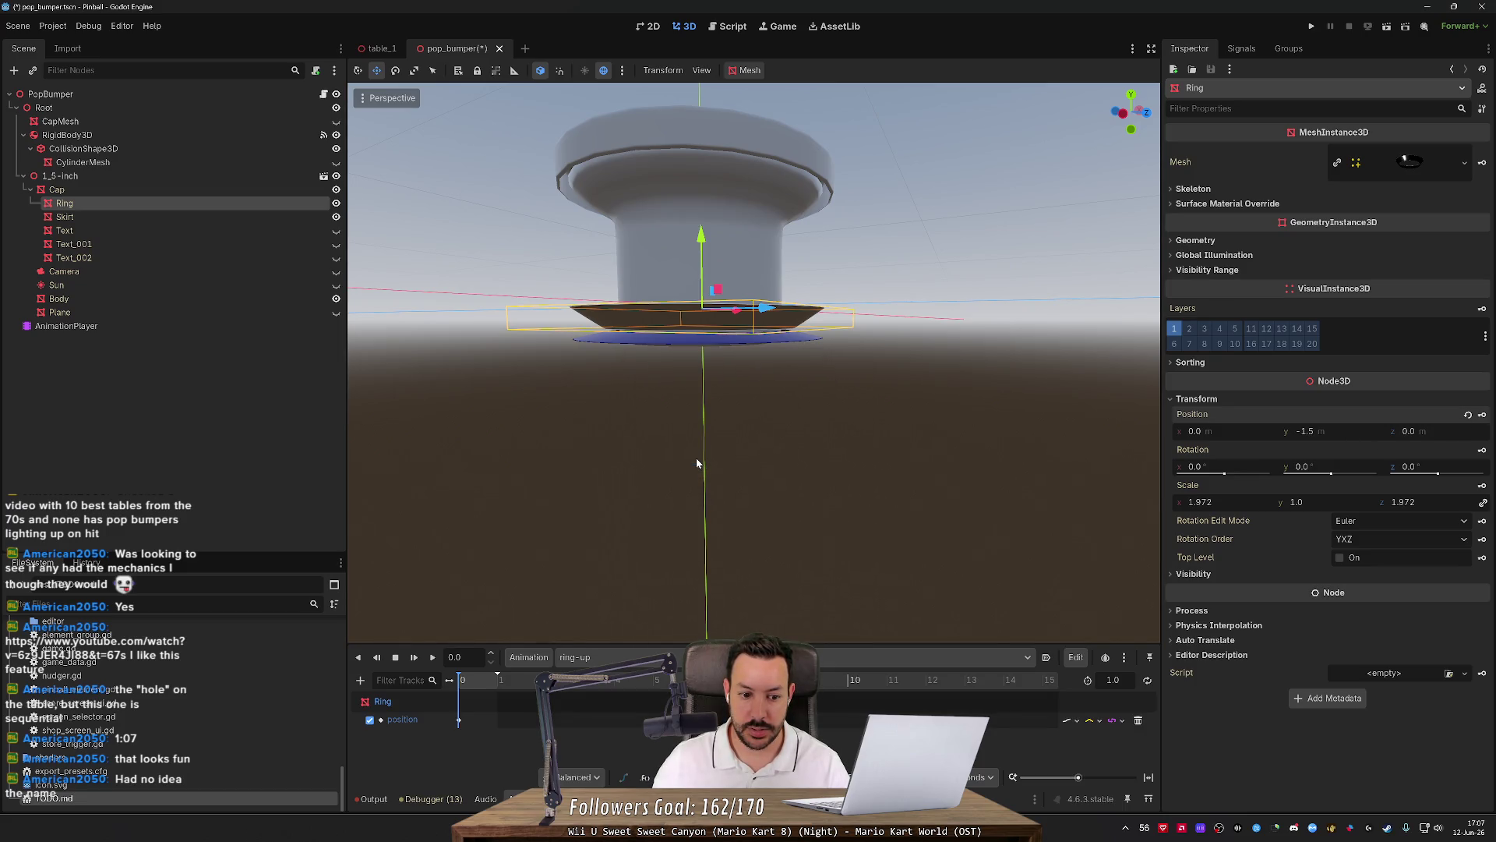
# In ring-up, key the Ring at Y 0 at 1 s.
pyautogui.moveTo(471, 678); pyautogui.dragTo(496, 678)
pyautogui.click(1305, 431)
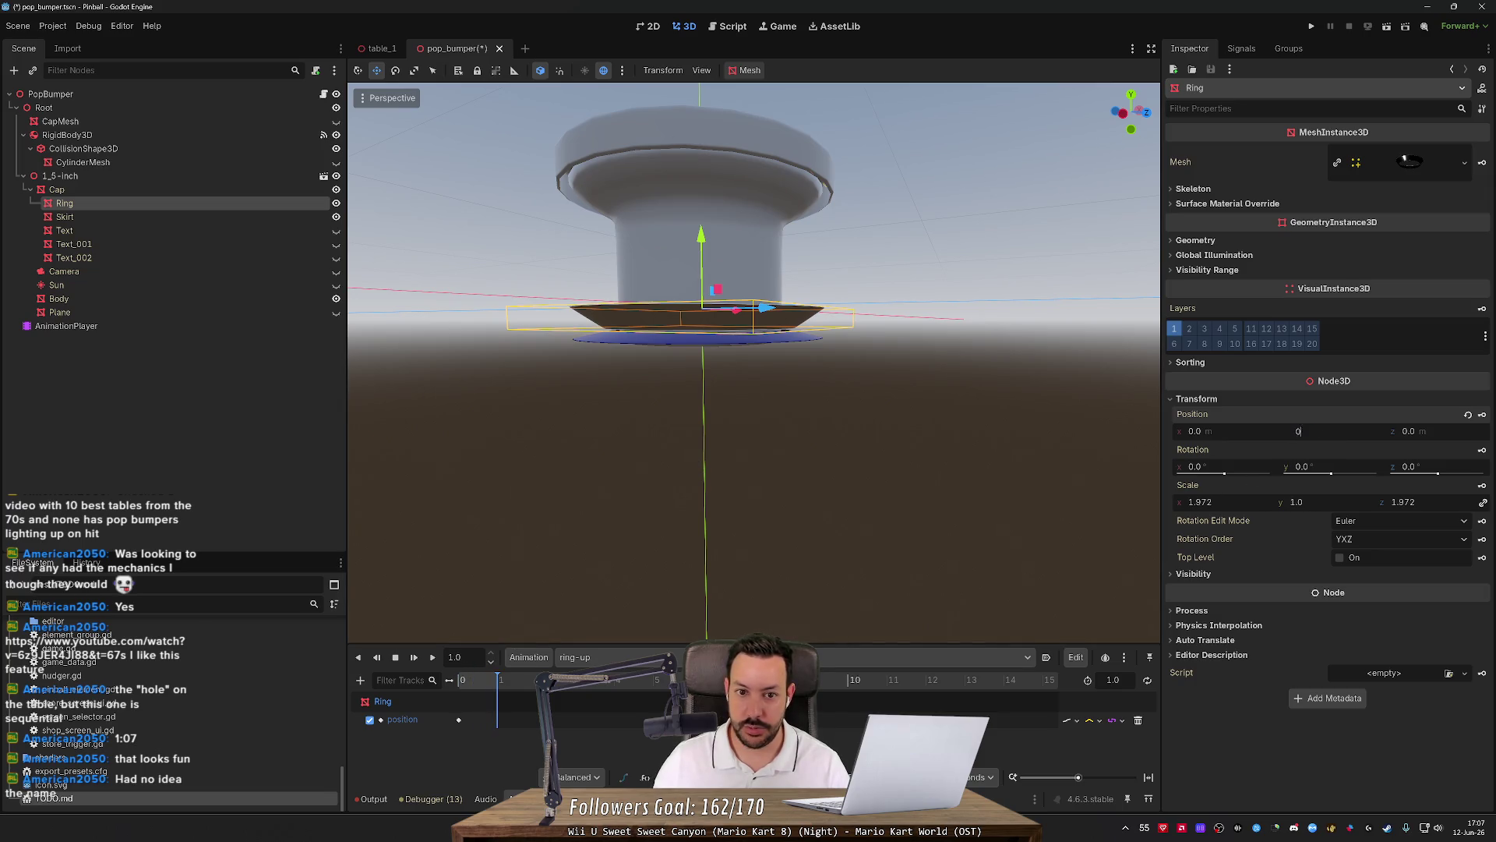
pyautogui.write('0')
pyautogui.press('Return')
pyautogui.click(1483, 416)
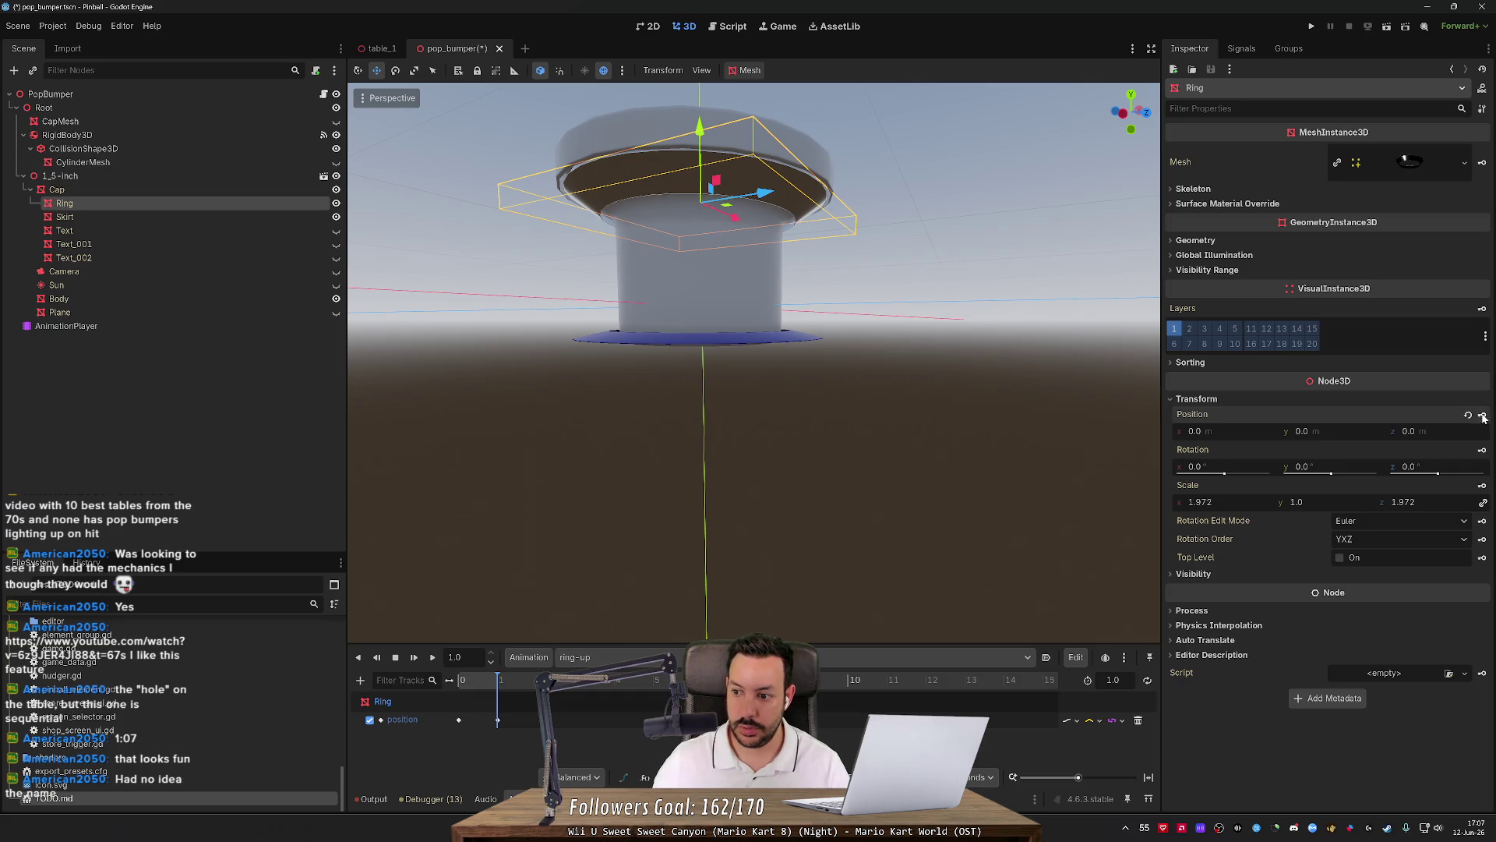
# Switch back to ring-down, set the Ring's starting Y to 0, and play the drop.
pyautogui.click(936, 657)
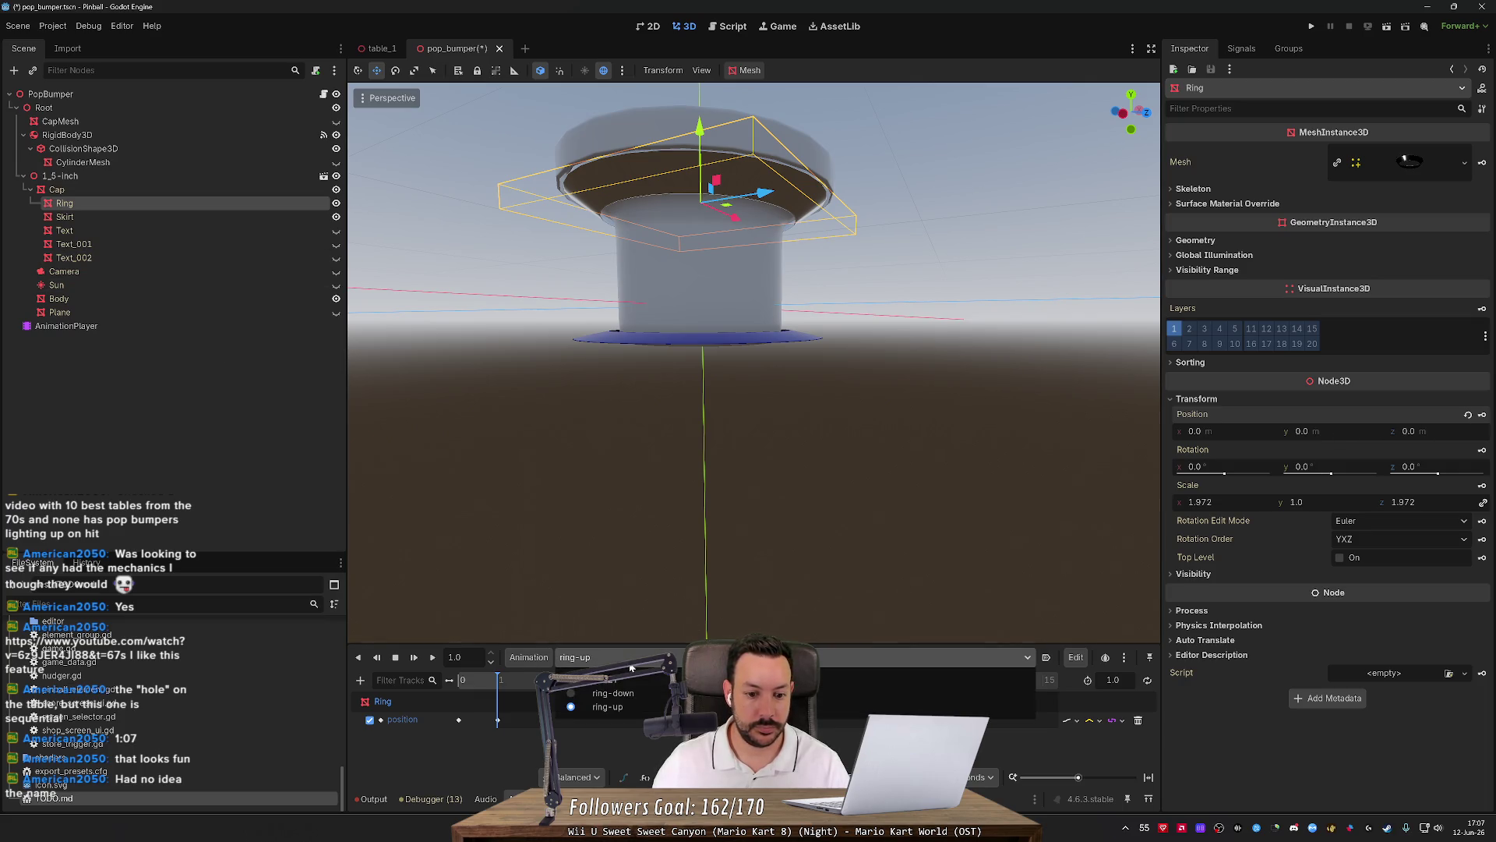
pyautogui.click(943, 694)
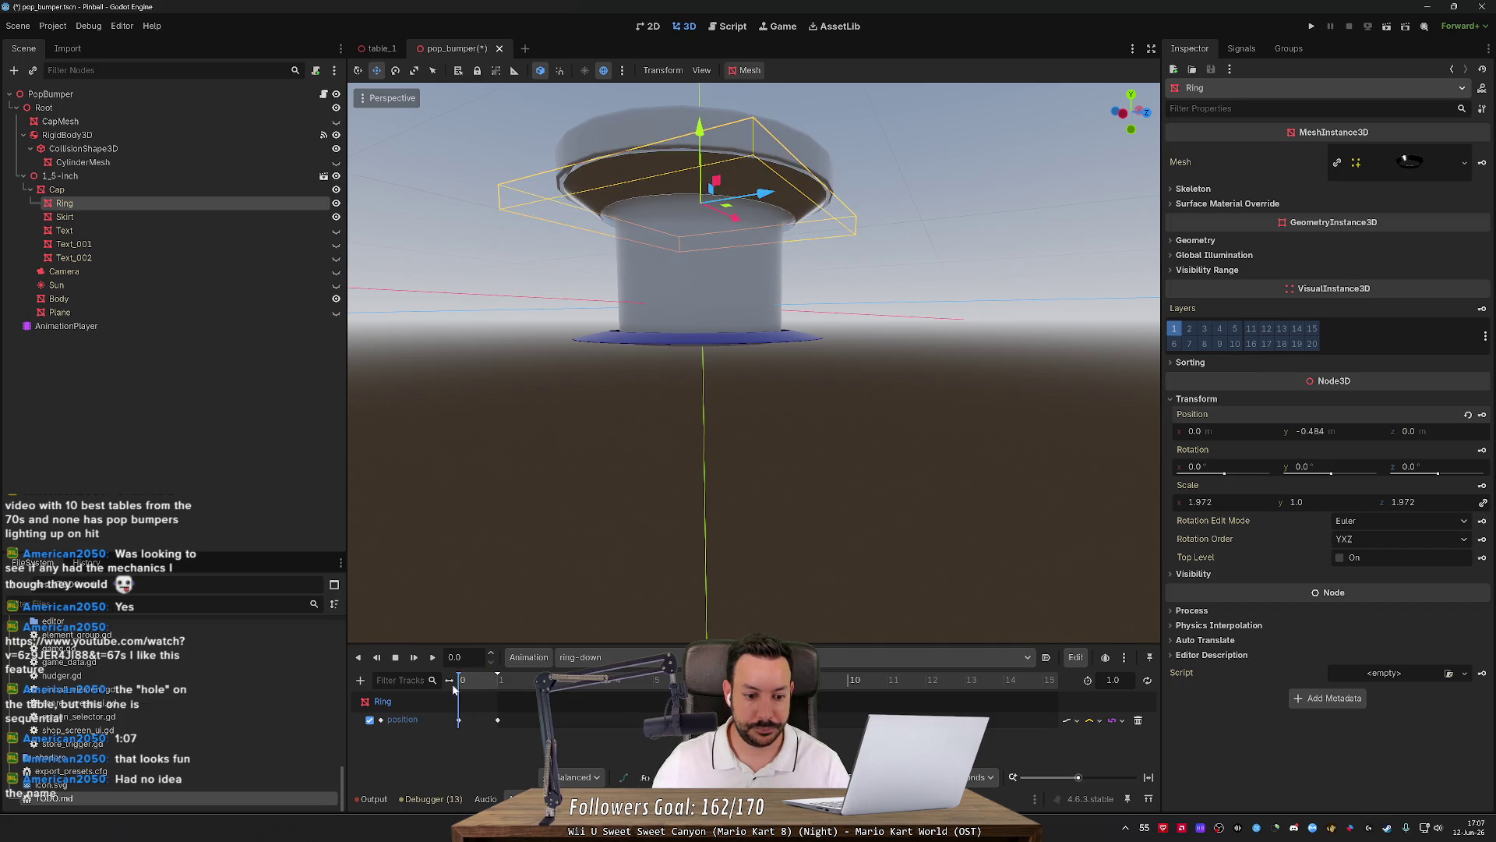
pyautogui.click(1309, 431)
pyautogui.write('0')
pyautogui.press('Return')
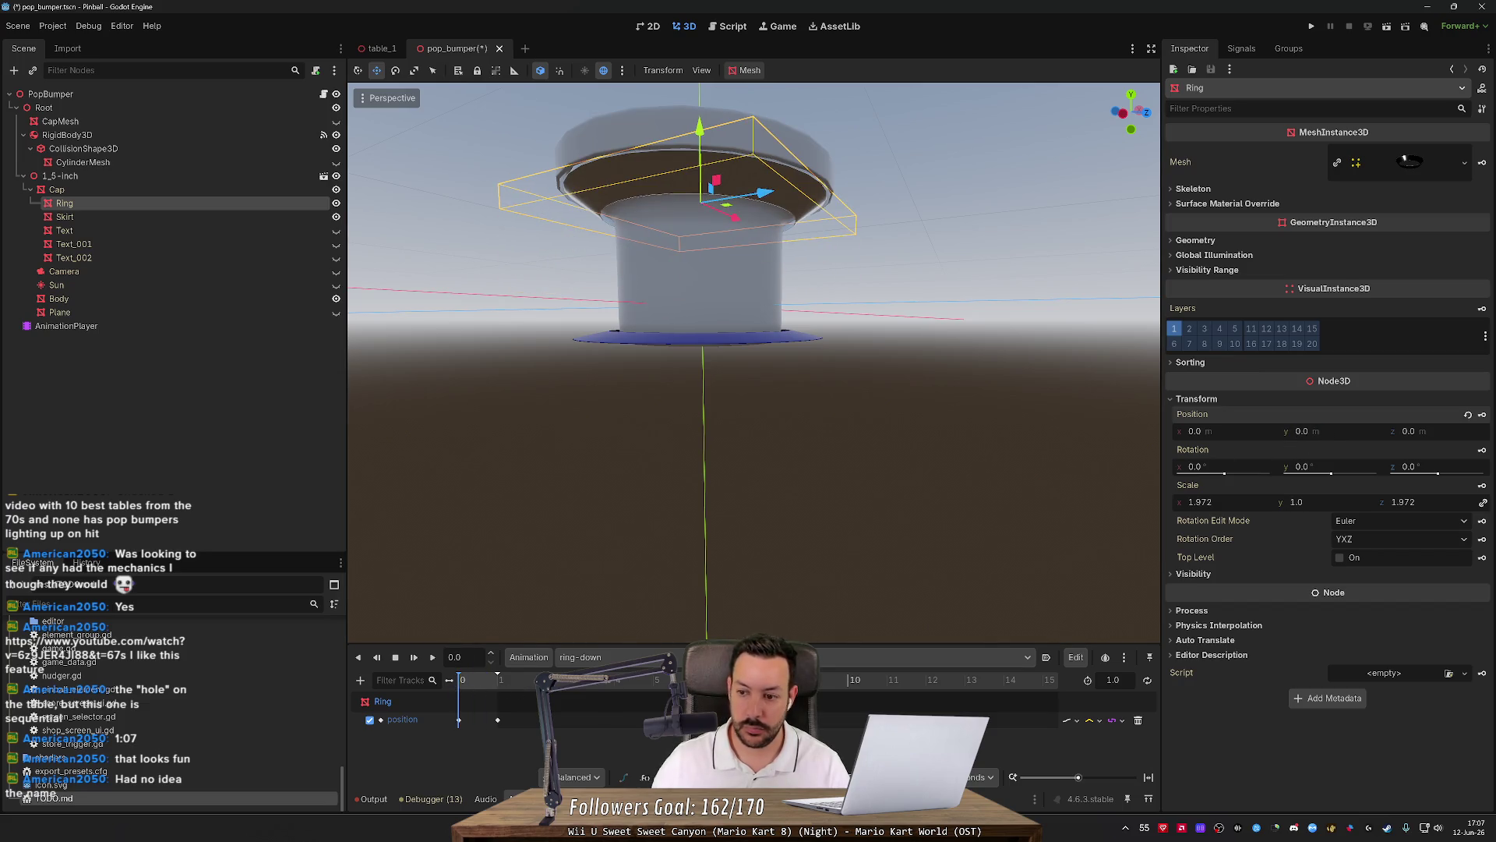
pyautogui.moveTo(501, 680)
pyautogui.mouseDown()
pyautogui.moveTo(368, 685)
pyautogui.moveTo(613, 672)
pyautogui.moveTo(462, 680)
pyautogui.mouseUp()
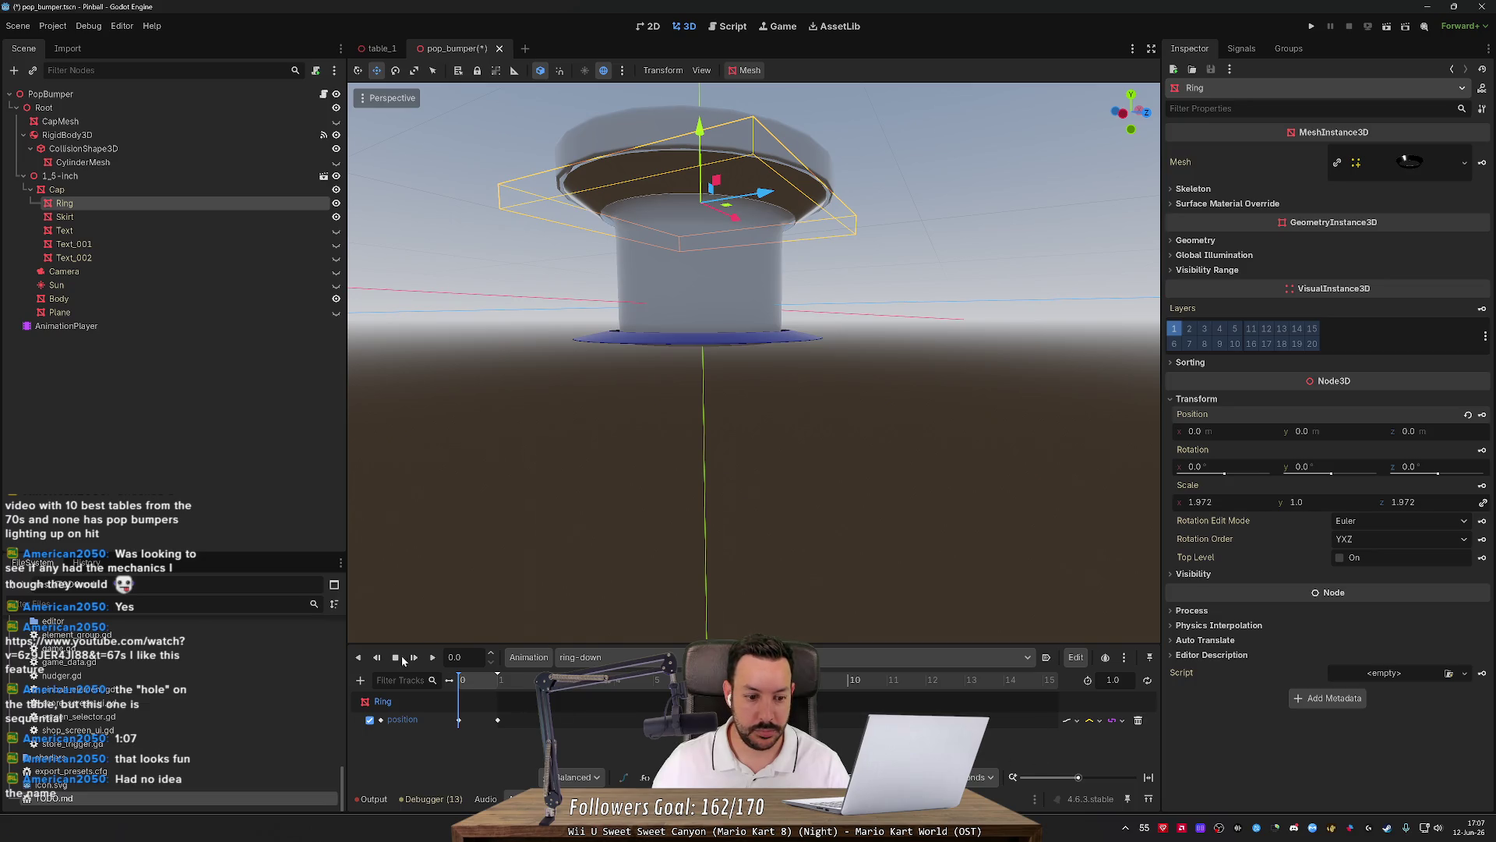
pyautogui.click(432, 657)
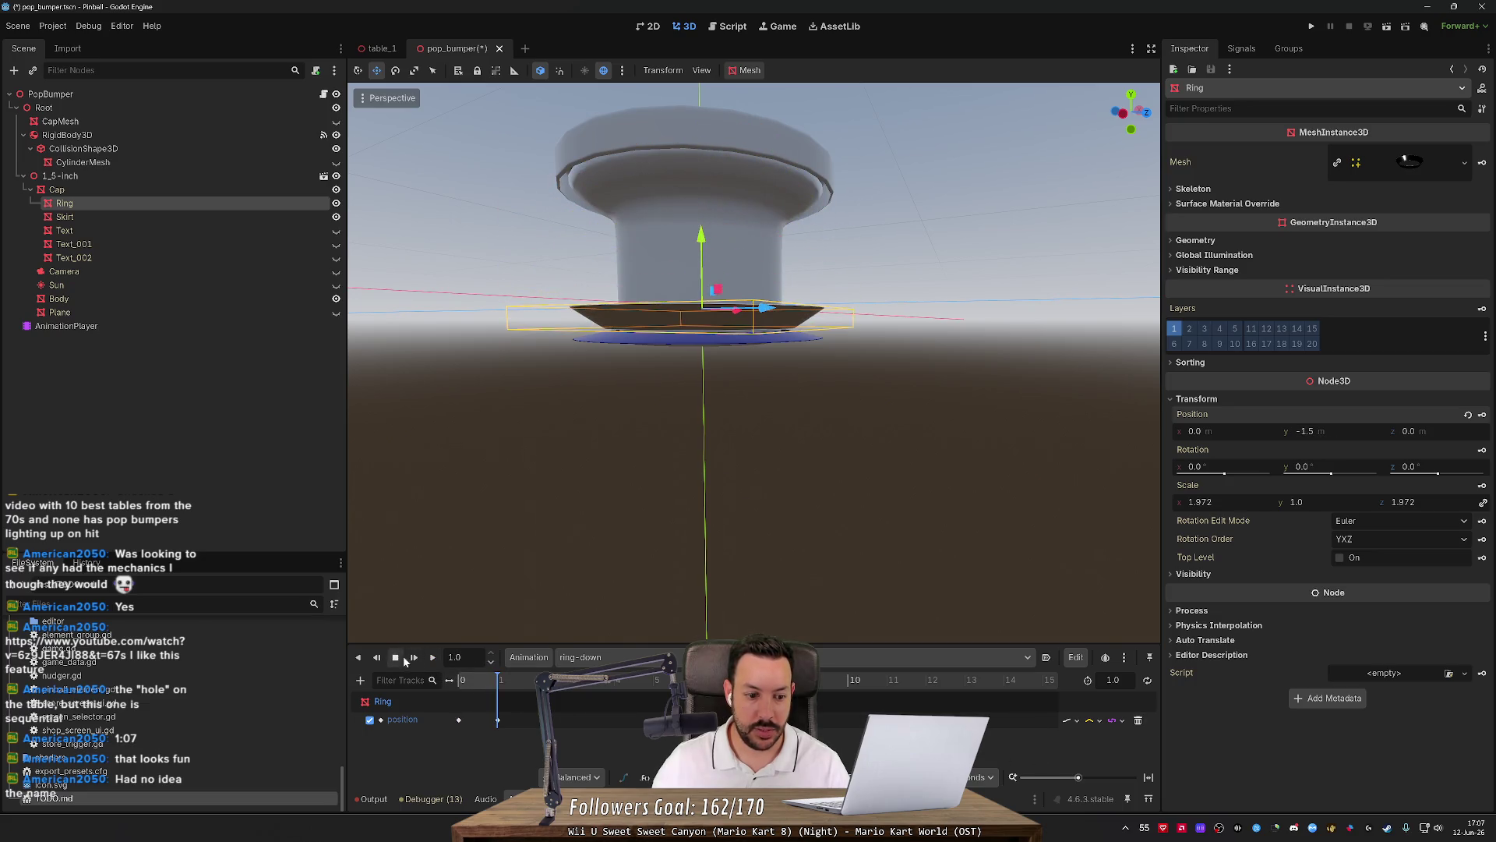
# Move ring-down's end keyframe earlier and shorten the animation length to 0.1 s.
pyautogui.moveTo(1078, 777); pyautogui.dragTo(1096, 779)
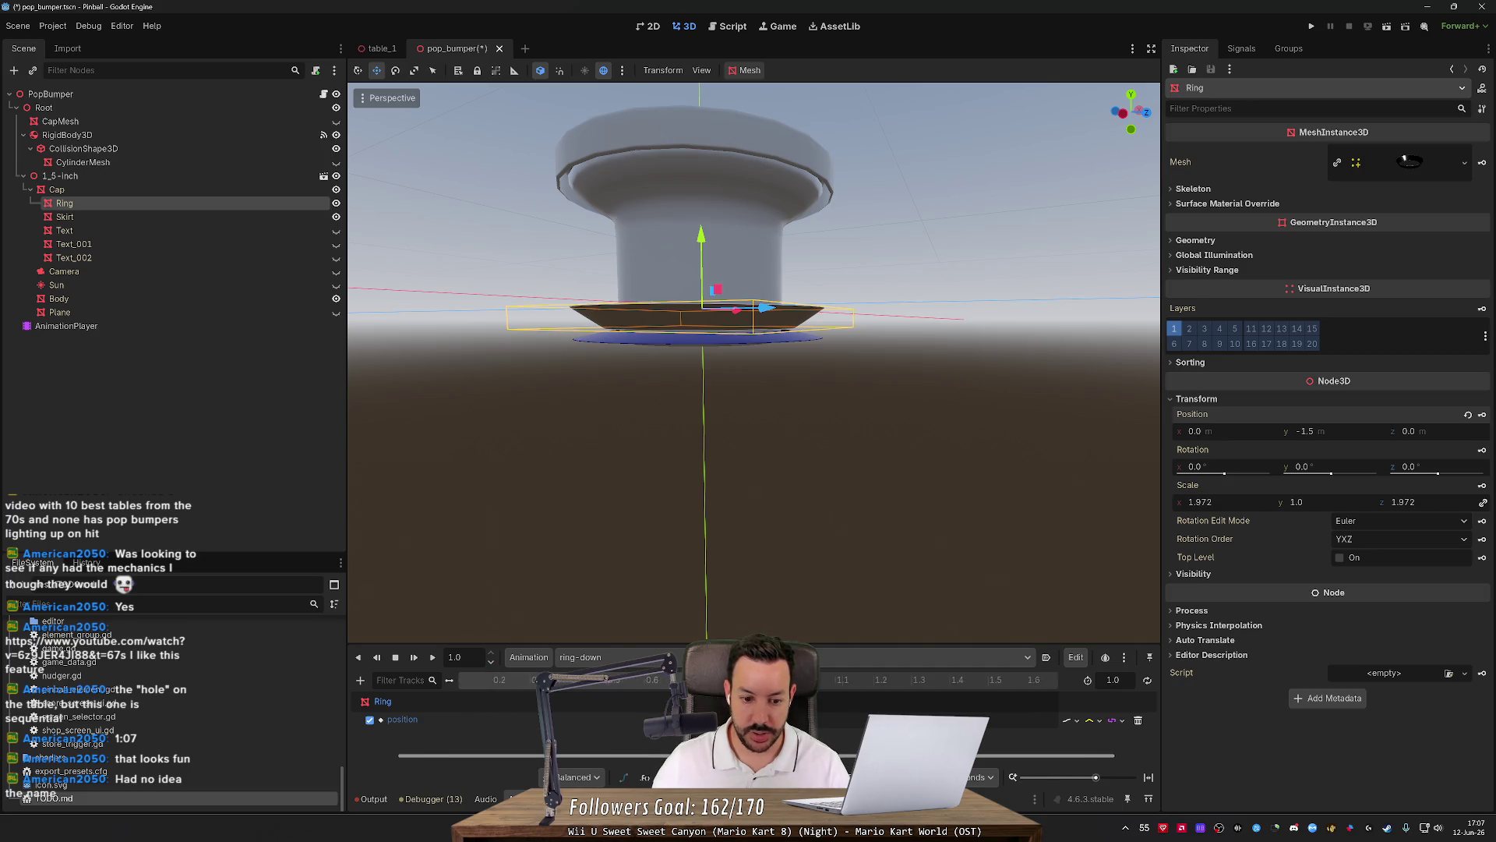
pyautogui.click(841, 721)
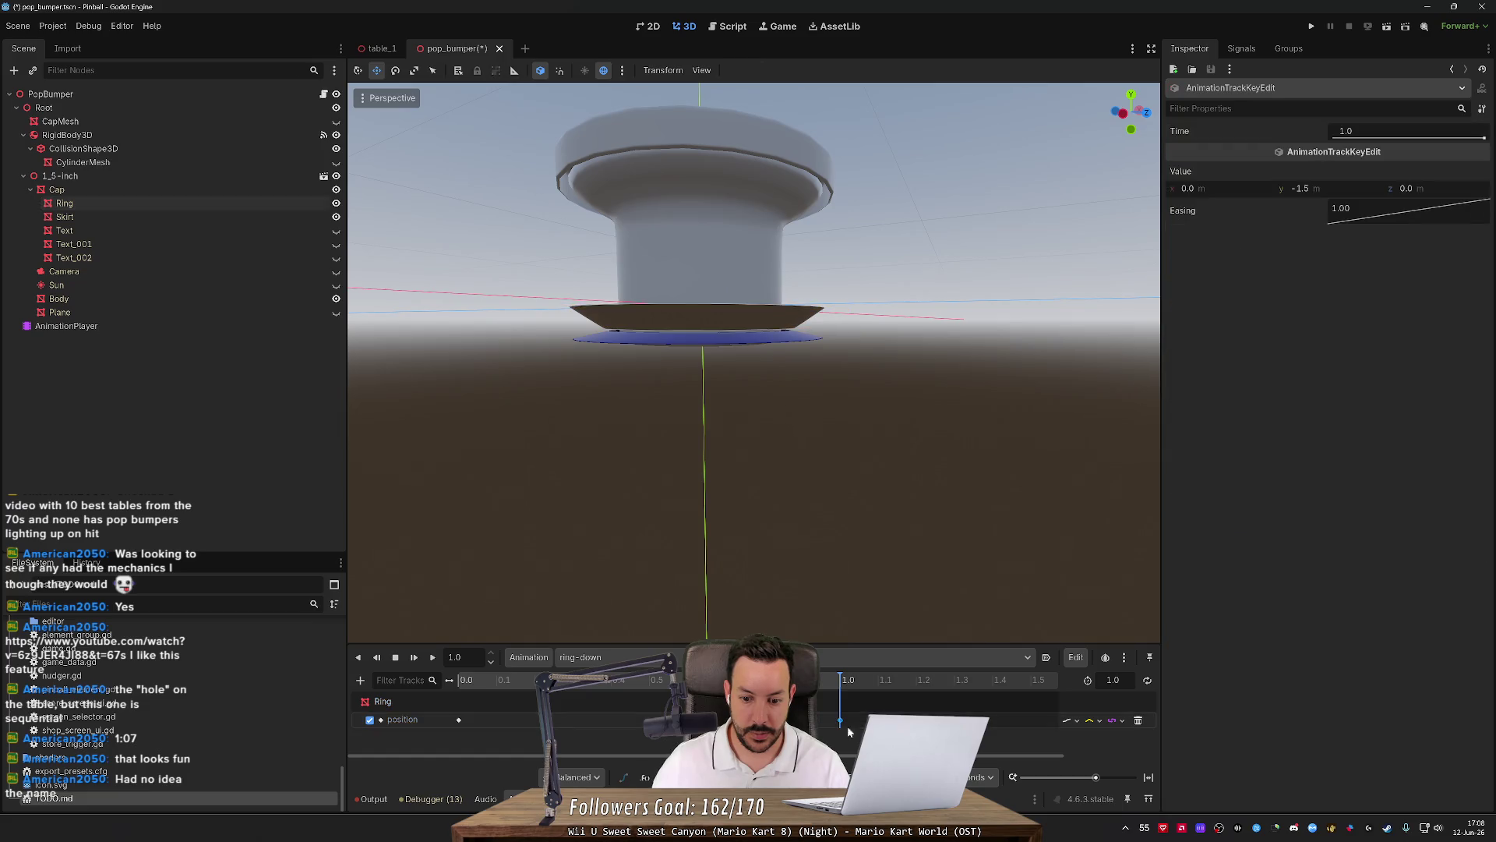
pyautogui.moveTo(841, 719); pyautogui.dragTo(535, 719)
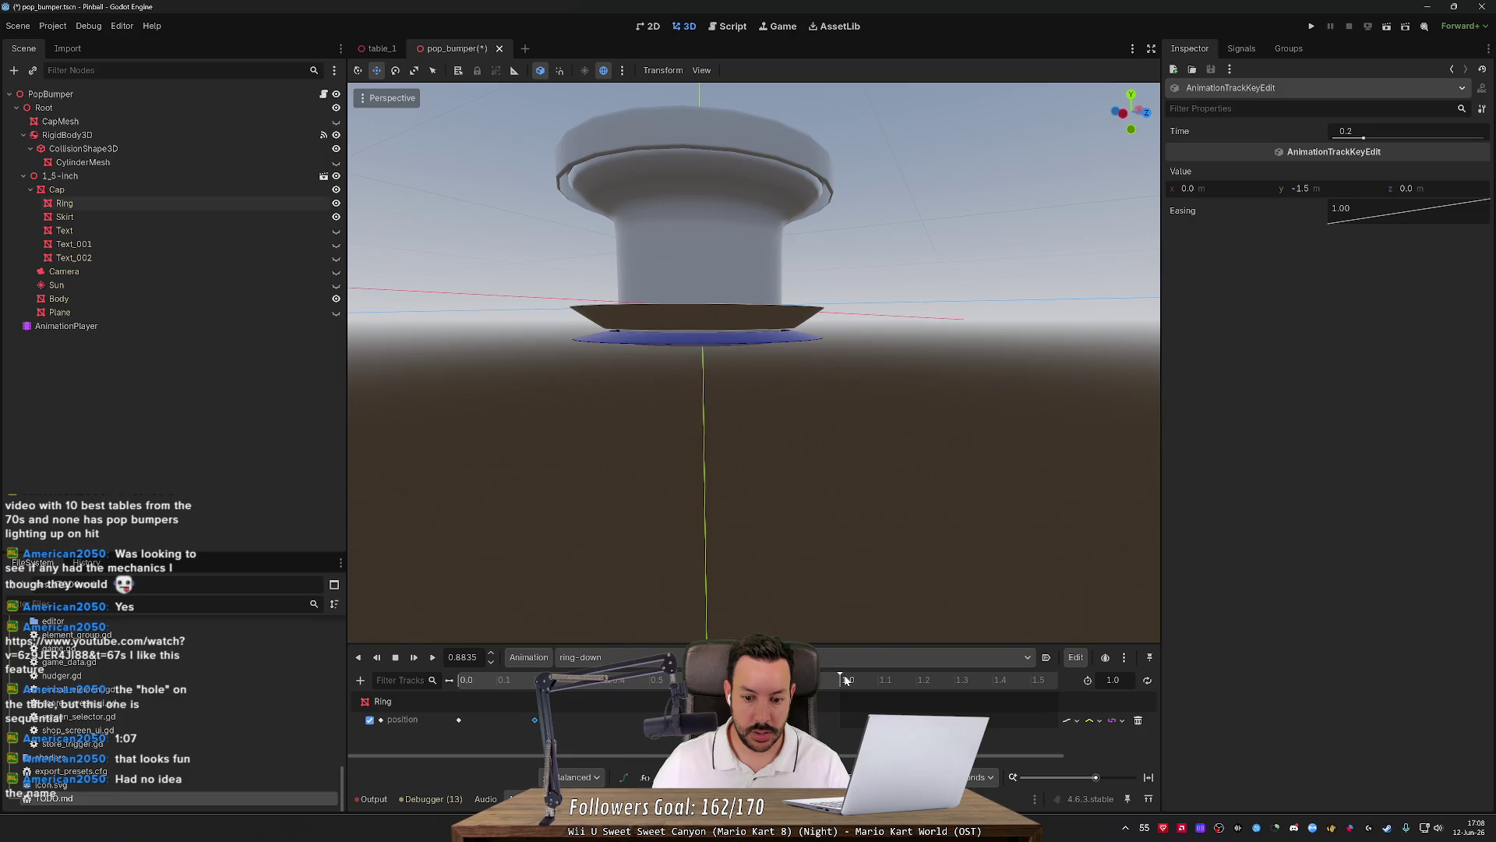
pyautogui.moveTo(842, 679); pyautogui.dragTo(458, 683)
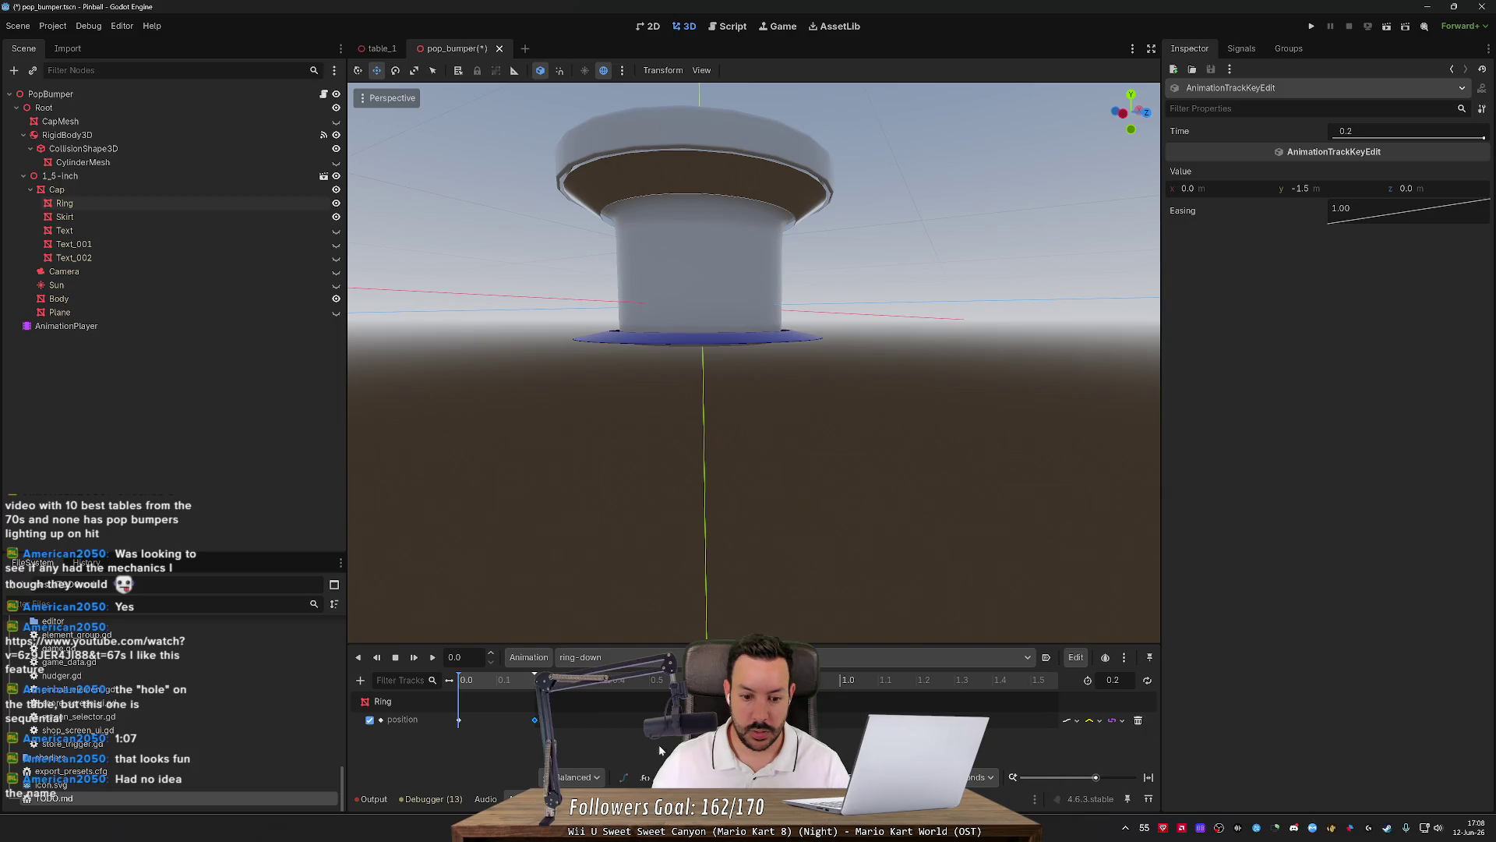
pyautogui.click(413, 659)
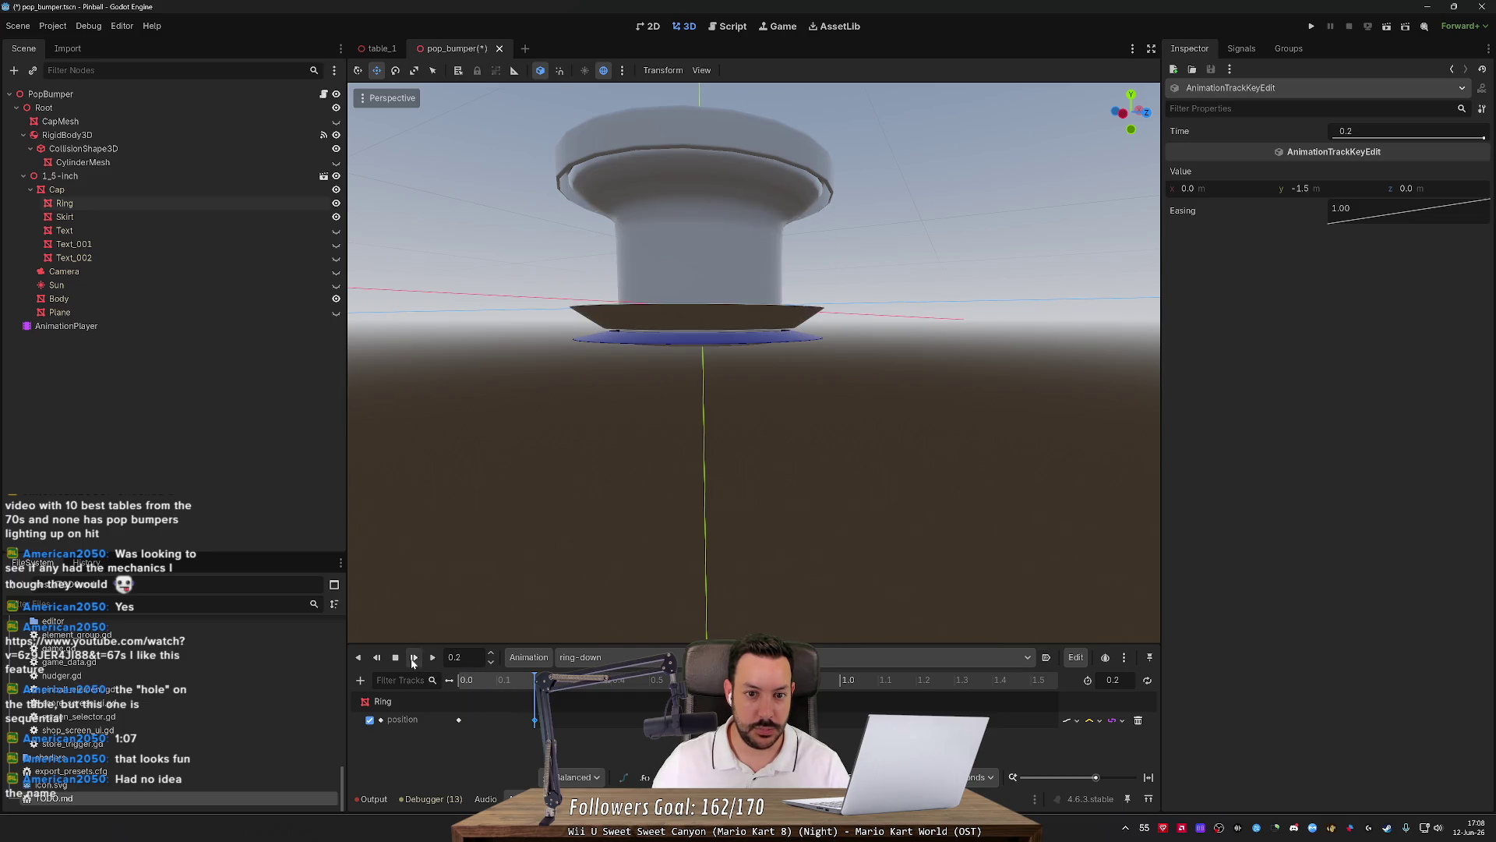
pyautogui.click(608, 746)
pyautogui.moveTo(521, 685)
pyautogui.mouseDown()
pyautogui.moveTo(502, 685)
pyautogui.moveTo(528, 682)
pyautogui.moveTo(535, 719)
pyautogui.moveTo(496, 719)
pyautogui.moveTo(498, 675)
pyautogui.mouseUp()
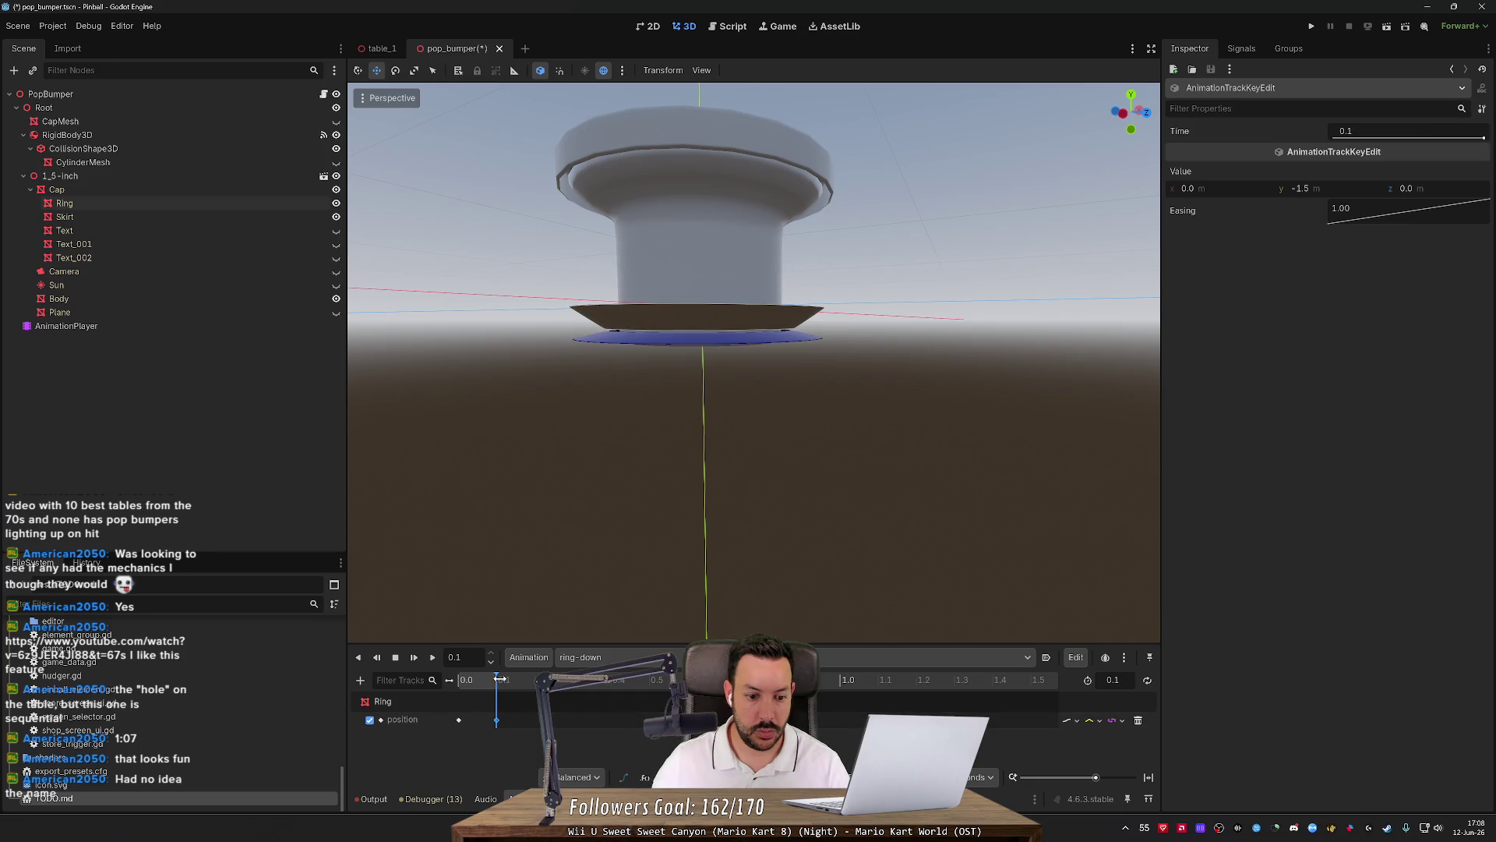
pyautogui.click(462, 678)
# Replay the 0.1 s ring-down animation several times to check the quick drop.
pyautogui.click(418, 658)
pyautogui.click(417, 657)
pyautogui.click(418, 658)
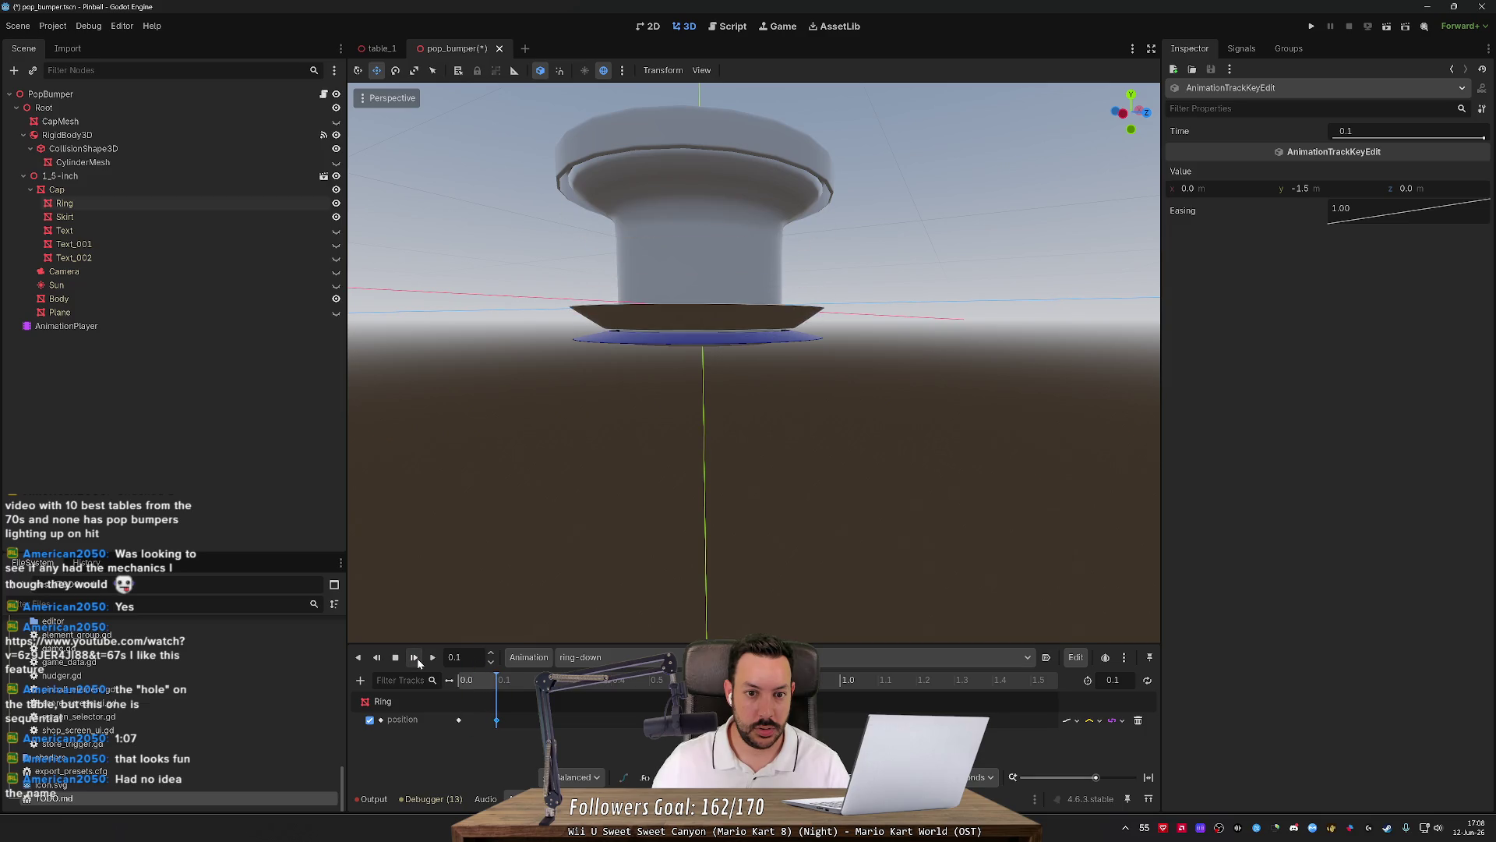
pyautogui.click(418, 658)
pyautogui.scroll(-5, 624, 600)
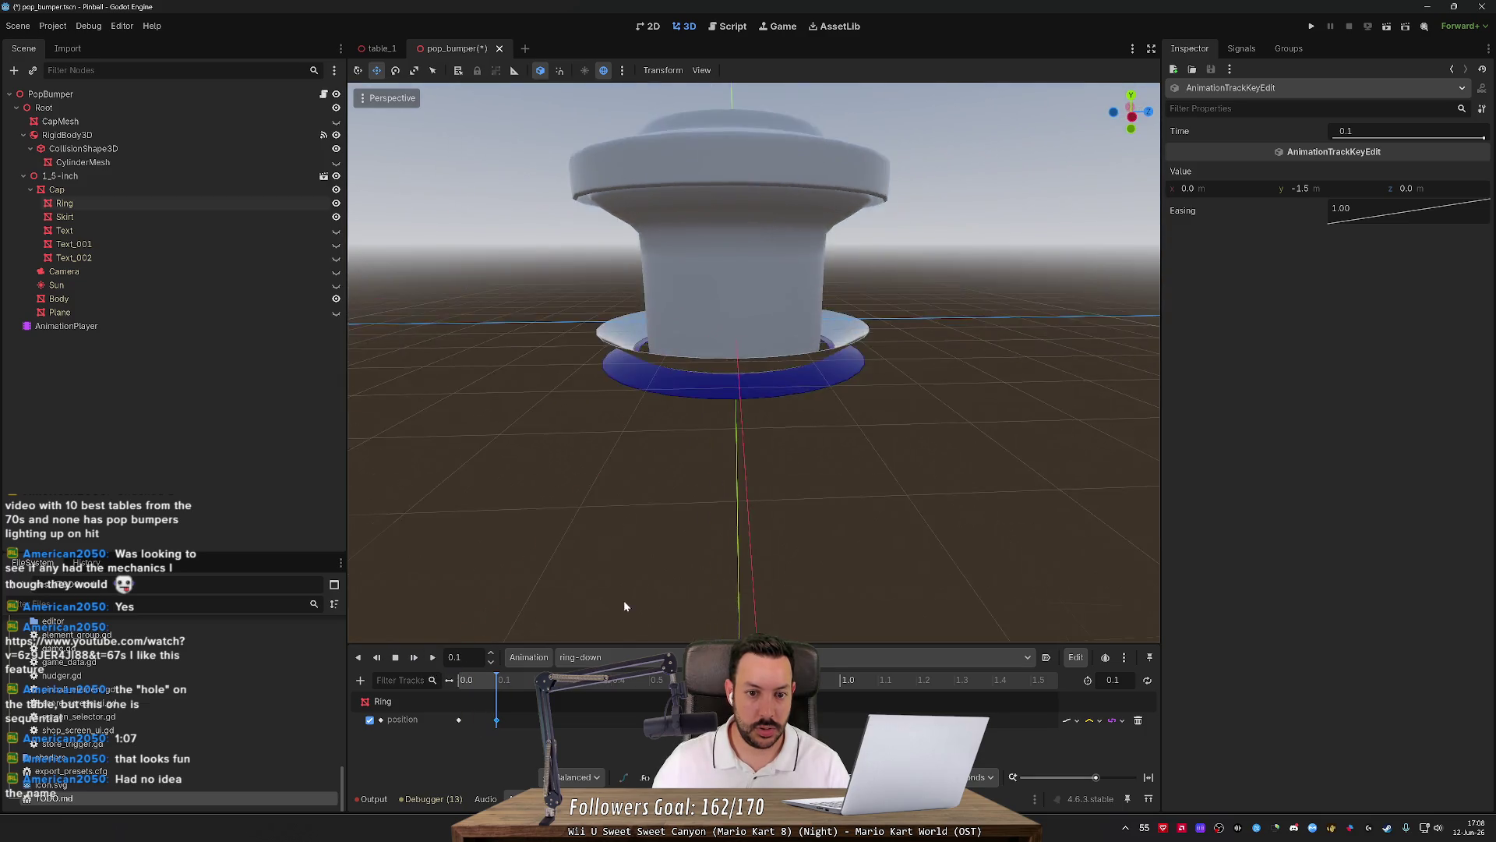
pyautogui.click(414, 665)
pyautogui.click(413, 663)
pyautogui.click(413, 662)
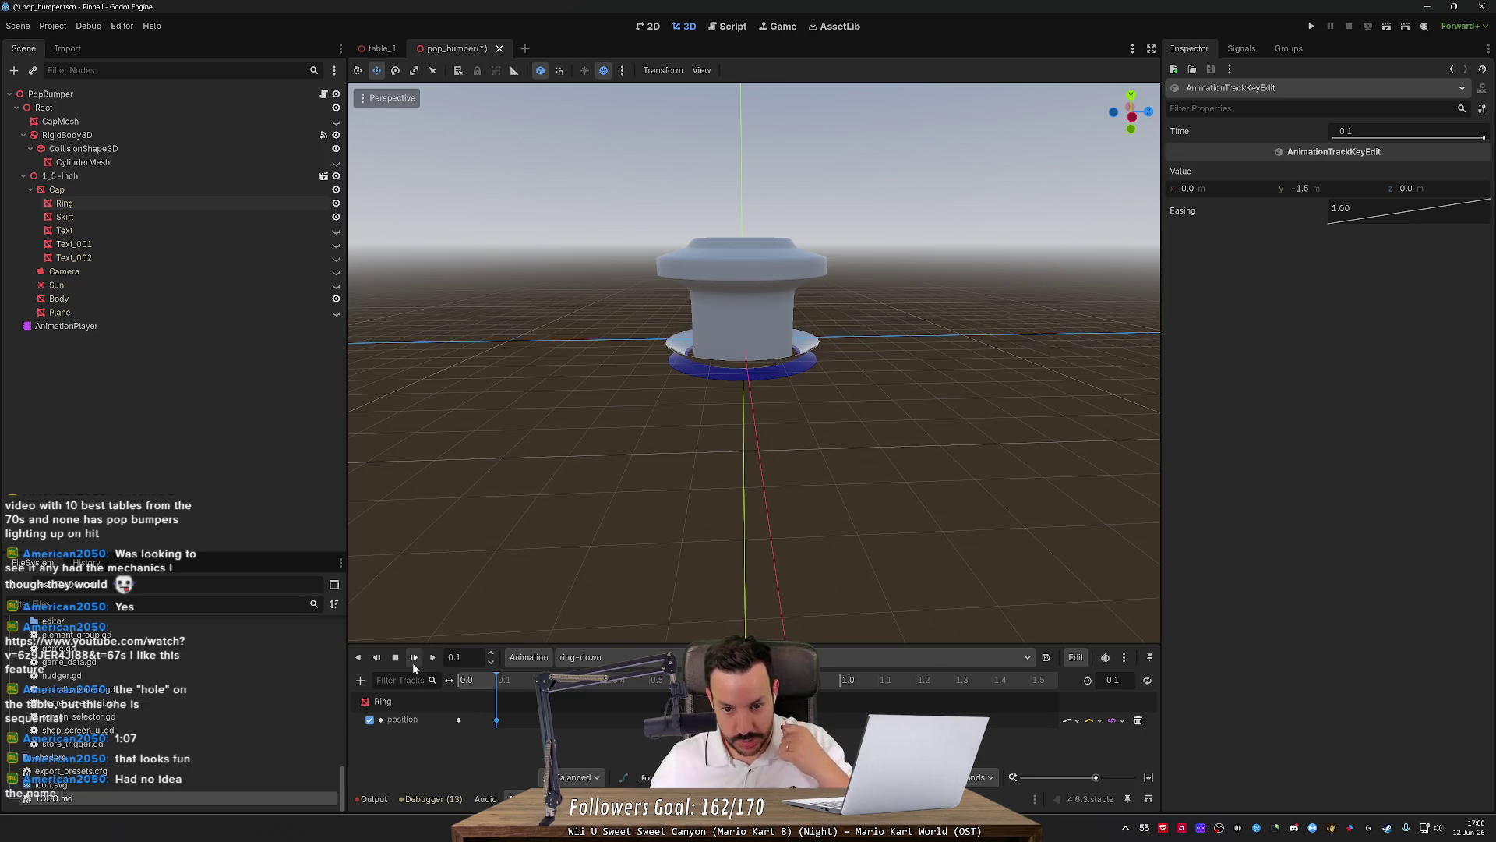
pyautogui.click(413, 663)
pyautogui.click(413, 662)
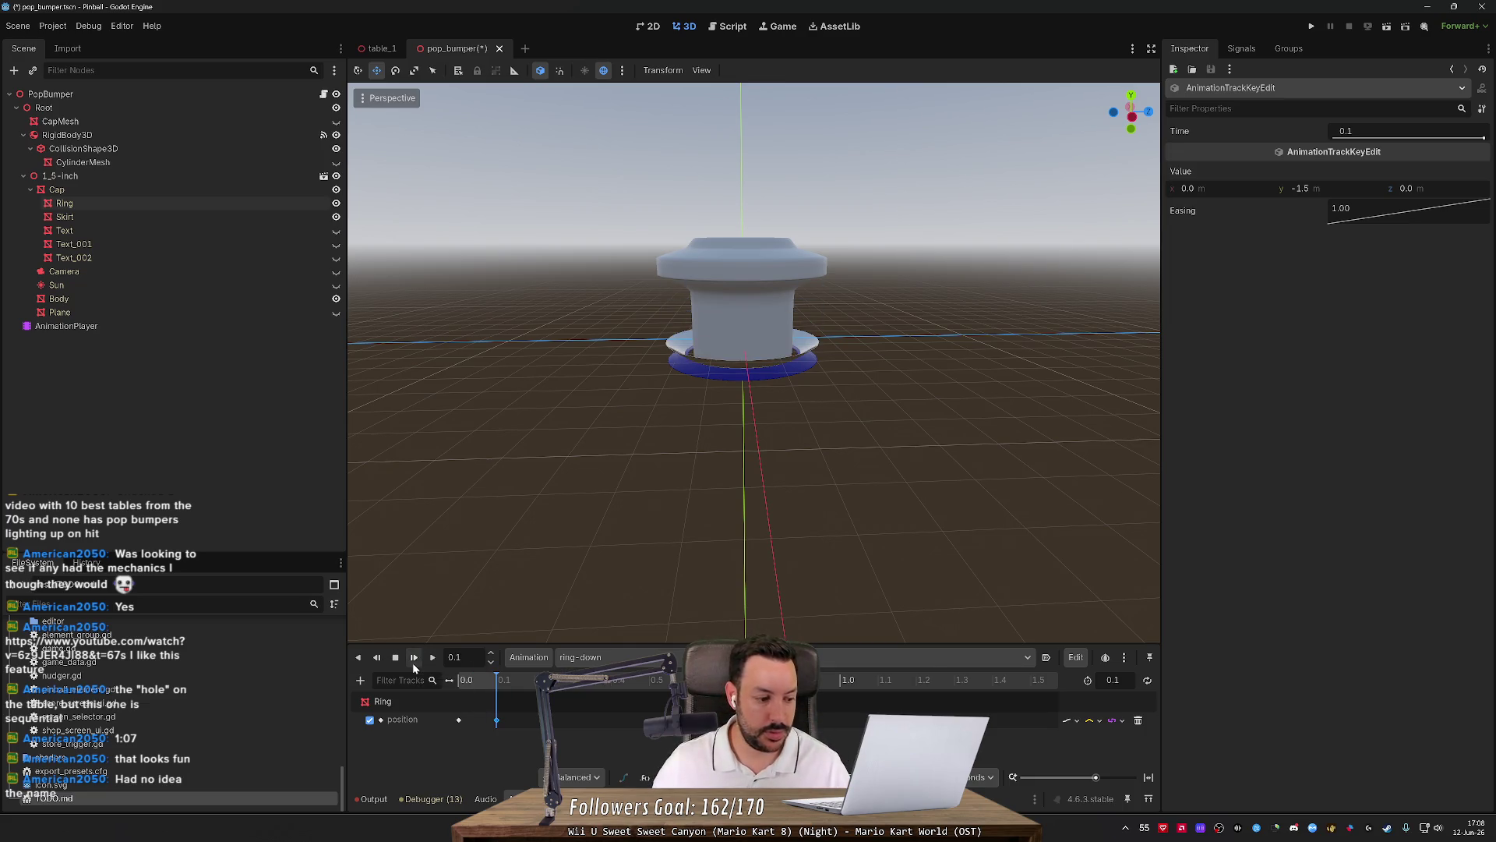
pyautogui.click(413, 662)
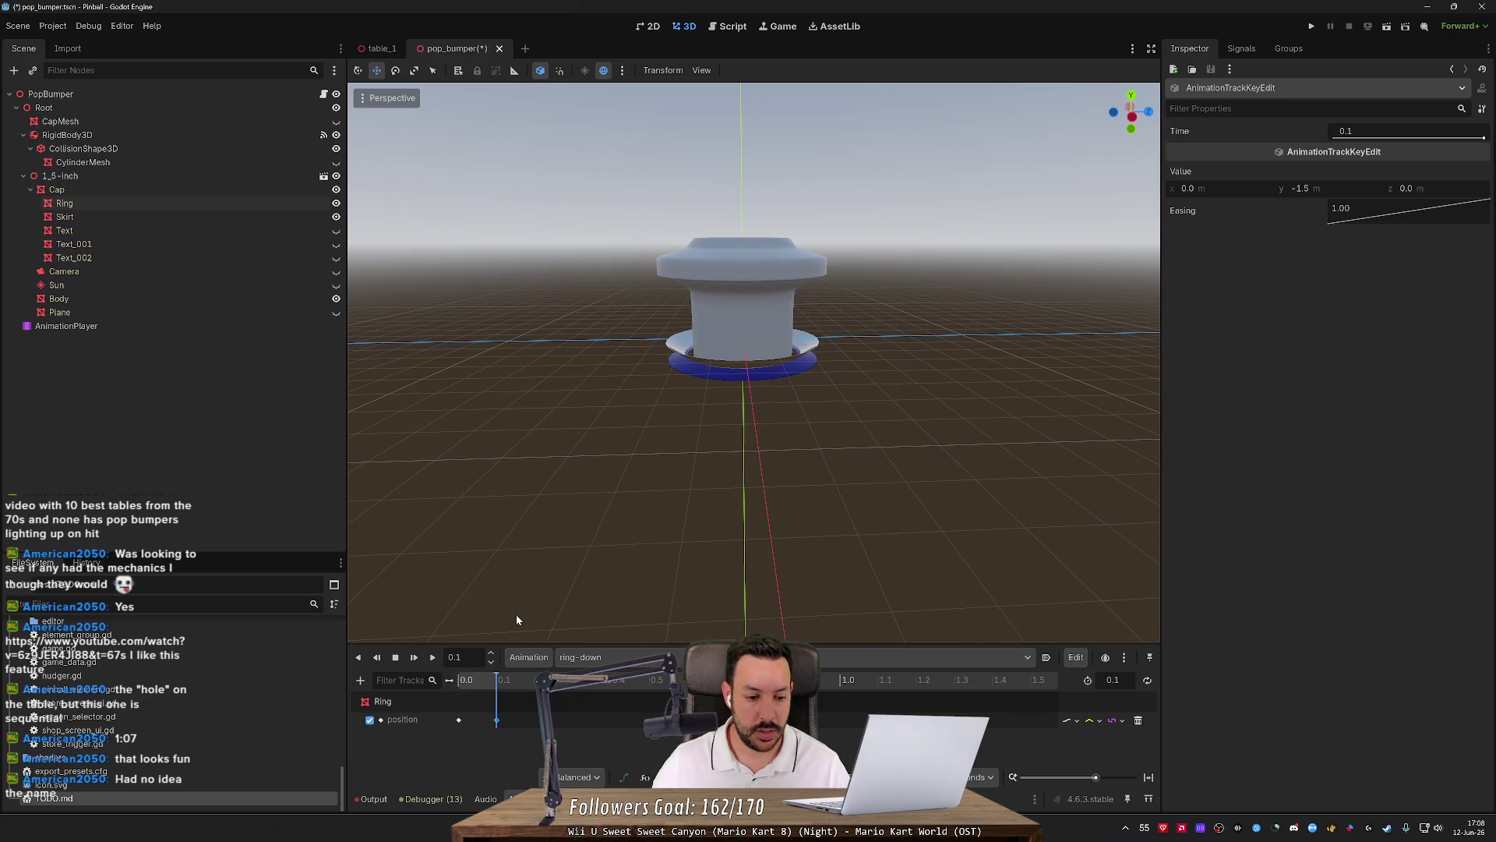
pyautogui.click(600, 659)
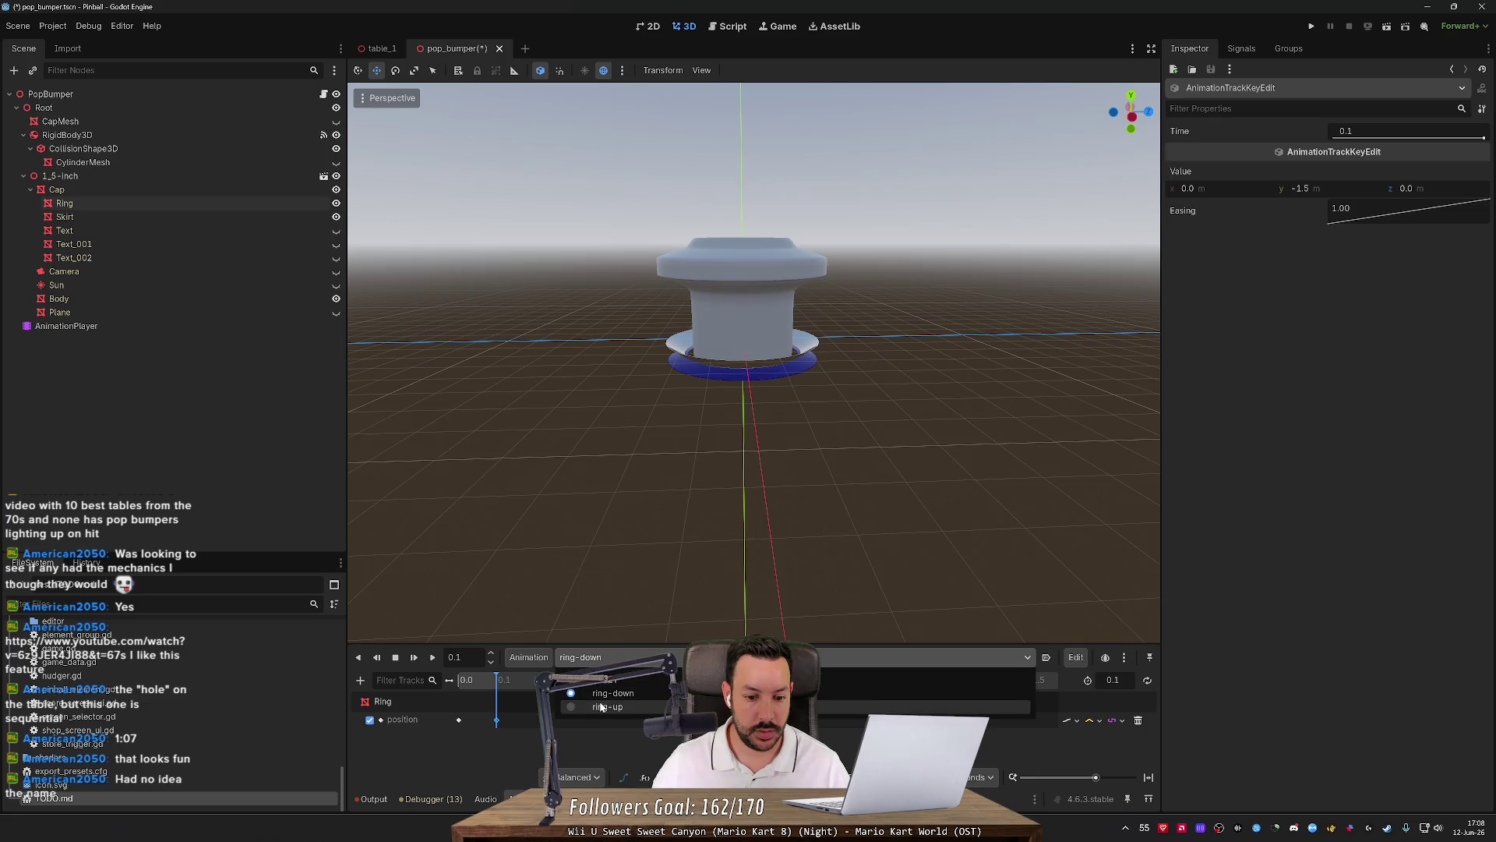
# Move ring-up's position key and animation length to 0.2 s, then play it.
pyautogui.click(842, 696)
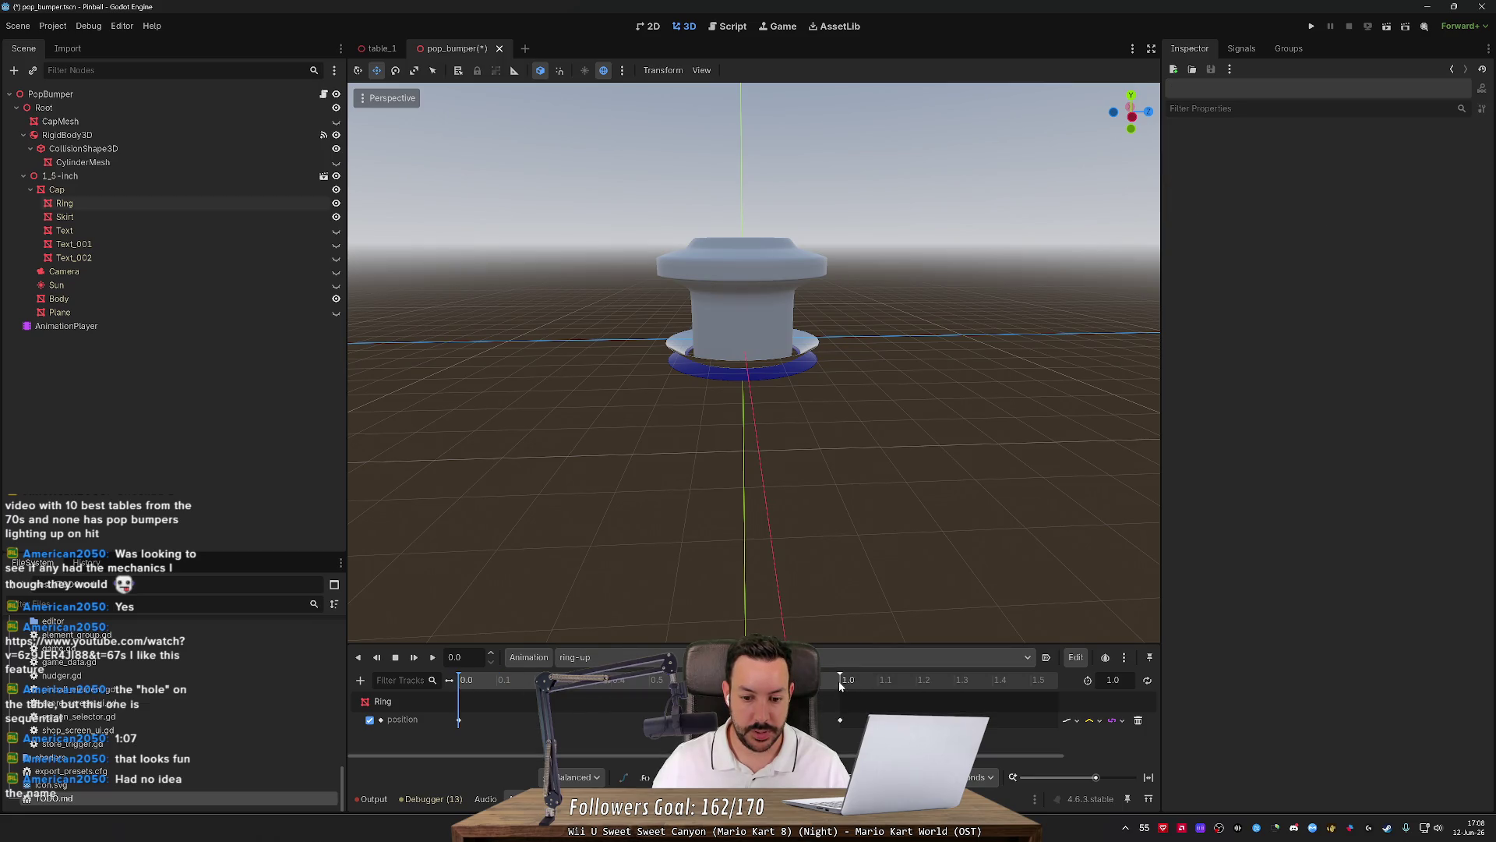
pyautogui.moveTo(842, 723)
pyautogui.mouseDown()
pyautogui.moveTo(518, 714)
pyautogui.moveTo(537, 720)
pyautogui.mouseUp()
pyautogui.moveTo(840, 678); pyautogui.dragTo(534, 676)
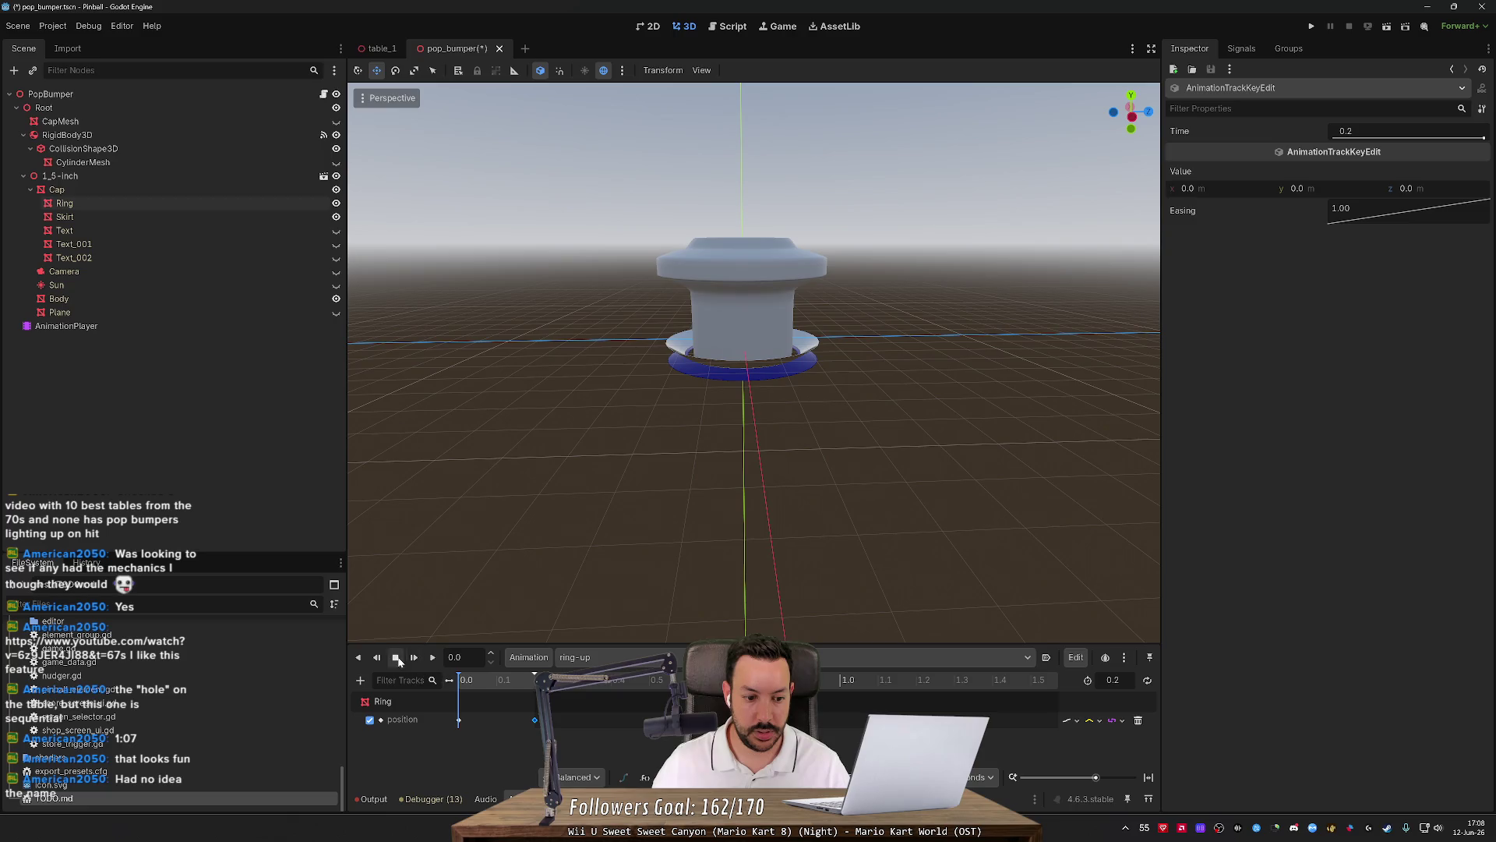
pyautogui.click(417, 658)
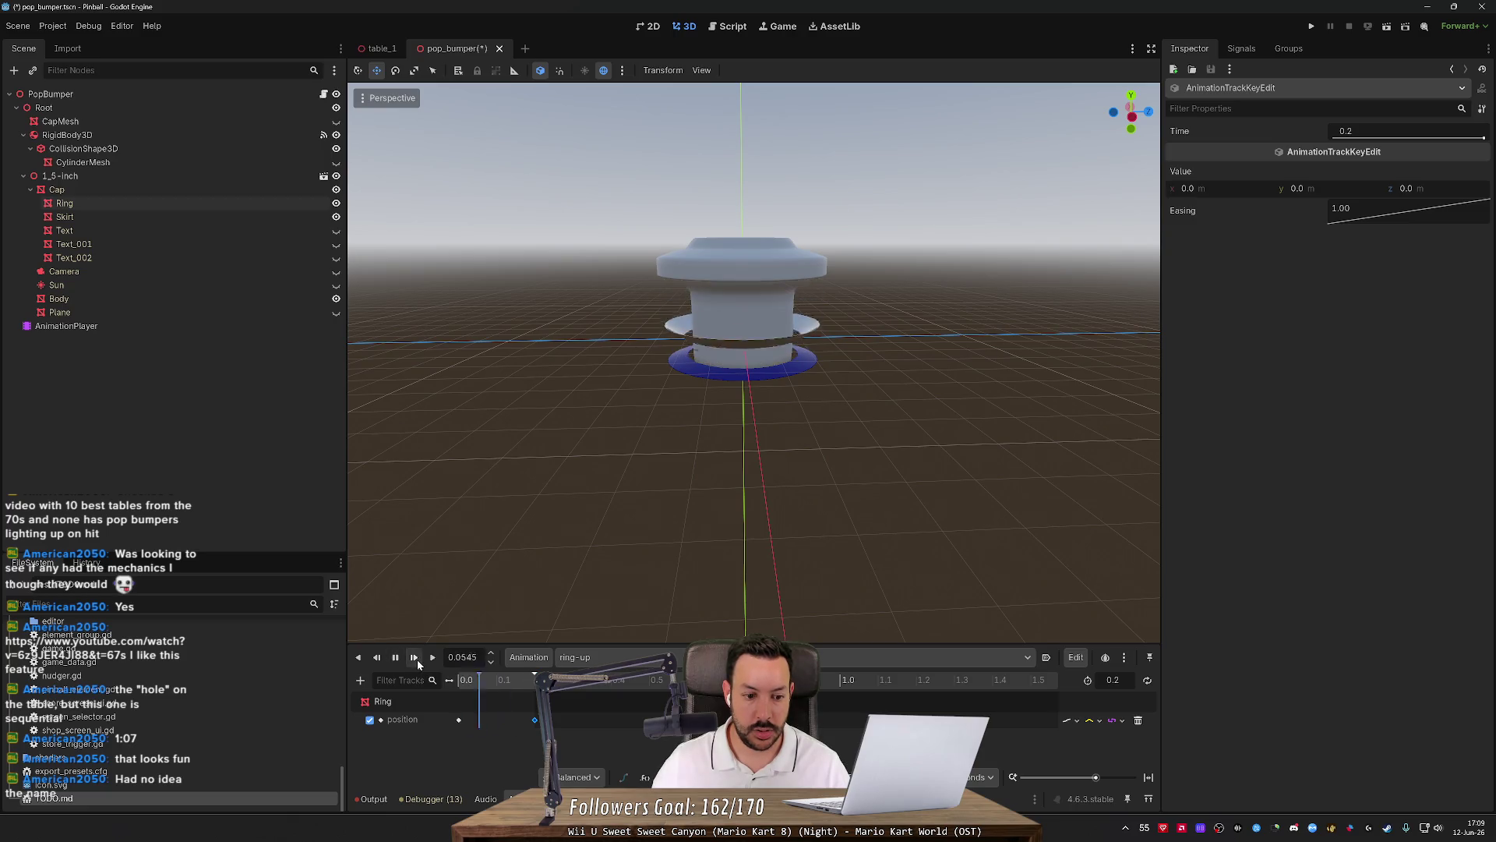
# Play ring-down for comparison, then reselect ring-up.
pyautogui.click(624, 657)
pyautogui.click(639, 696)
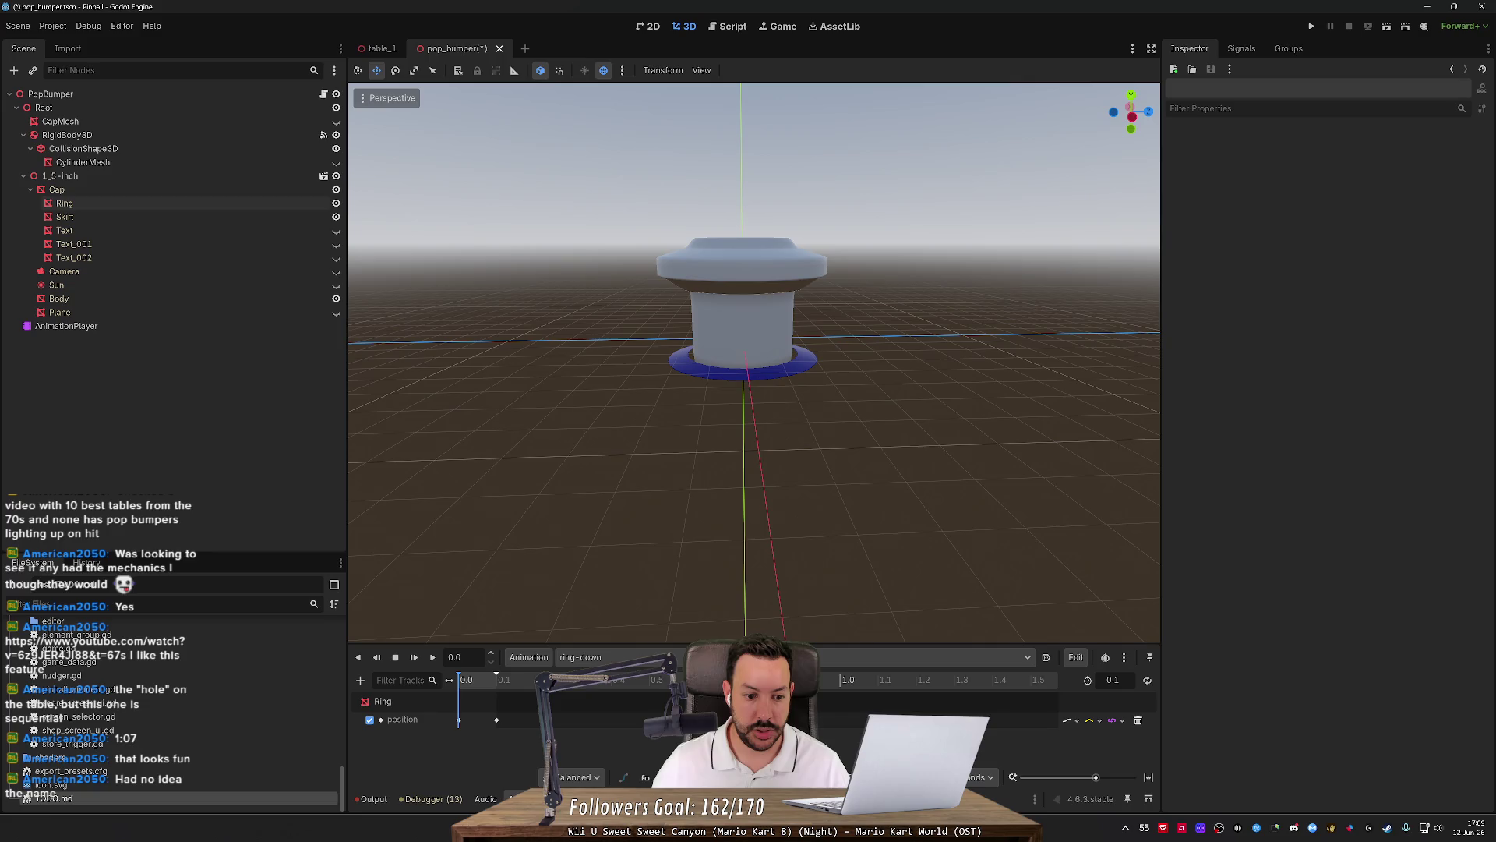
pyautogui.click(418, 658)
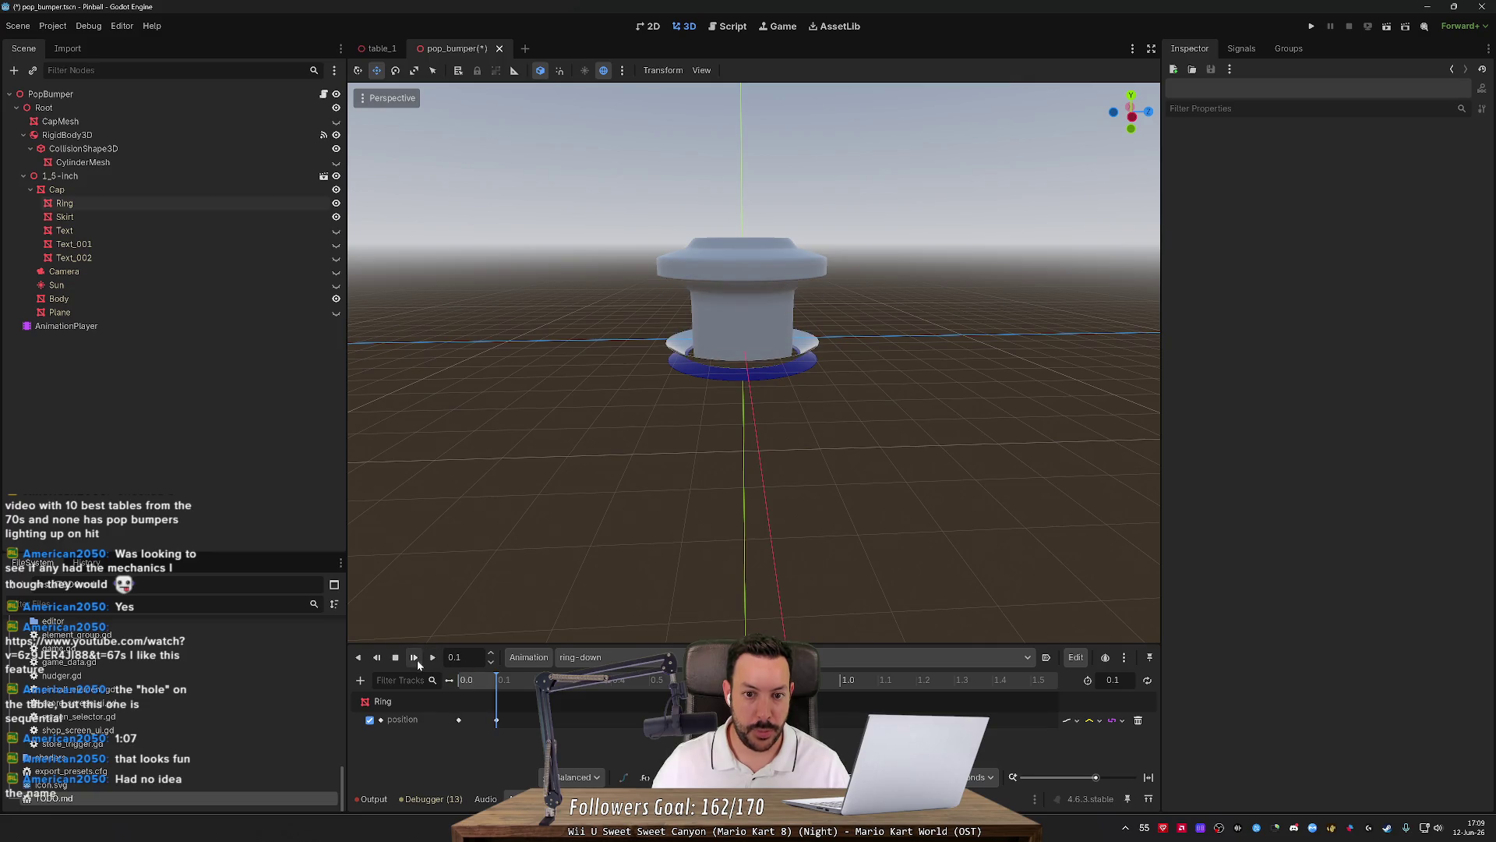
pyautogui.click(606, 659)
pyautogui.click(600, 705)
# Save the pop_bumper scene and play ring-up with onion skinning turned on.
pyautogui.click(431, 658)
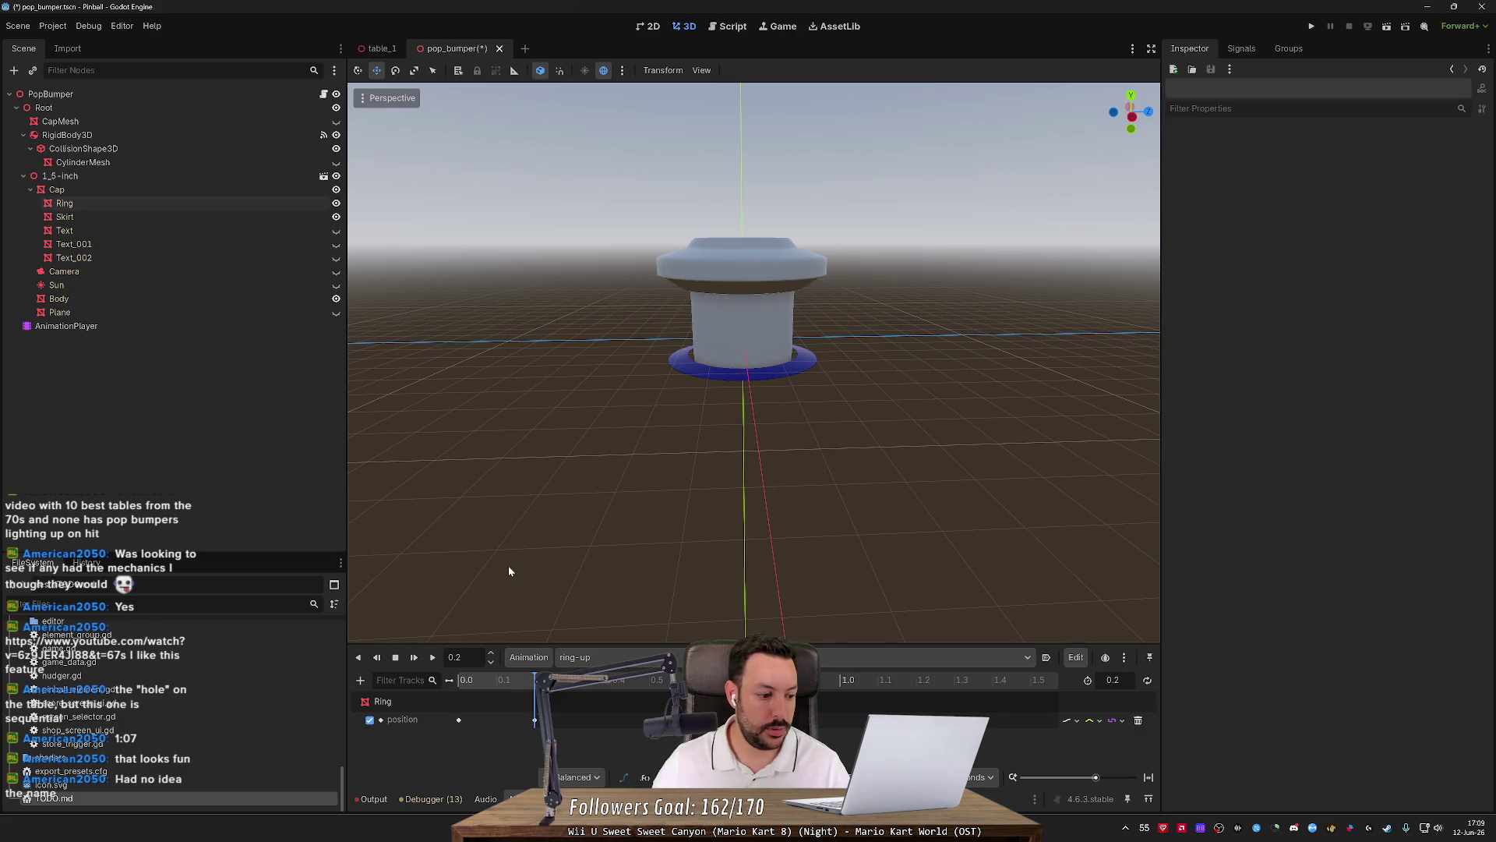
pyautogui.hotkey('ctrl', 's')
pyautogui.click(1082, 659)
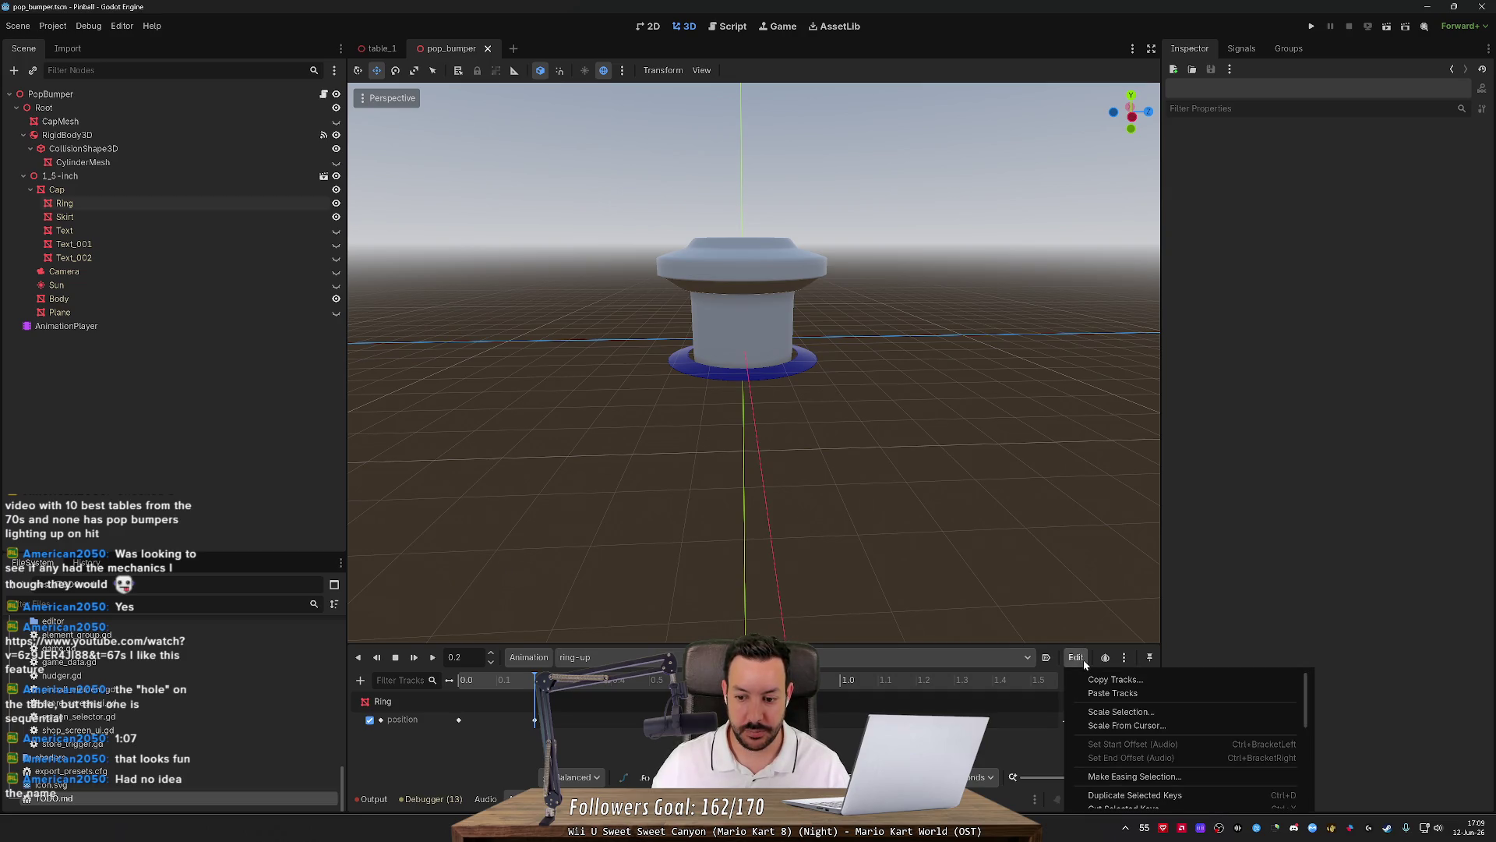
pyautogui.click(1105, 659)
pyautogui.click(1105, 659)
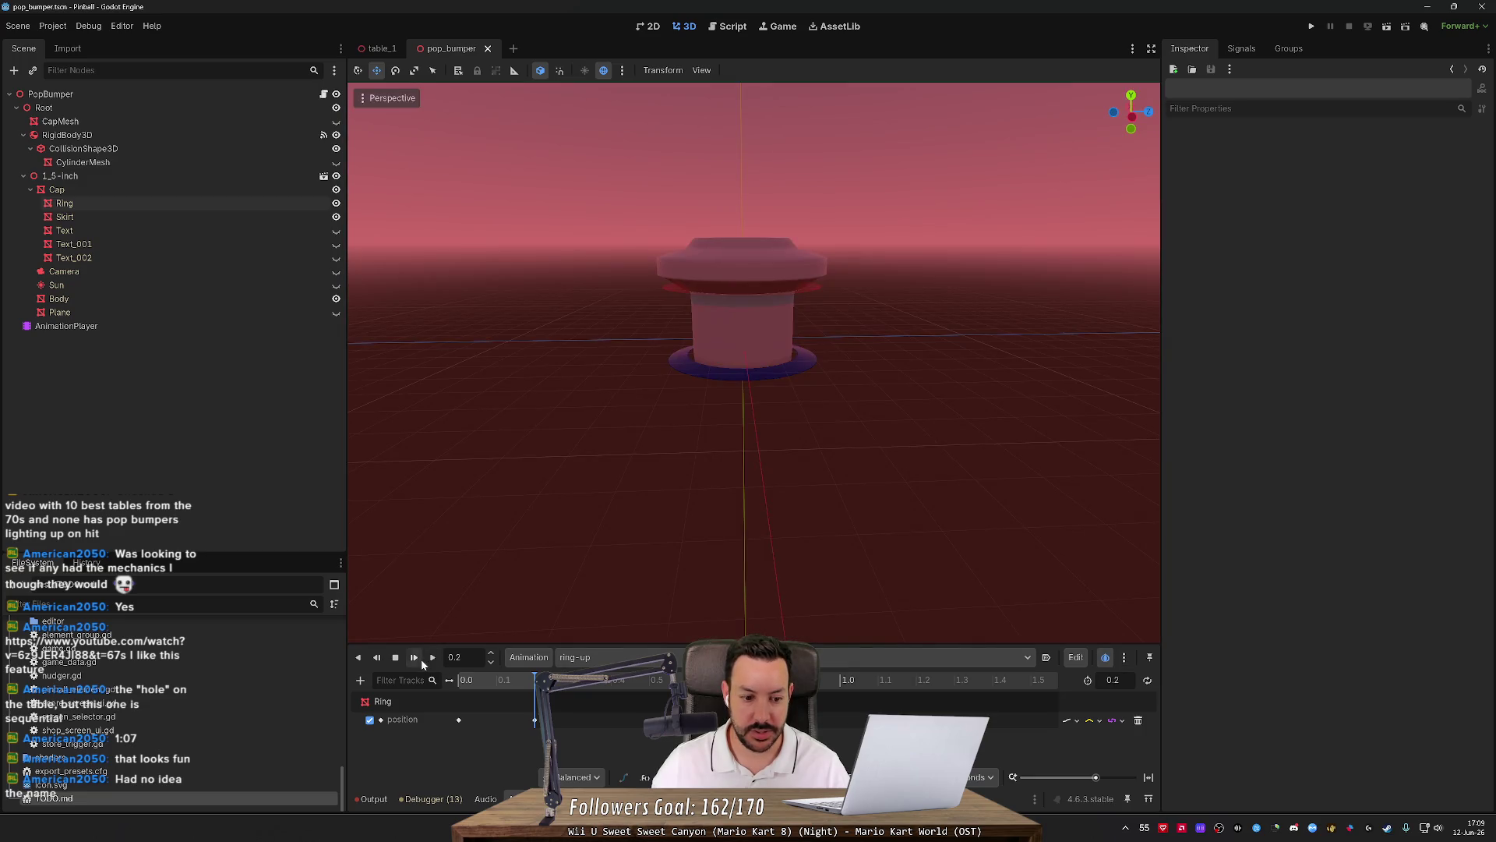
pyautogui.click(416, 658)
pyautogui.click(416, 658)
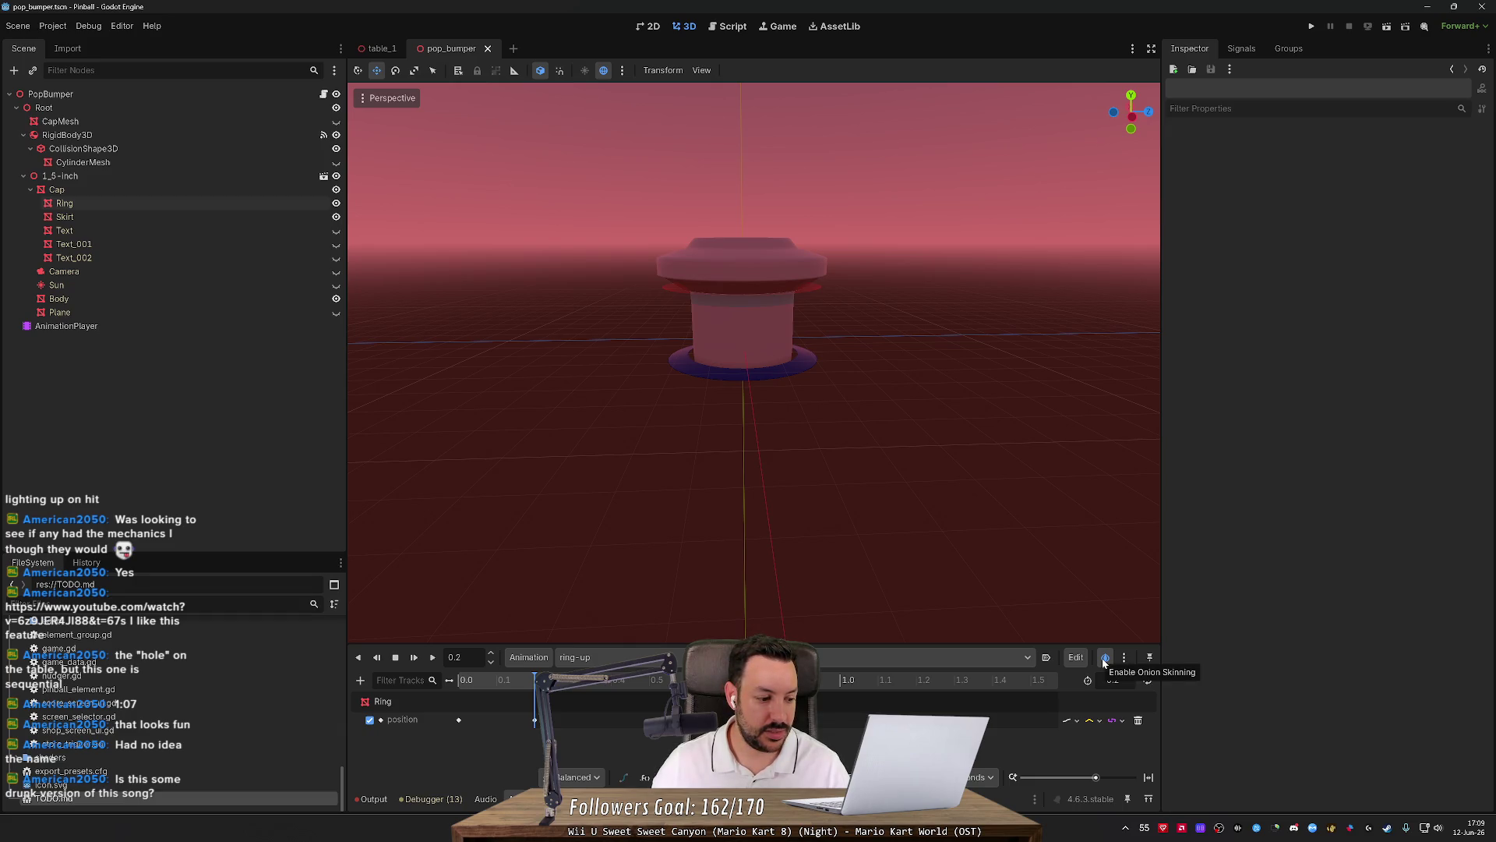
# Turn onion skinning off and look through its options and the animation Edit menu.
pyautogui.click(1104, 658)
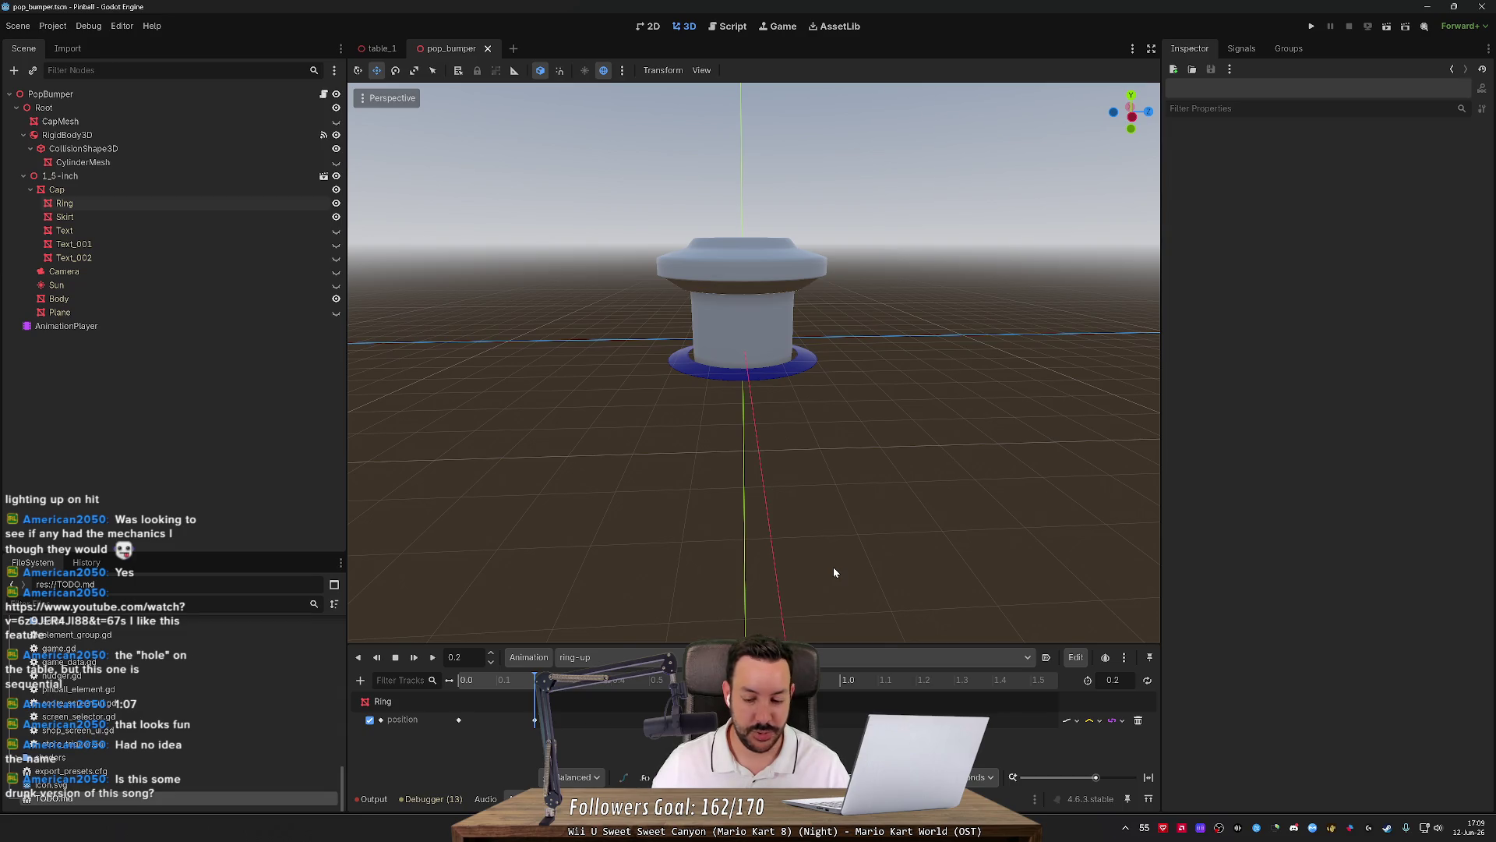
pyautogui.click(1124, 658)
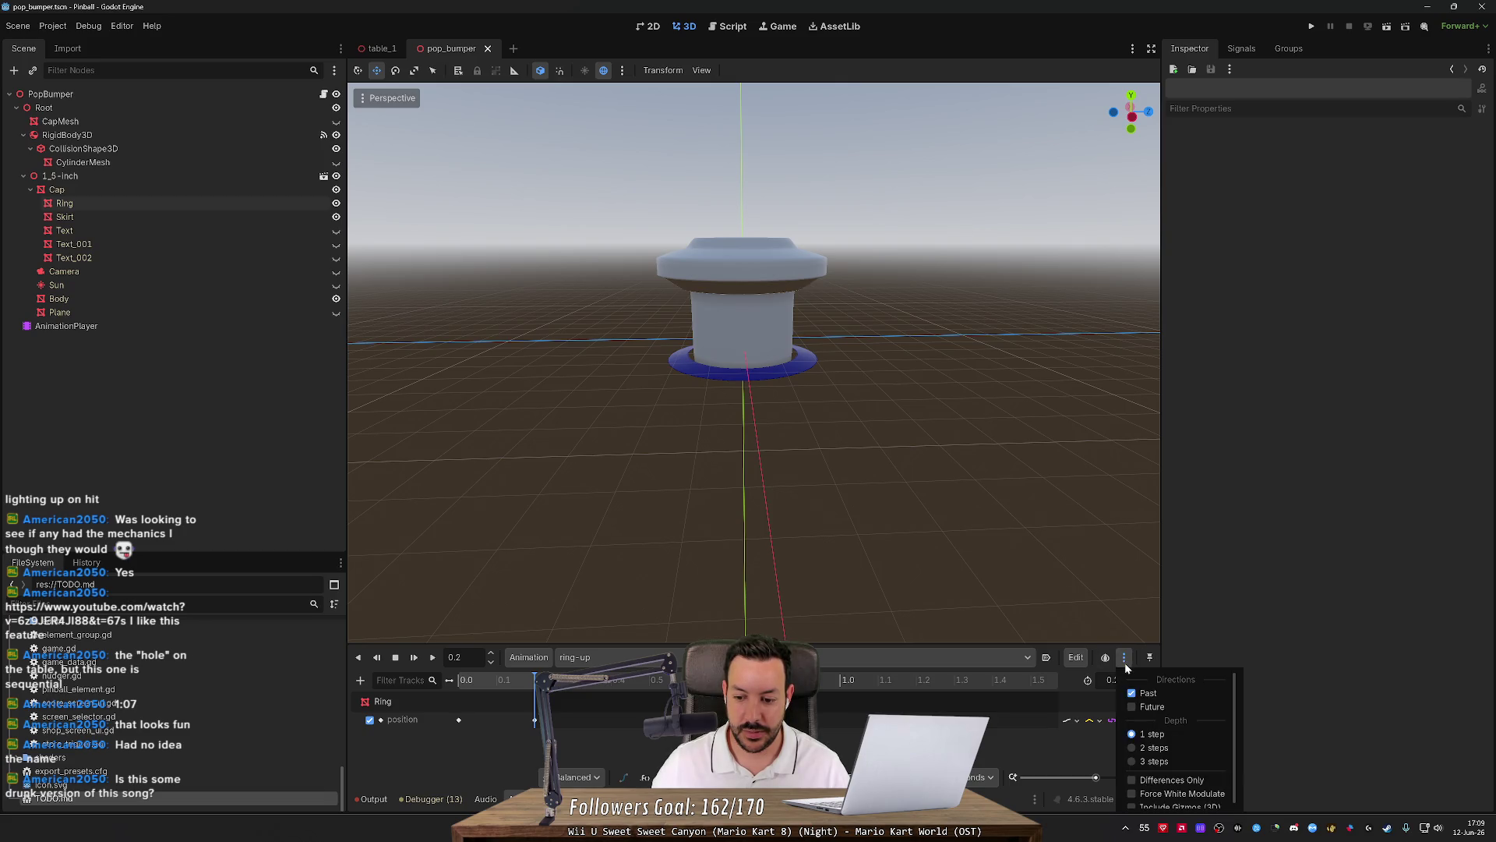
pyautogui.scroll(-1, 1158, 736)
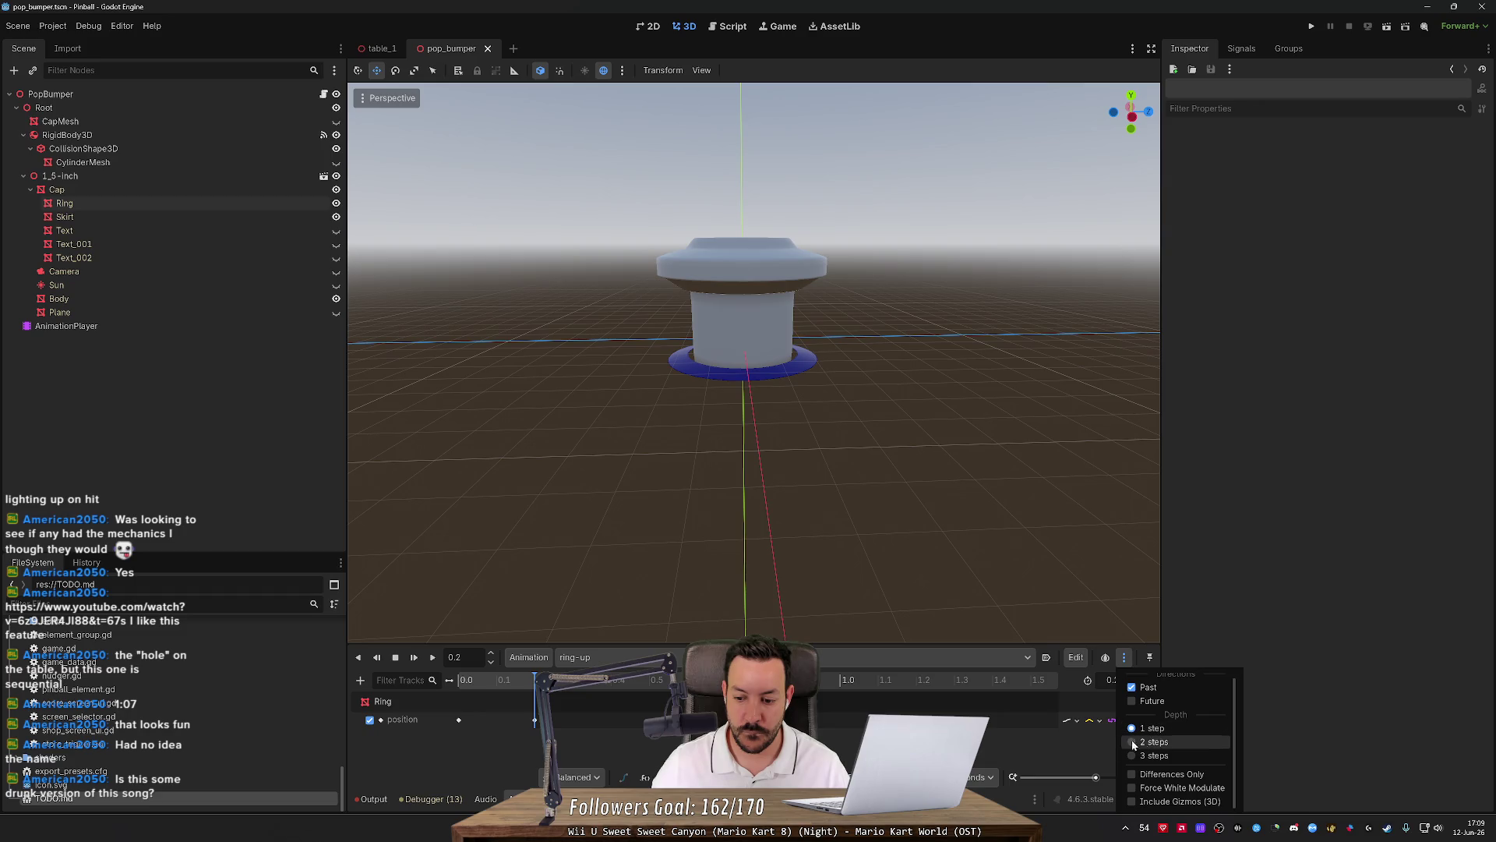
pyautogui.click(1105, 682)
pyautogui.click(1083, 665)
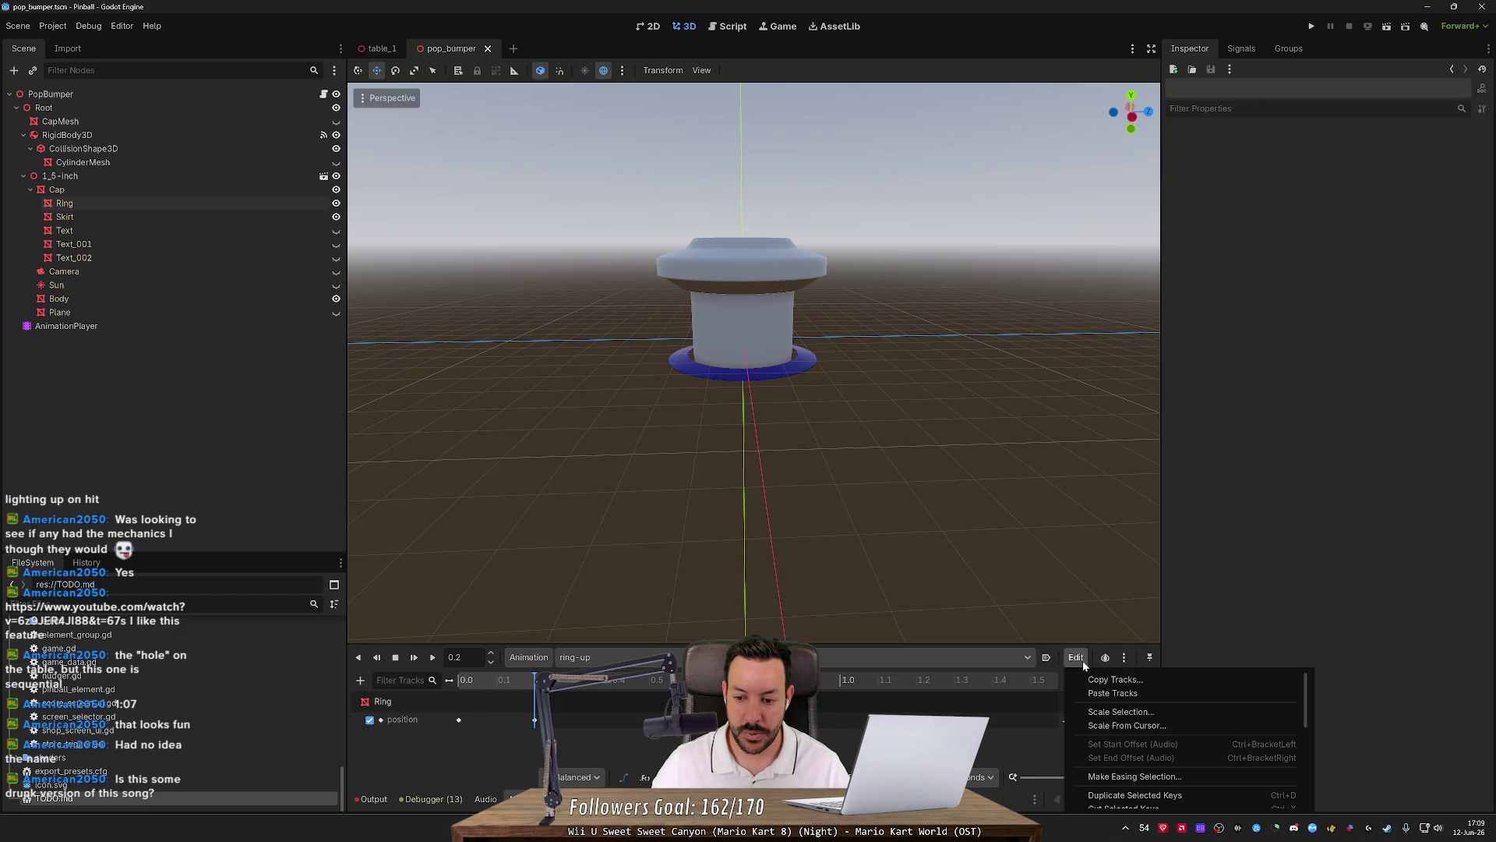
pyautogui.scroll(-2, 1103, 726)
pyautogui.click(1043, 748)
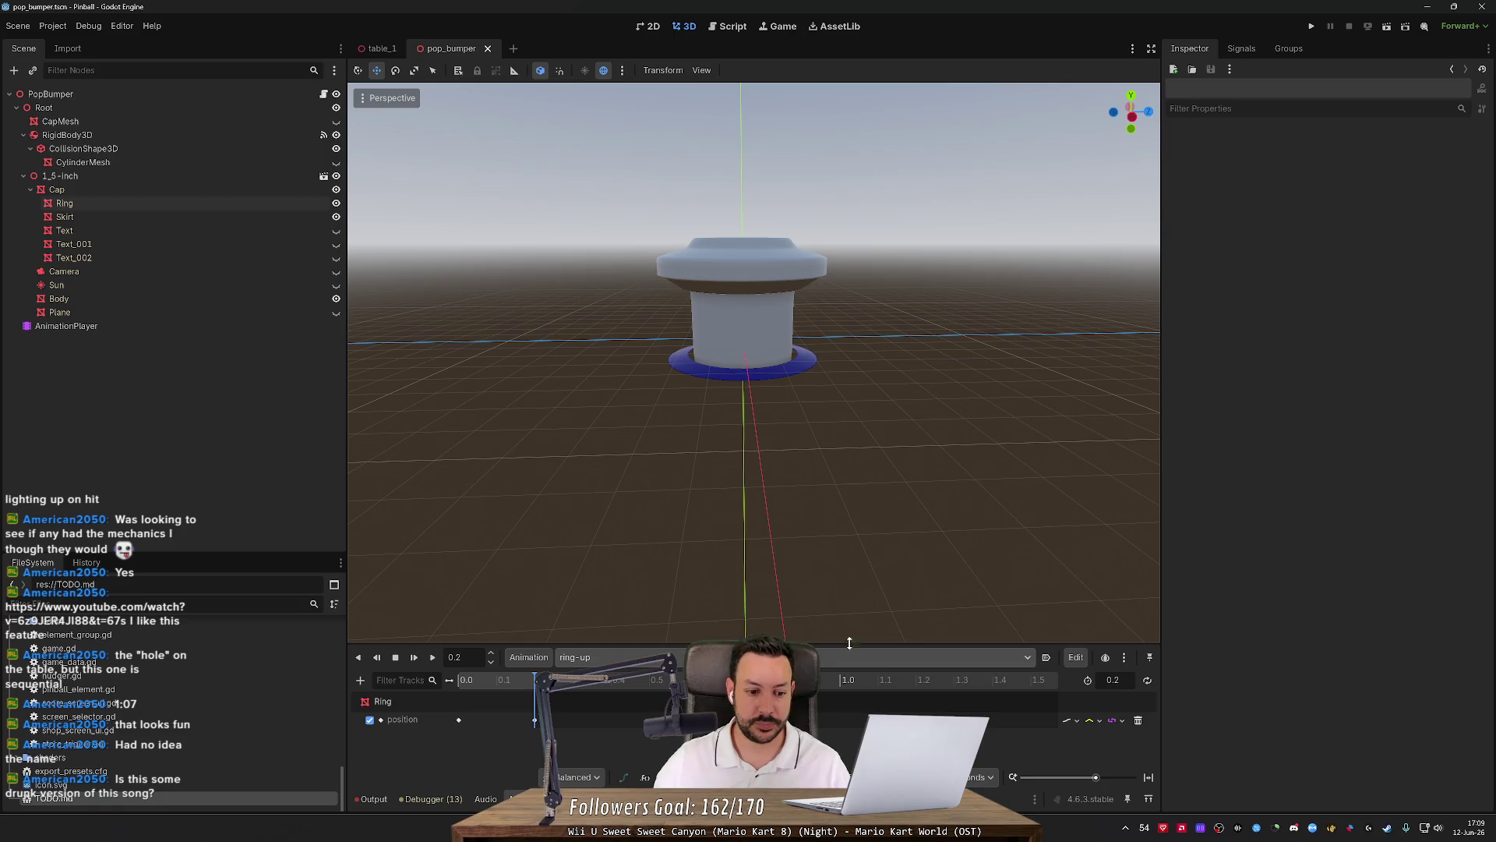
# Check the AnimationPlayer's Current Animation choices in the Inspector, then switch to YouTube Music.
pyautogui.click(138, 324)
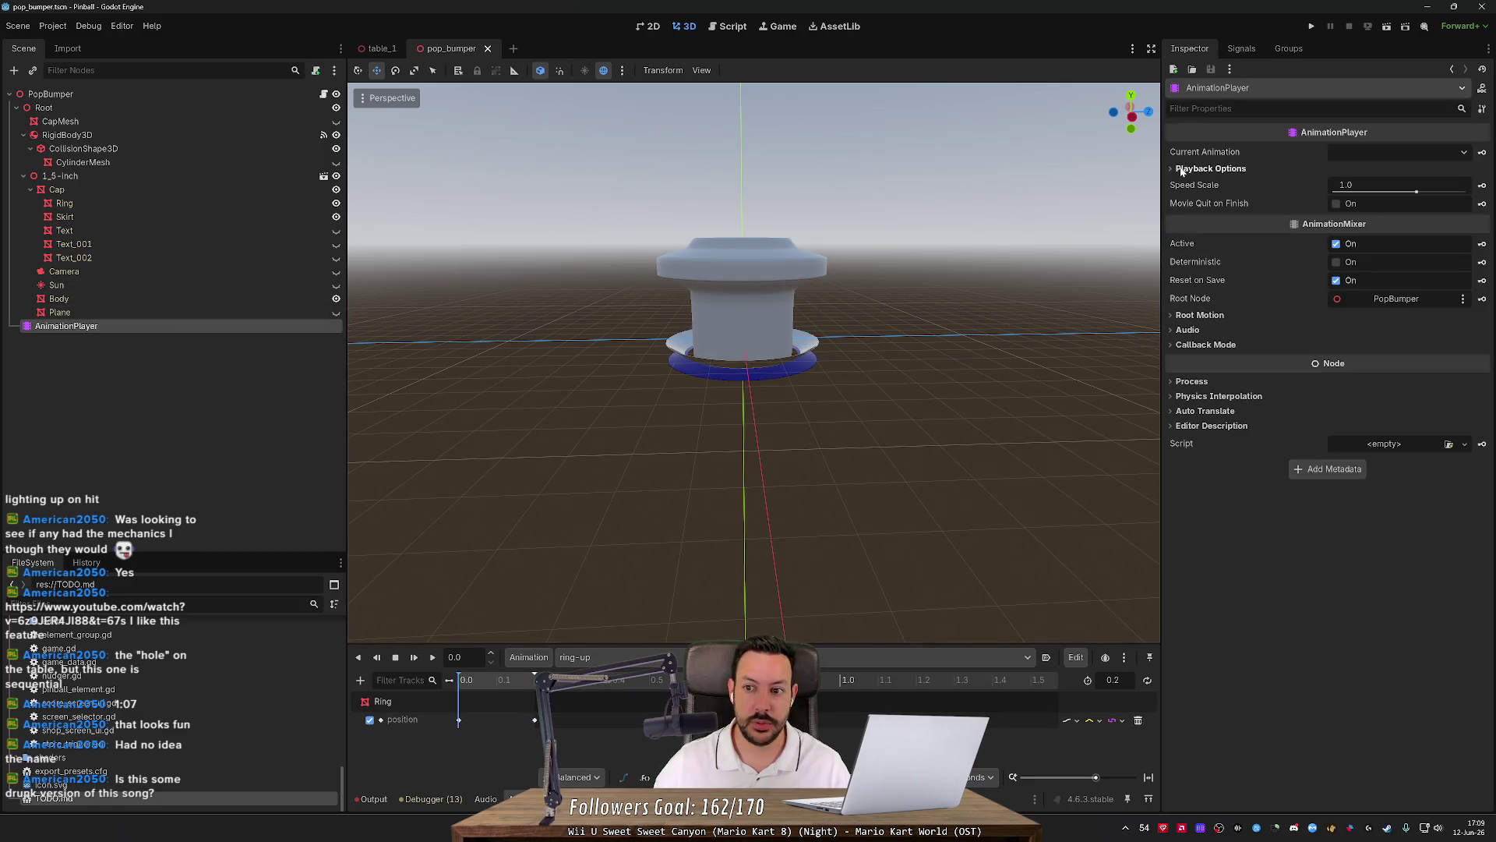
pyautogui.click(1372, 156)
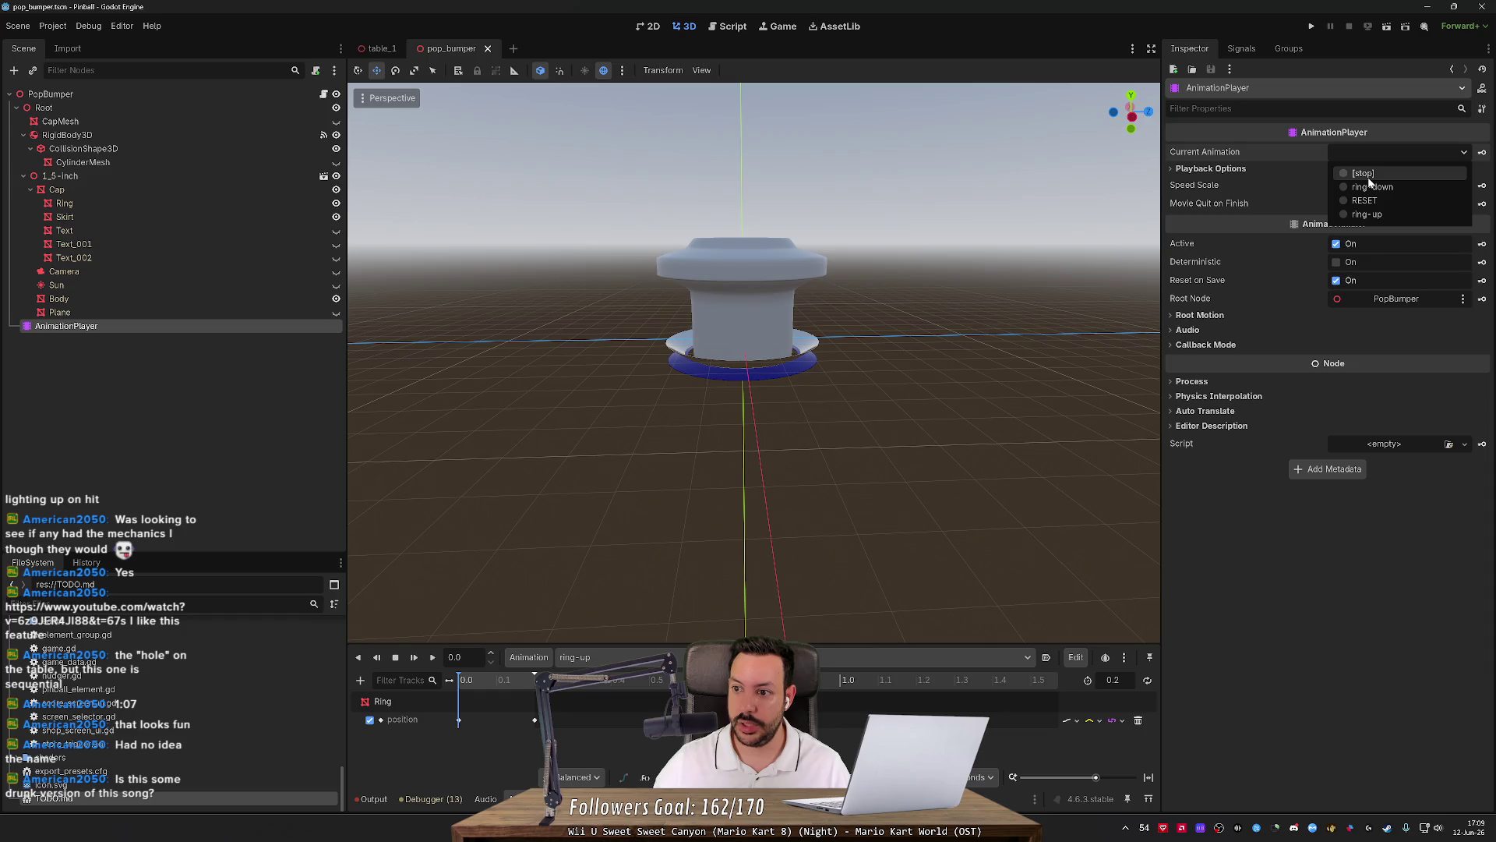
pyautogui.click(643, 657)
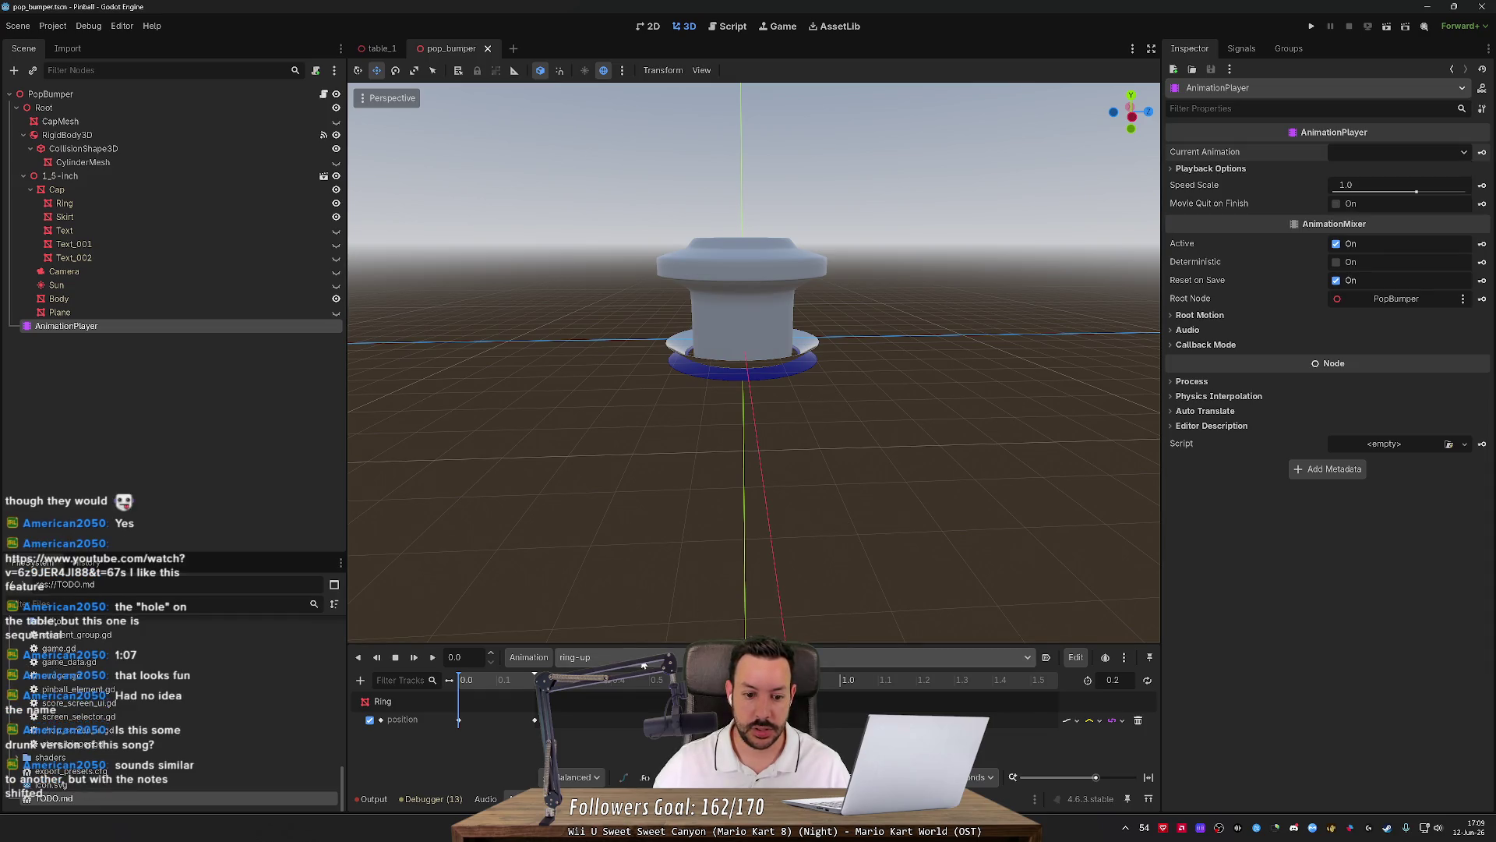
pyautogui.click(644, 654)
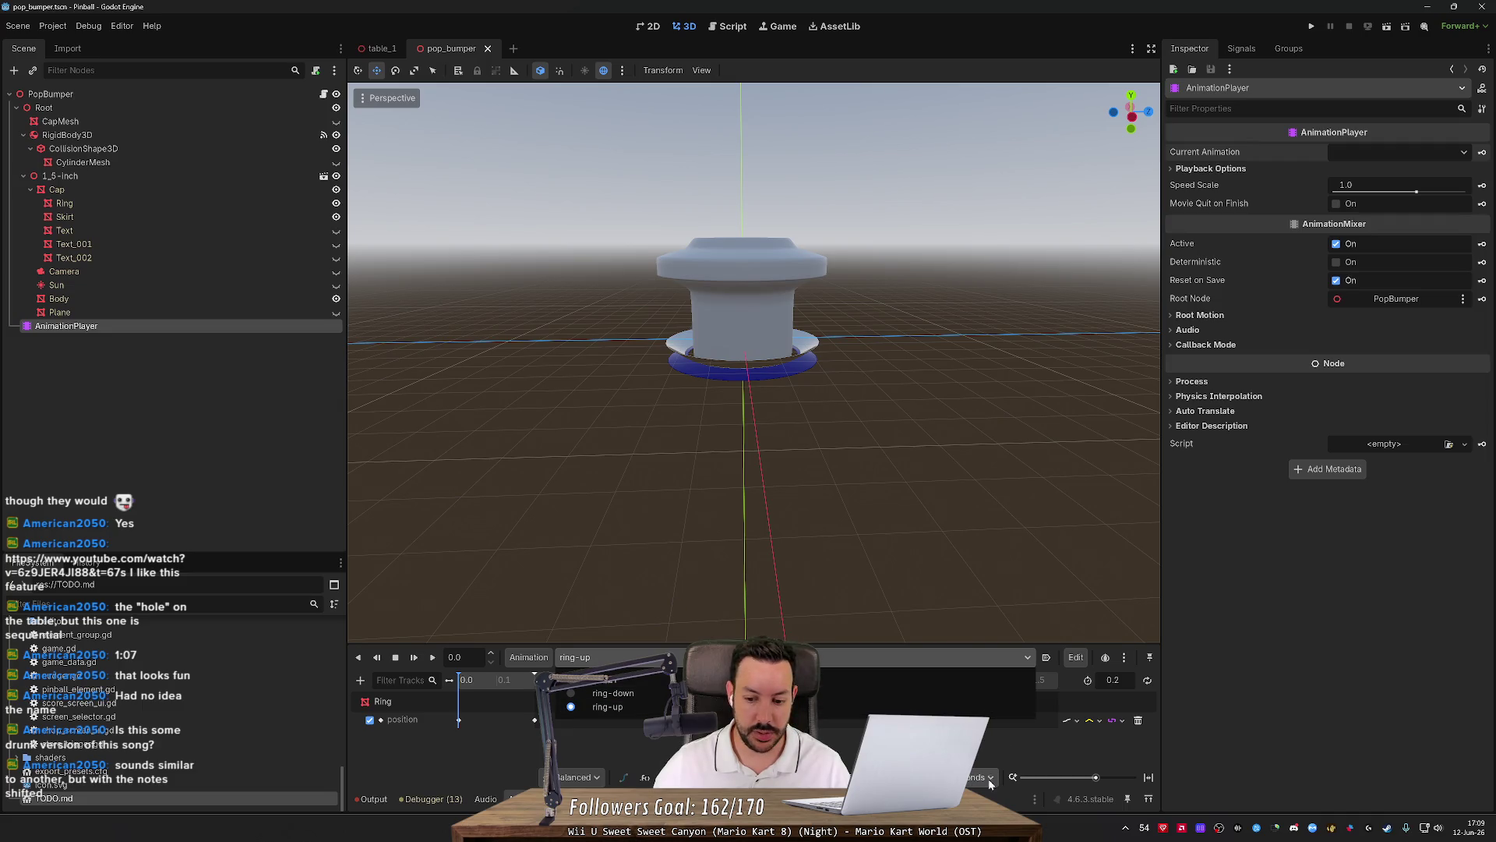
pyautogui.hotkey('alt', 'Tab')
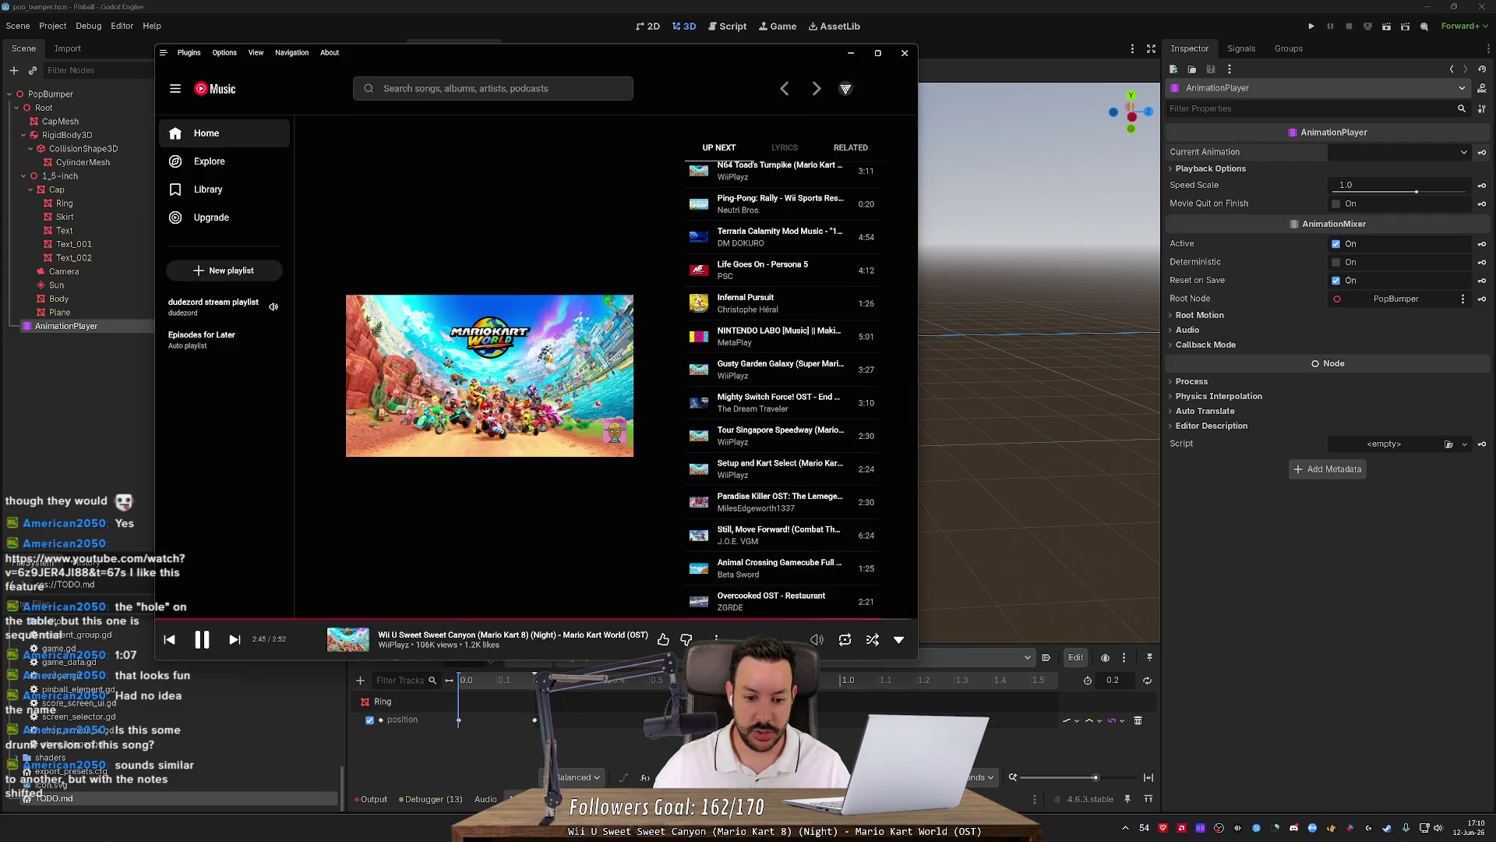
# Pause and resume the YouTube Music playback, then bring the Godot editor back to the front.
pyautogui.click(203, 644)
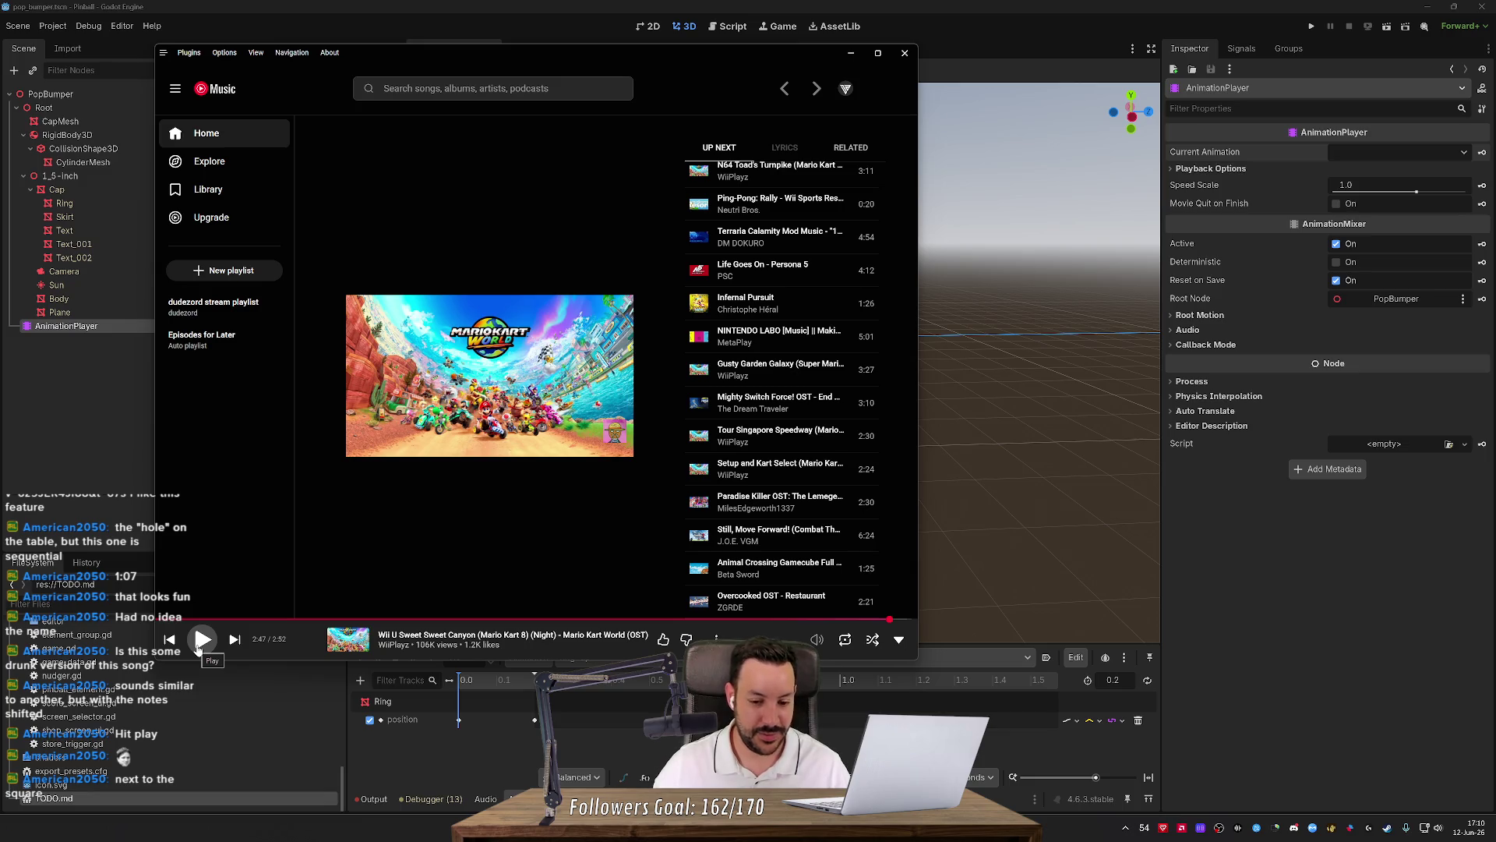
pyautogui.click(200, 644)
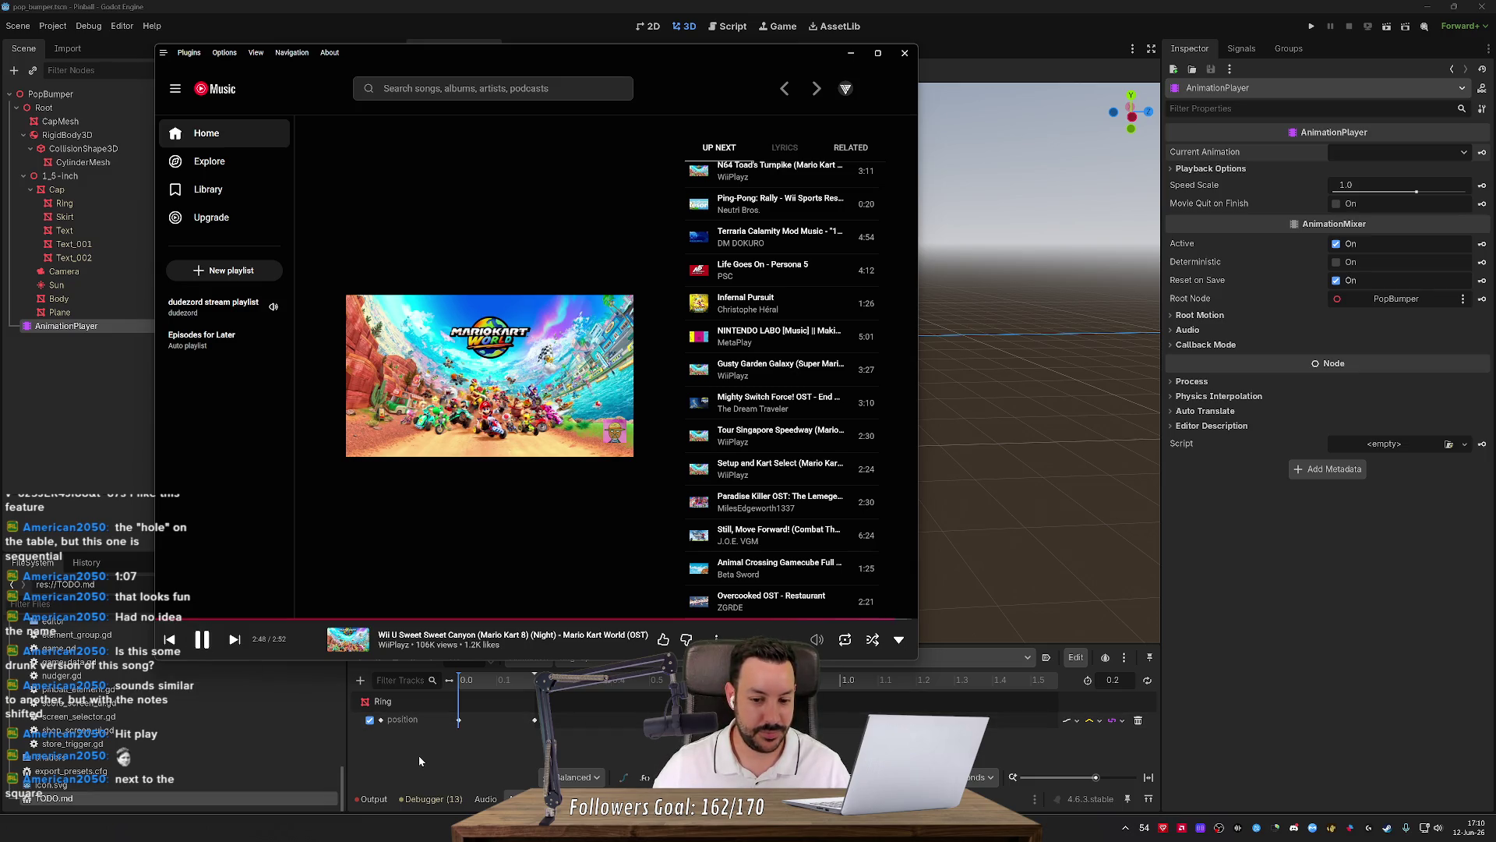
pyautogui.click(451, 752)
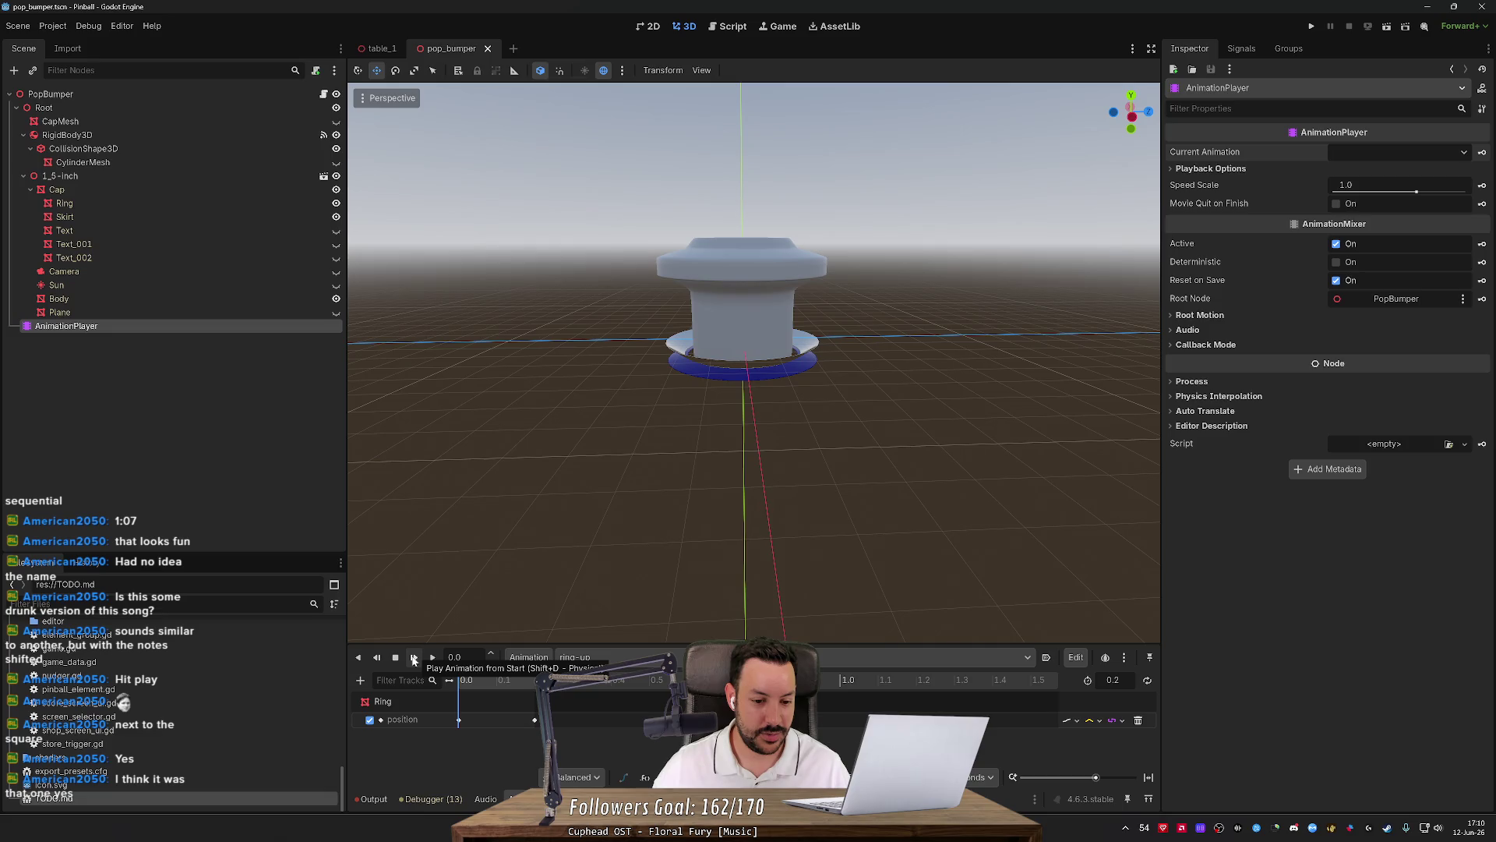
# Play ring-up from the start, then stop it and reset the bumper ring to its default pose.
pyautogui.click(414, 660)
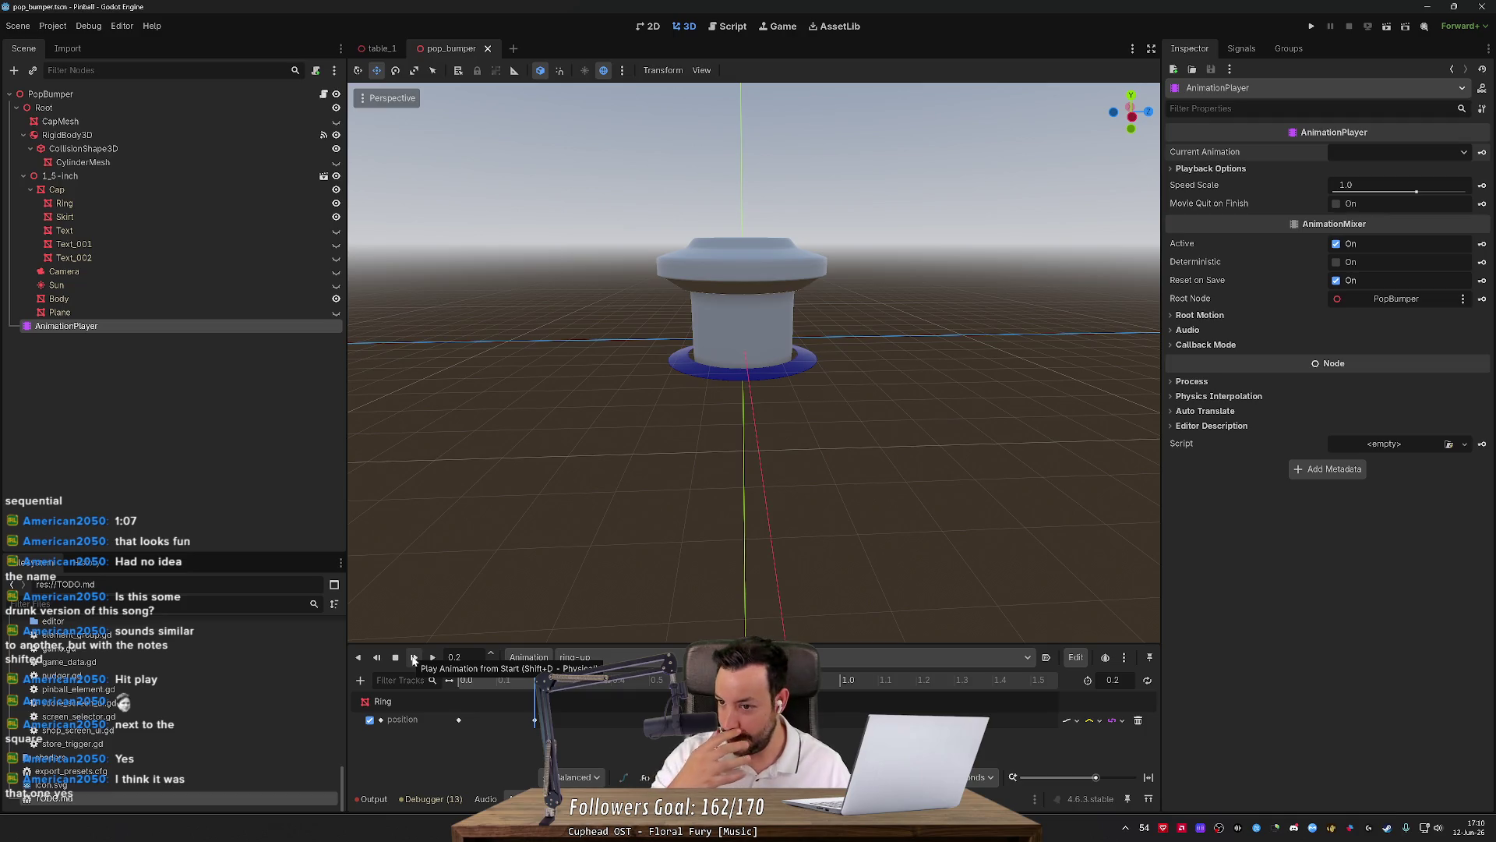
pyautogui.click(1191, 169)
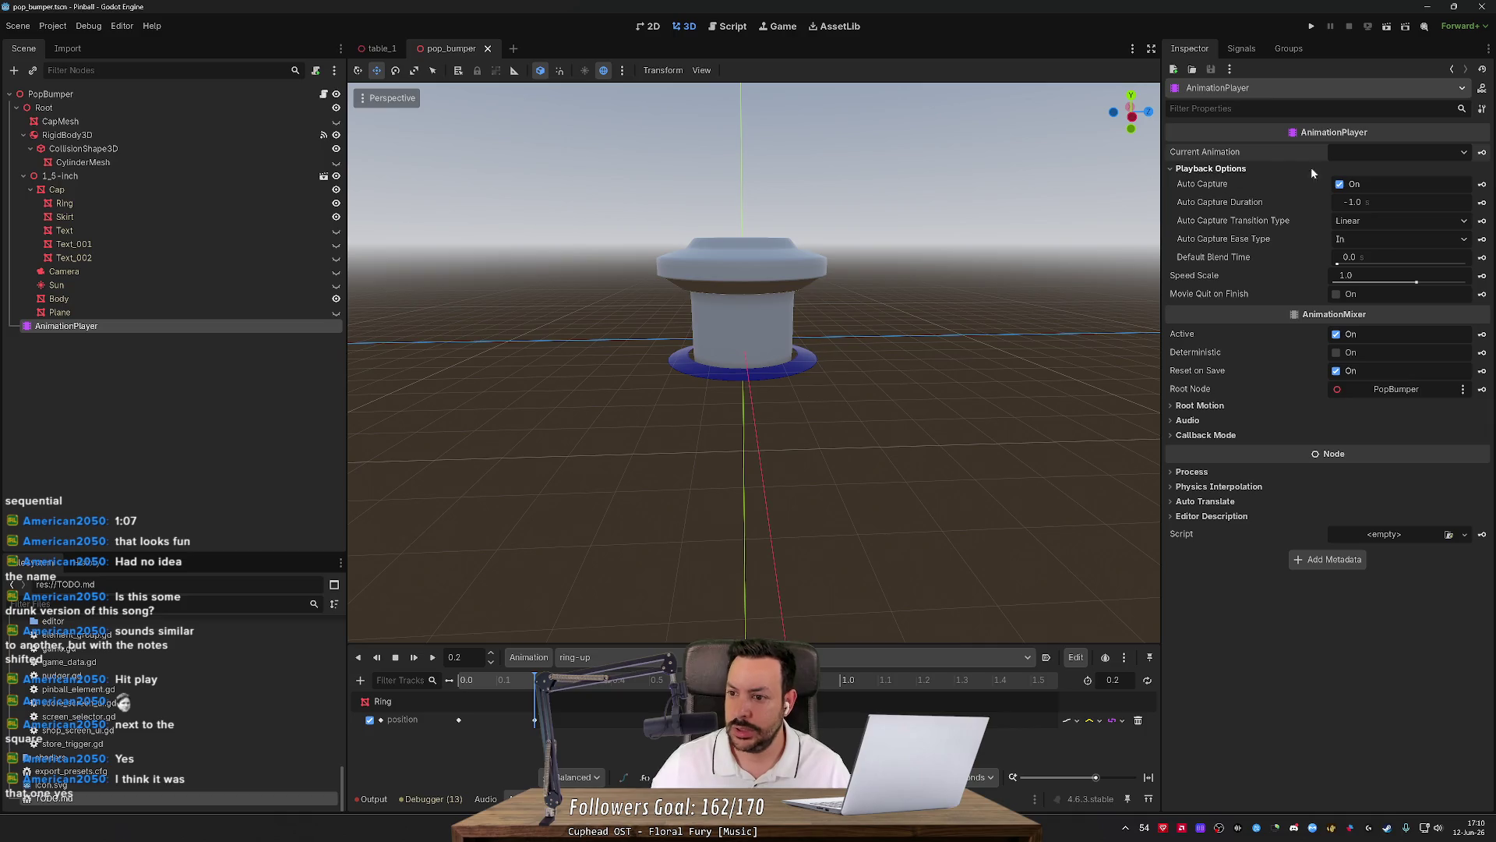
pyautogui.click(1367, 149)
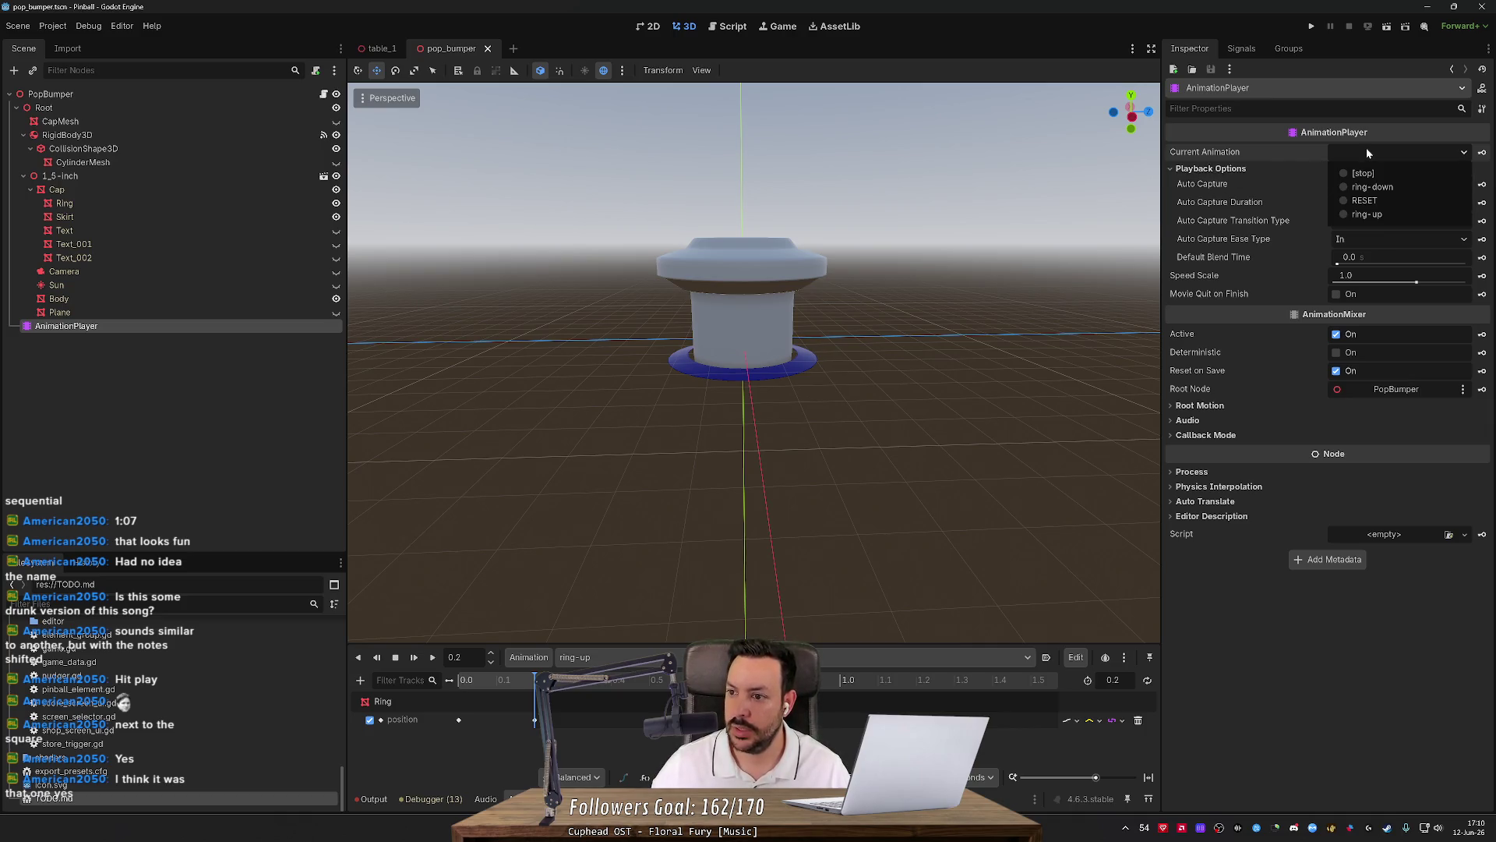
pyautogui.click(1362, 172)
pyautogui.click(1369, 151)
pyautogui.click(1365, 200)
pyautogui.click(1373, 148)
pyautogui.click(1367, 162)
# Preview ring-down and then ring-up from the Current Animation dropdown.
pyautogui.click(1367, 162)
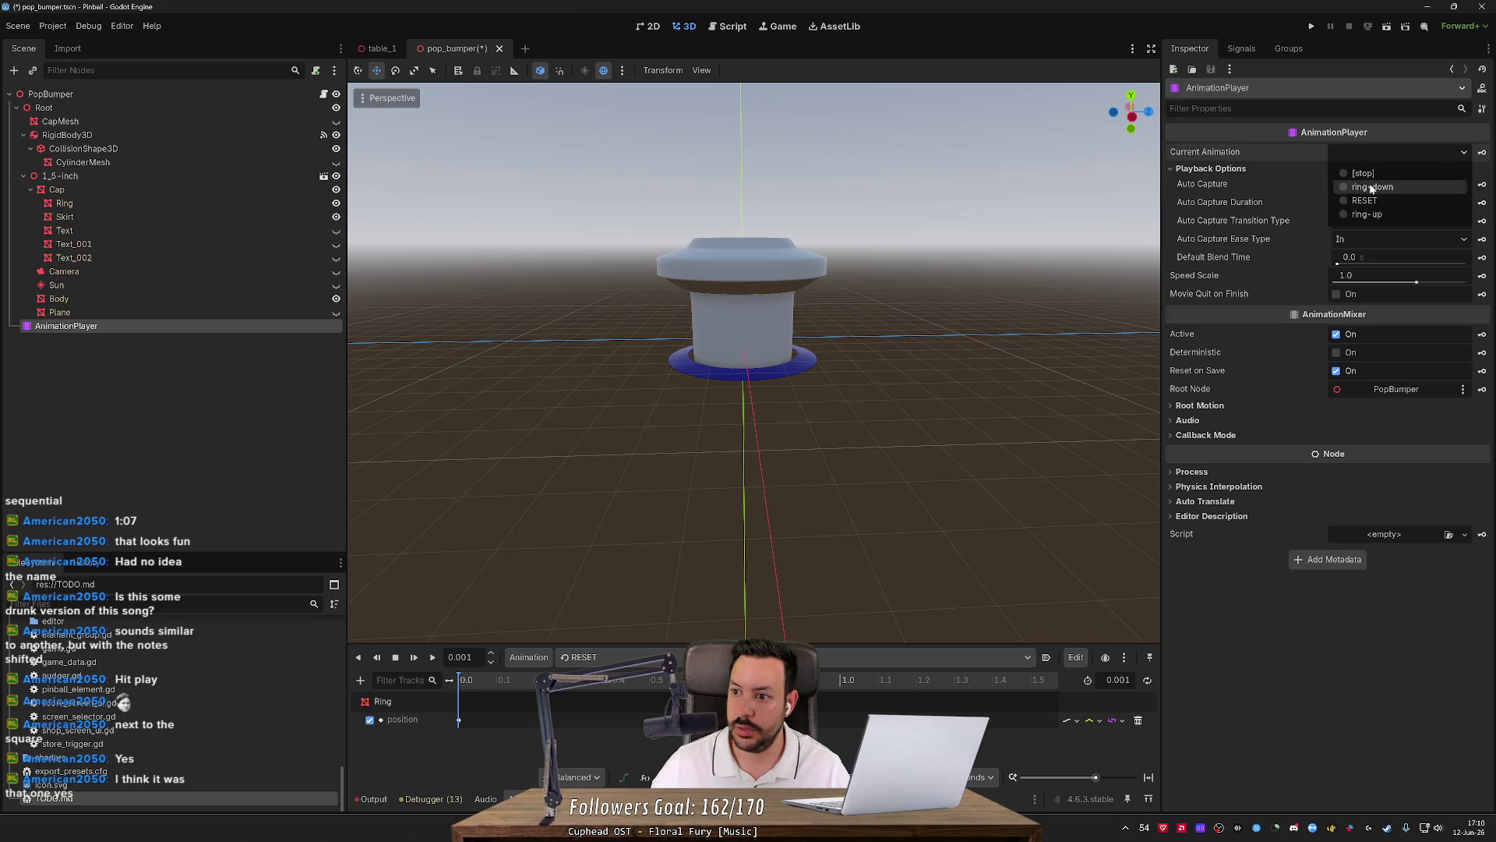
pyautogui.click(1368, 187)
pyautogui.click(1373, 155)
pyautogui.click(1374, 187)
pyautogui.click(1379, 155)
pyautogui.click(1373, 214)
pyautogui.click(1389, 168)
# Alternate ring-down and ring-up twice more, then select ring-up's first Ring position key at 0.0 s.
pyautogui.click(1388, 154)
pyautogui.click(1372, 187)
pyautogui.click(1391, 156)
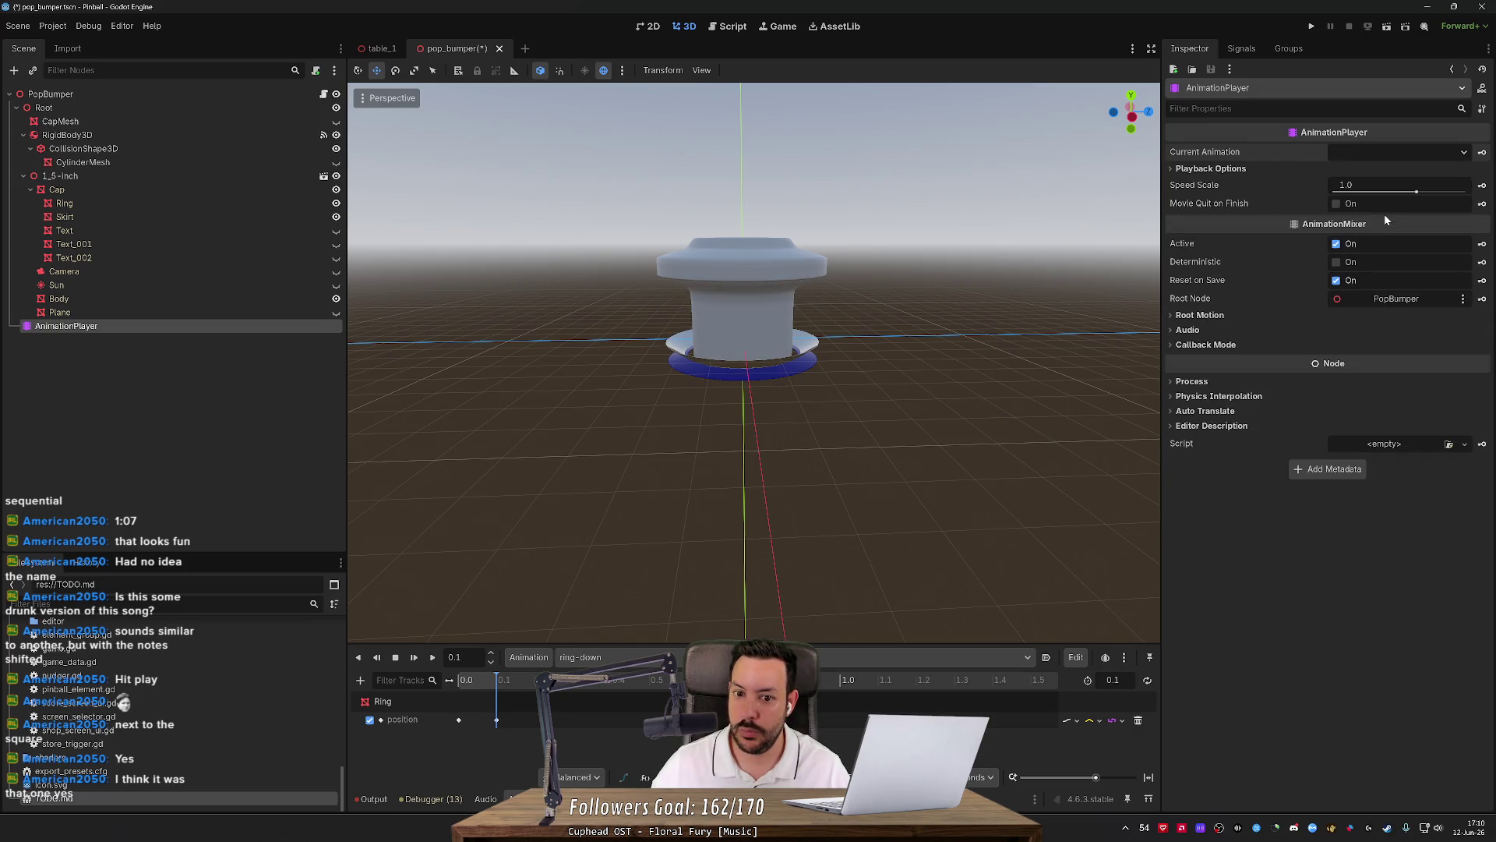
pyautogui.click(1384, 213)
pyautogui.click(1373, 166)
pyautogui.click(1377, 154)
pyautogui.click(1375, 187)
pyautogui.click(1376, 154)
pyautogui.click(1373, 212)
pyautogui.click(1377, 154)
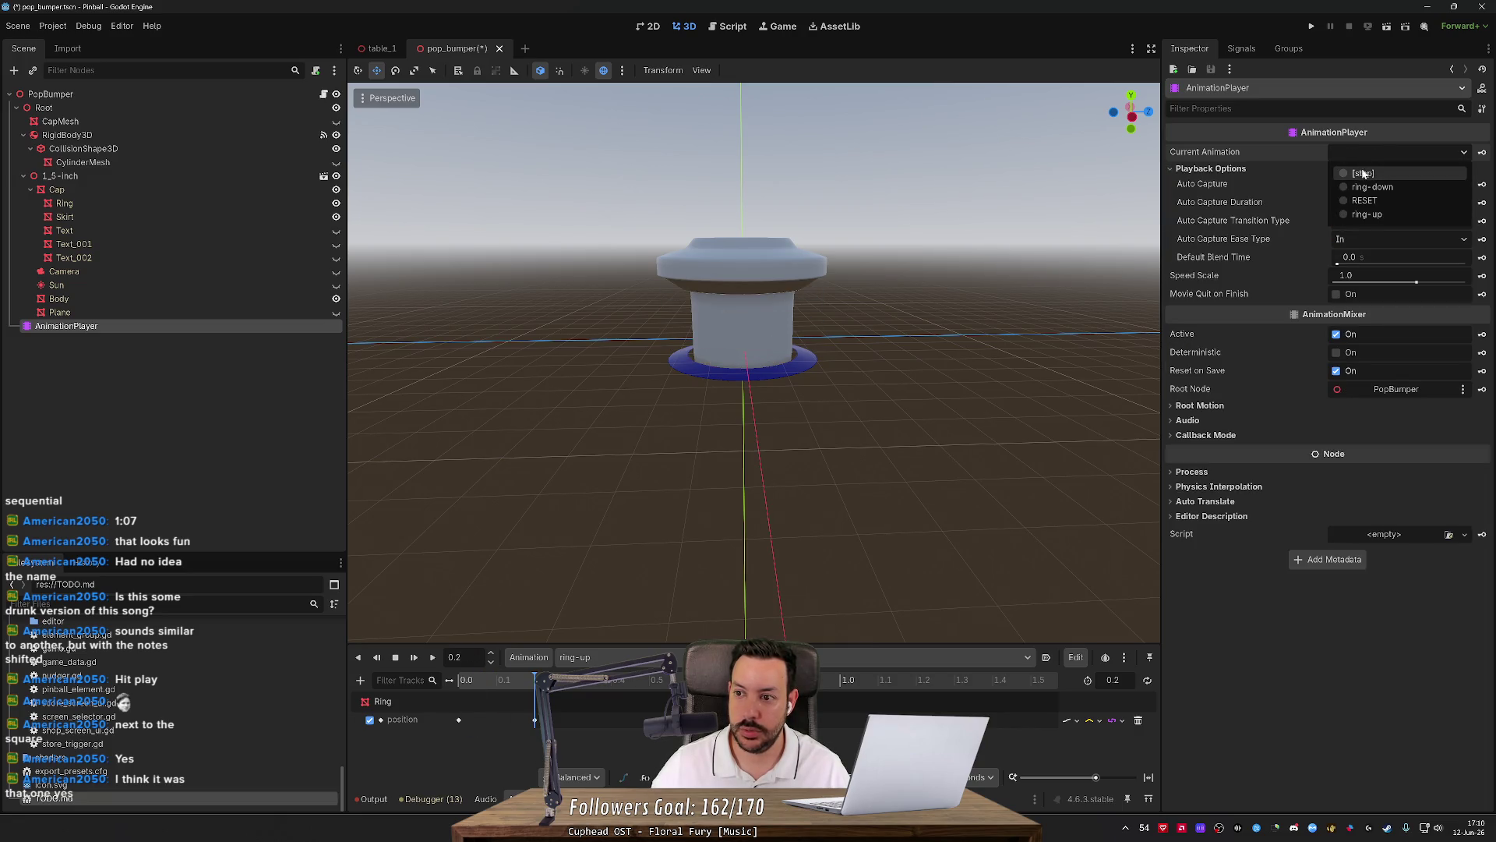
pyautogui.click(1373, 212)
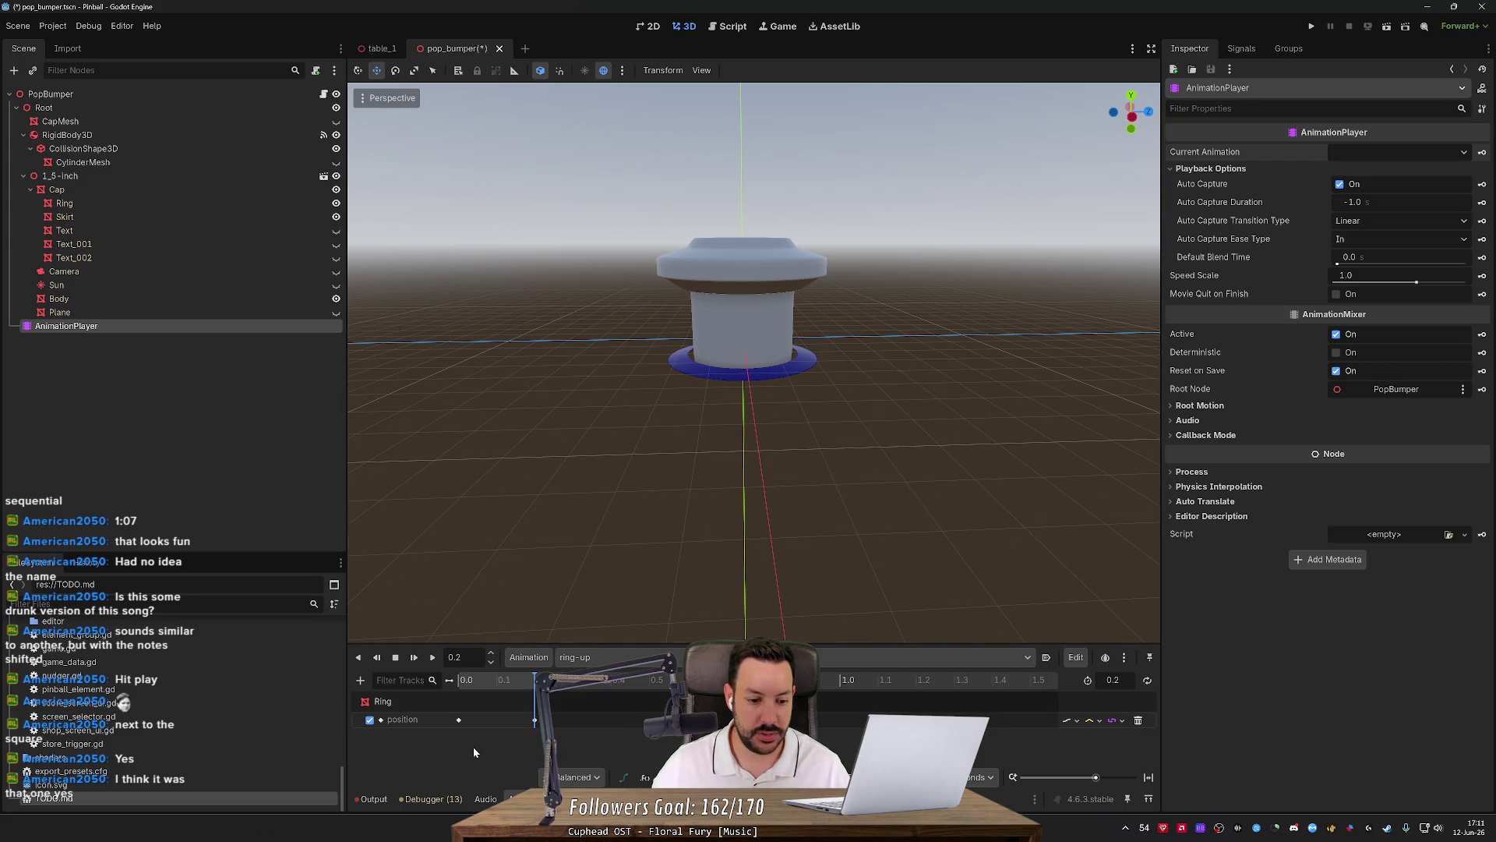
pyautogui.click(457, 718)
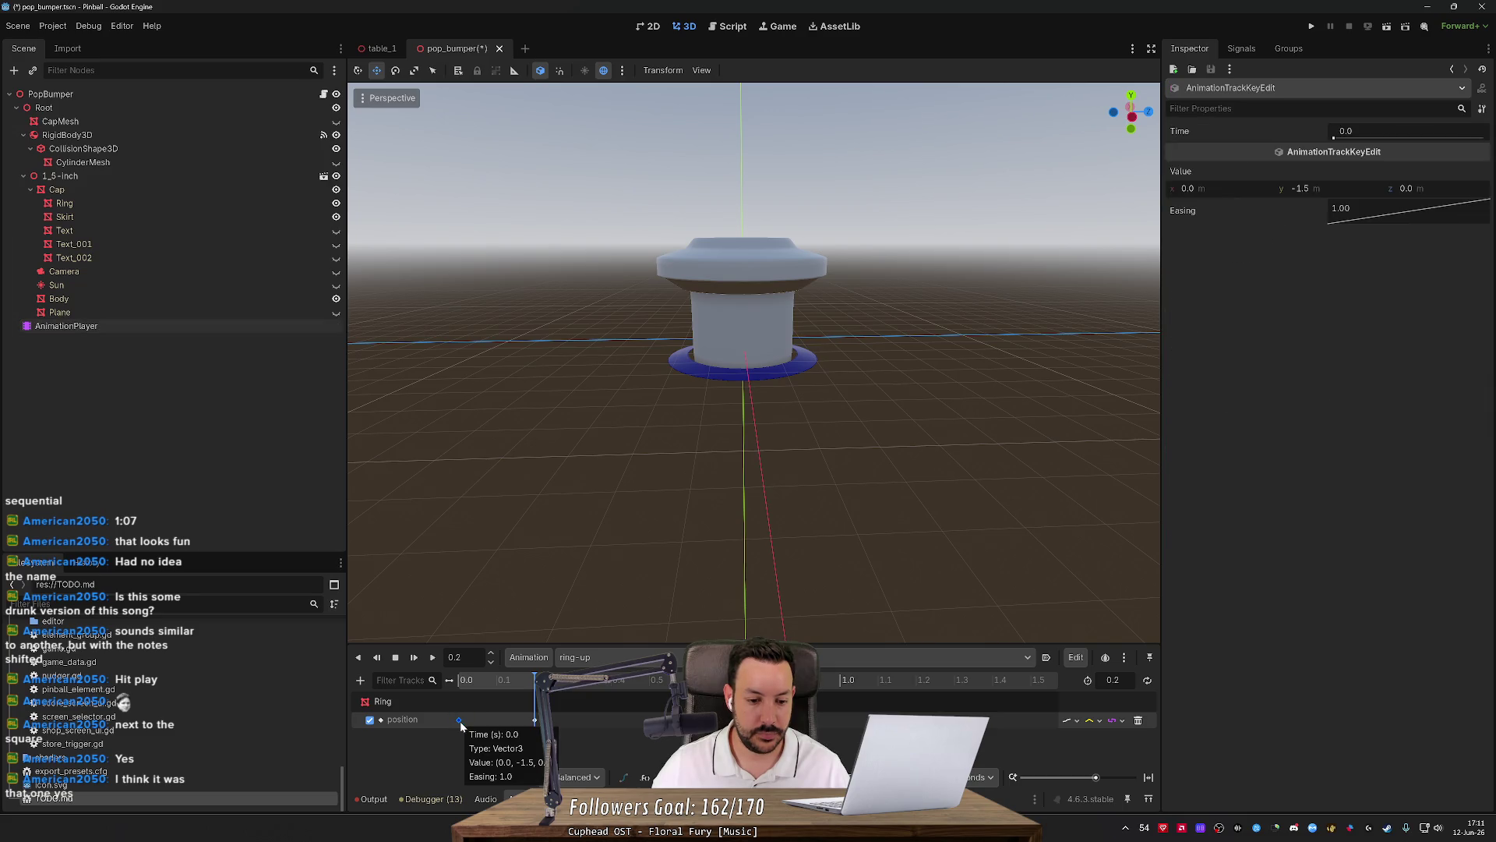
# Save the pop_bumper scene and list the AnimationPlayer's signals, including animation_finished.
pyautogui.hotkey('ctrl', 's')
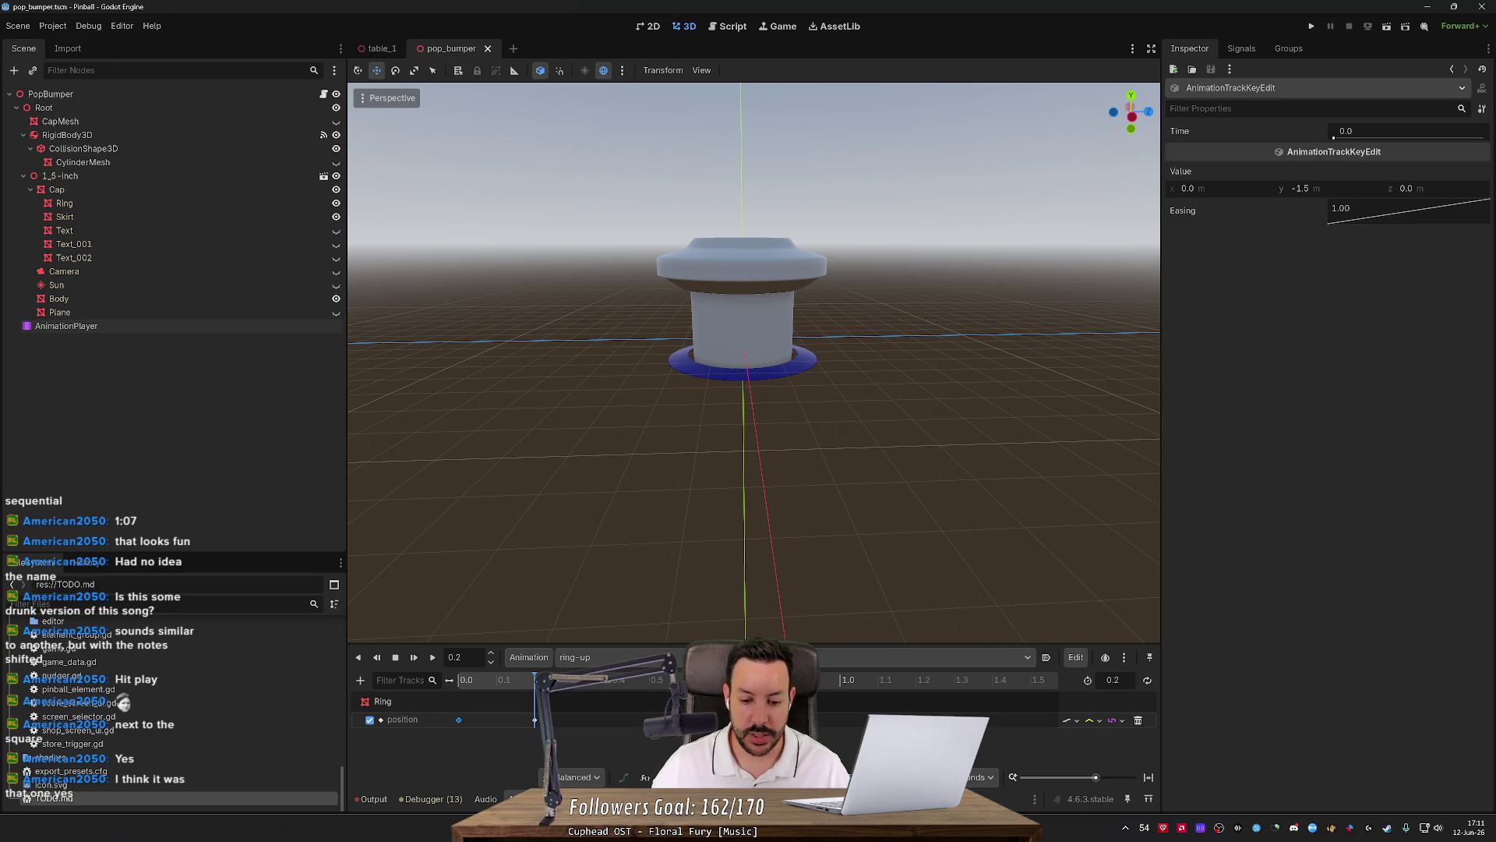
pyautogui.click(78, 326)
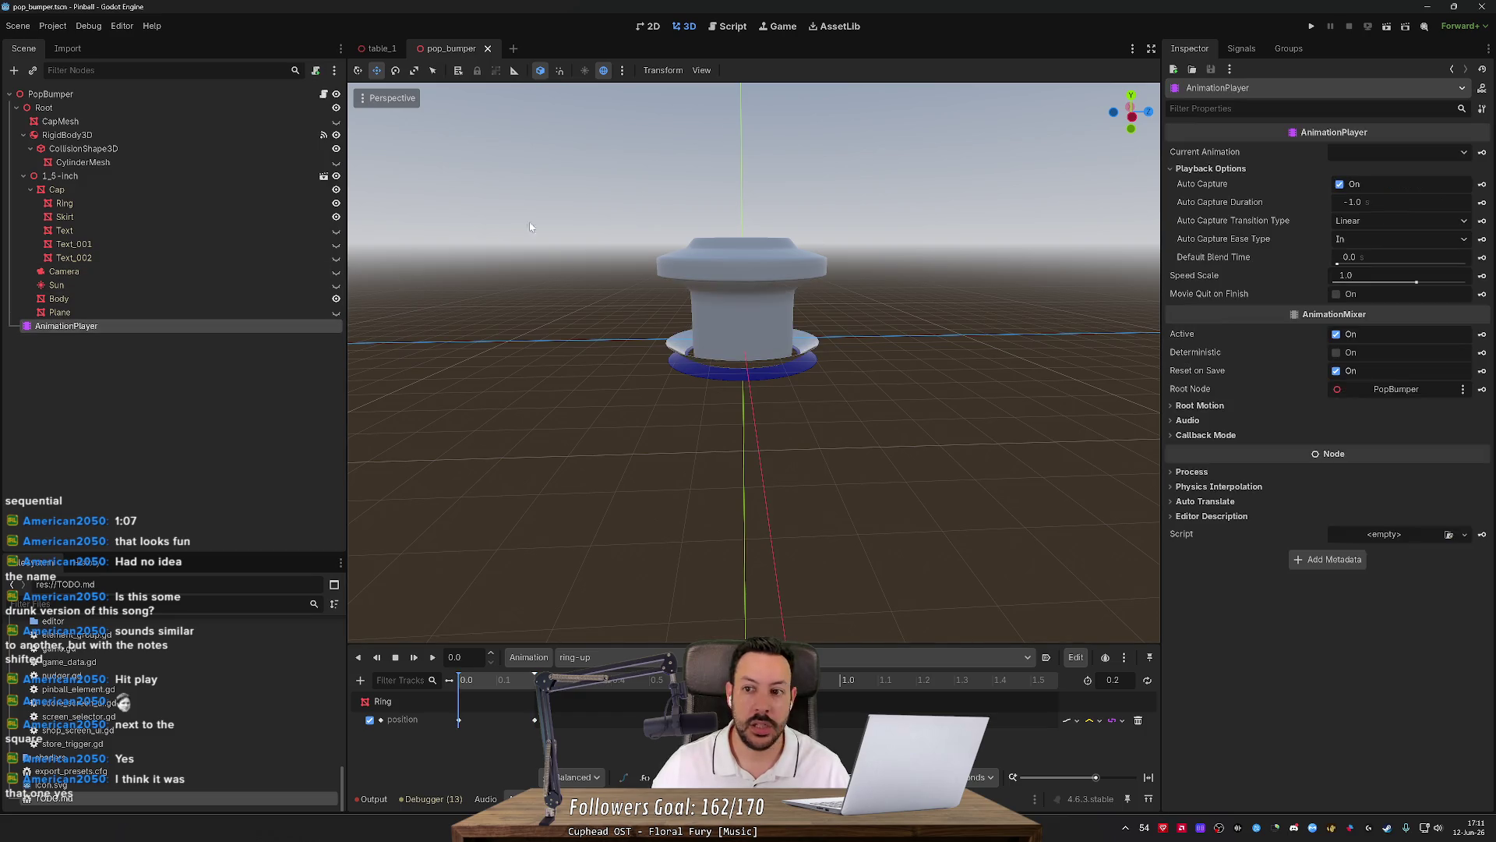
pyautogui.click(1239, 50)
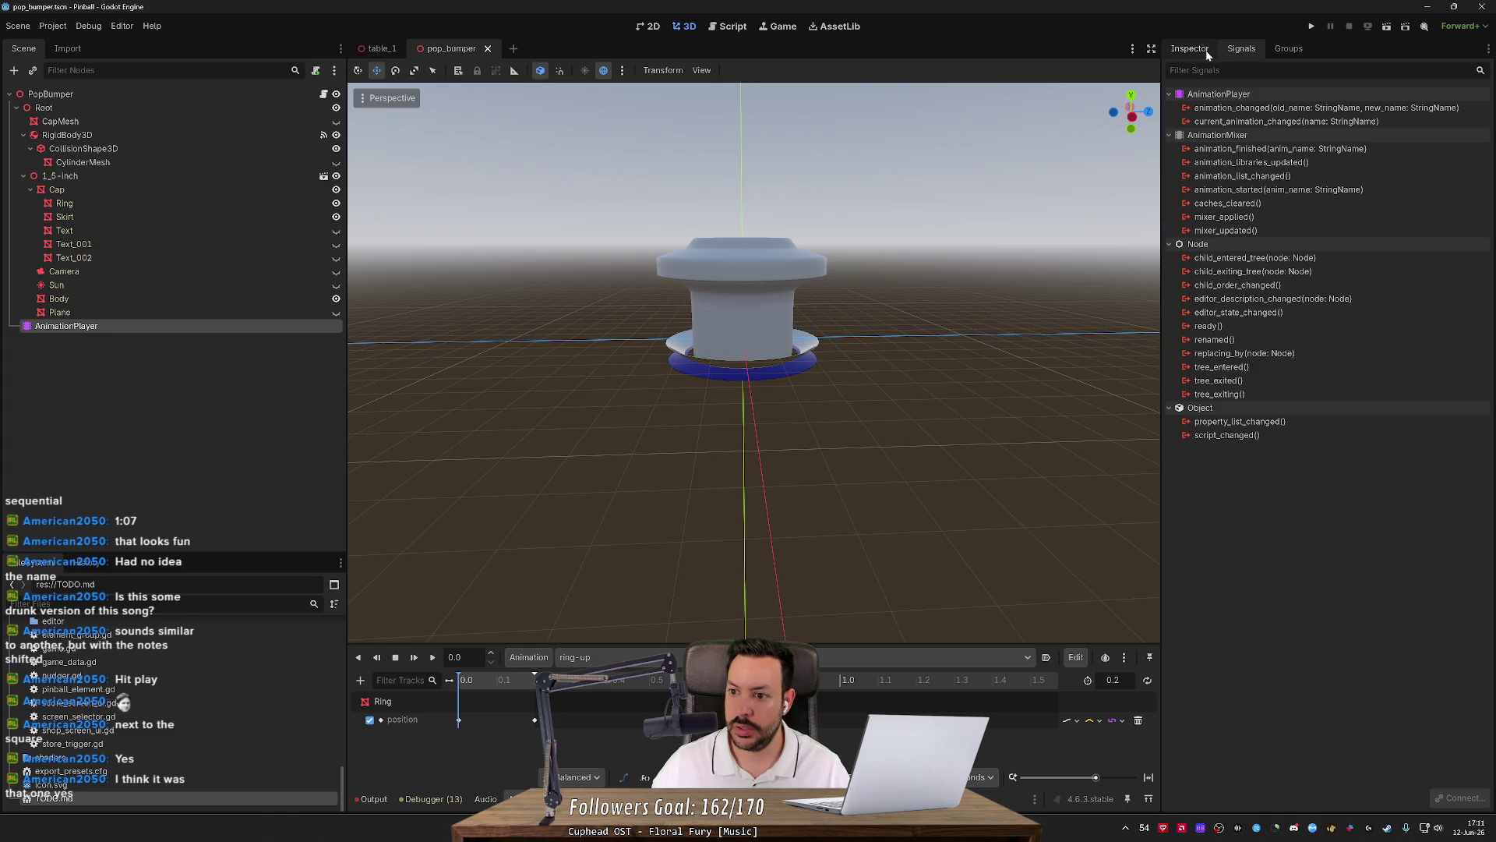
# Switch to Firefox and search Google for 'godot play animation' in a new tab.
pyautogui.hotkey('alt', 'Tab')
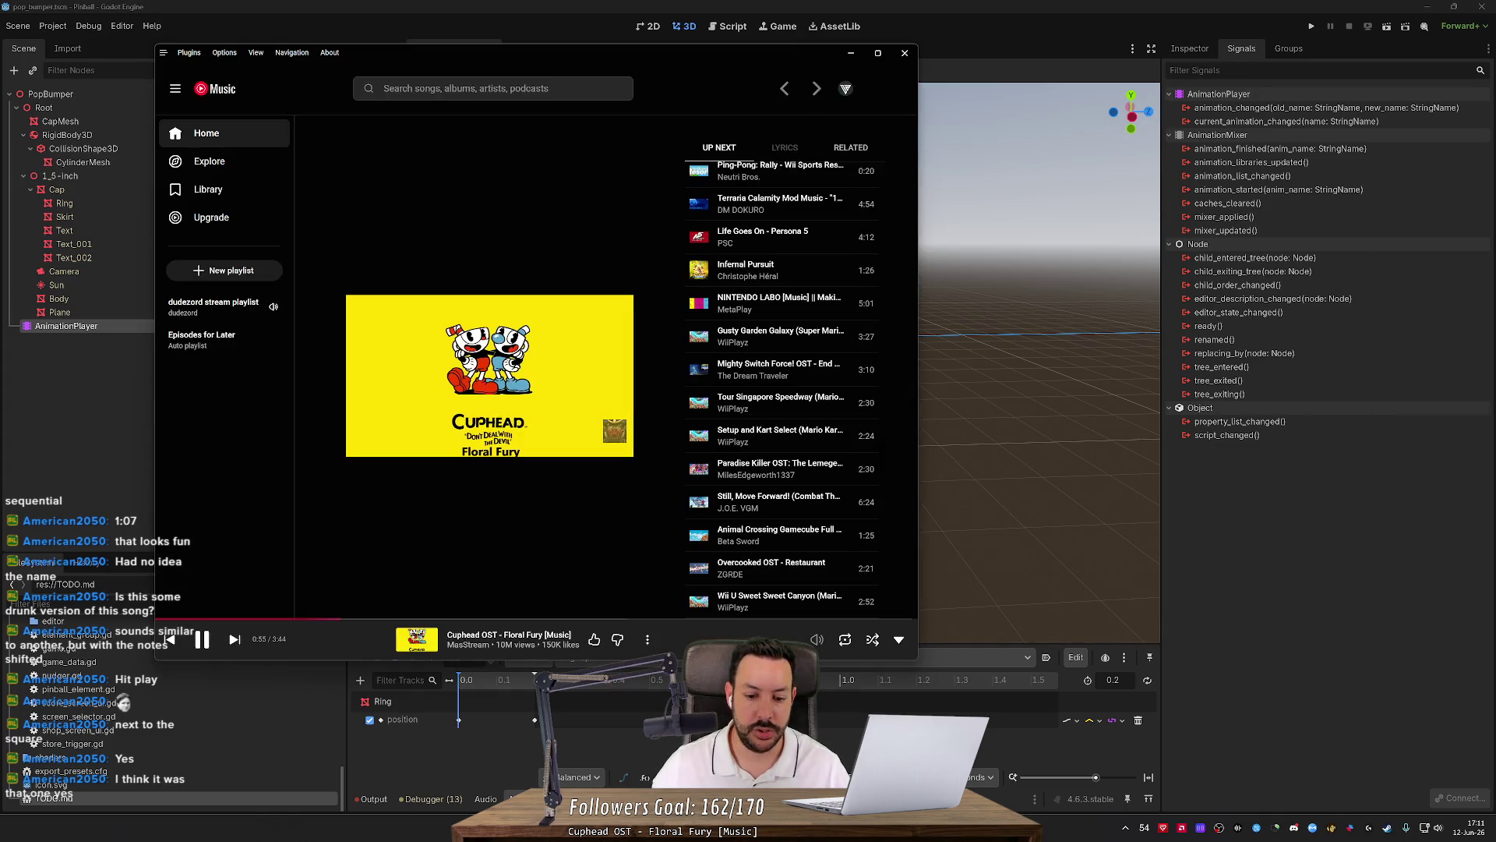
pyautogui.hotkey('alt', 'Tab')
pyautogui.hotkey('ctrl', 't')
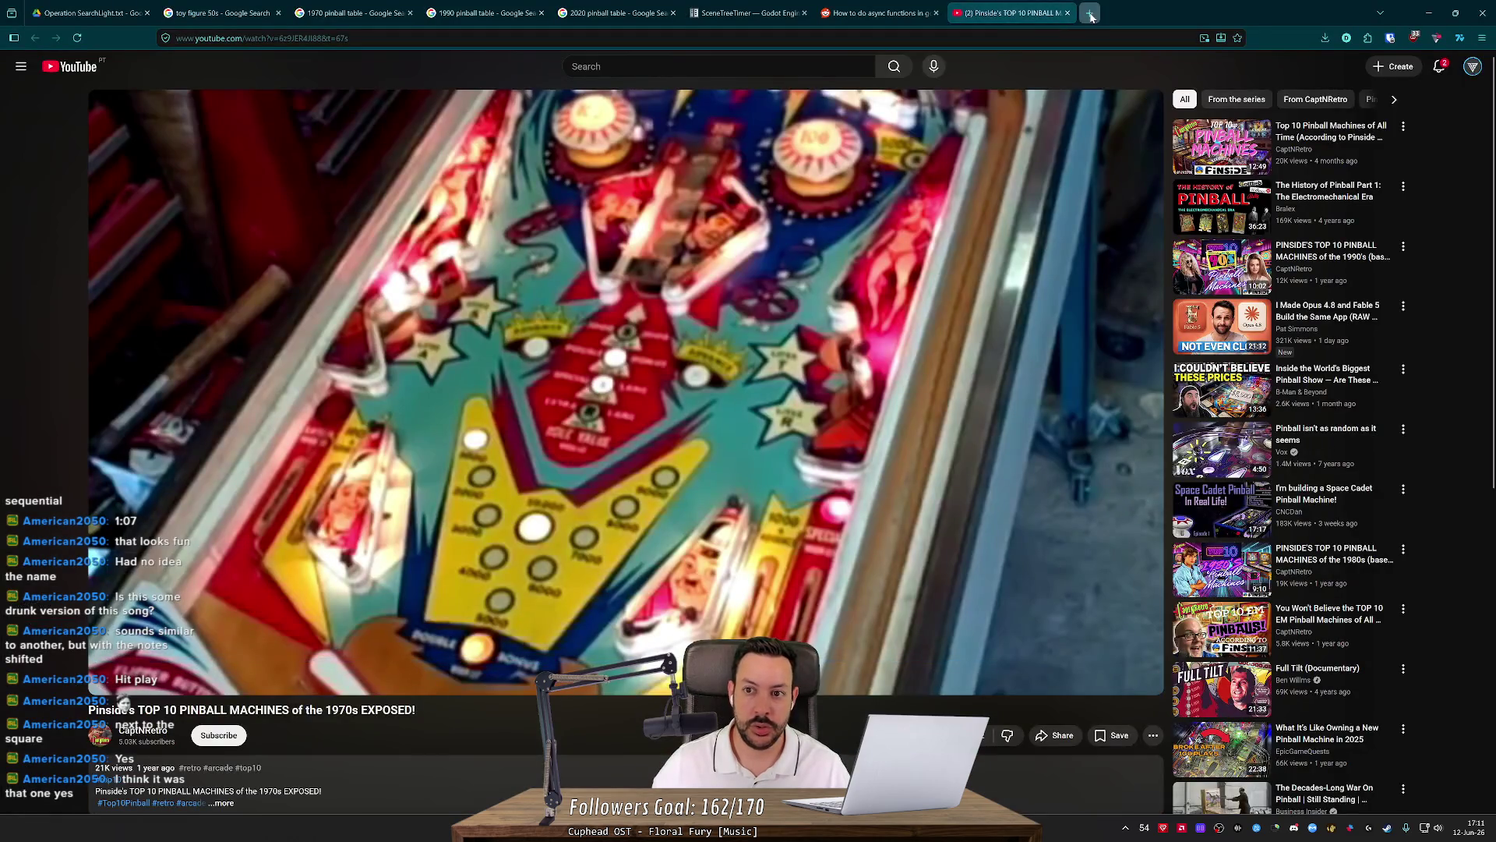
pyautogui.write('godot play ani')
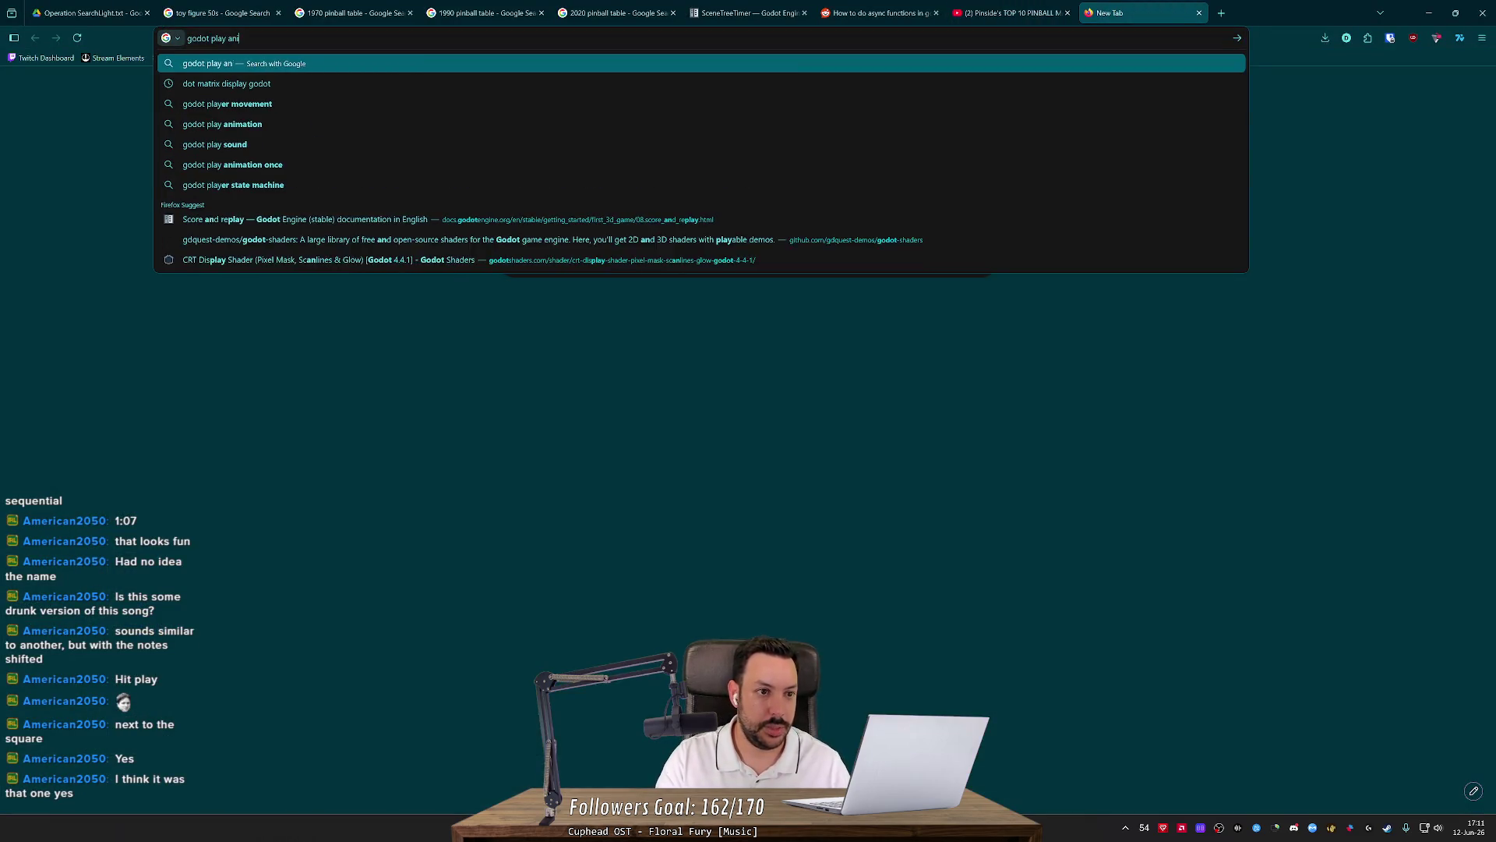
pyautogui.write('mation')
pyautogui.press('Return')
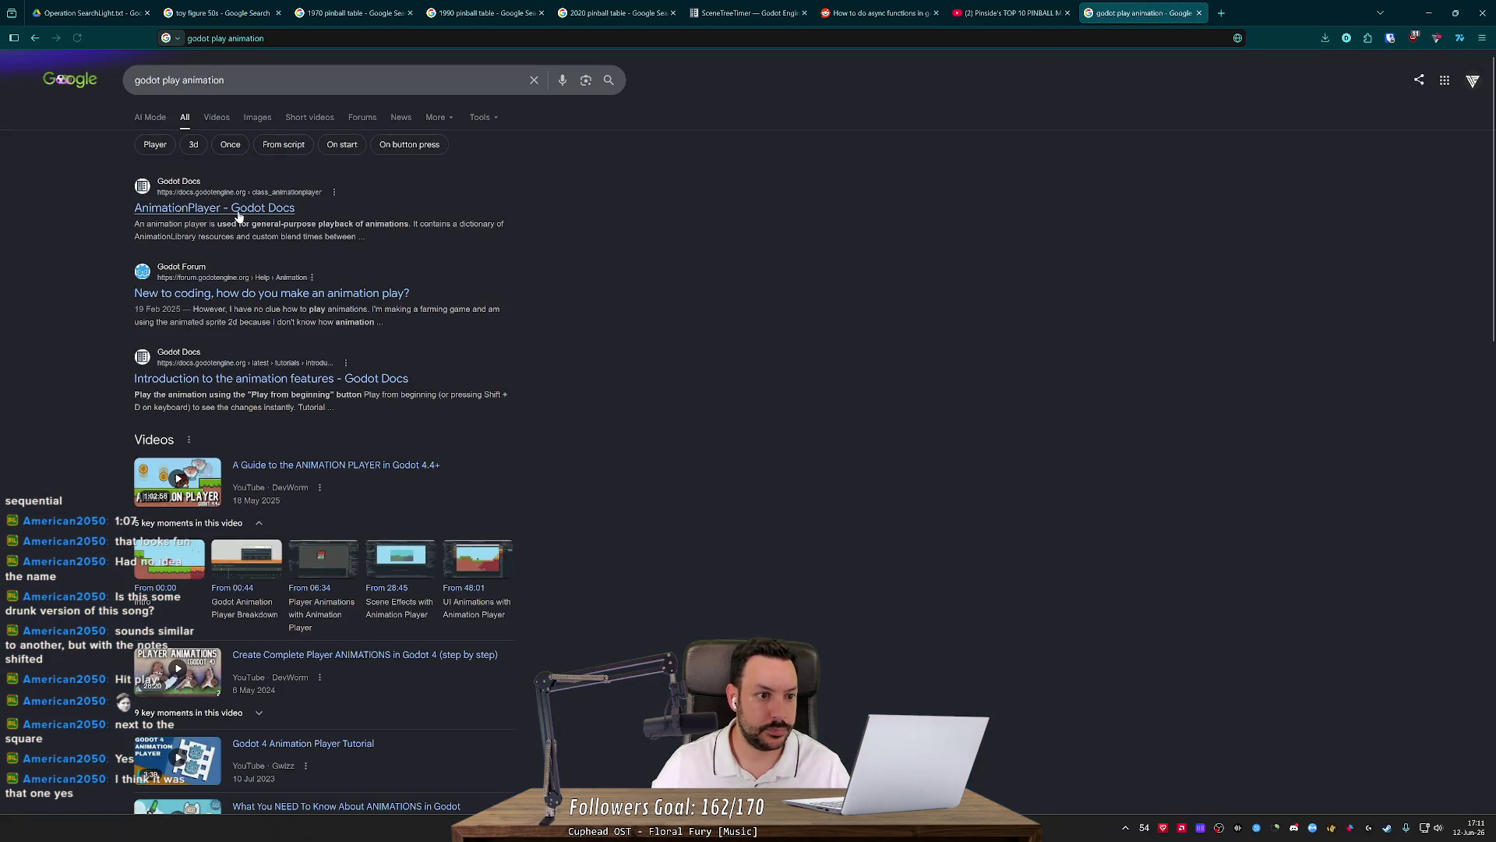
# Skim the AnimationPlayer reference, then open the 'Introduction to the animation features' result.
pyautogui.click(250, 170)
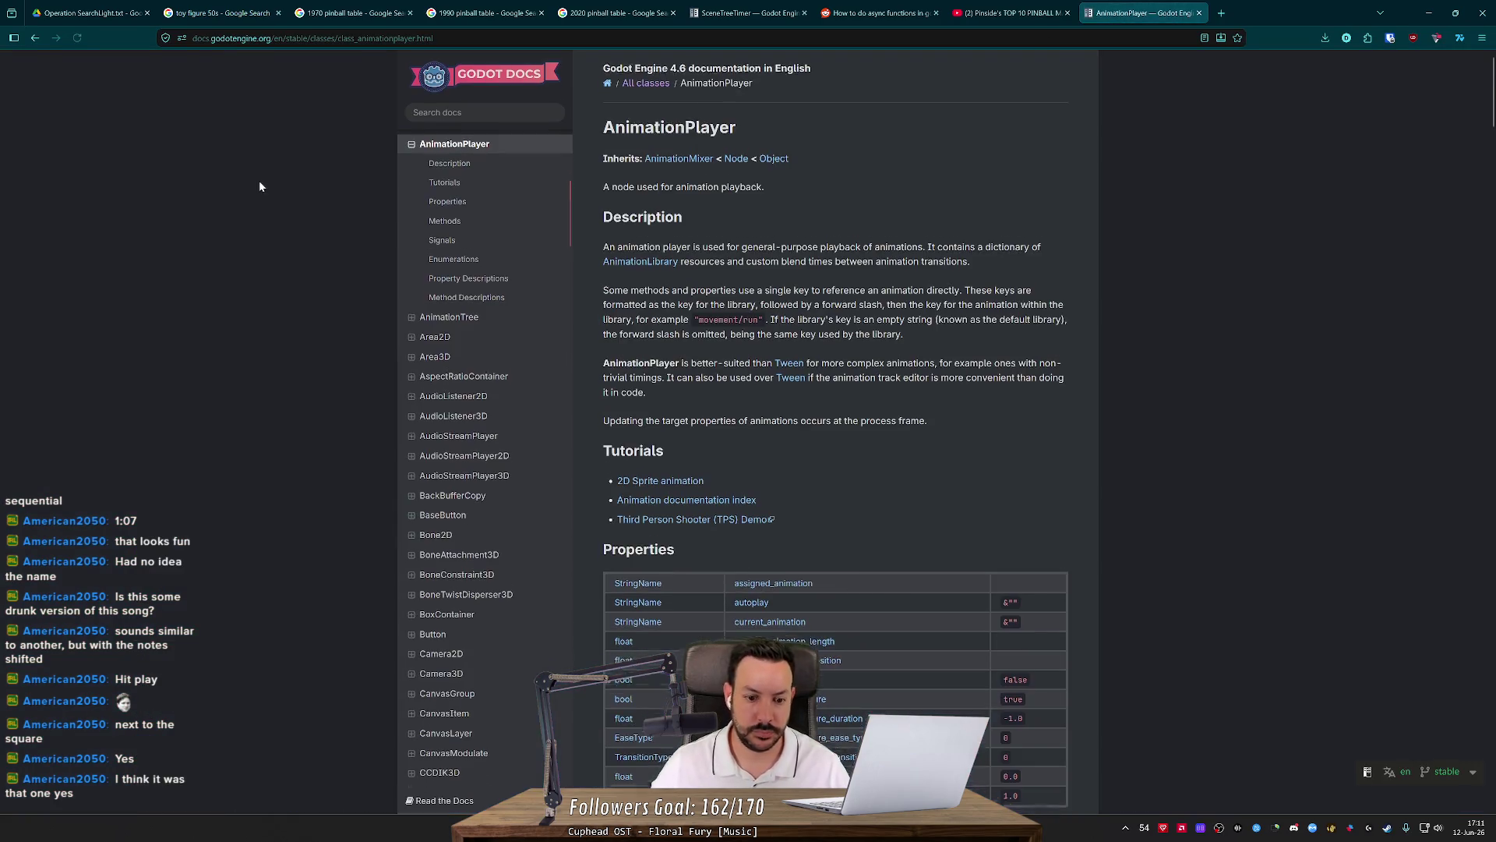
pyautogui.scroll(-4, 310, 297)
pyautogui.scroll(-10, 310, 303)
pyautogui.middleClick(293, 258)
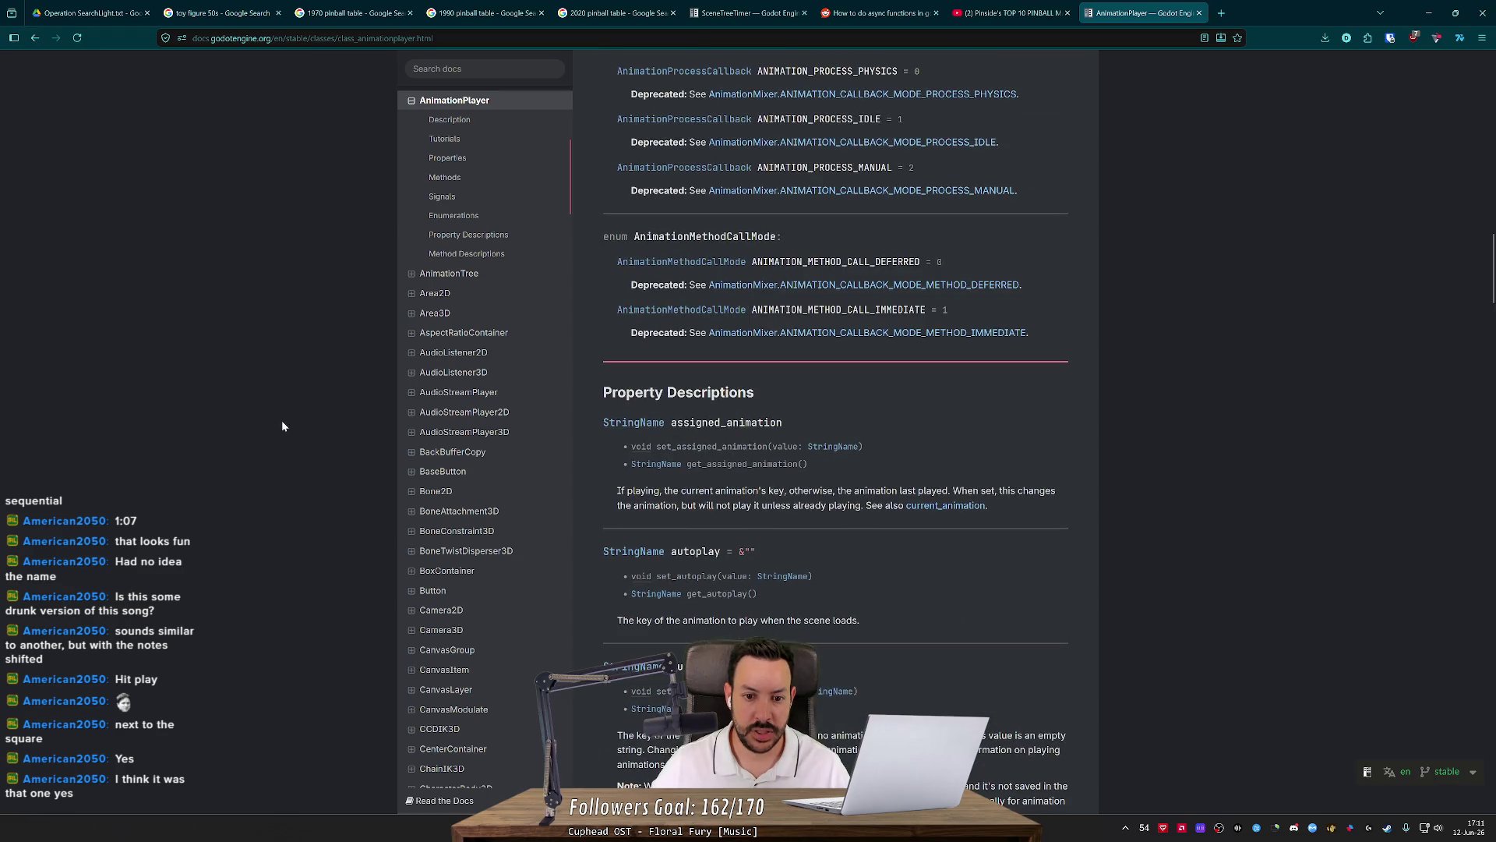
pyautogui.click(287, 485)
pyautogui.hotkey('alt', 'Left')
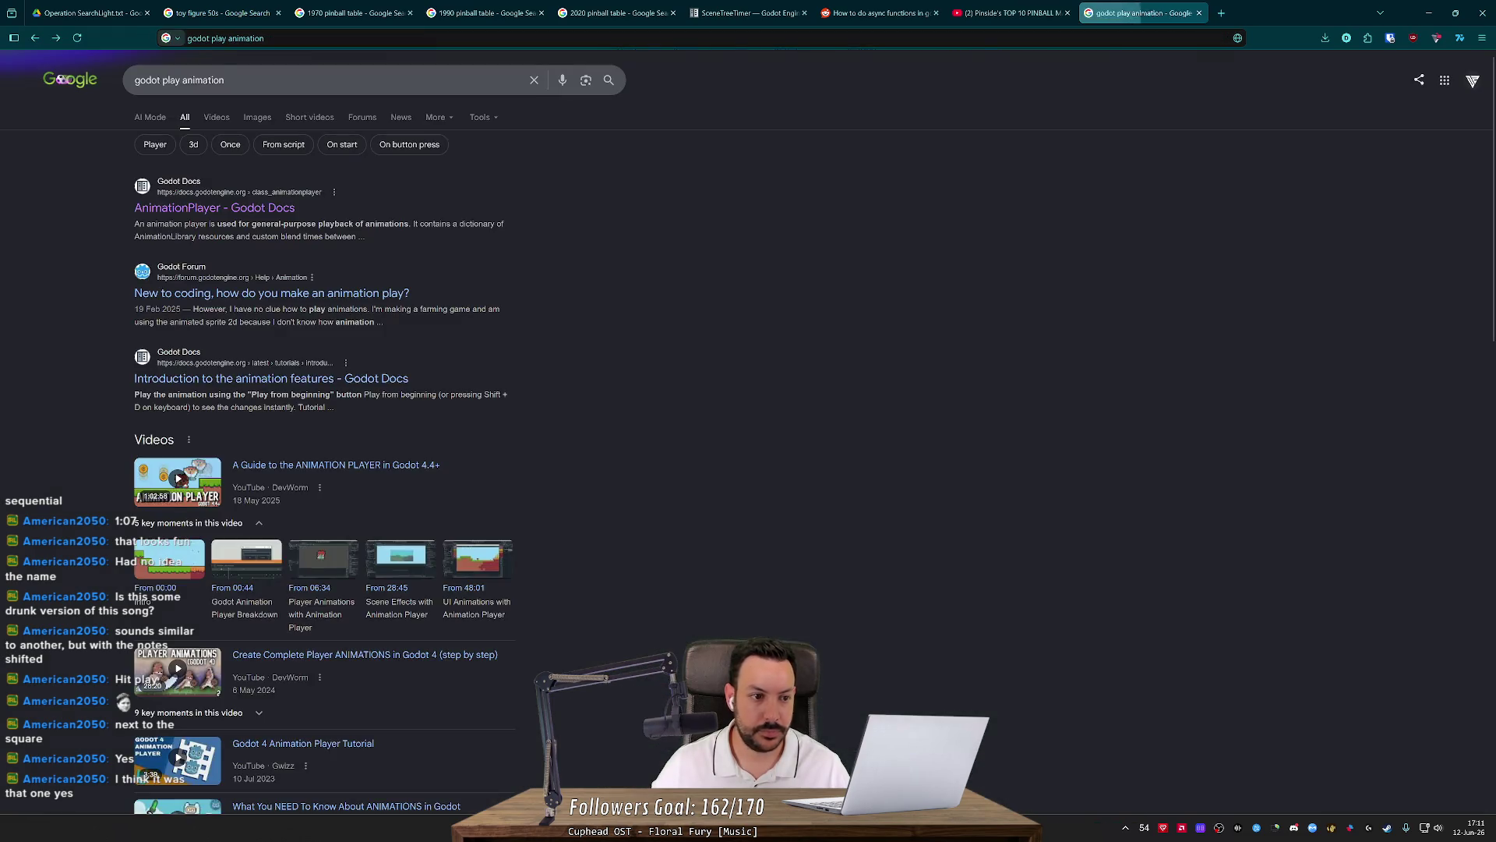
pyautogui.click(296, 377)
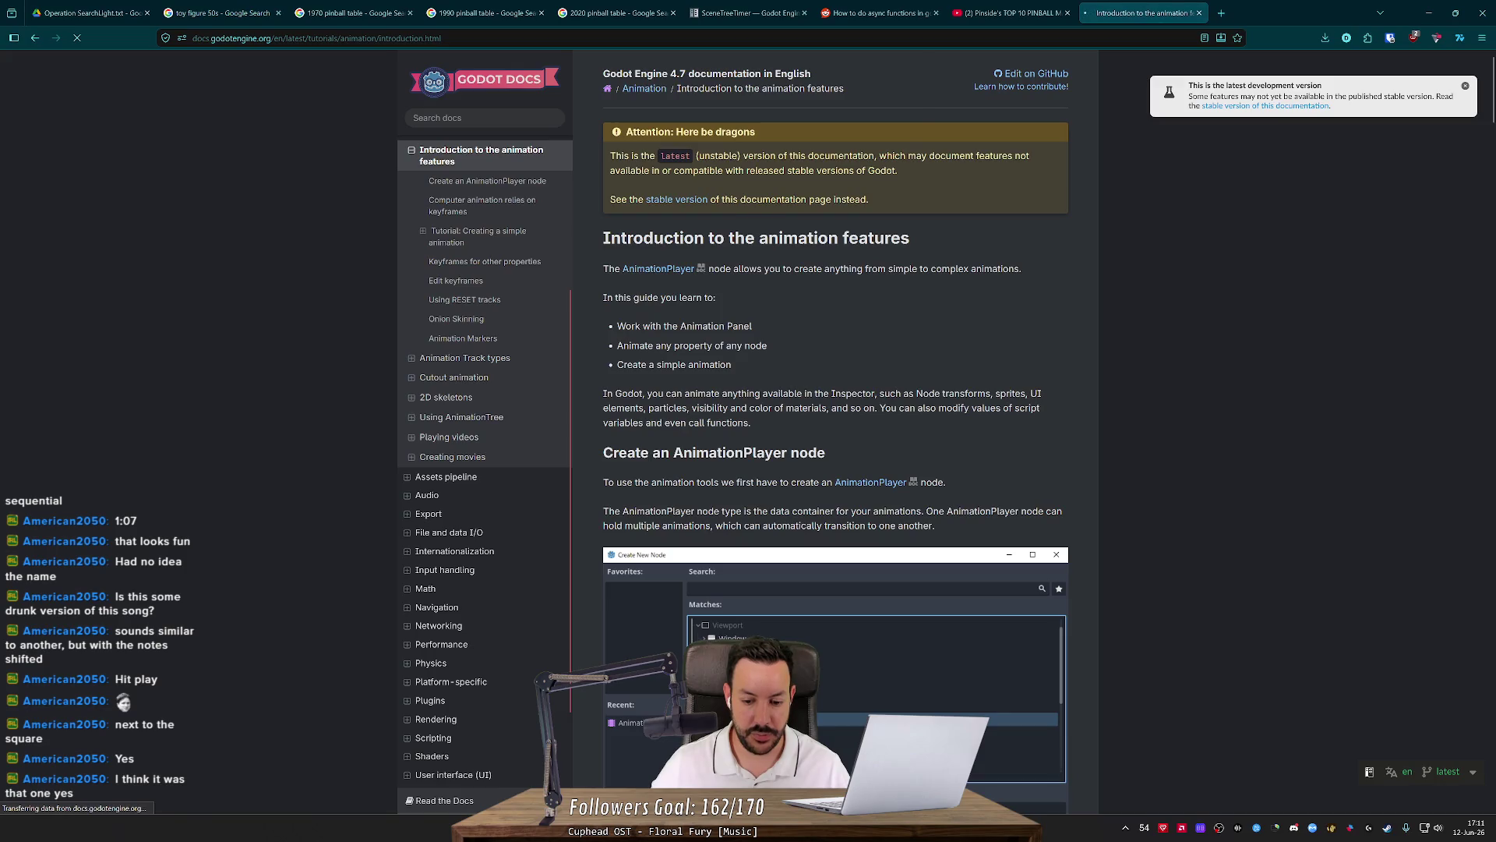
# Nudge the YouTube Music window slightly right and return to the animation docs.
pyautogui.hotkey('alt', 'Tab')
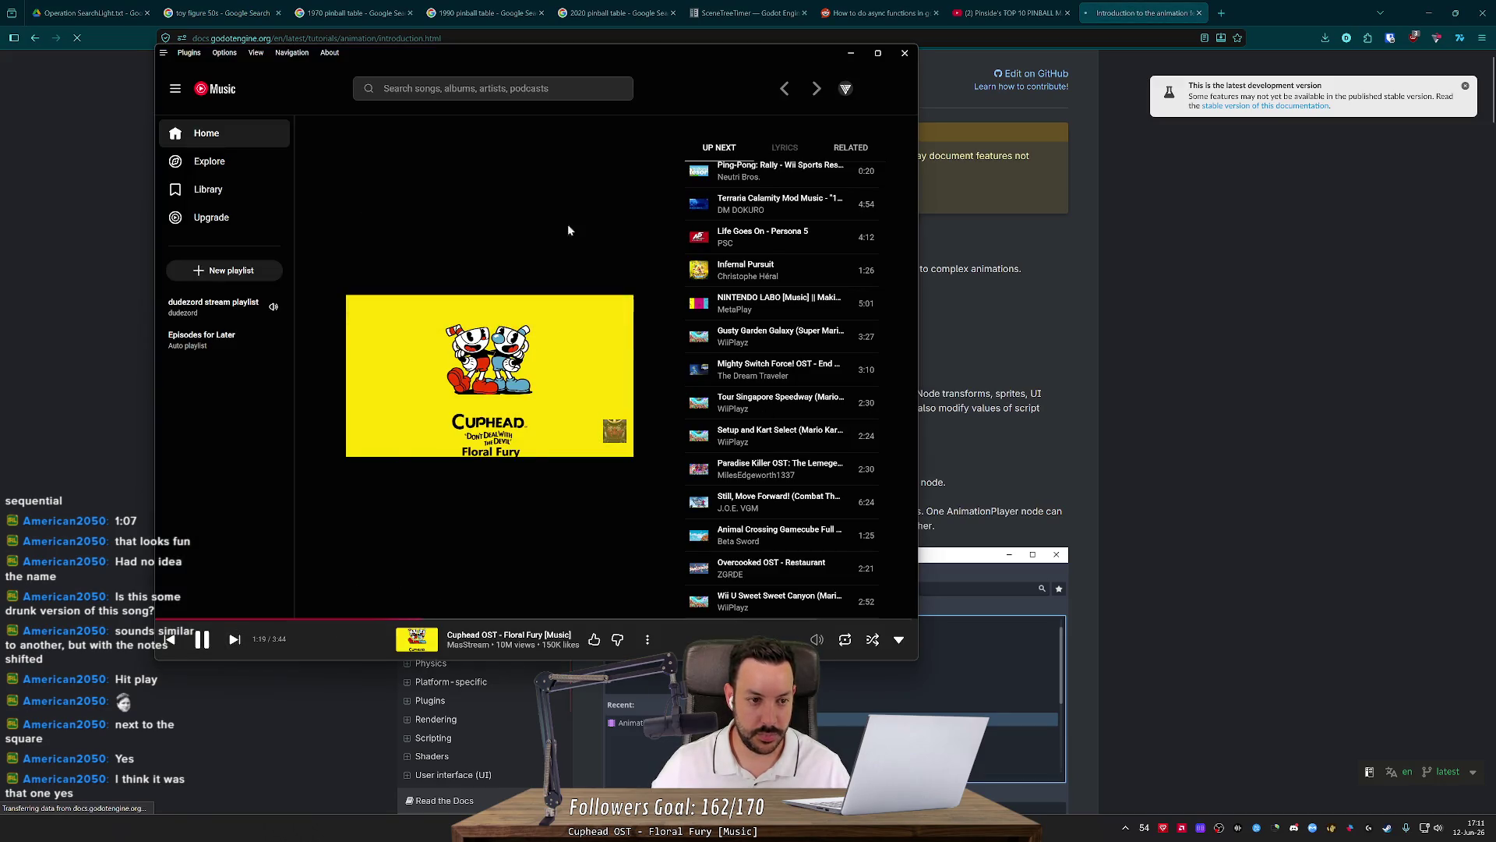
pyautogui.moveTo(756, 53); pyautogui.dragTo(854, 46)
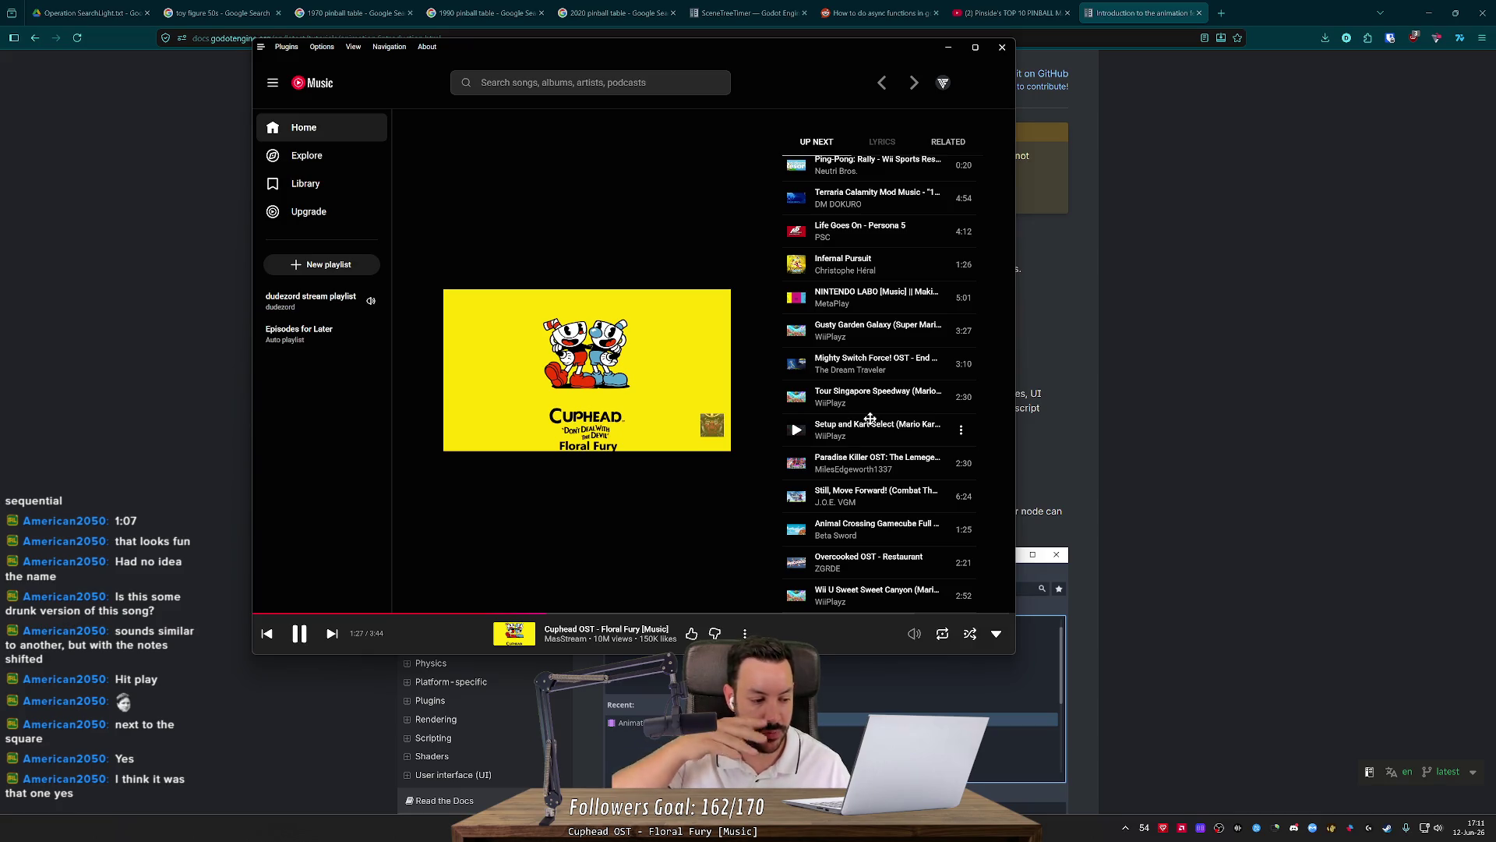
pyautogui.click(1311, 381)
# Read down through the Introduction to the animation features page.
pyautogui.scroll(-5, 1235, 380)
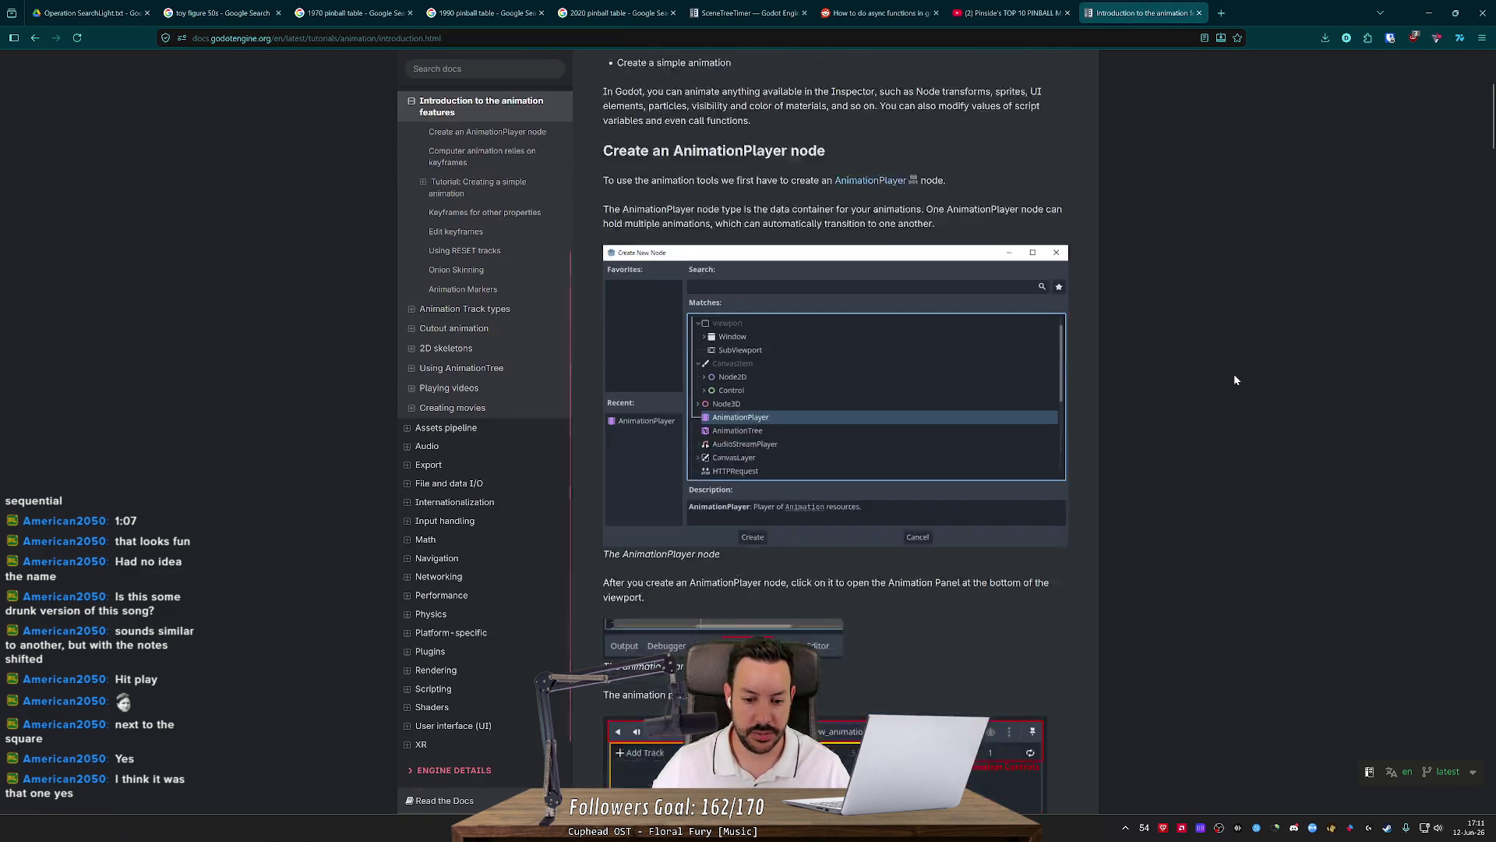
pyautogui.scroll(-4, 1235, 380)
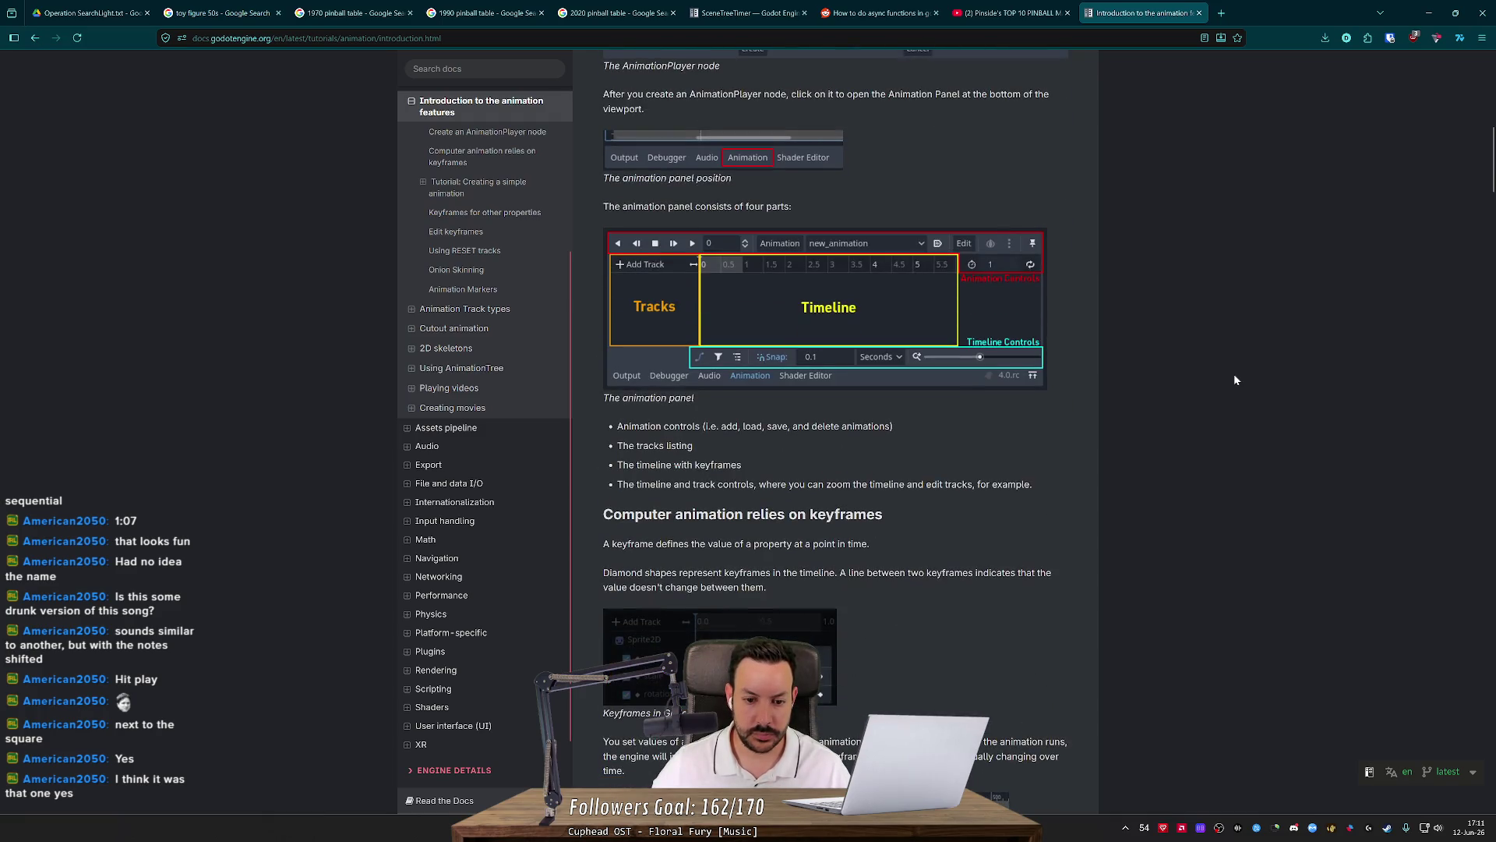
pyautogui.scroll(-4, 1234, 380)
pyautogui.scroll(-5, 1234, 379)
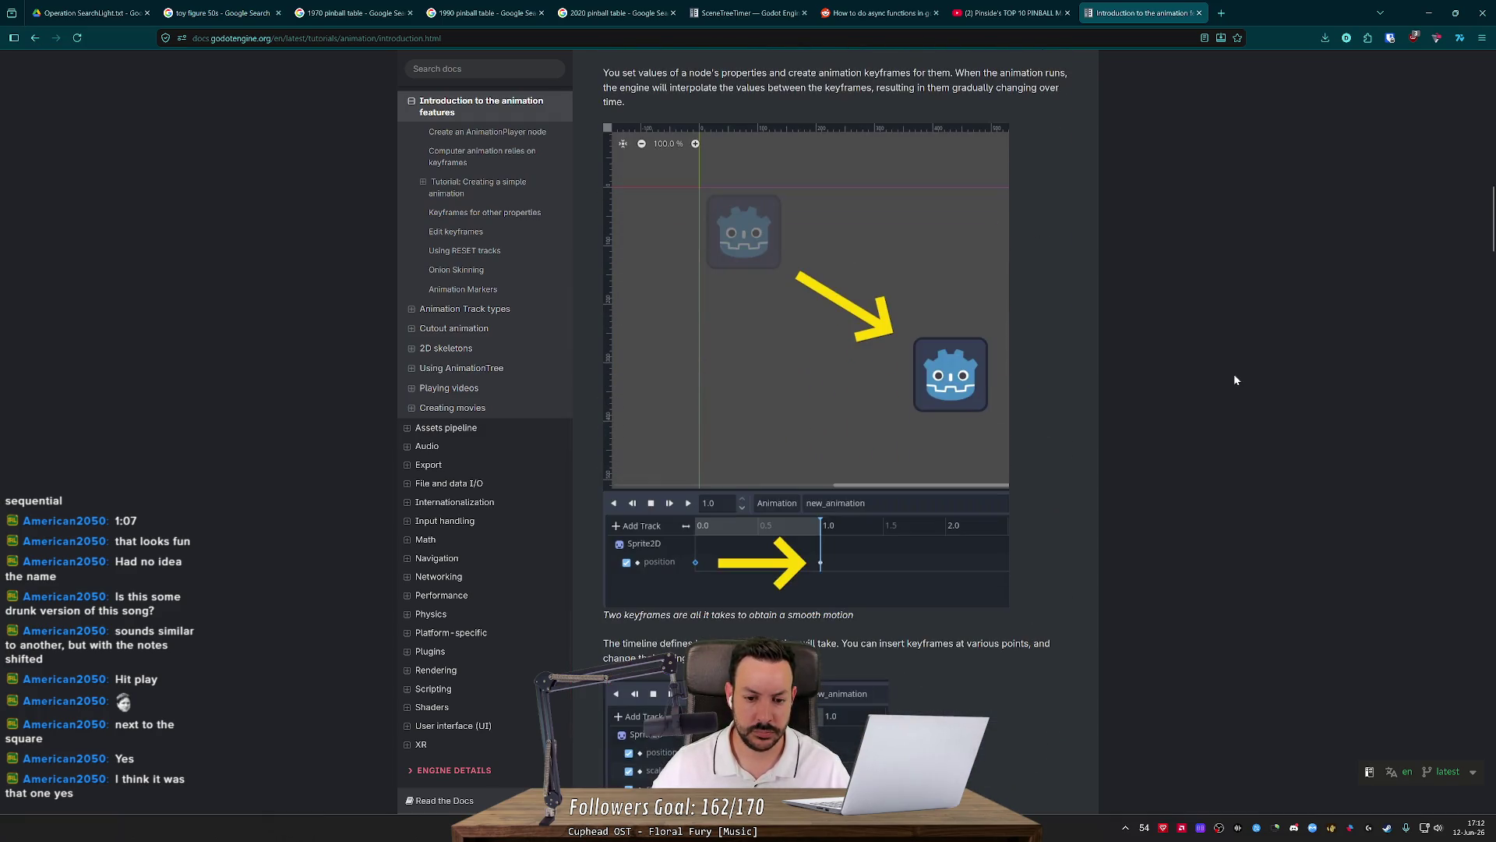
pyautogui.scroll(-5, 1235, 380)
pyautogui.scroll(-13, 1235, 379)
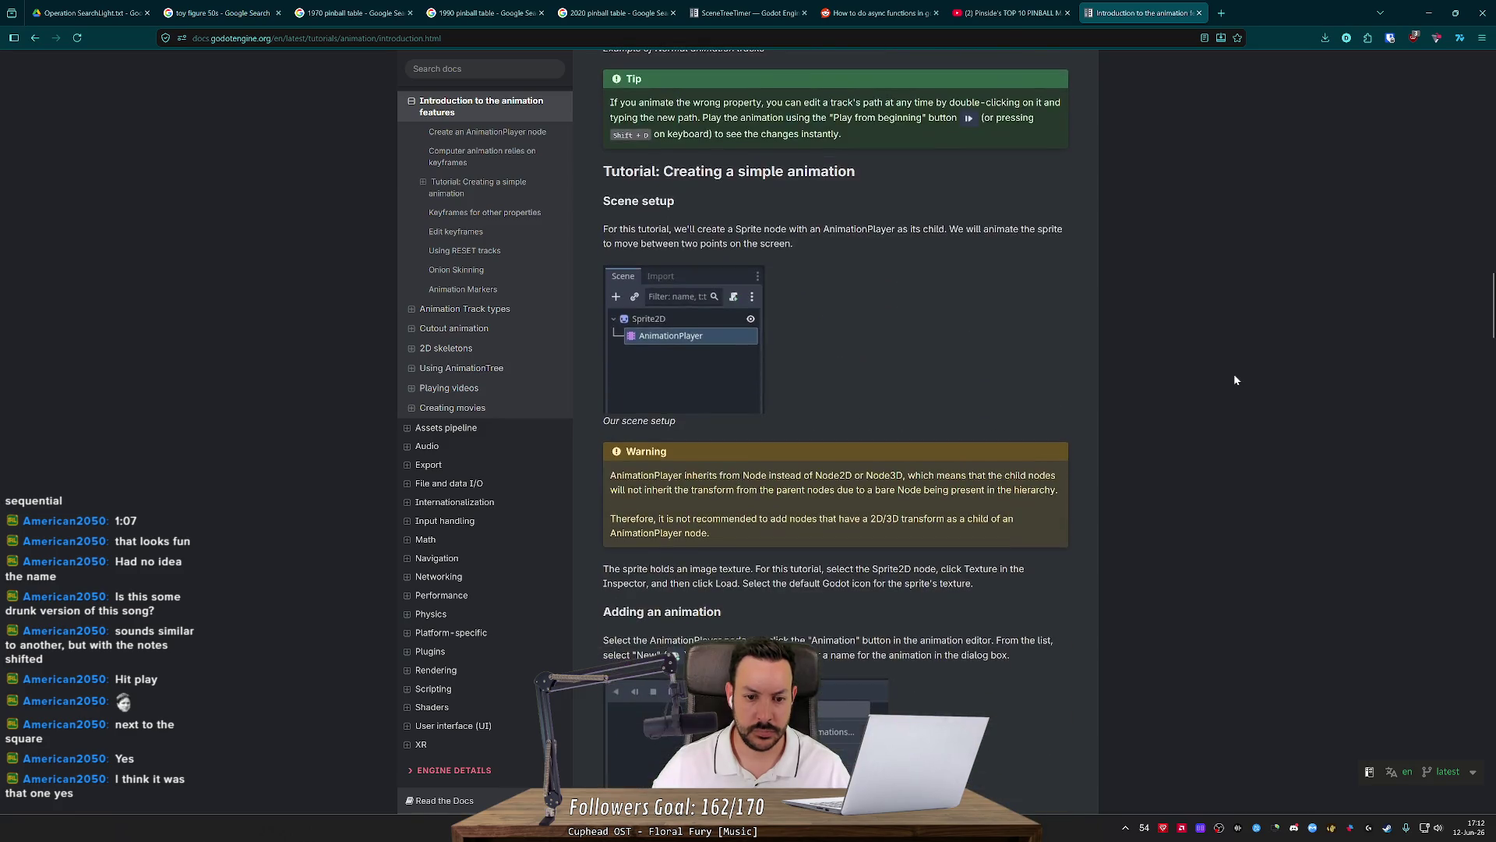
pyautogui.scroll(-5, 1234, 380)
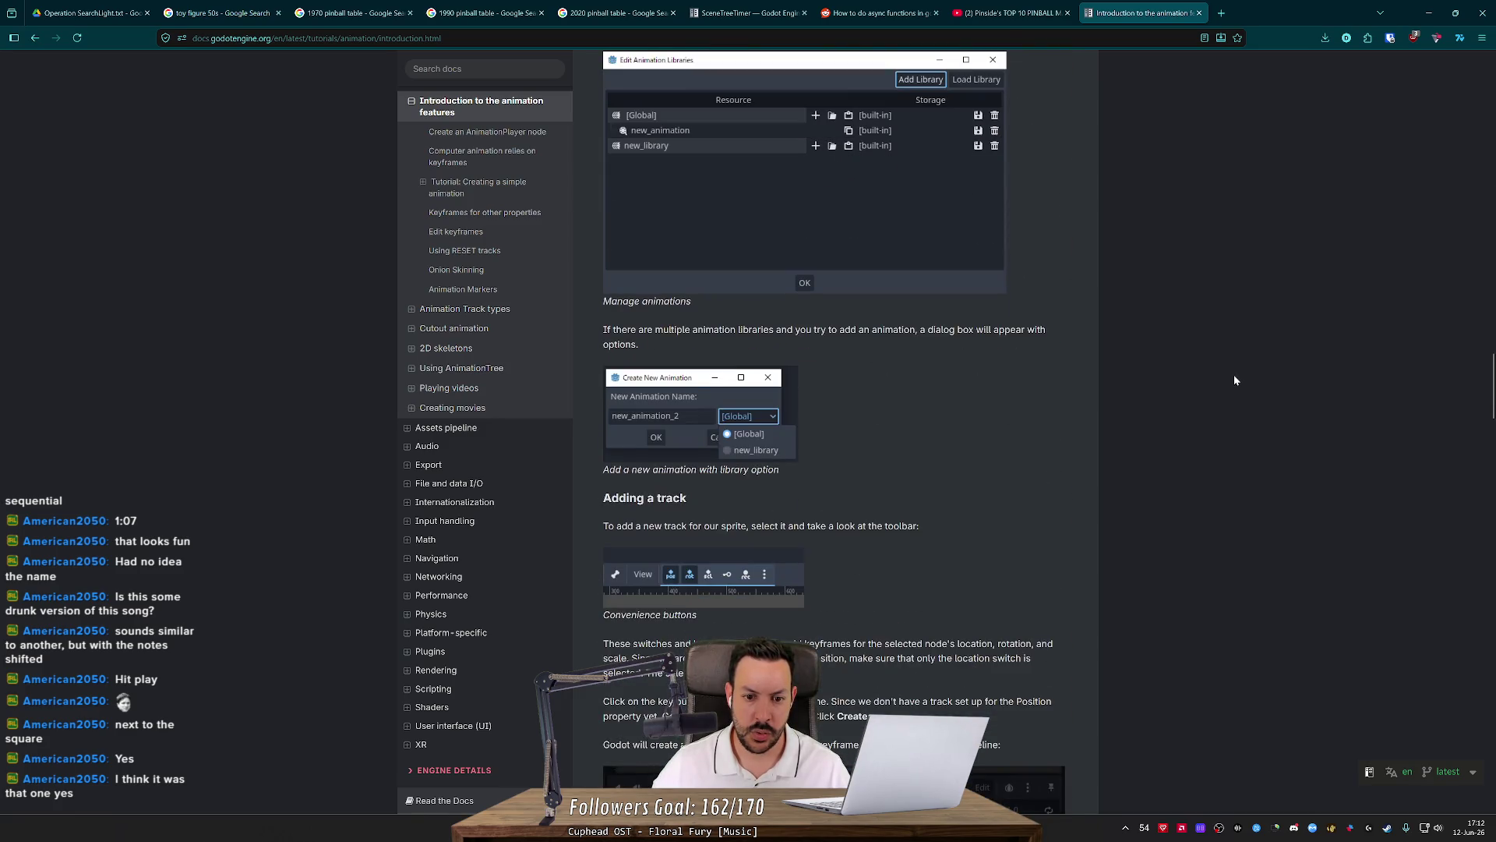
pyautogui.scroll(-4, 1234, 380)
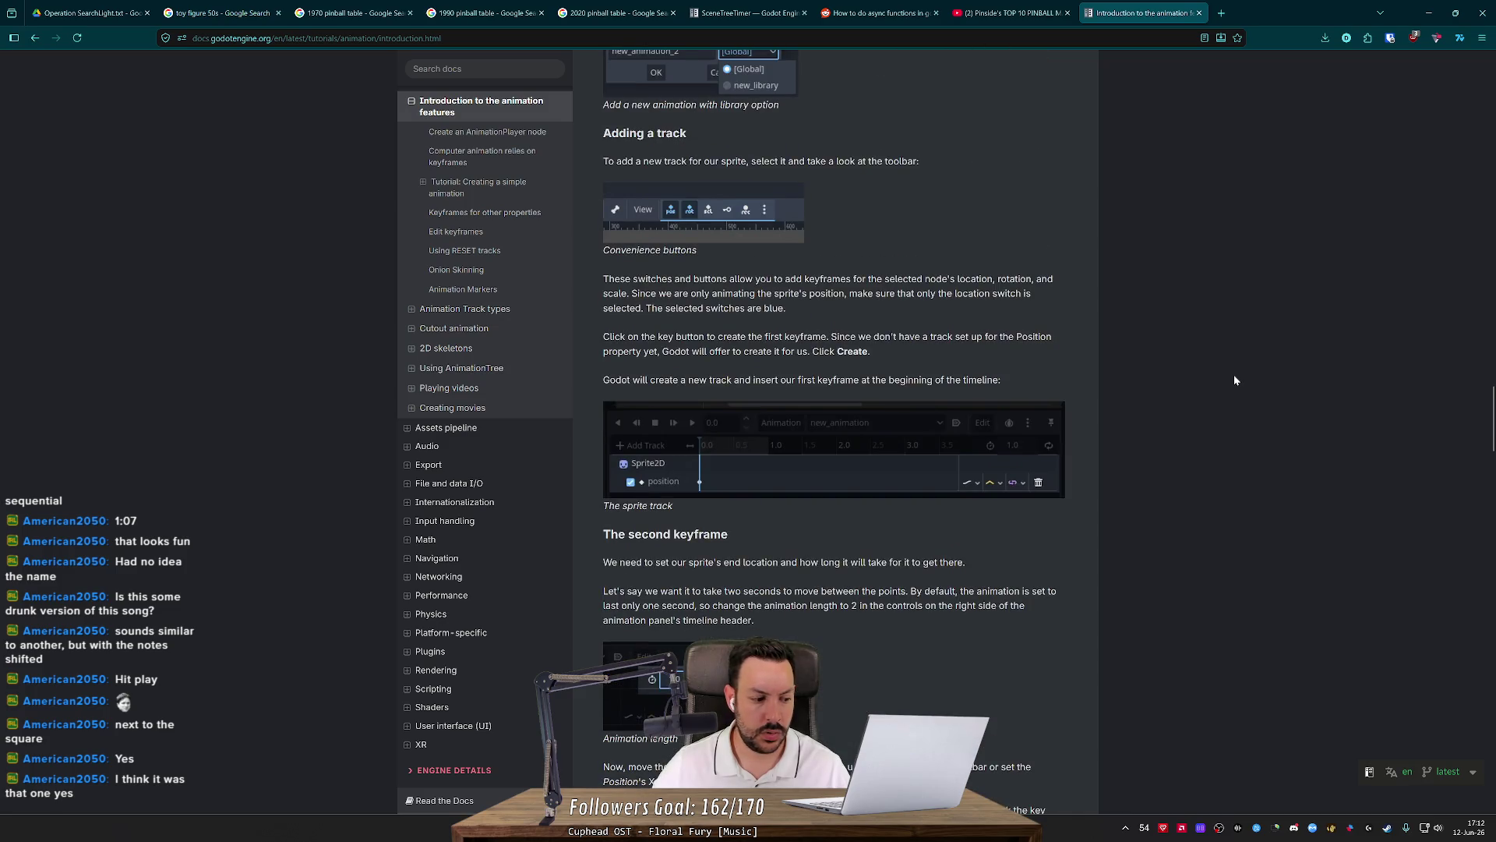
pyautogui.scroll(-4, 1235, 379)
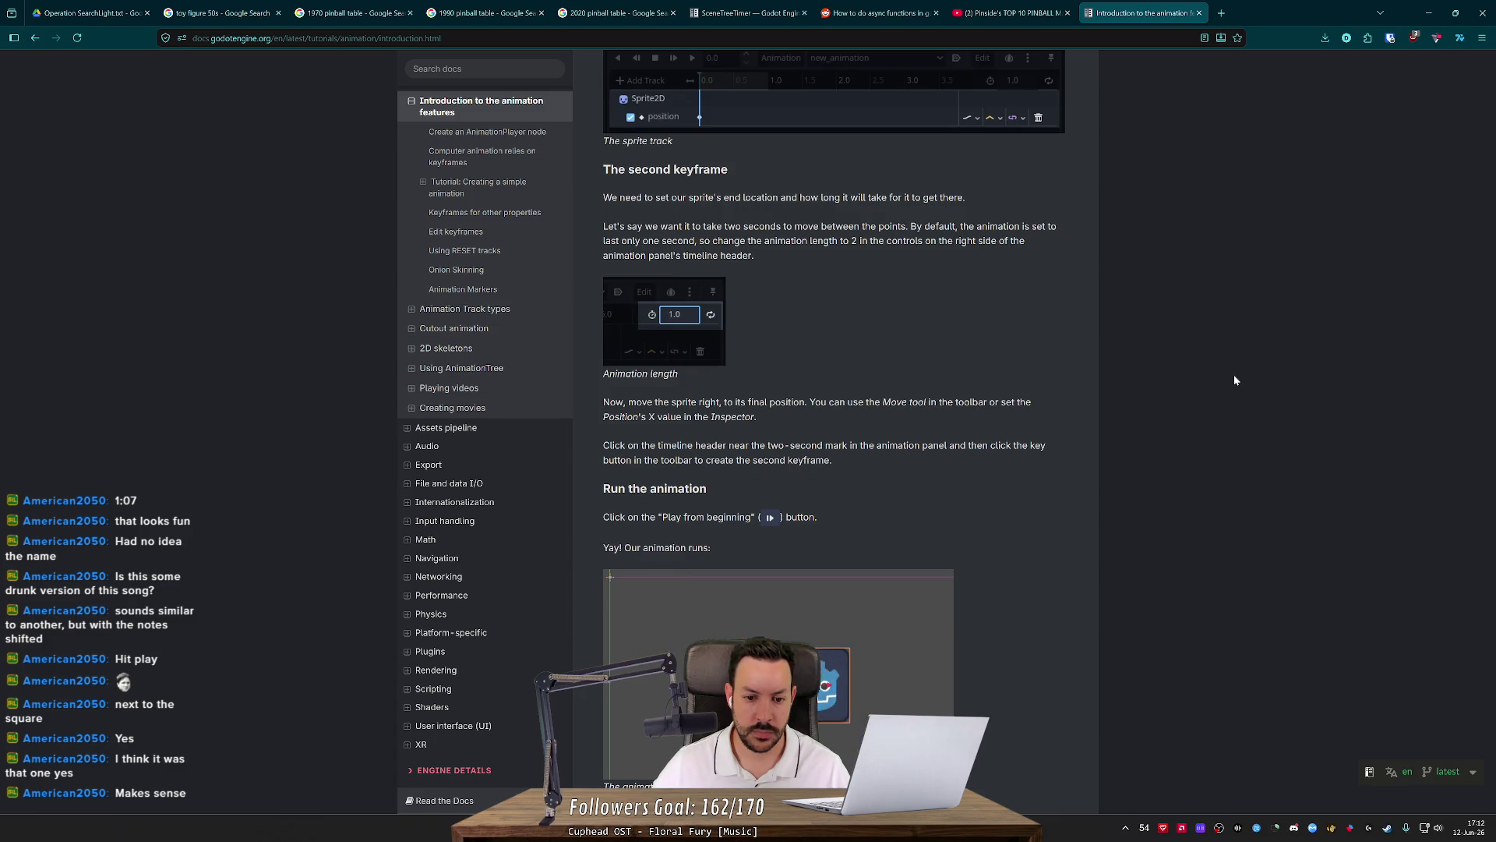
pyautogui.scroll(-7, 1235, 380)
pyautogui.scroll(-3, 1234, 380)
pyautogui.scroll(-11, 1235, 380)
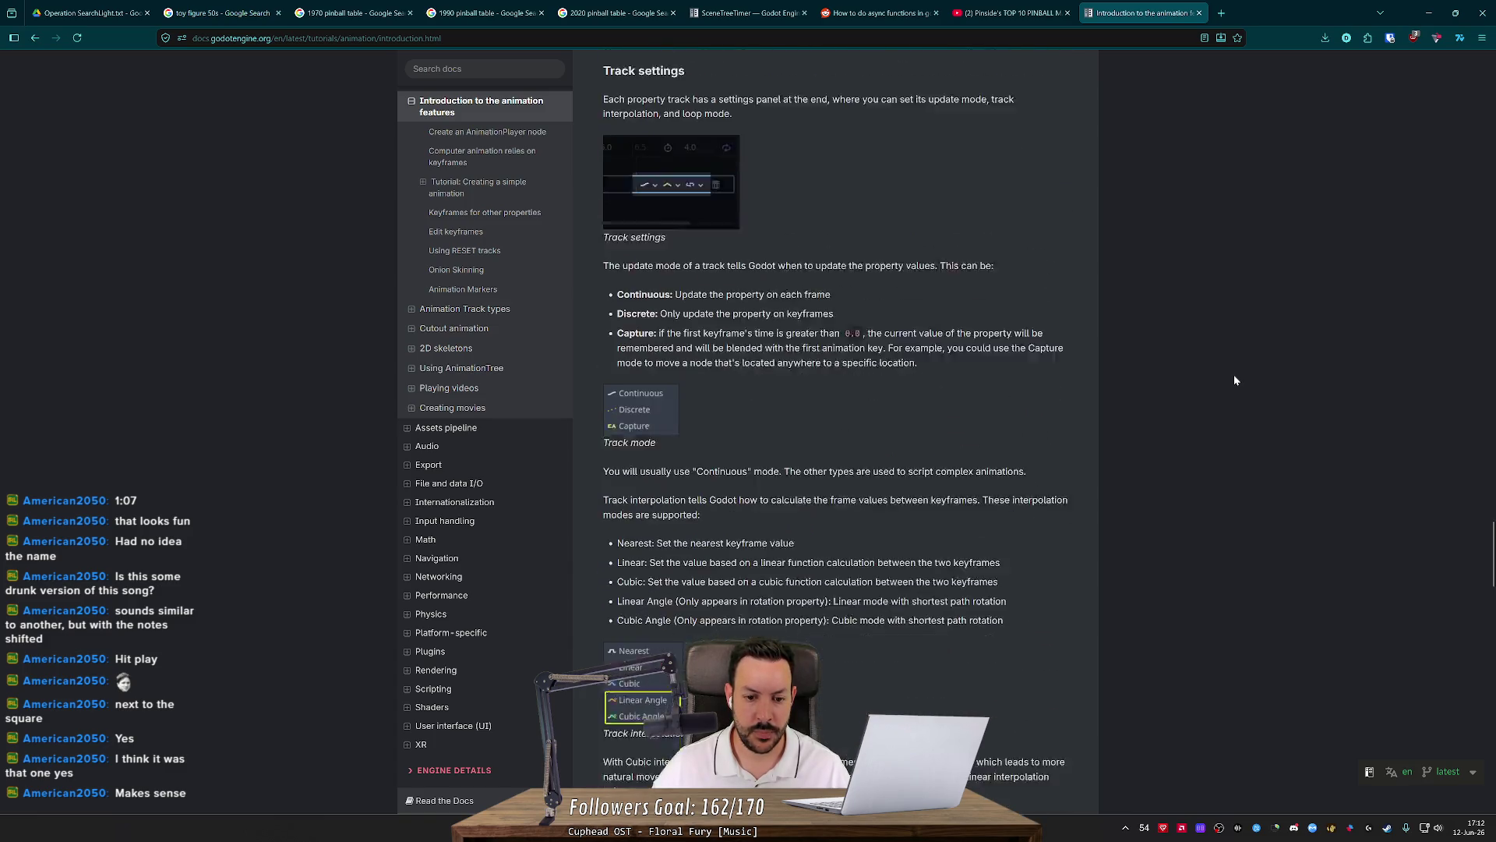
pyautogui.scroll(-10, 1235, 380)
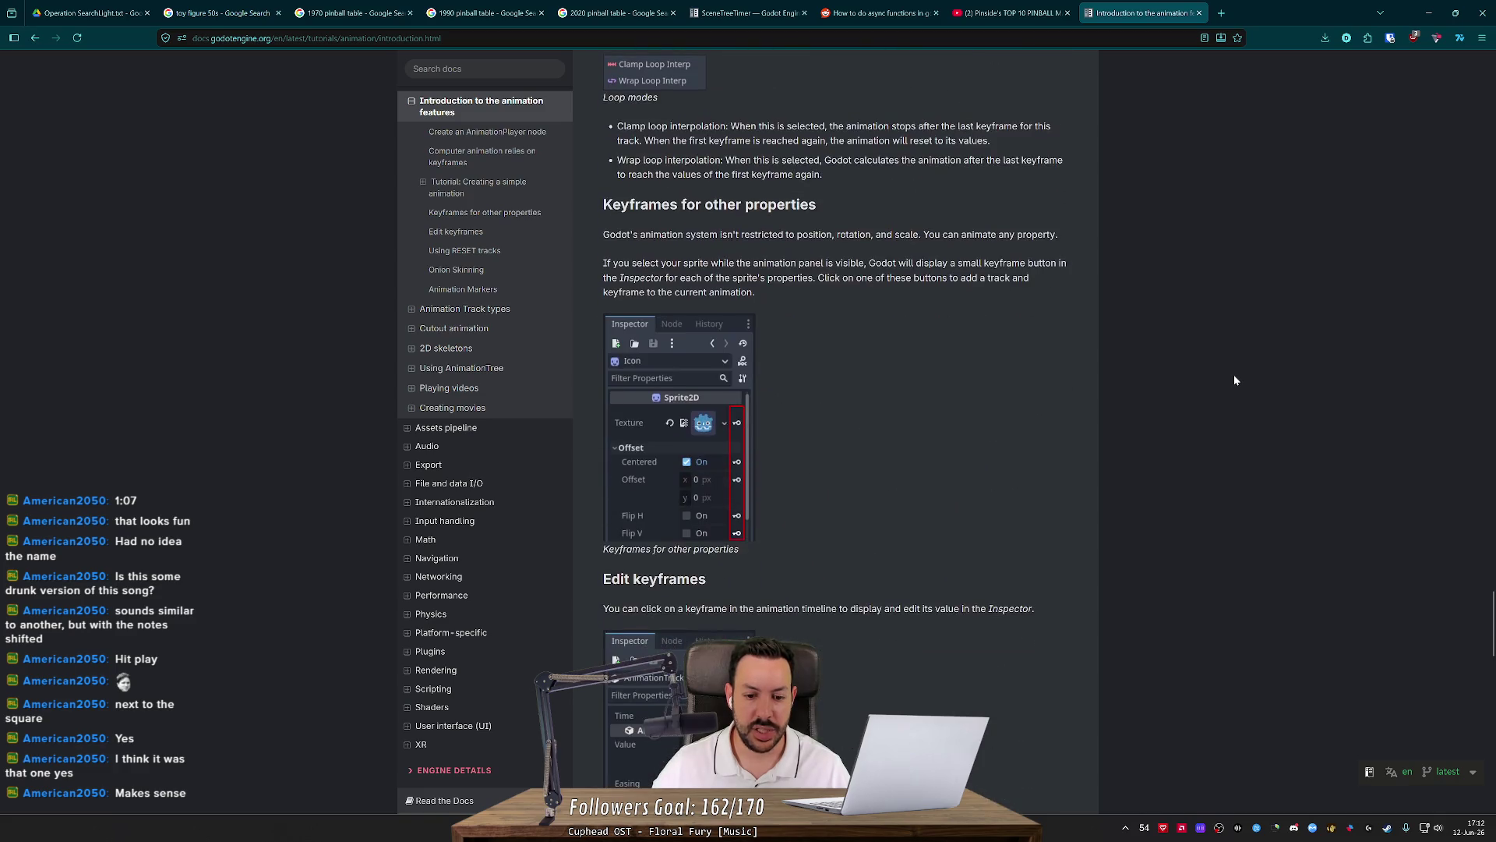
pyautogui.middleClick(1227, 300)
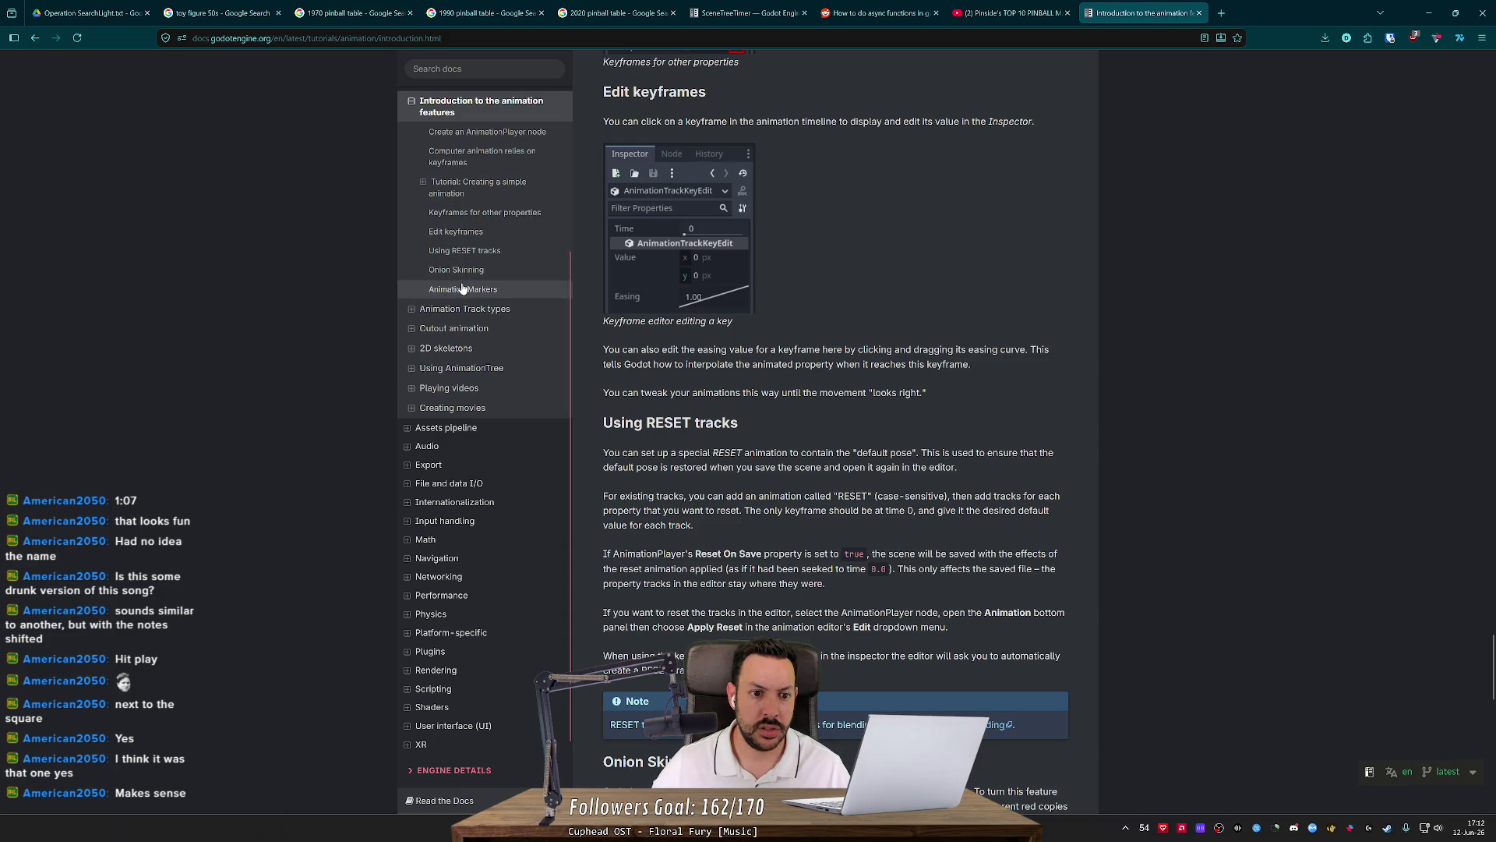
# Jump to the tutorial's Run the animation section, then continue to Animation Track types.
pyautogui.click(423, 182)
pyautogui.click(465, 304)
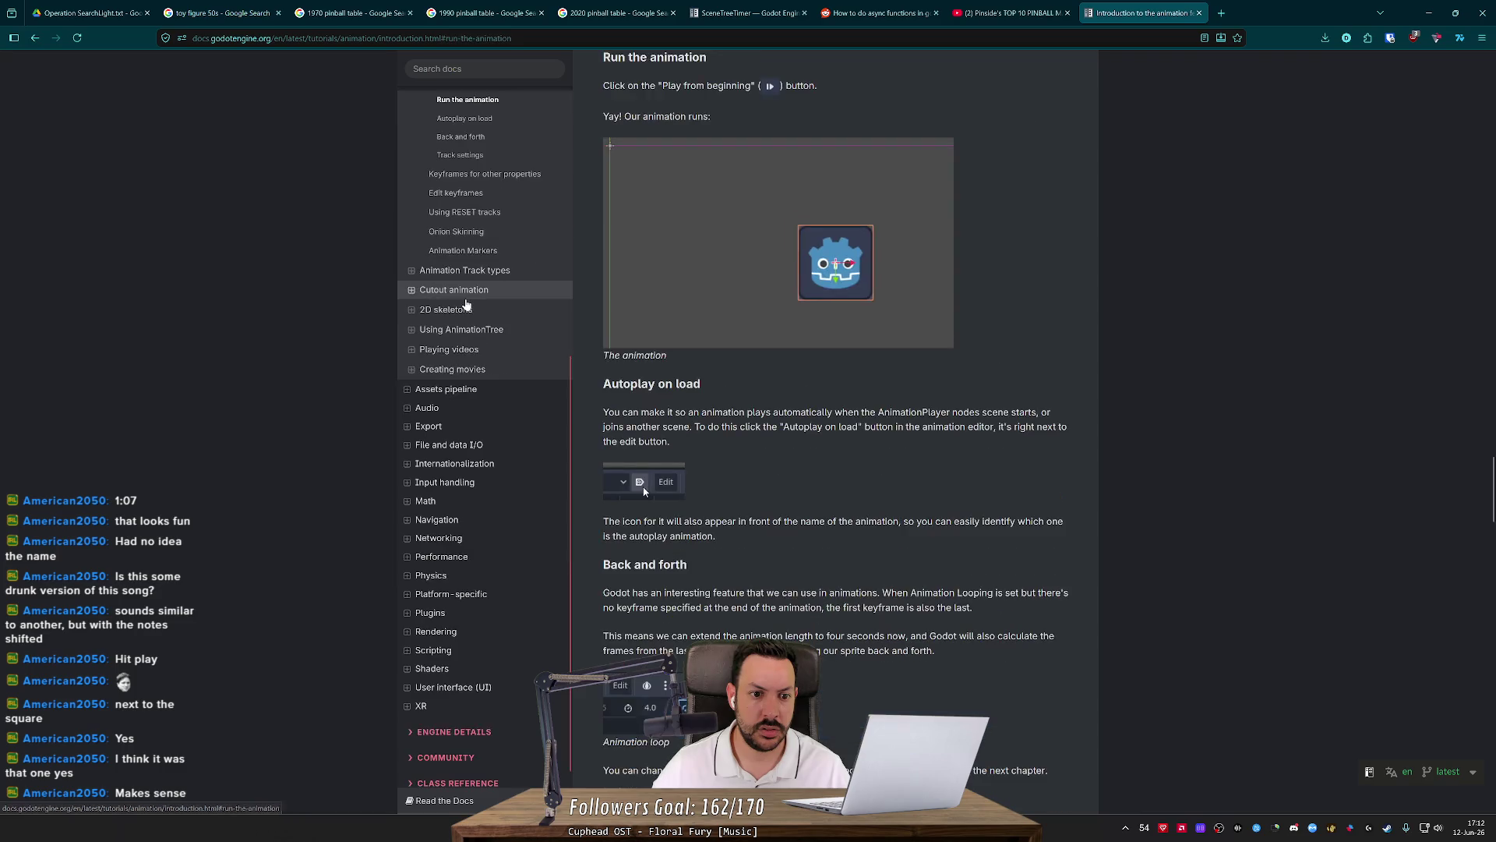
pyautogui.scroll(-15, 1029, 502)
pyautogui.scroll(-15, 1029, 503)
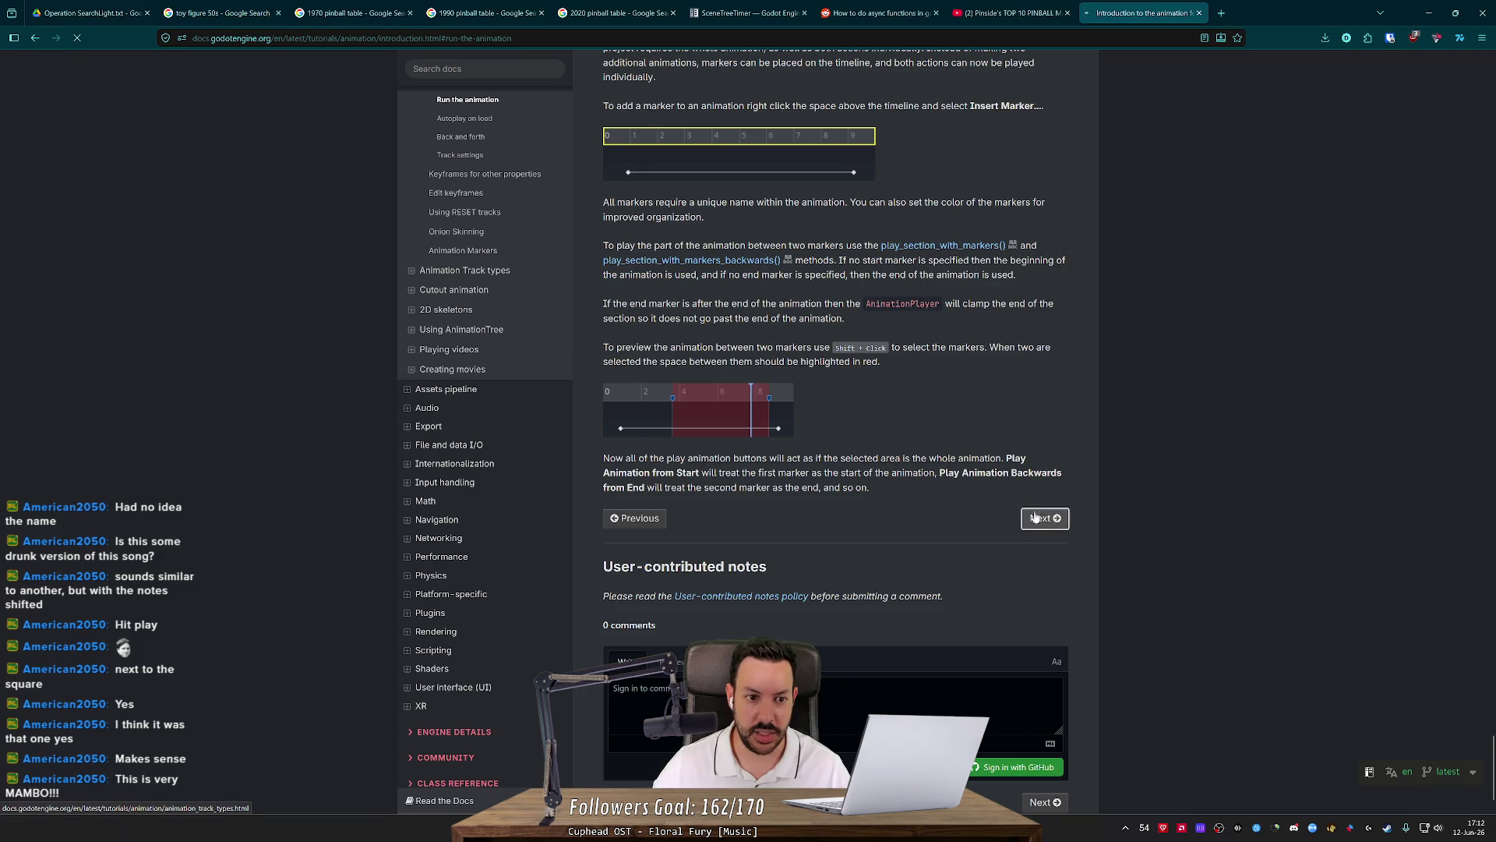
pyautogui.click(1038, 519)
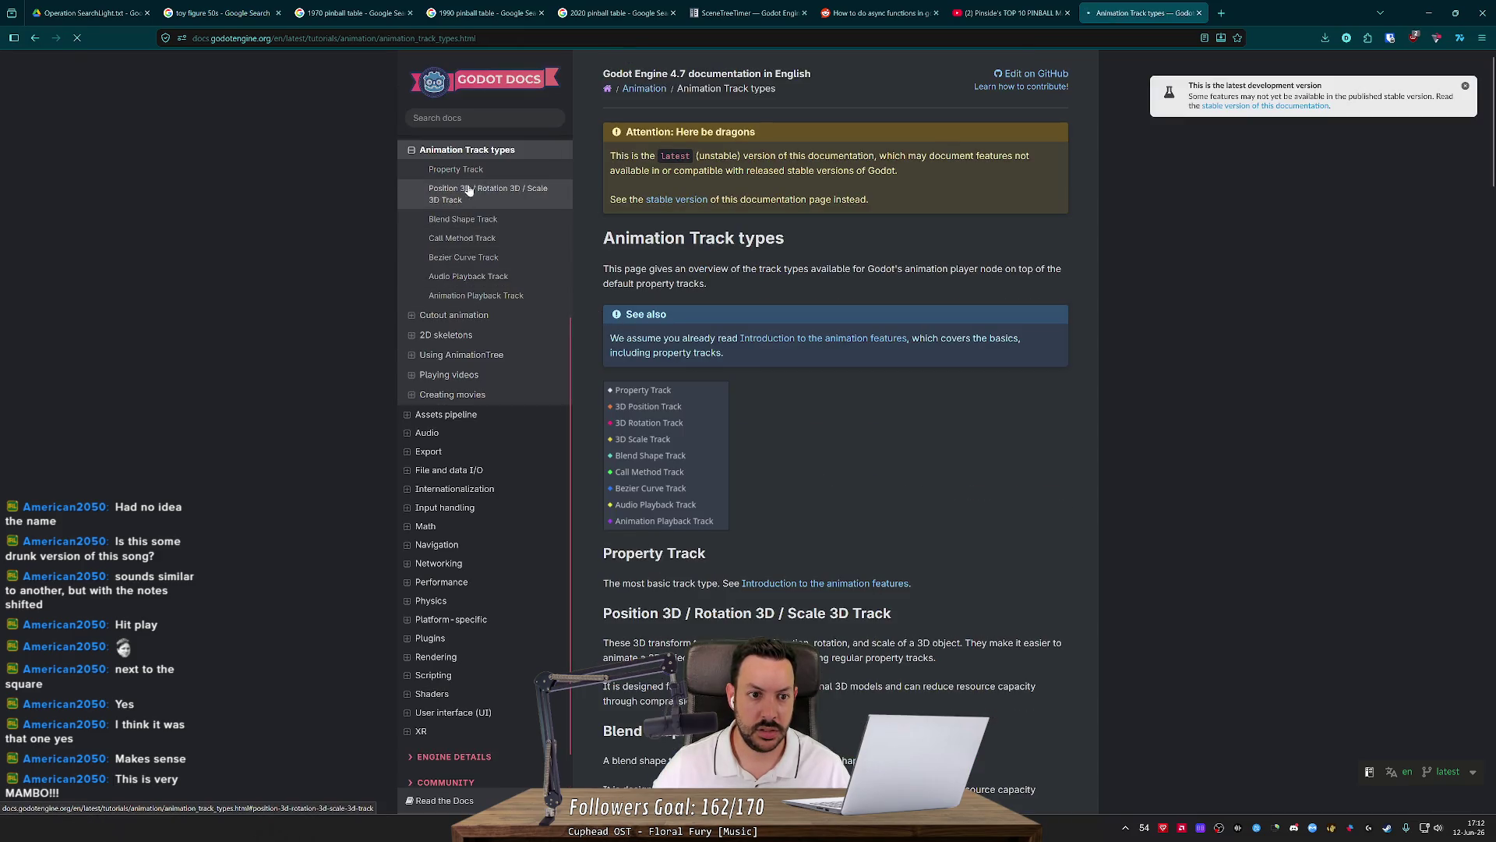
pyautogui.scroll(-10, 973, 459)
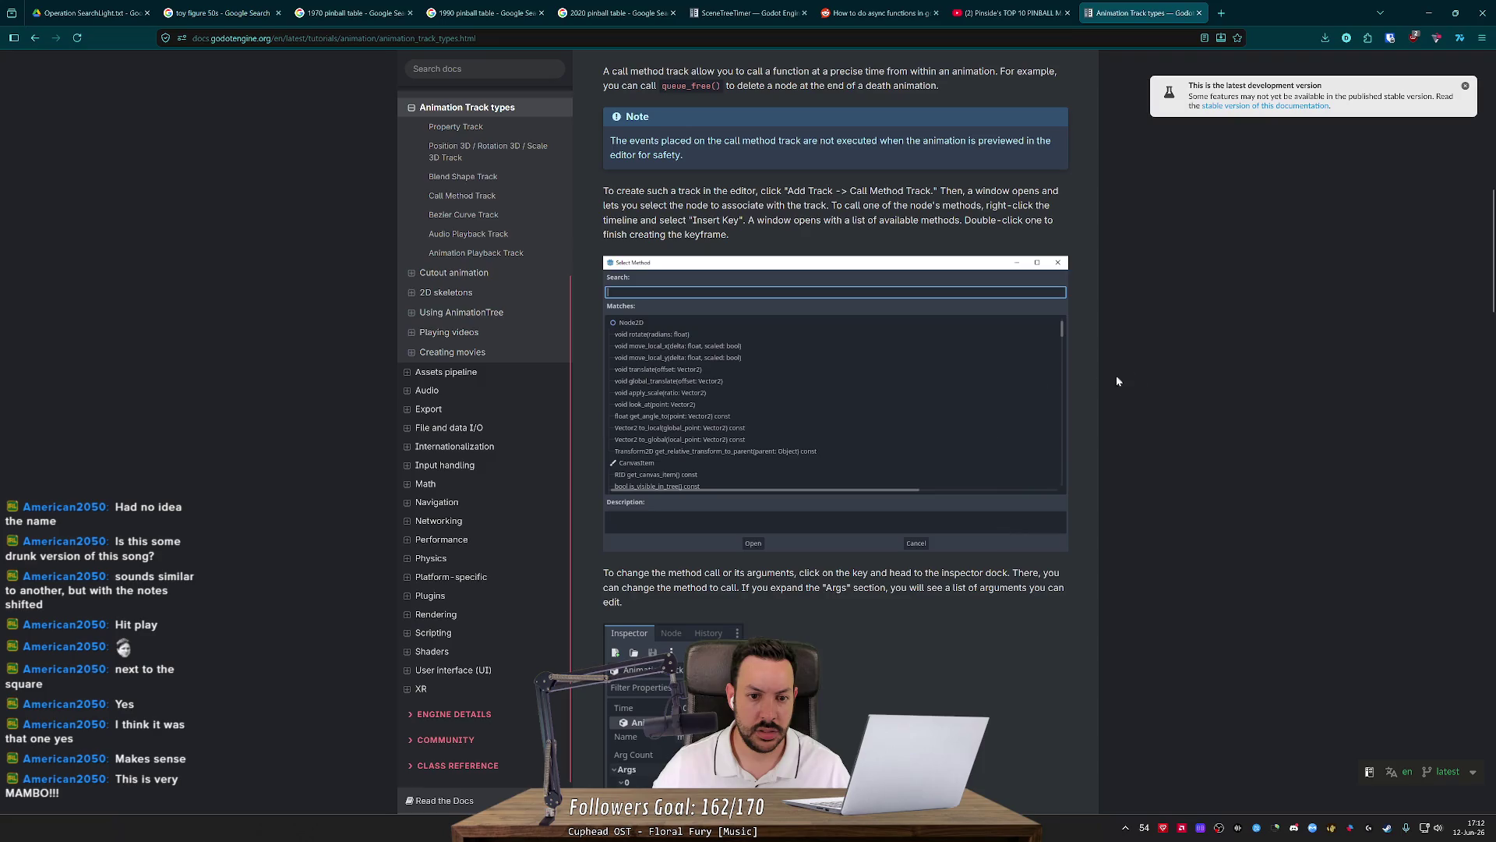
pyautogui.scroll(10, 1144, 374)
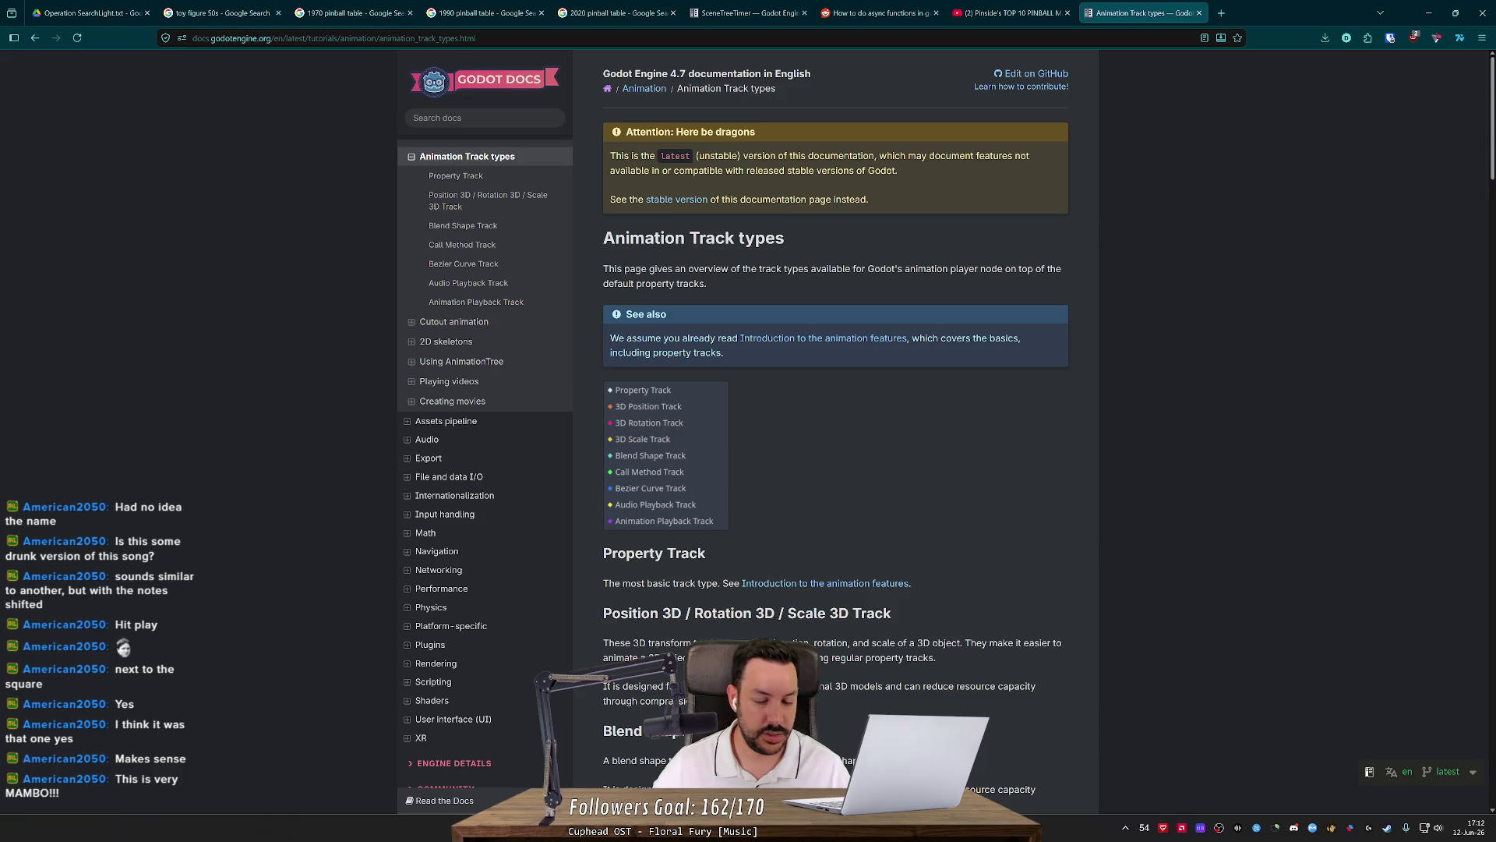
pyautogui.scroll(-20, 1493, 741)
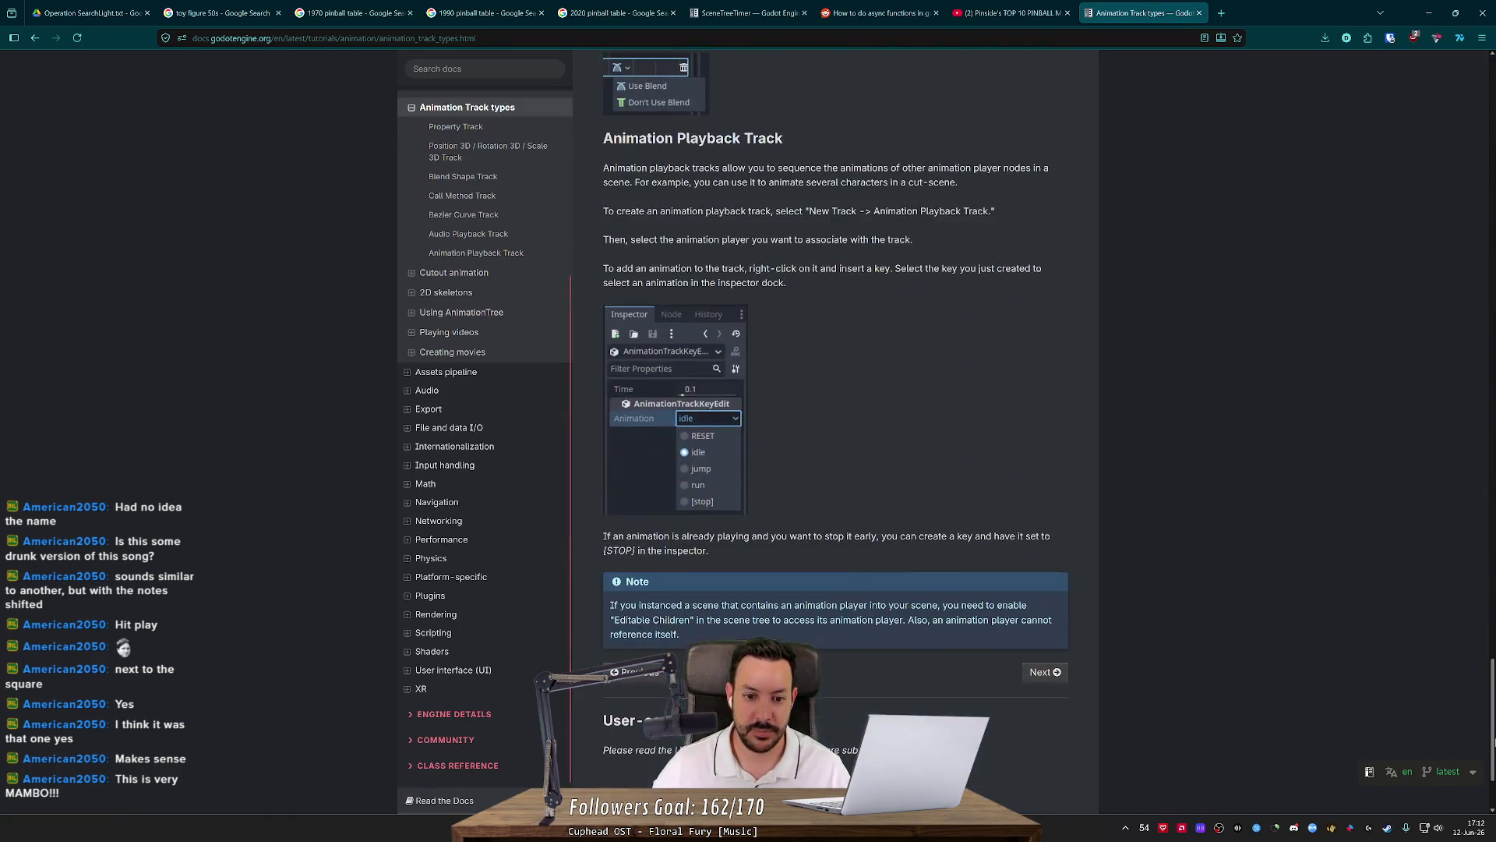
pyautogui.moveTo(1493, 741); pyautogui.dragTo(1493, 650)
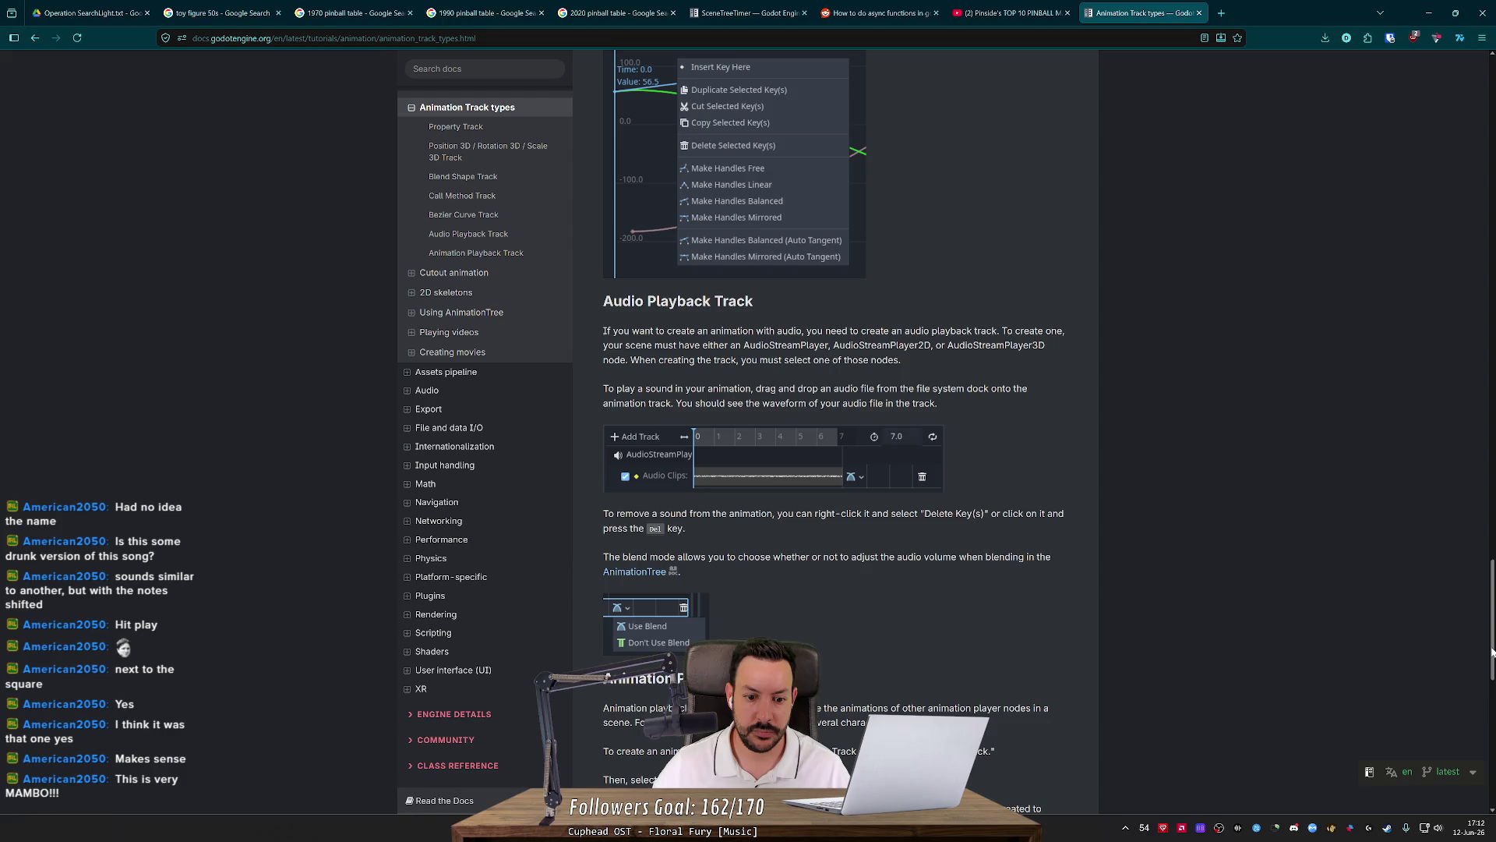
pyautogui.moveTo(1493, 651); pyautogui.dragTo(1484, 507)
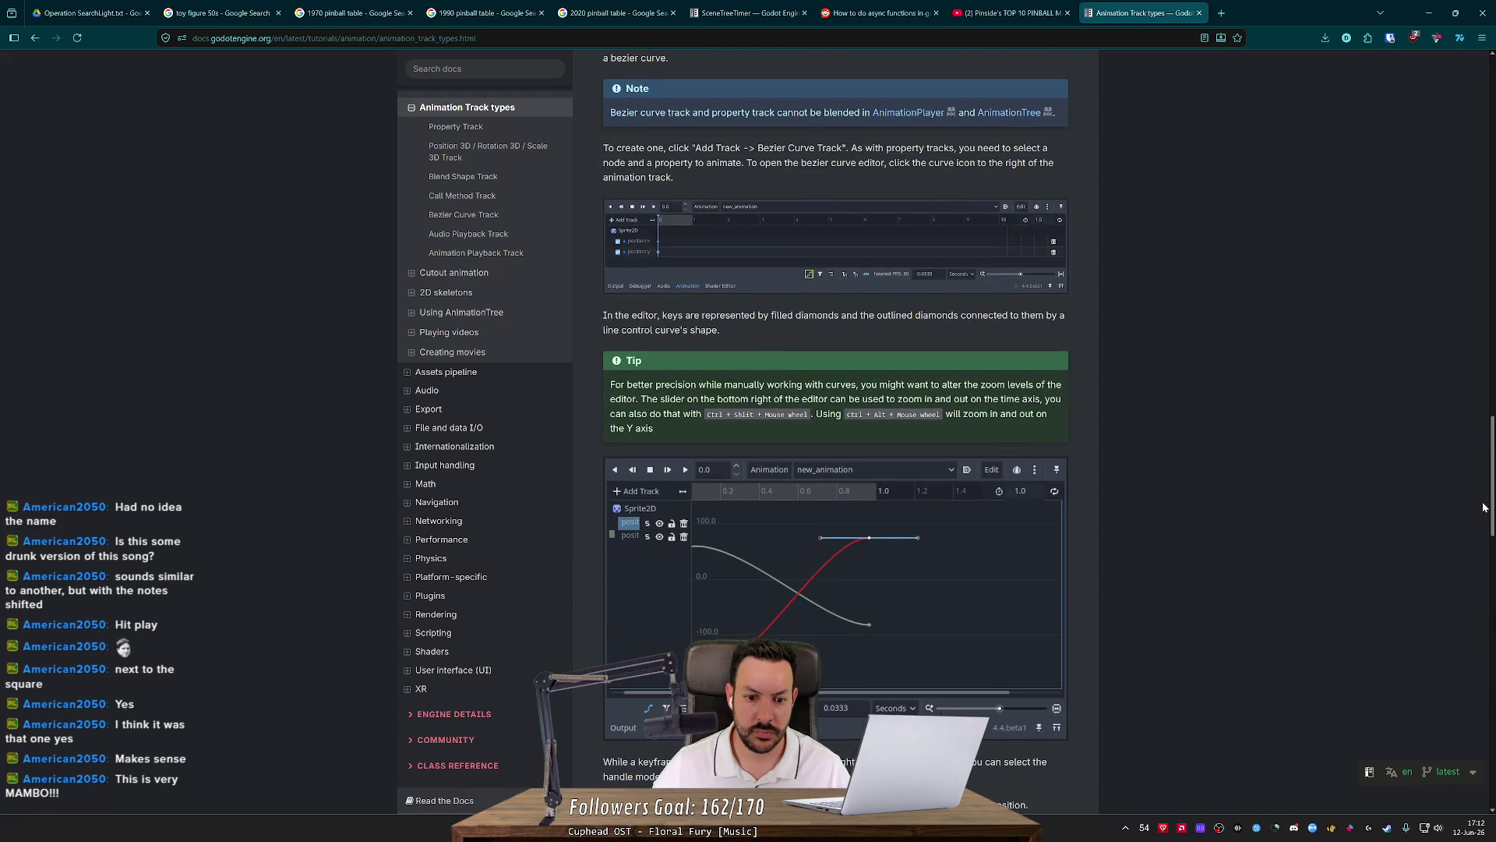
pyautogui.scroll(20, 1484, 507)
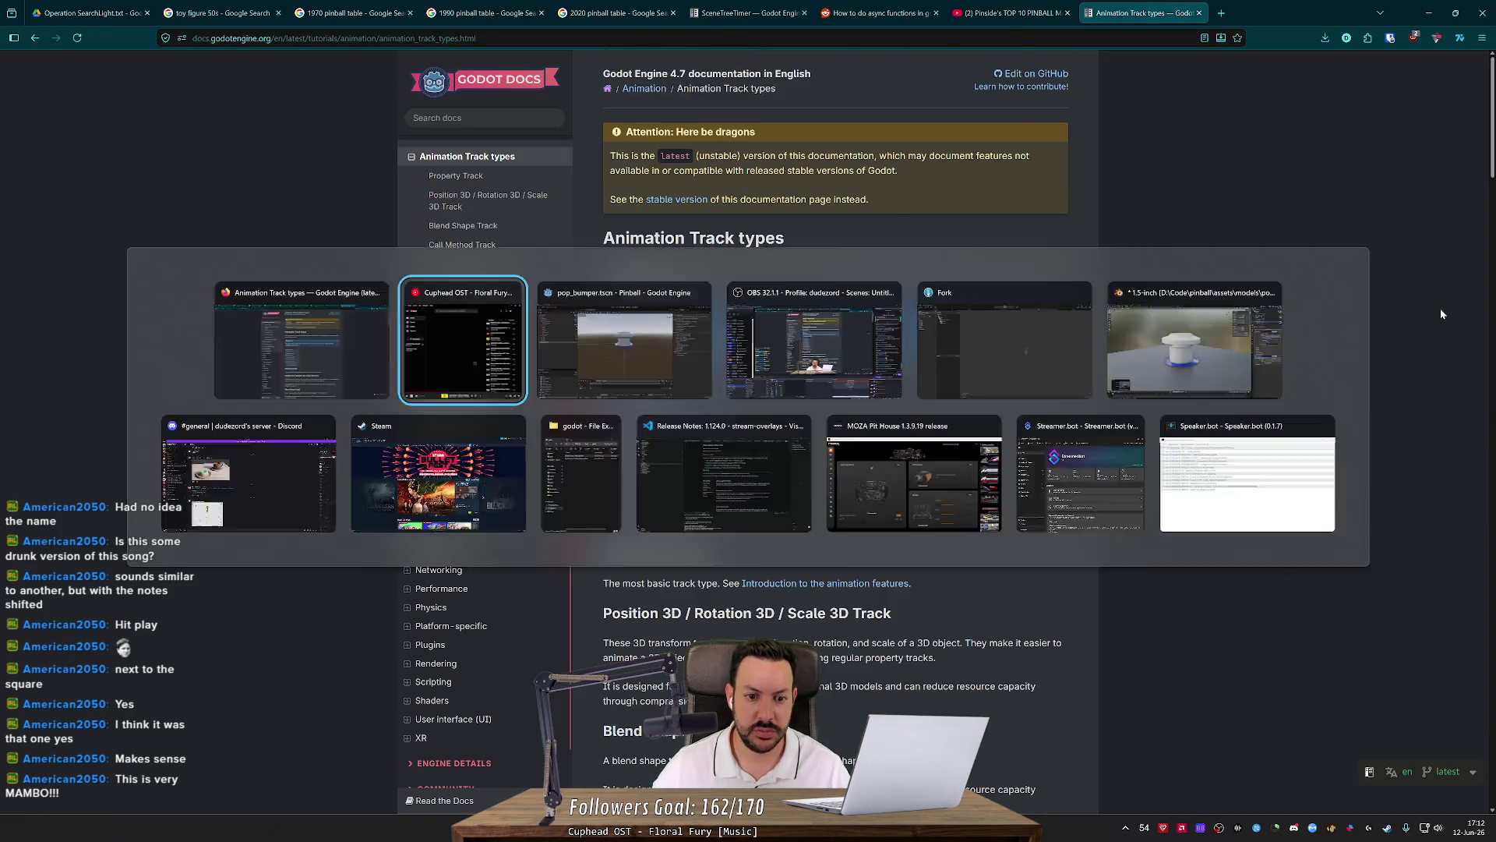
pyautogui.hotkey('alt', 'Tab')
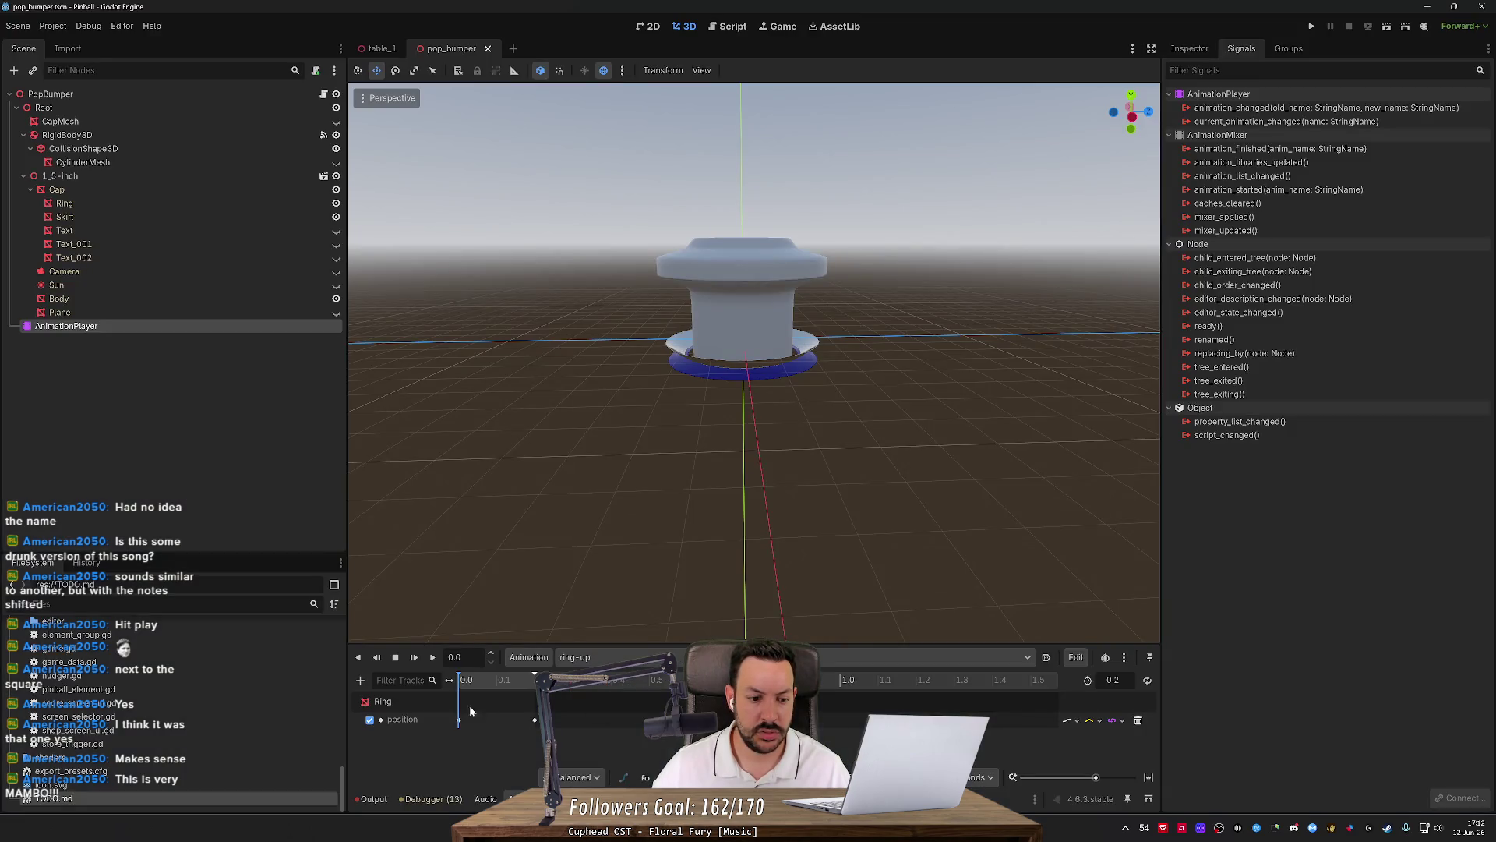
pyautogui.hotkey('alt', 'Tab')
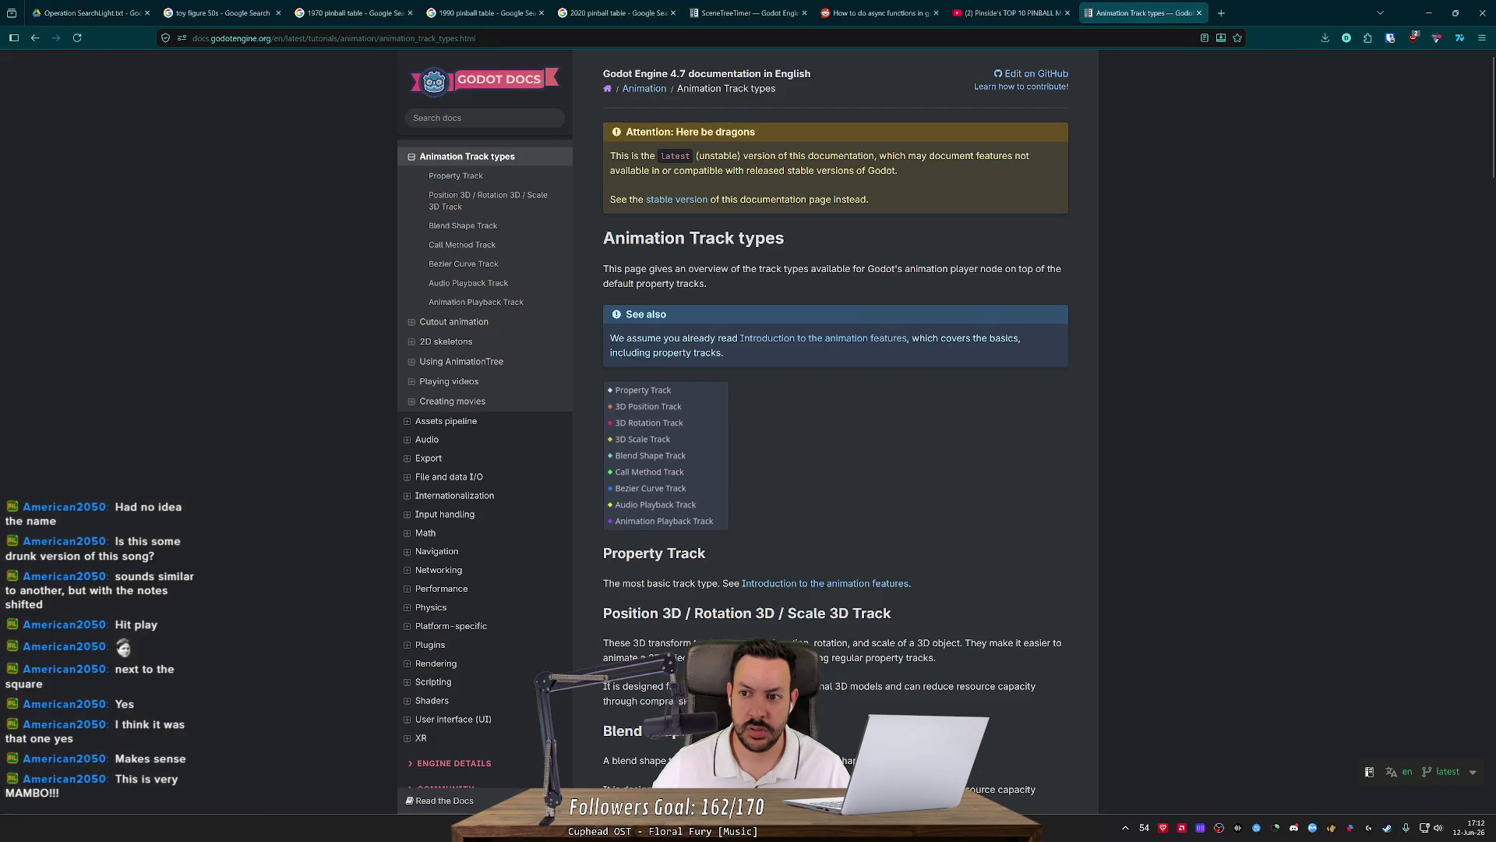
pyautogui.hotkey('alt', 'Tab')
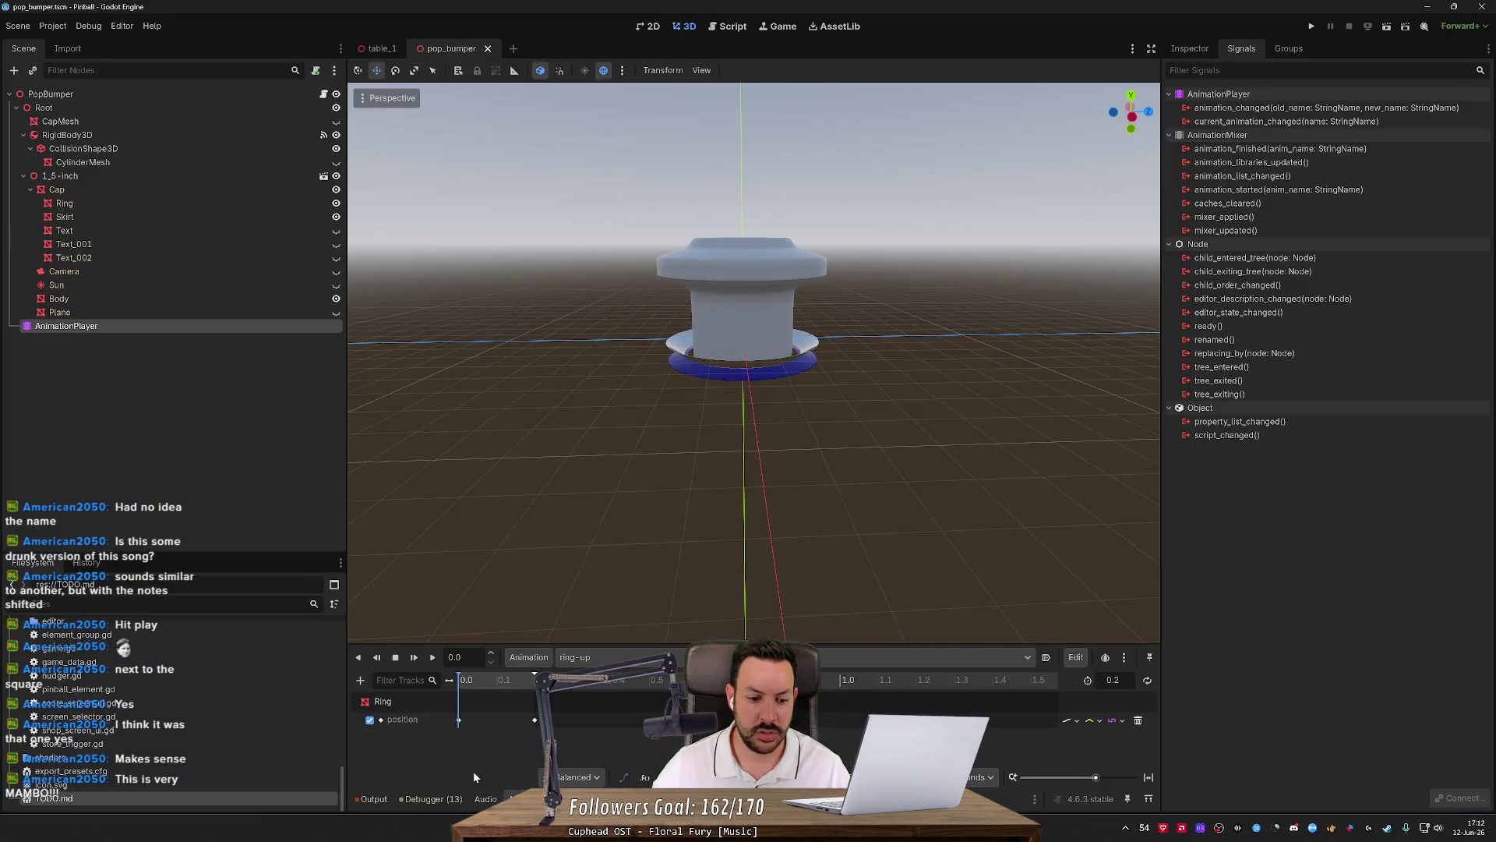
pyautogui.click(384, 706)
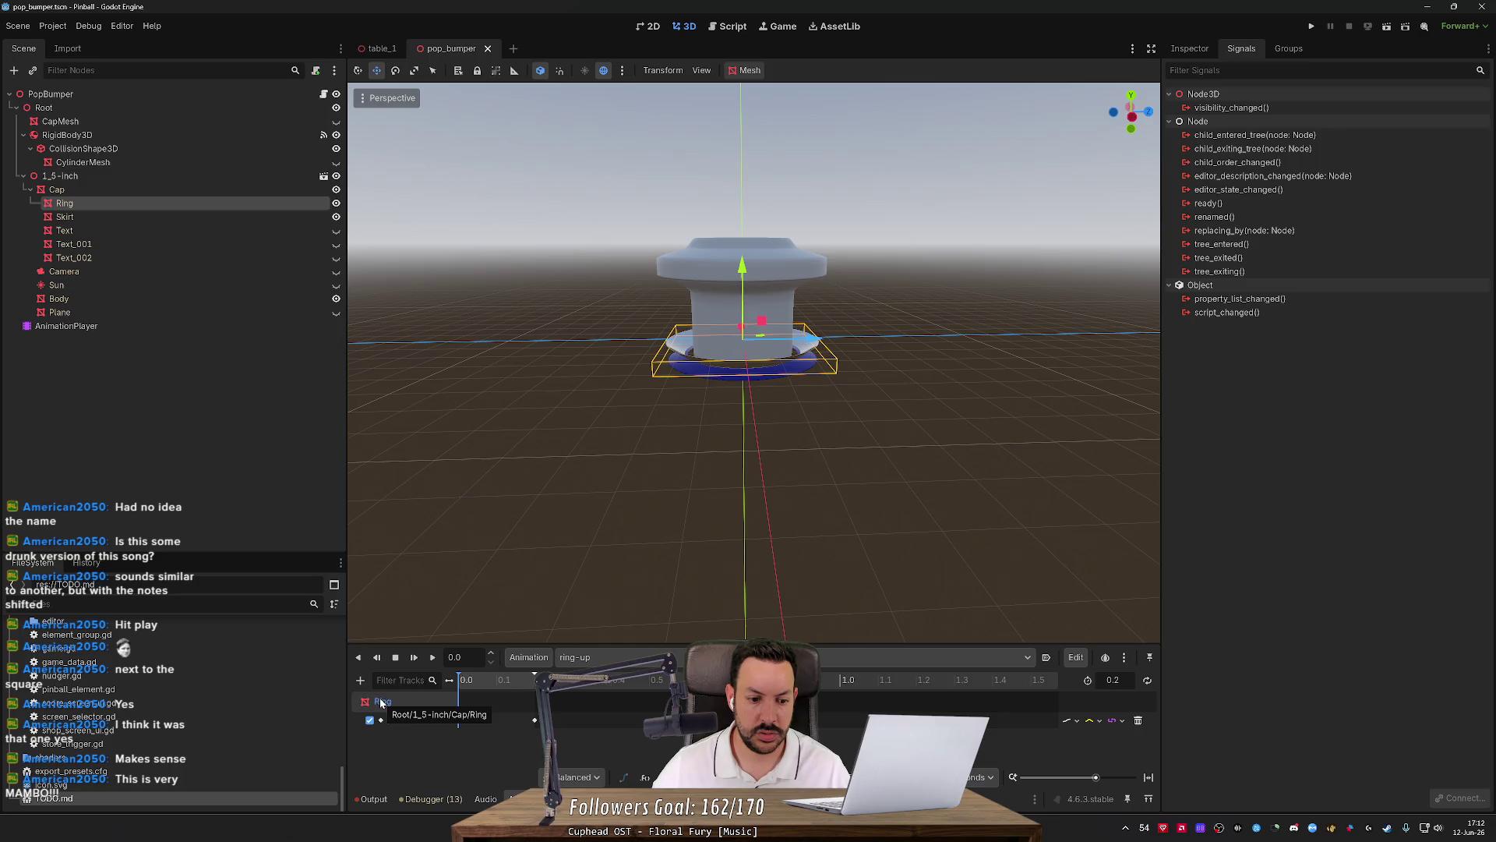
pyautogui.click(362, 682)
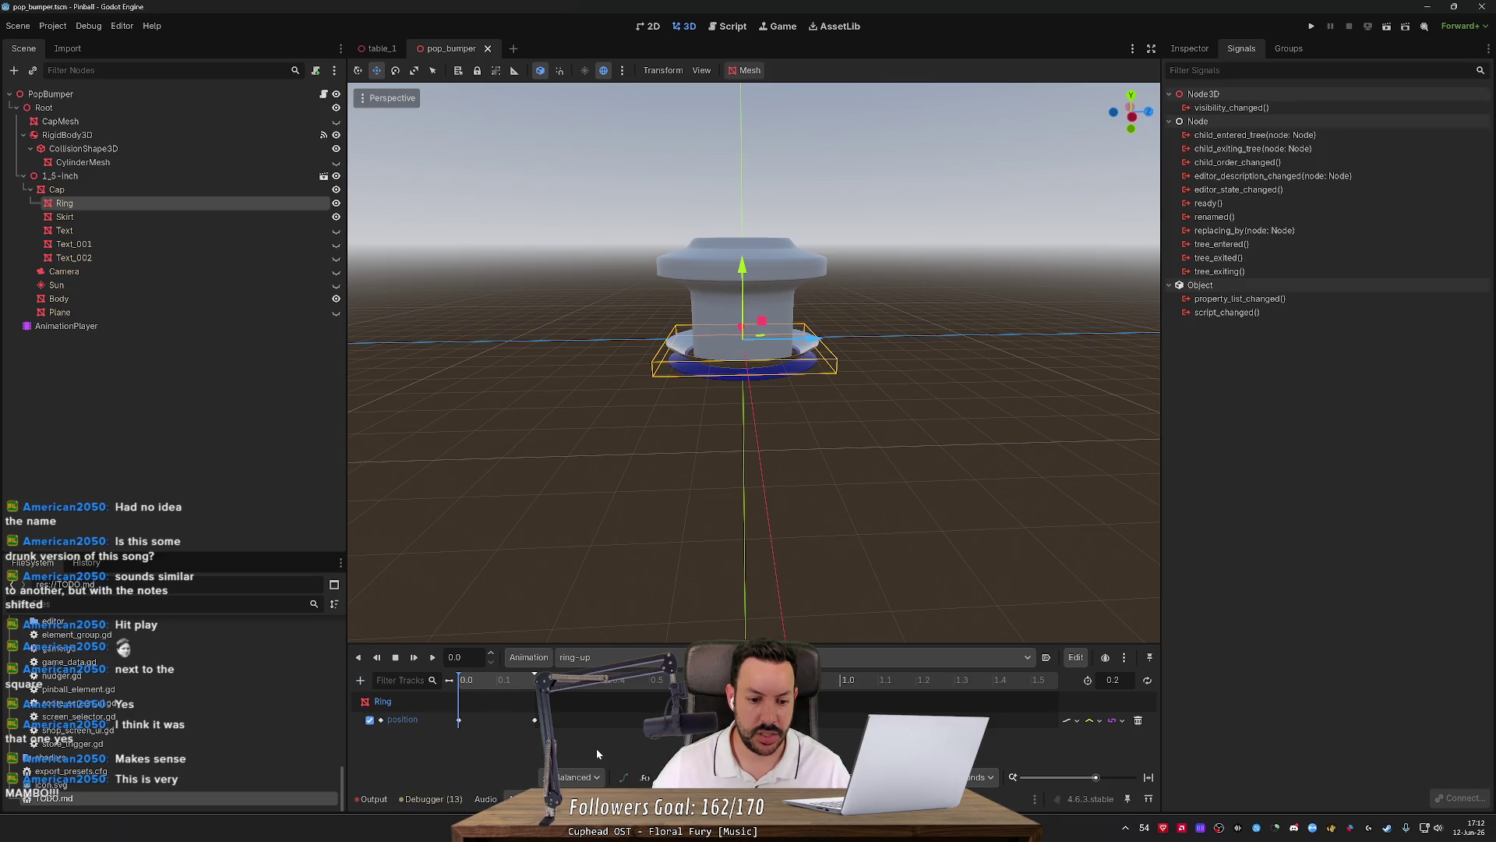
pyautogui.hotkey('alt', 'Tab')
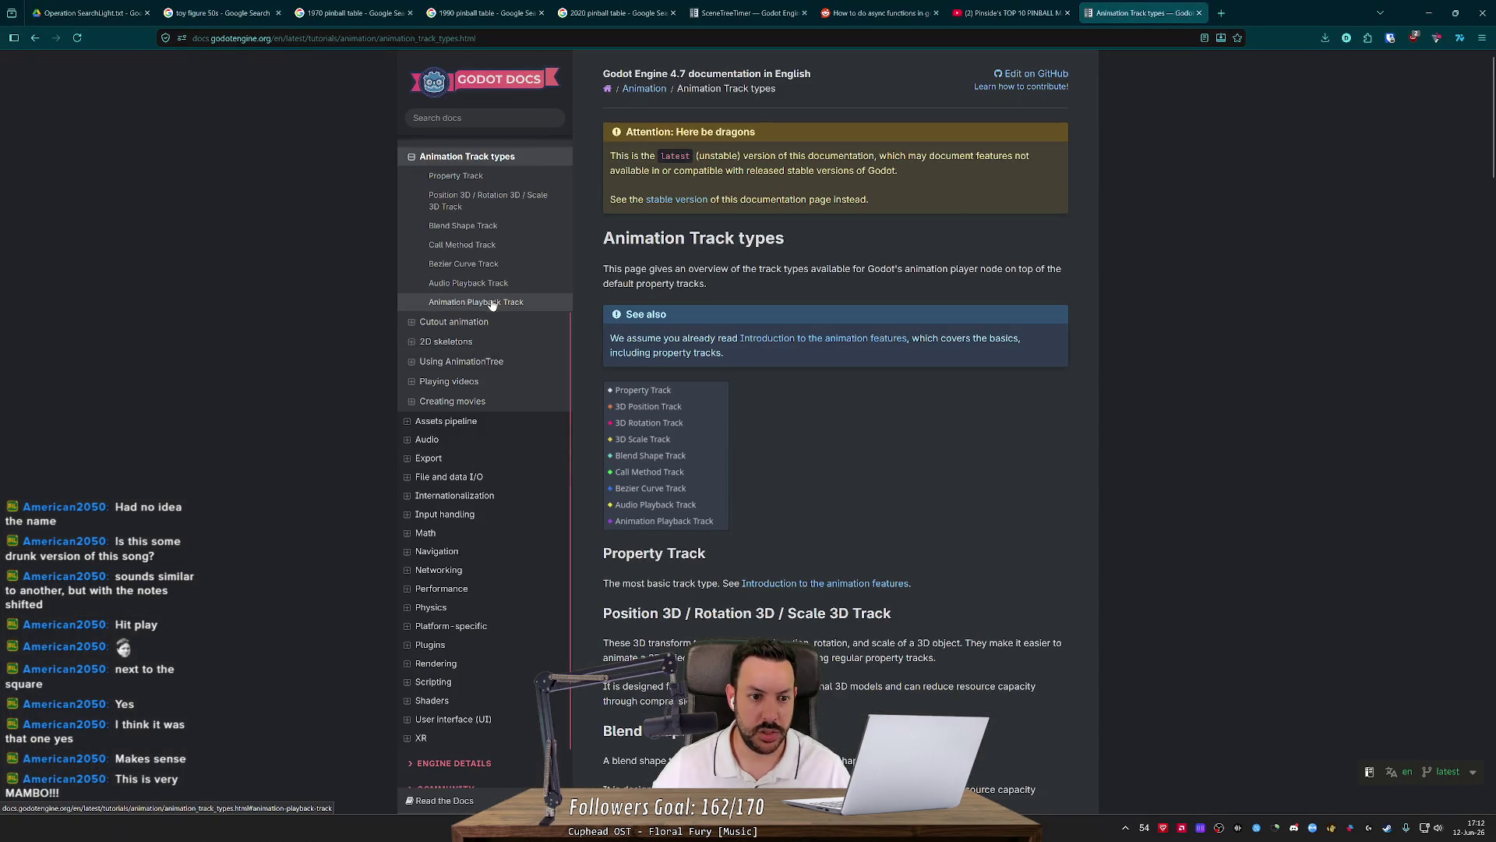
pyautogui.click(464, 362)
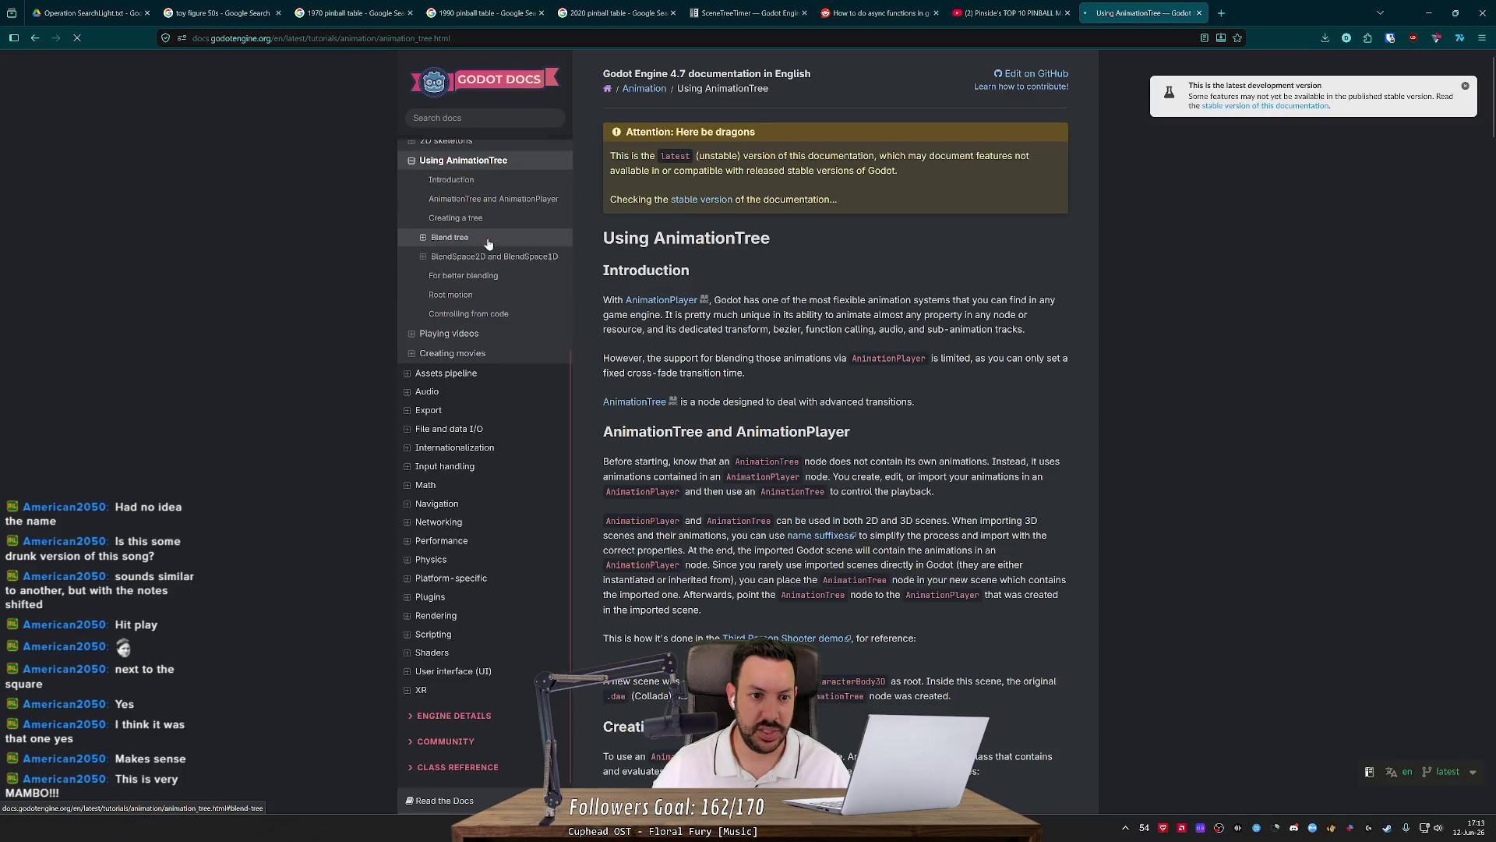
# Read the AnimationTree and AnimationPlayer section through the StateMachine docs, then switch back to Godot.
pyautogui.click(503, 206)
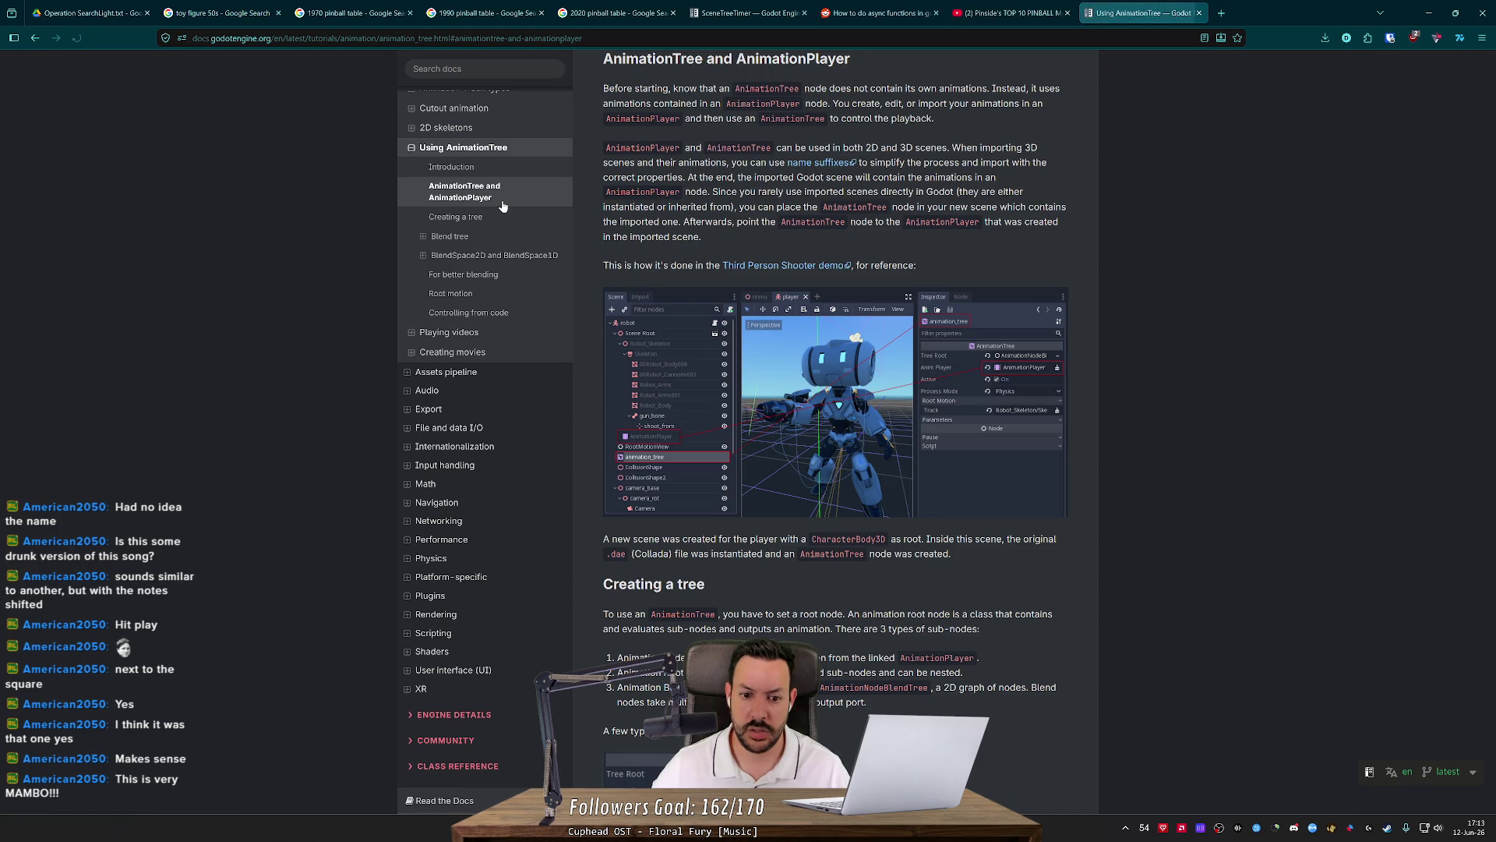
pyautogui.scroll(-5, 732, 442)
pyautogui.scroll(-5, 731, 442)
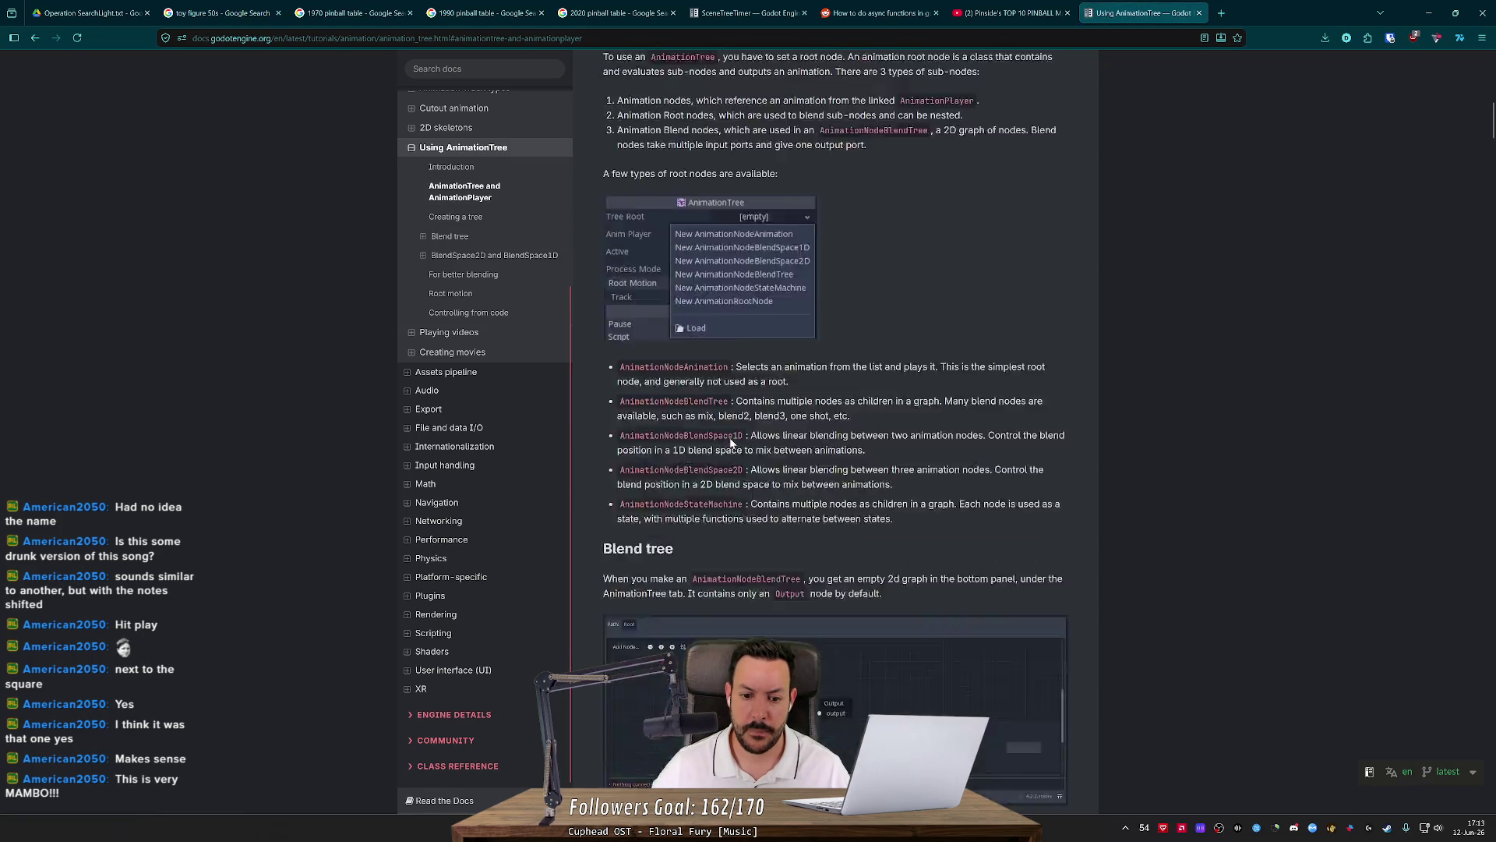
pyautogui.scroll(-5, 731, 442)
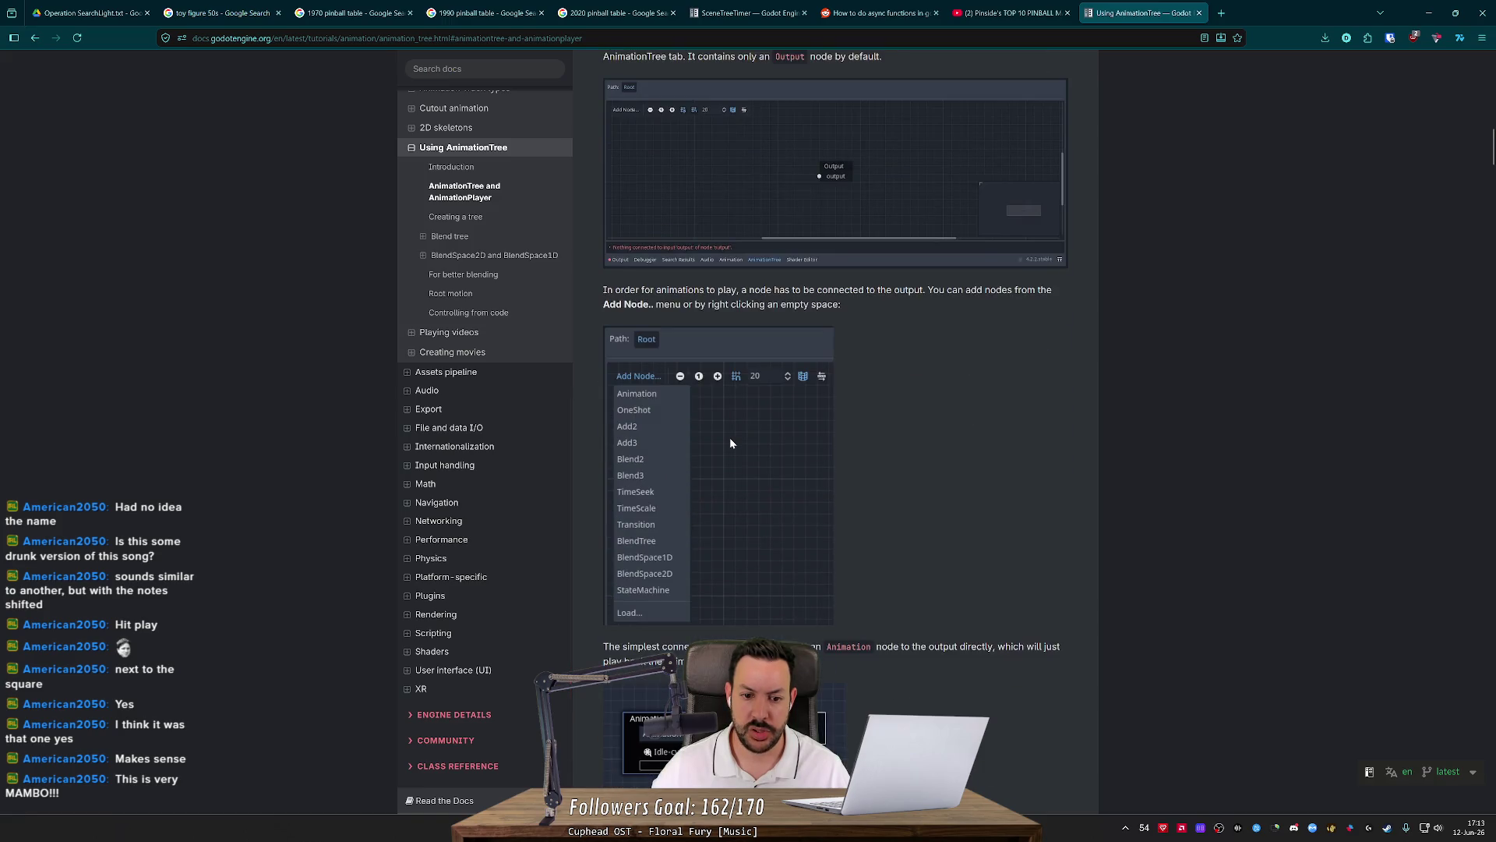
pyautogui.scroll(-2, 731, 442)
pyautogui.scroll(-5, 731, 442)
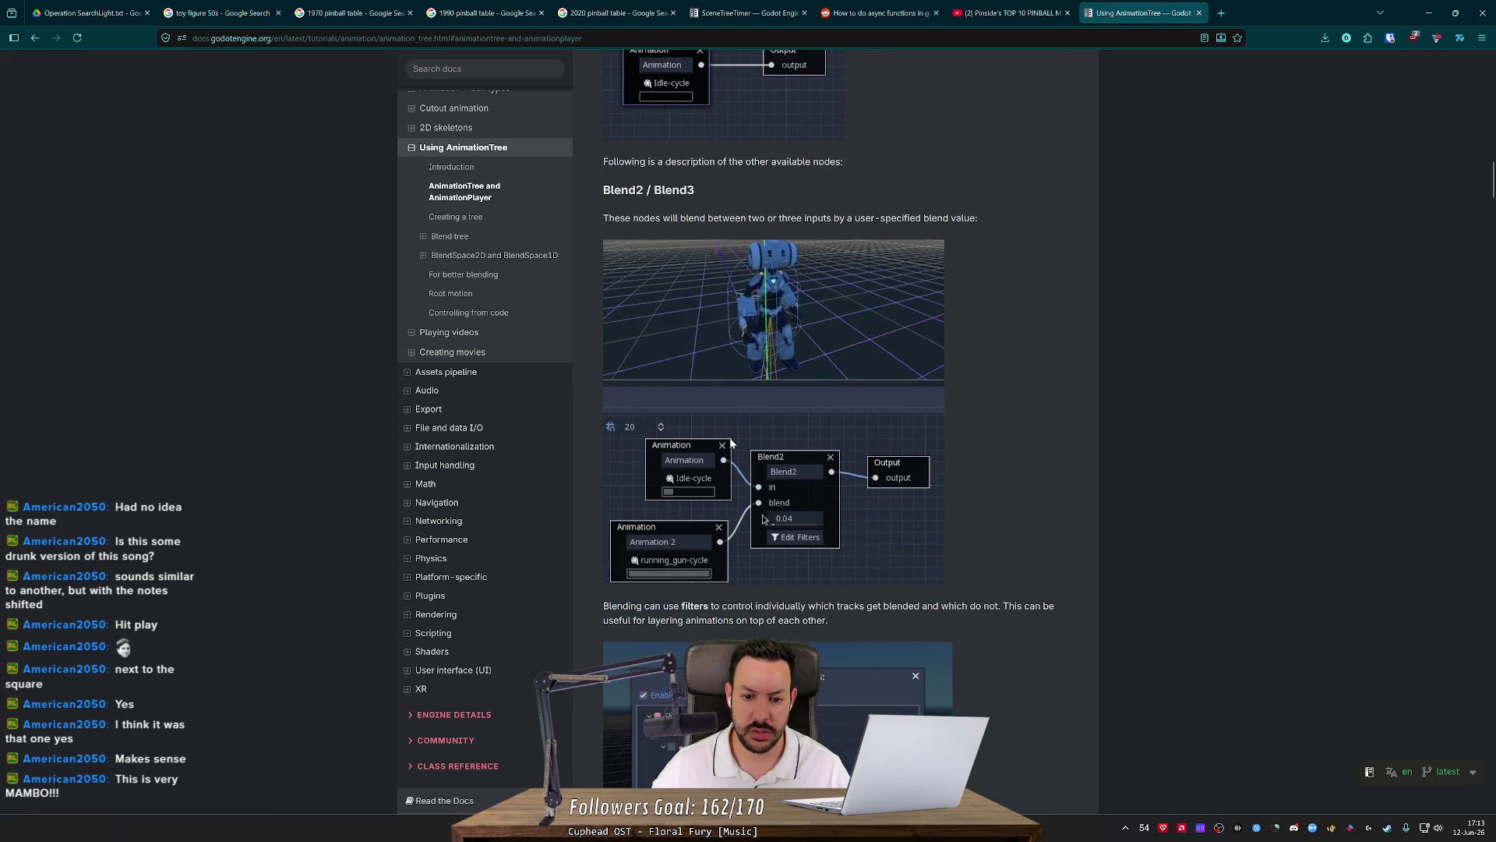
pyautogui.scroll(-4, 731, 442)
pyautogui.scroll(-5, 731, 442)
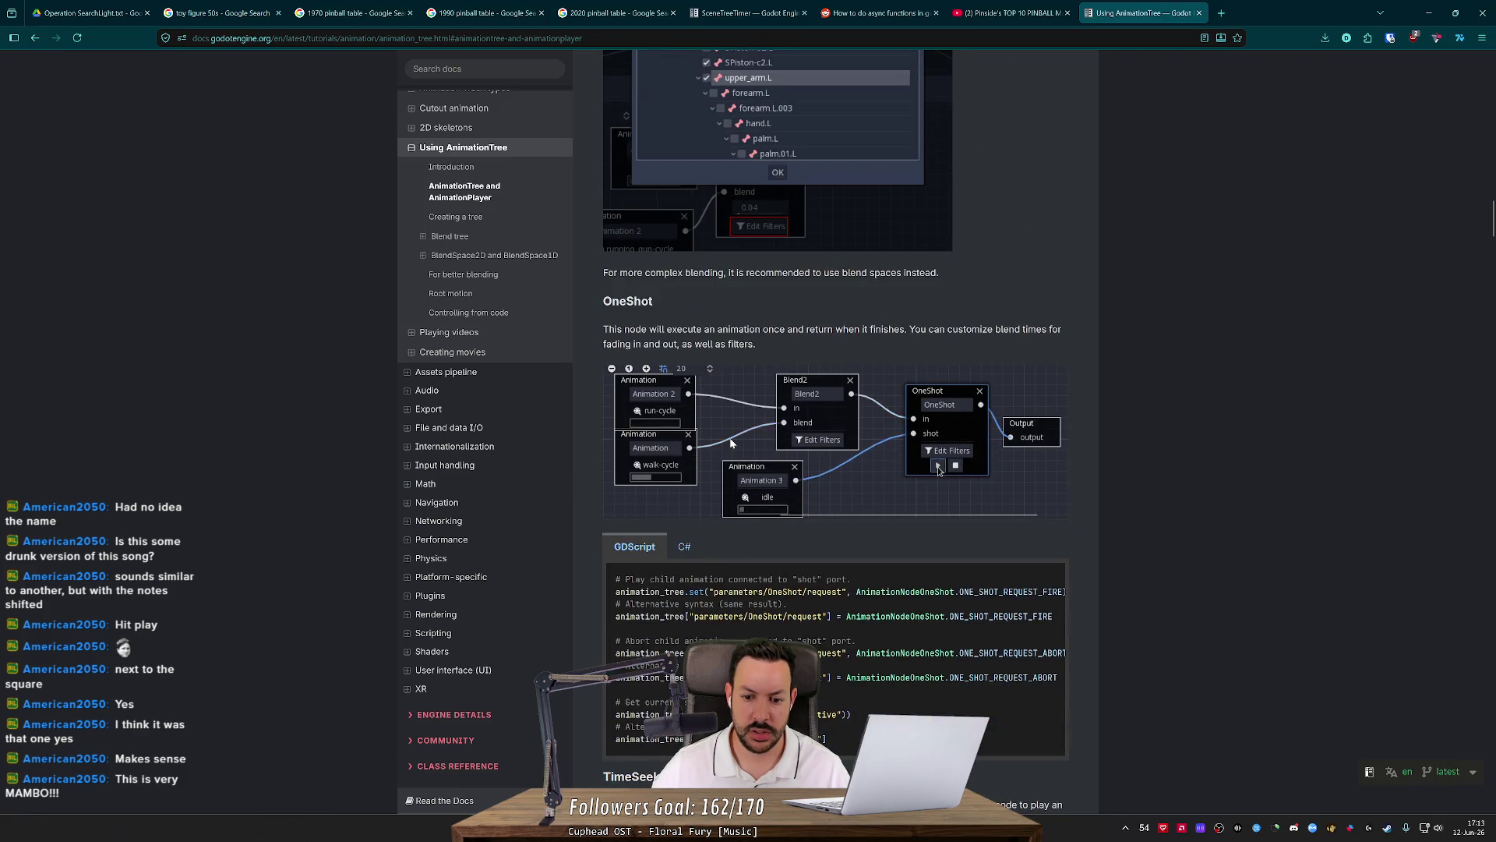
pyautogui.scroll(-4, 732, 442)
pyautogui.scroll(-15, 729, 438)
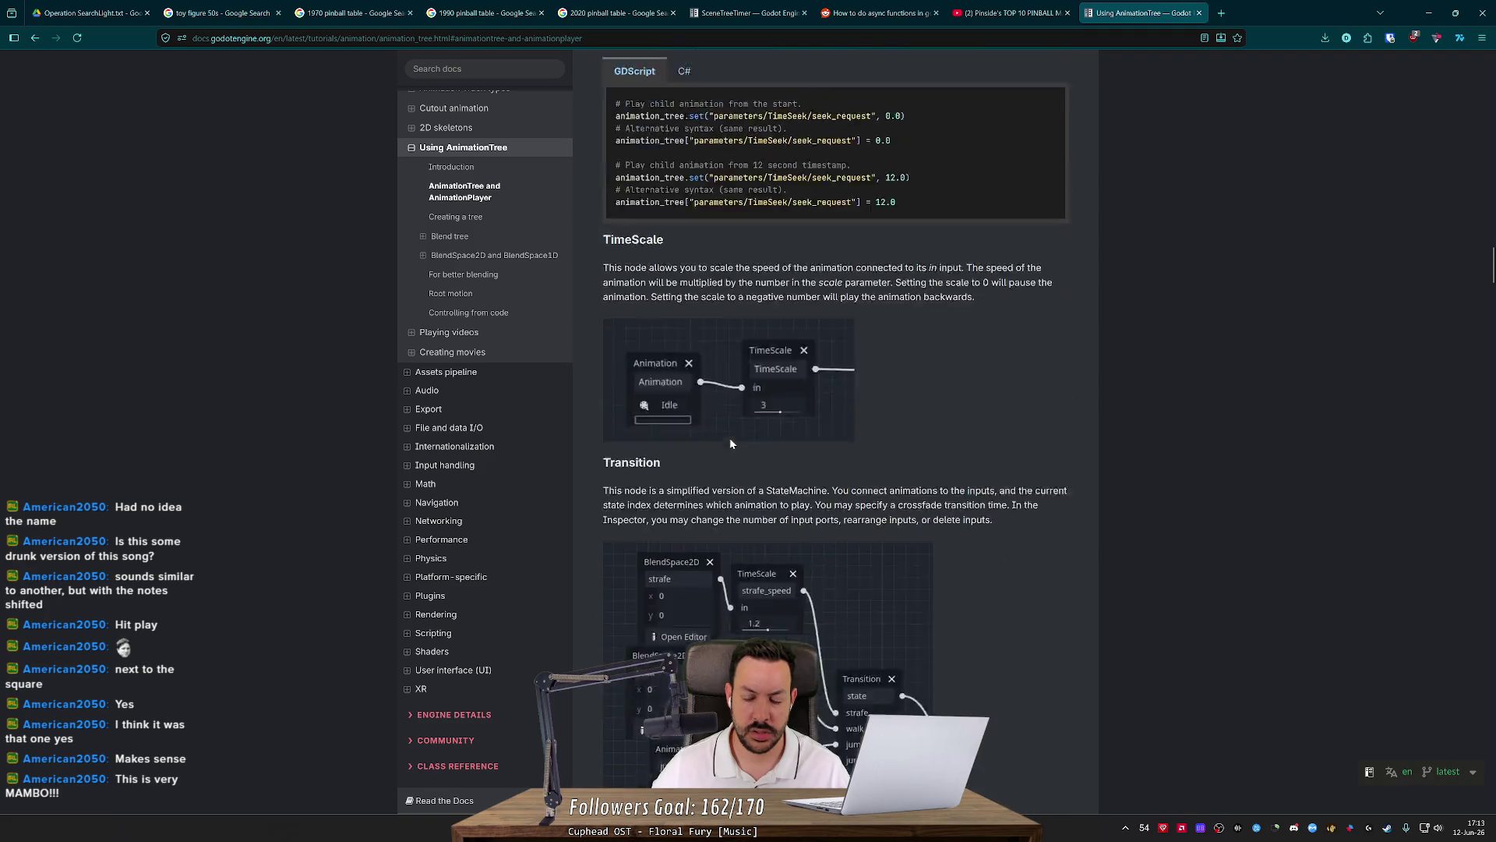
pyautogui.scroll(-12, 731, 442)
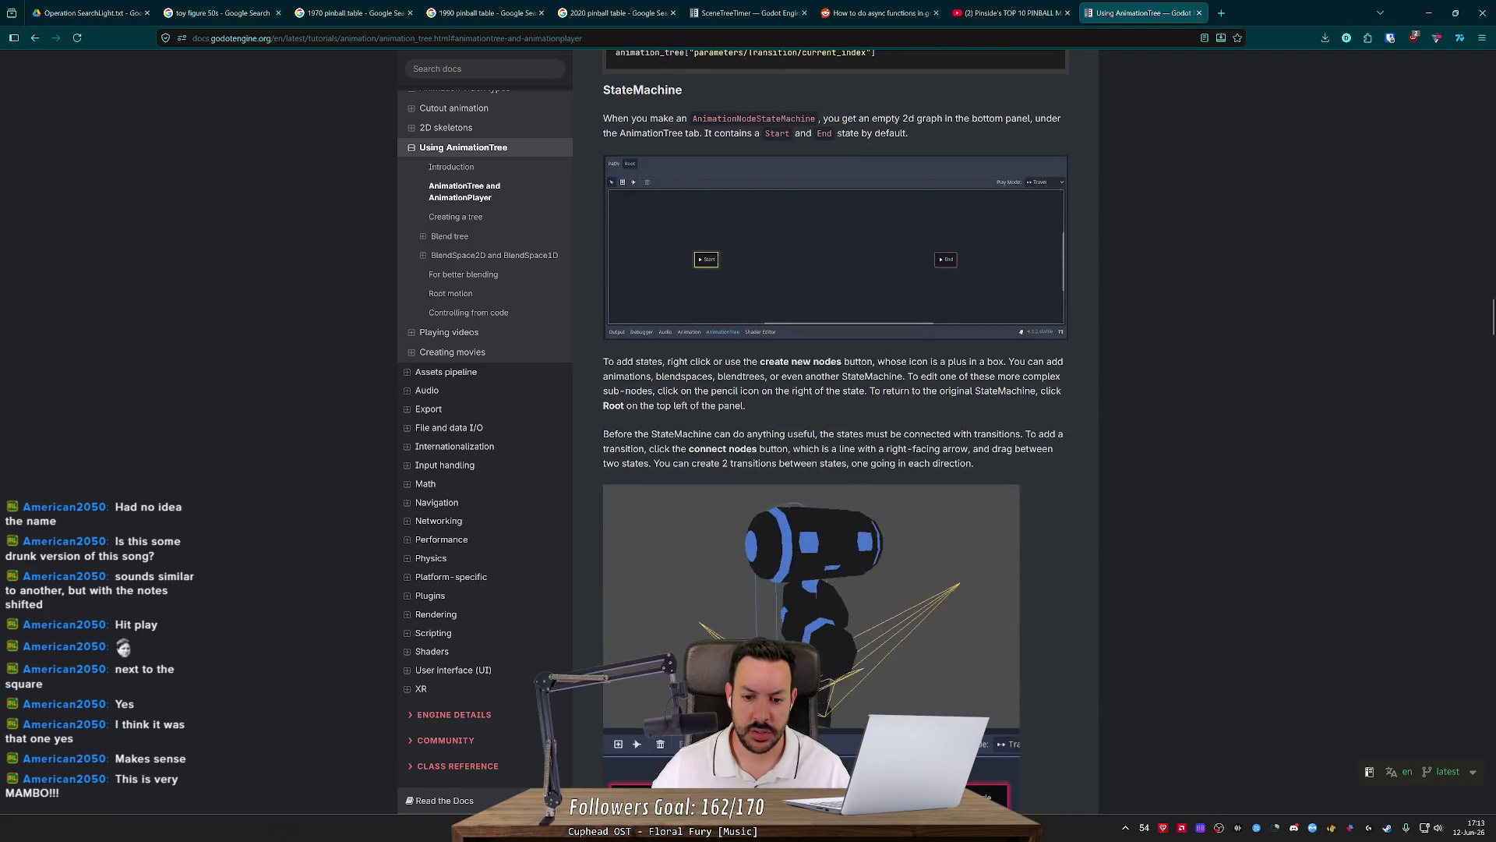
pyautogui.scroll(-5, 731, 442)
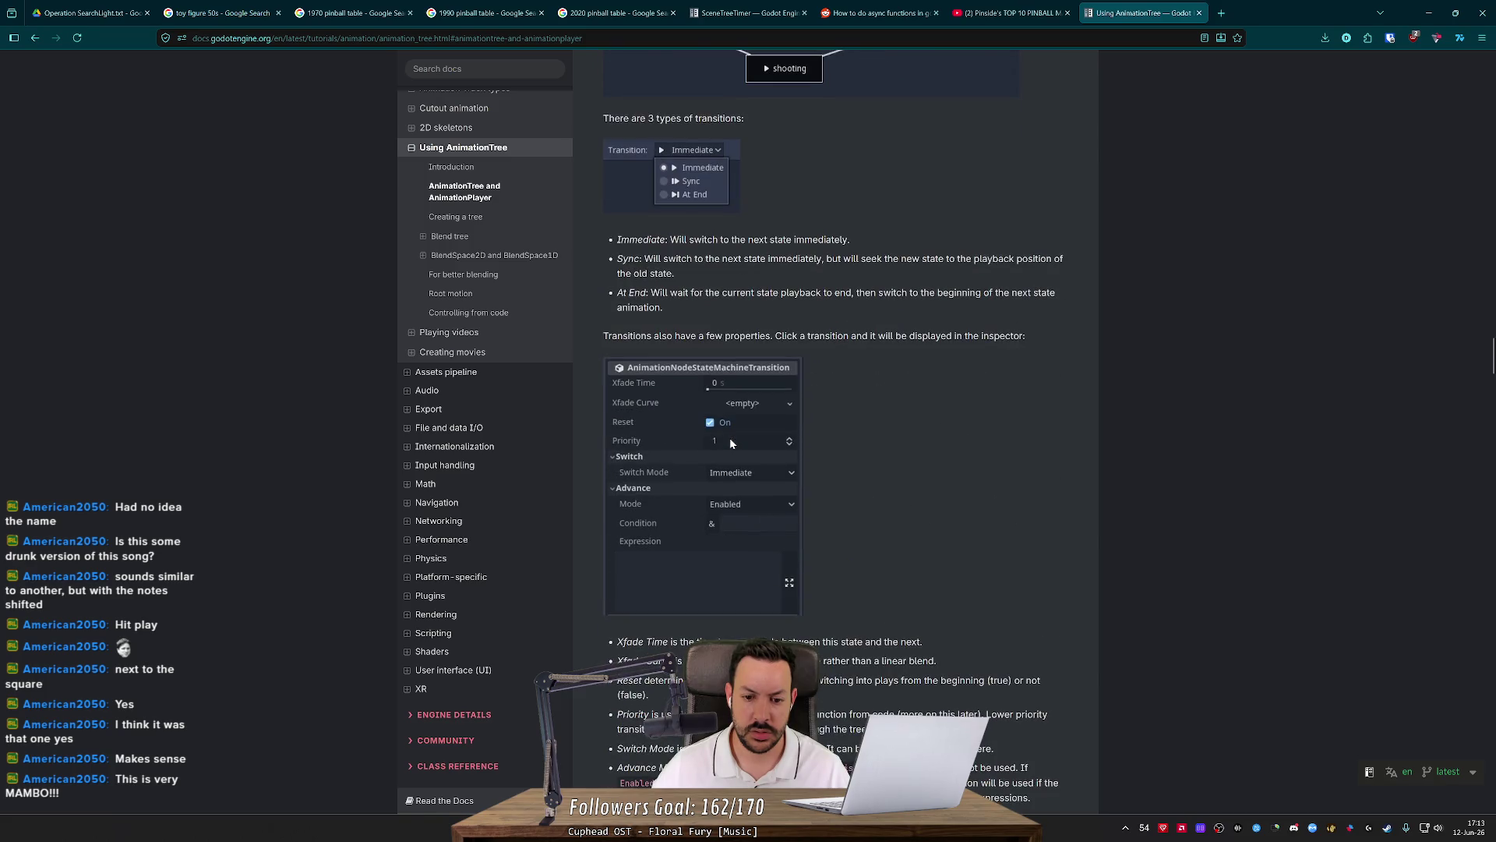
pyautogui.scroll(-1, 731, 442)
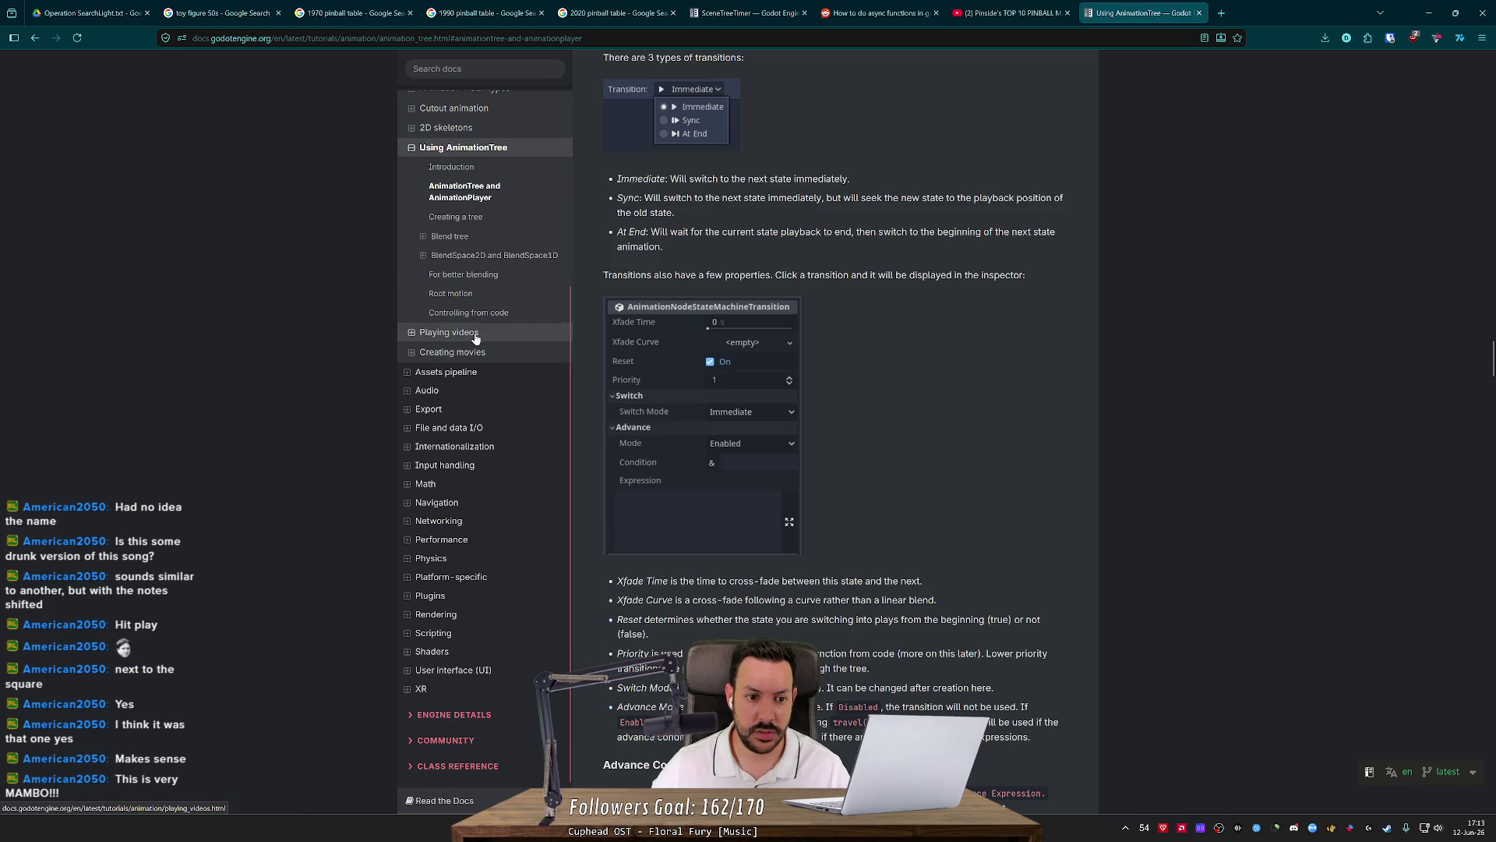
pyautogui.middleClick(765, 325)
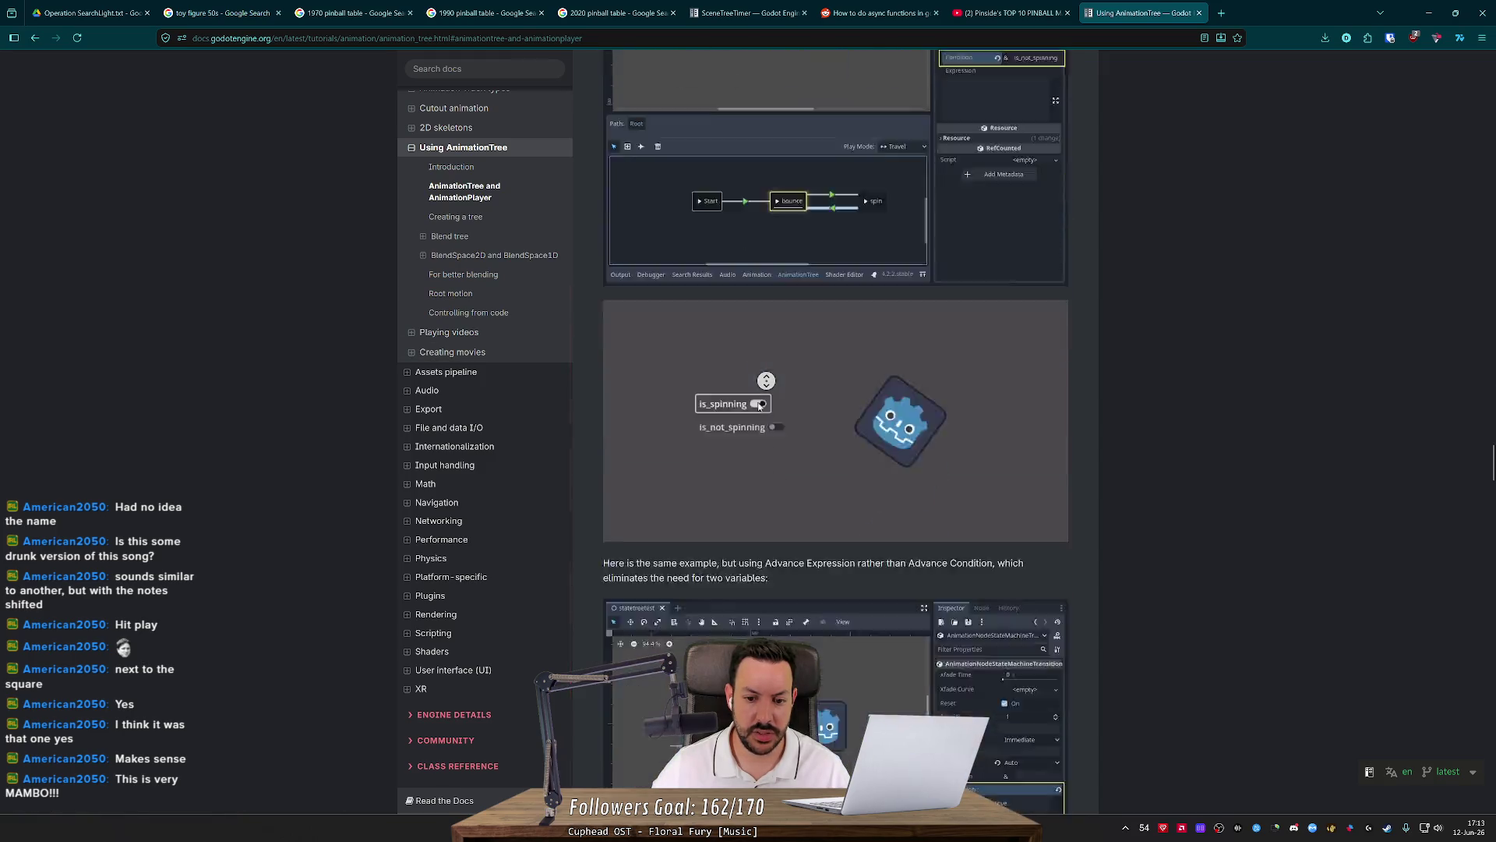
pyautogui.hotkey('alt', 'Tab')
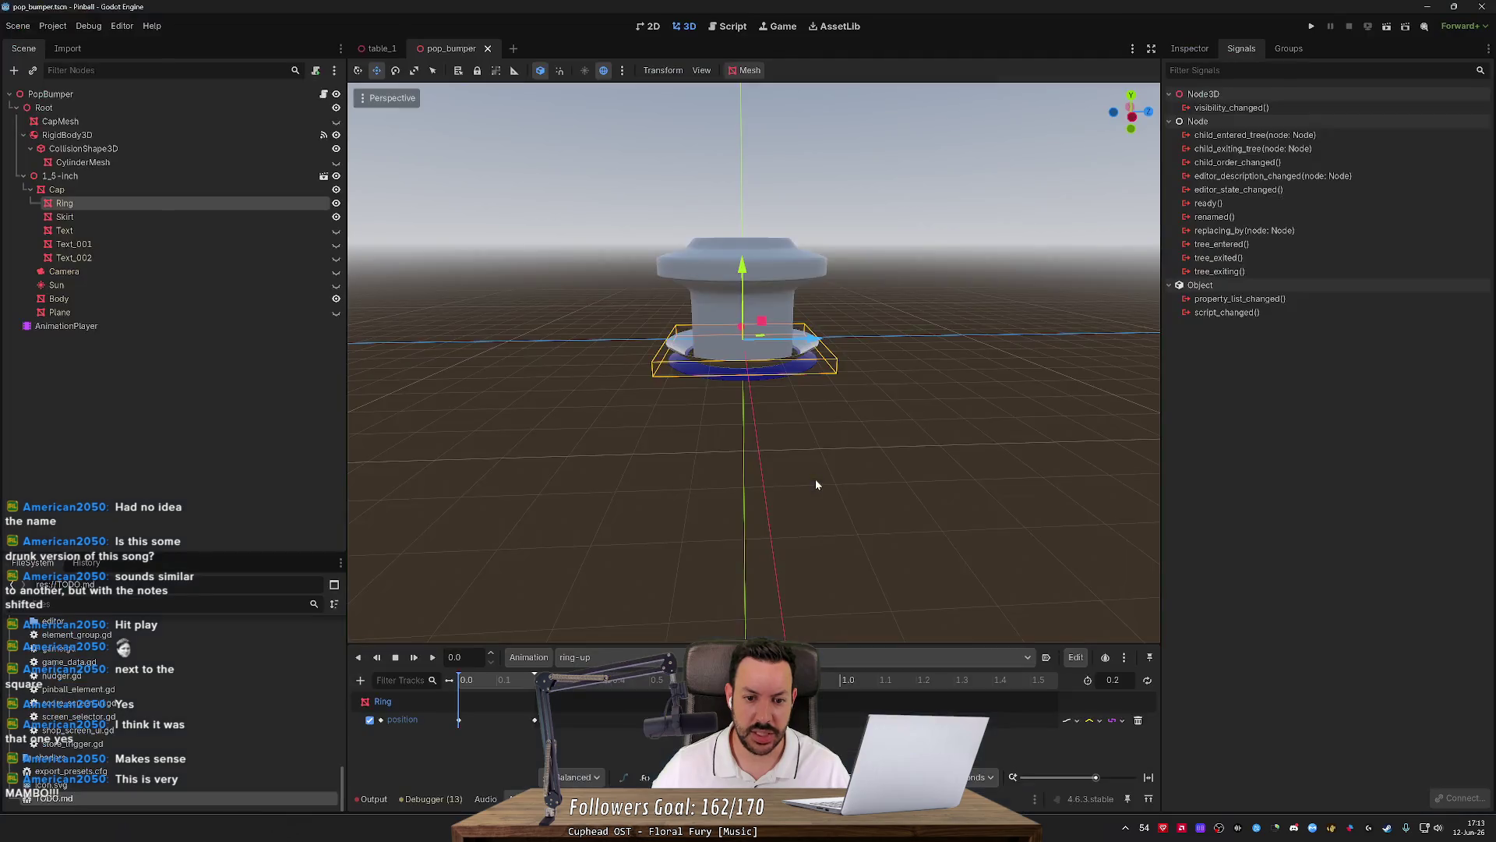
# Open pop_bumper.gd from the PopBumper root node in the script editor.
pyautogui.click(1190, 48)
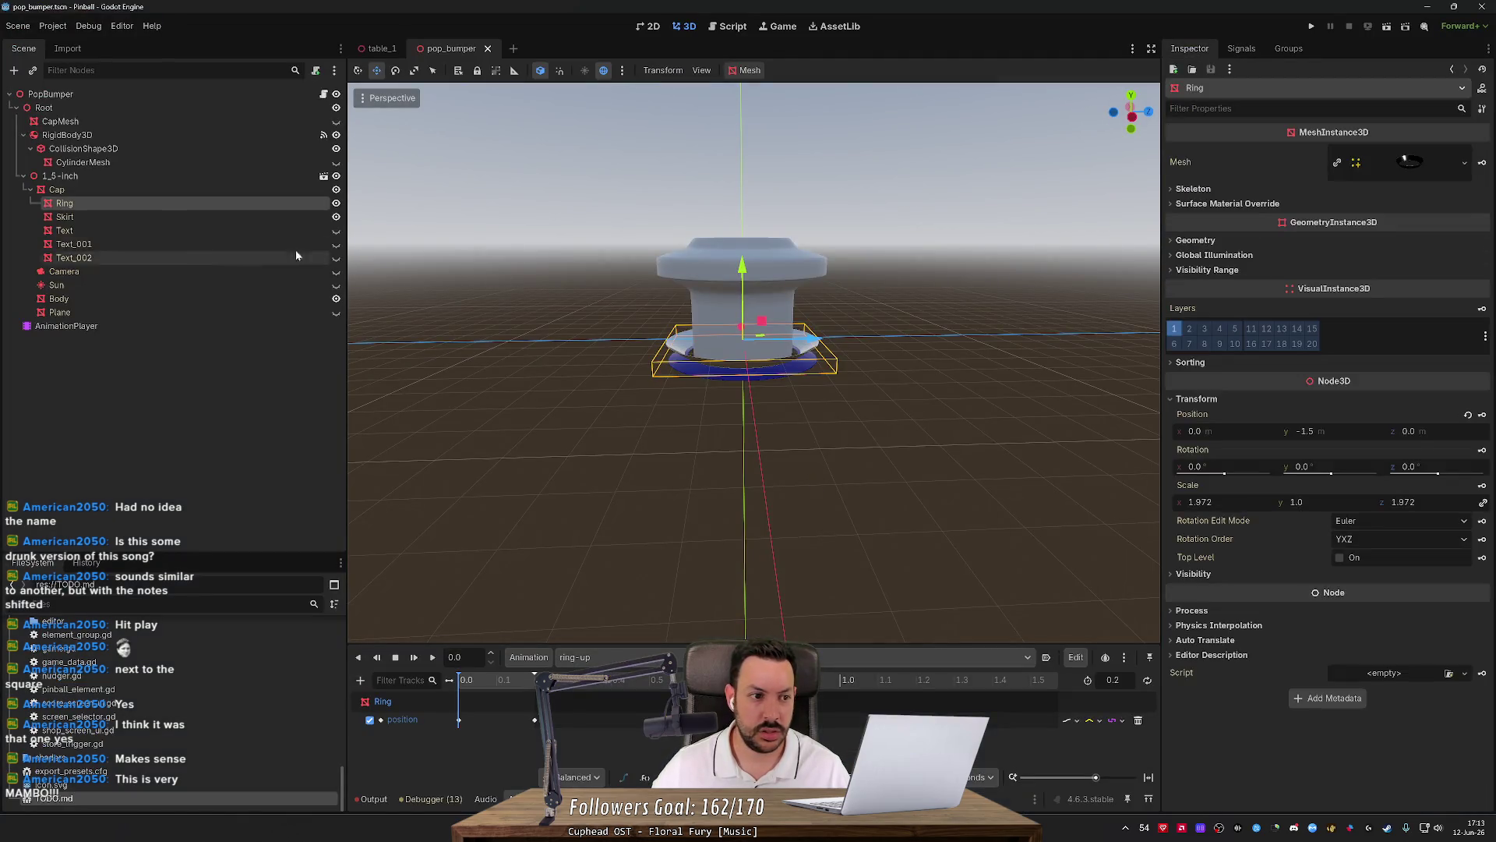
pyautogui.click(117, 323)
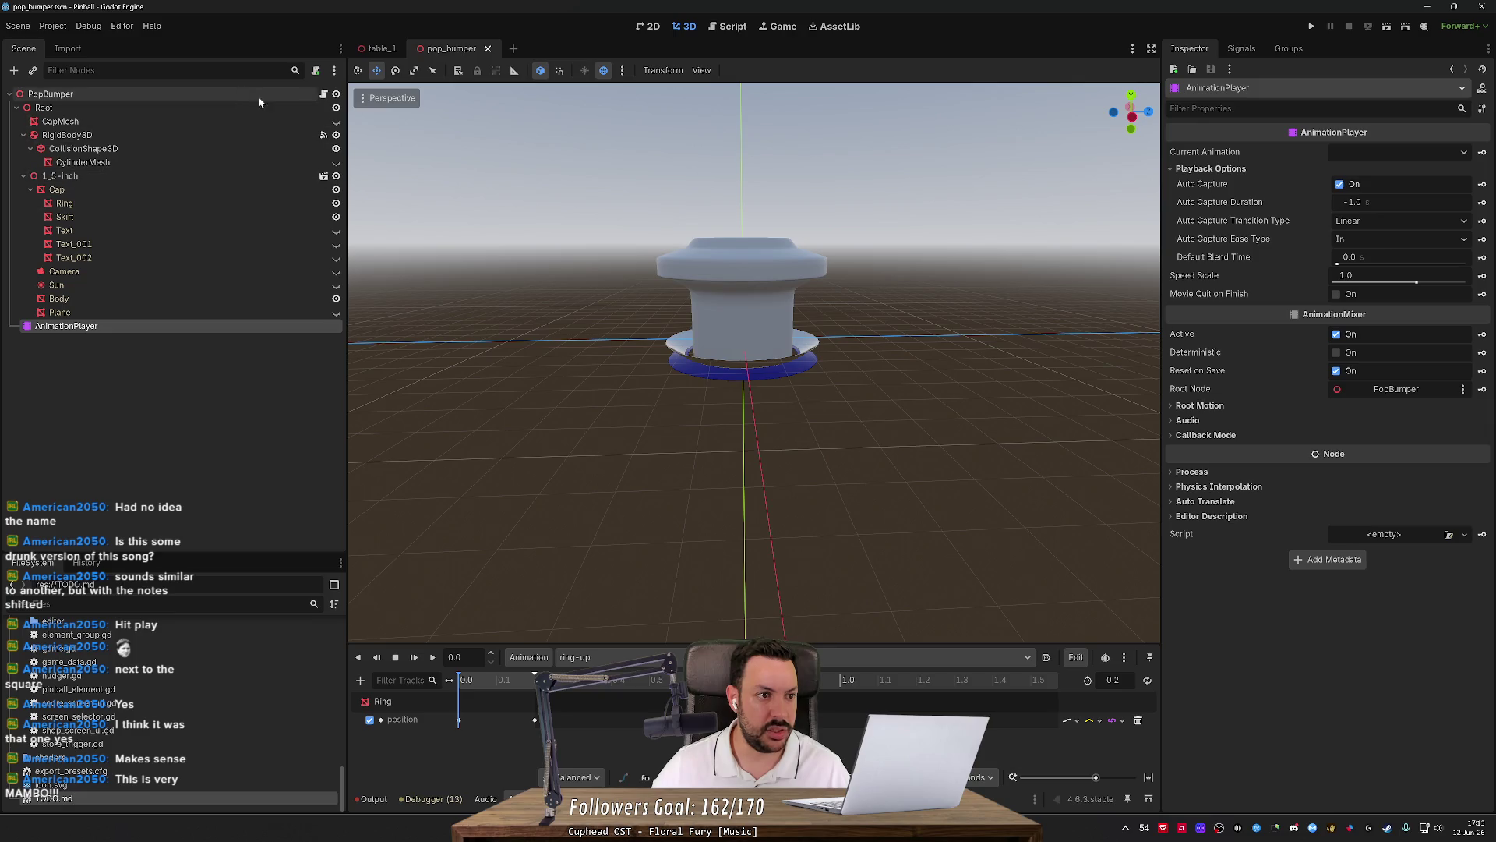
pyautogui.click(323, 93)
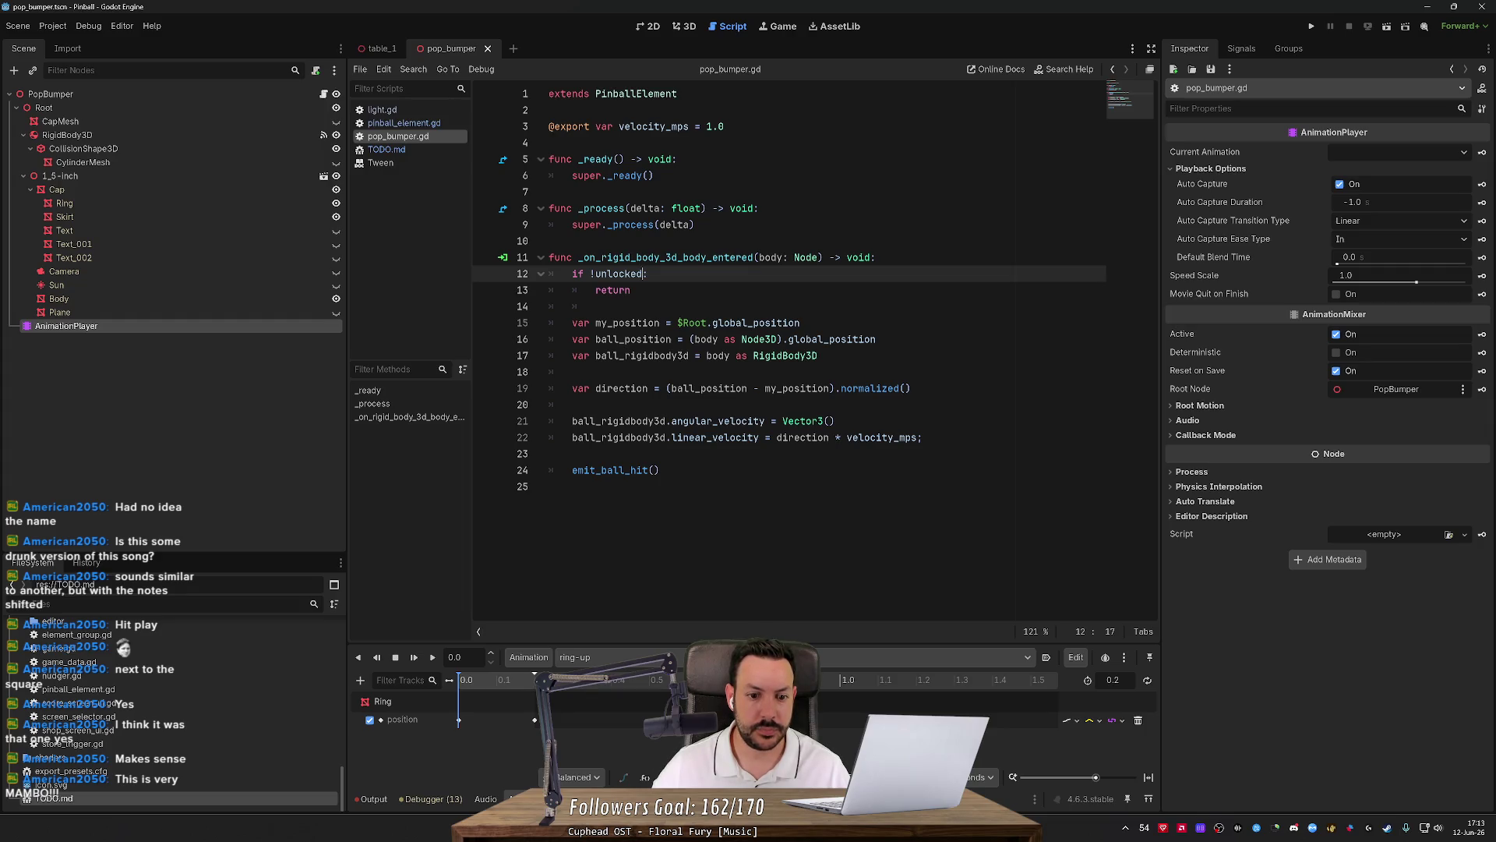
pyautogui.keyDown('ctrl'); pyautogui.click(616, 470); pyautogui.keyUp('ctrl')
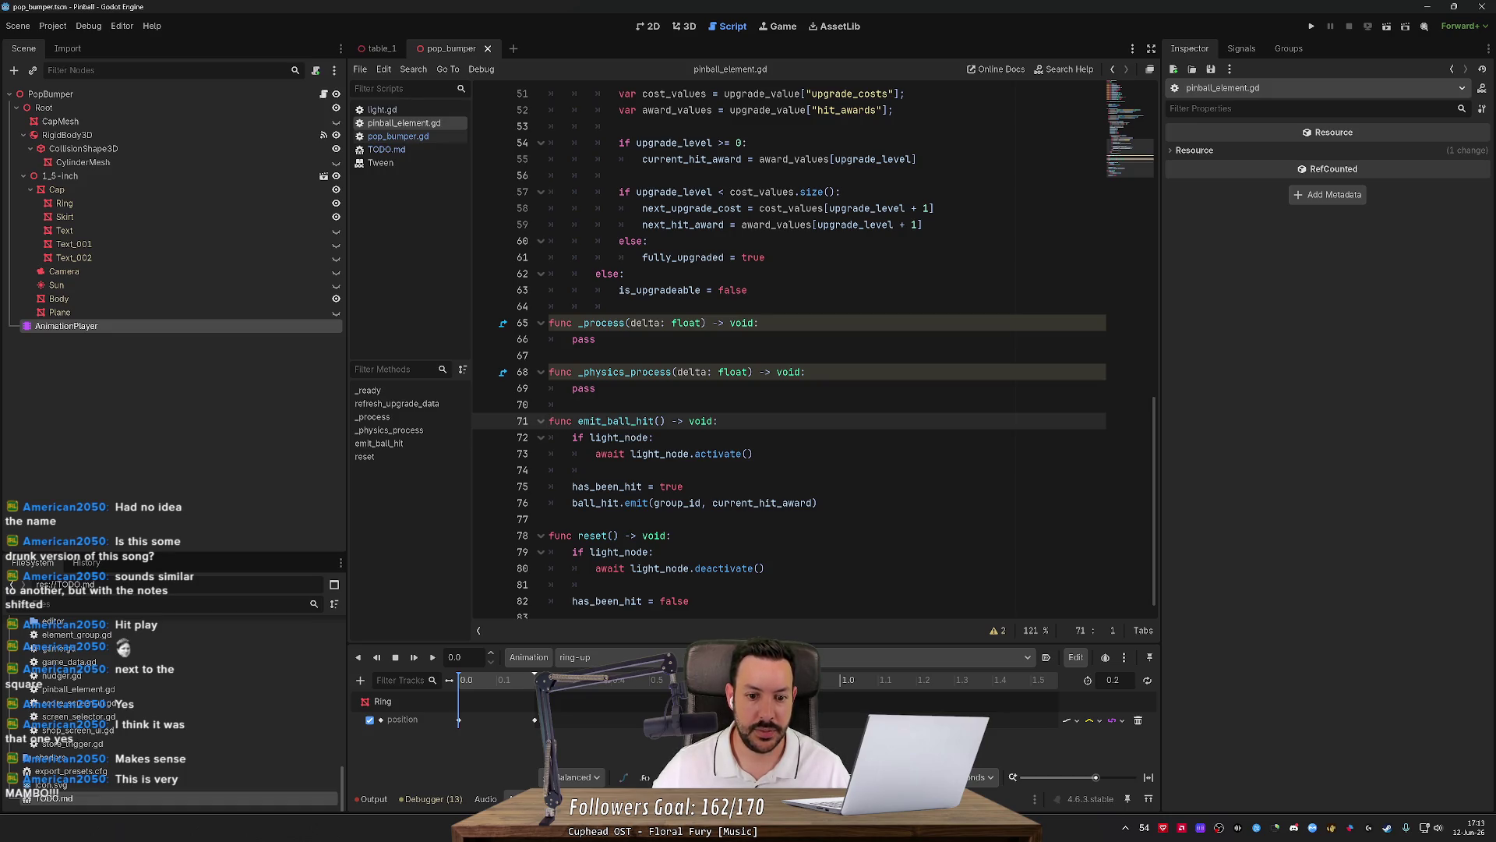
pyautogui.doubleClick(701, 420)
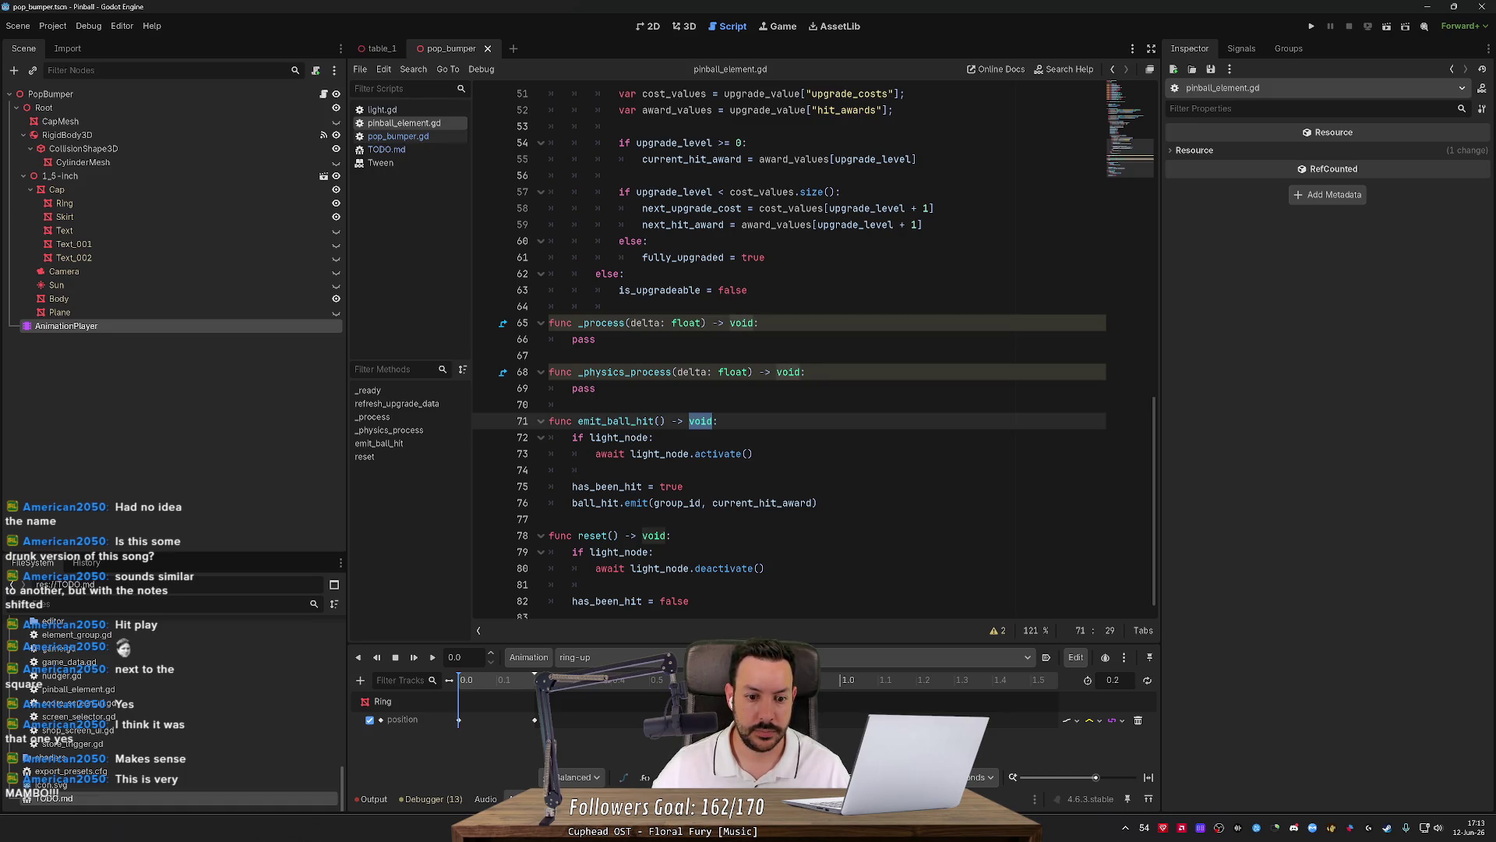
pyautogui.scroll(-1, 789, 351)
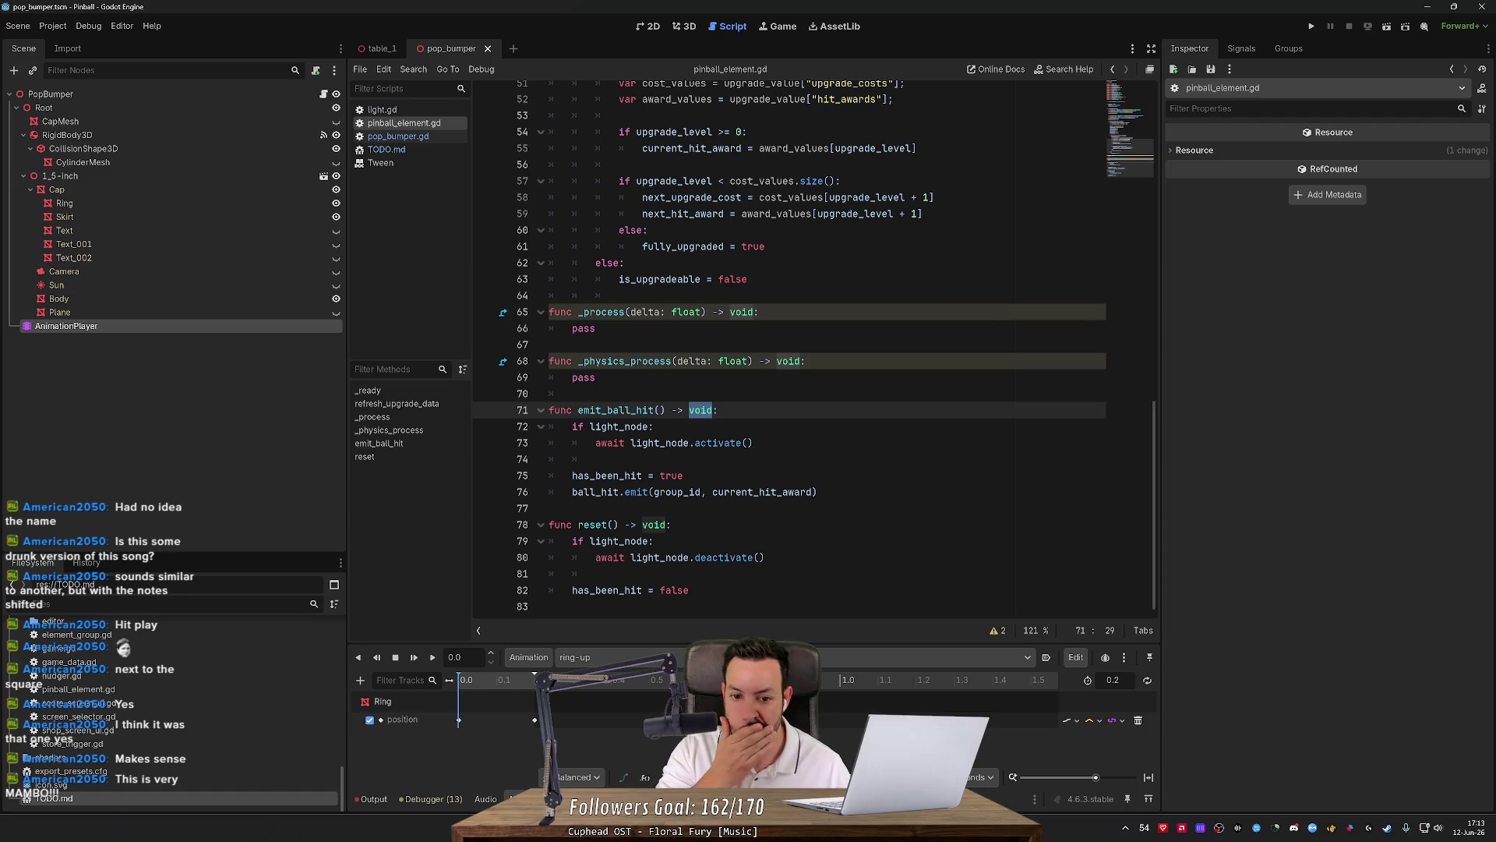
pyautogui.write('Signal')
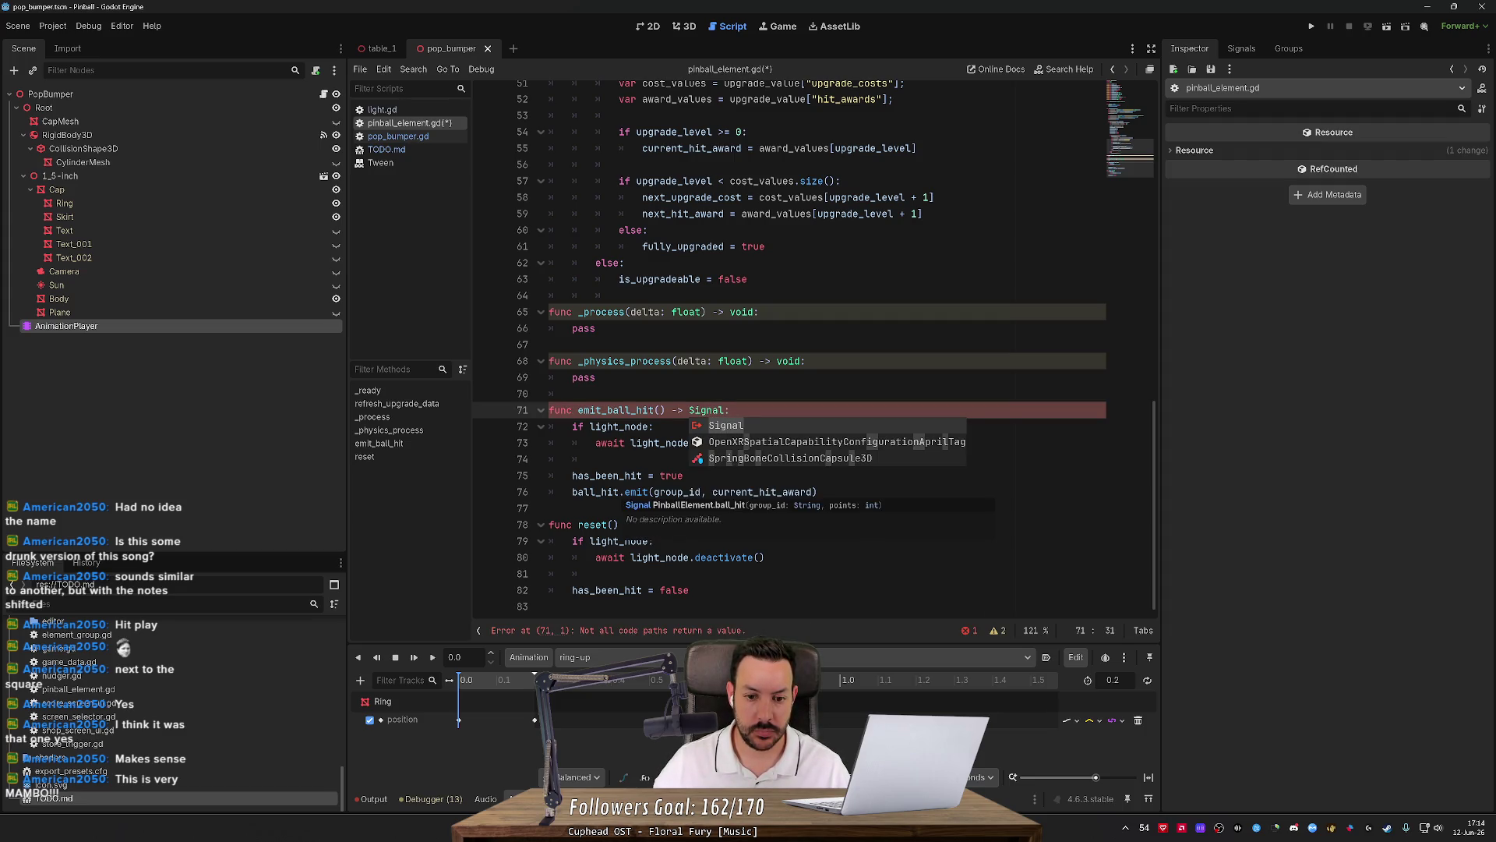
pyautogui.click(621, 492)
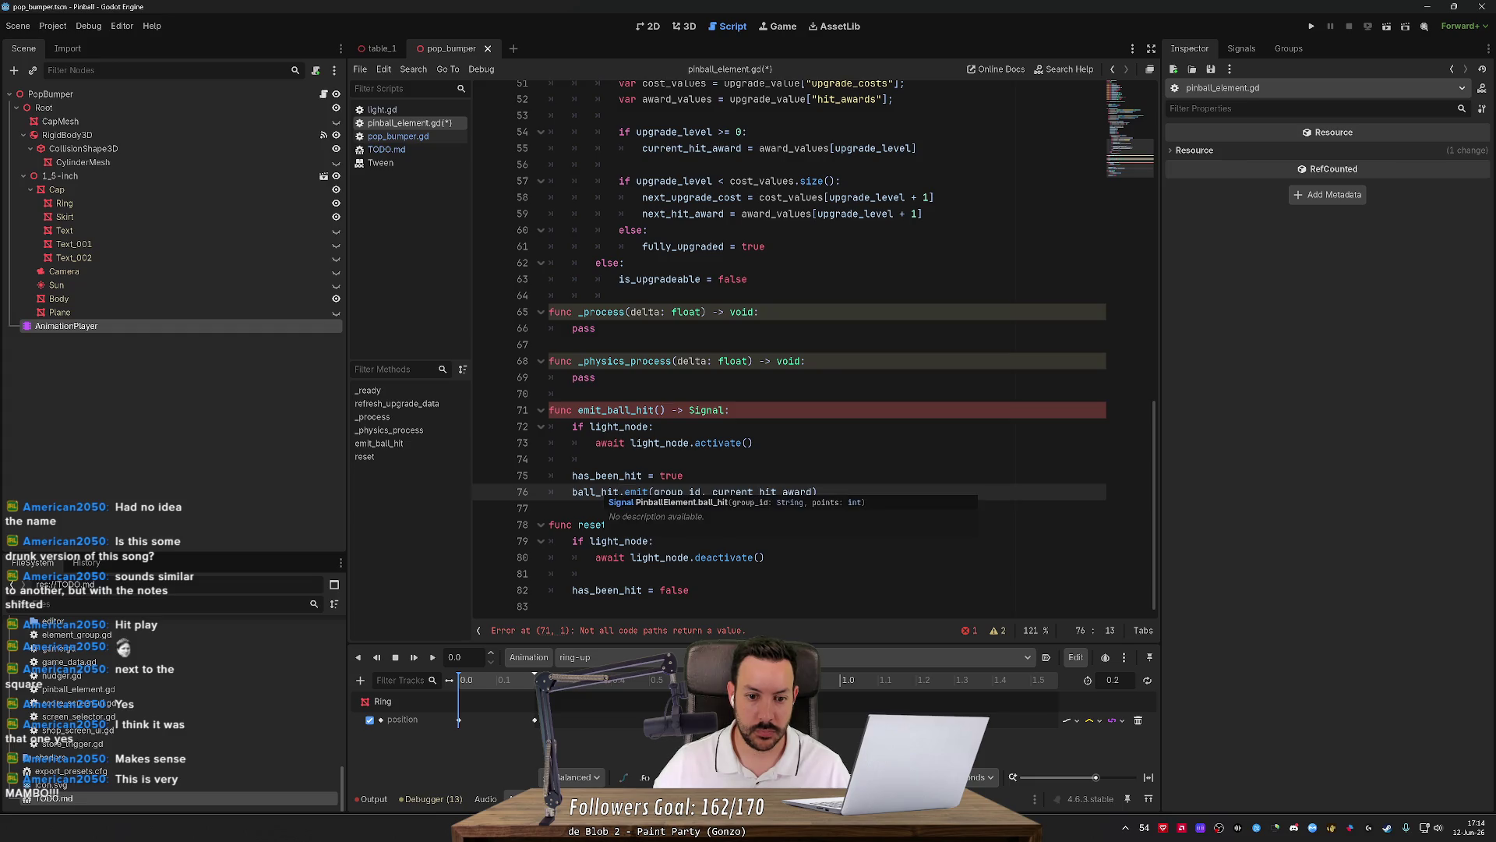
pyautogui.click(691, 410)
pyautogui.hotkey('ctrl', 'shift', 'Right')
pyautogui.write('void')
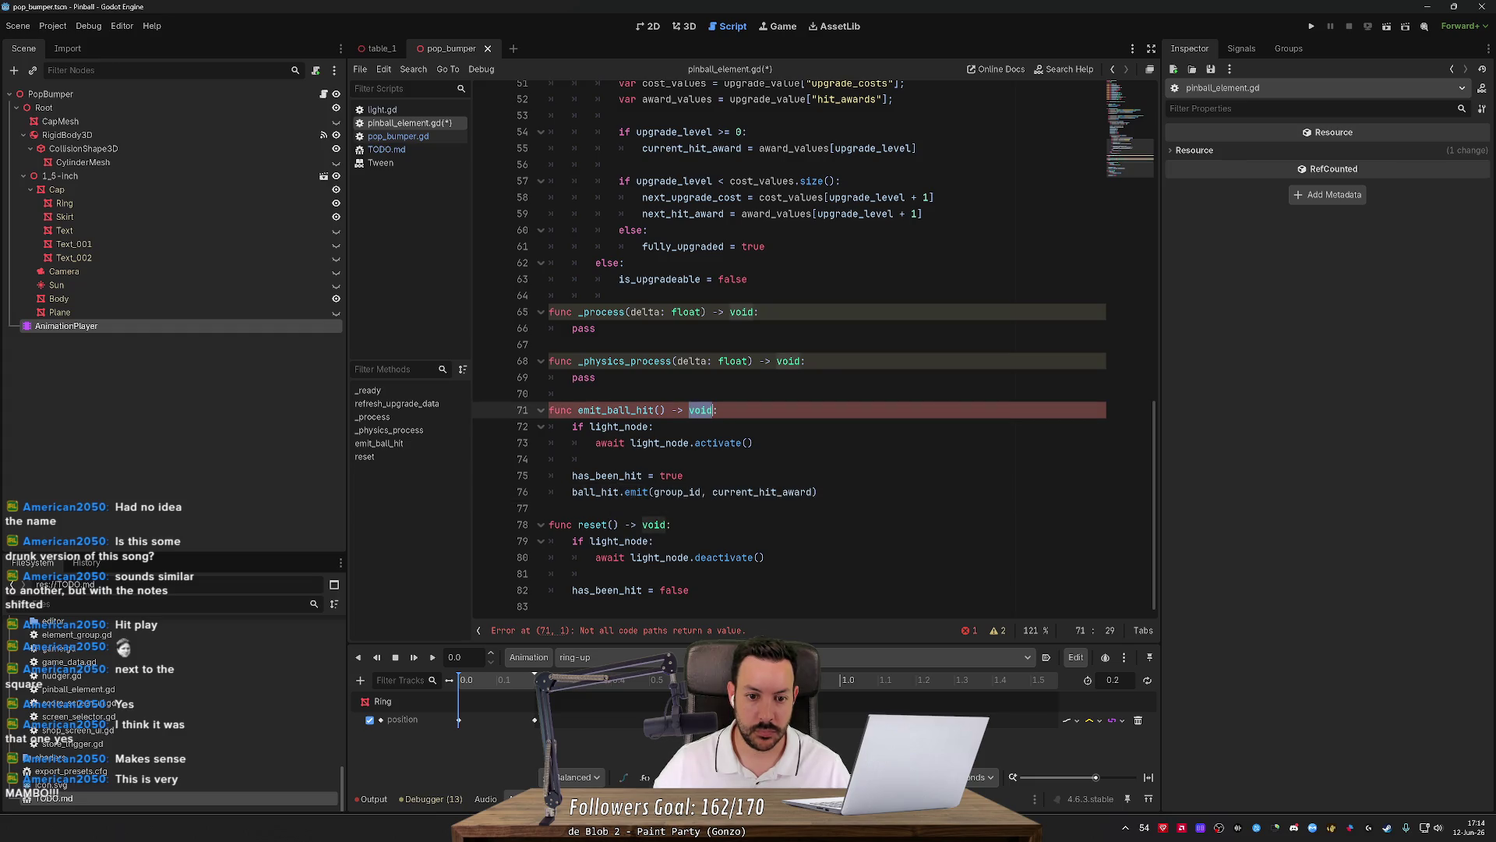
pyautogui.hotkey('ctrl', 's')
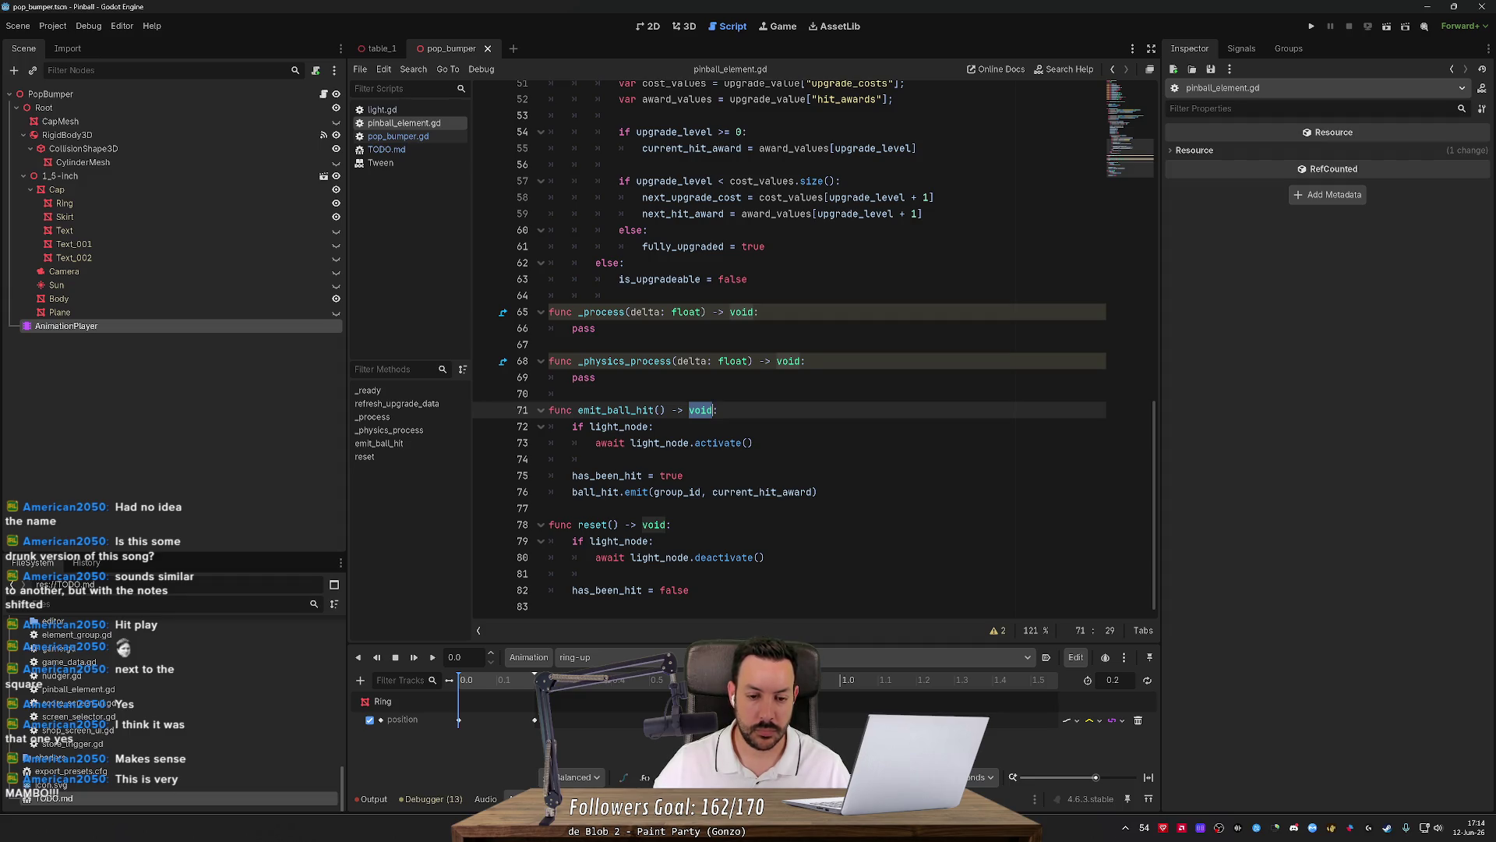
# Switch back to pop_bumper.gd and look over its _process function.
pyautogui.click(549, 410)
pyautogui.hotkey('alt', 'Left')
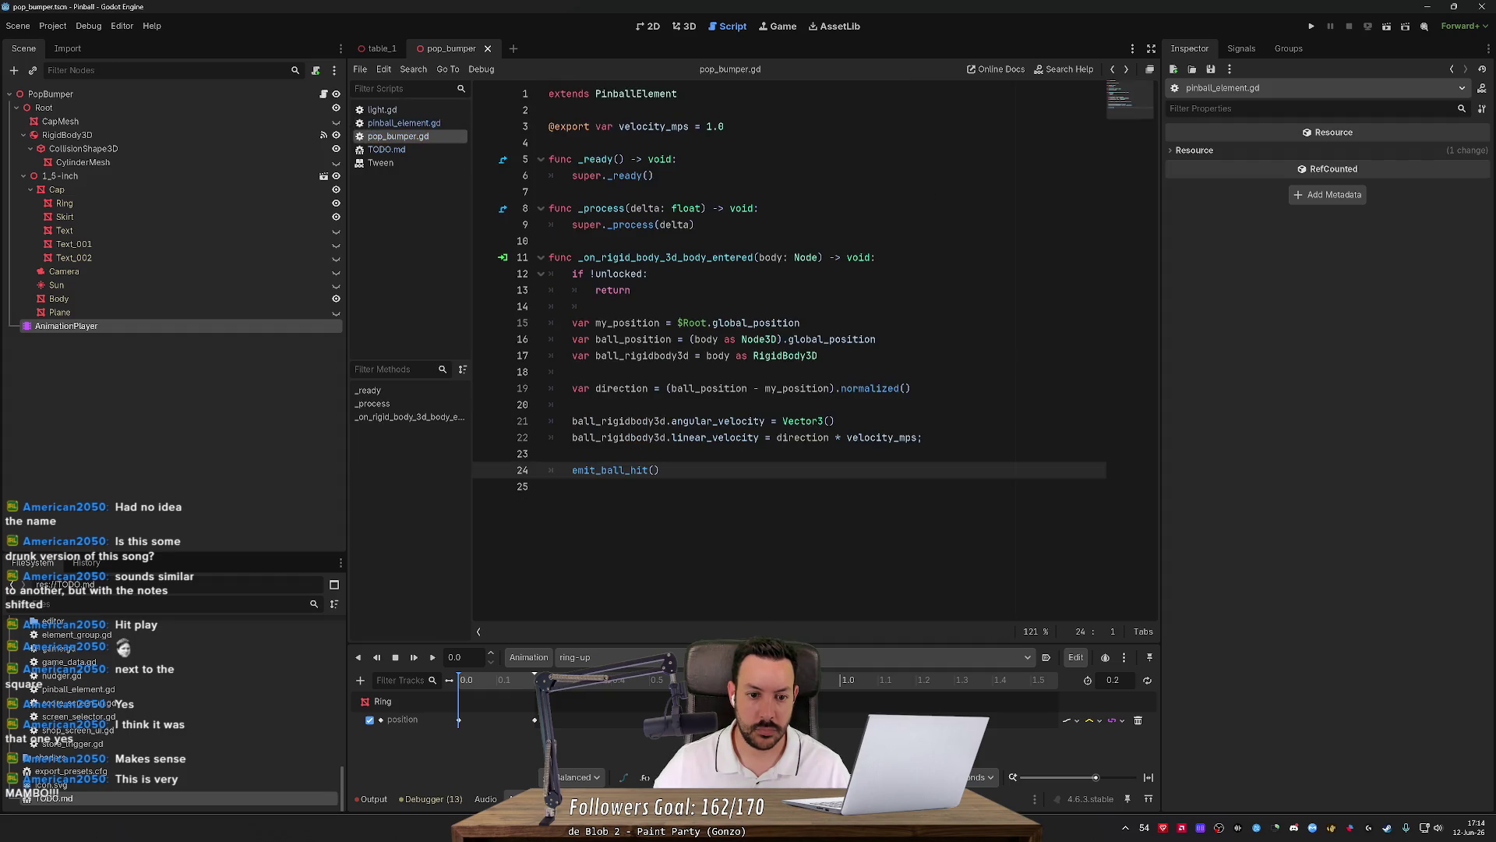
pyautogui.click(549, 454)
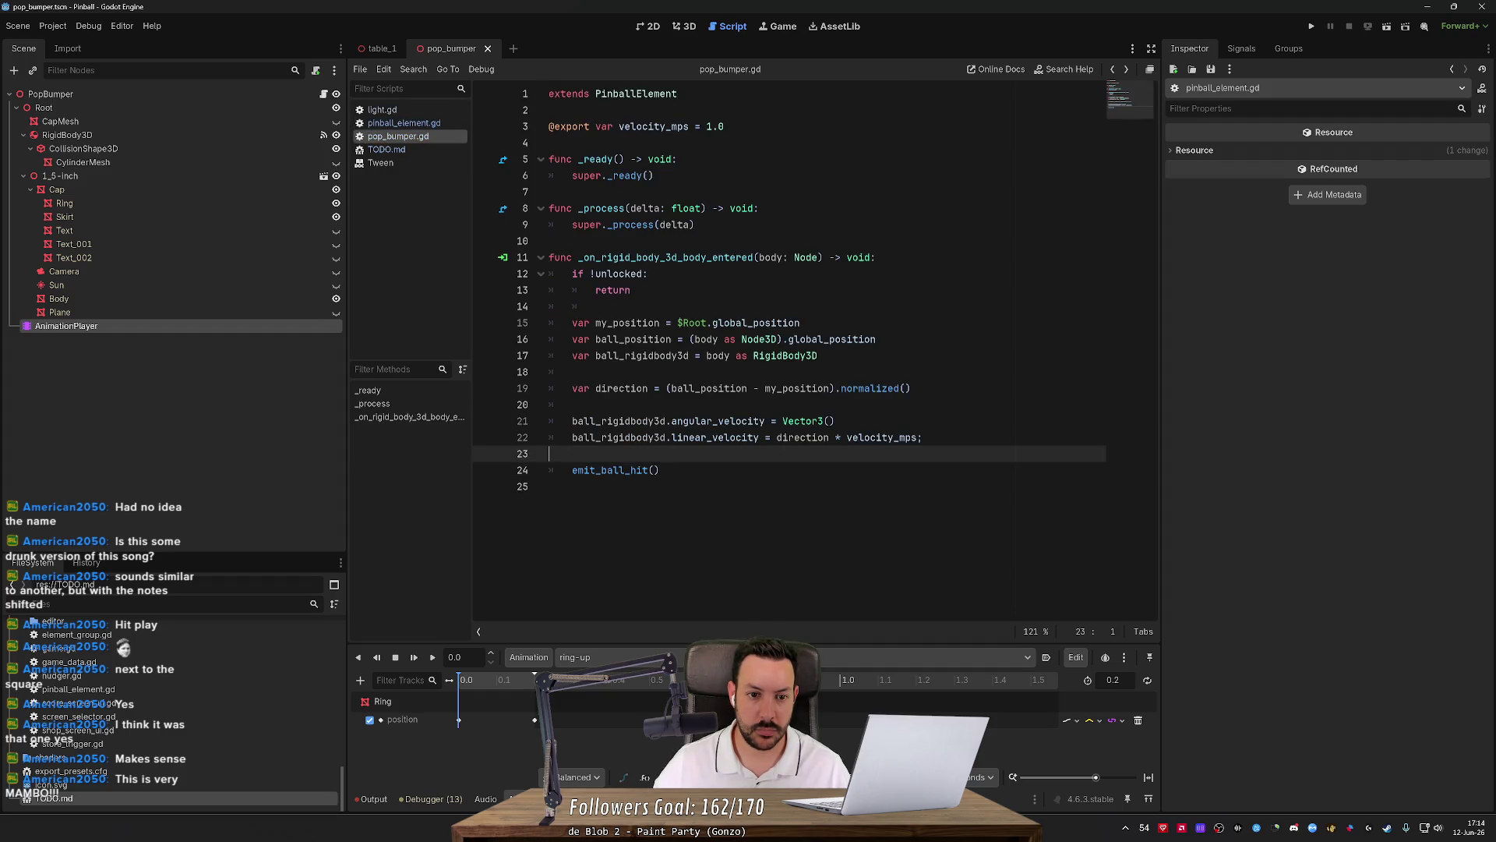
pyautogui.click(760, 209)
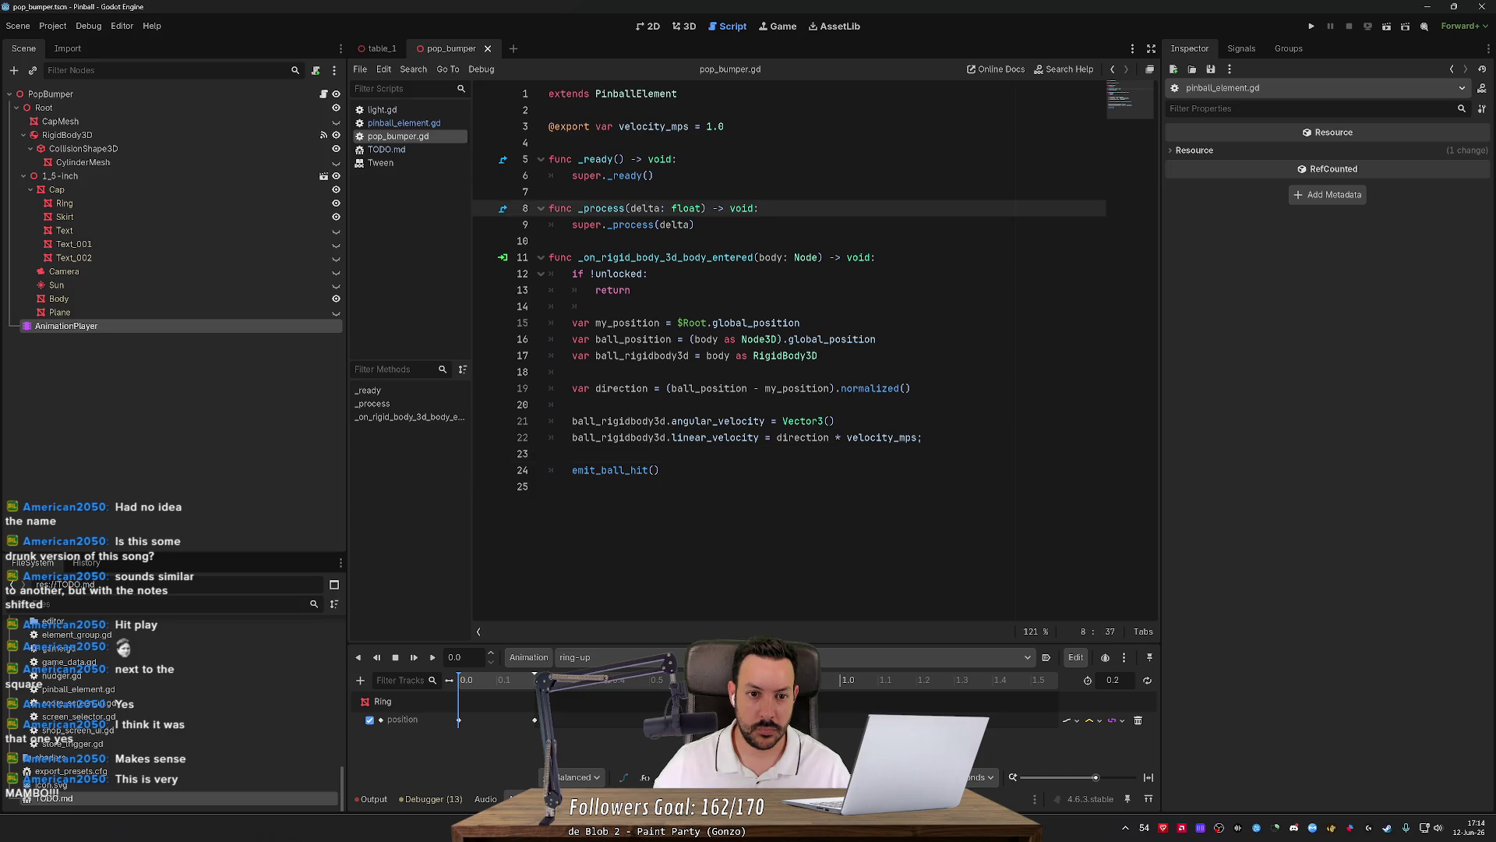
# Insert $AnimationPlayer.play("ring-down") above emit_ball_hit(), then add a new line in _process.
pyautogui.click(658, 470)
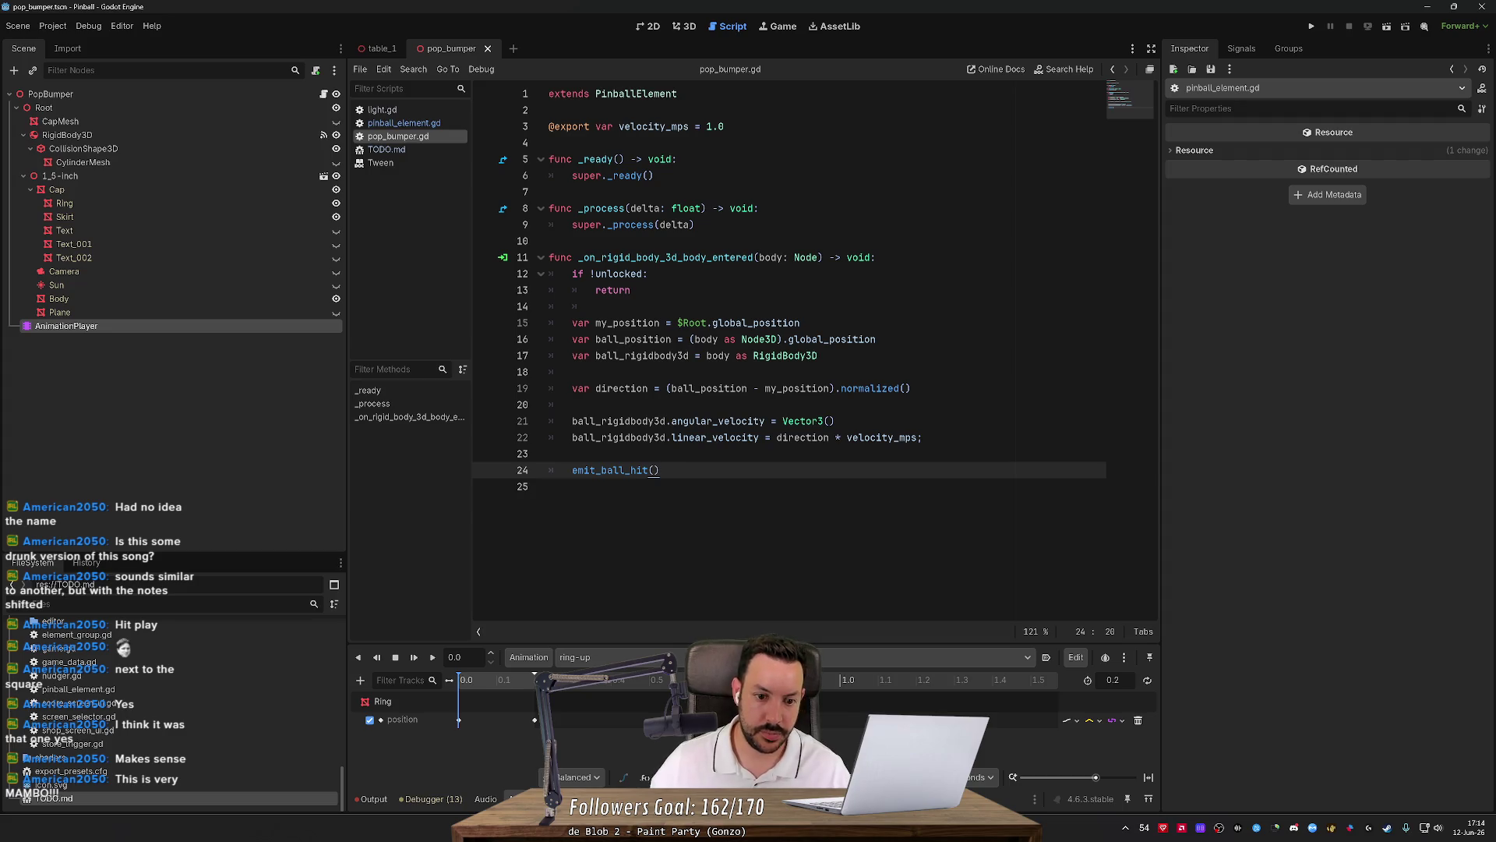
pyautogui.press('Up')
pyautogui.press('Return')
pyautogui.press('Return')
pyautogui.press('Up')
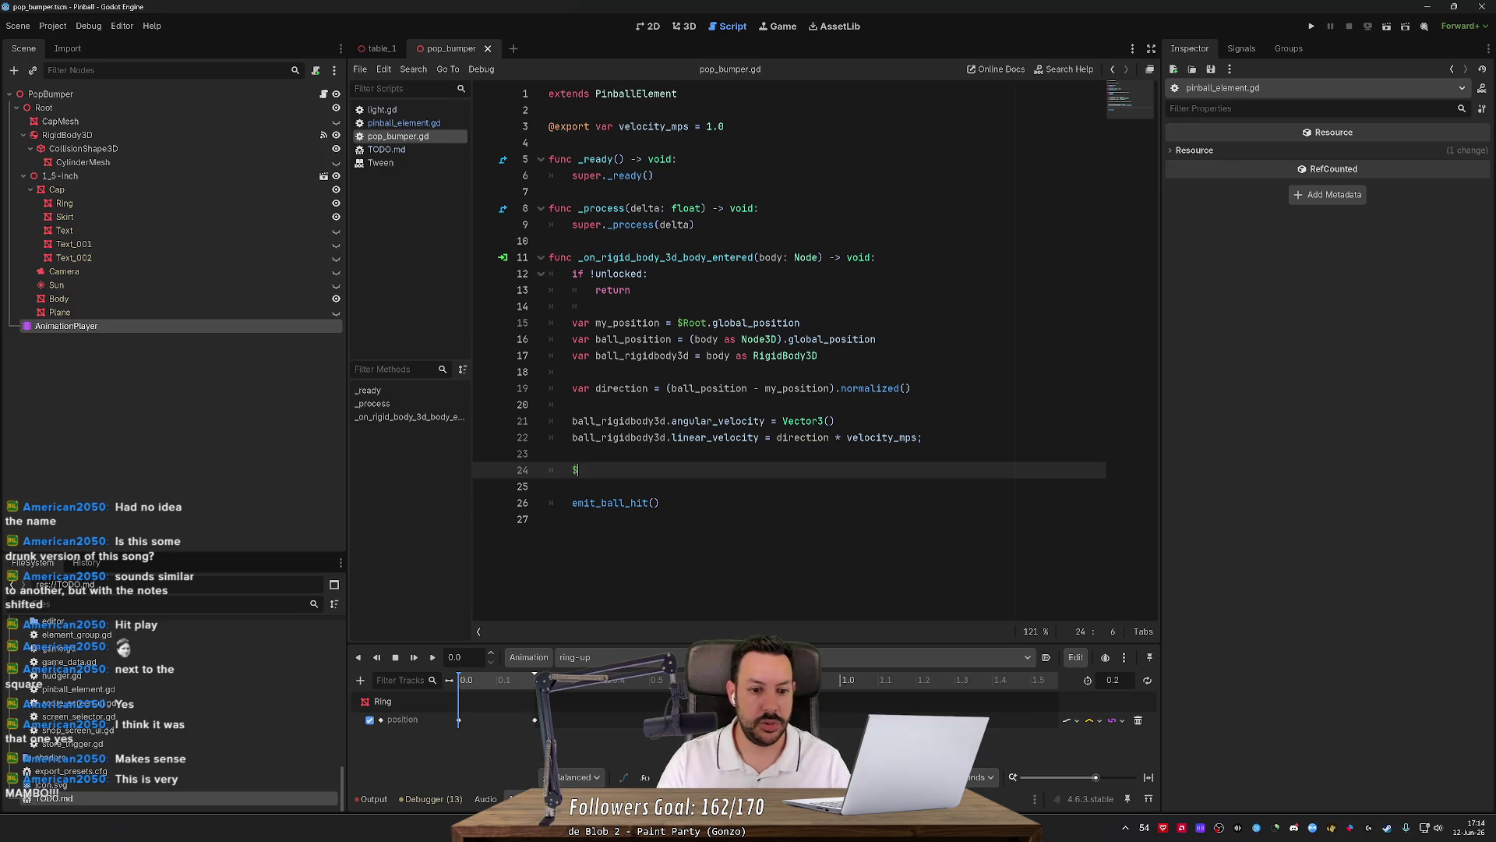
pyautogui.press('Return')
pyautogui.write('.')
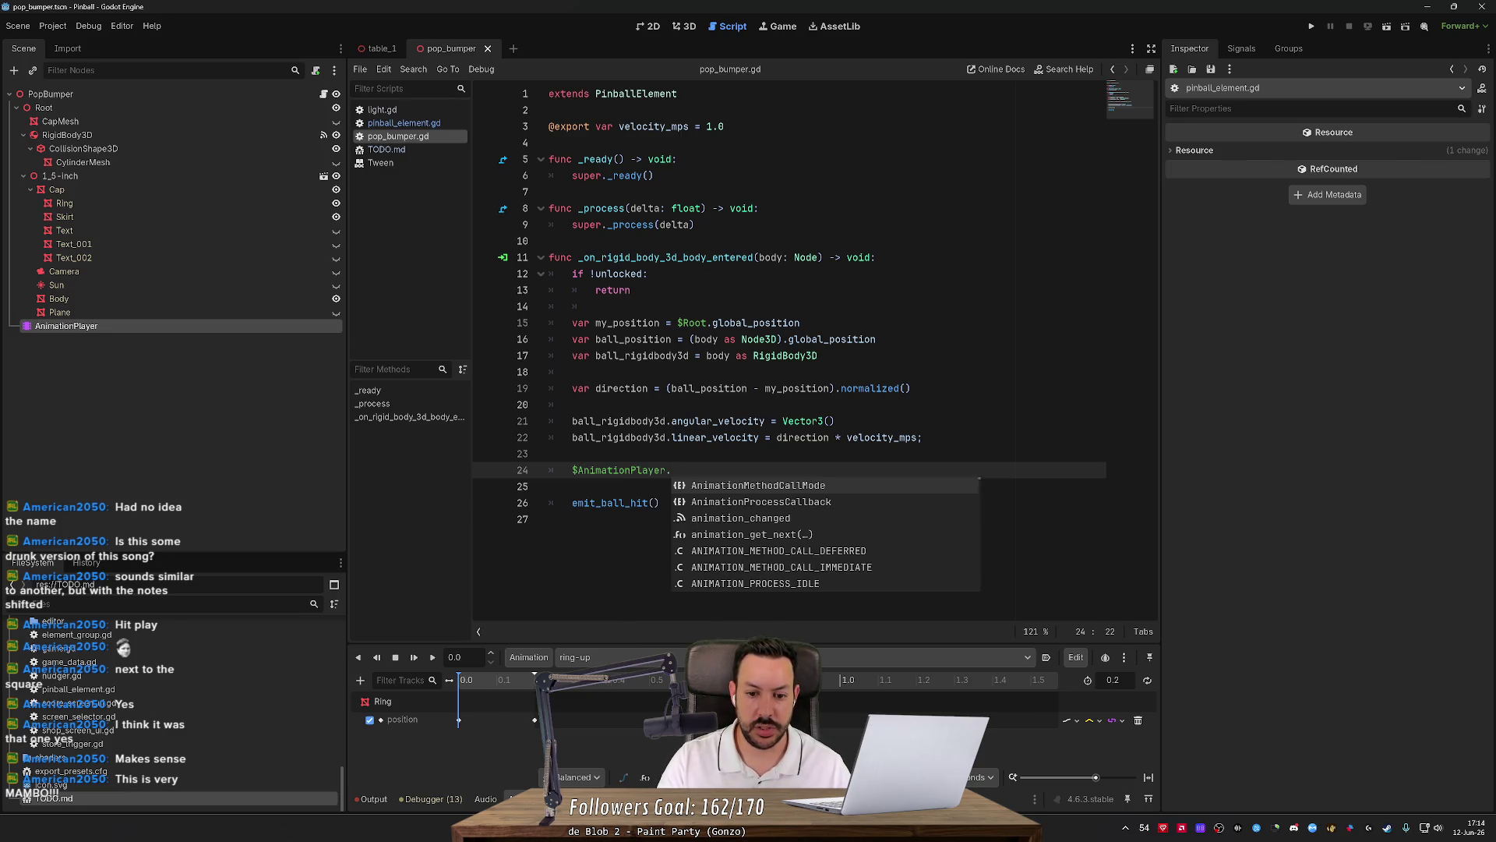
pyautogui.write('play')
pyautogui.press('Return')
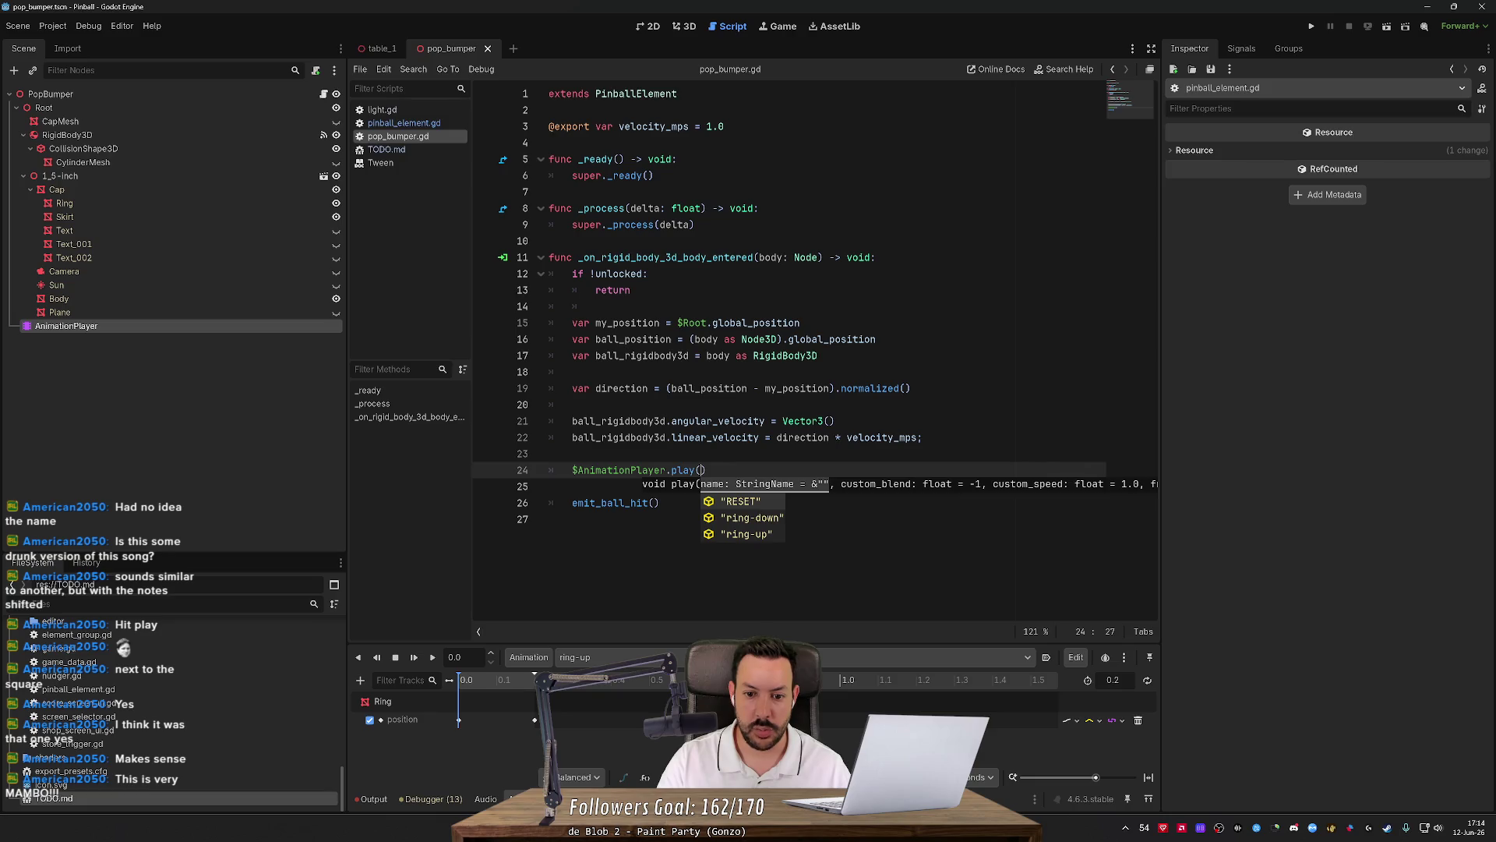
pyautogui.press('Down')
pyautogui.press('Return')
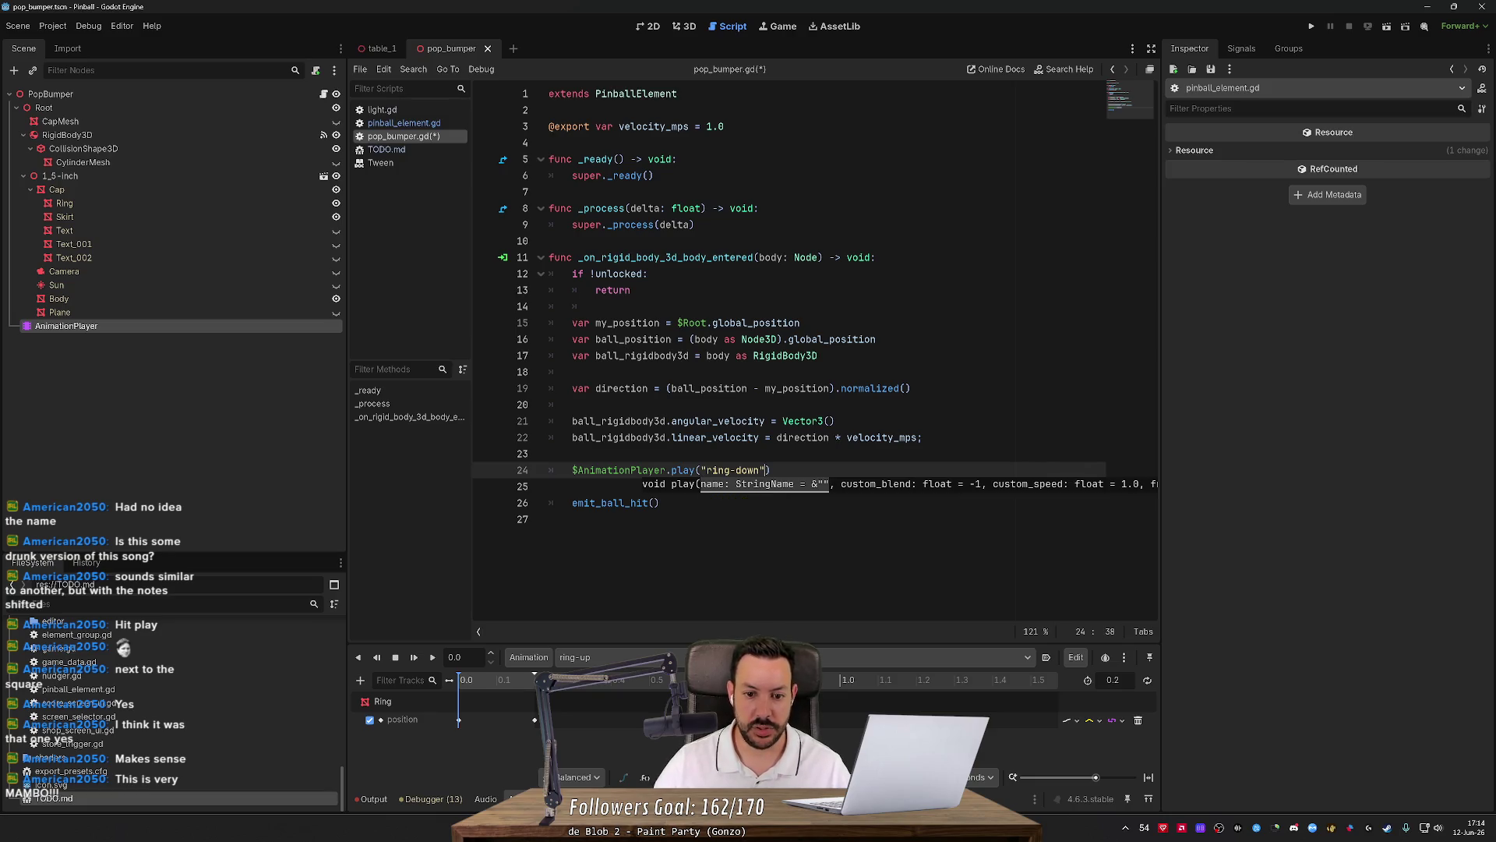
pyautogui.press('Escape')
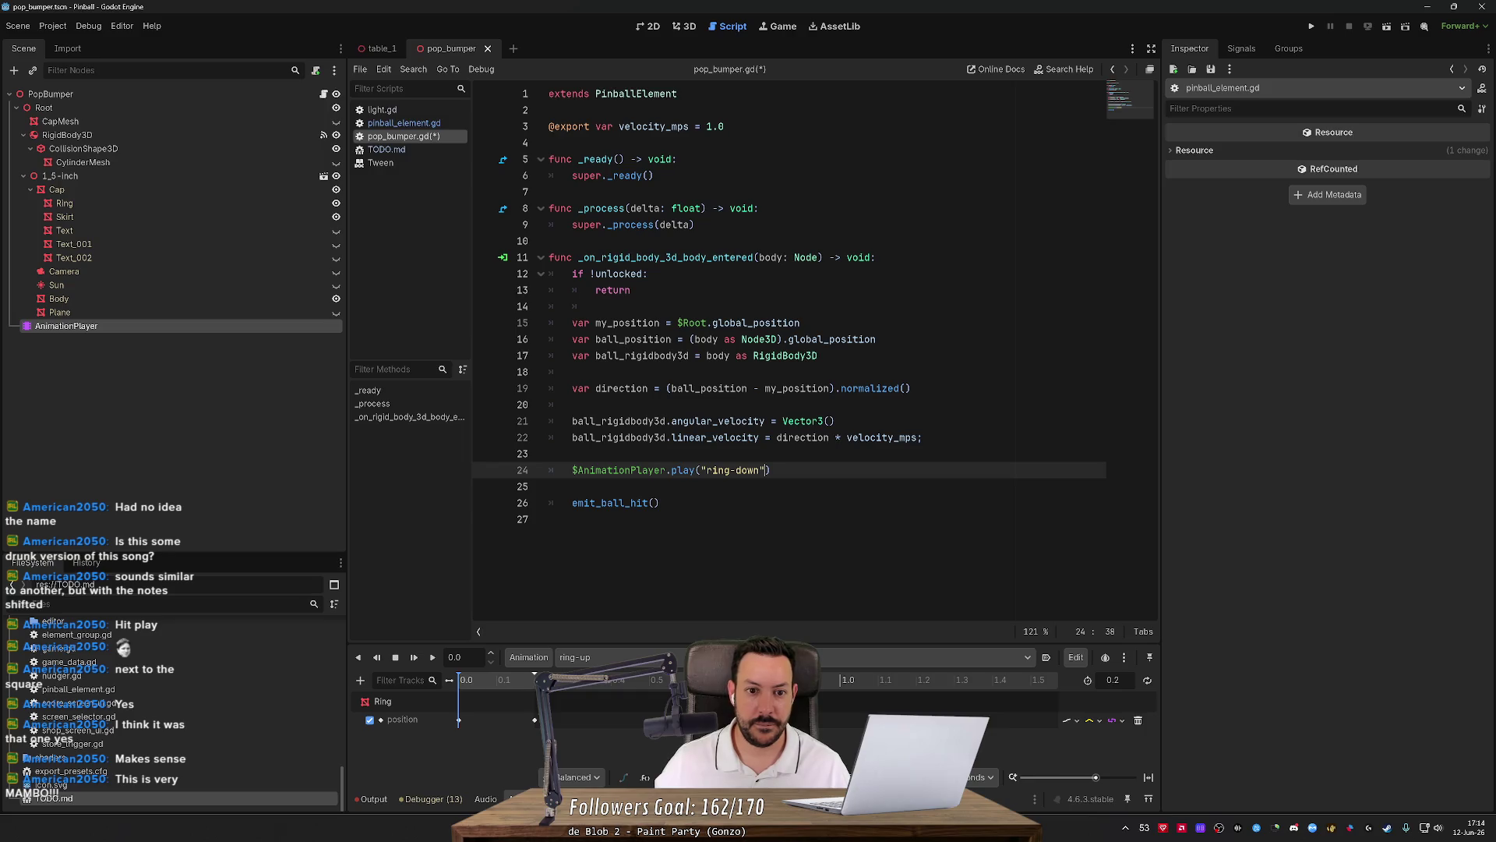
pyautogui.click(701, 224)
pyautogui.press('Return')
pyautogui.press('Return')
pyautogui.write('$An')
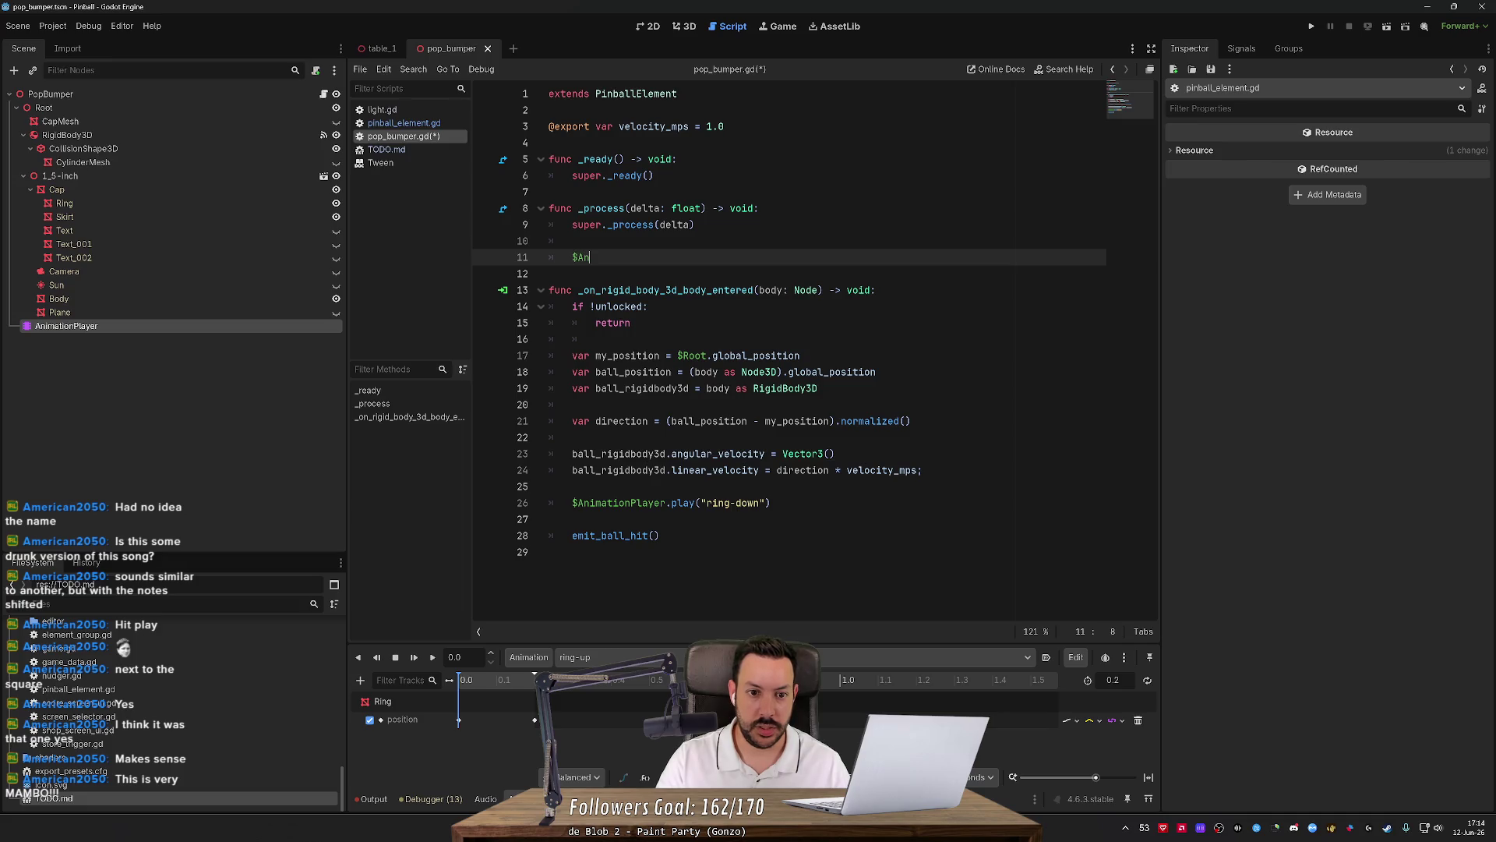
# Start line 11 of _process with an $Animation is_playing() call.
pyautogui.write('ma')
pyautogui.press('BackSpace')
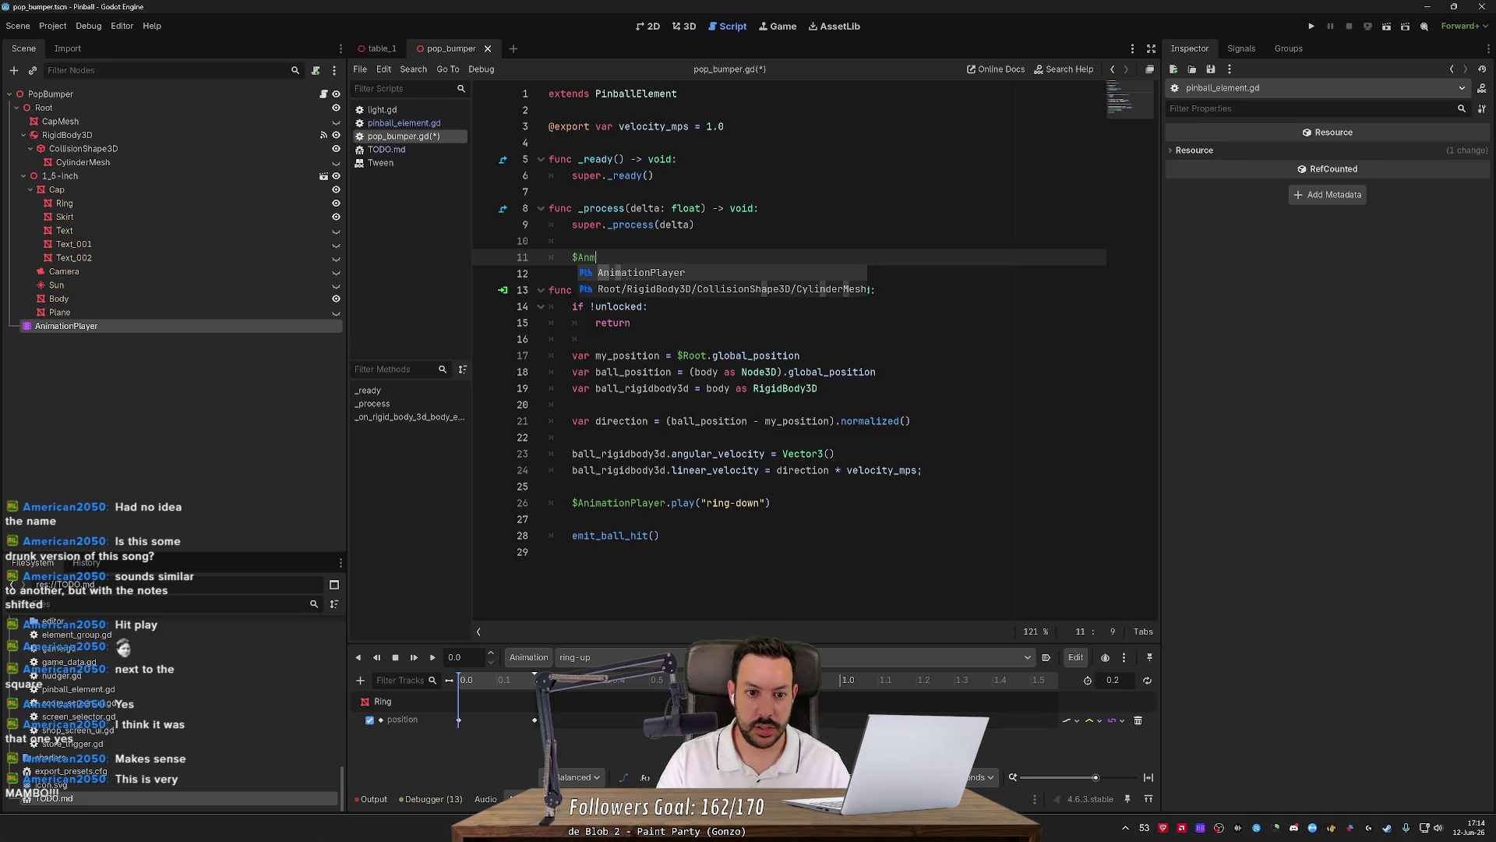
pyautogui.press('Return')
pyautogui.write('.pl')
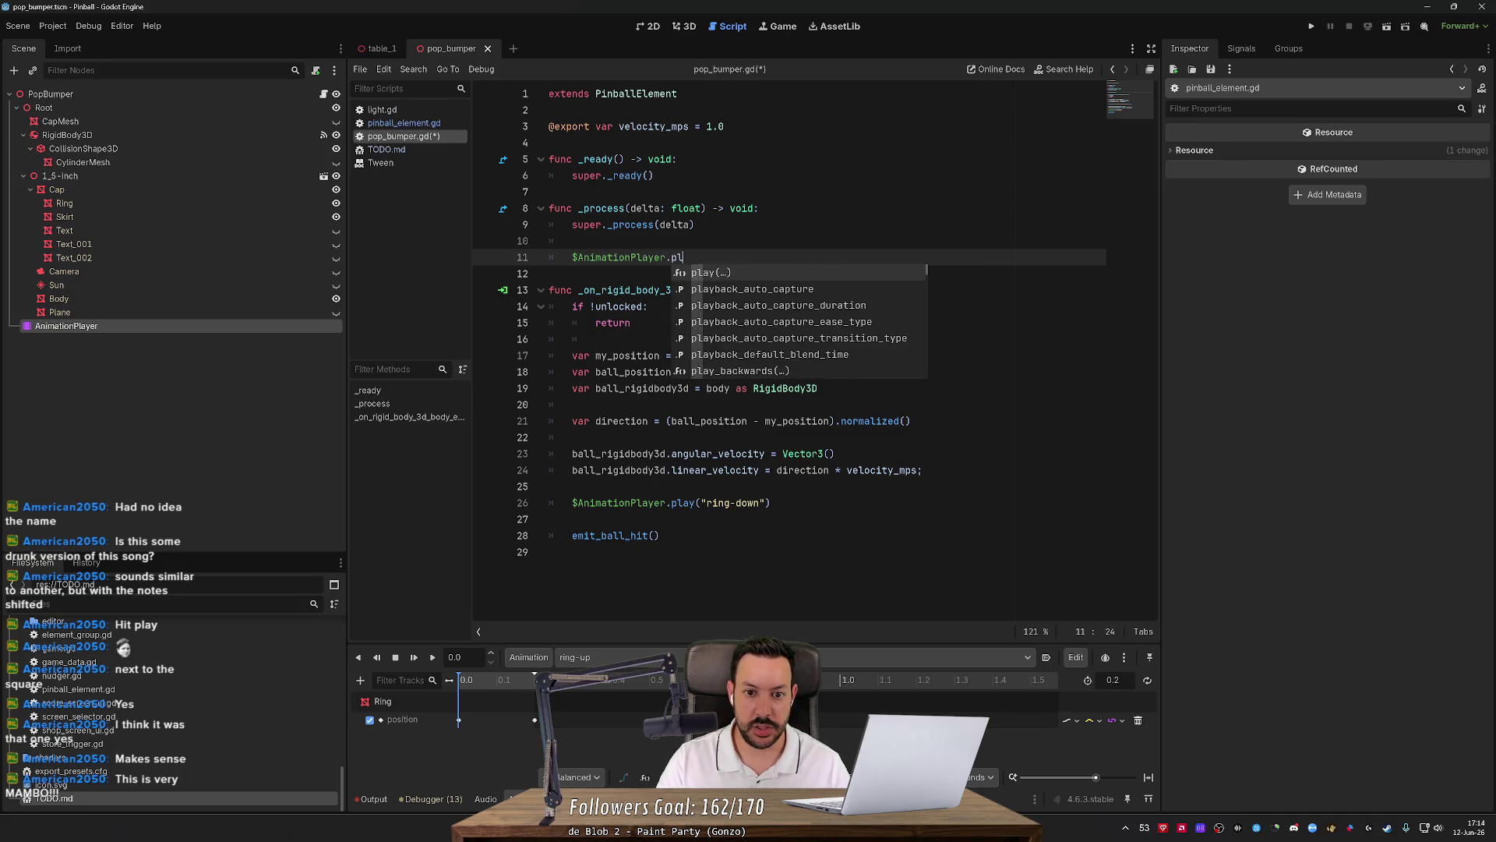
pyautogui.write('auing')
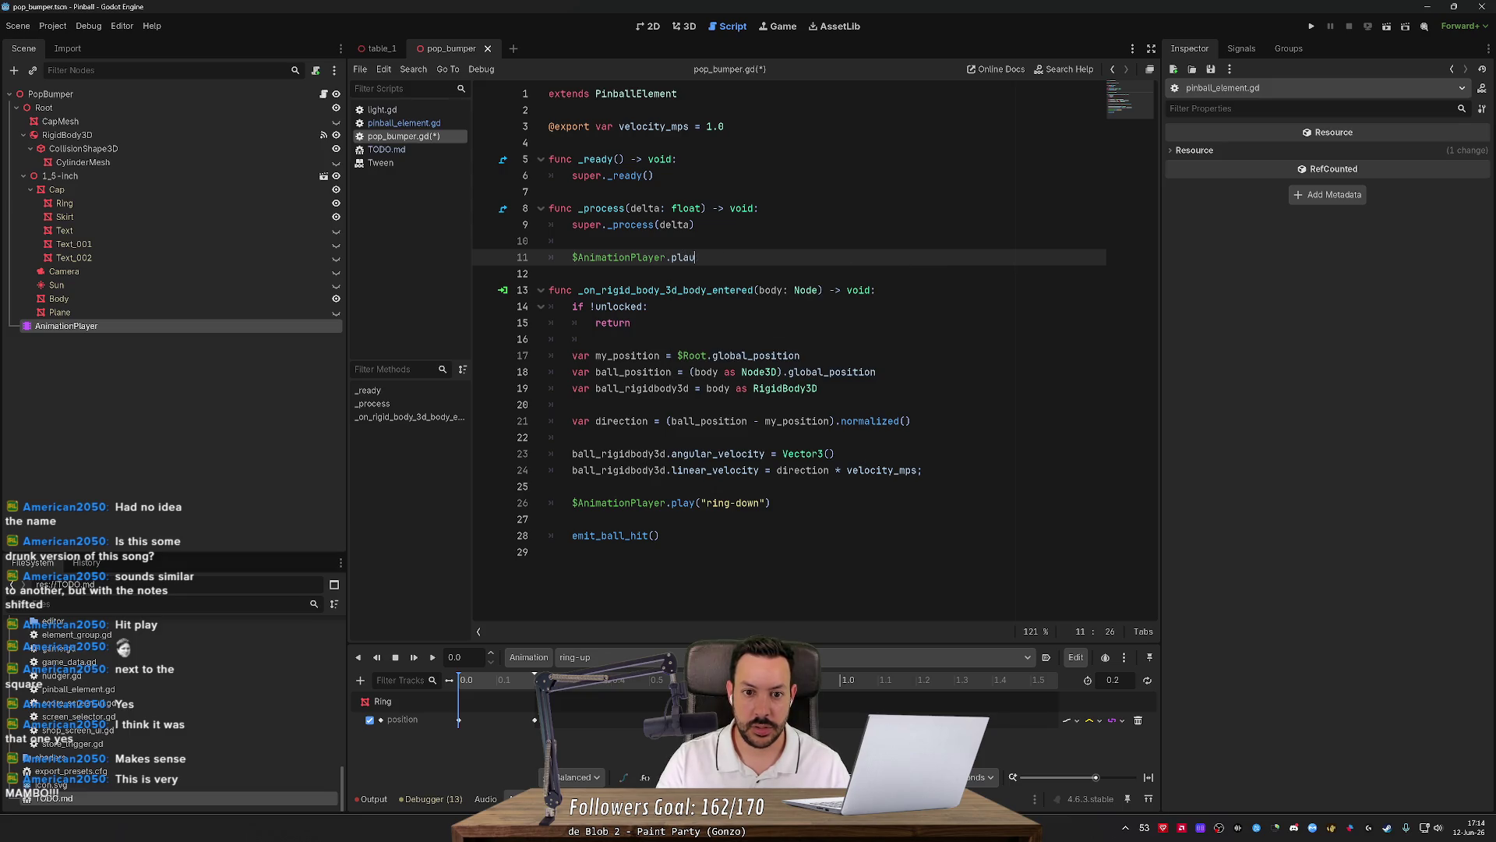
pyautogui.hotkey('ctrl', 'BackSpace')
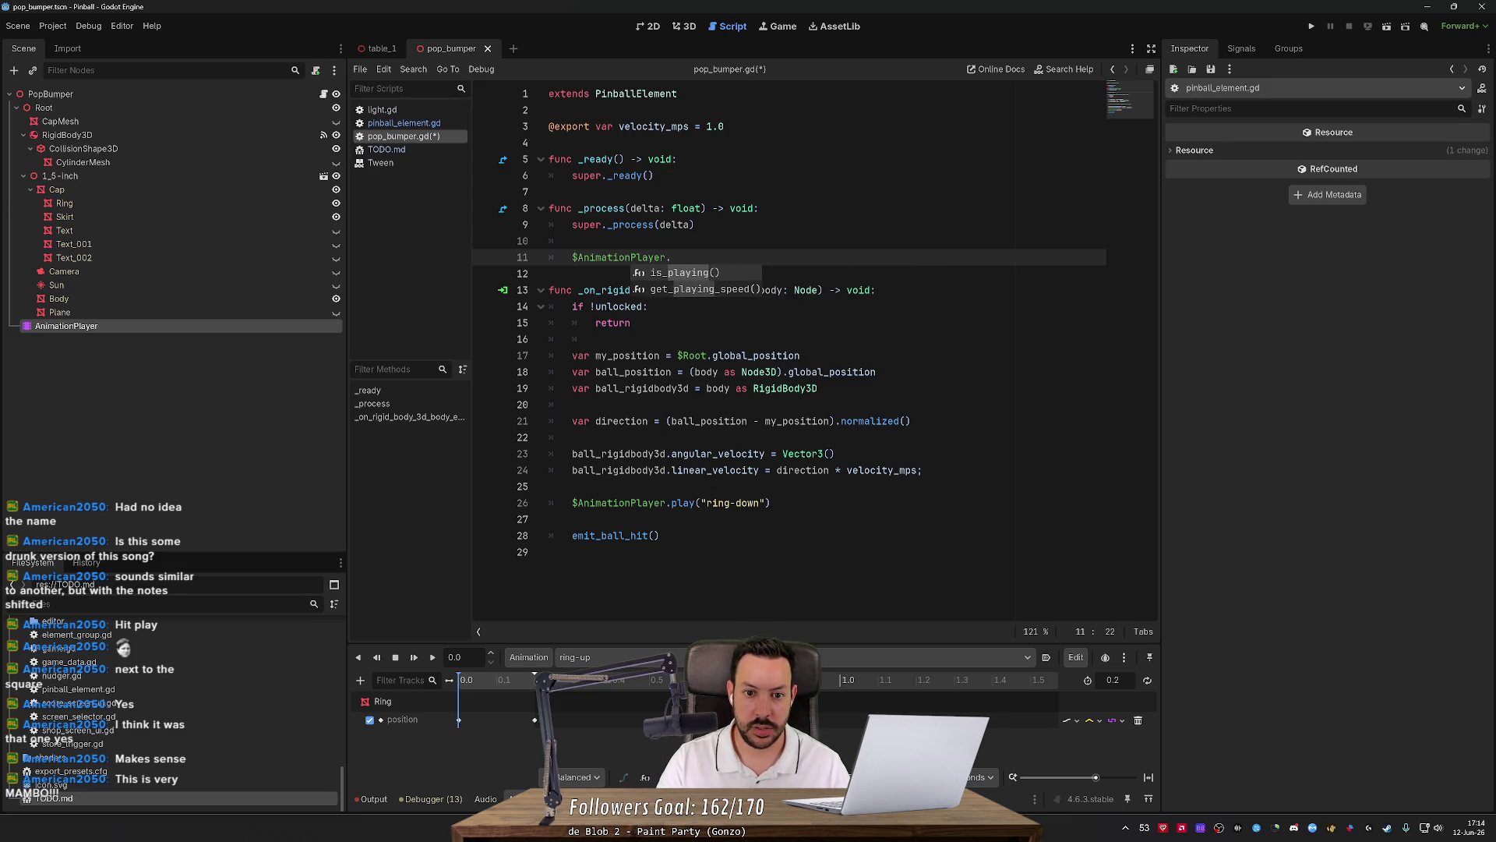
pyautogui.press('Return')
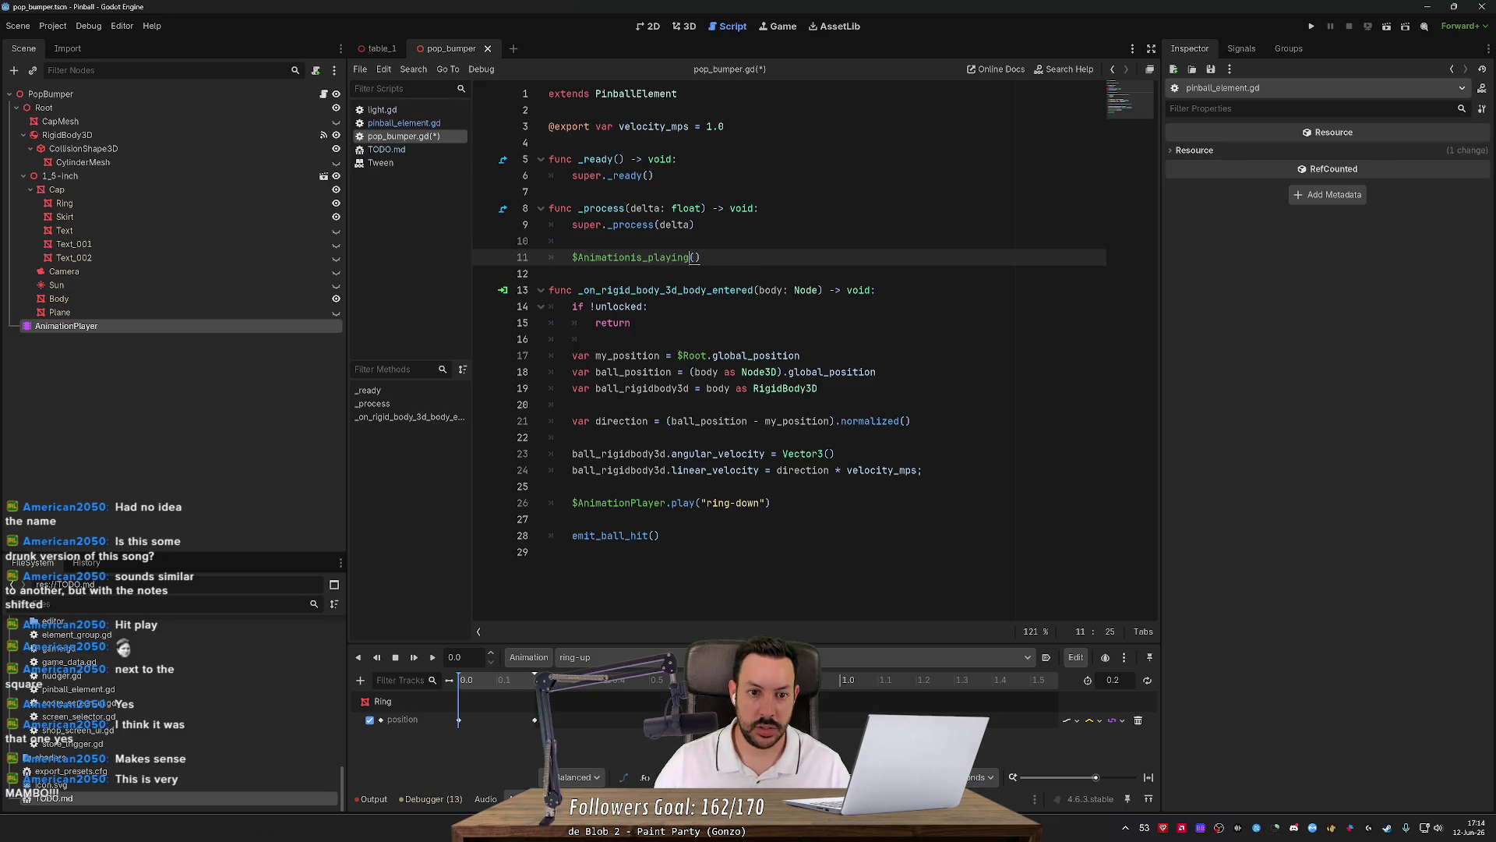
pyautogui.click(677, 258)
# Make it 'if not $Animation.is_playing():' with $AnimationPlayer.play("ring-up") inside.
pyautogui.write('if ')
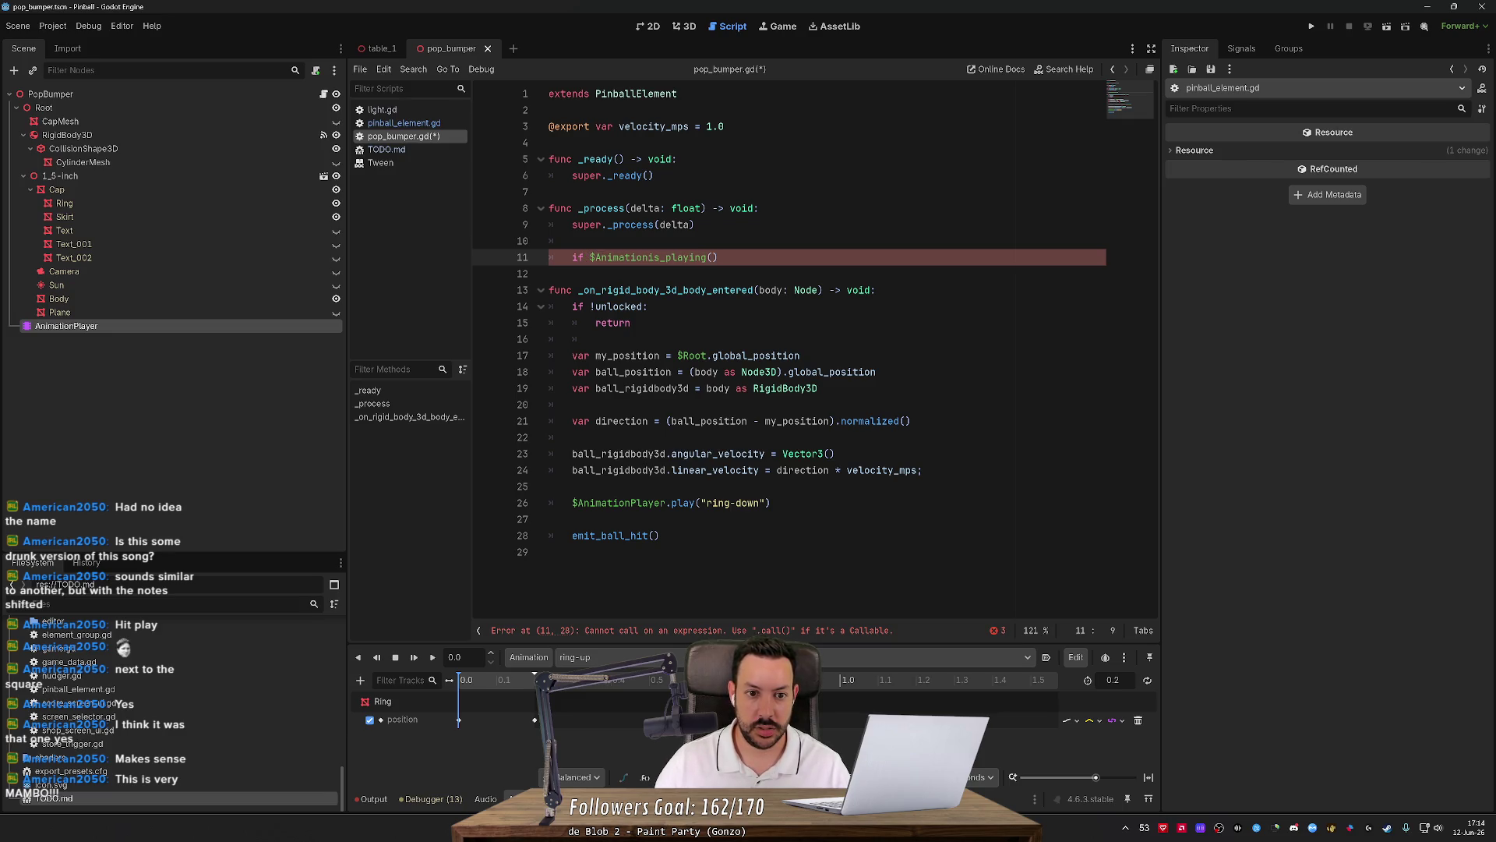
pyautogui.write('not ')
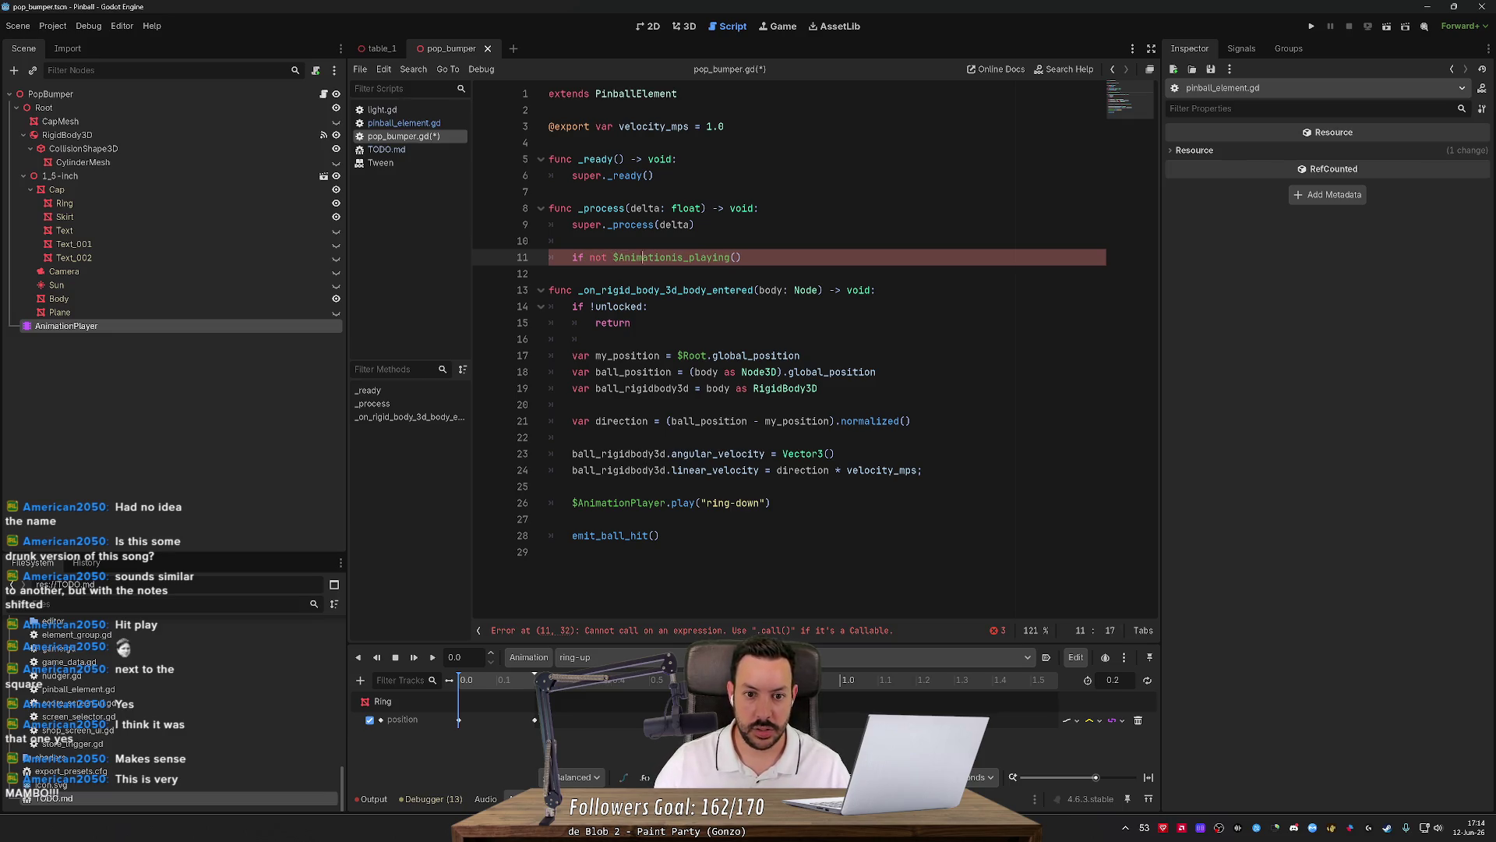
pyautogui.write('.')
pyautogui.press('End')
pyautogui.write(':')
pyautogui.press('Return')
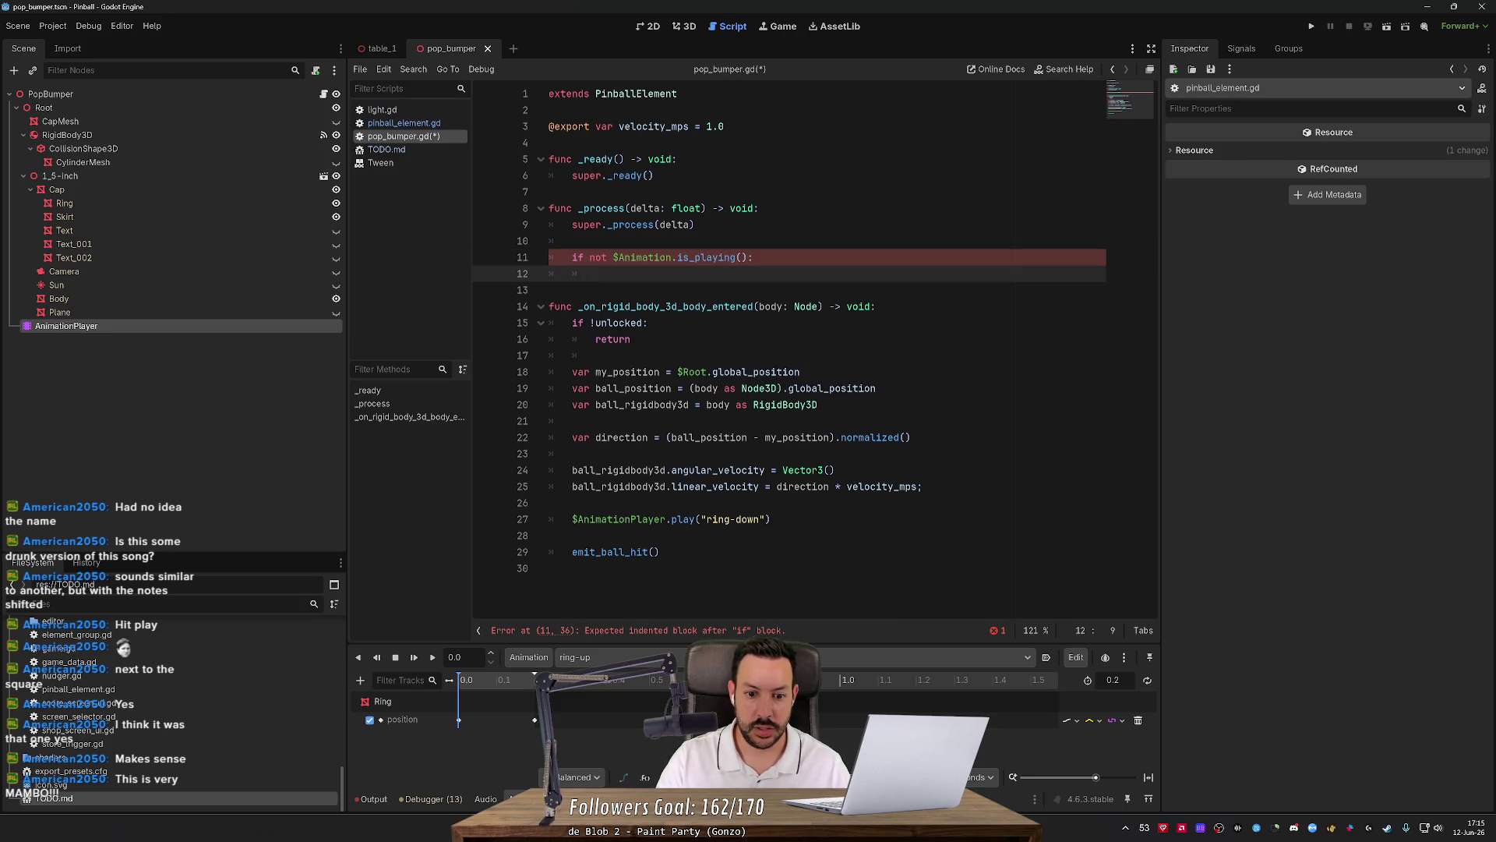
pyautogui.write('$Ani')
pyautogui.press('Return')
pyautogui.write('.play')
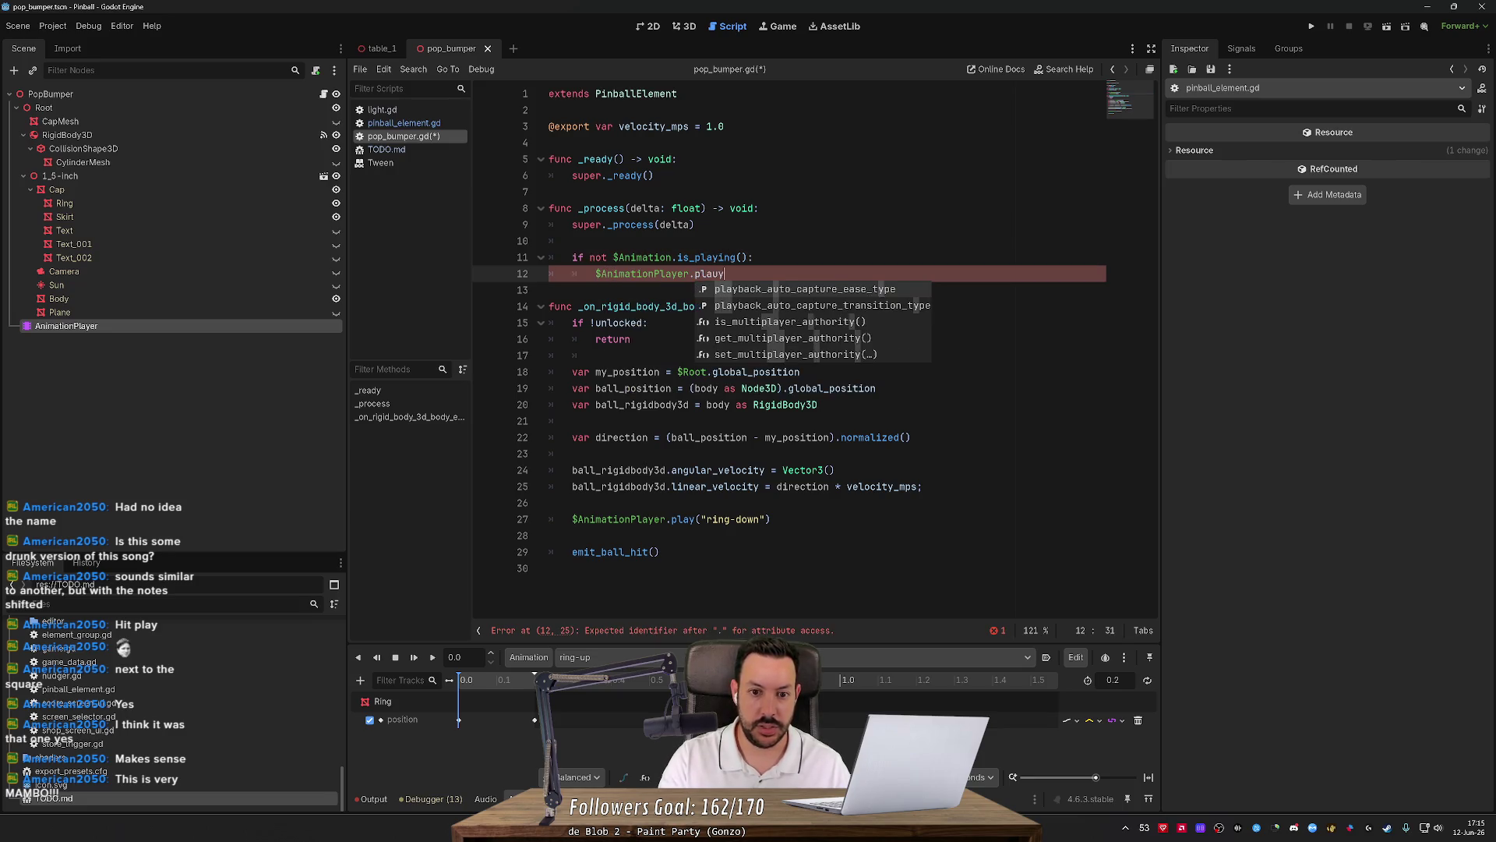
pyautogui.press('Return')
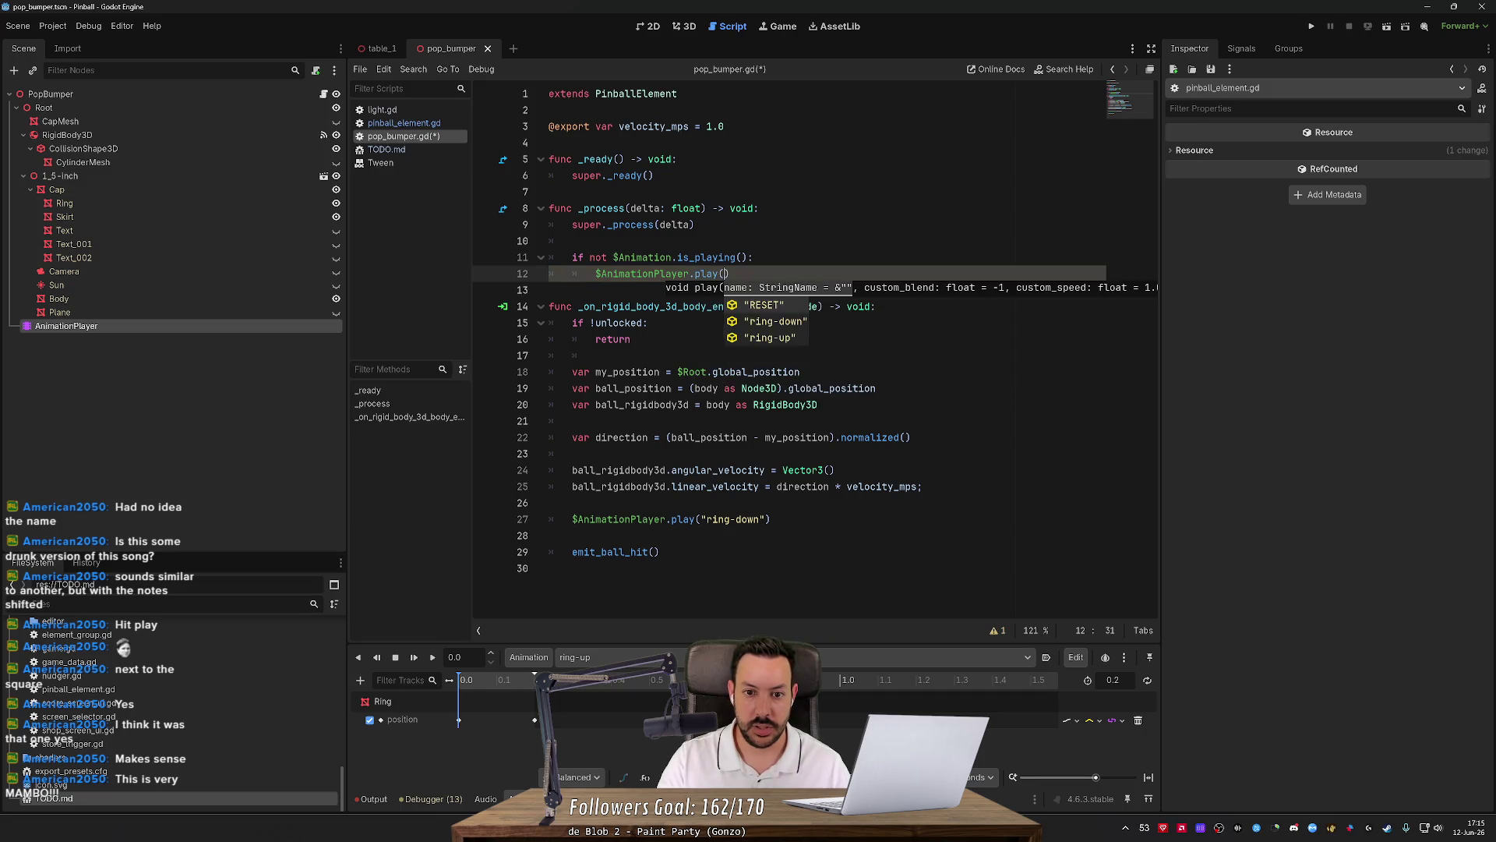
pyautogui.press('Escape')
pyautogui.write('"ring-up"')
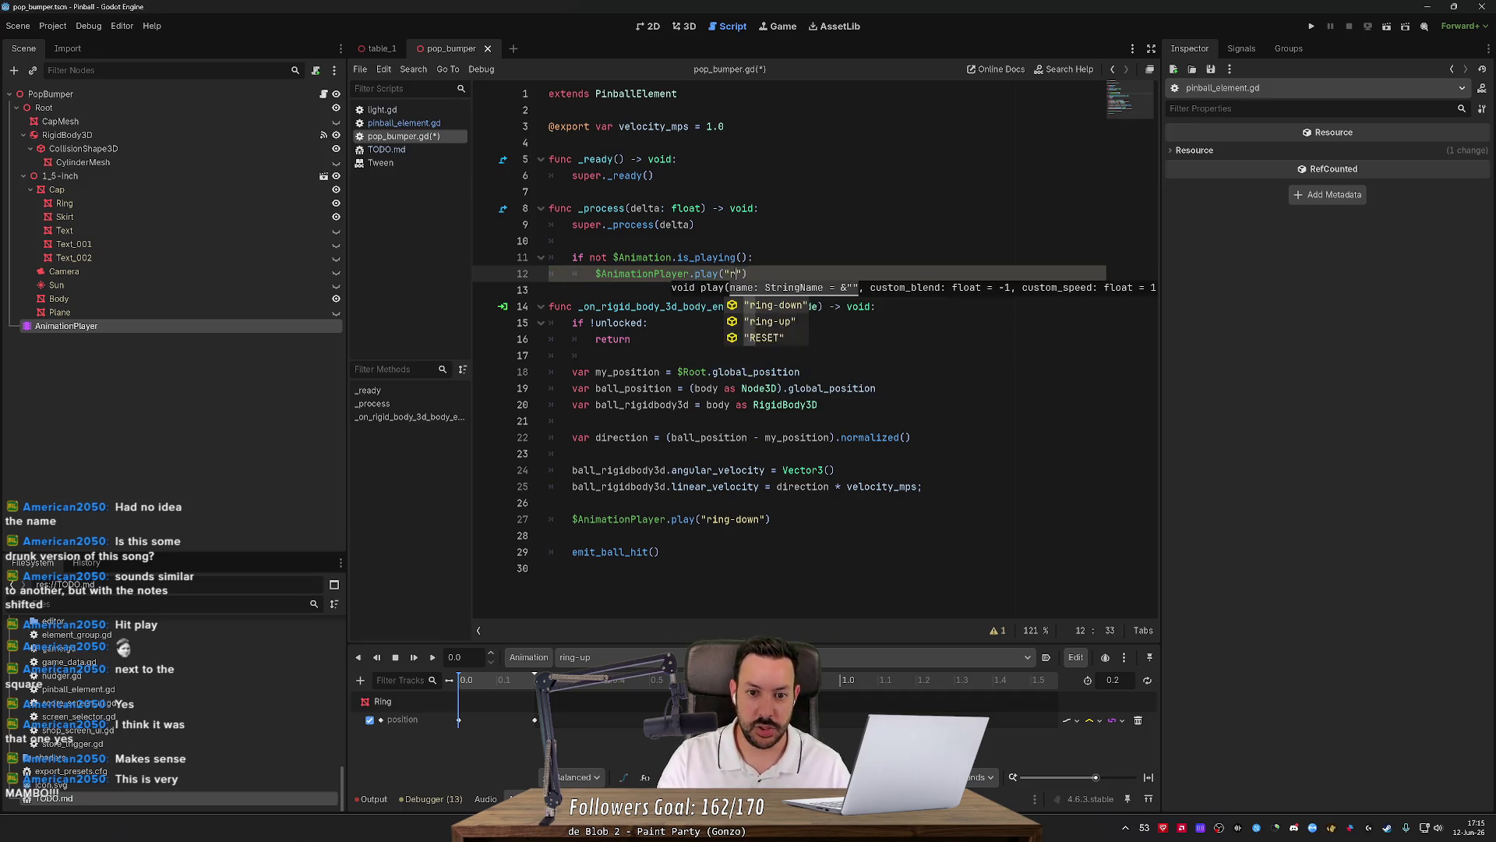
# Save pop_bumper.gd and run the project to test the bumper.
pyautogui.click(694, 225)
pyautogui.hotkey('ctrl', 's')
pyautogui.click(1311, 26)
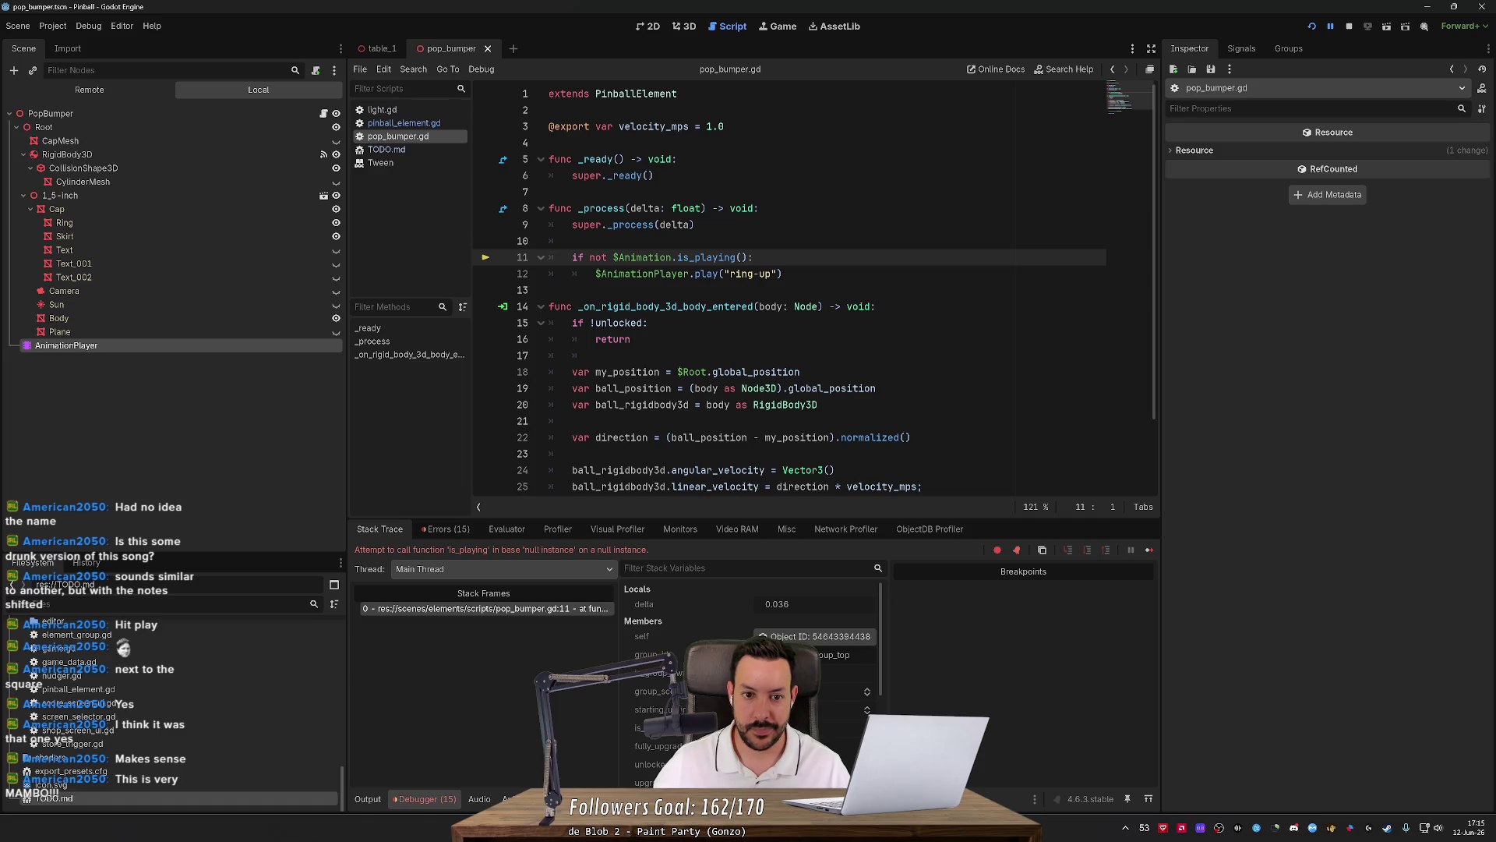
# Correct line 11 to $AnimationPlayer.is_playing(), rerun the game, then stop it.
pyautogui.click(671, 257)
pyautogui.write('Player')
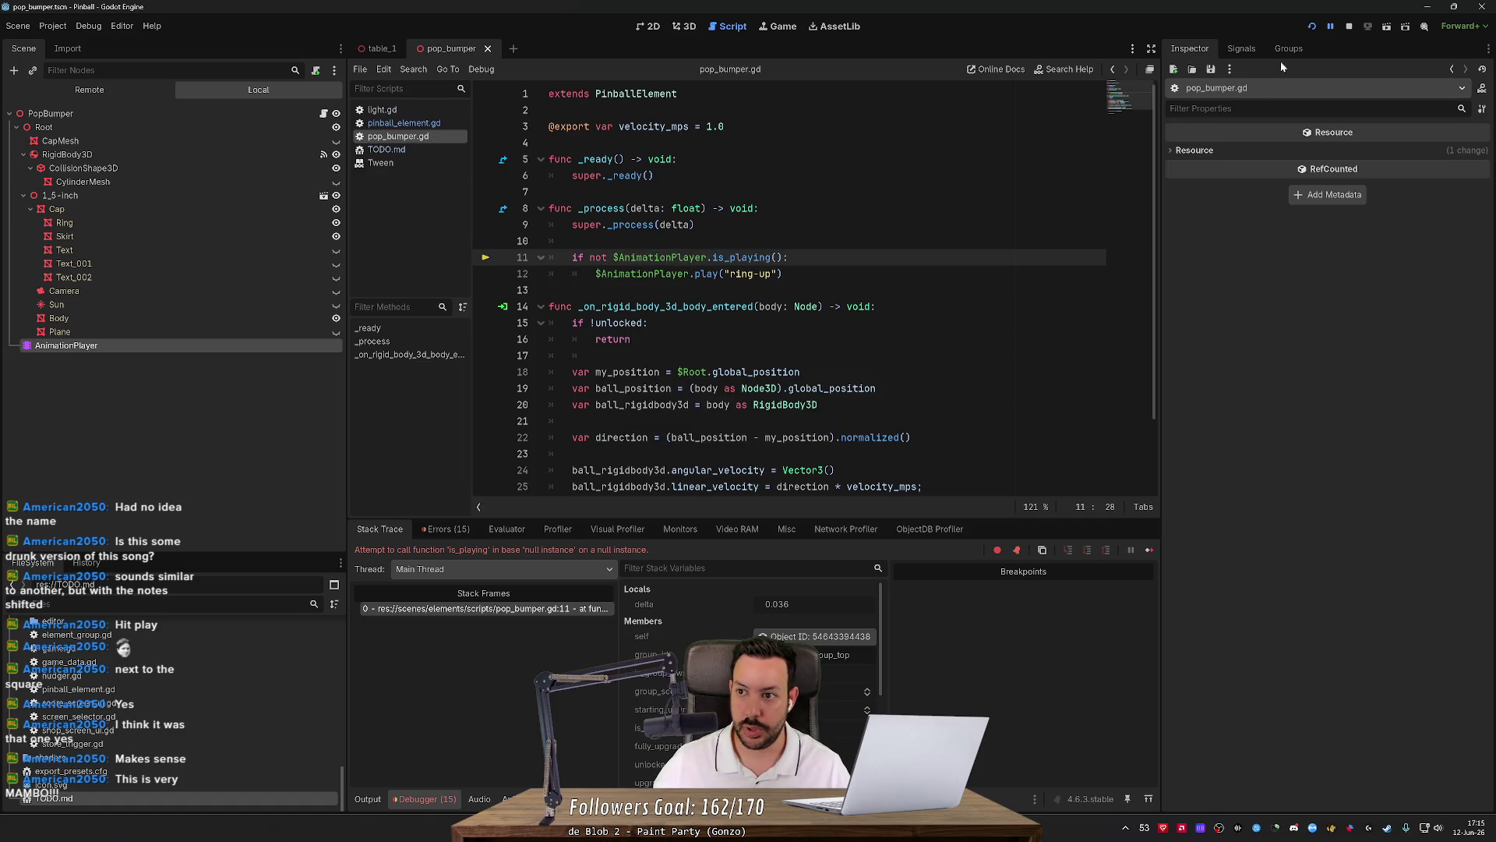
pyautogui.click(1310, 26)
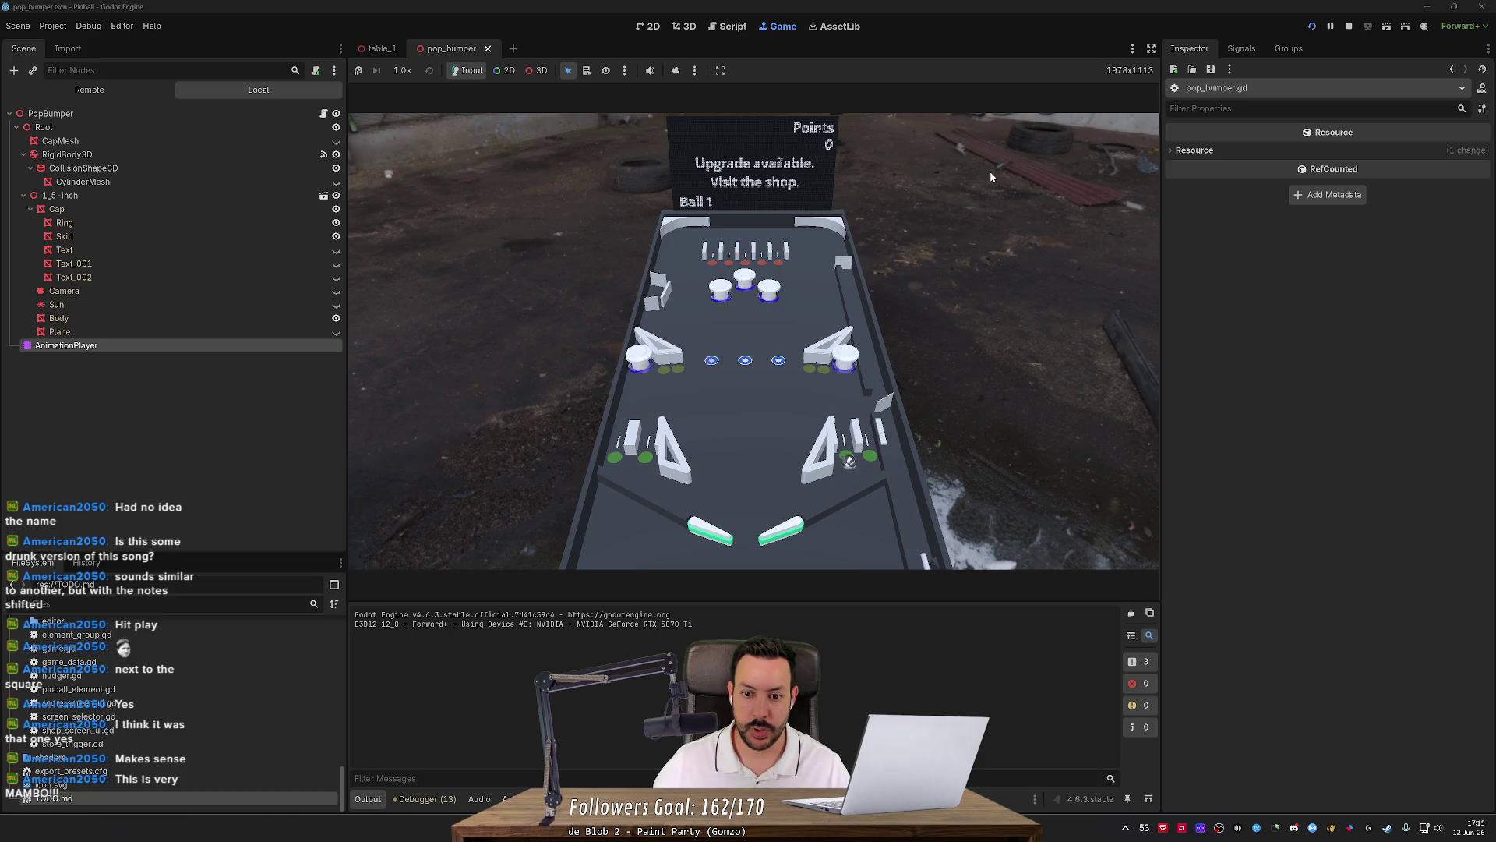
pyautogui.click(1348, 27)
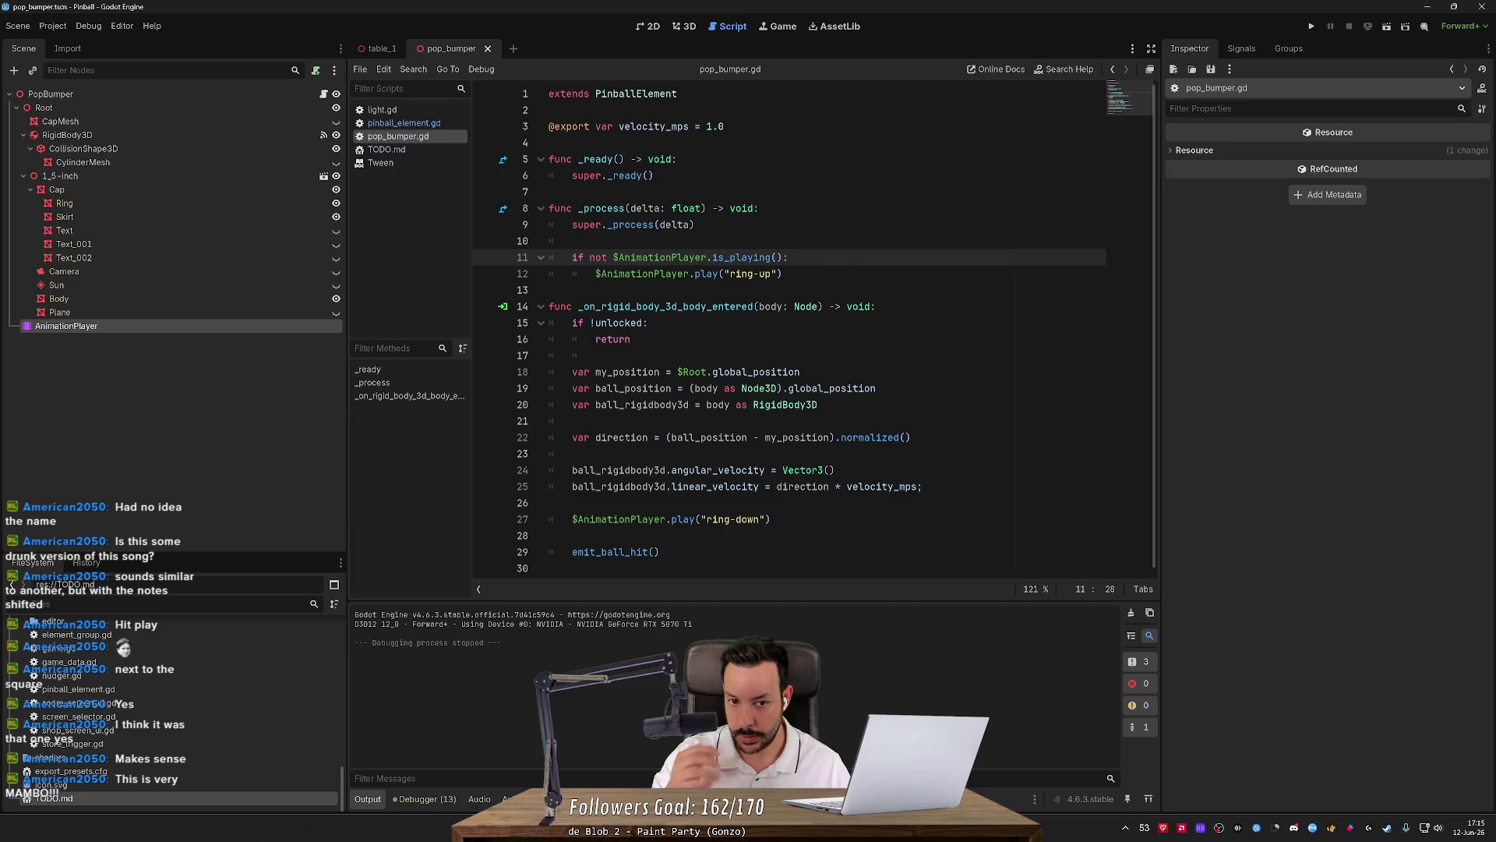
# On line 11, begin the condition with $AnimationPlayer via autocomplete, then browse its animation members.
pyautogui.moveTo(706, 257)
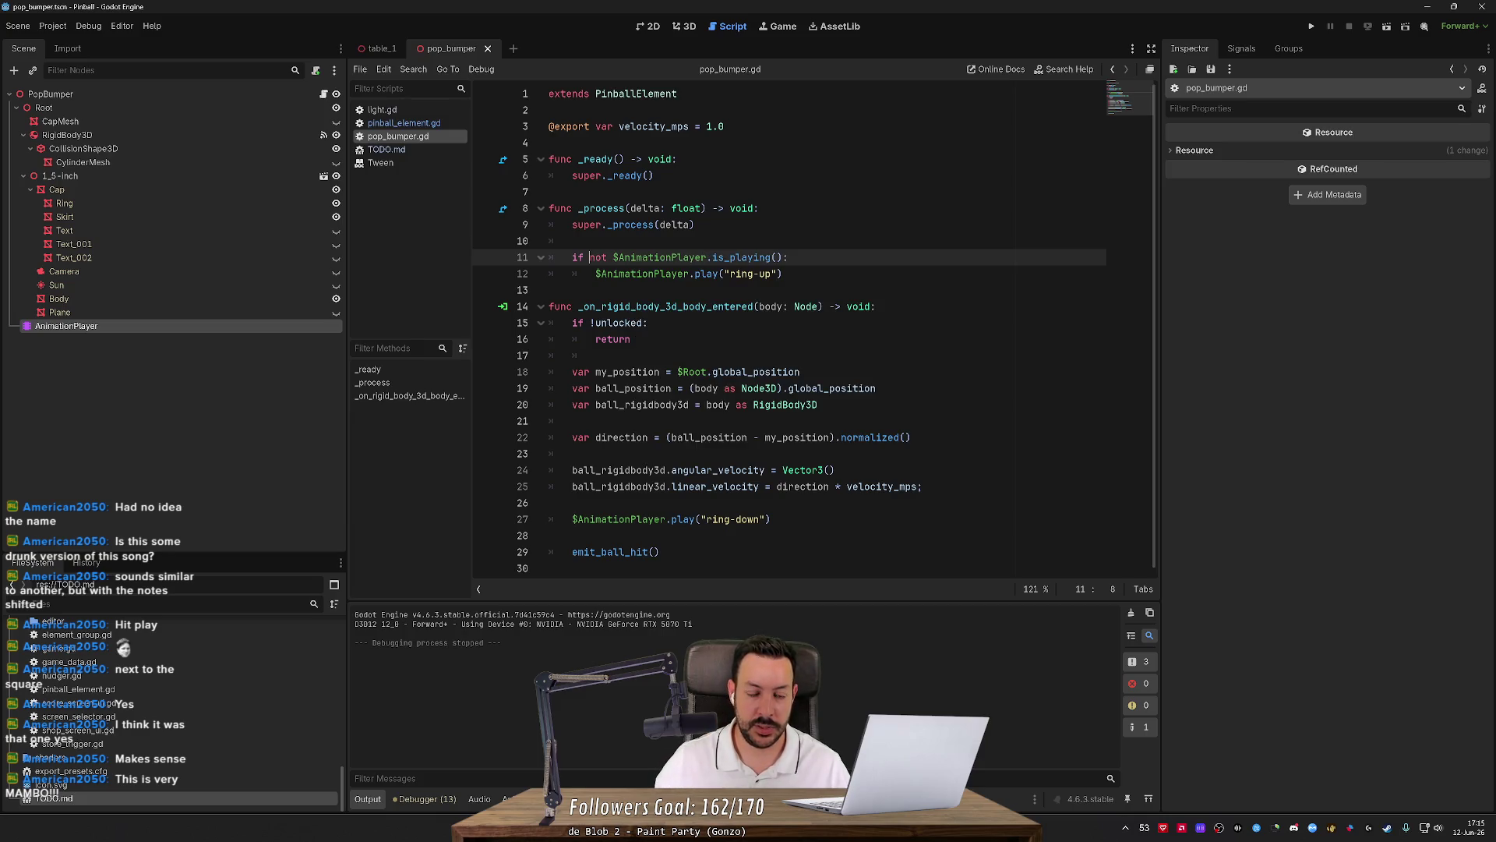
pyautogui.write('$Anina')
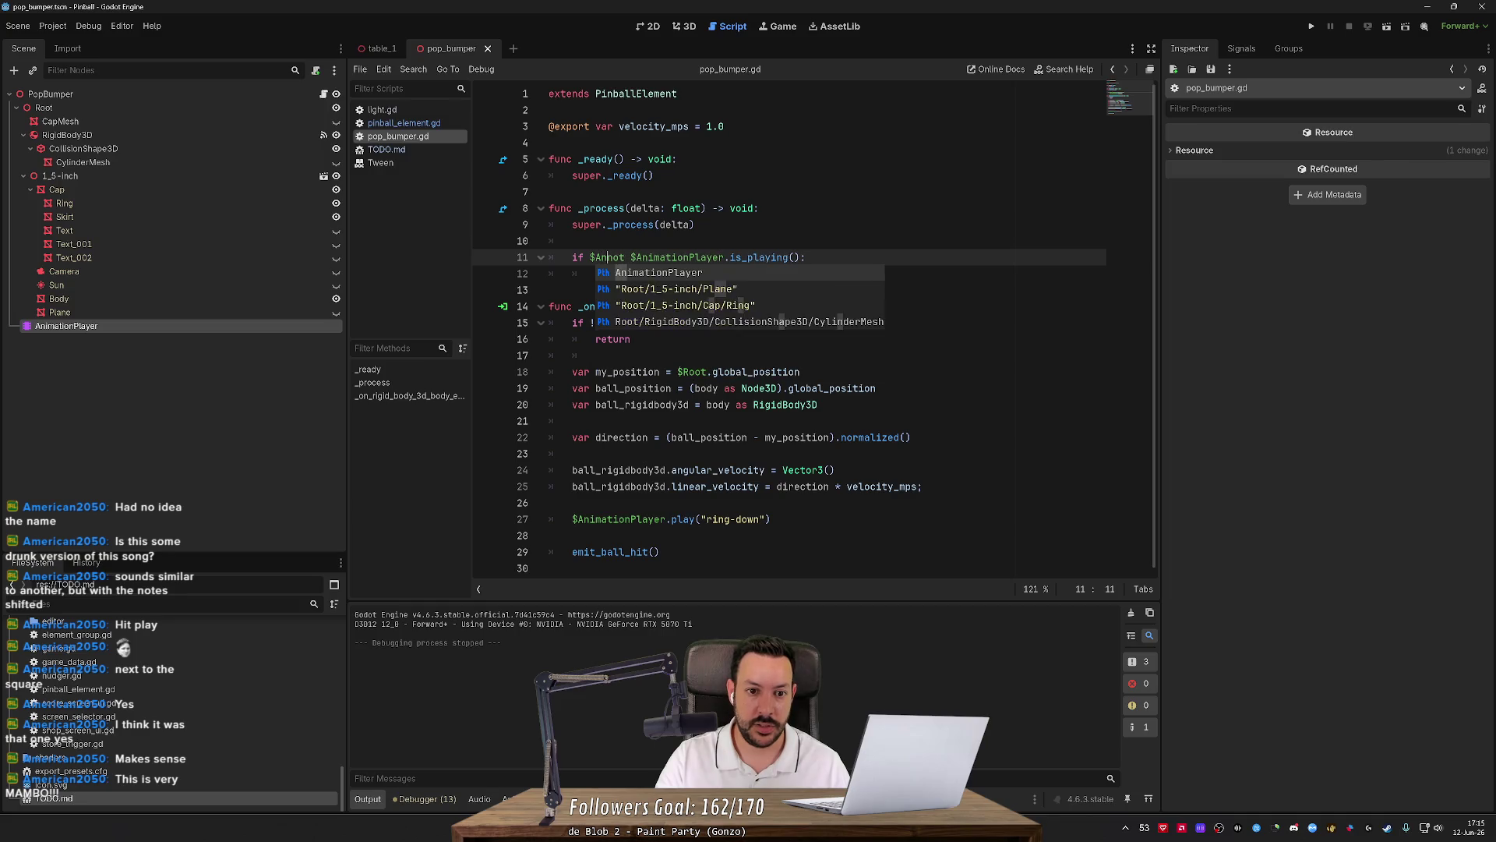
pyautogui.press('BackSpace')
pyautogui.press('BackSpace')
pyautogui.write('mat')
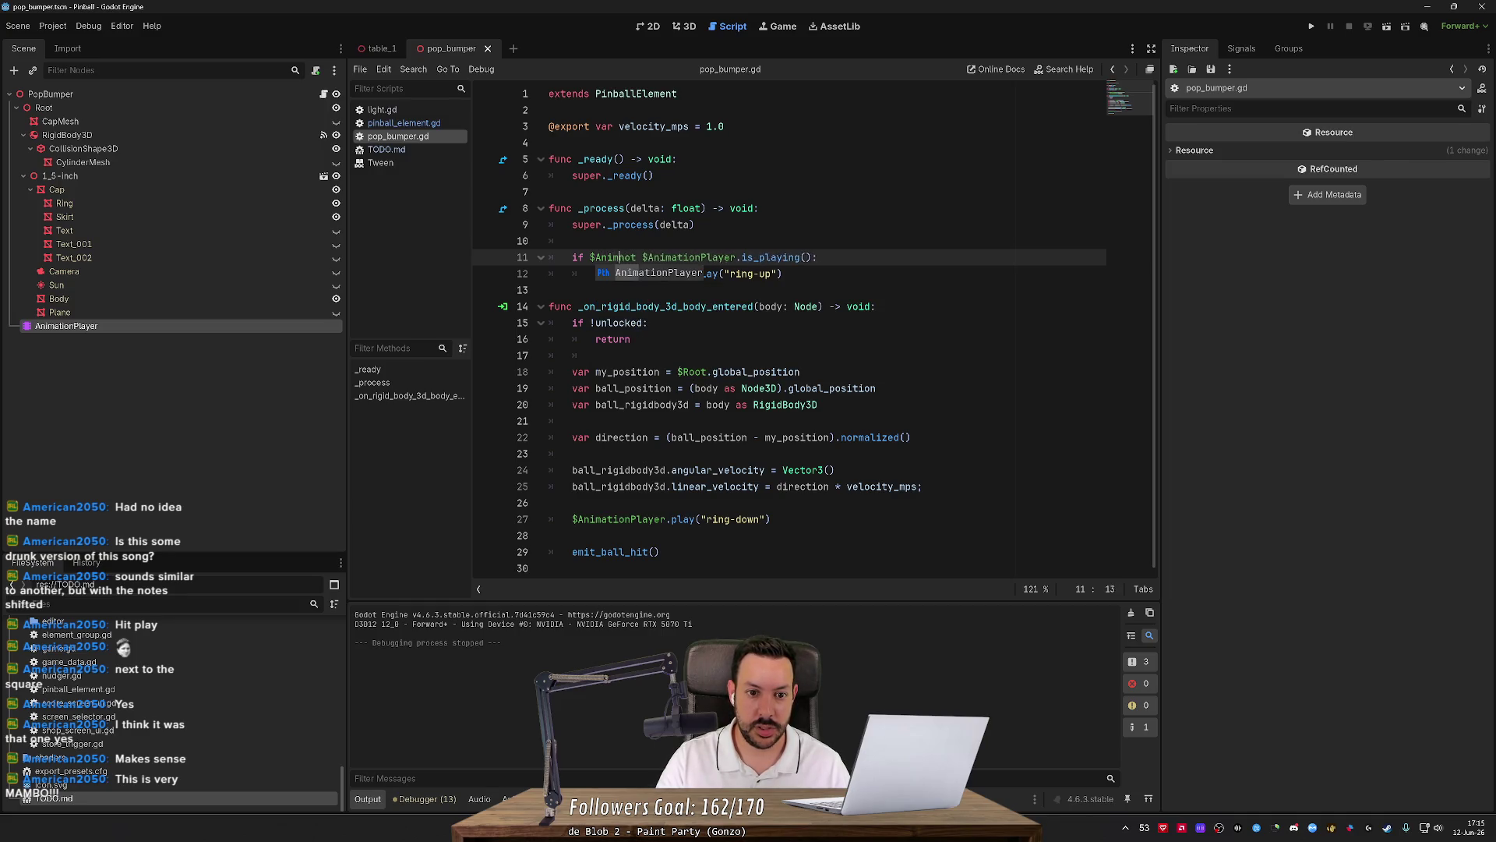
pyautogui.press('Return')
pyautogui.write('.anim')
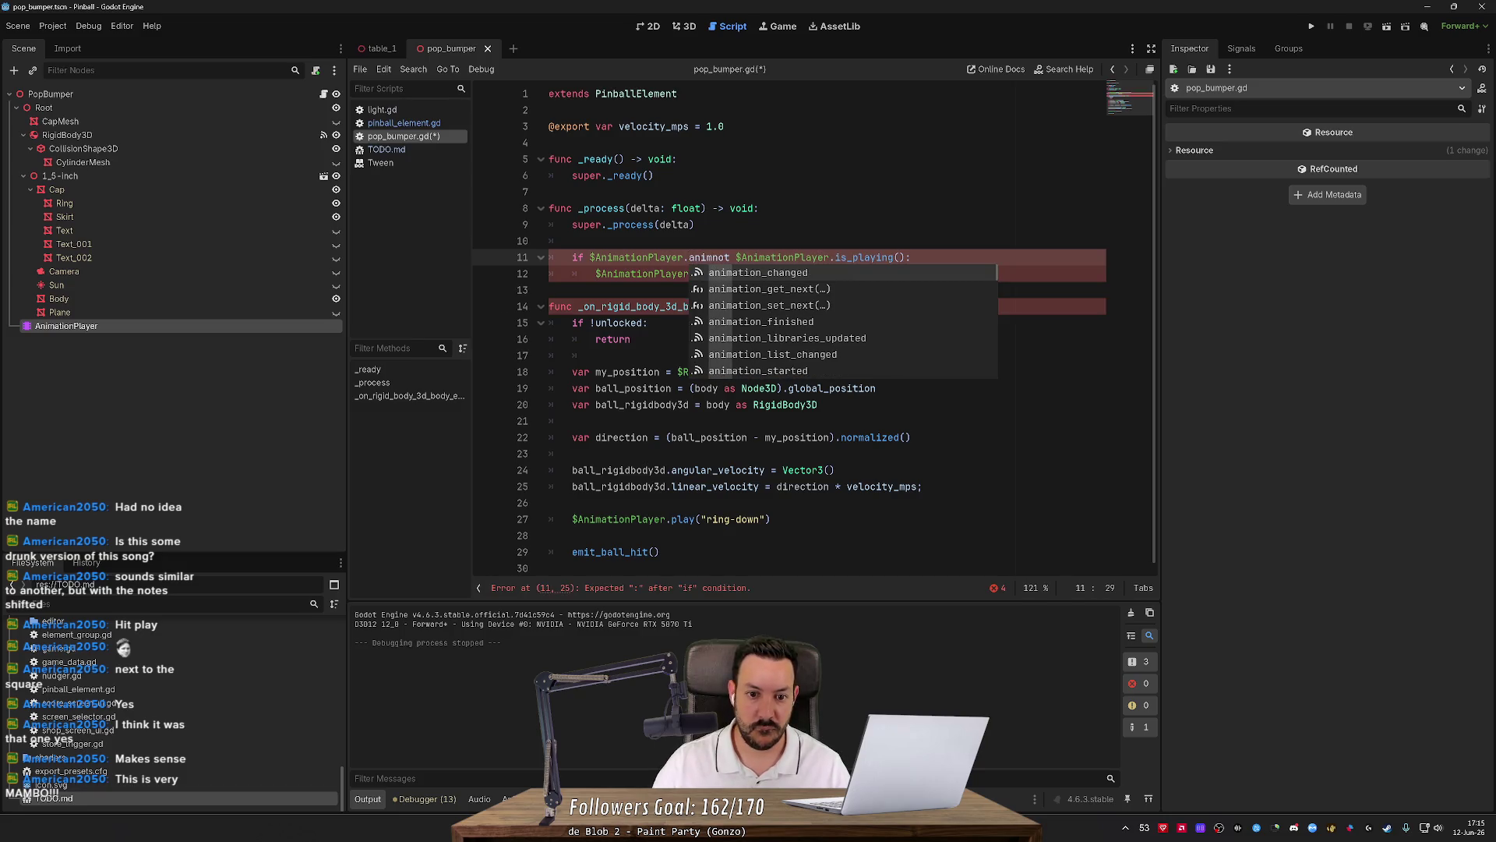
pyautogui.press('Down')
pyautogui.press('Down')
pyautogui.press('Down')
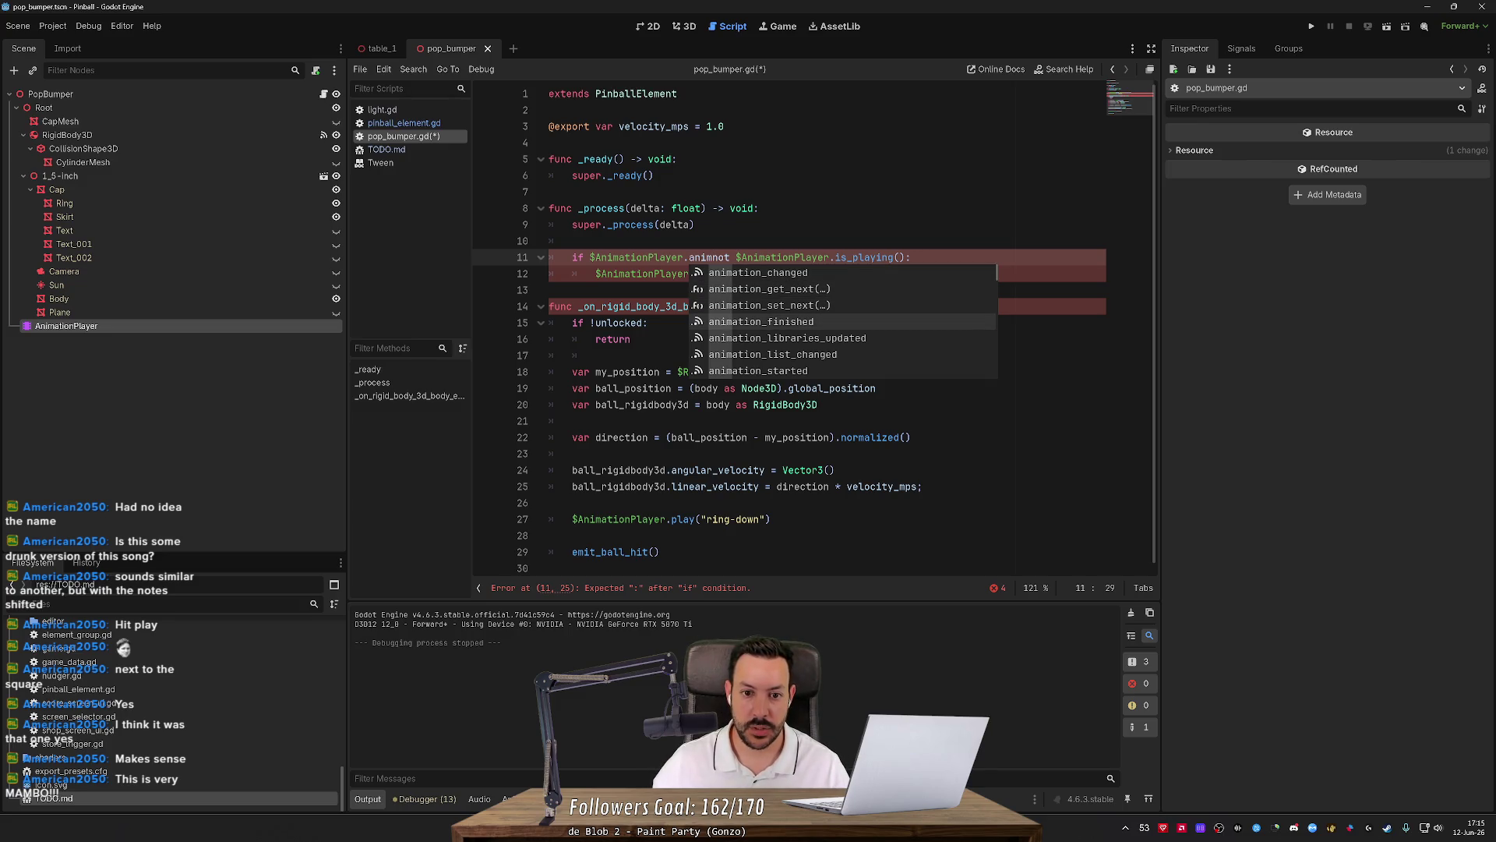
pyautogui.press('Escape')
# Complete it as '$AnimationPlayer.current_animation != "ring-up" and' before 'not', then save pop_bumper.gd.
pyautogui.moveTo(635, 257)
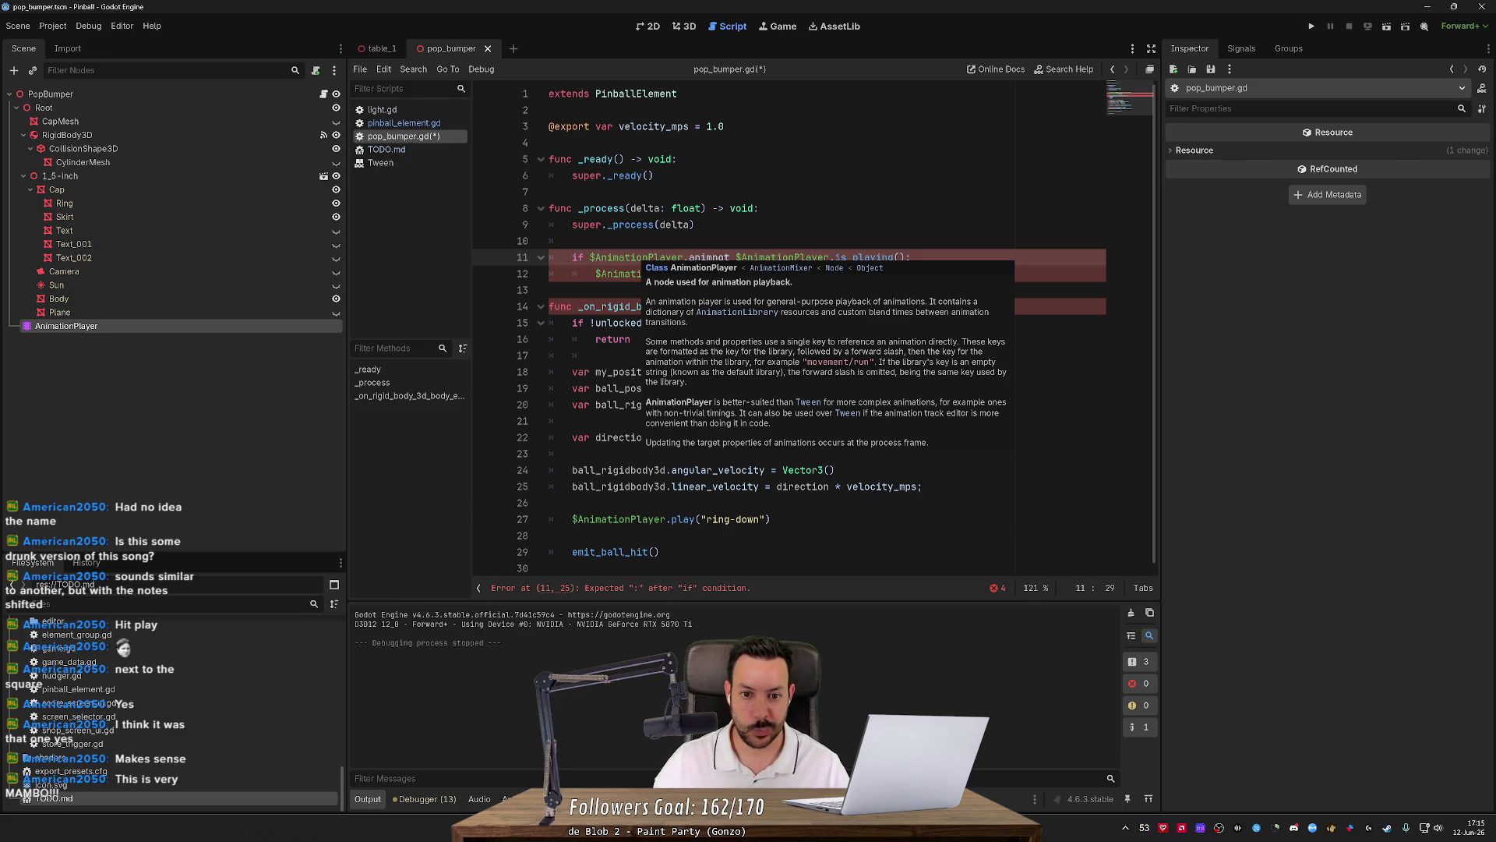
pyautogui.hotkey('ctrl', 'space')
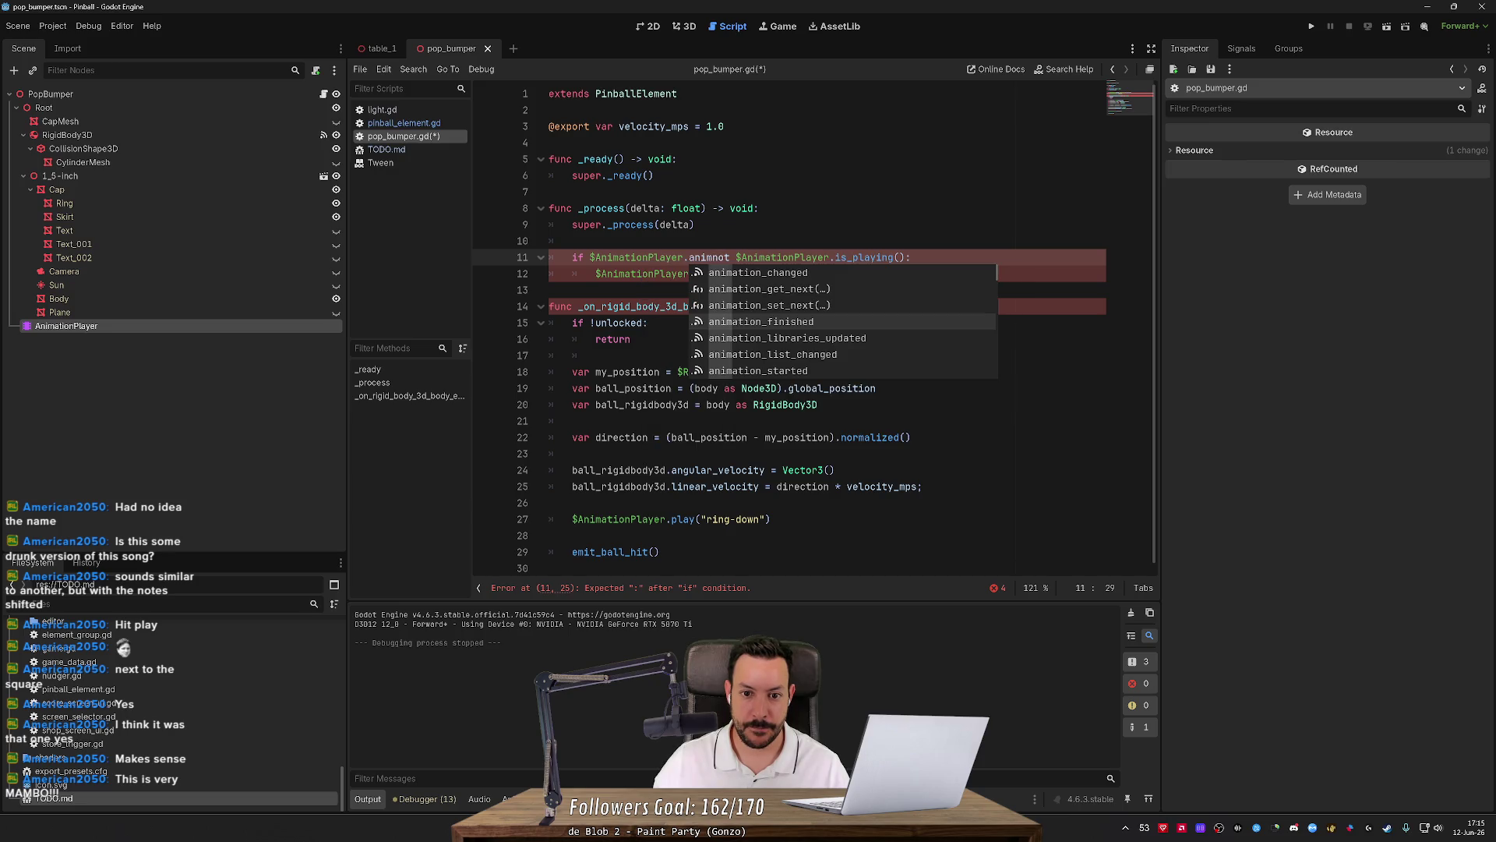
pyautogui.scroll(-1, 837, 338)
pyautogui.scroll(1, 837, 337)
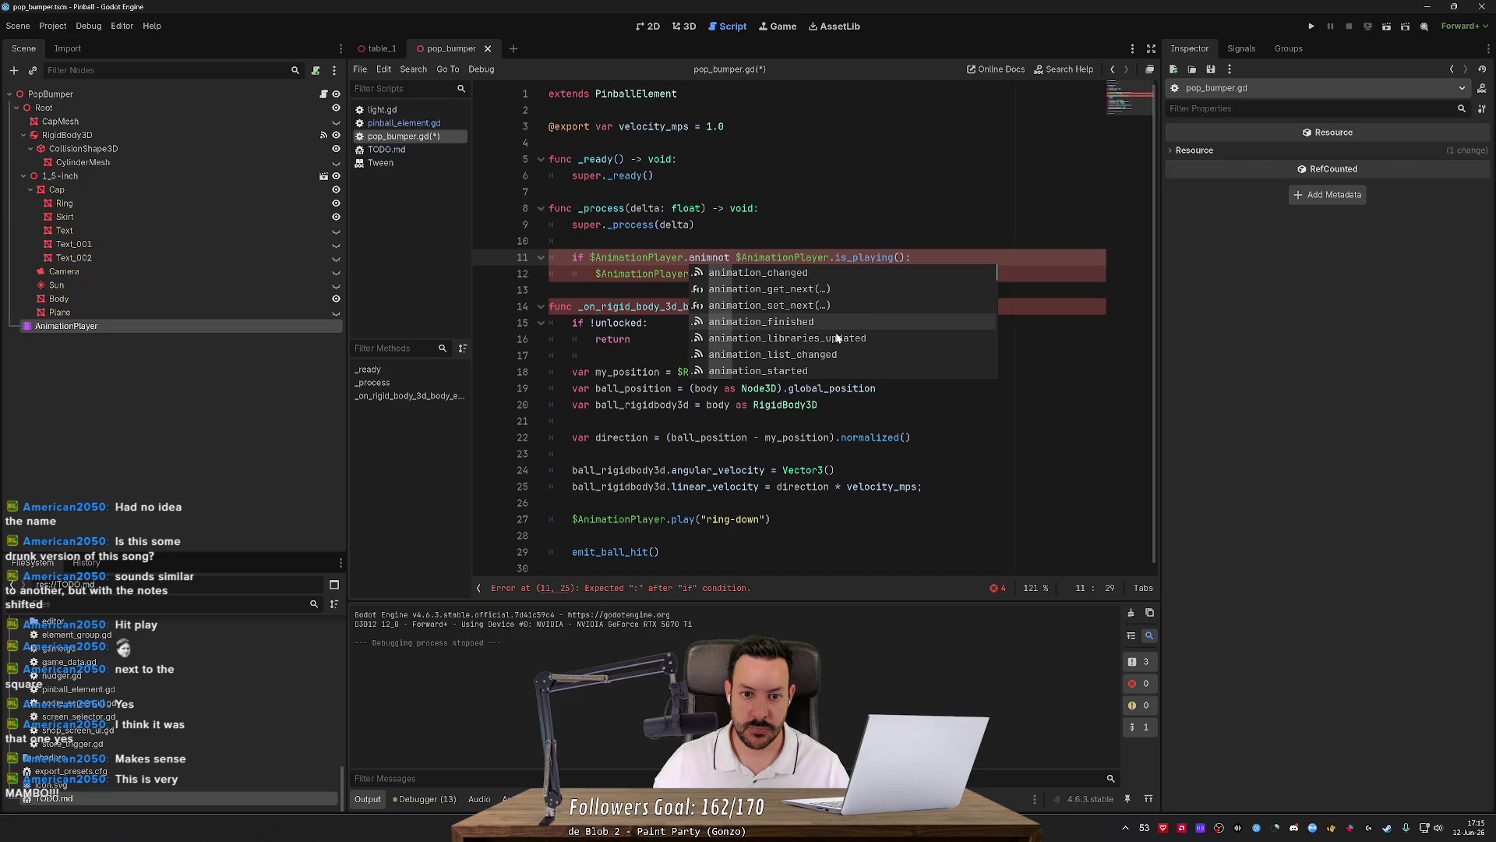
pyautogui.write('ation')
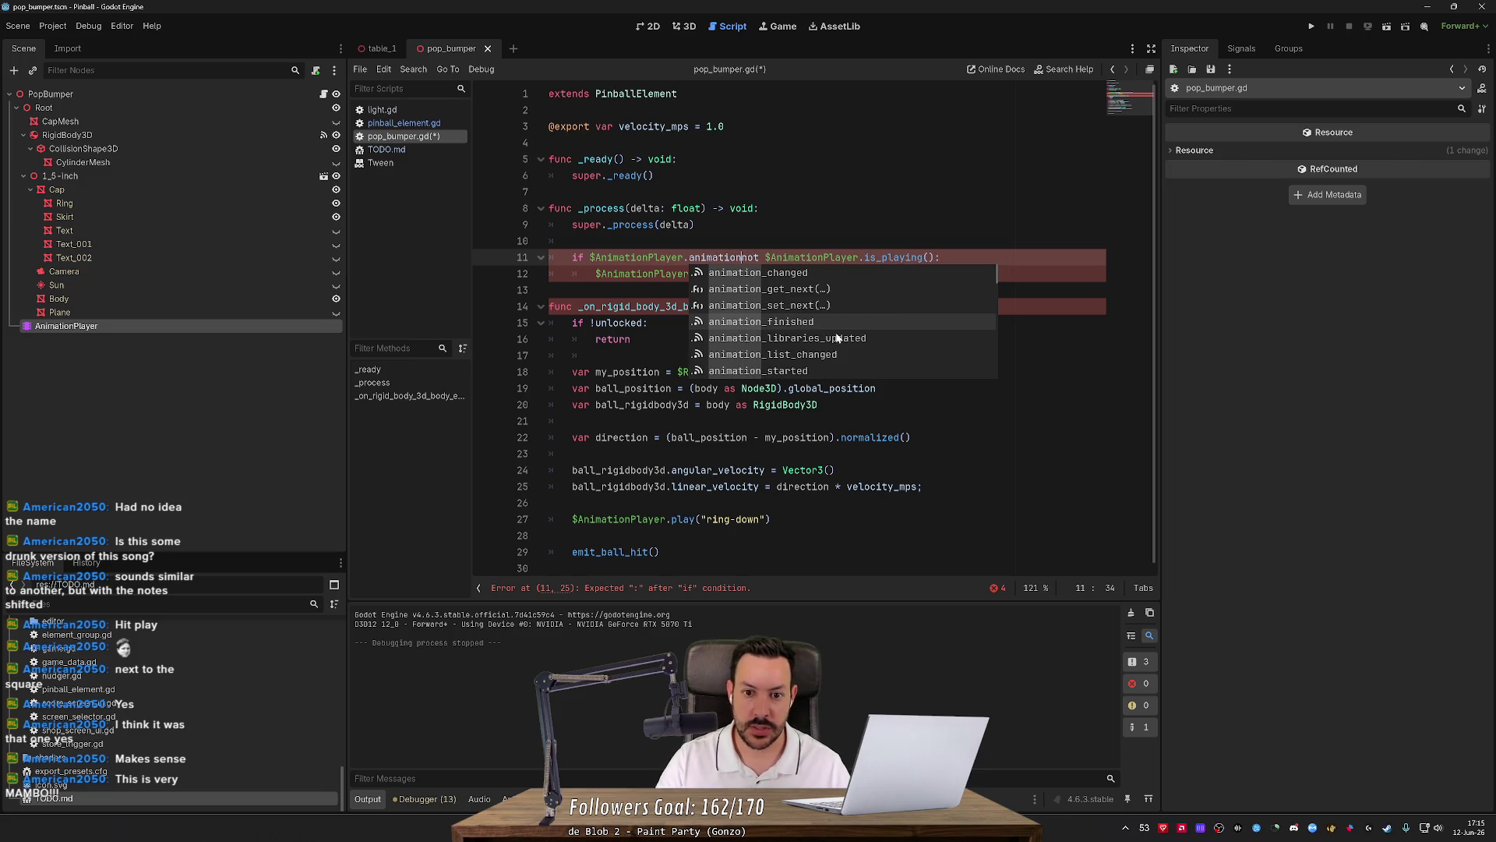
pyautogui.scroll(-6, 839, 338)
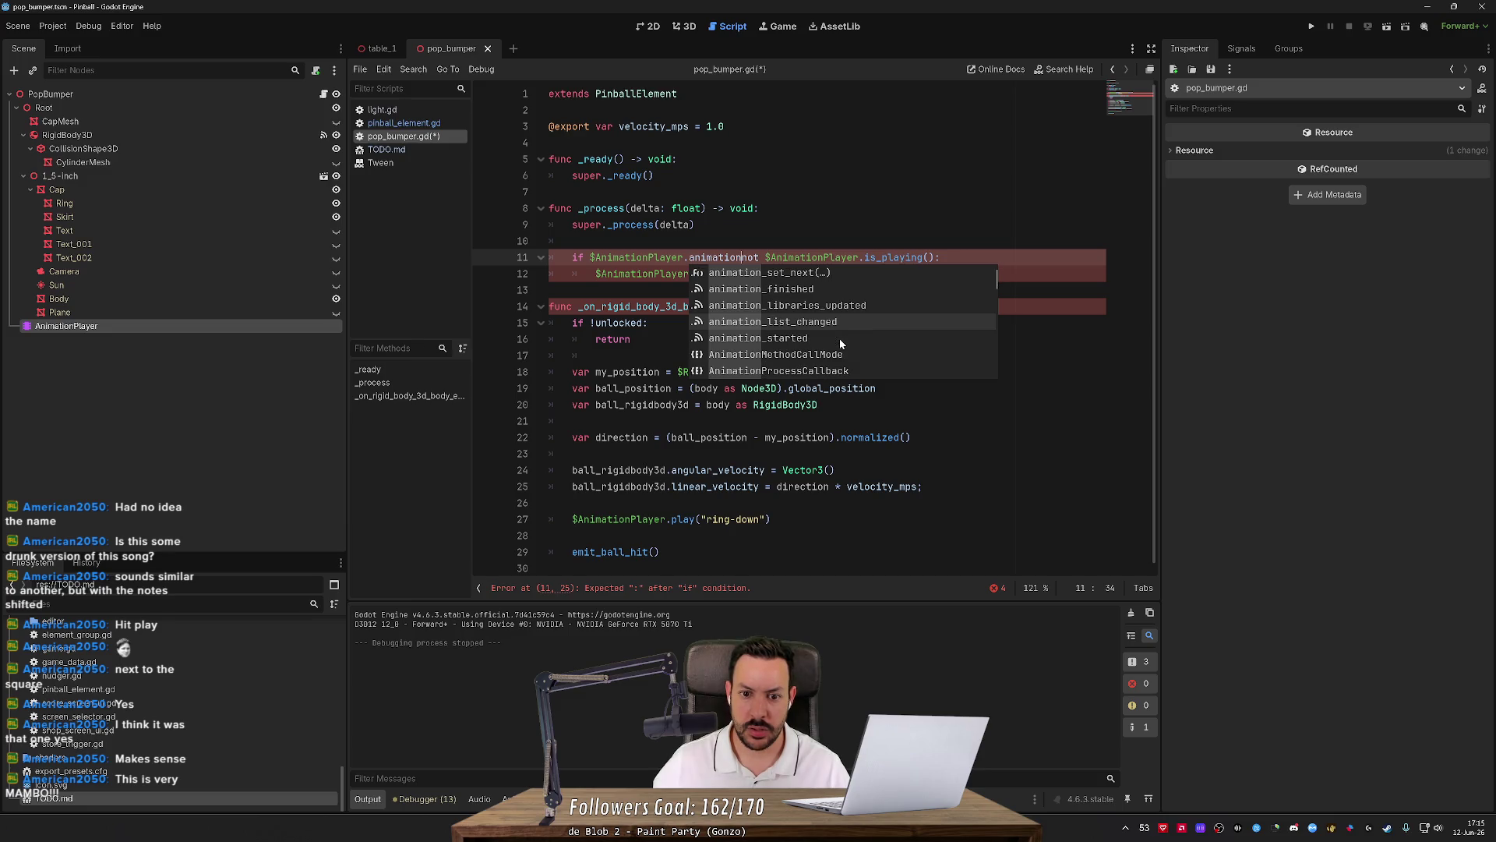
pyautogui.press('BackSpace')
pyautogui.press('BackSpace')
pyautogui.press('BackSpace')
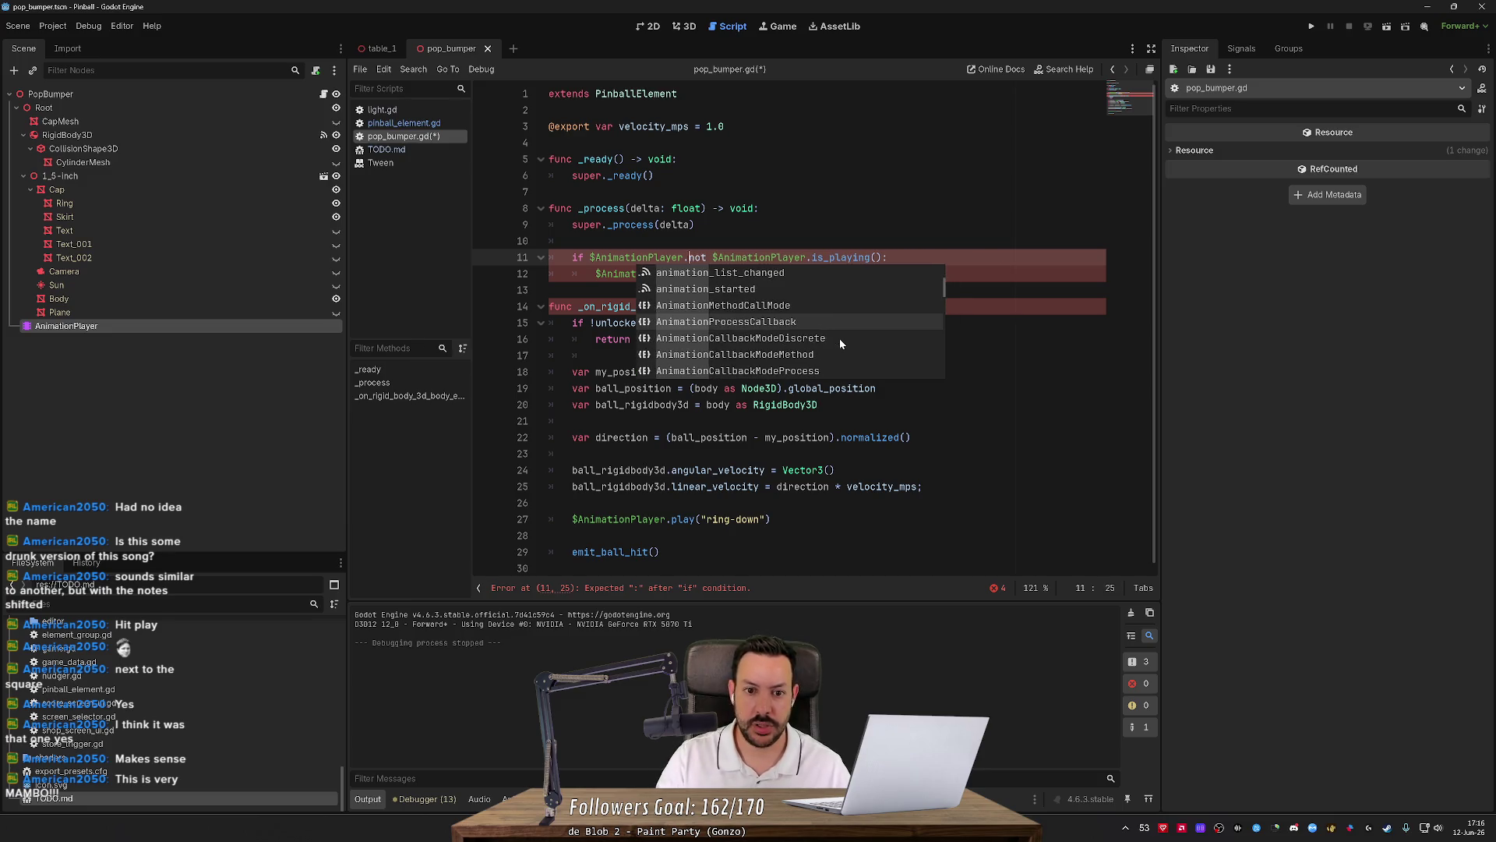
pyautogui.write('curren')
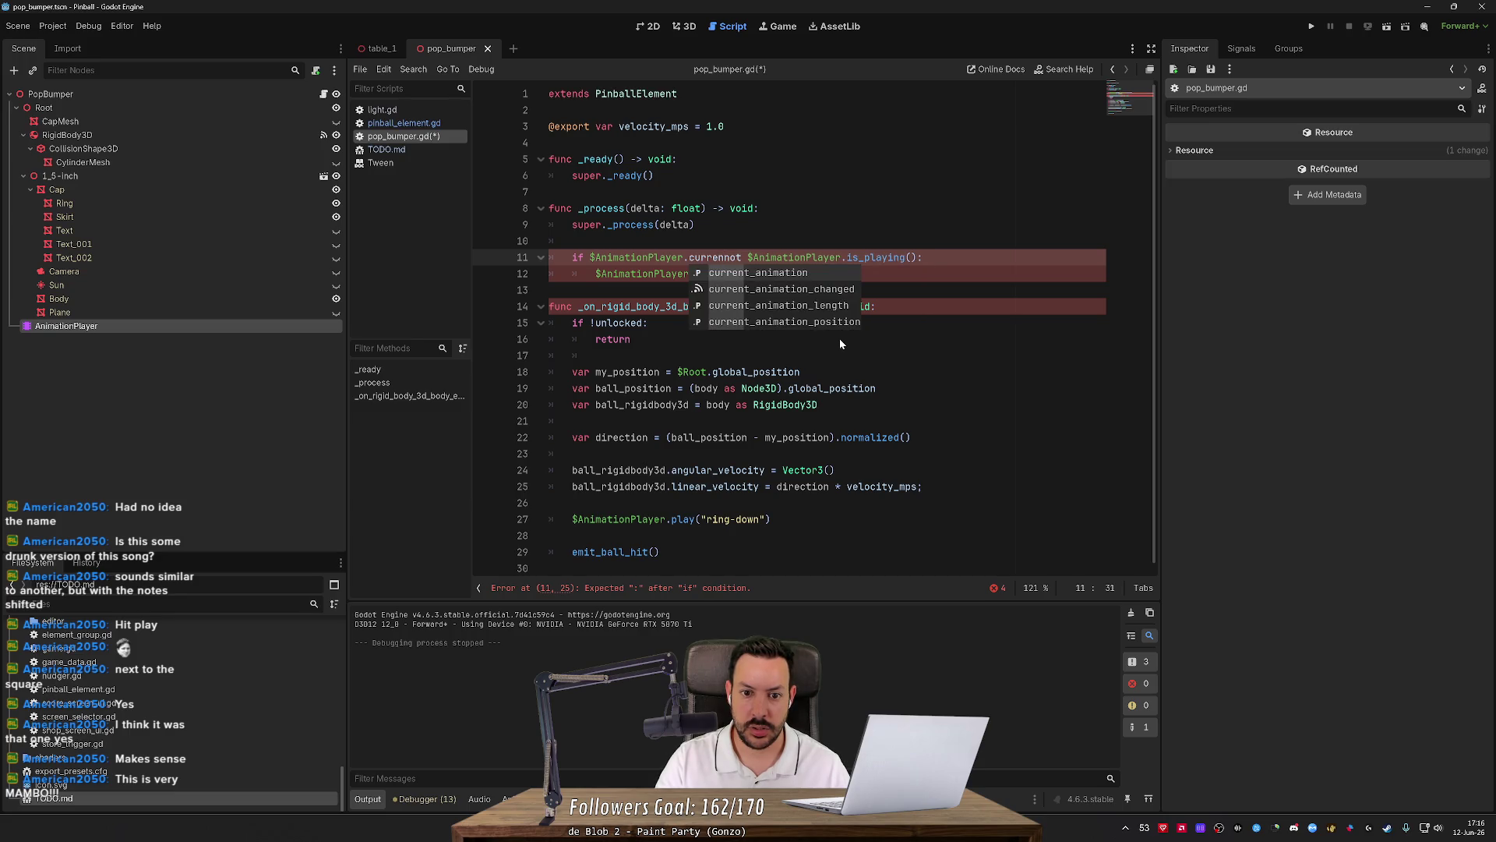
pyautogui.press('Return')
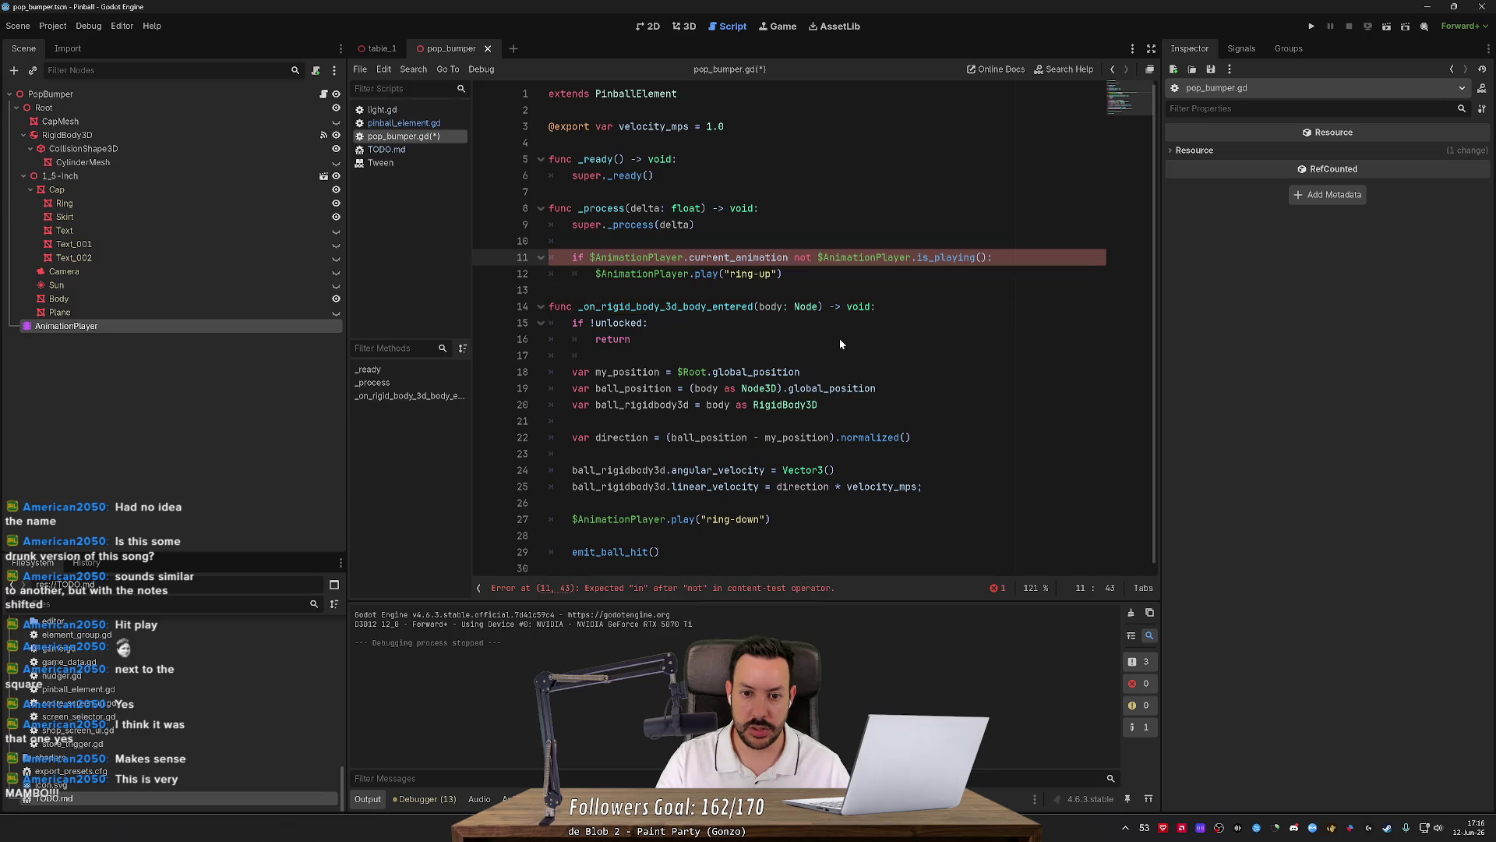
pyautogui.write('!= "rin')
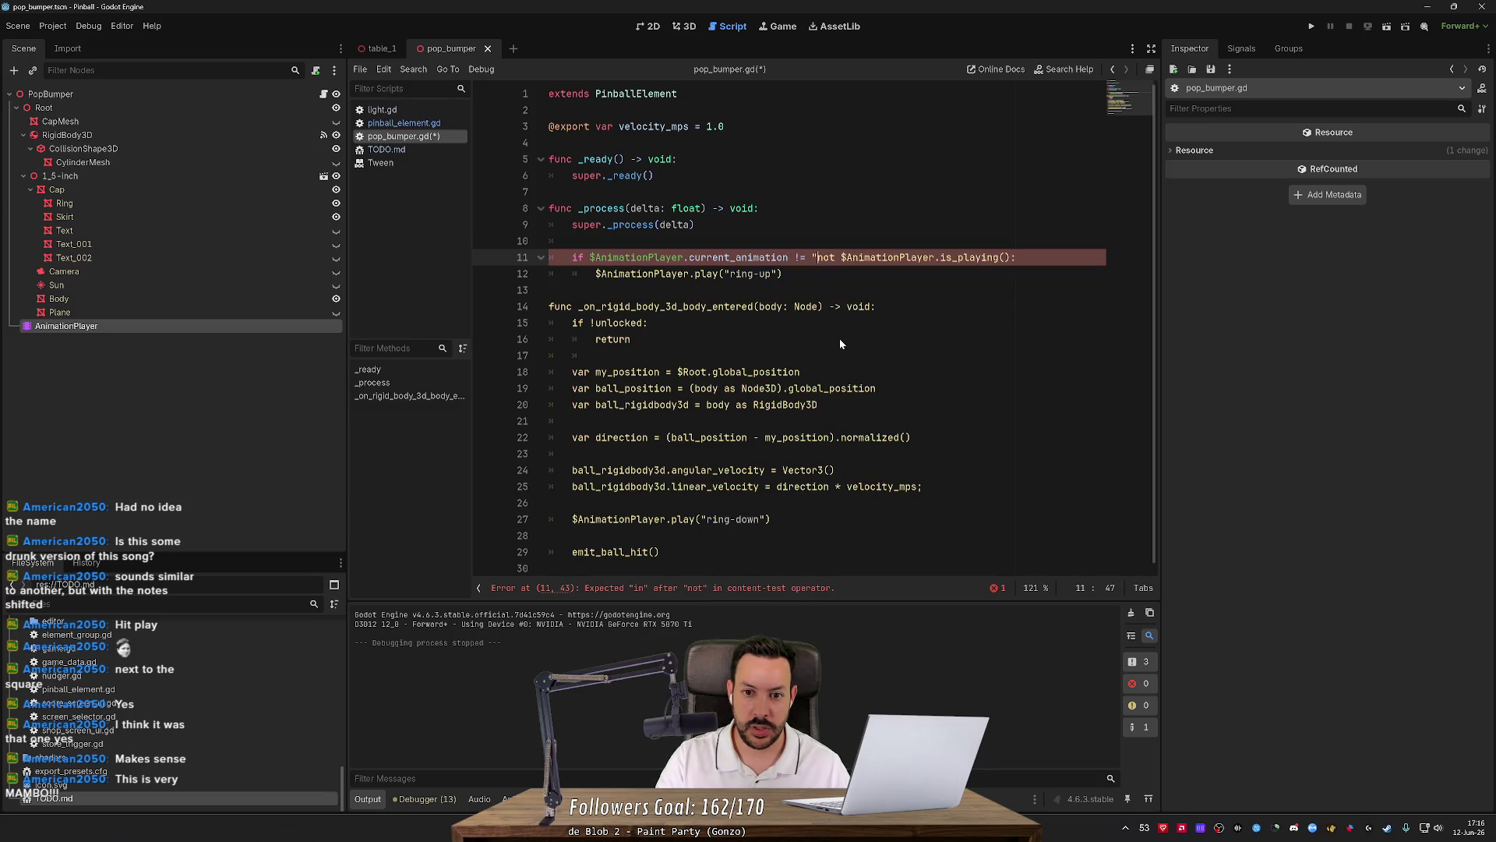
pyautogui.write('g-up"')
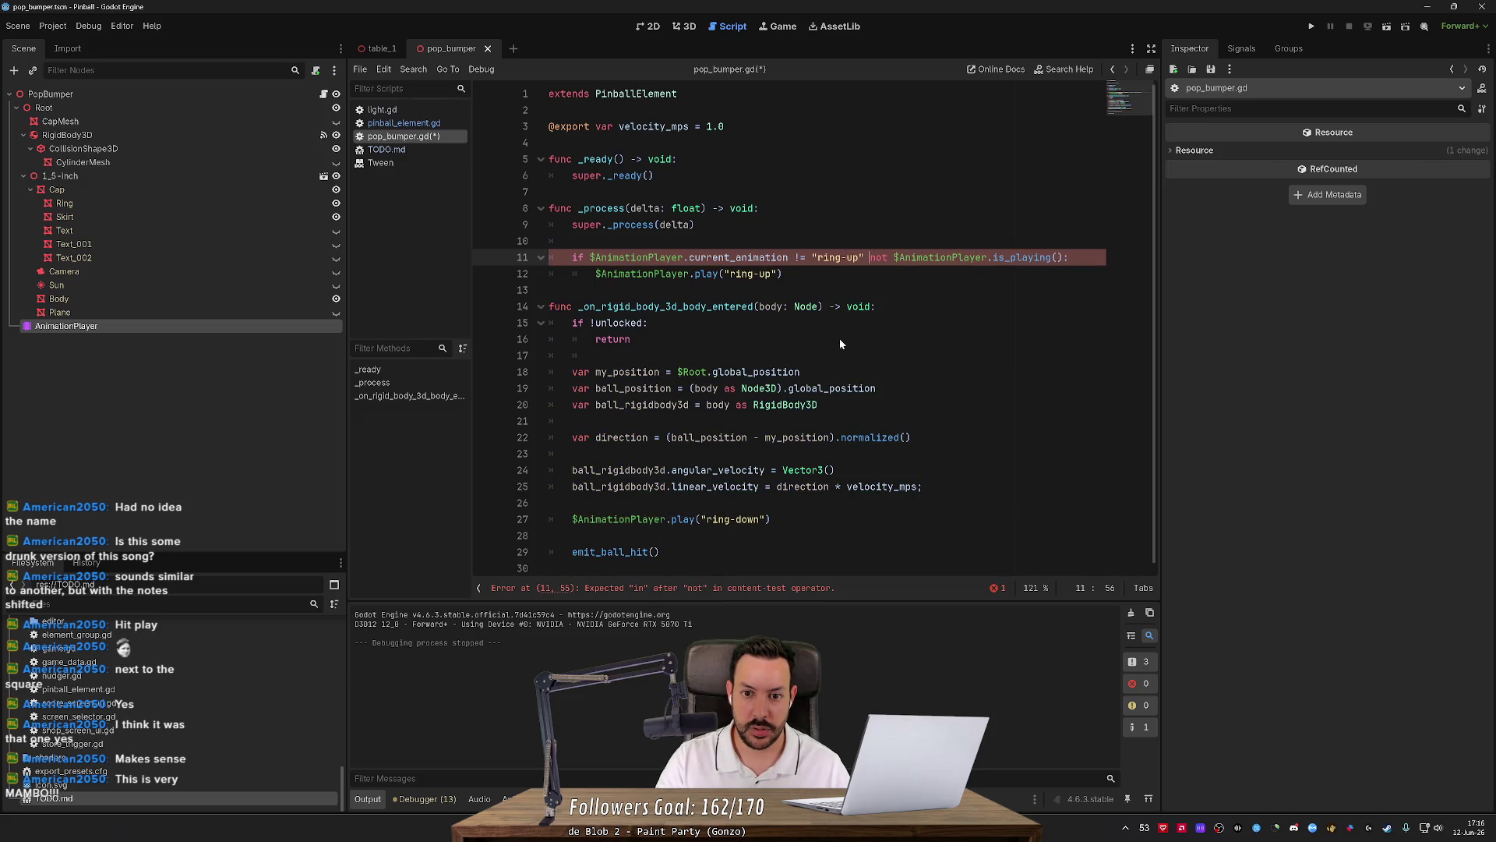
pyautogui.write(' and')
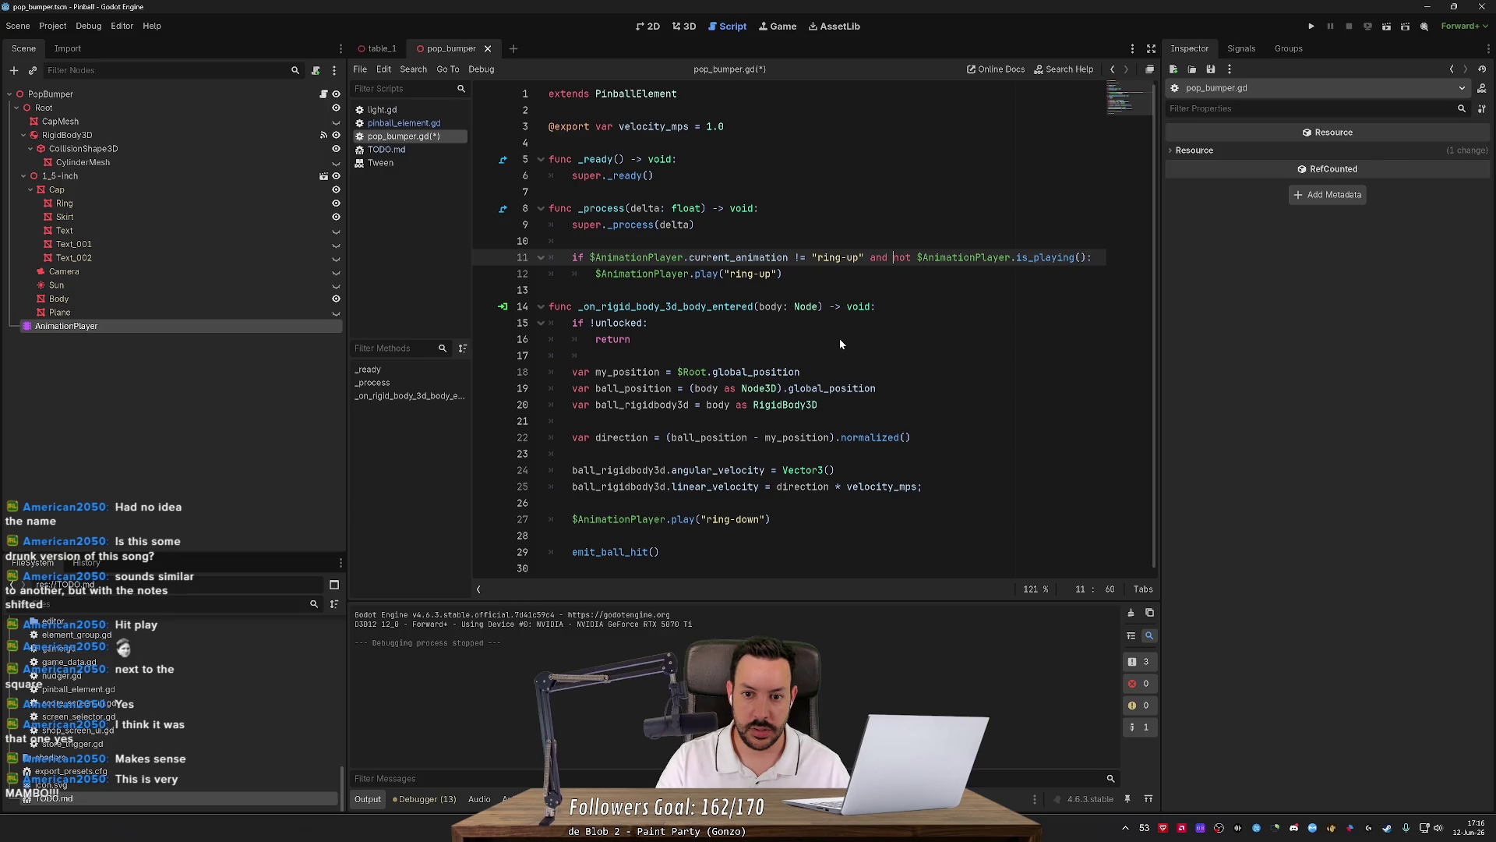
pyautogui.hotkey('ctrl', 's')
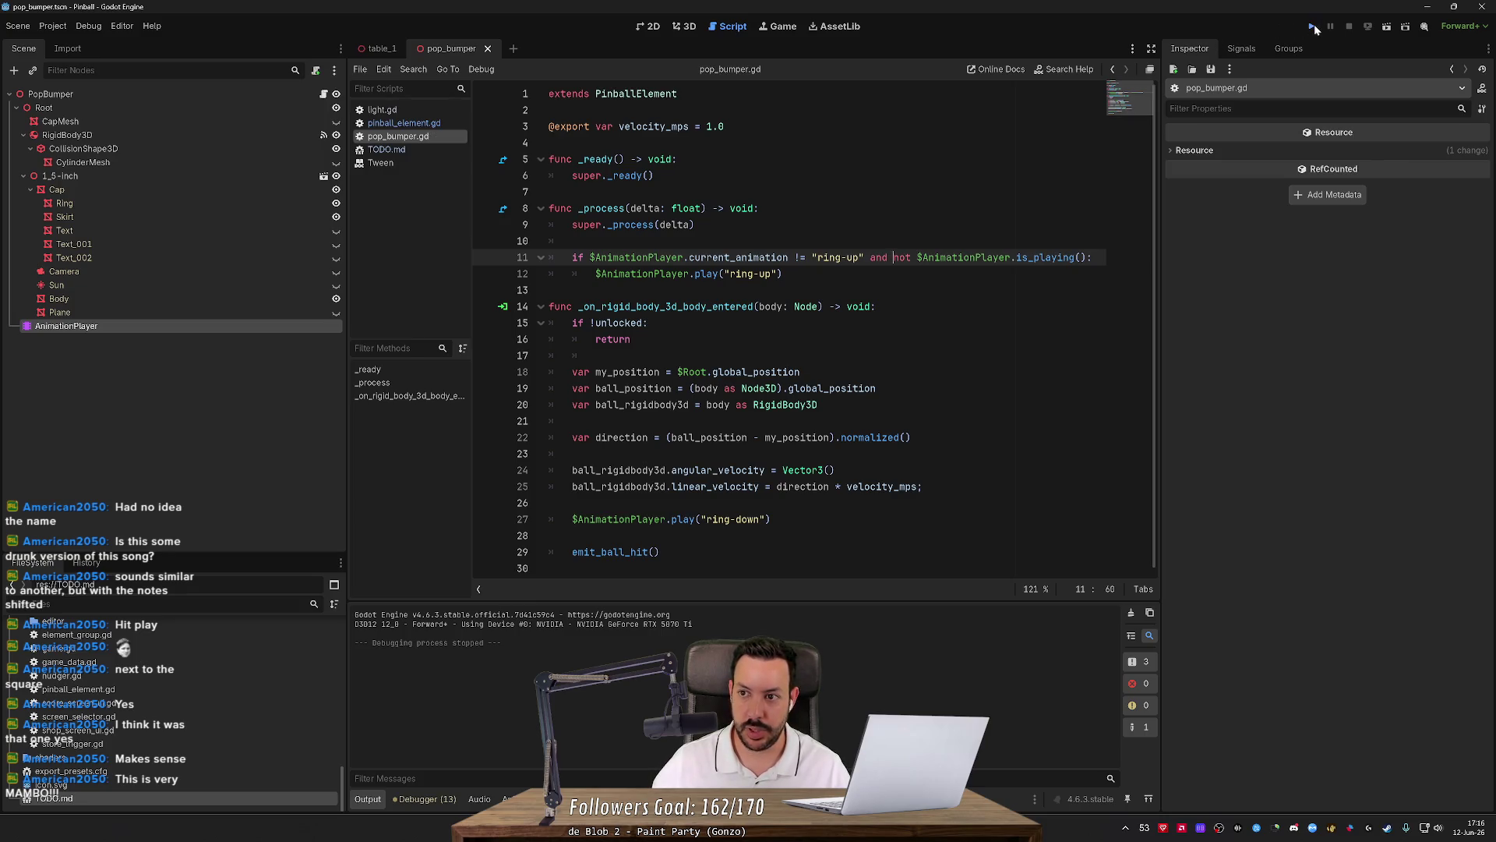
# Run the pinball game, then back in pop_bumper.gd select $AnimationPlayer on line 11.
pyautogui.click(1313, 26)
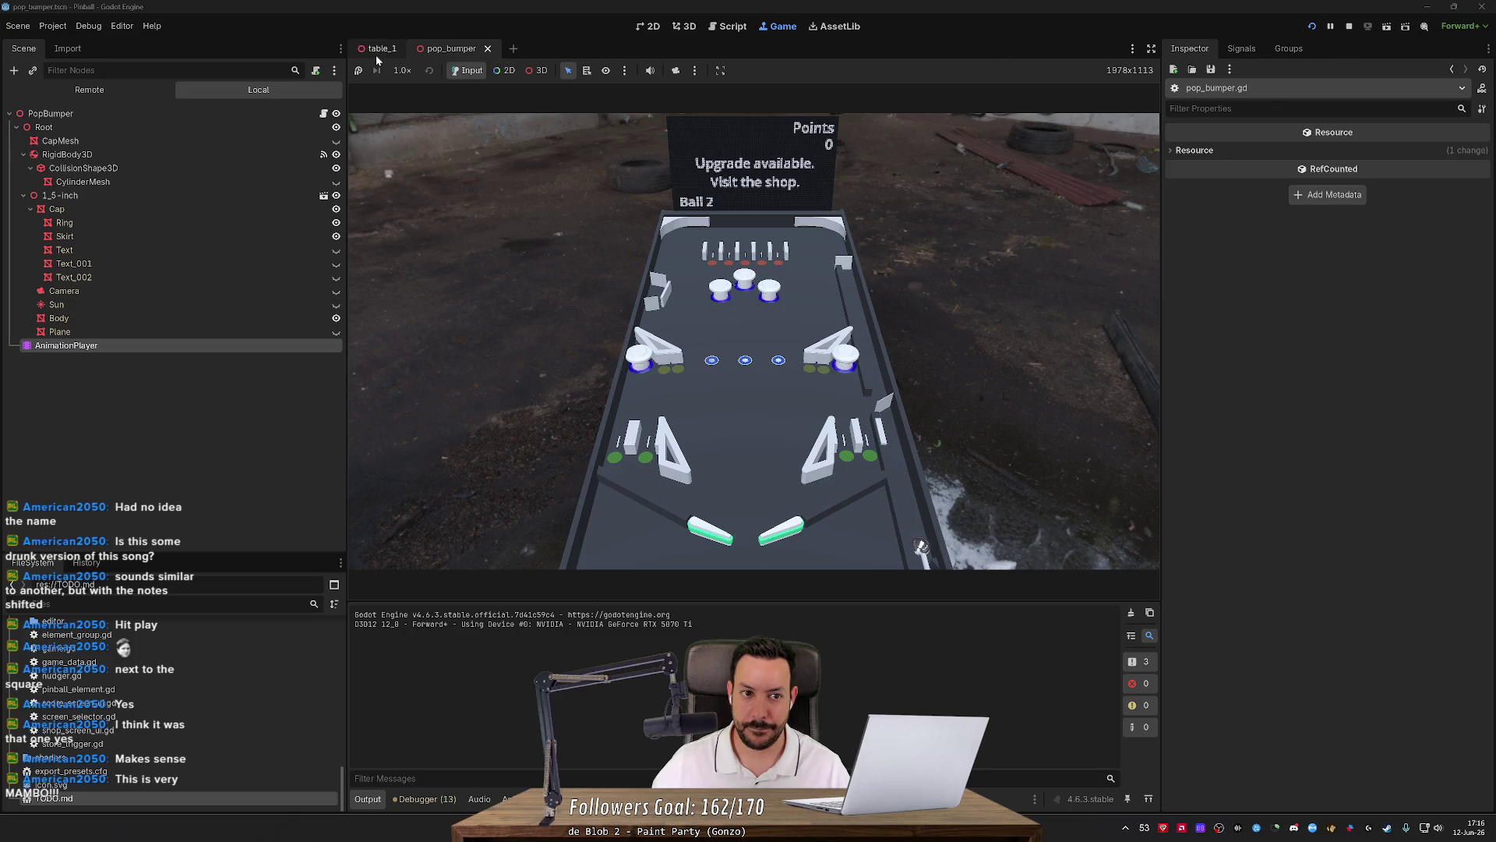
pyautogui.click(729, 26)
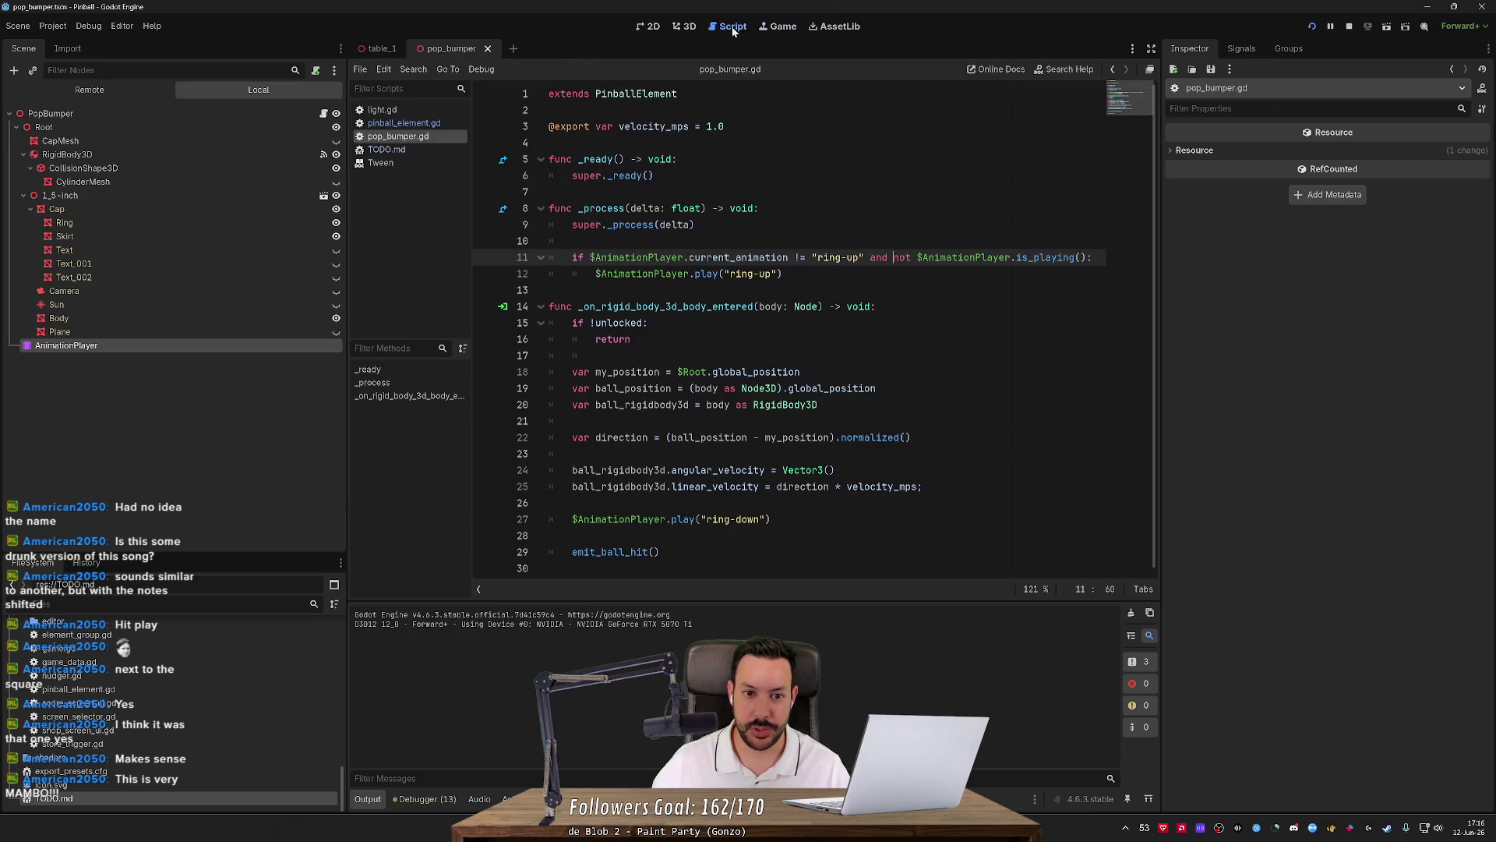
pyautogui.click(514, 260)
pyautogui.moveTo(590, 257); pyautogui.dragTo(683, 258)
# Insert 'var ap = $AnimationPlayer' on a new line above the if-statement.
pyautogui.hotkey('ctrl', 'shift', 'Return')
pyautogui.write('var a')
pyautogui.write('$AnimationPlayer')
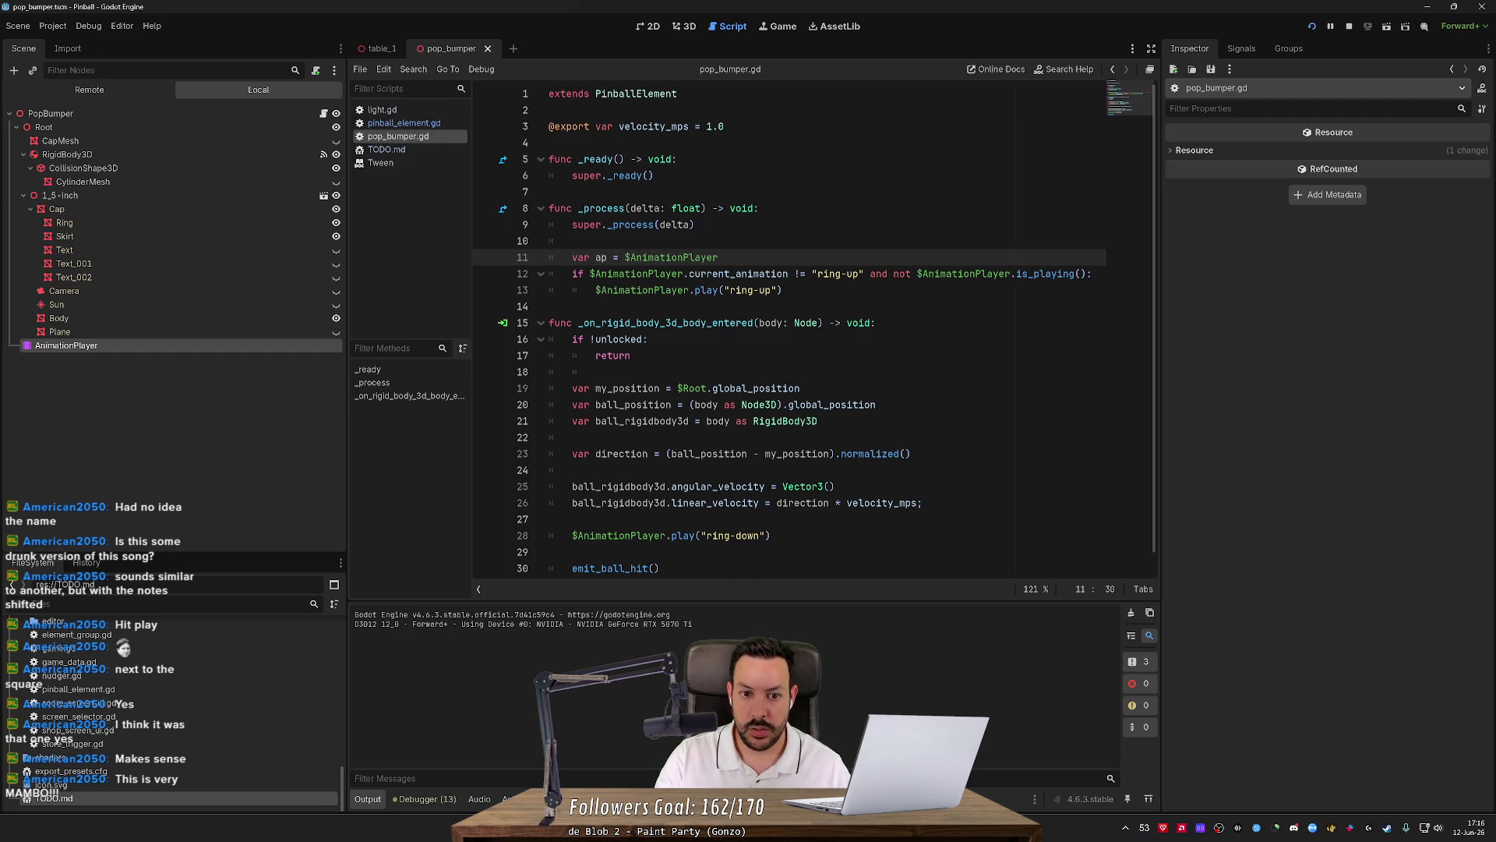
# Set a breakpoint on line 12 and inspect ap's AnimationPlayer, whose current animation is ring-up.
pyautogui.click(487, 274)
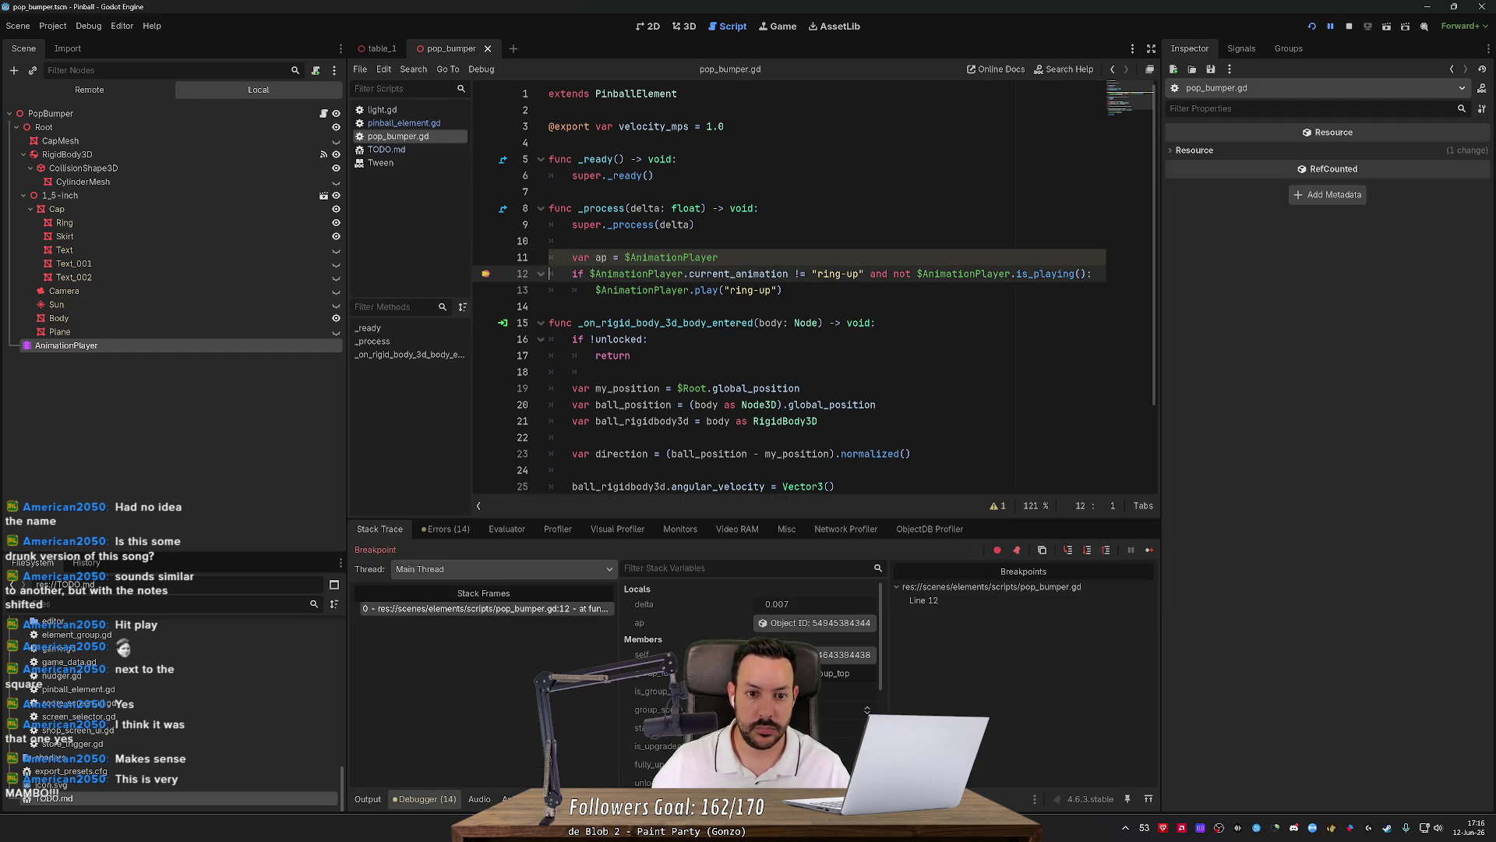
pyautogui.click(785, 623)
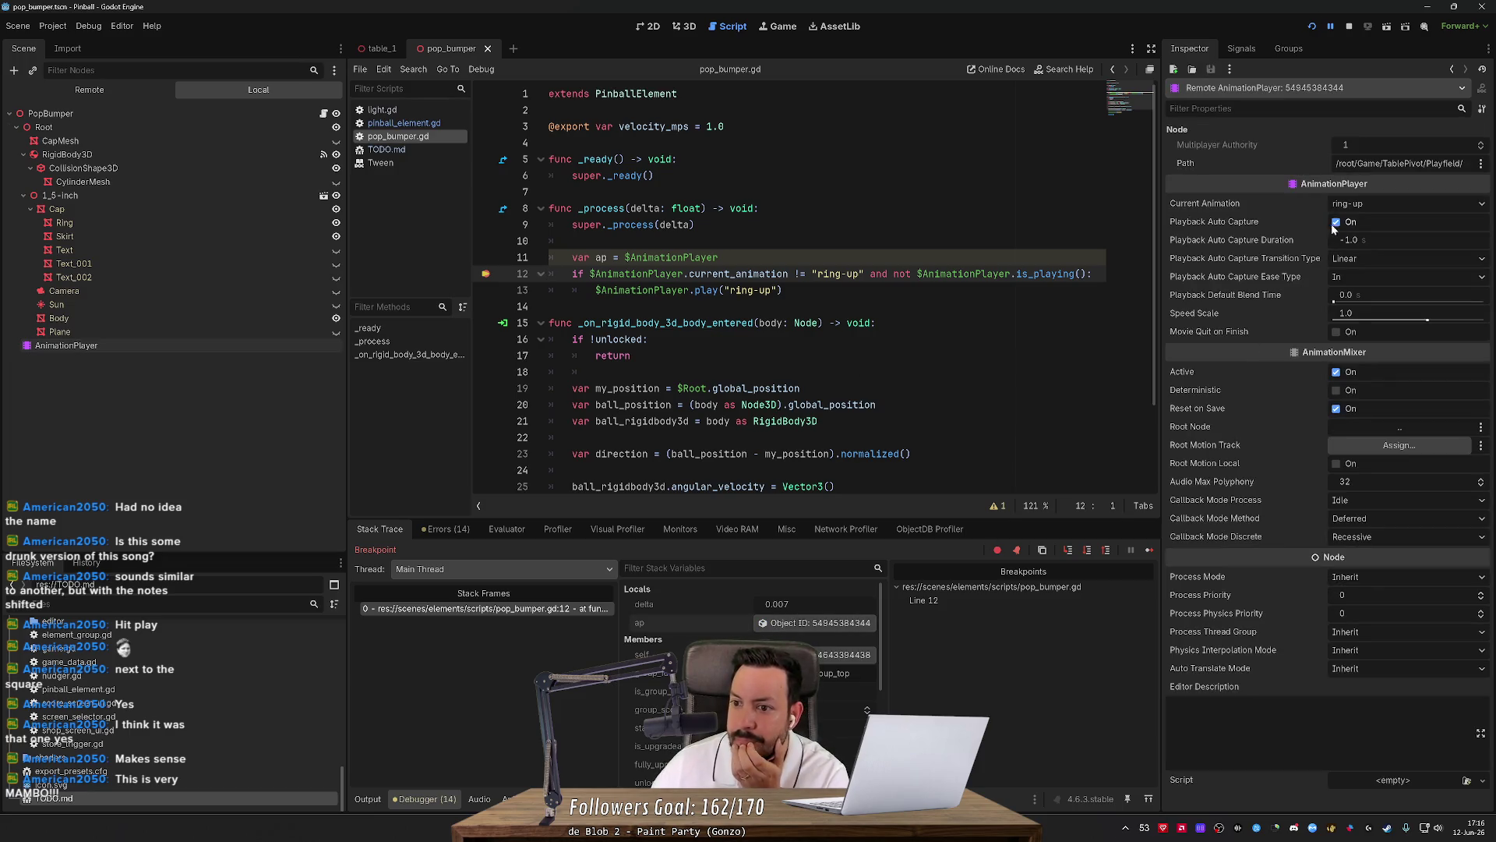
pyautogui.moveTo(757, 274)
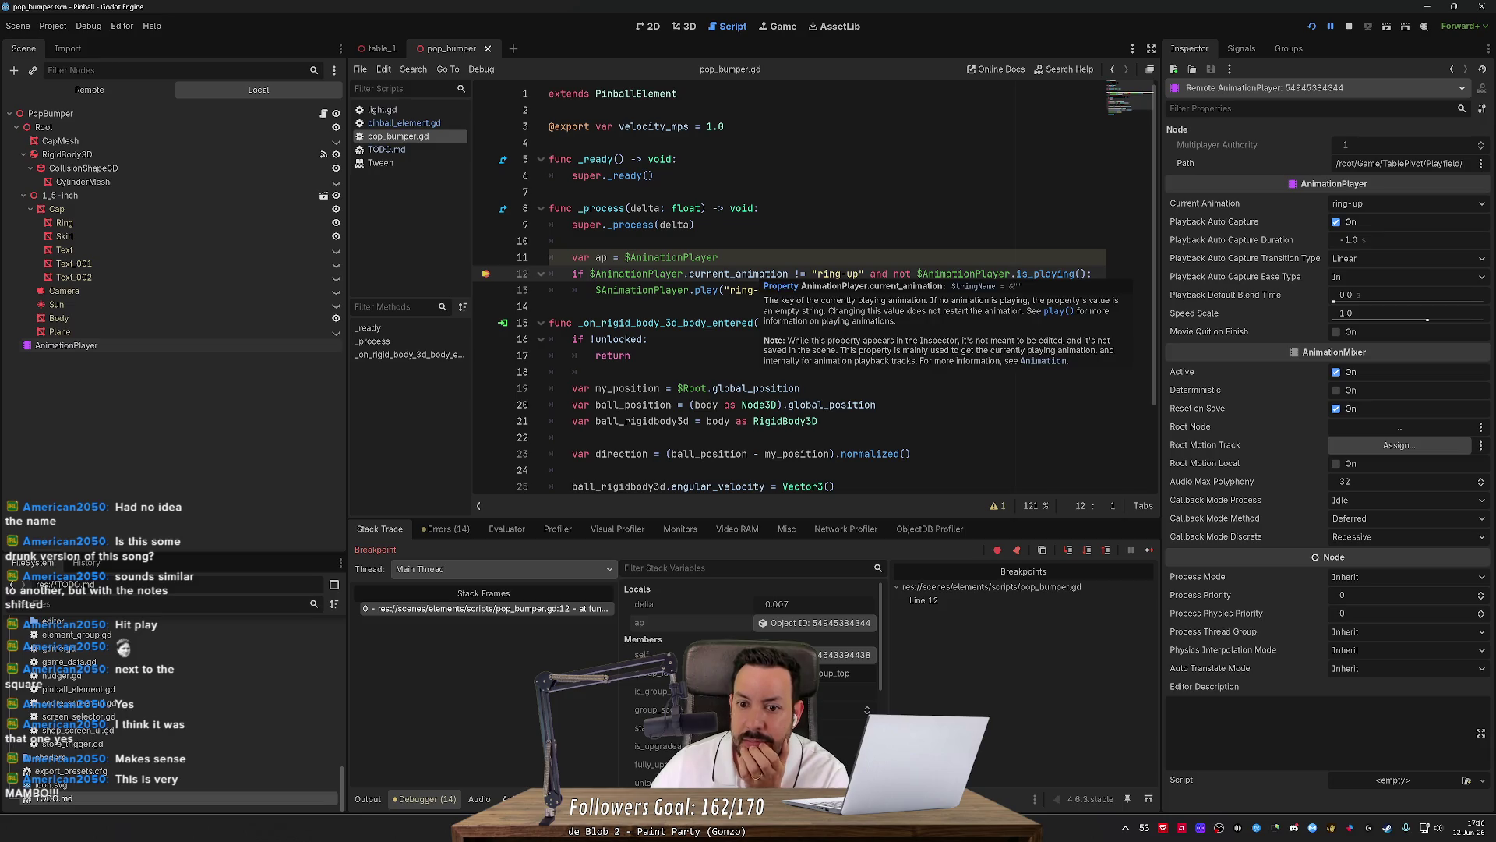
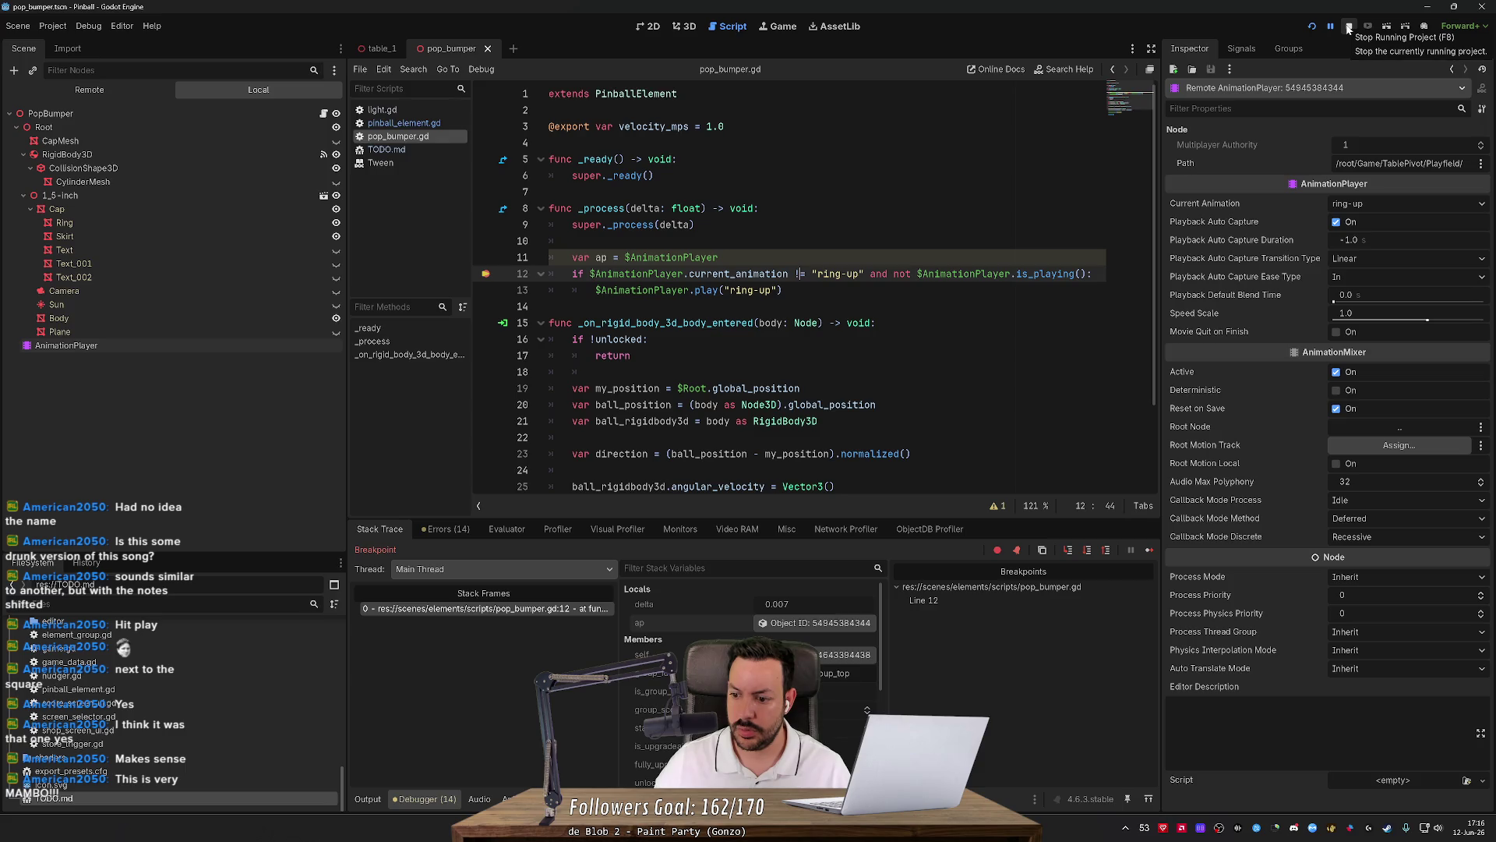
# Stop the game and comment out the three ring-up animation lines (11–13) in pop_bumper.gd.
pyautogui.click(1349, 27)
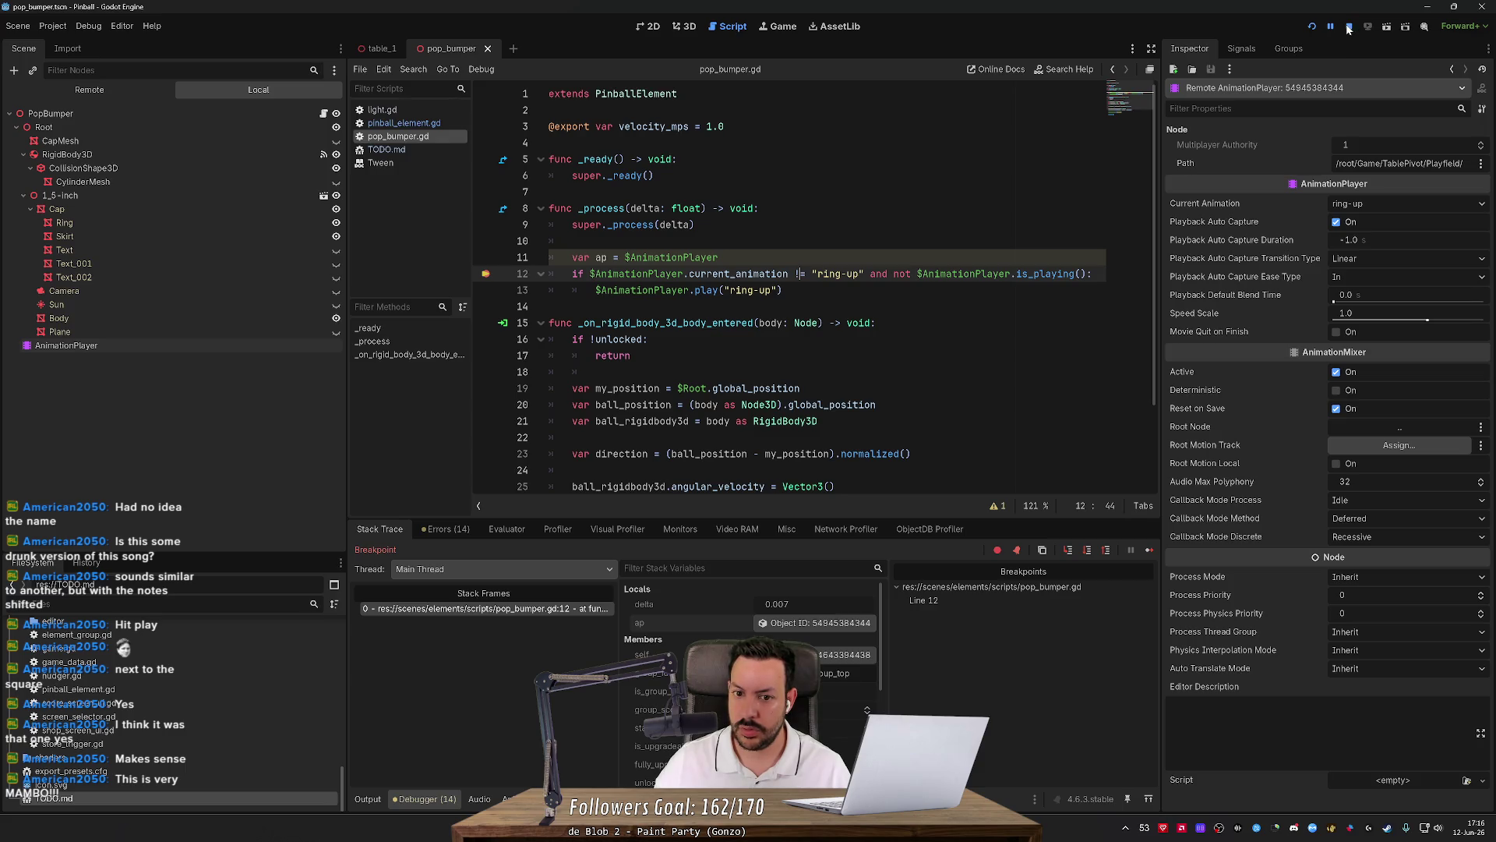
pyautogui.moveTo(789, 290); pyautogui.dragTo(419, 259)
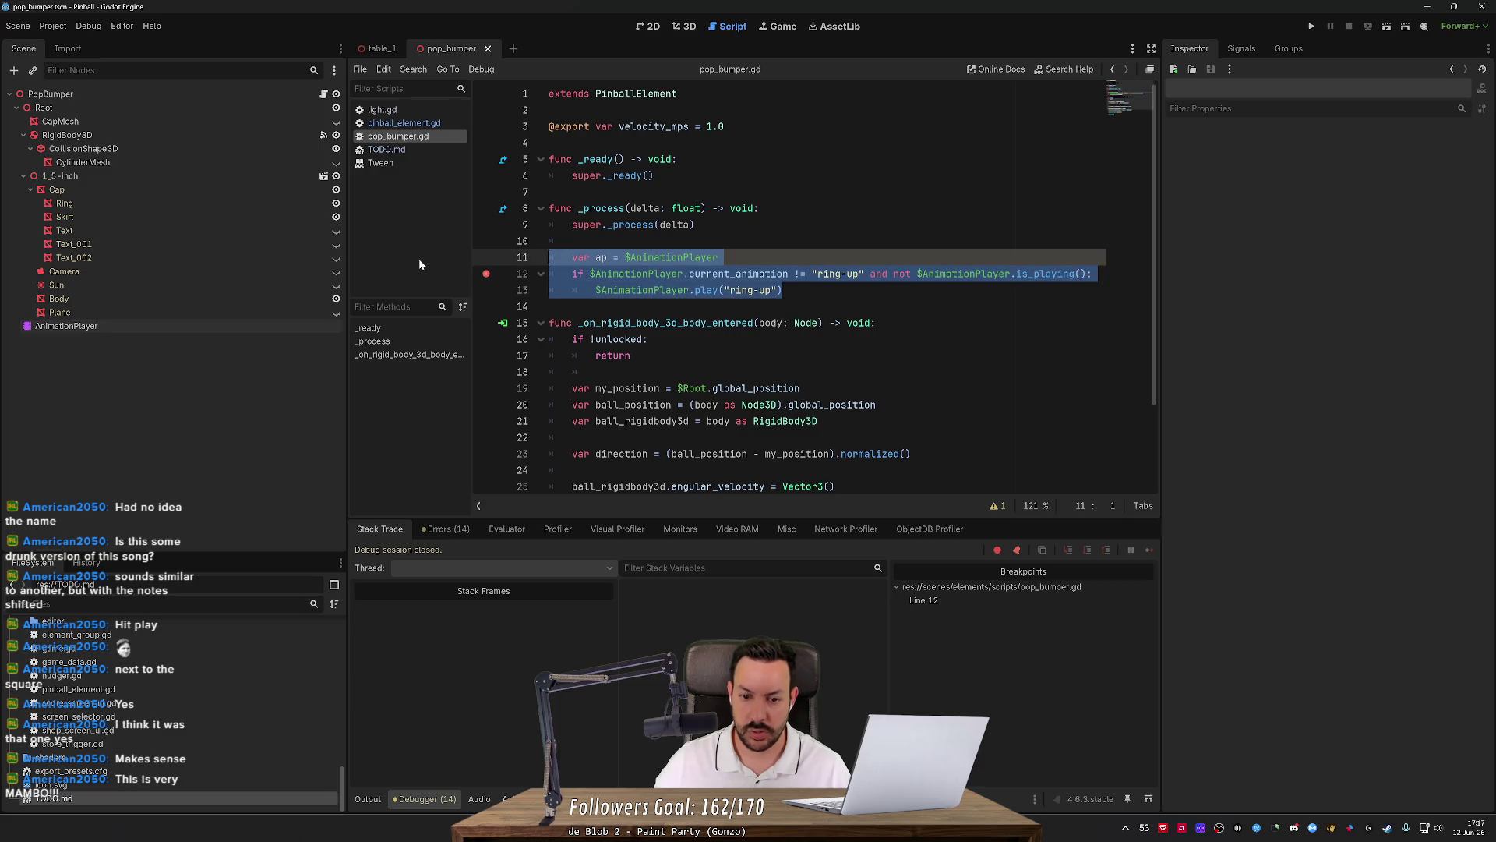
pyautogui.hotkey('ctrl', 'k')
pyautogui.scroll(-2, 779, 312)
pyautogui.click(779, 438)
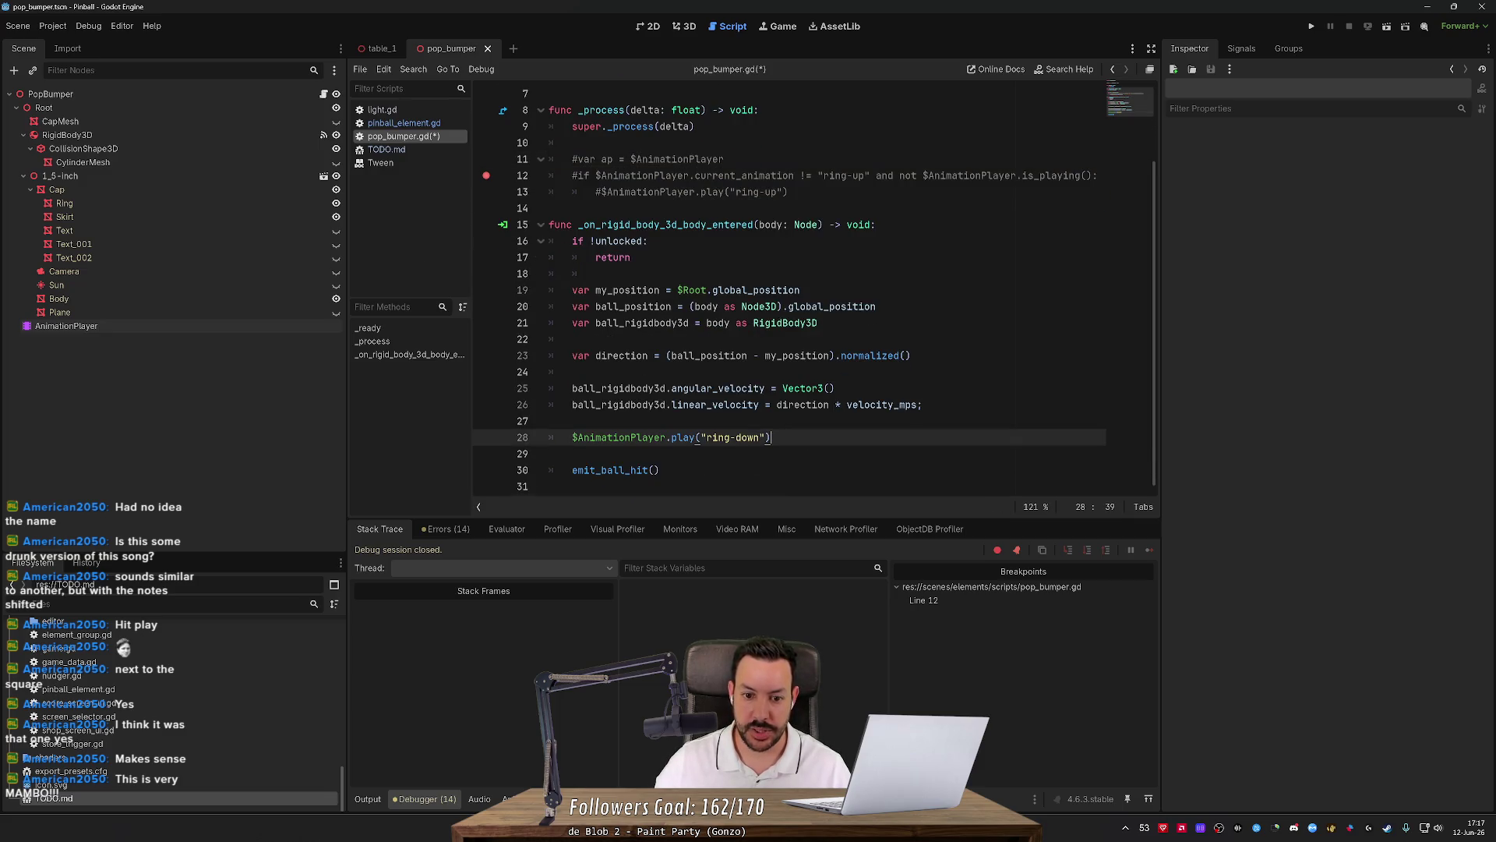
# Play-test the table with F5, hit the right pop bumper, then stop the game.
pyautogui.click(1311, 27)
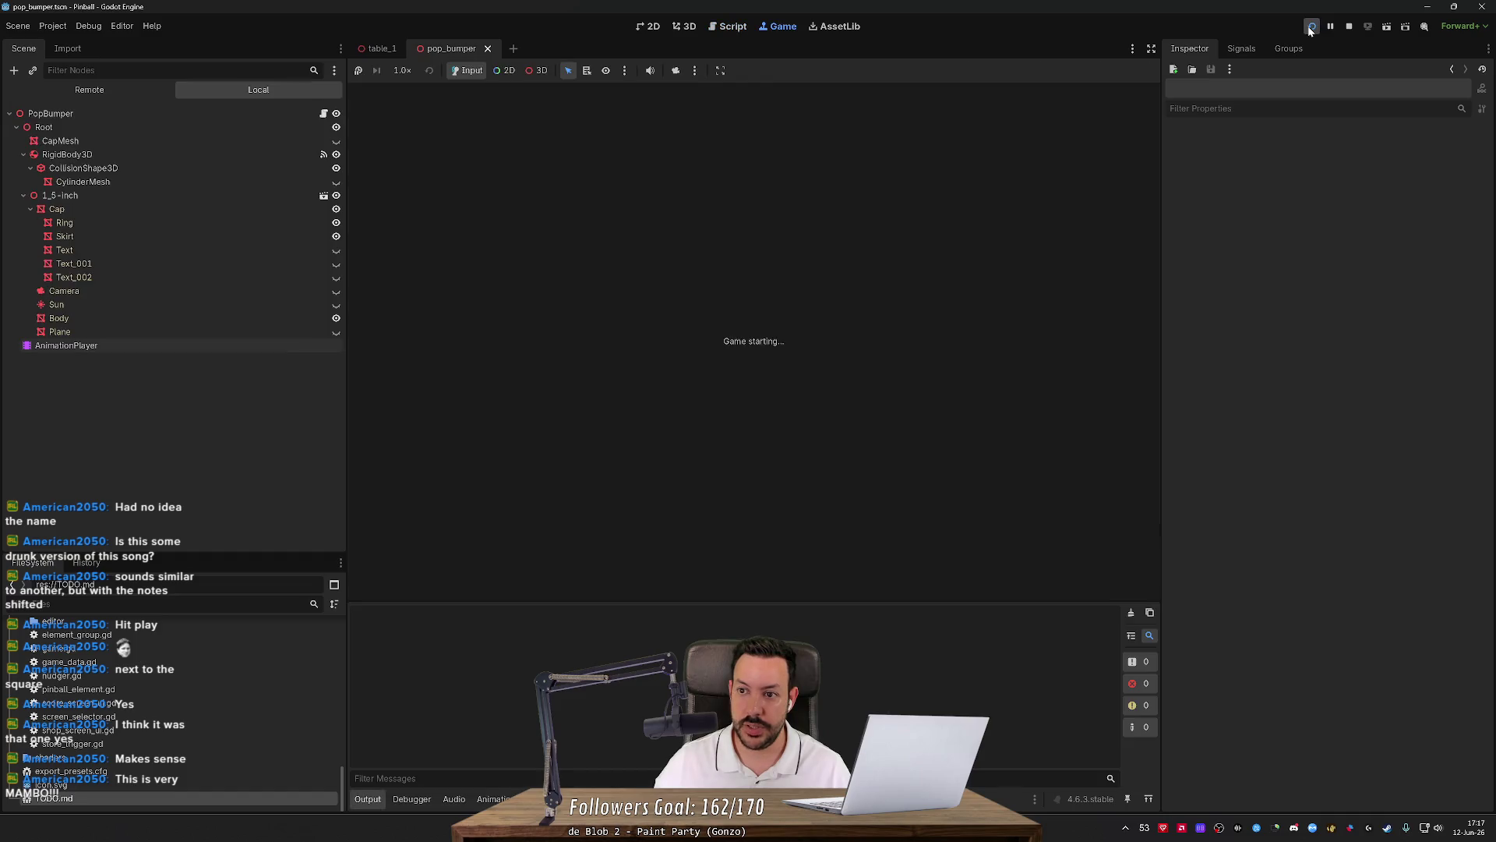
pyautogui.click(1349, 27)
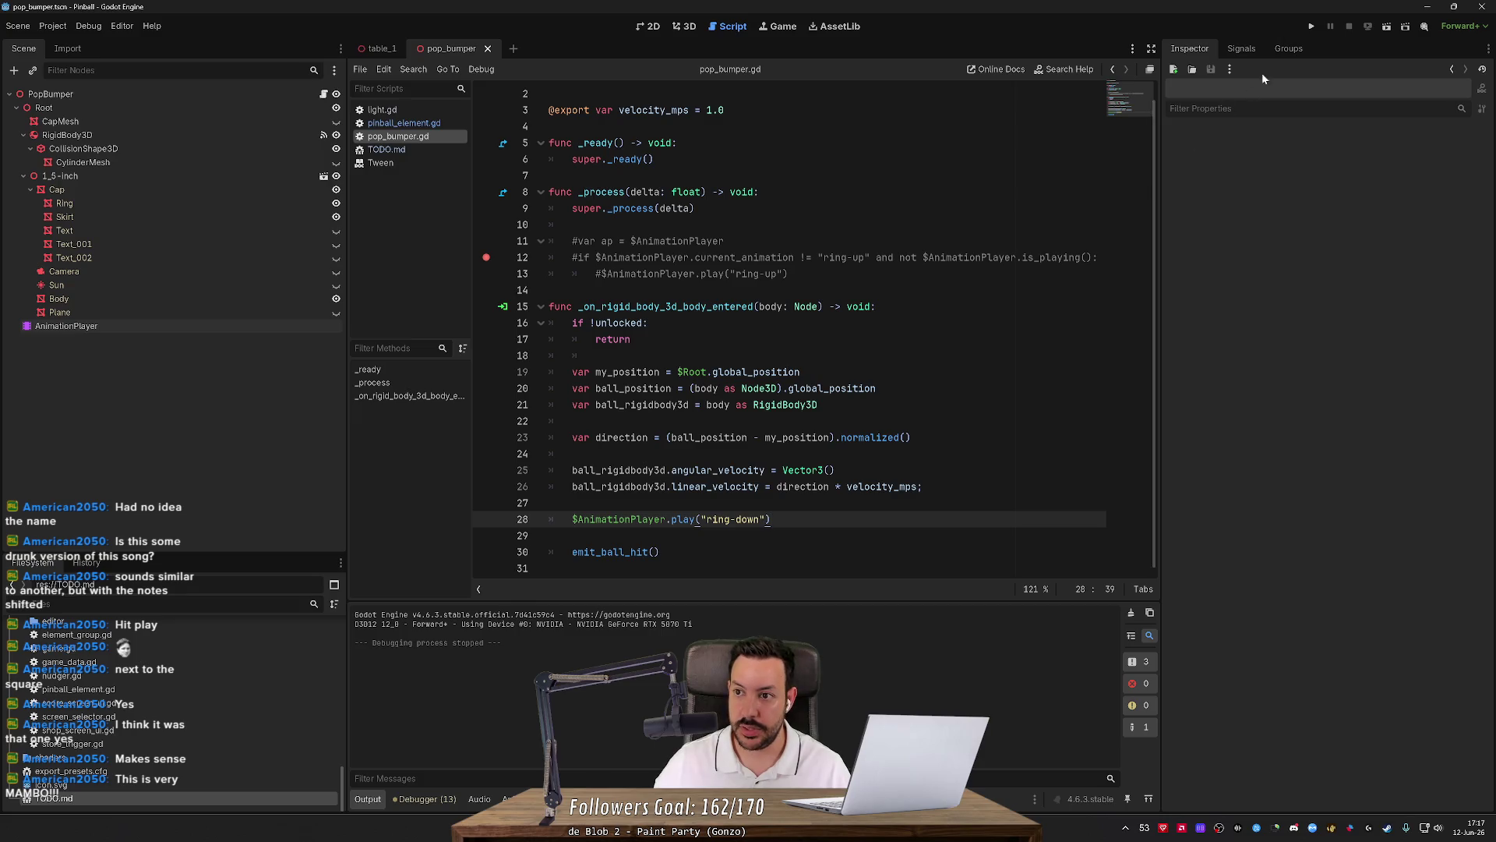
pyautogui.press('F5')
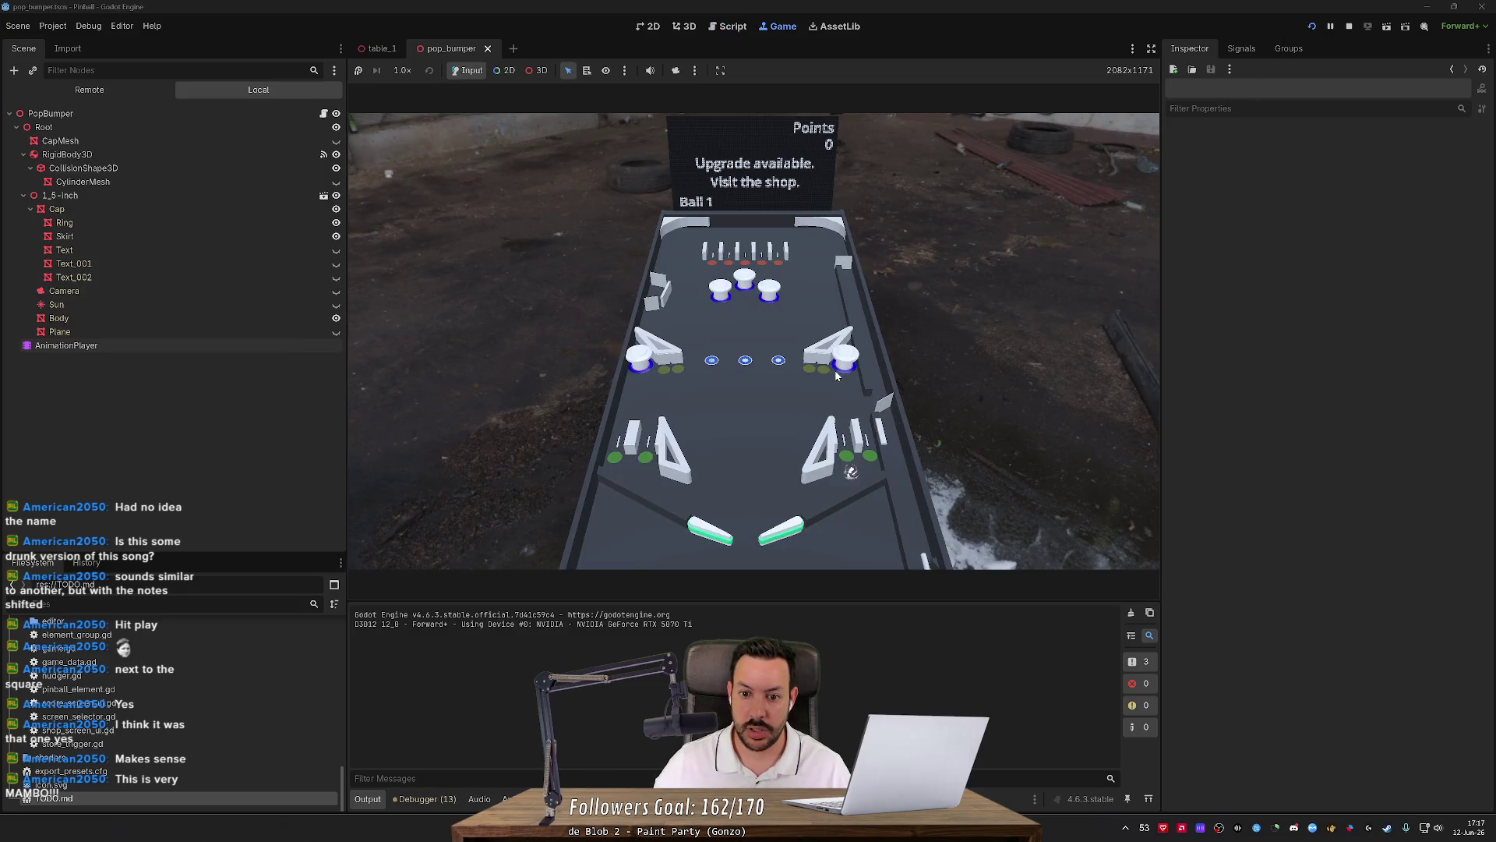
pyautogui.click(774, 275)
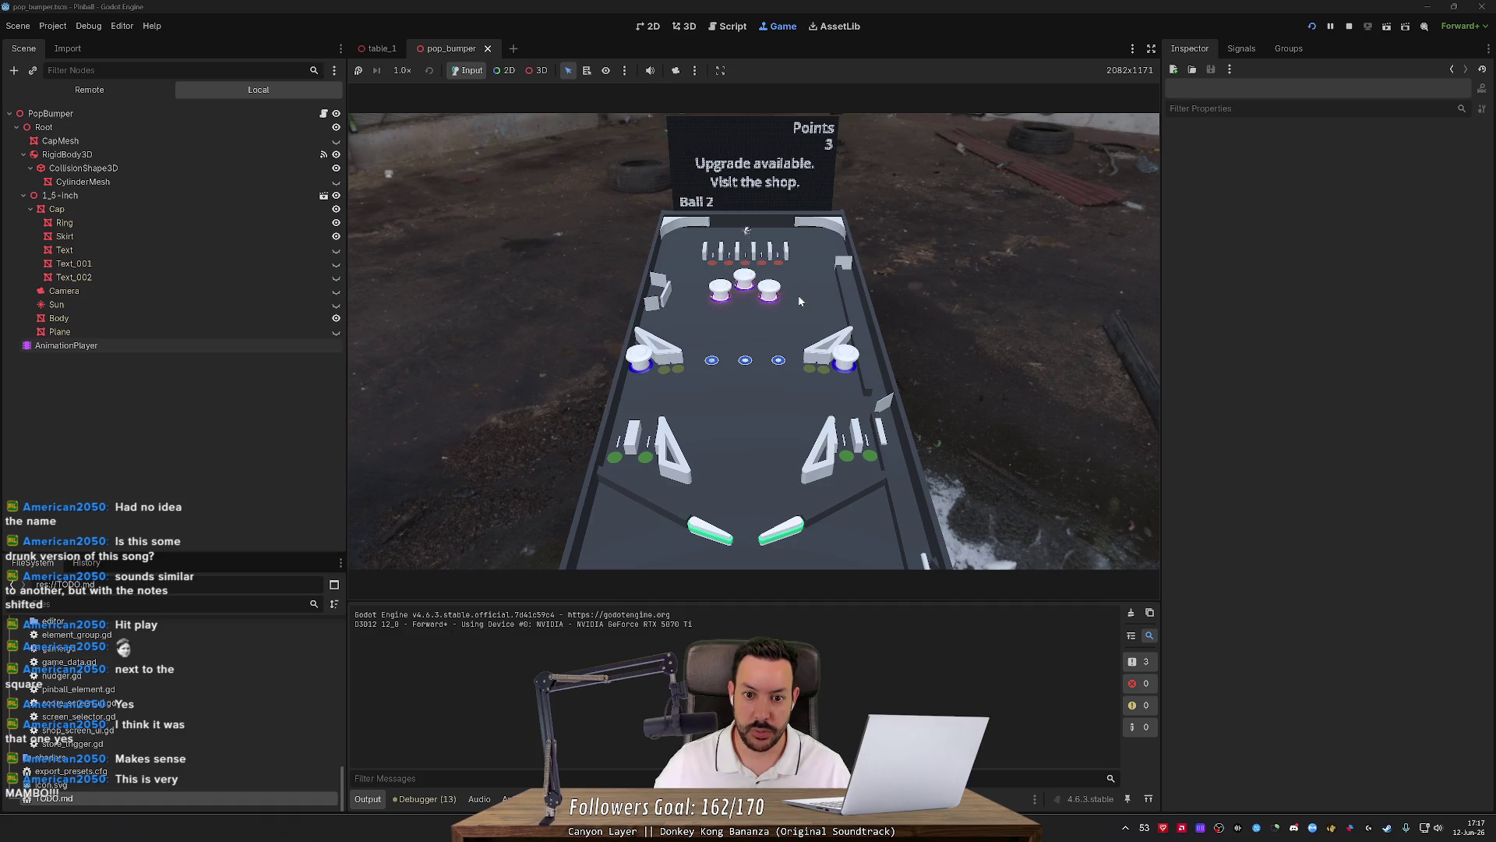
pyautogui.click(1349, 27)
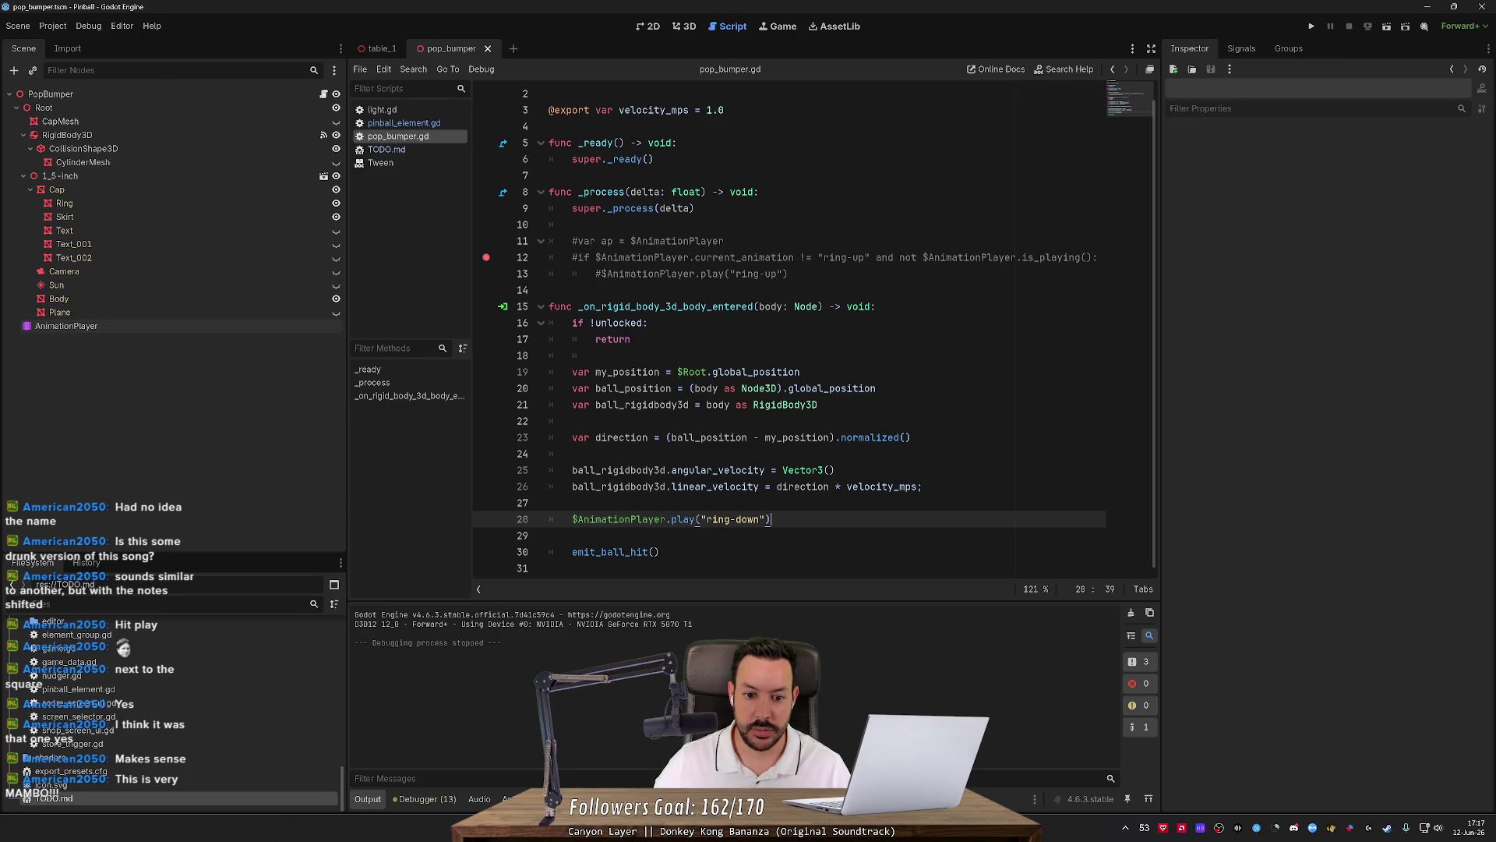
# Uncomment the var ap line and add a 'pass' line after the commented block.
pyautogui.click(512, 242)
pyautogui.hotkey('ctrl', 'k')
pyautogui.press('Down')
pyautogui.press('Down')
pyautogui.press('End')
pyautogui.press('Return')
pyautogui.press('Return')
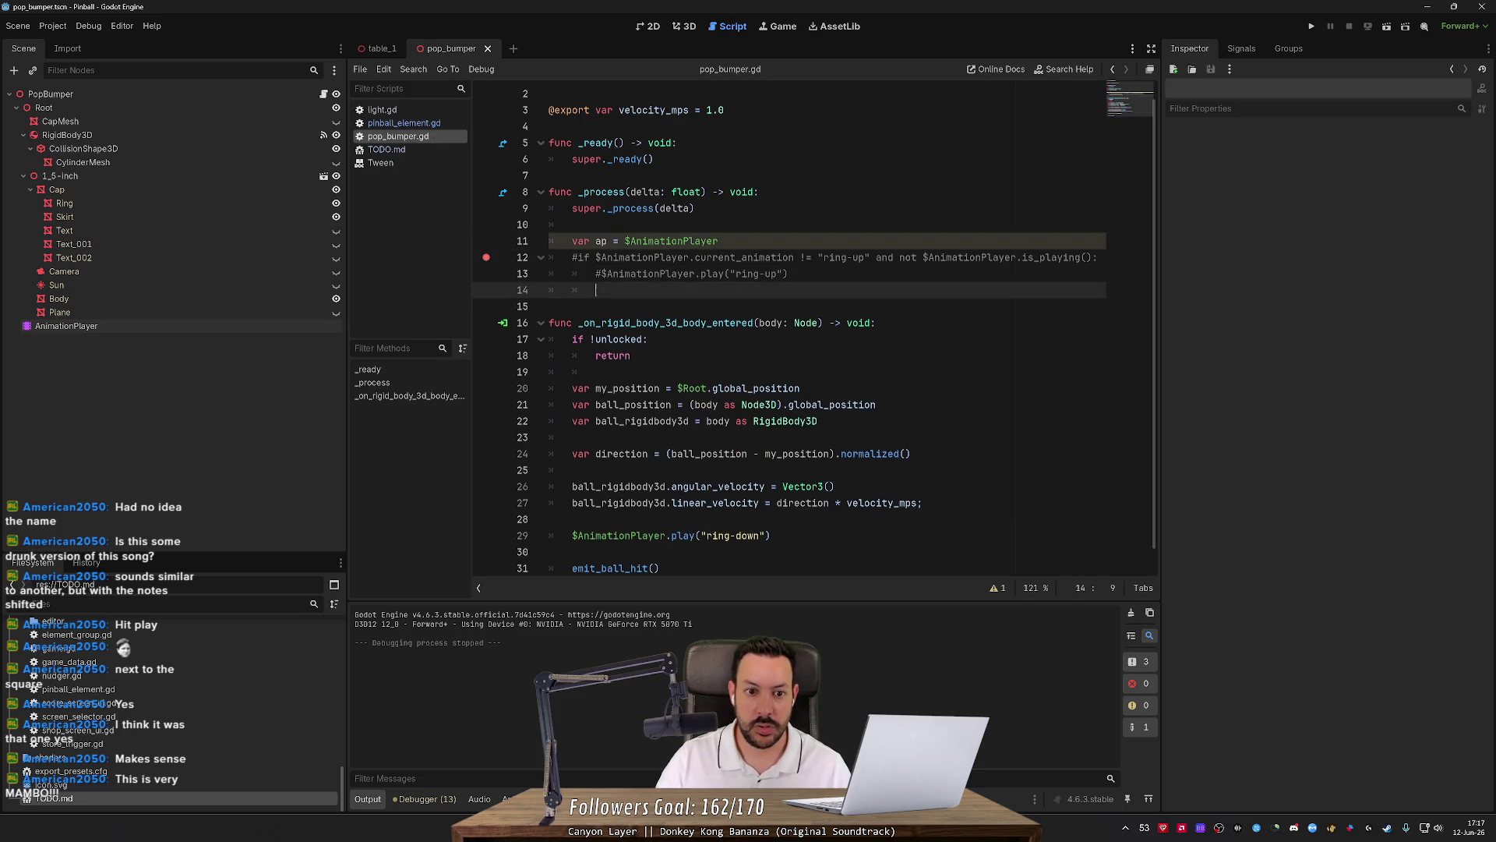
pyautogui.write('pass')
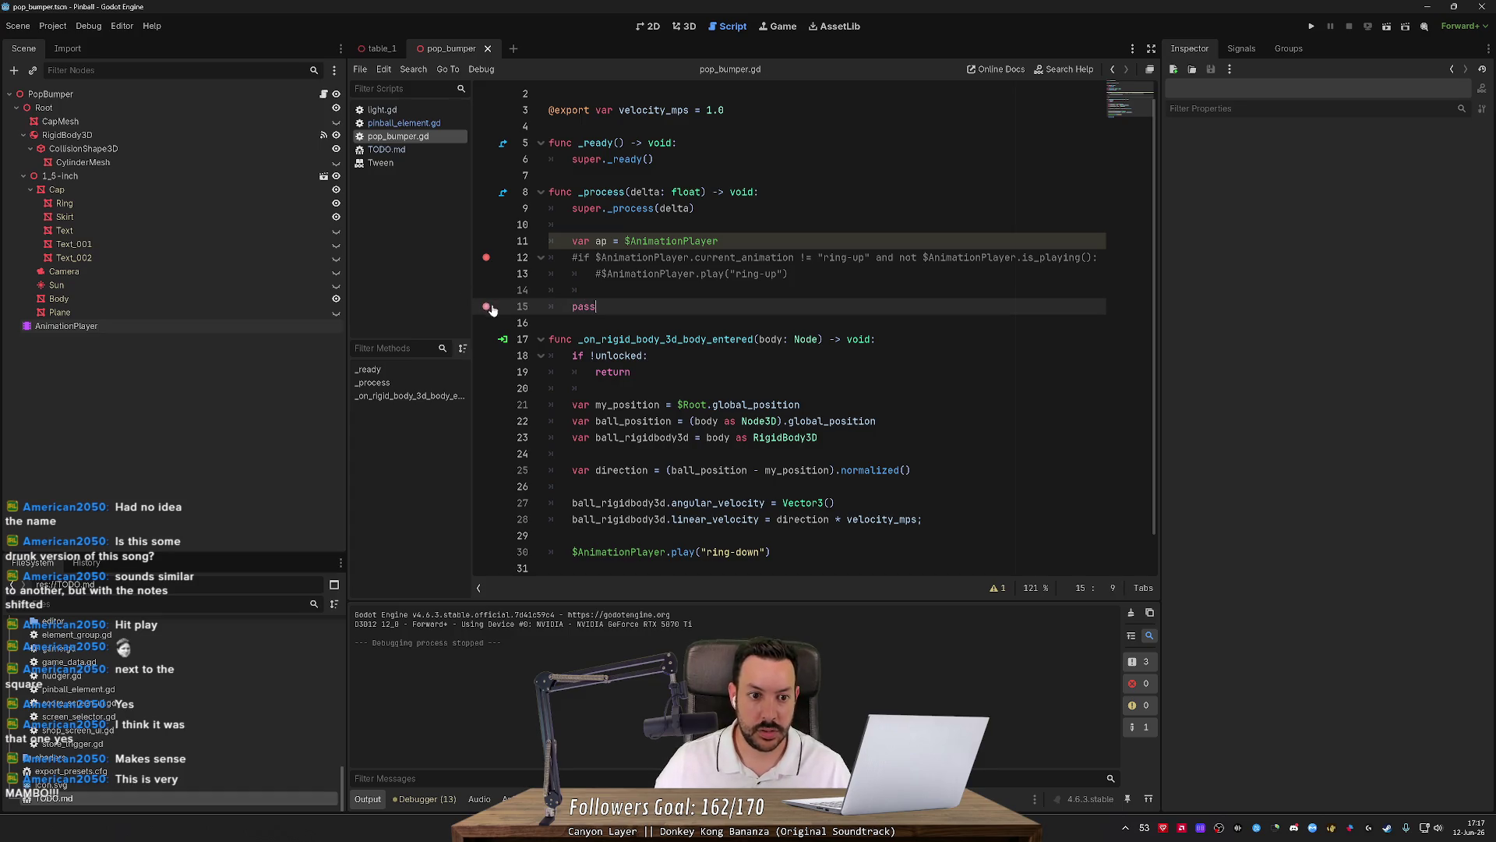
# Run the game, set a breakpoint on the pass line, inspect self and ap, then stop.
pyautogui.click(1313, 26)
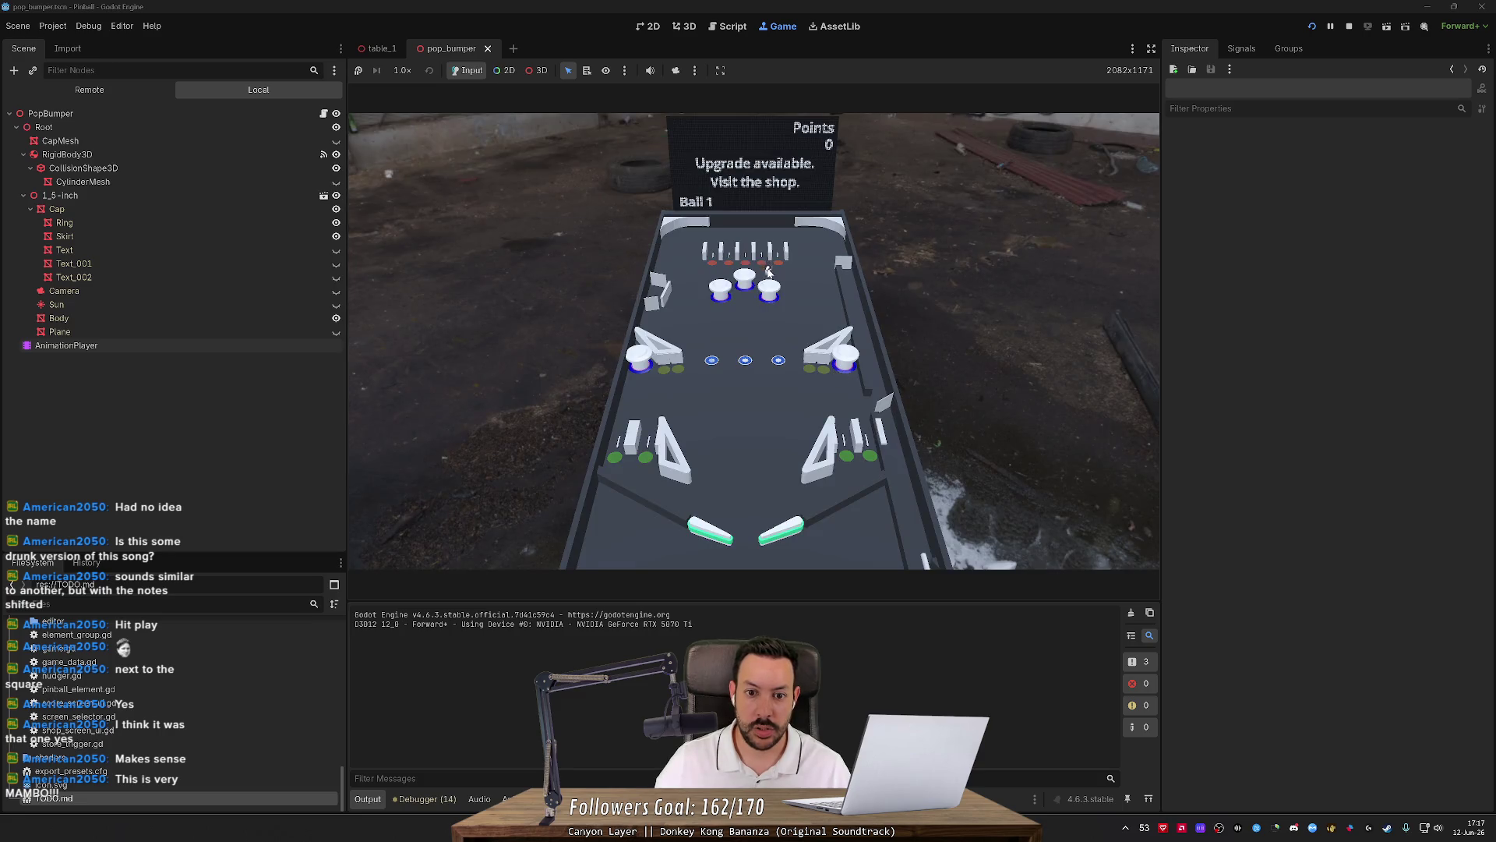
pyautogui.hotkey('alt', 'Tab')
pyautogui.hotkey('alt', 'Tab')
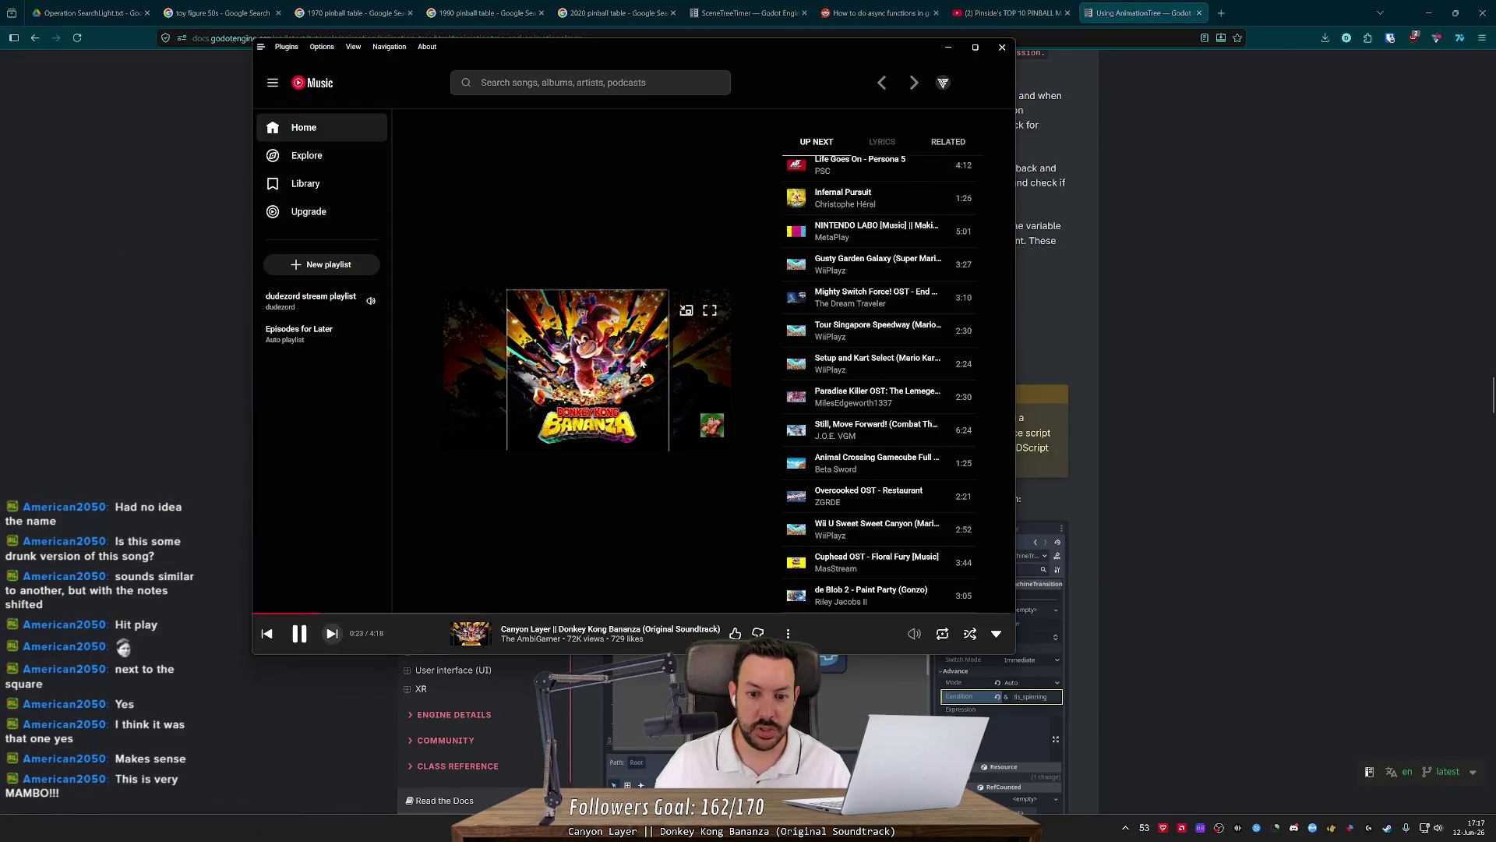
pyautogui.hotkey('alt', 'Tab')
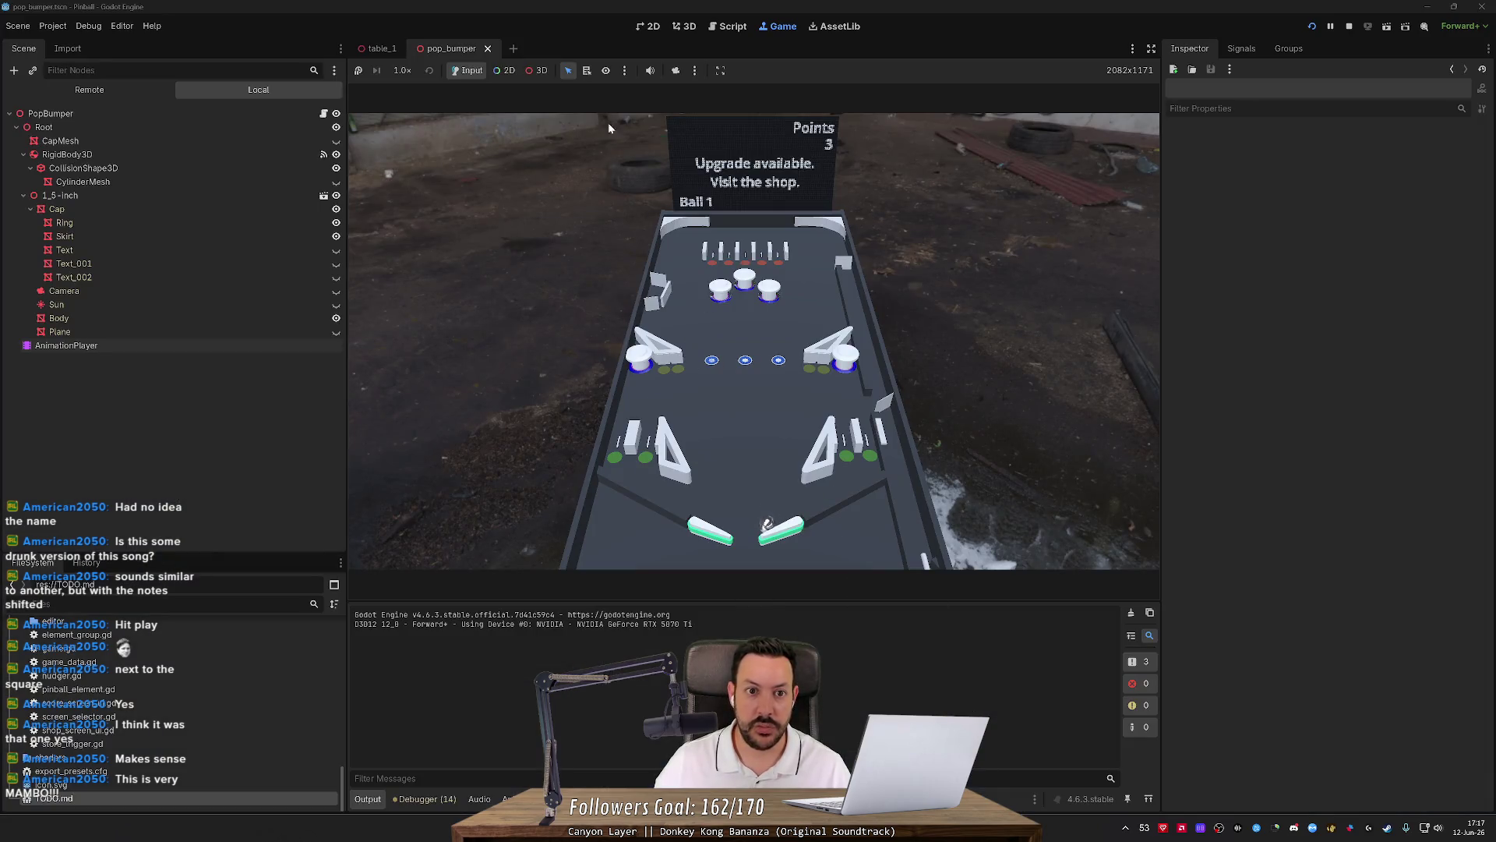
pyautogui.click(727, 26)
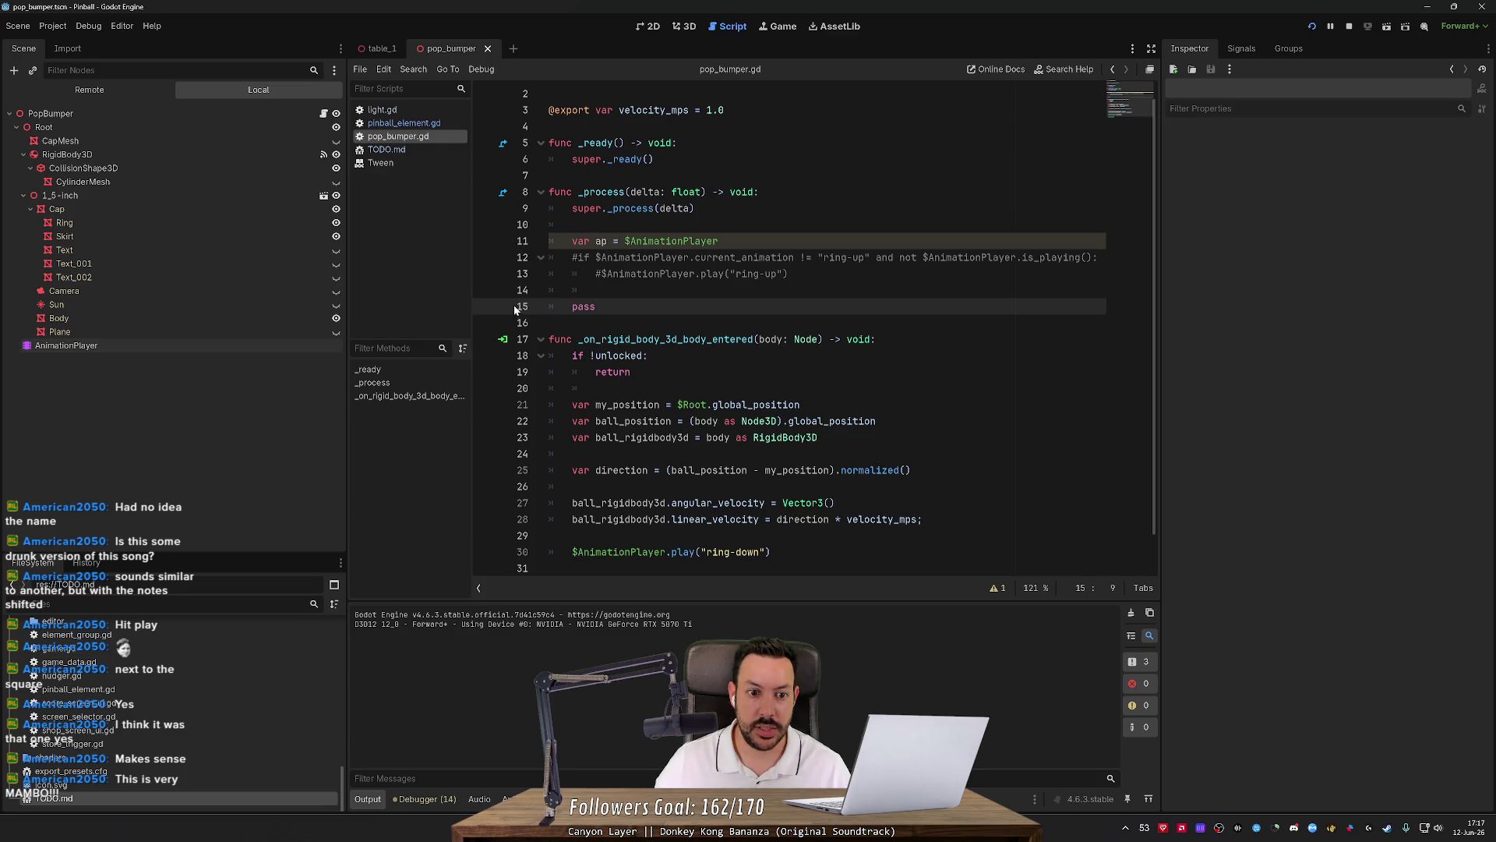
pyautogui.click(494, 308)
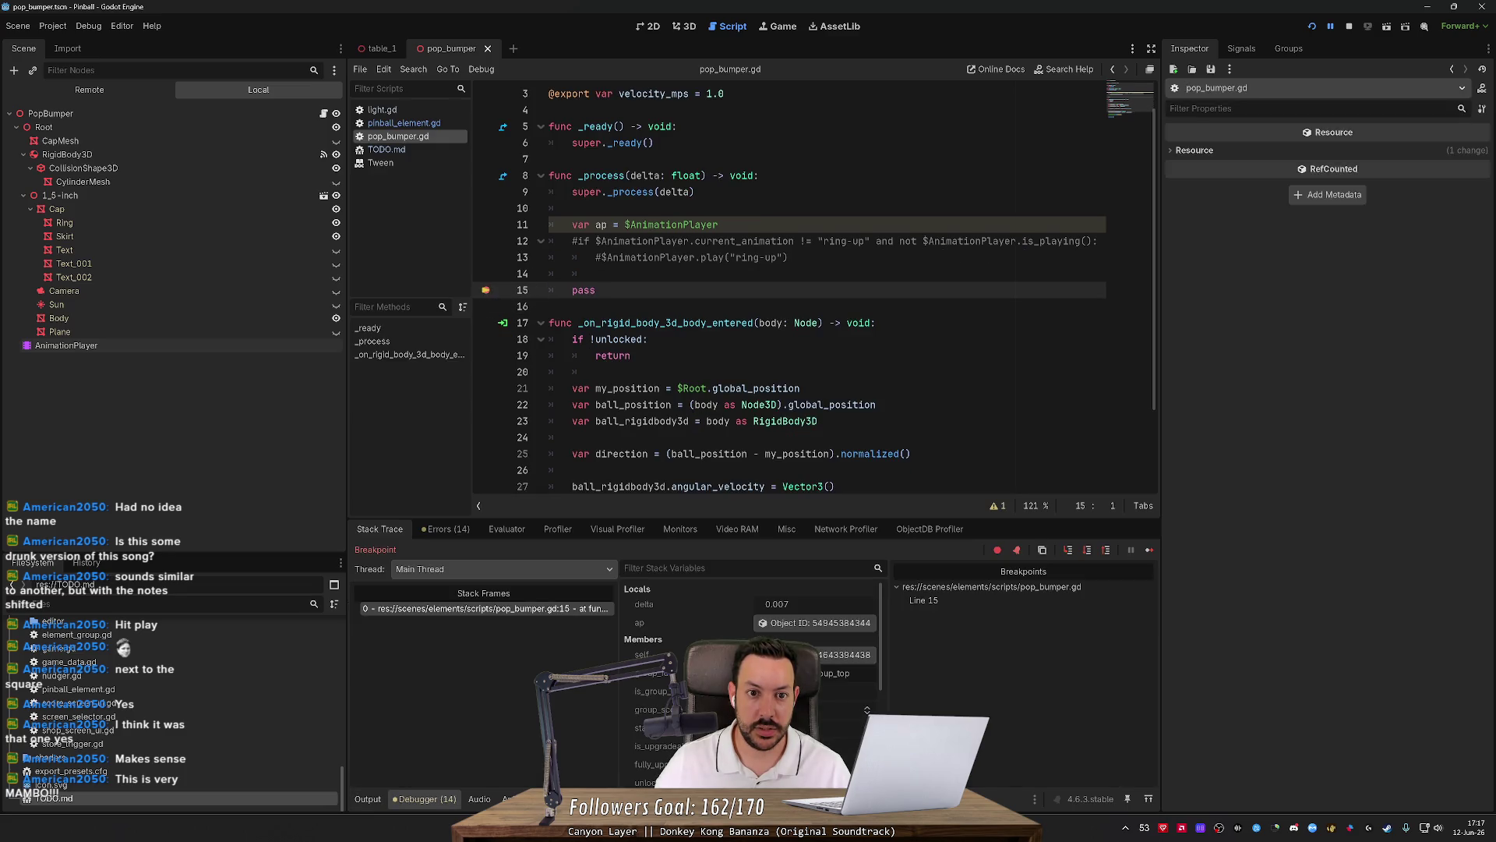
pyautogui.click(826, 655)
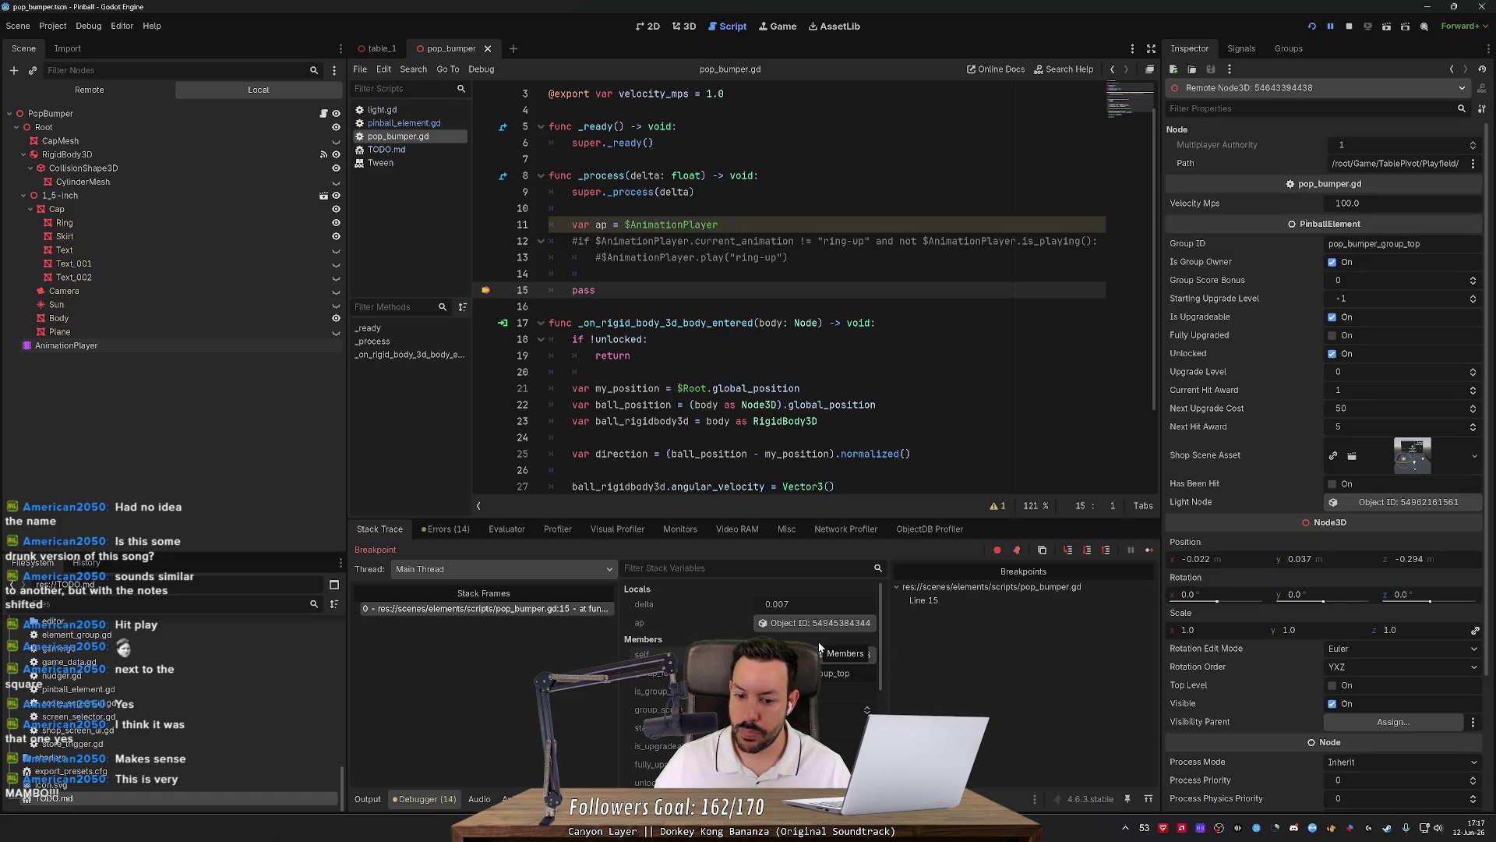
pyautogui.click(787, 625)
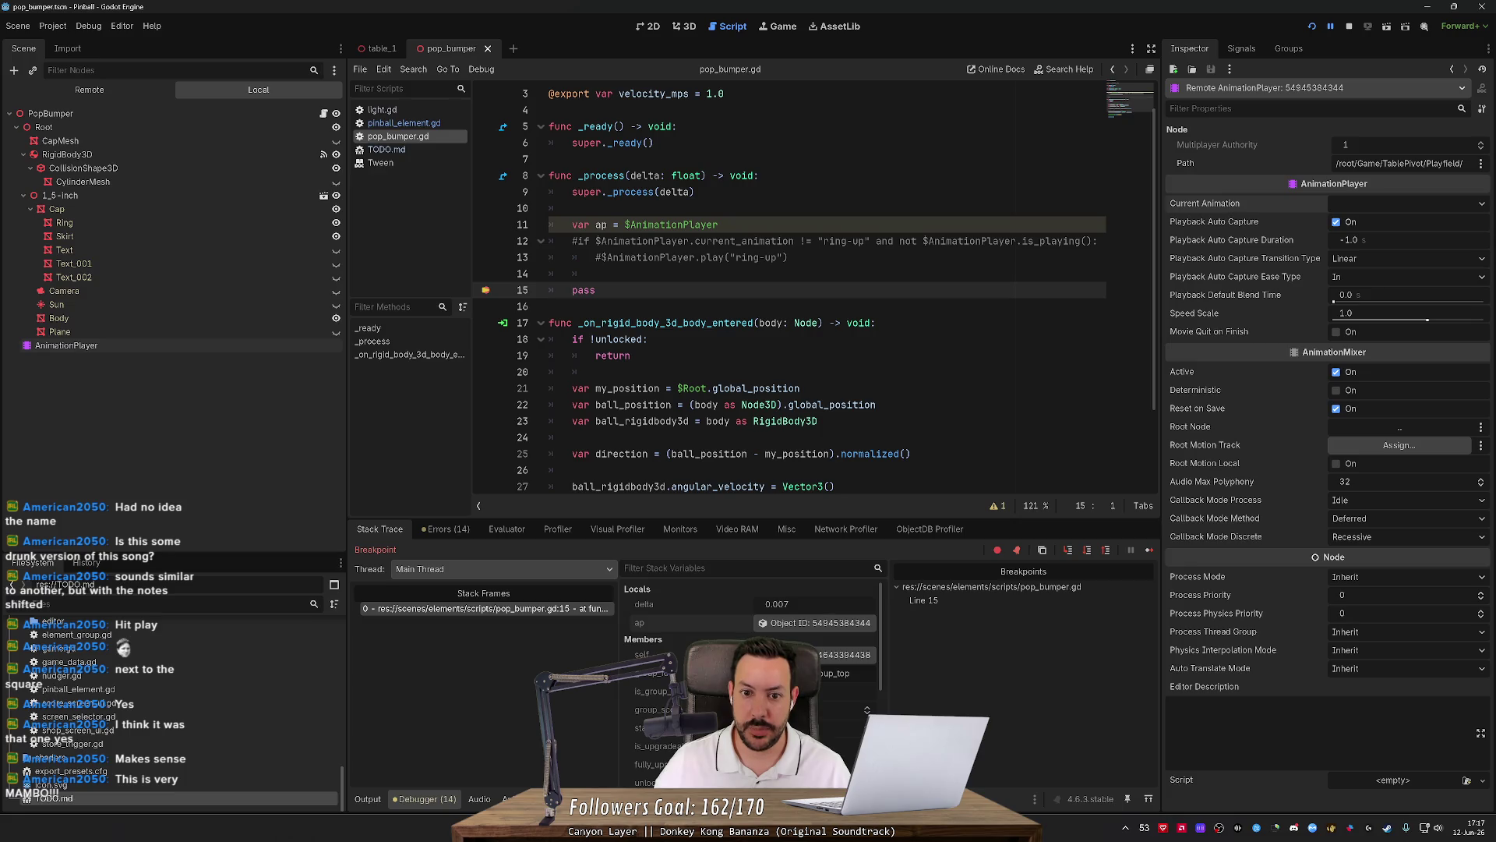
pyautogui.click(1355, 27)
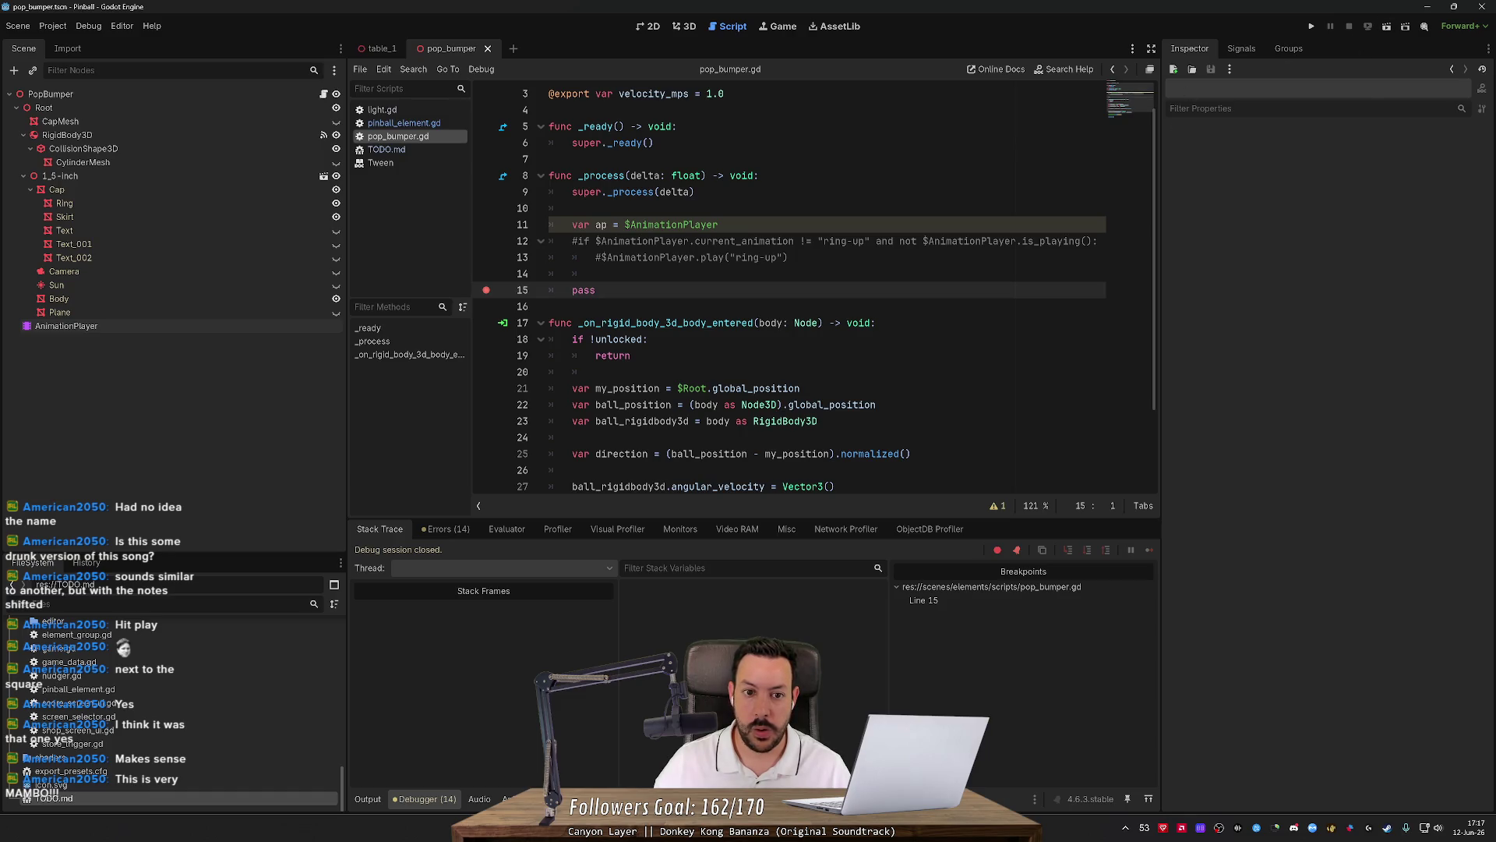
# Rewrite the condition as 'if not $AnimationPlayer.current_animation:'.
pyautogui.click(578, 241)
pyautogui.press('BackSpace')
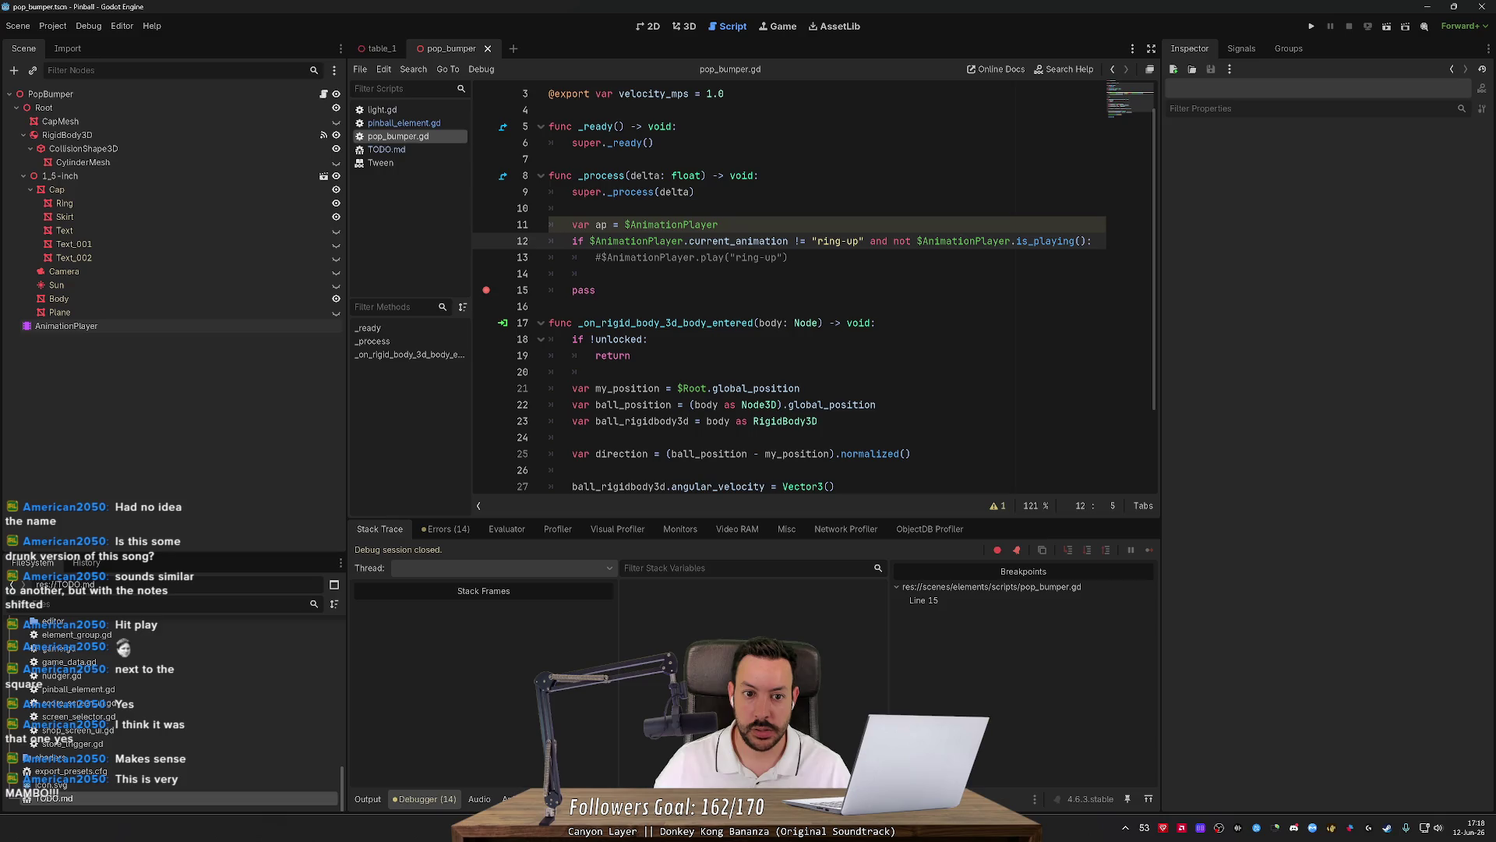
pyautogui.write('not')
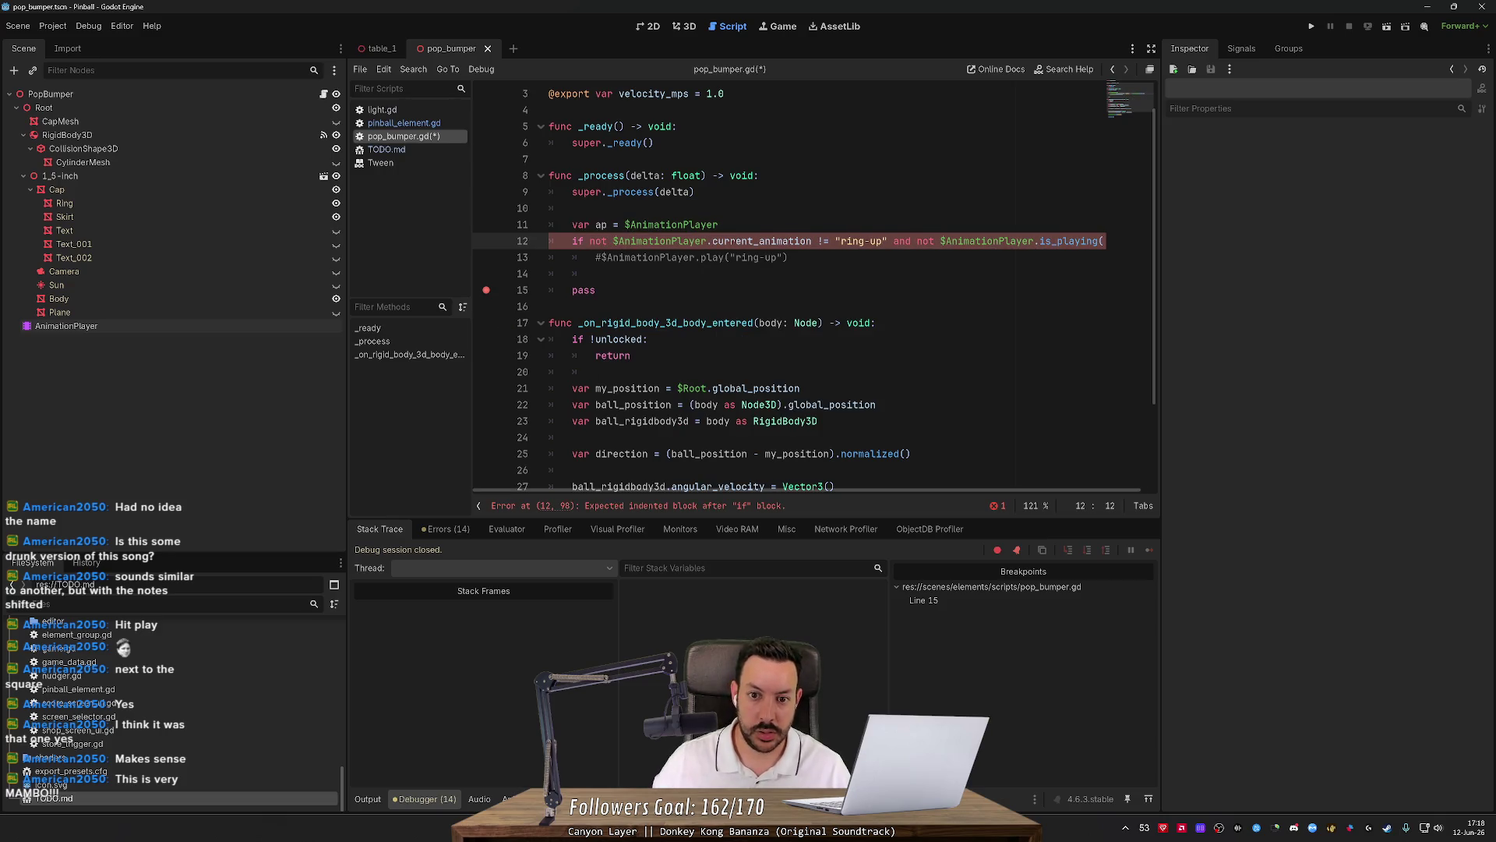
pyautogui.moveTo(818, 241); pyautogui.dragTo(1133, 241)
pyautogui.press('BackSpace')
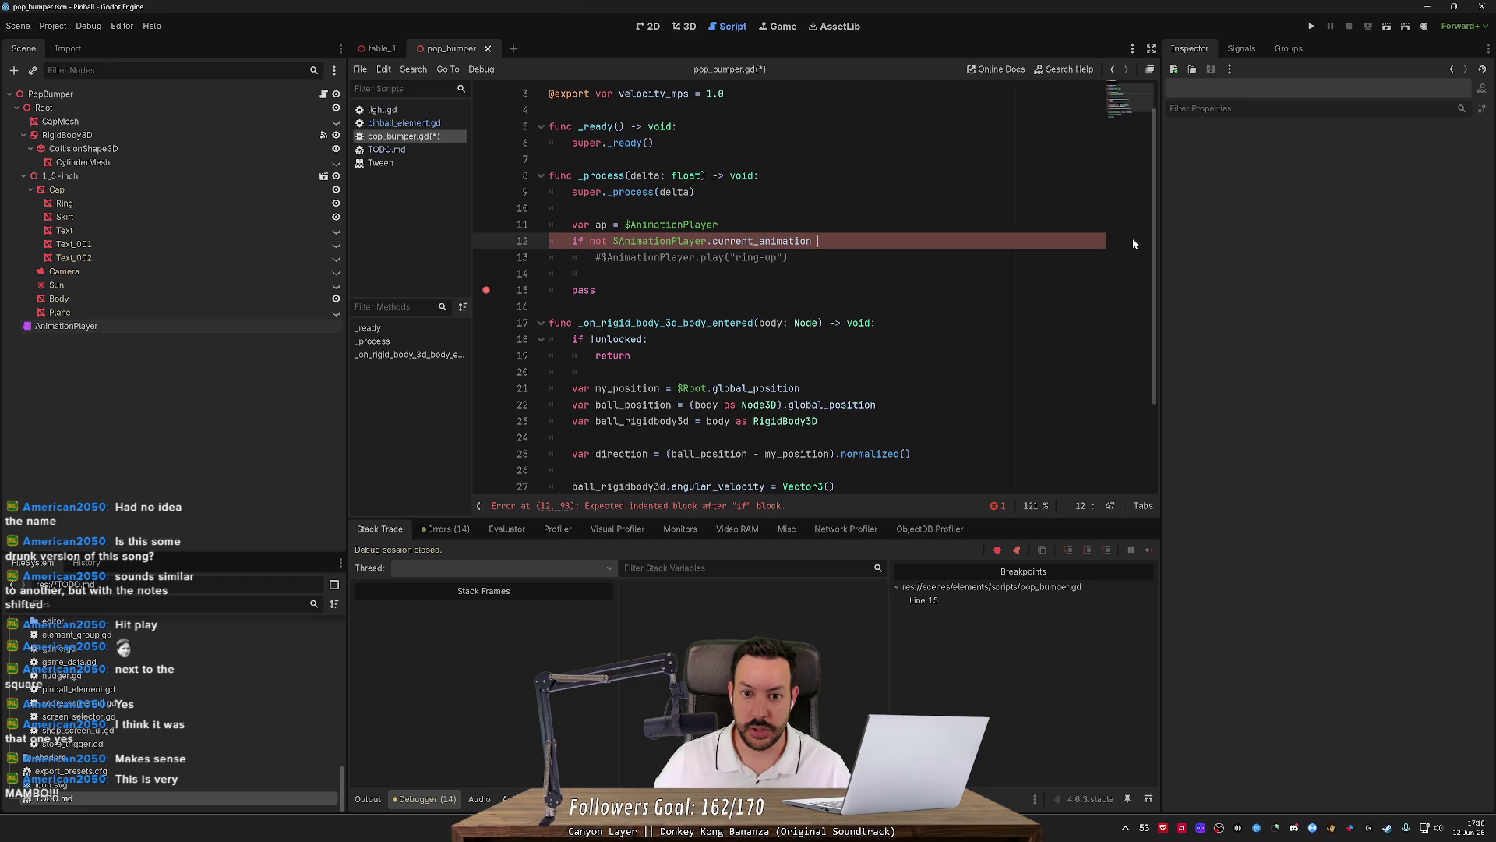
pyautogui.write(':')
# Delete var ap and pass, uncomment the ring-up play line, save, and test-run the game.
pyautogui.press('Up')
pyautogui.hotkey('ctrl', 'shift', 'k')
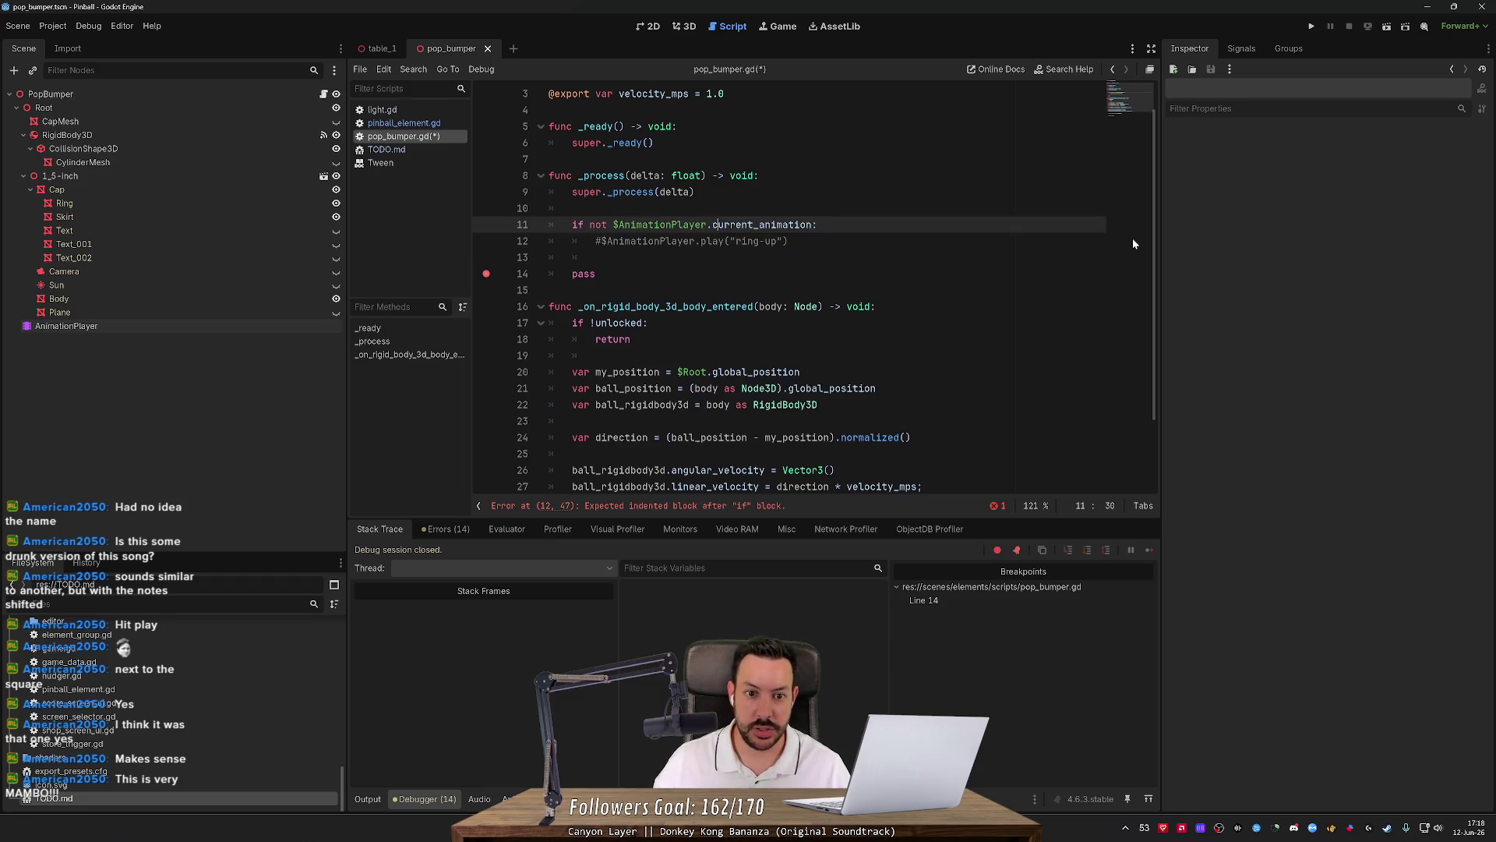
pyautogui.hotkey('ctrl', 's')
pyautogui.press('Down')
pyautogui.hotkey('ctrl', 'k')
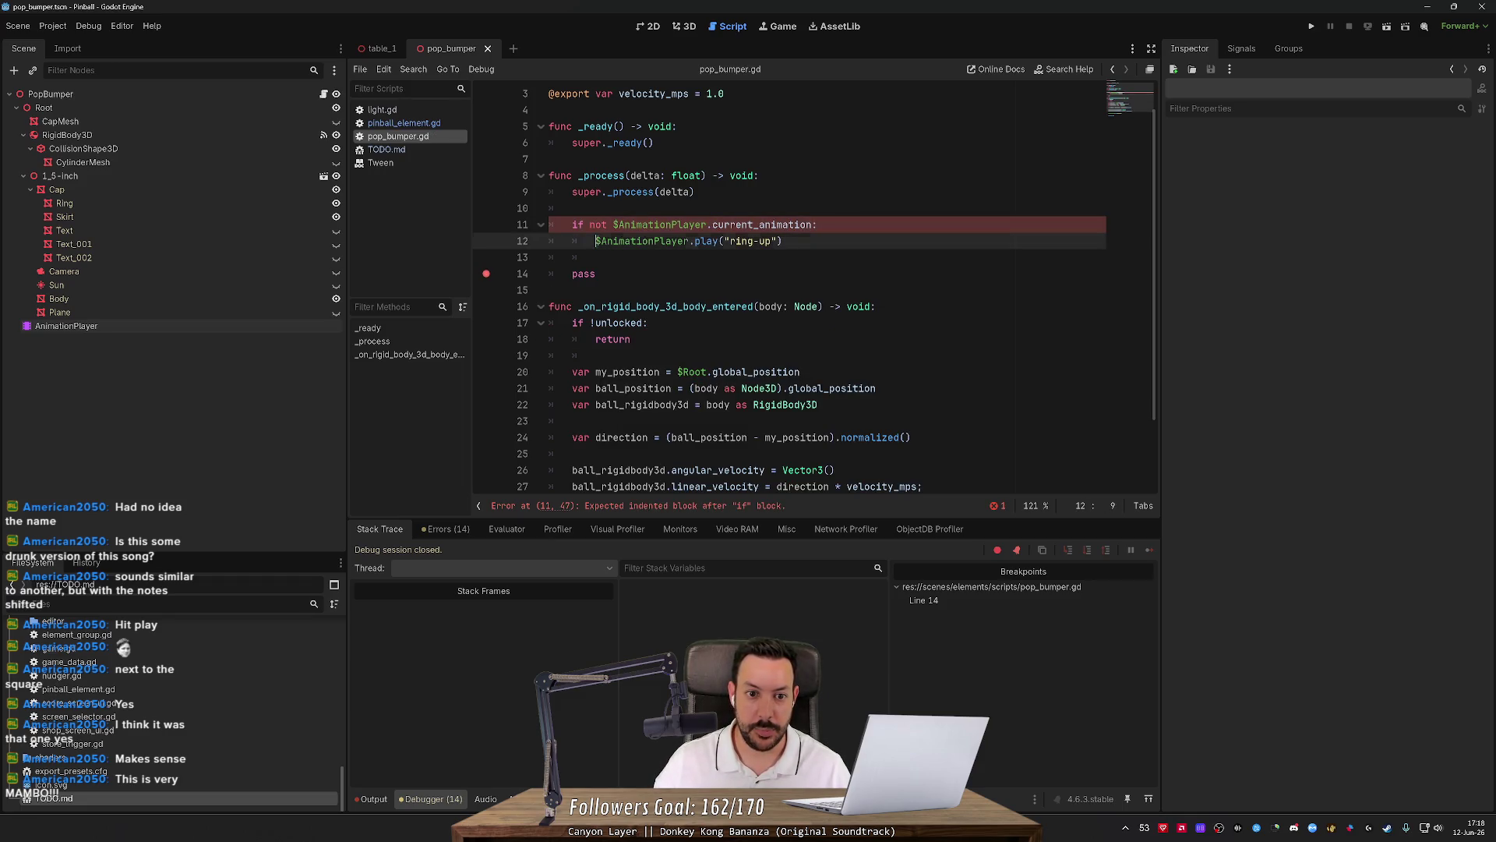
pyautogui.press('Down')
pyautogui.hotkey('ctrl', 'shift', 'k')
pyautogui.hotkey('ctrl', 'shift', 'k')
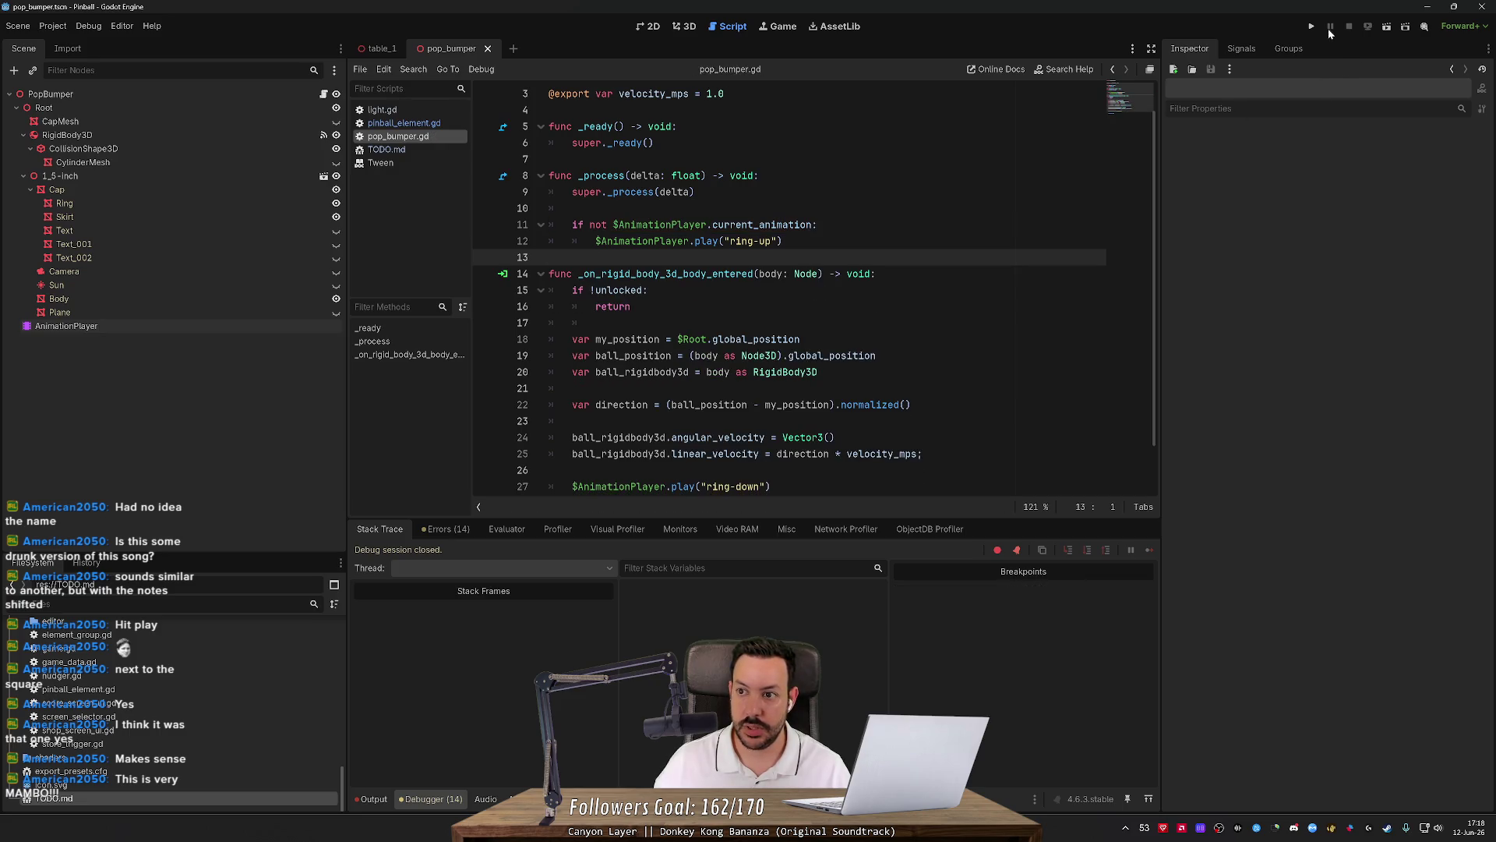
pyautogui.click(1312, 27)
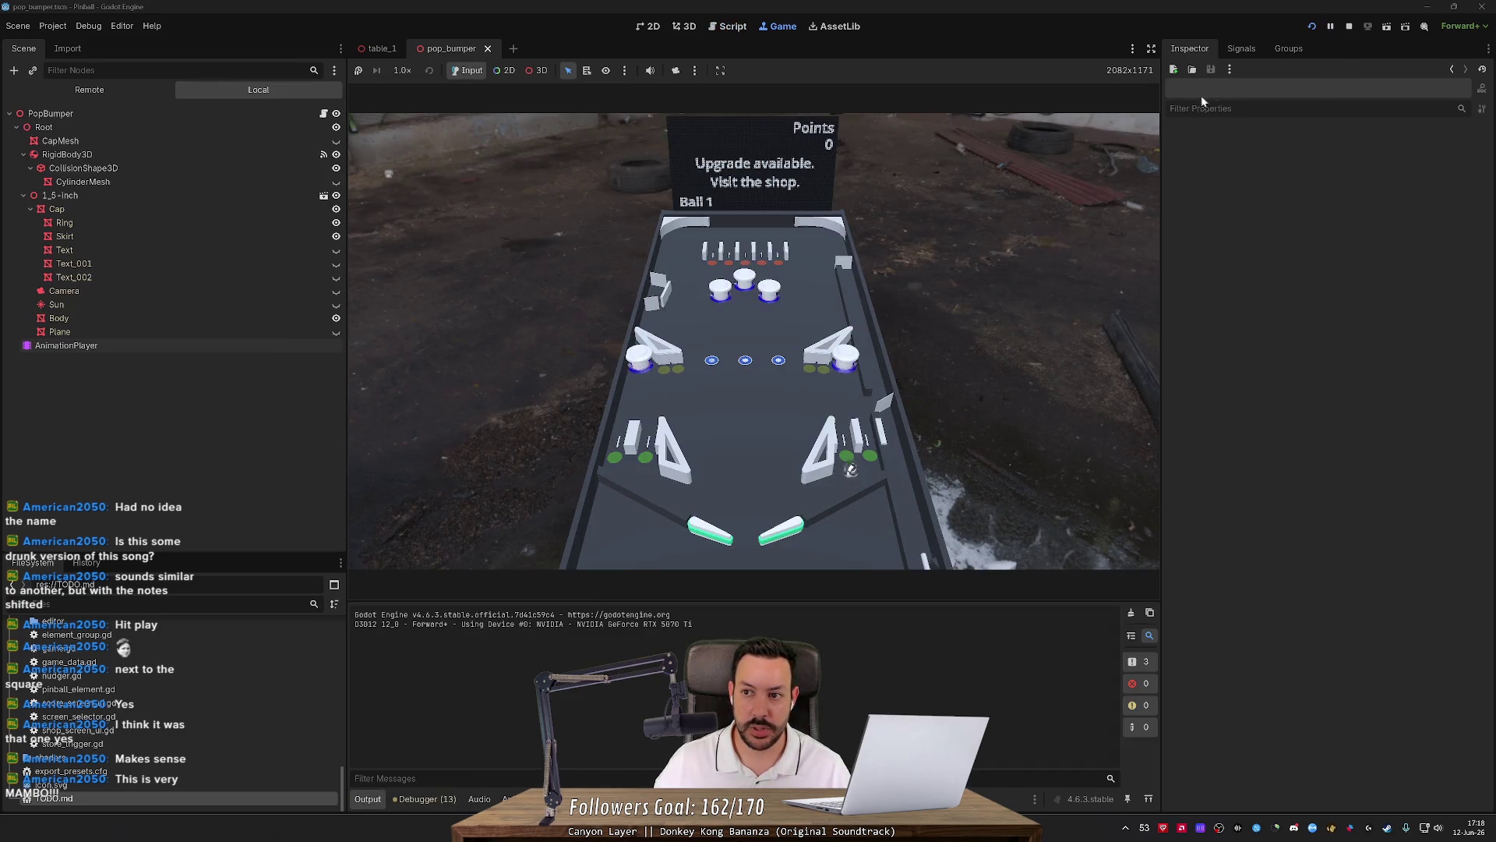
pyautogui.click(1349, 28)
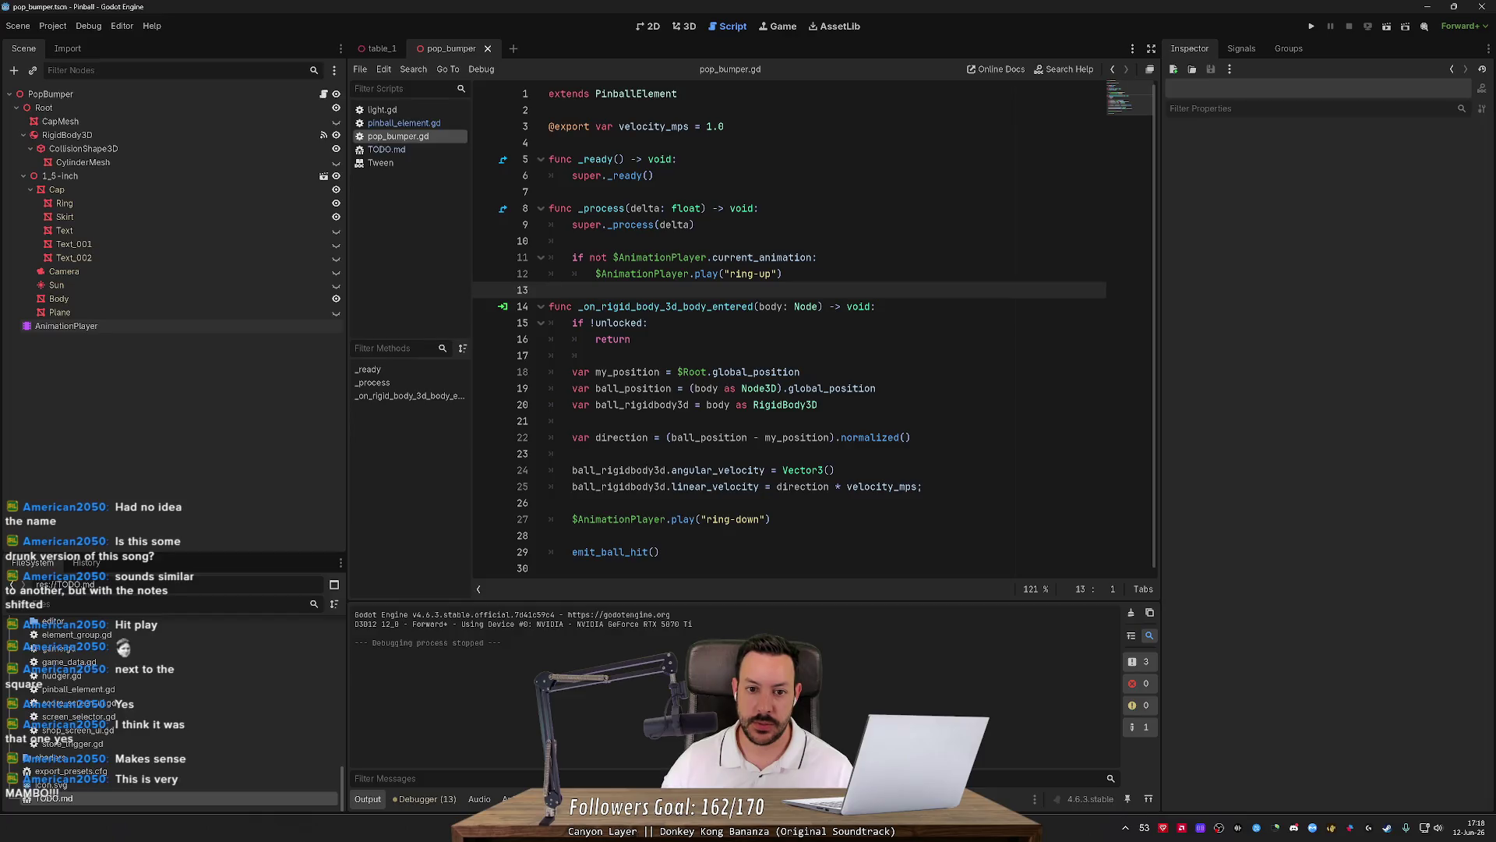
# Open the pop_bumper scene in the 3D view and select its AnimationPlayer node.
pyautogui.click(382, 50)
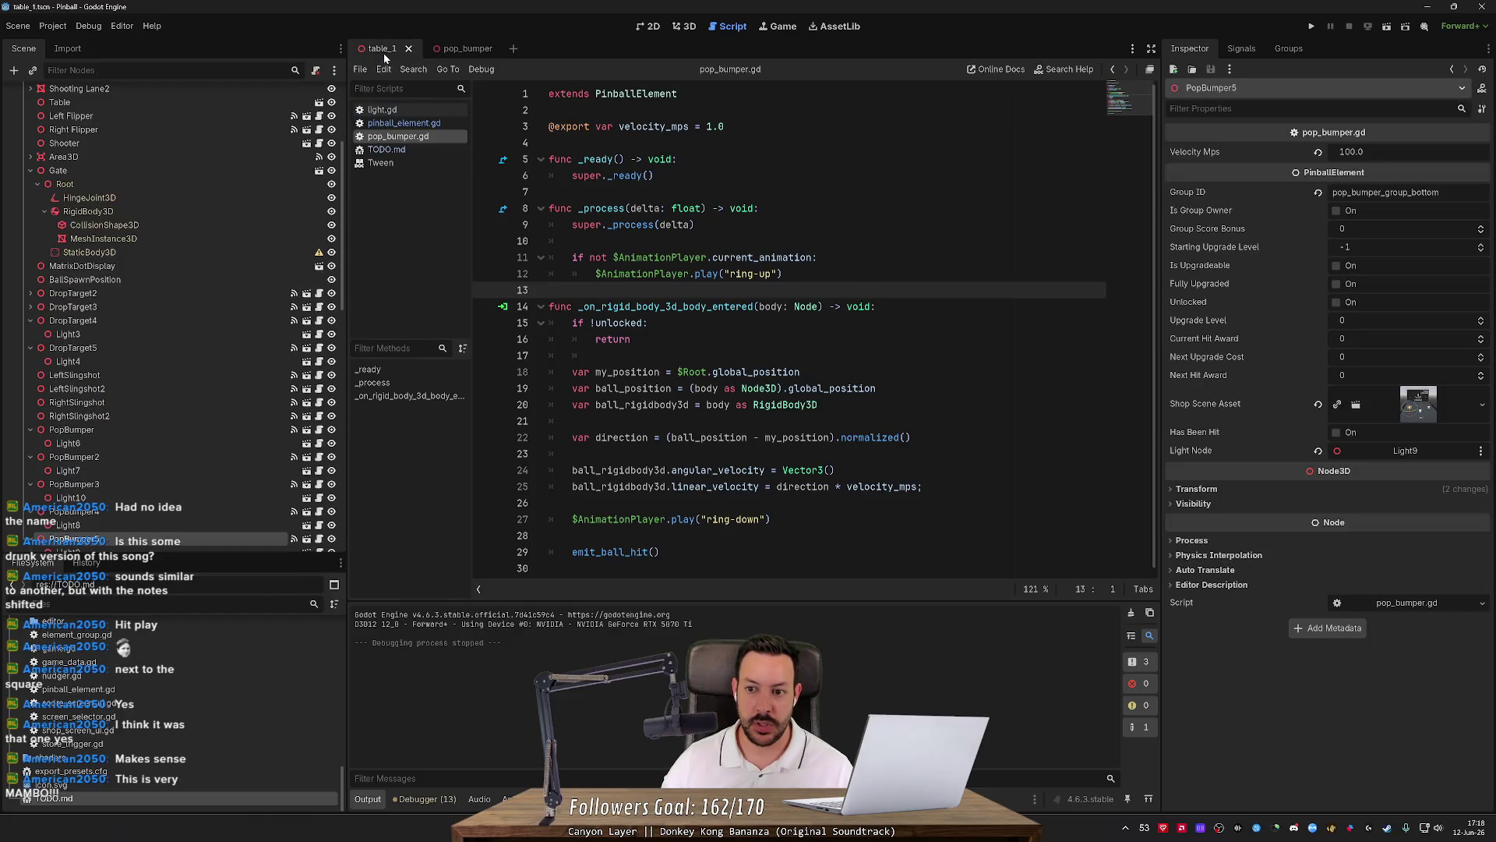
pyautogui.click(456, 48)
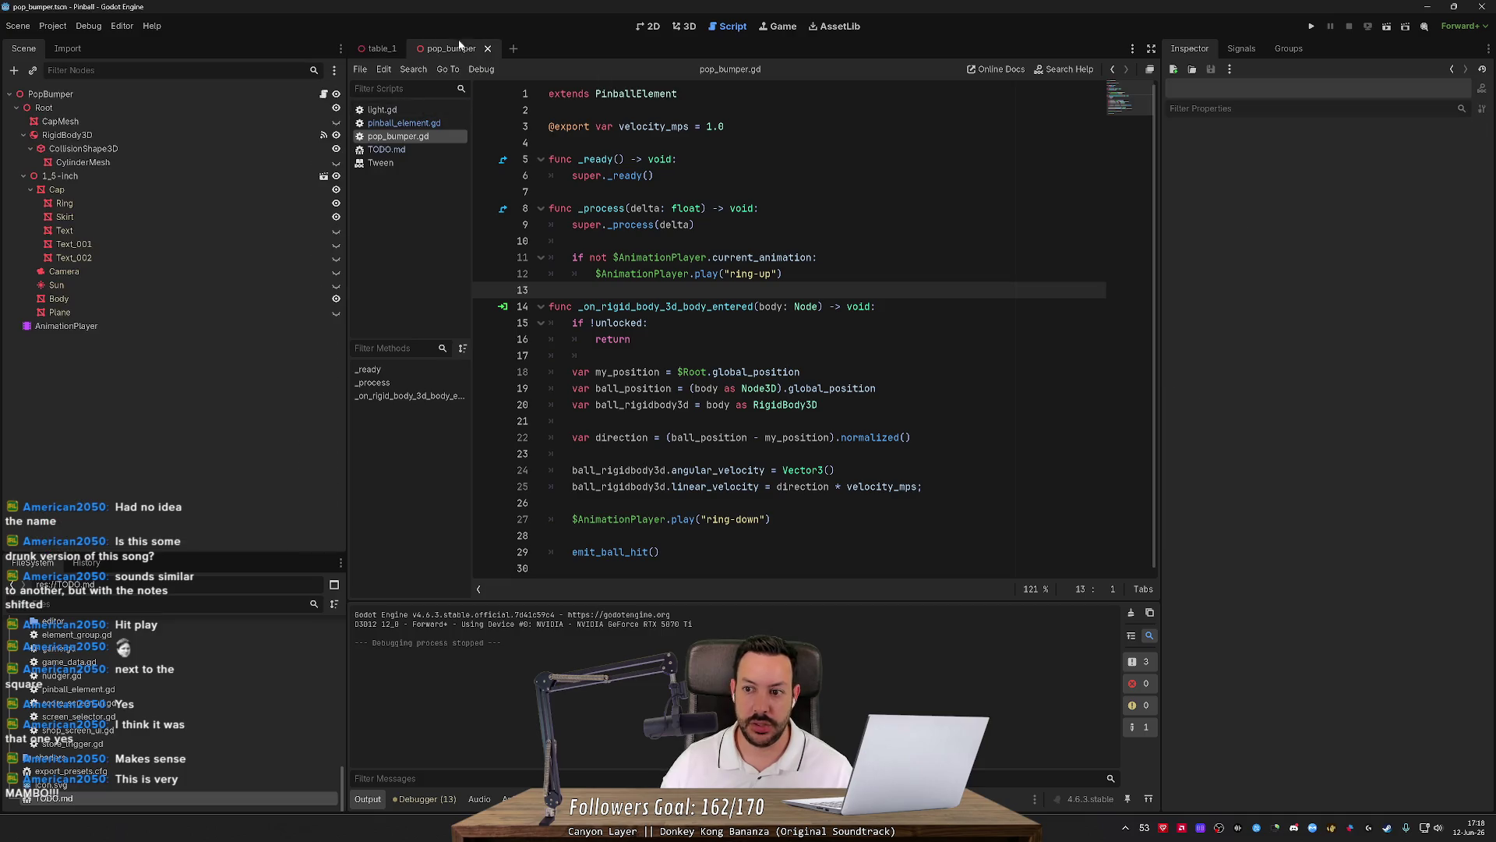
pyautogui.click(684, 26)
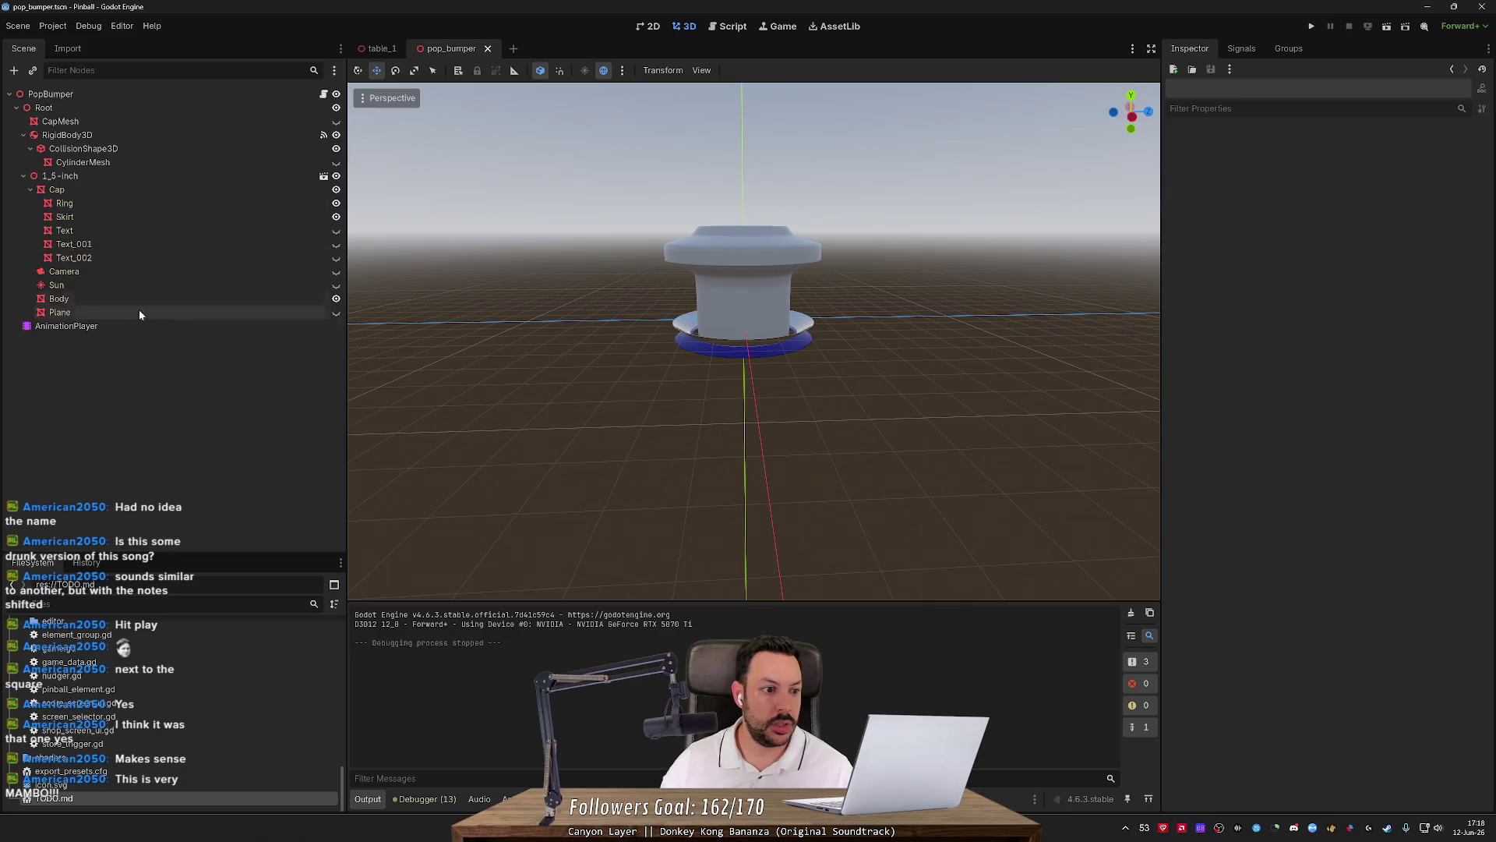
pyautogui.click(133, 324)
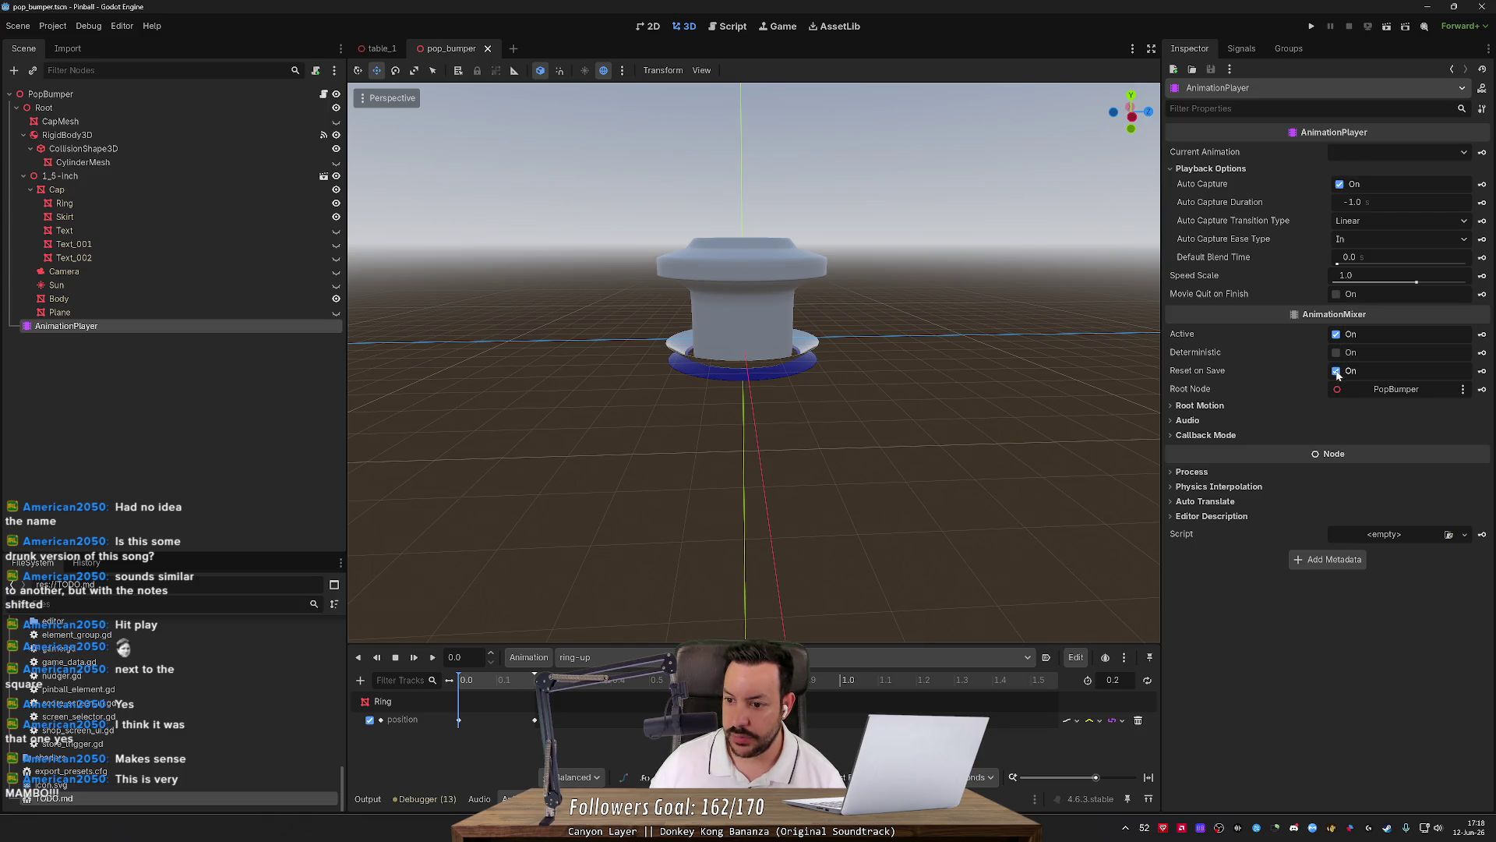
# Expand Callback Mode and review the Process and Method options, keeping Method on Deferred.
pyautogui.click(1181, 439)
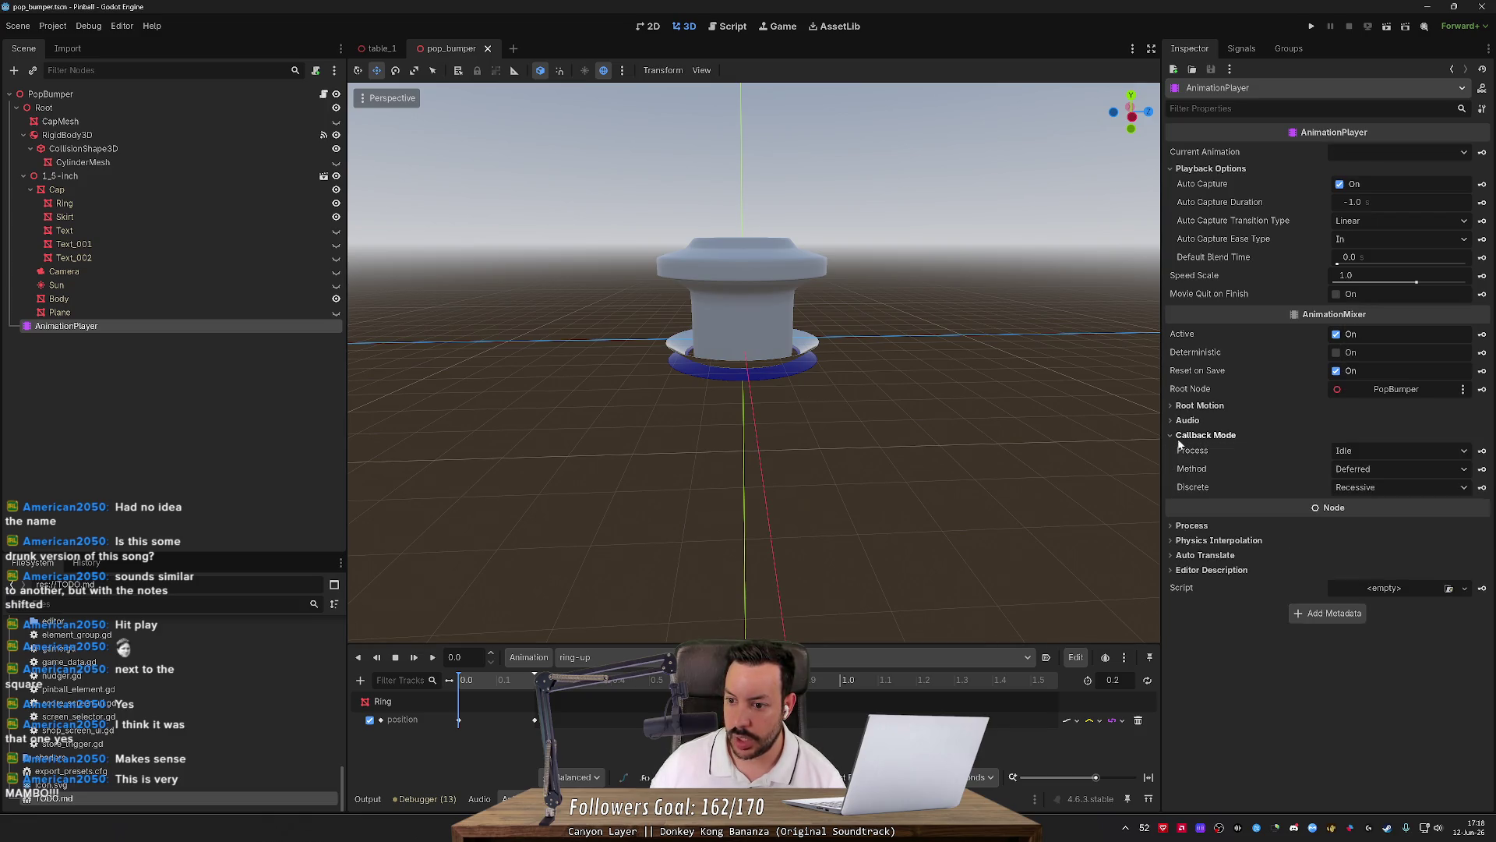
pyautogui.click(1356, 452)
pyautogui.click(1355, 451)
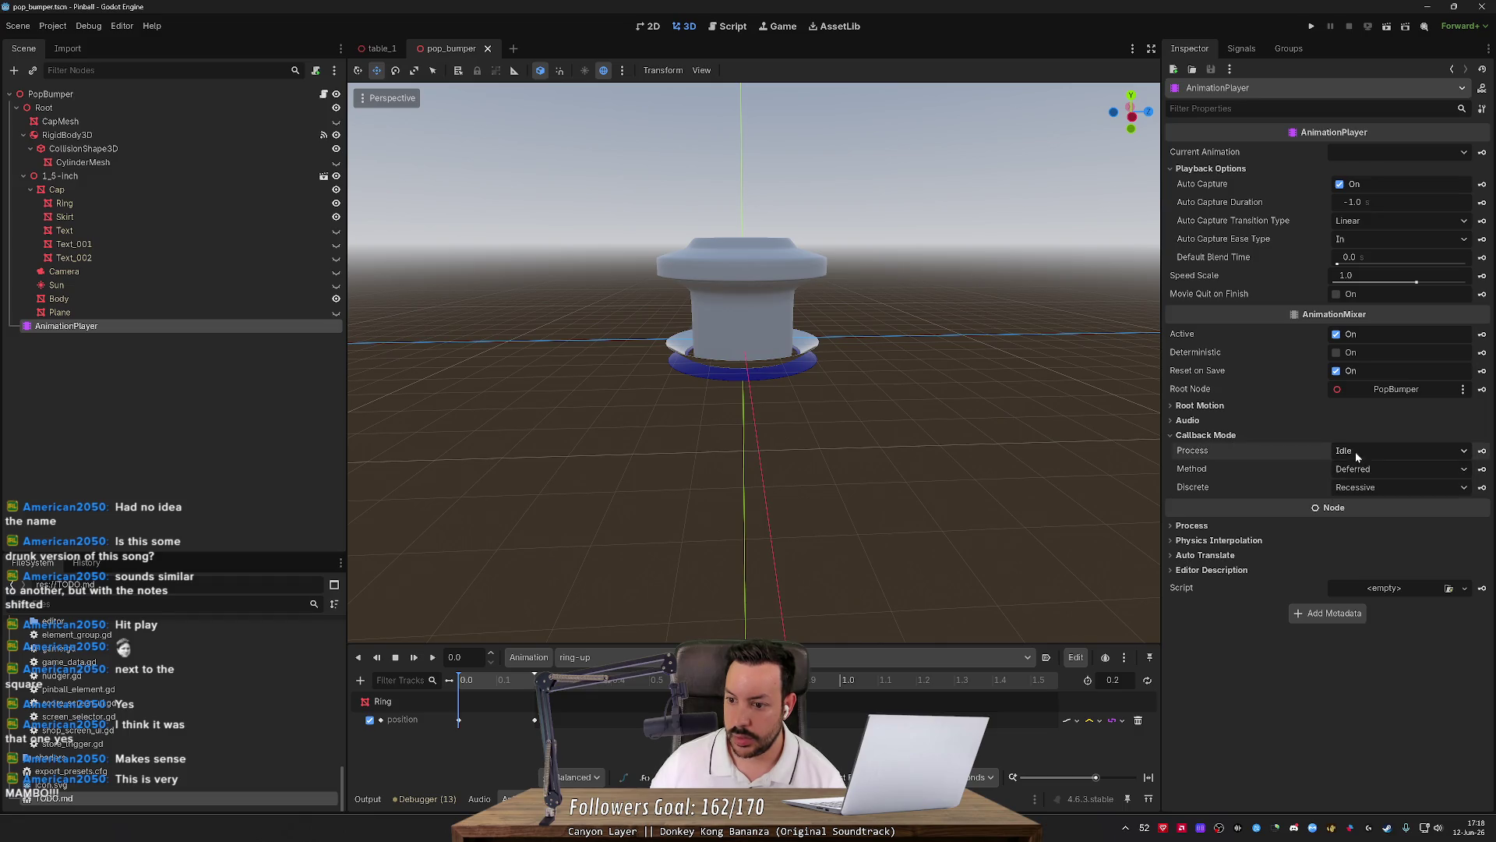
pyautogui.click(1387, 469)
pyautogui.click(1313, 483)
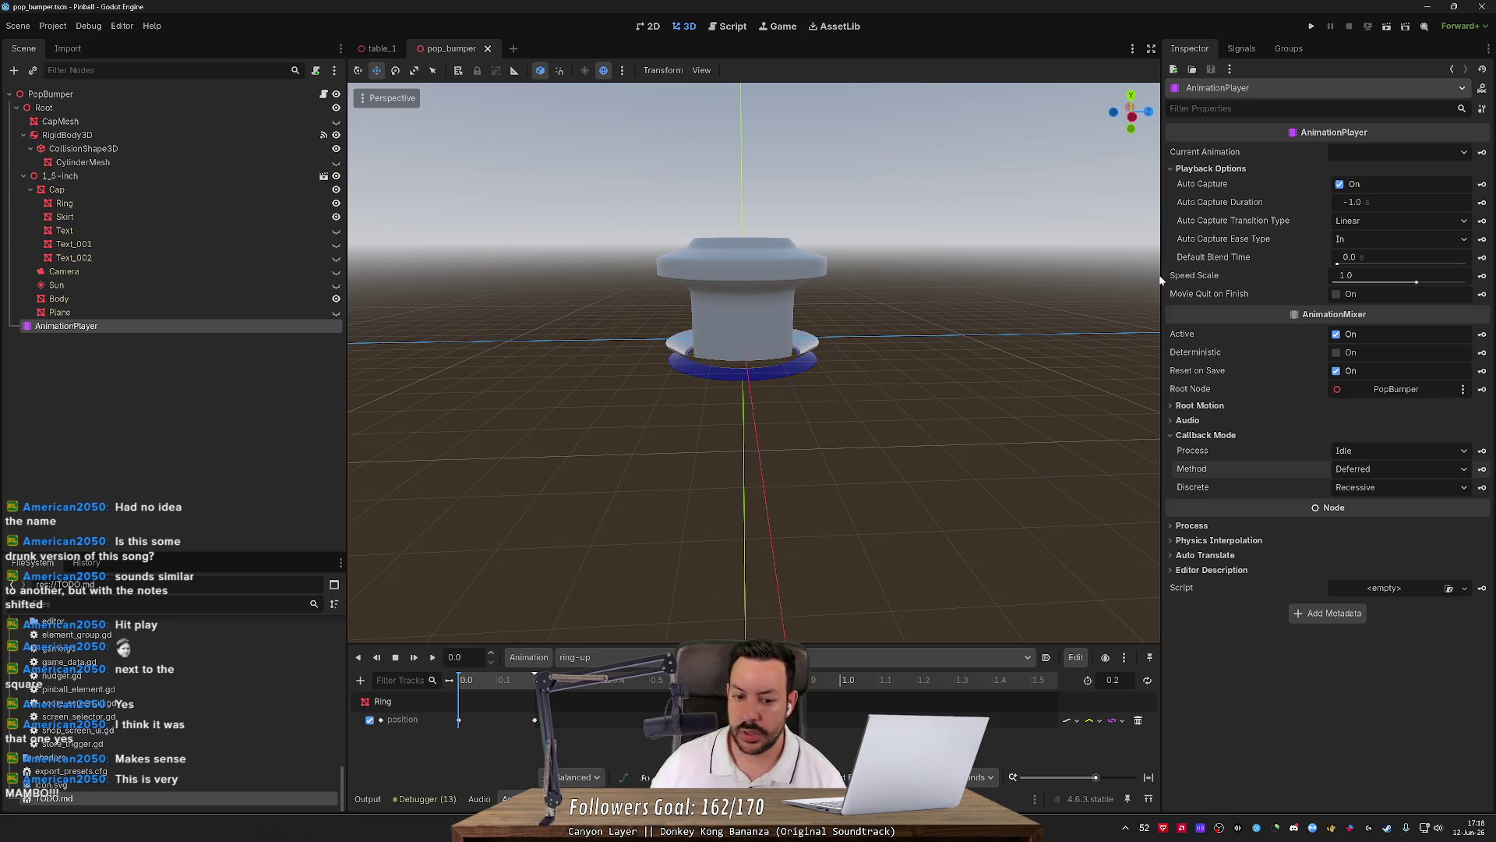
pyautogui.moveTo(1287, 152)
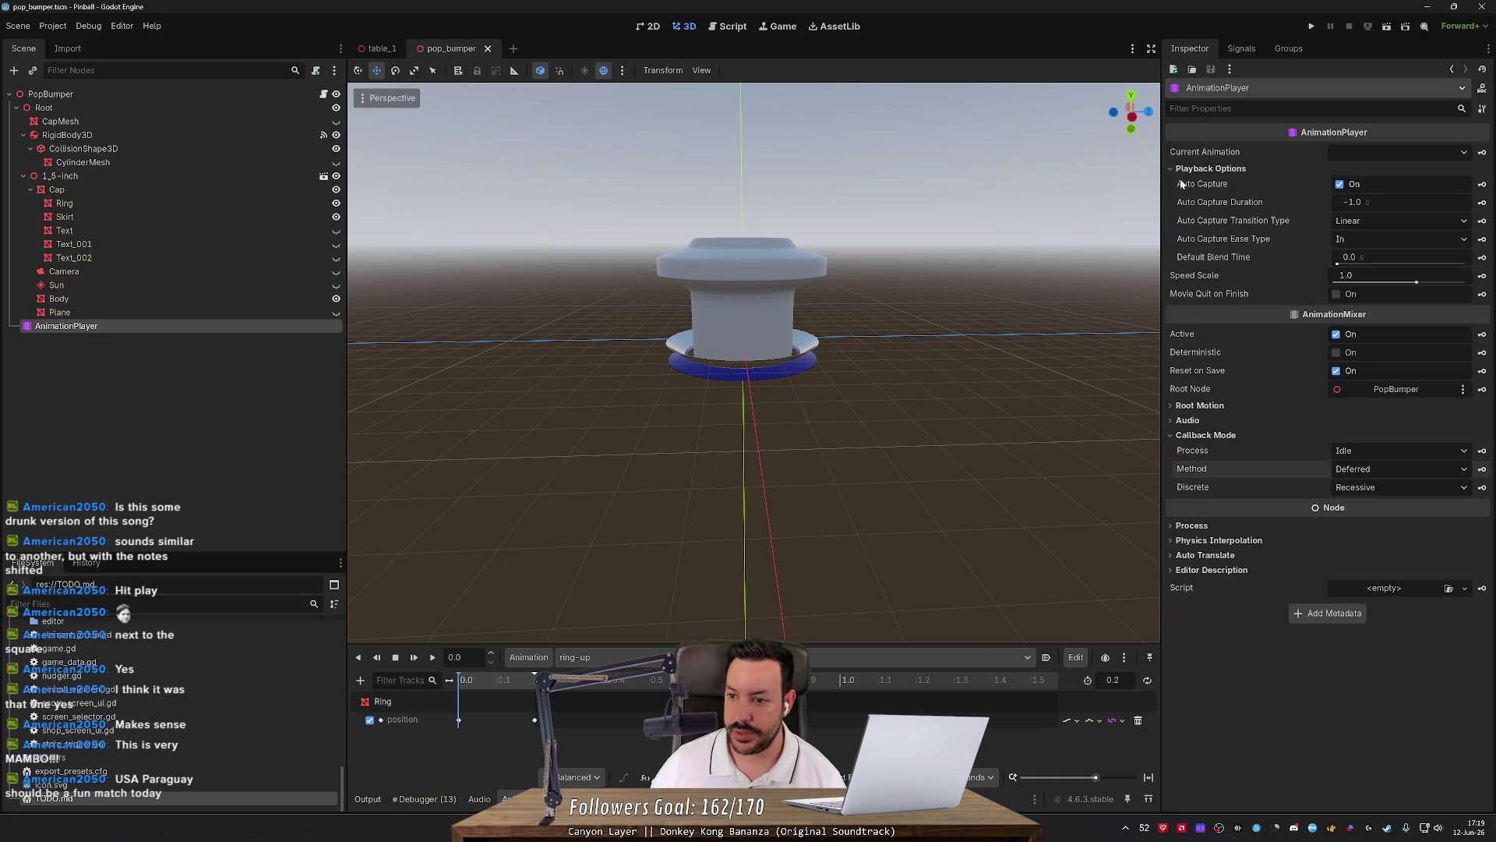
pyautogui.moveTo(1194, 187)
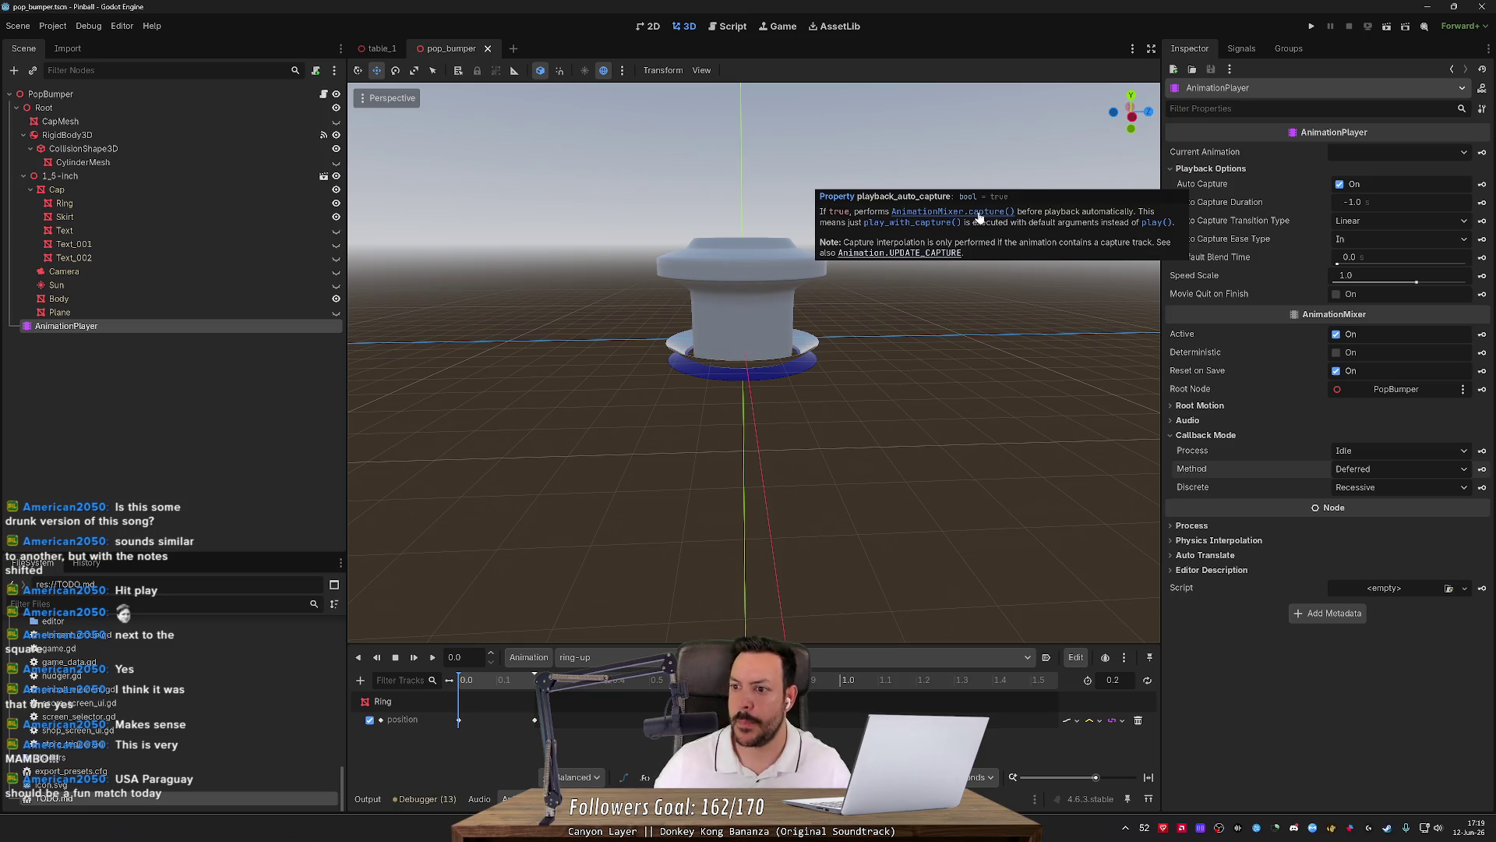
# Switch the Current Animation between ring-down and ring-up, leaving ring-down loaded.
pyautogui.click(1406, 151)
pyautogui.click(1401, 191)
pyautogui.click(1397, 151)
pyautogui.click(1395, 186)
pyautogui.click(1395, 153)
pyautogui.click(1392, 187)
pyautogui.click(1392, 152)
pyautogui.click(1387, 214)
pyautogui.click(1386, 149)
pyautogui.click(1384, 183)
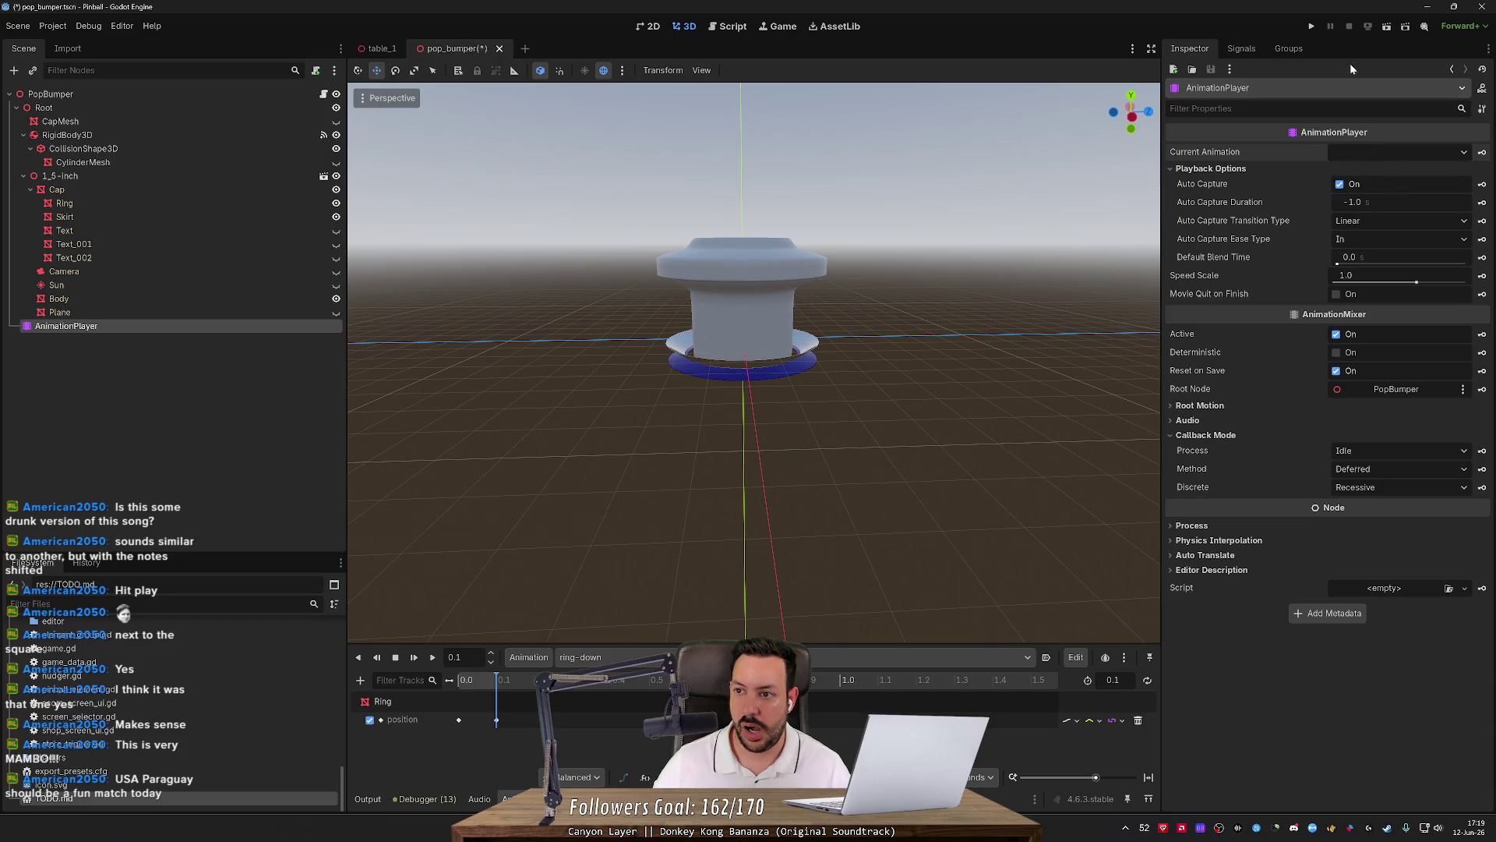
pyautogui.click(1393, 150)
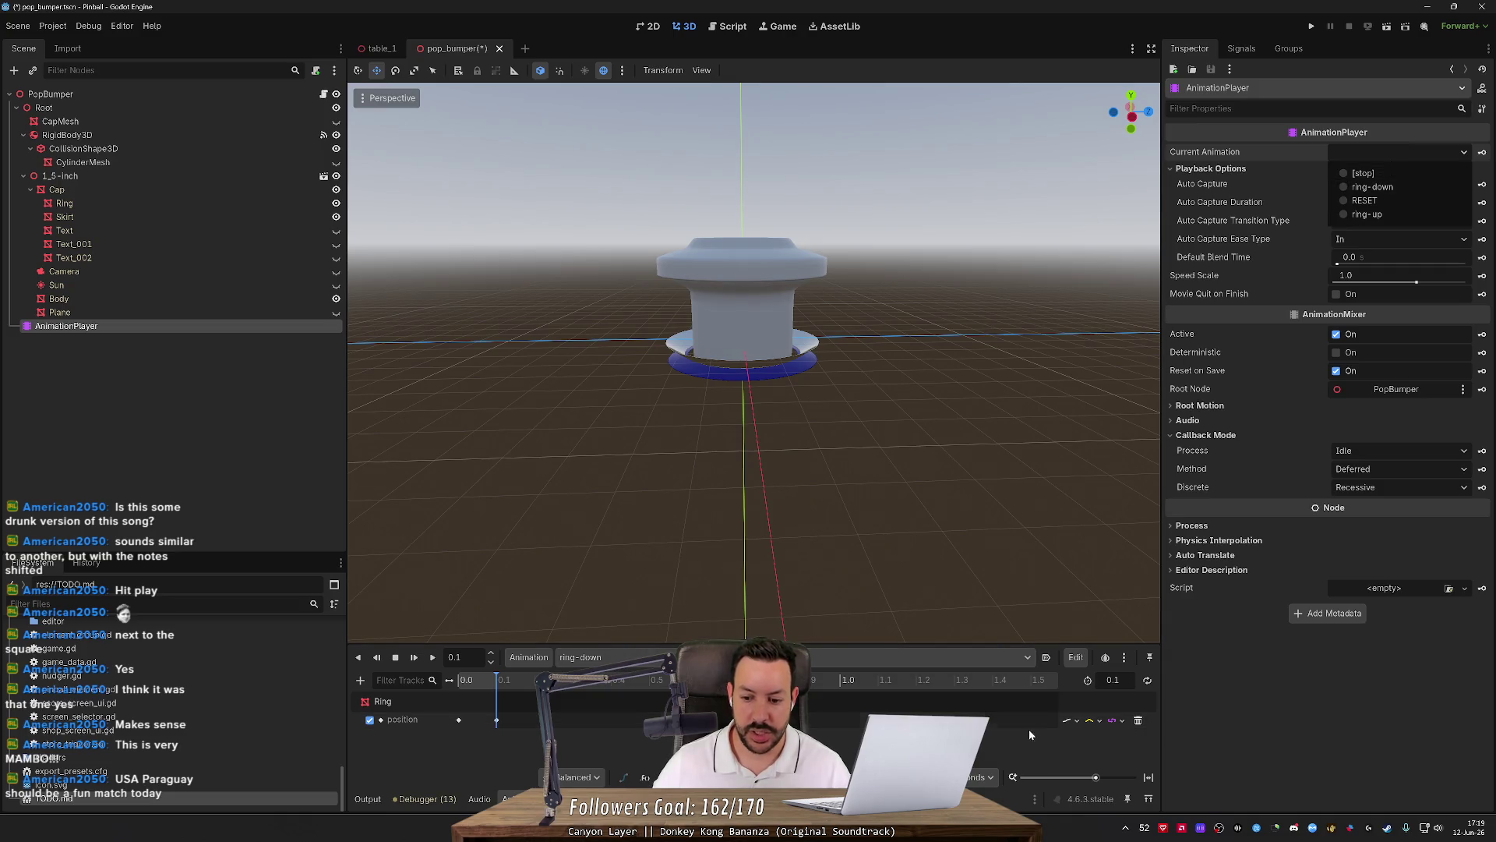
pyautogui.press('Escape')
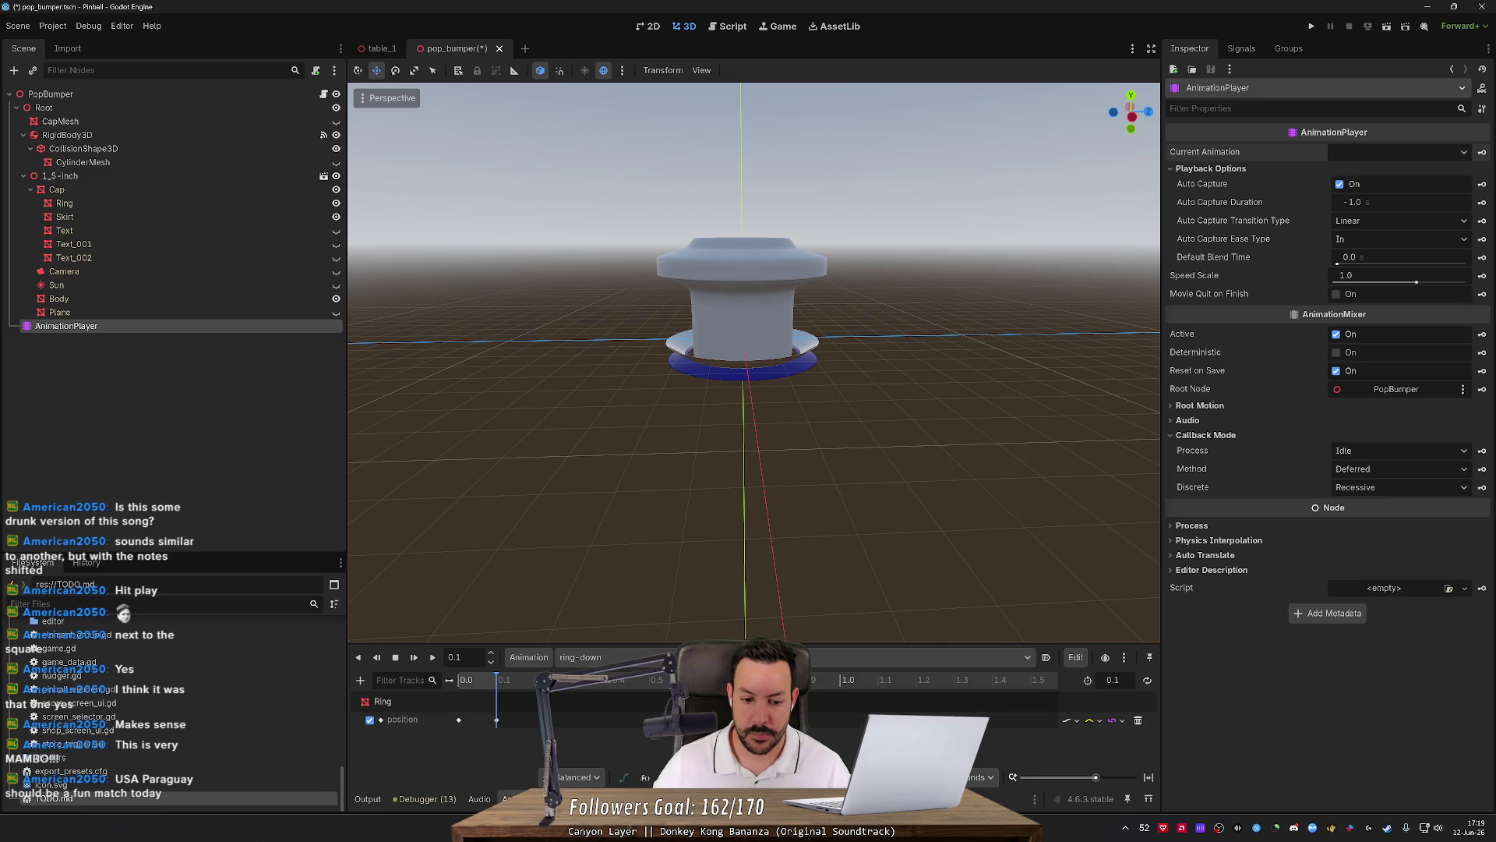
# Try ring-down lengths of 0.8333 and 9999, finally setting the length to 0.1.
pyautogui.click(485, 682)
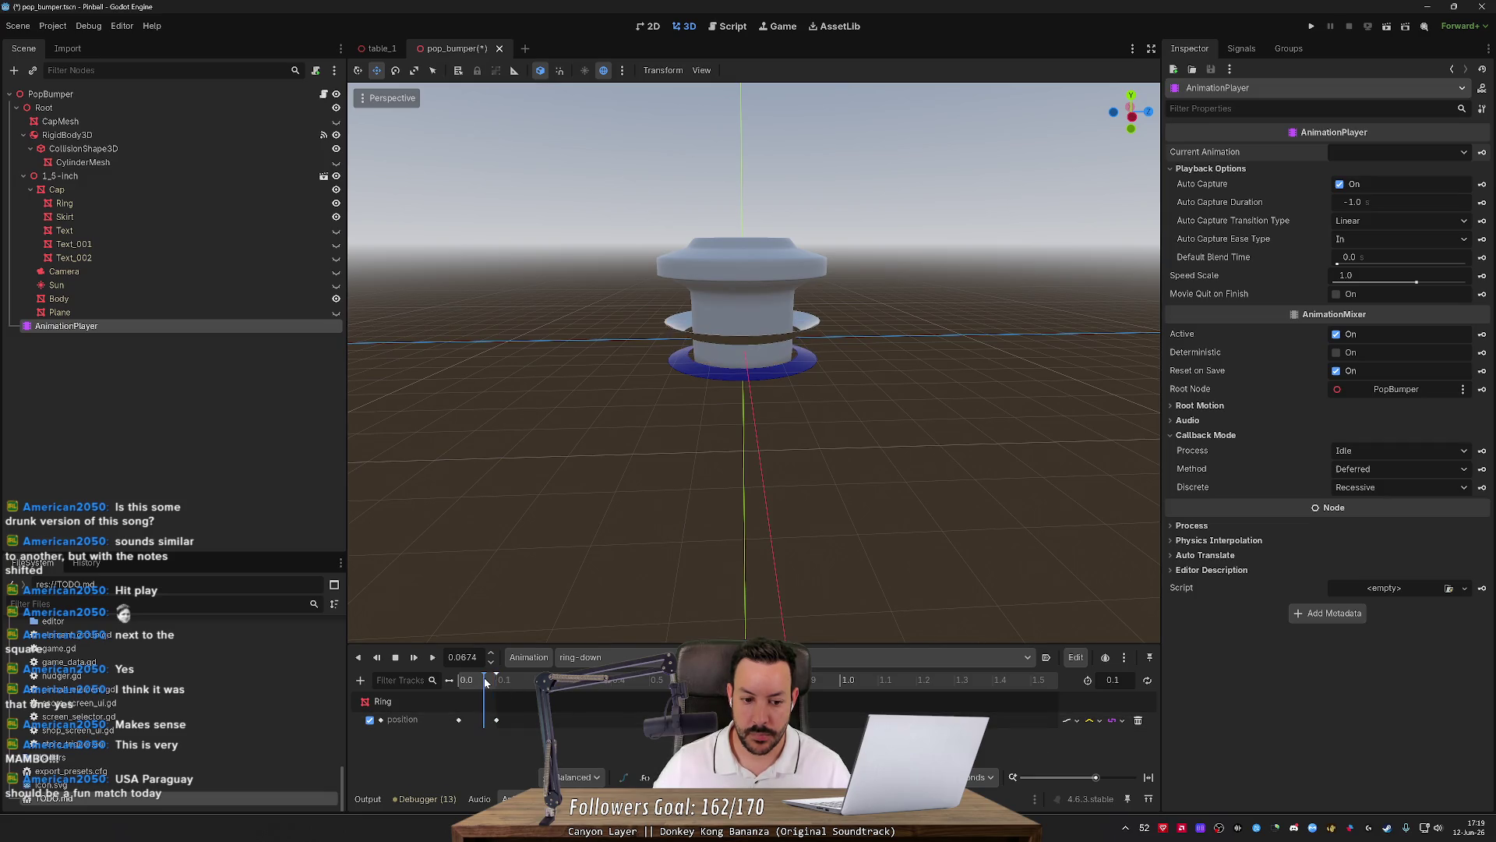
pyautogui.click(1114, 679)
pyautogui.write('0.8333')
pyautogui.press('Return')
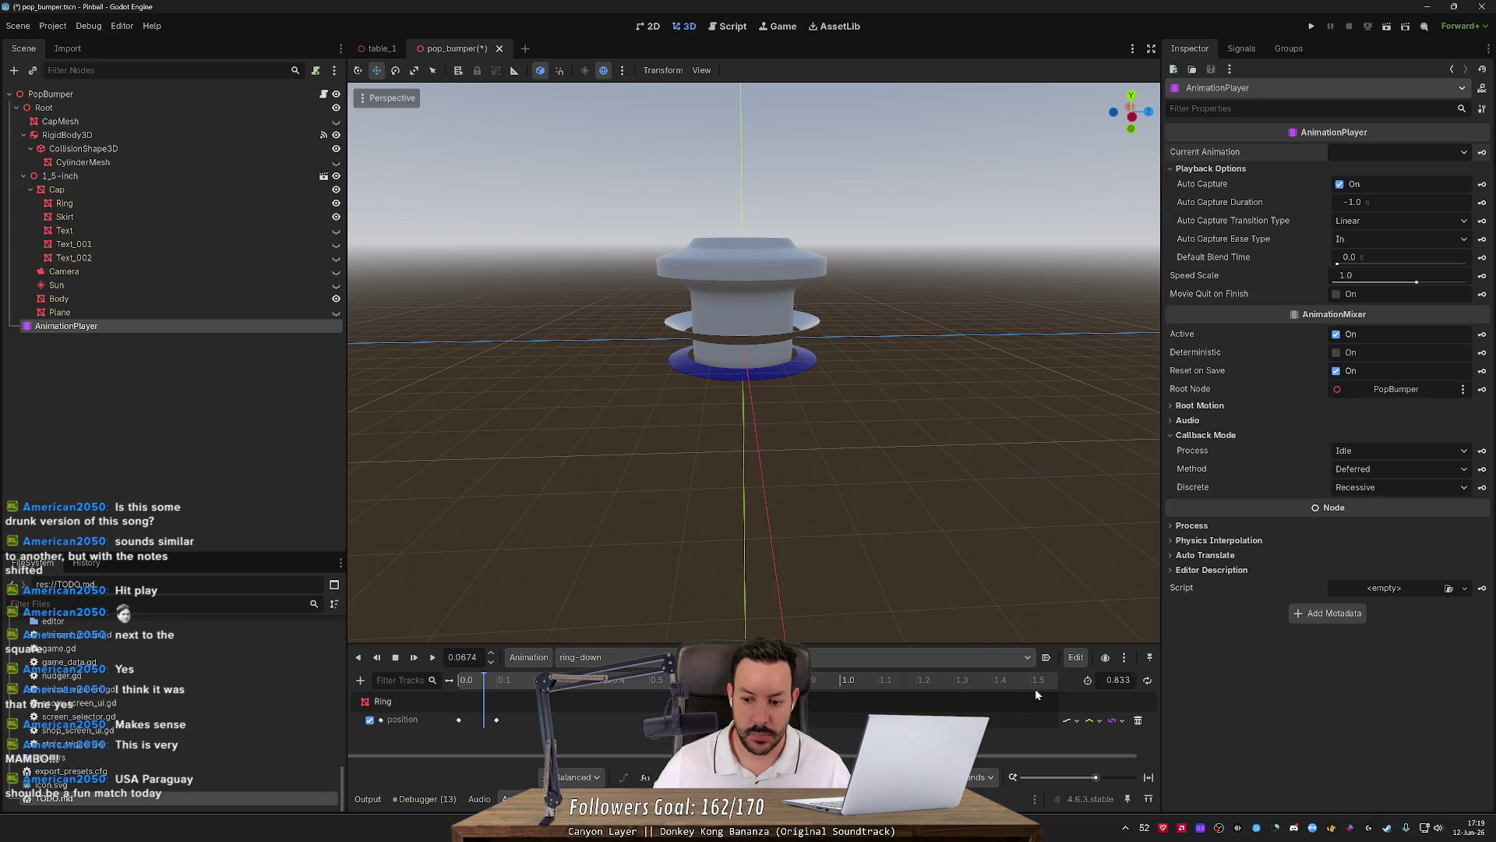
pyautogui.write('9999')
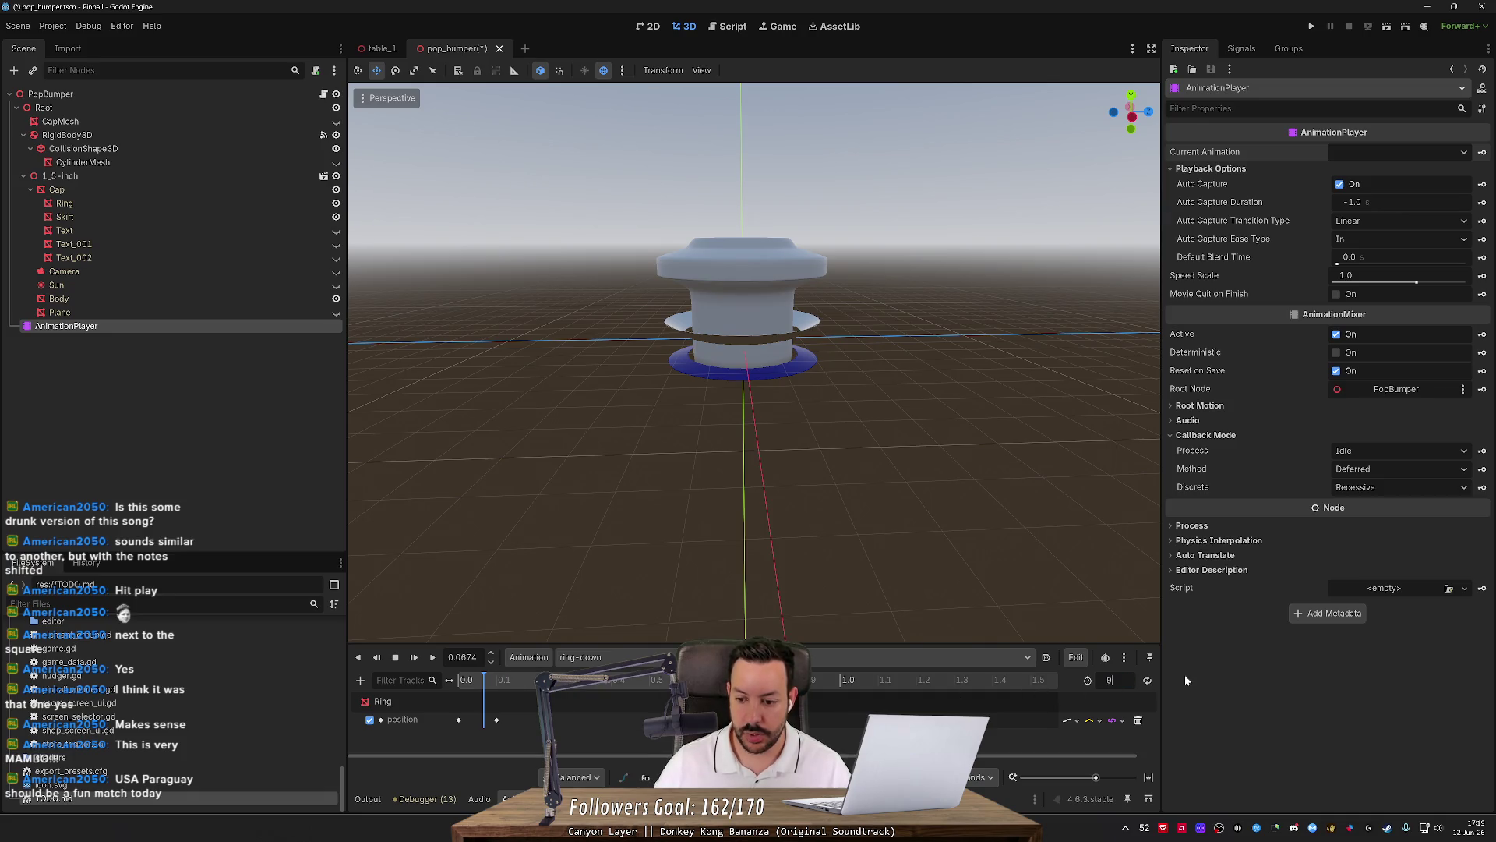
pyautogui.press('BackSpace')
pyautogui.press('BackSpace')
pyautogui.press('Return')
pyautogui.click(1118, 681)
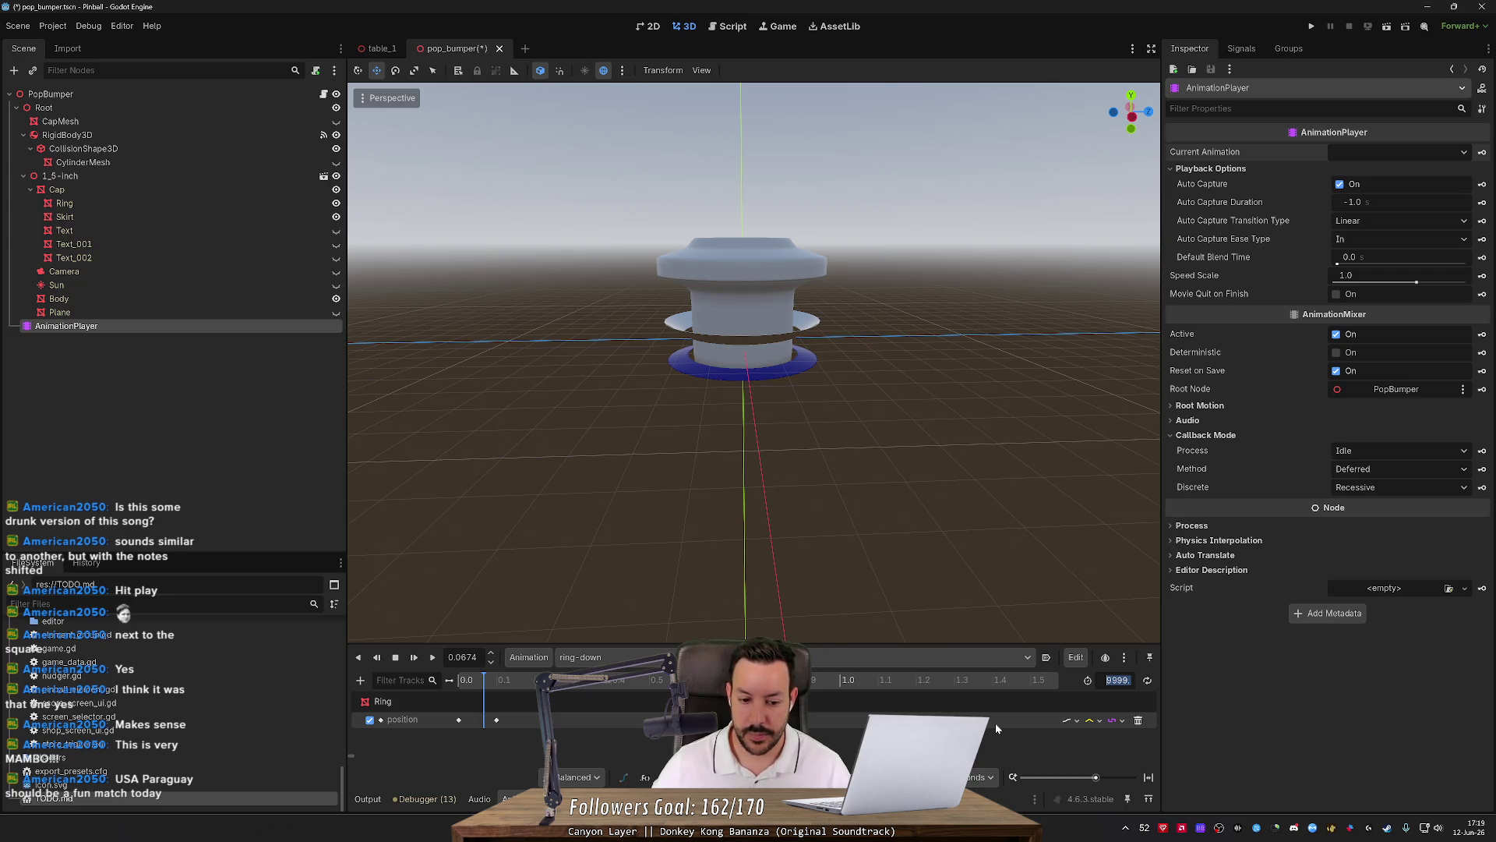
pyautogui.write('0.1')
pyautogui.press('Return')
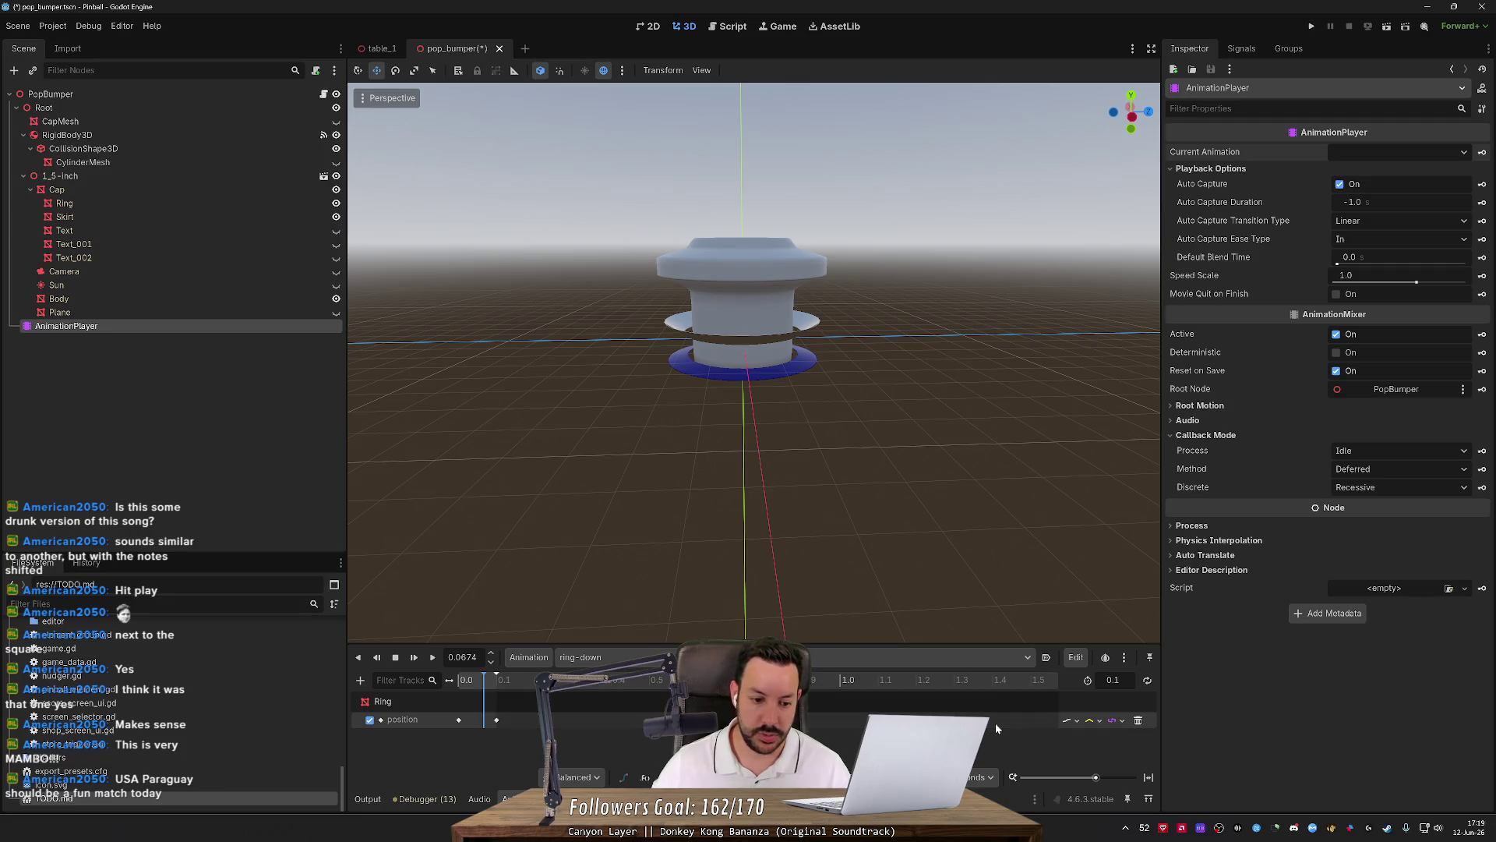
# Save the pop_bumper scene, switch to table_1, and return to pop_bumper.
pyautogui.hotkey('ctrl', 's')
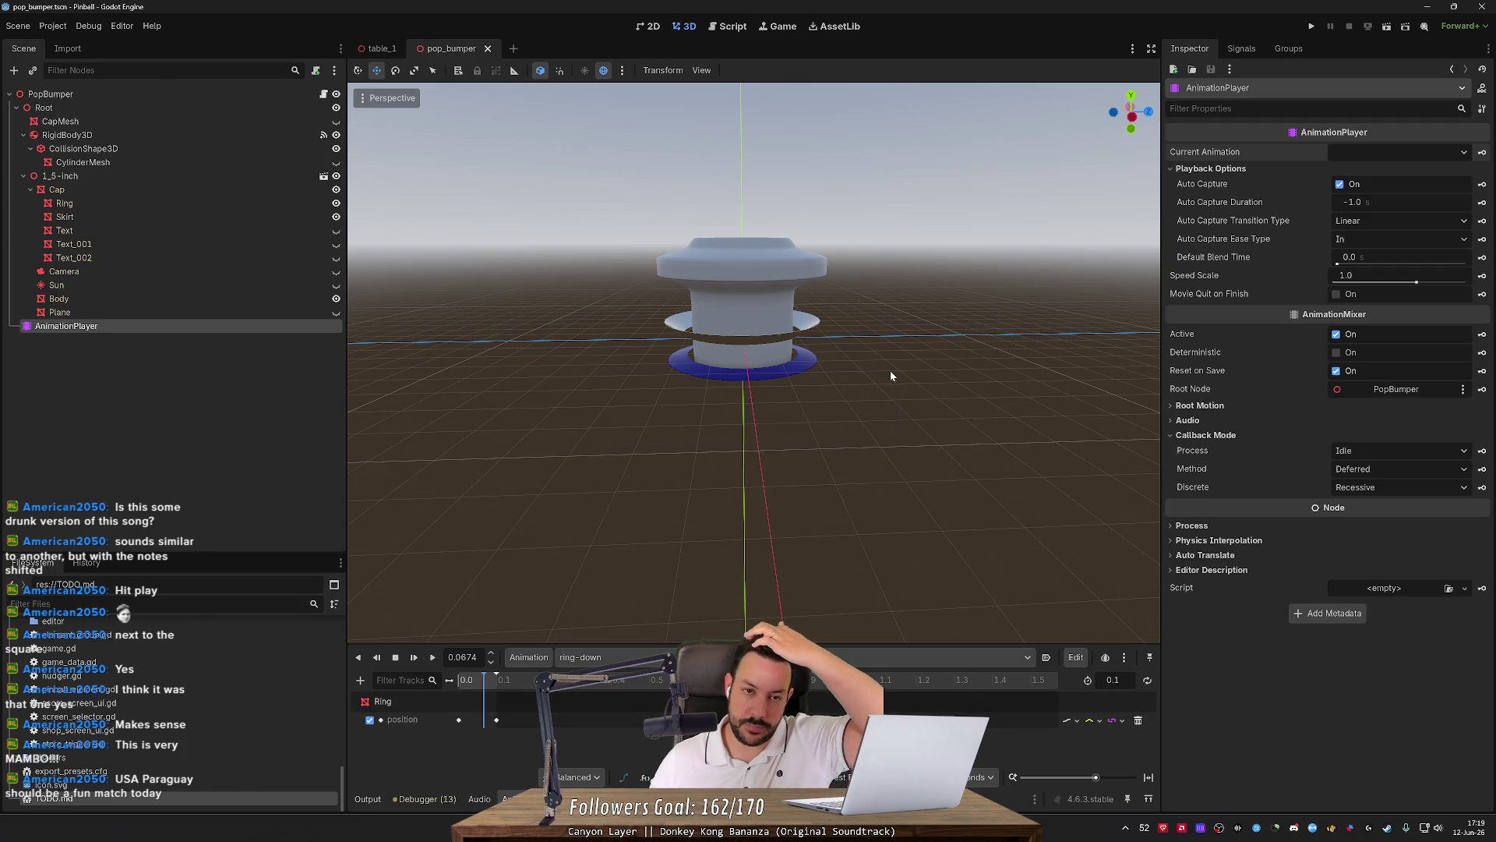
pyautogui.click(381, 47)
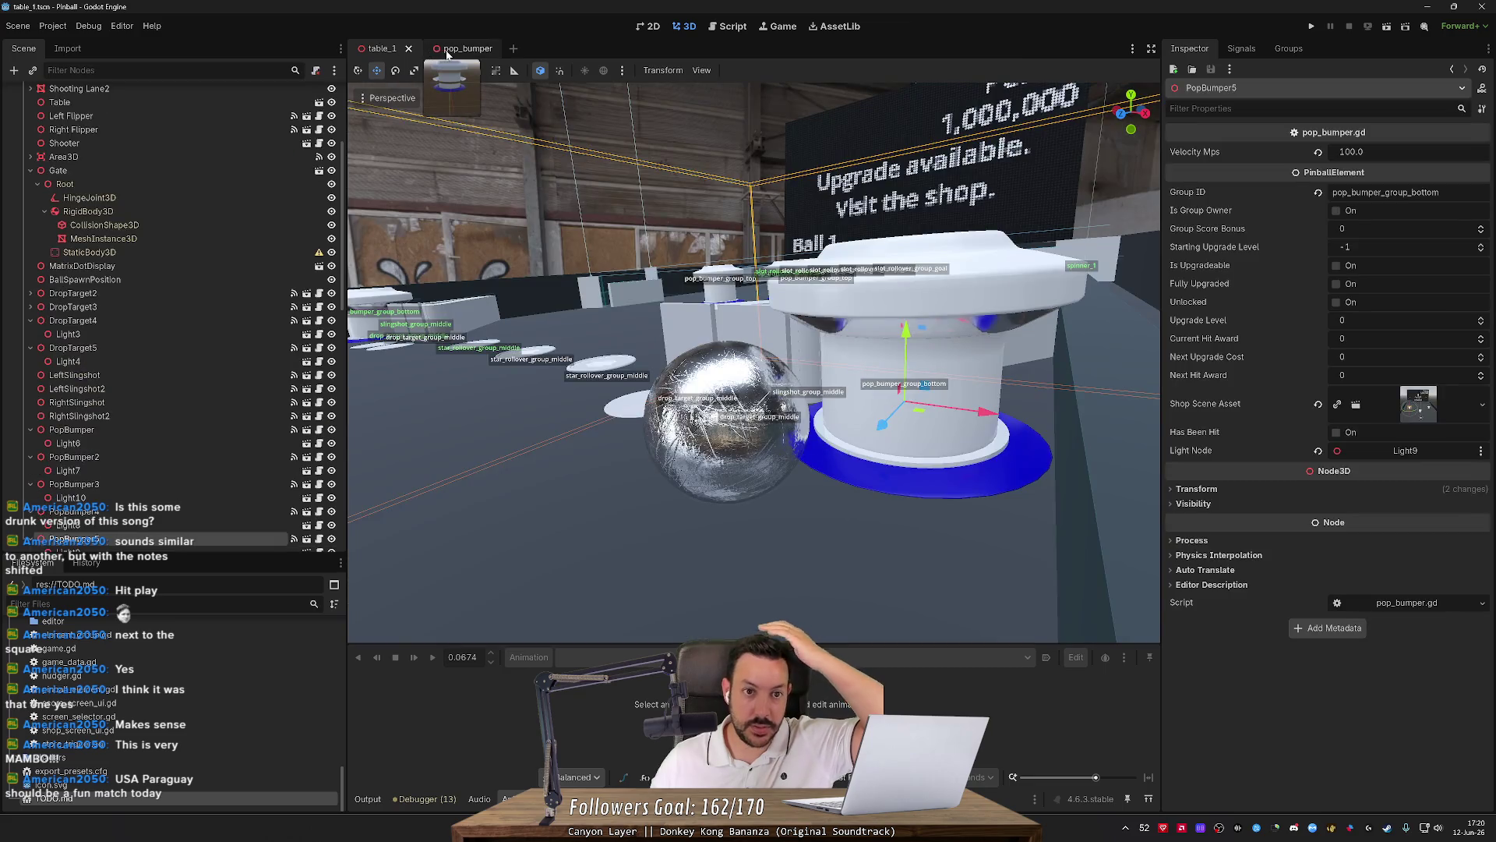
pyautogui.click(446, 49)
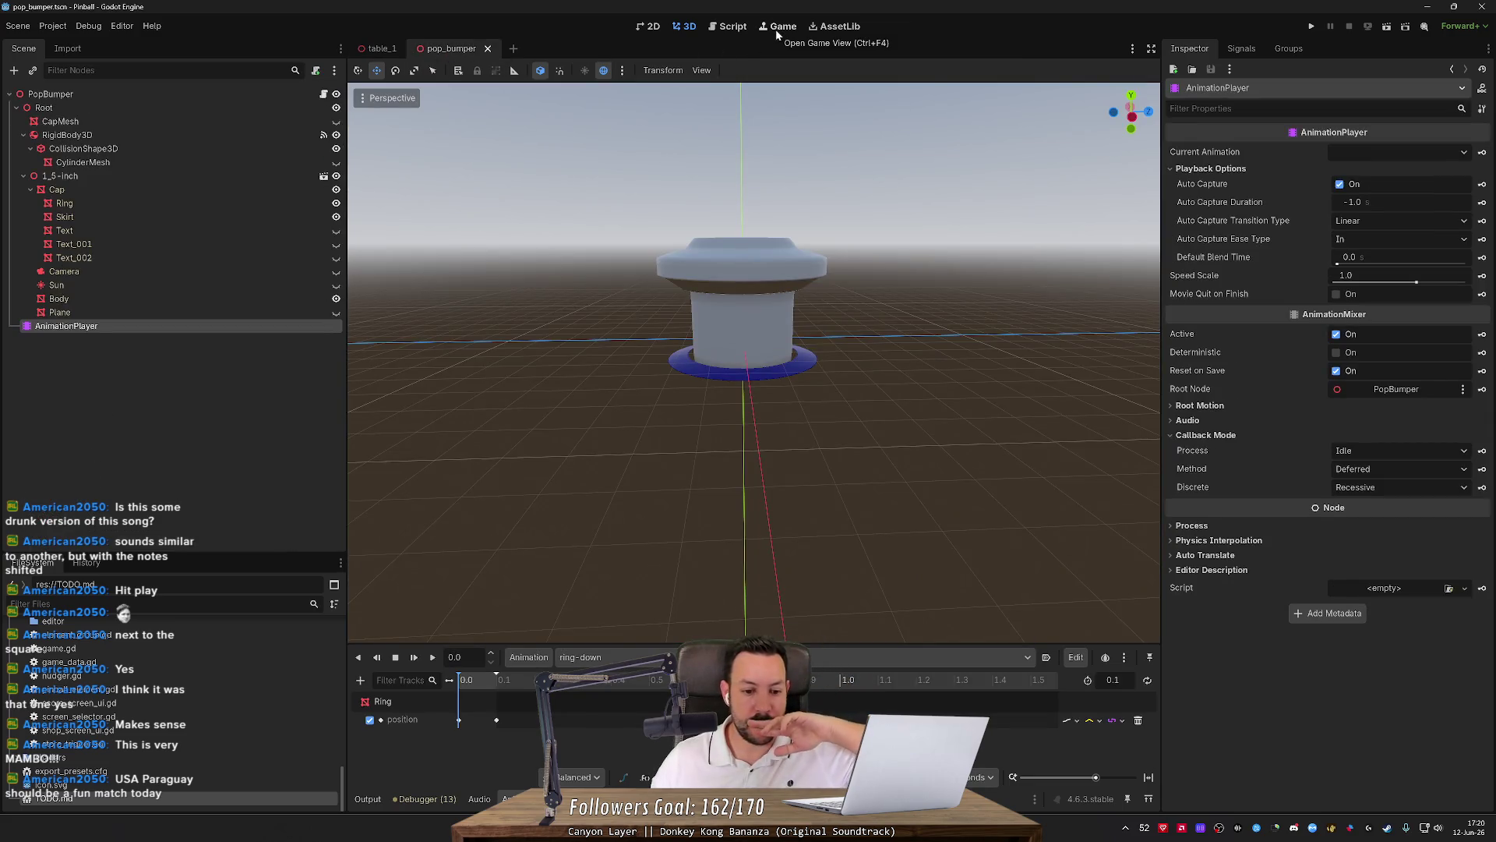
# Add an AnimationTree child to PopBumper via Add Child Node, searching 'ano'.
pyautogui.rightClick(106, 361)
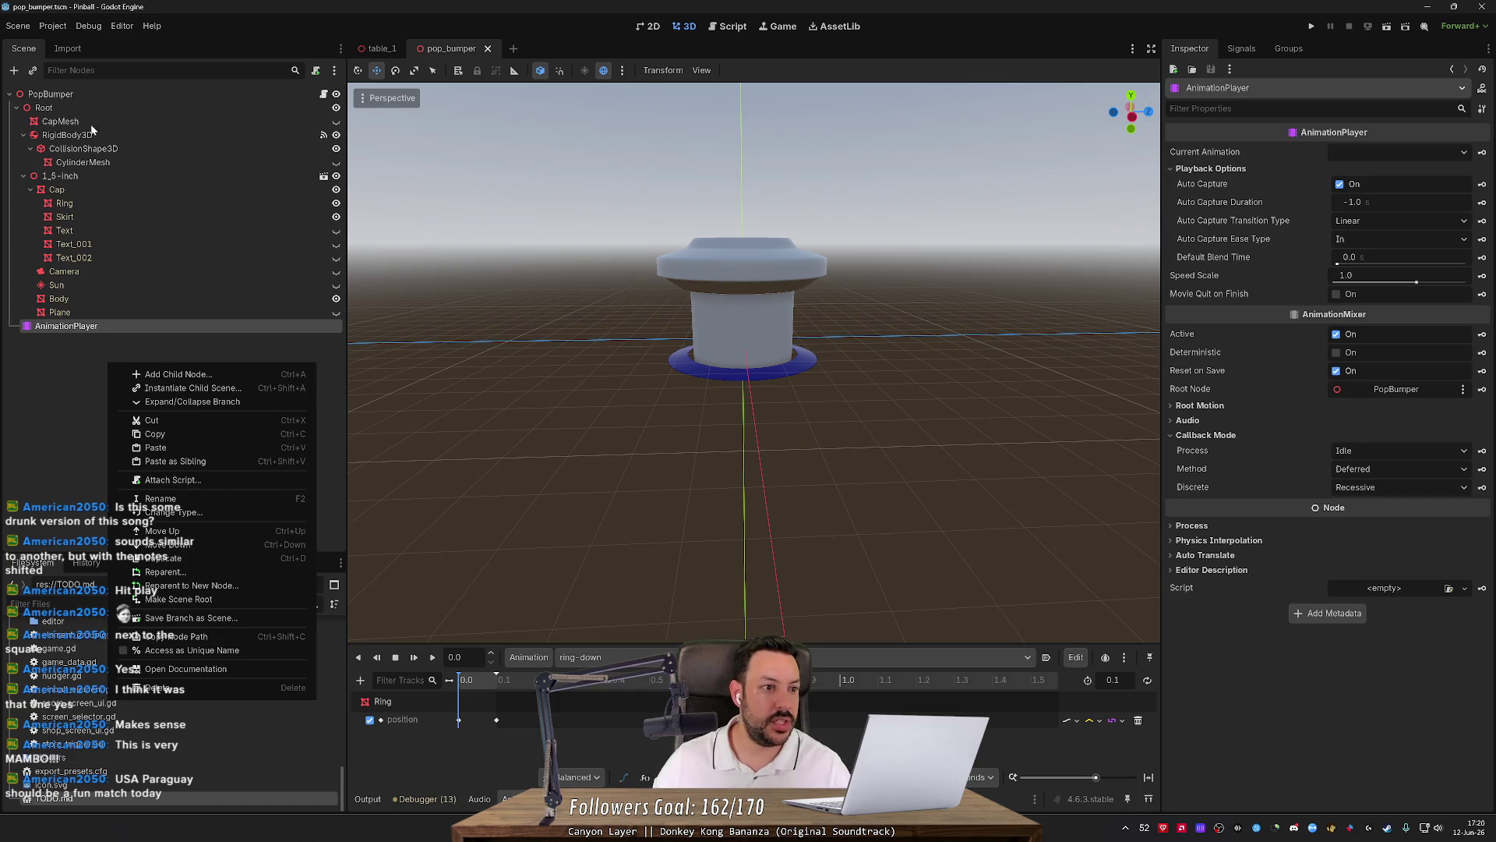
pyautogui.click(100, 98)
pyautogui.rightClick(101, 98)
pyautogui.click(139, 109)
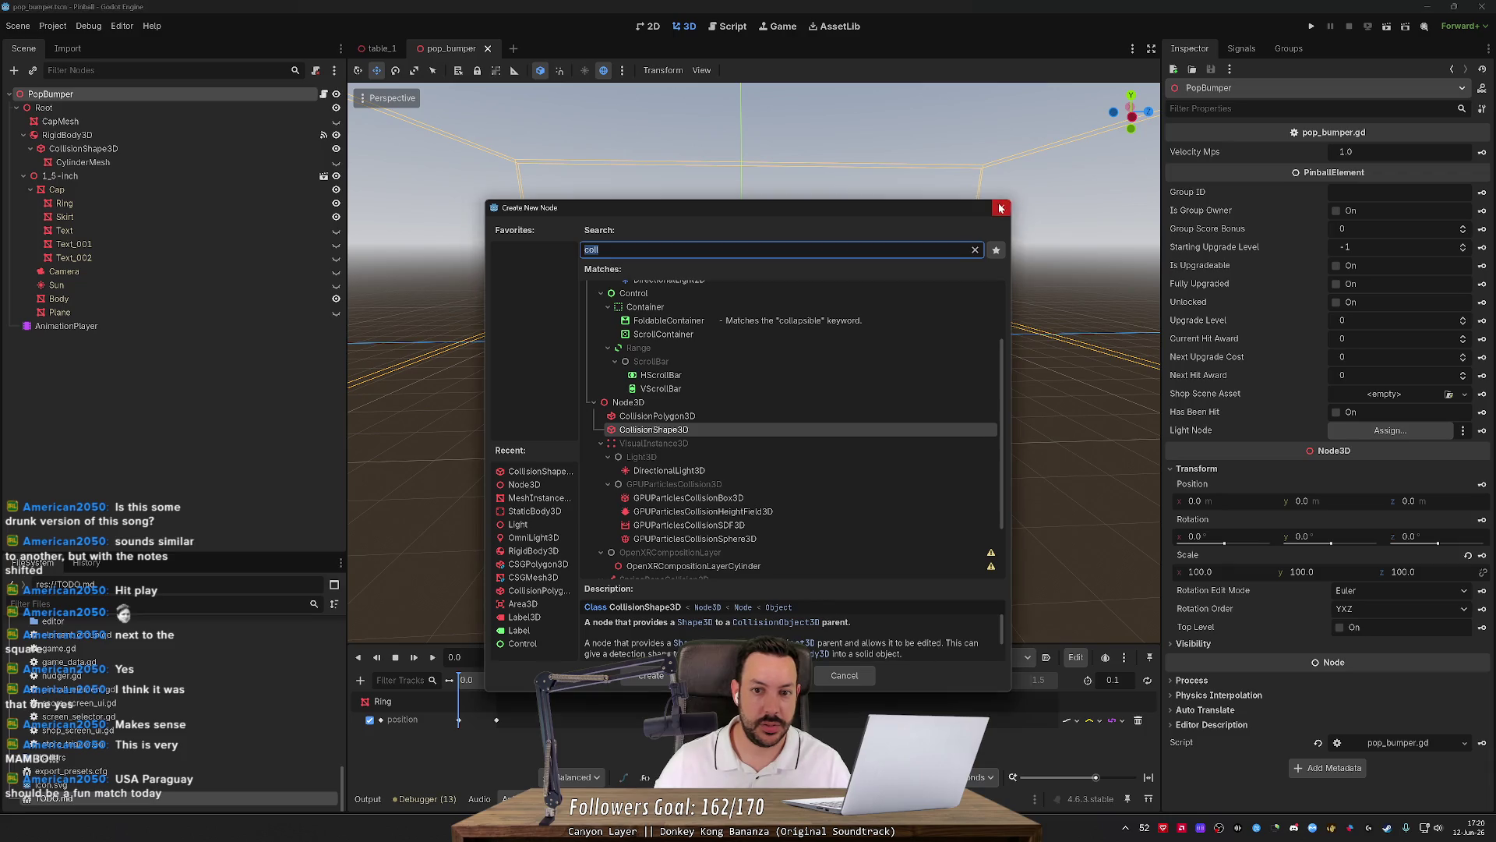
pyautogui.click(1002, 207)
pyautogui.rightClick(166, 93)
pyautogui.click(209, 125)
pyautogui.write('ano')
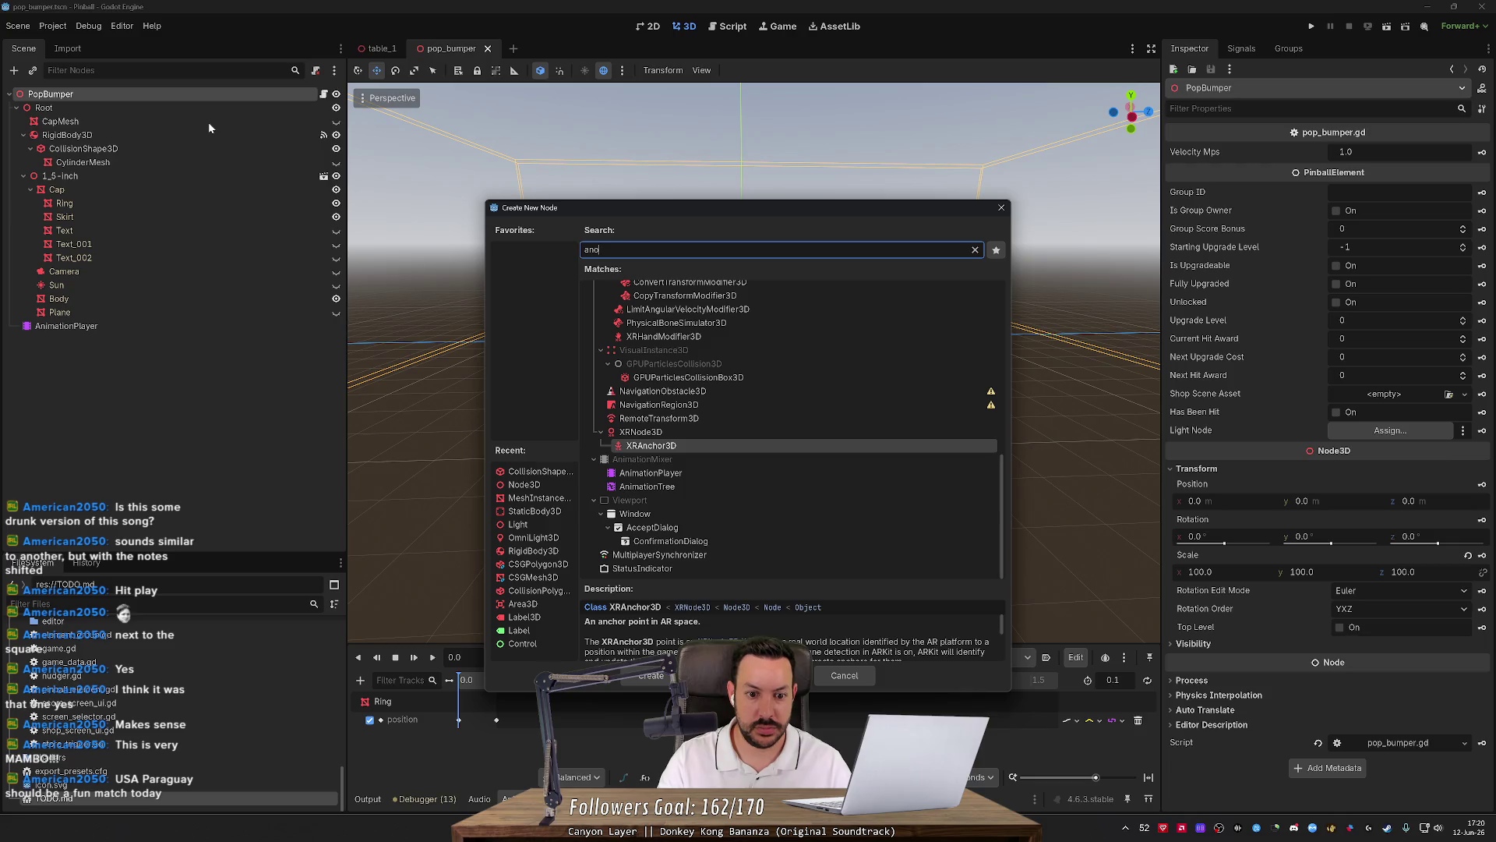
pyautogui.doubleClick(649, 486)
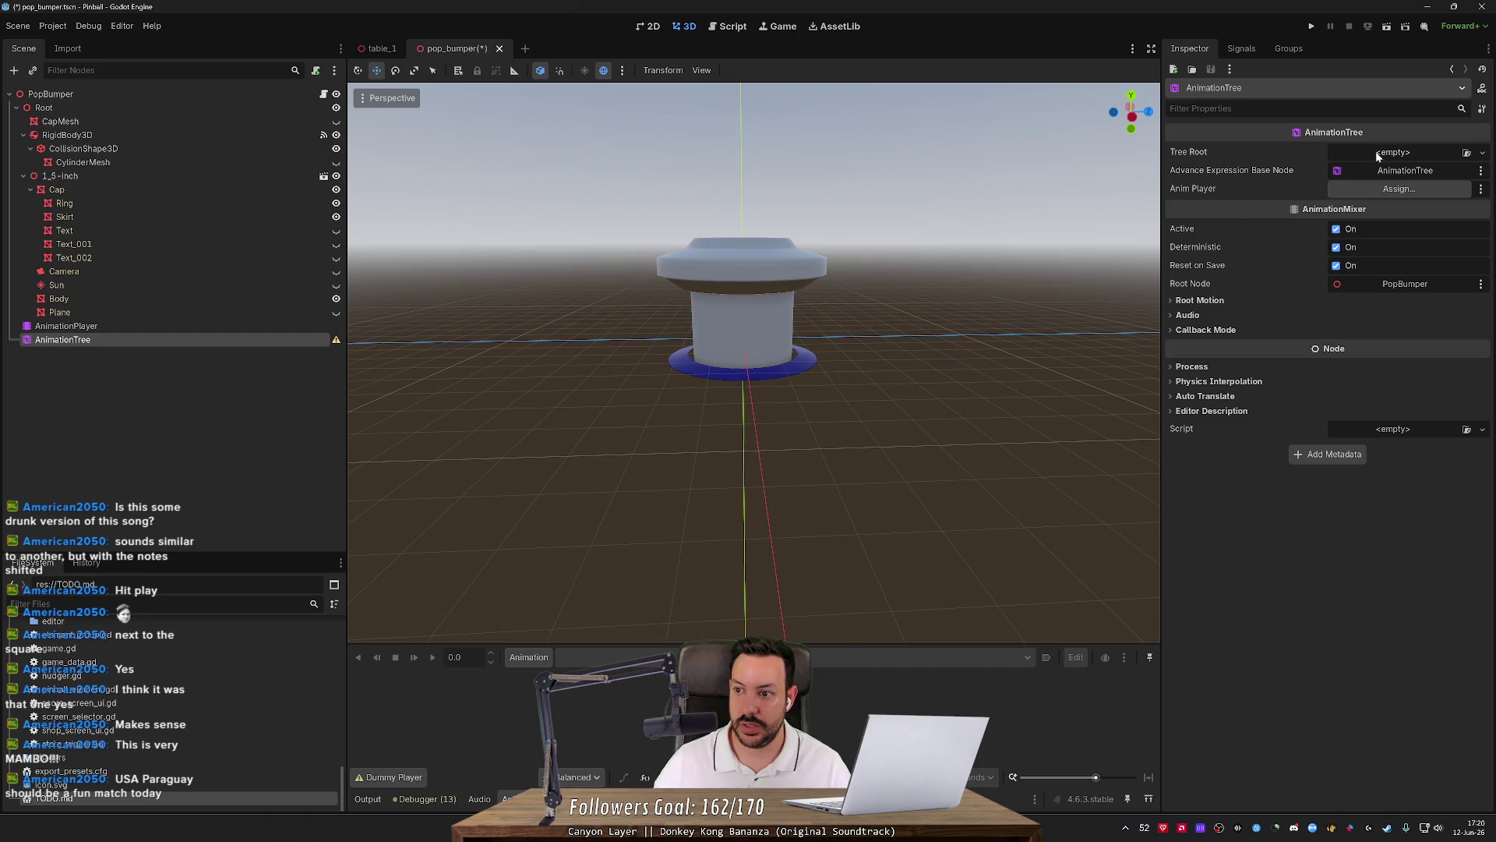
pyautogui.moveTo(134, 107)
pyautogui.mouseDown()
pyautogui.moveTo(437, 104)
pyautogui.moveTo(1385, 155)
pyautogui.mouseUp()
pyautogui.click(1446, 152)
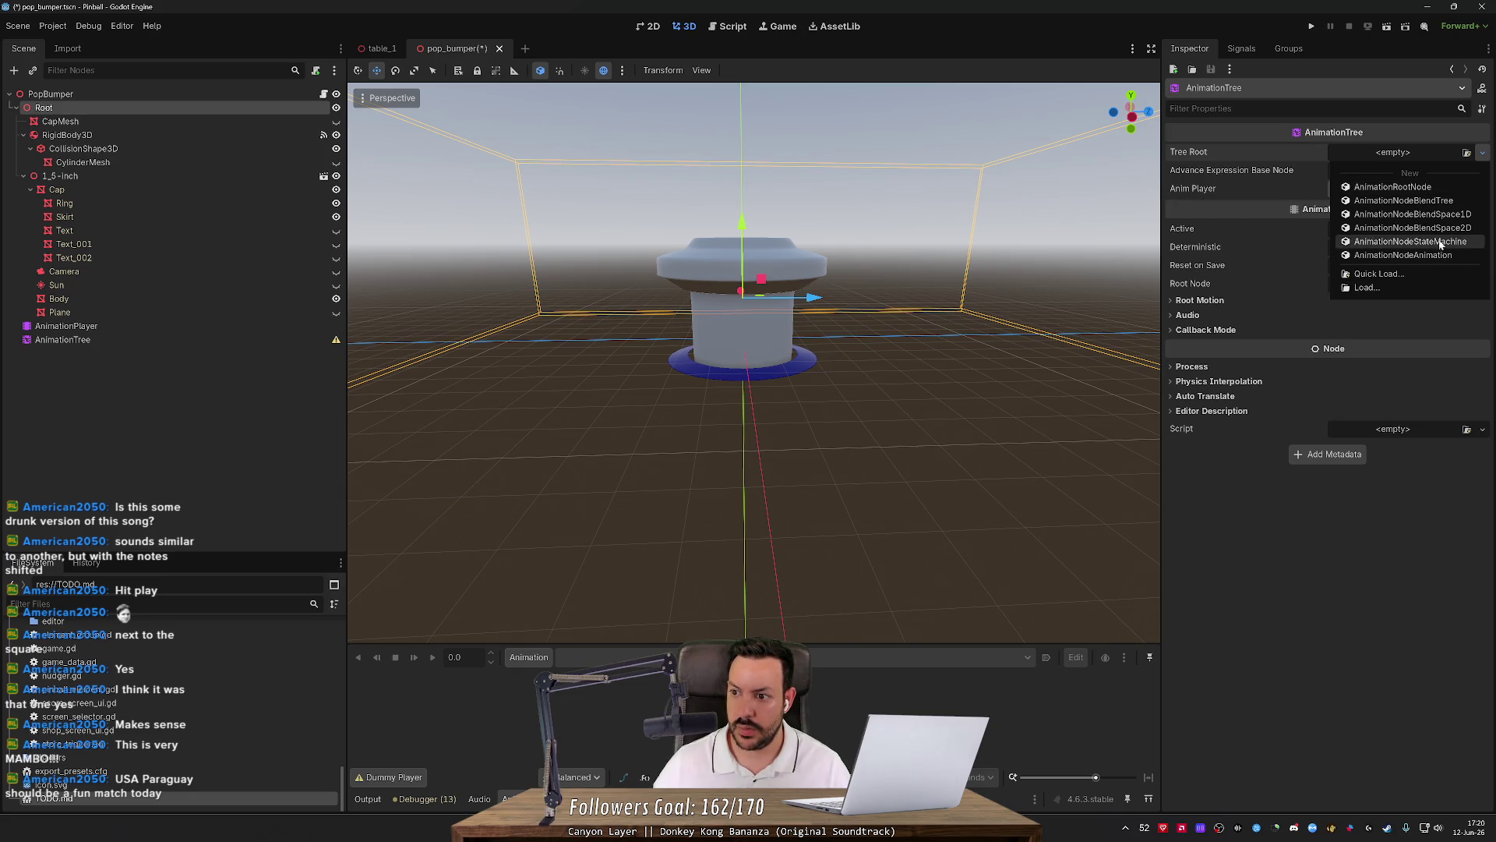
# Give the AnimationTree a new AnimationRootNode root and link its Anim Player to the AnimationPlayer.
pyautogui.click(1431, 188)
pyautogui.click(1426, 154)
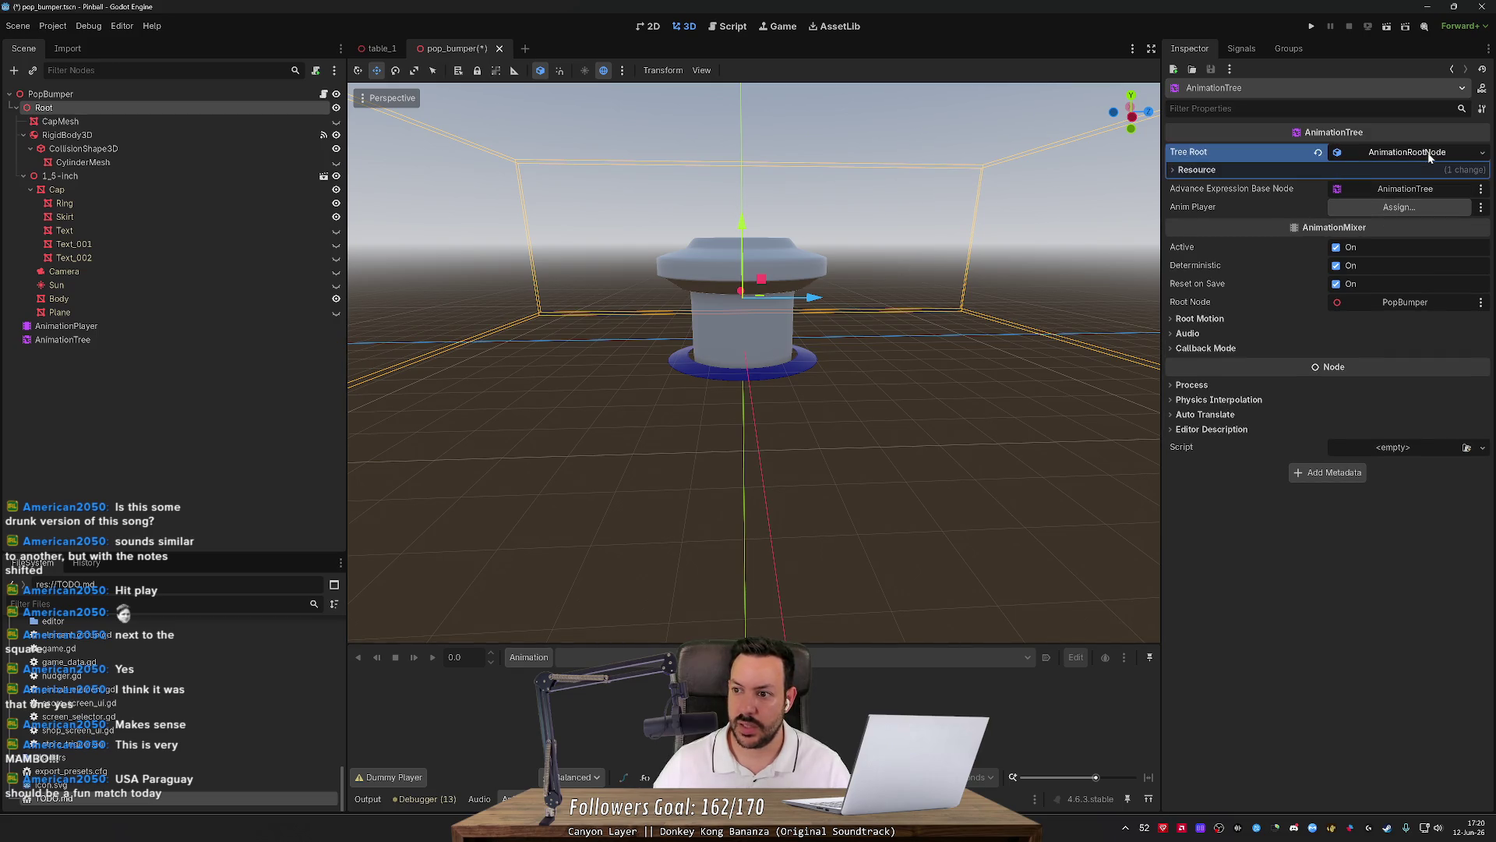
pyautogui.click(1430, 158)
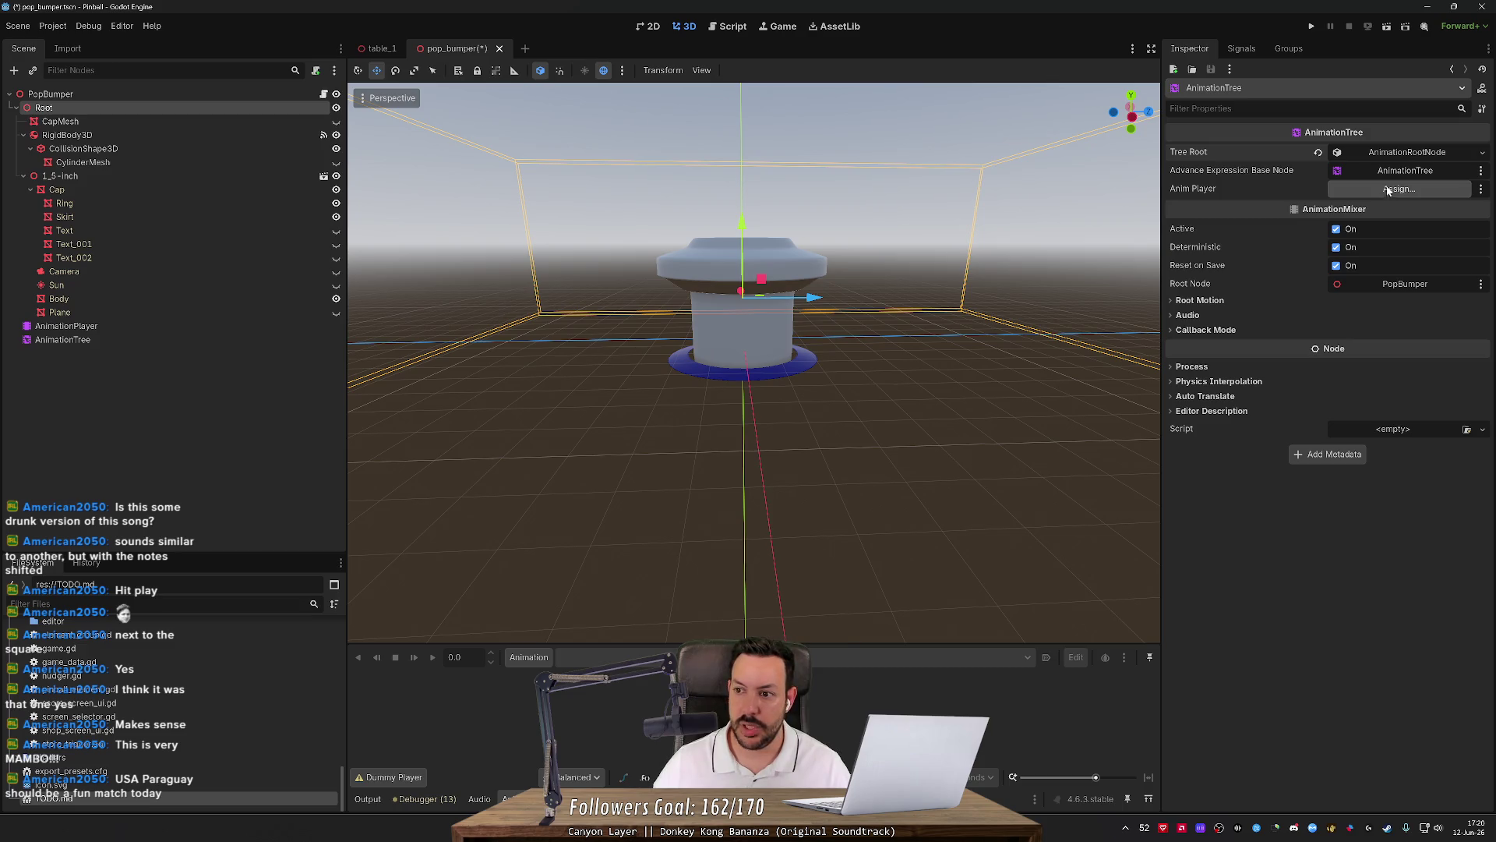
pyautogui.moveTo(66, 326)
pyautogui.mouseDown()
pyautogui.moveTo(491, 305)
pyautogui.moveTo(1409, 190)
pyautogui.mouseUp()
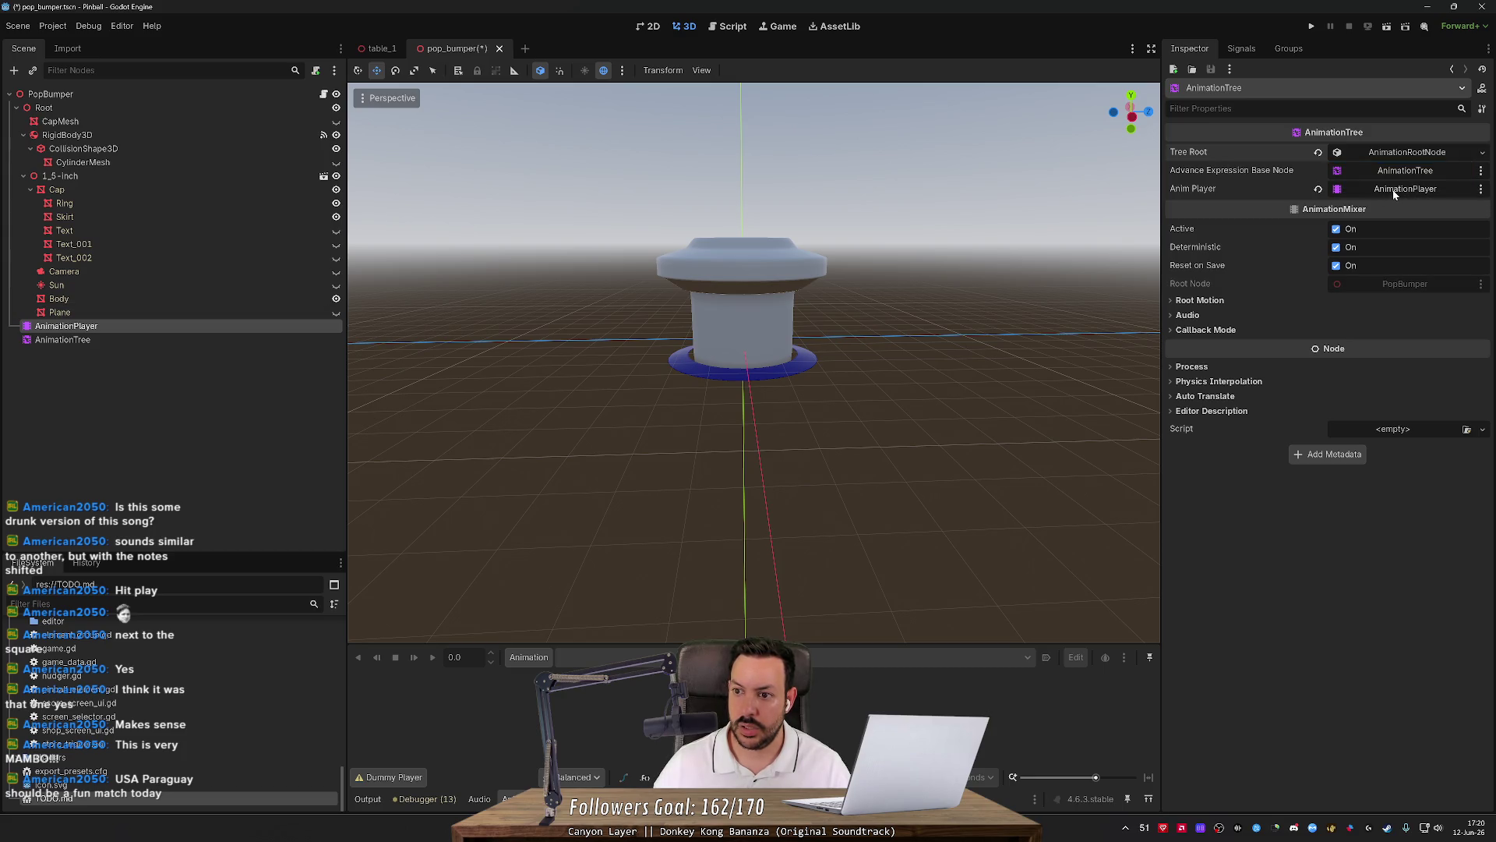
pyautogui.click(1396, 191)
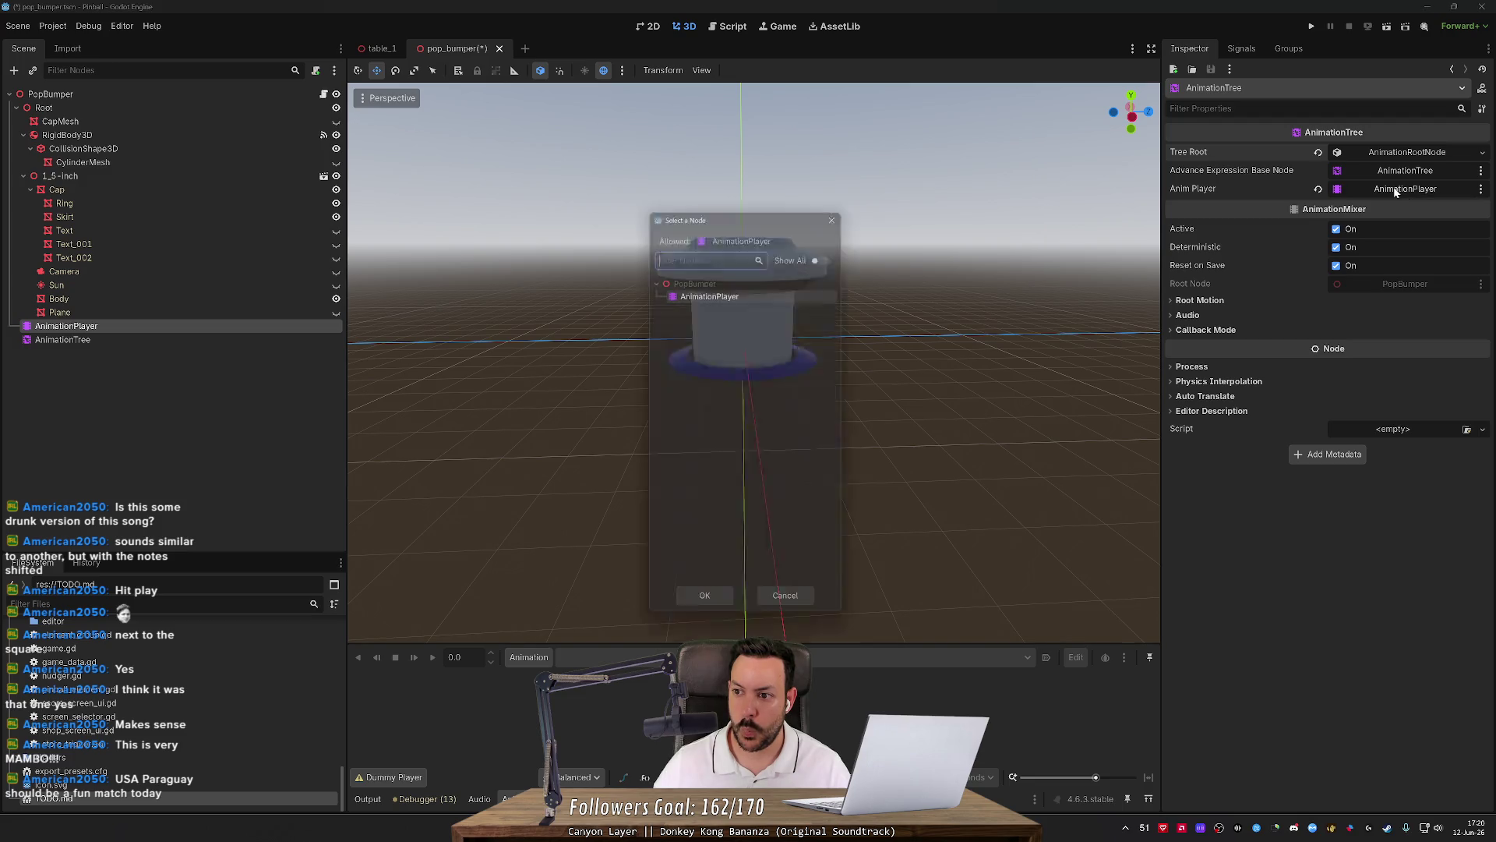
pyautogui.click(788, 611)
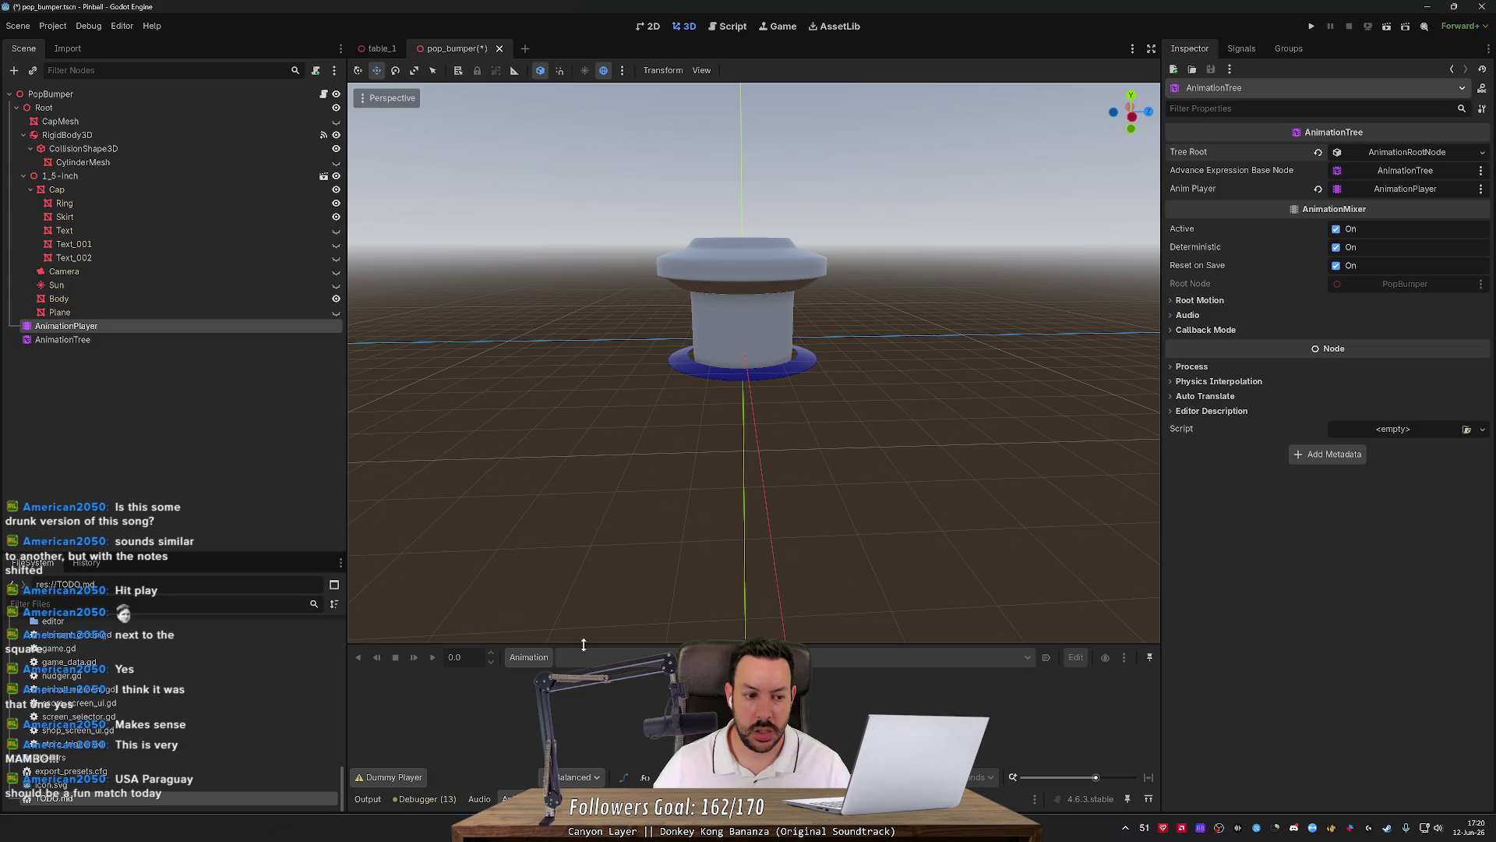
# Reselect the AnimationTree and set its Tree Root to a new AnimationNodeStateMachine.
pyautogui.click(72, 327)
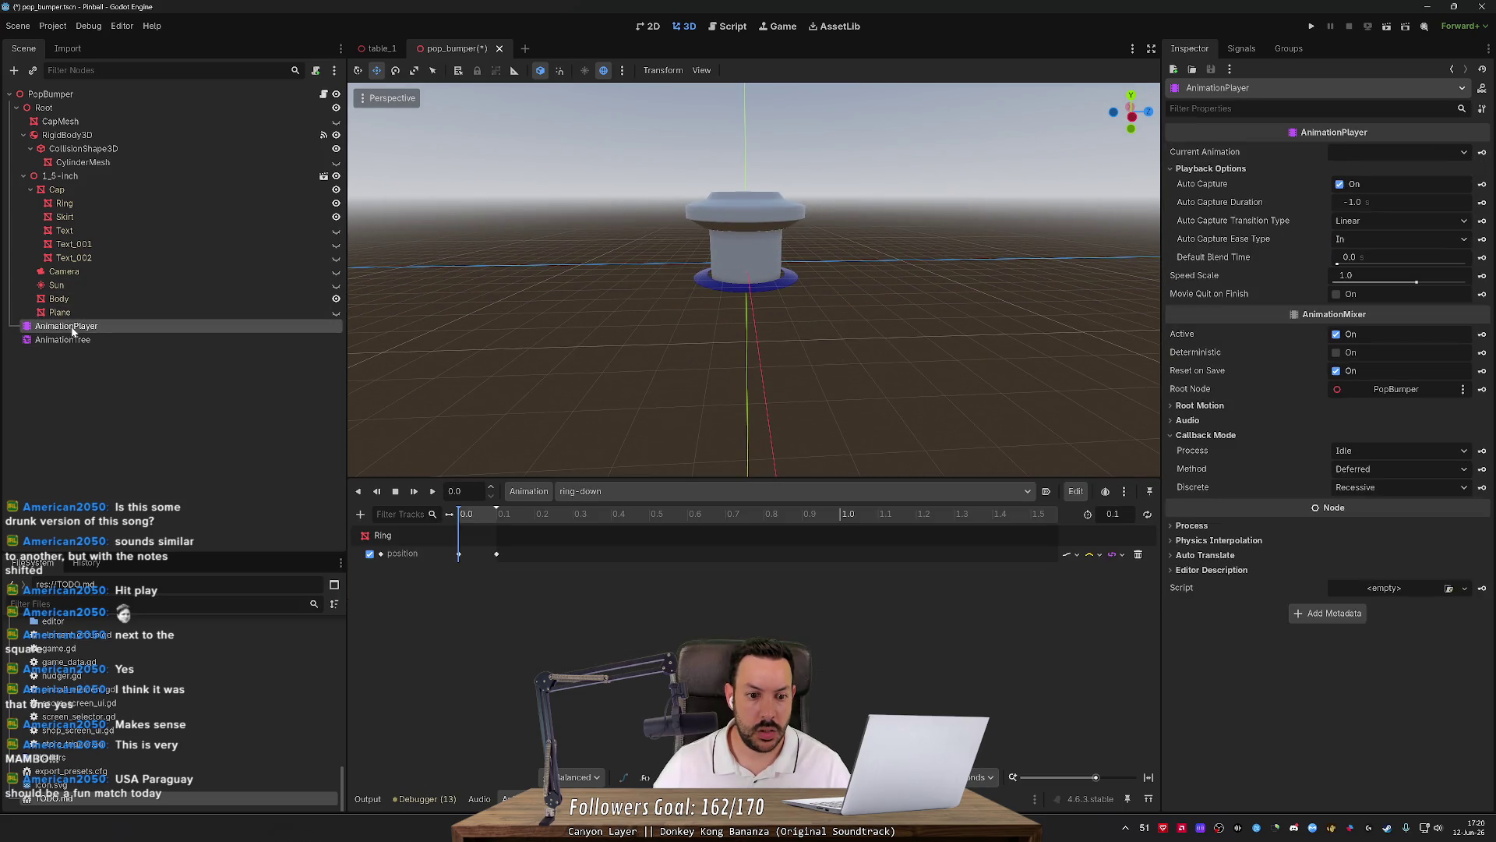
pyautogui.click(72, 339)
pyautogui.click(78, 328)
pyautogui.click(78, 340)
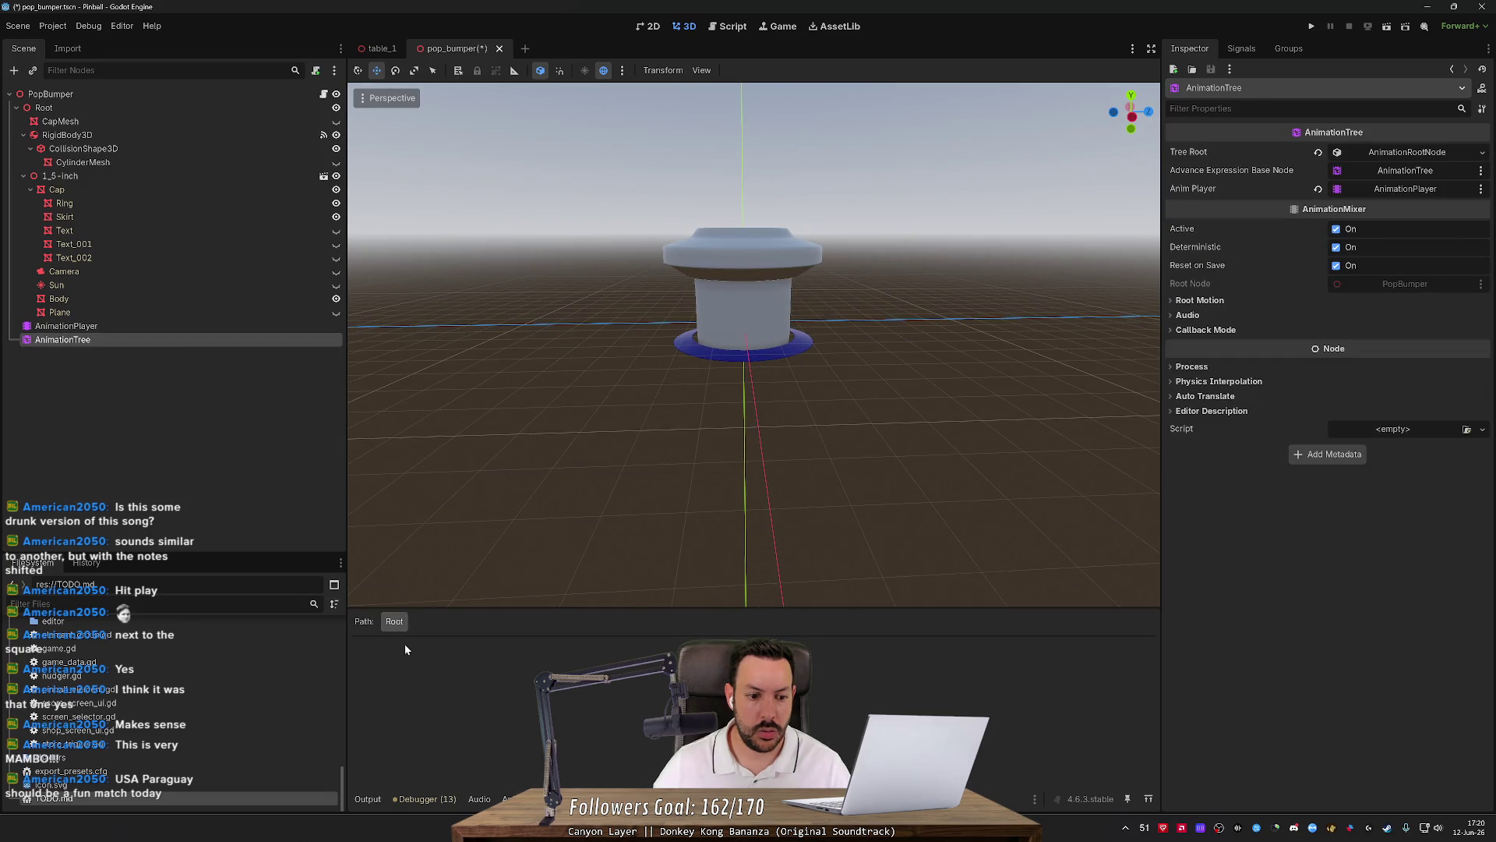
pyautogui.click(1407, 189)
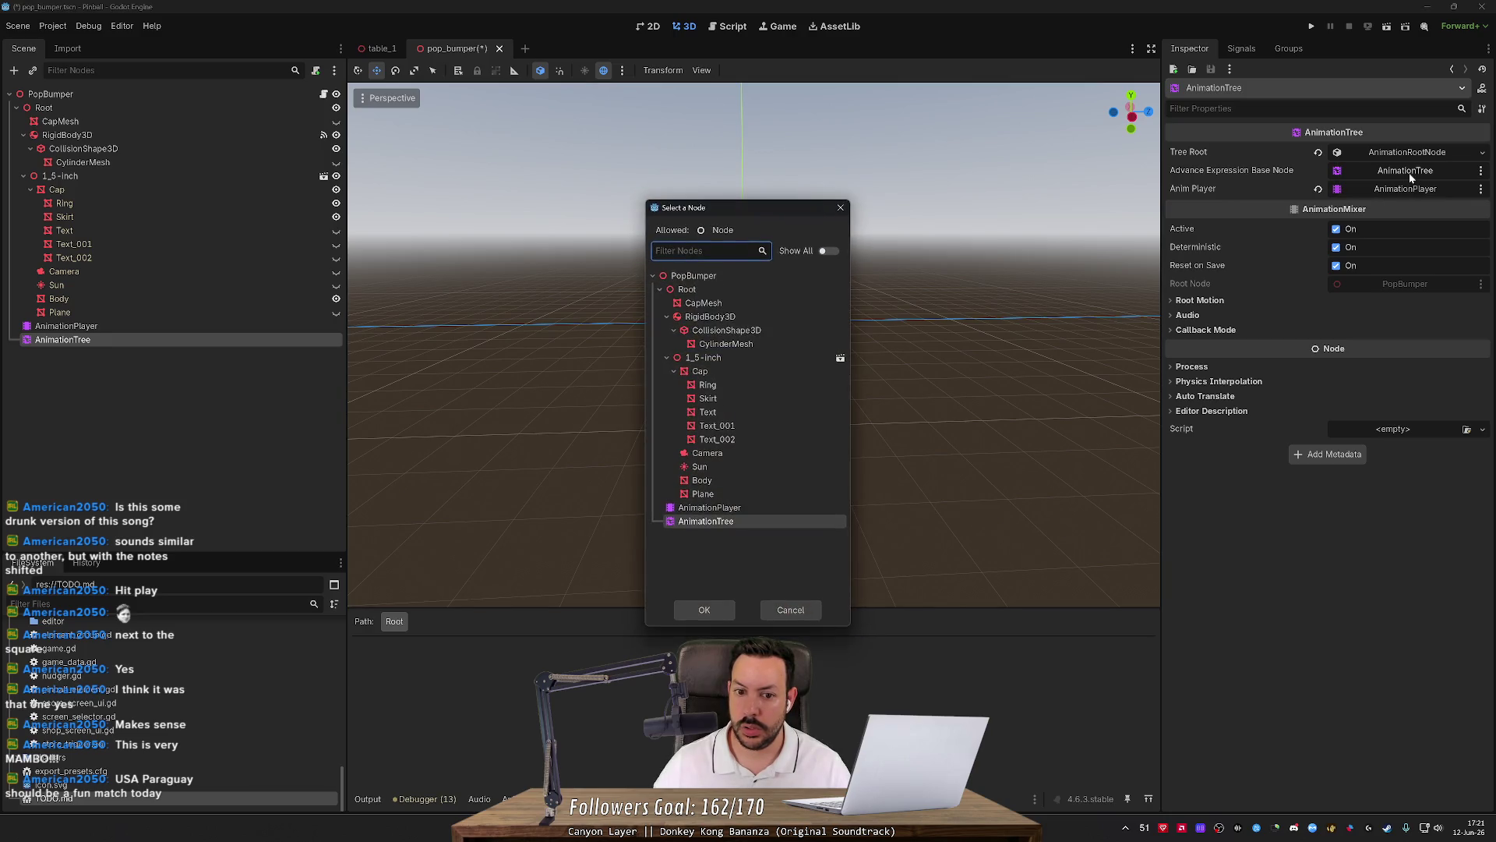
pyautogui.press('Escape')
pyautogui.click(1405, 192)
pyautogui.press('Escape')
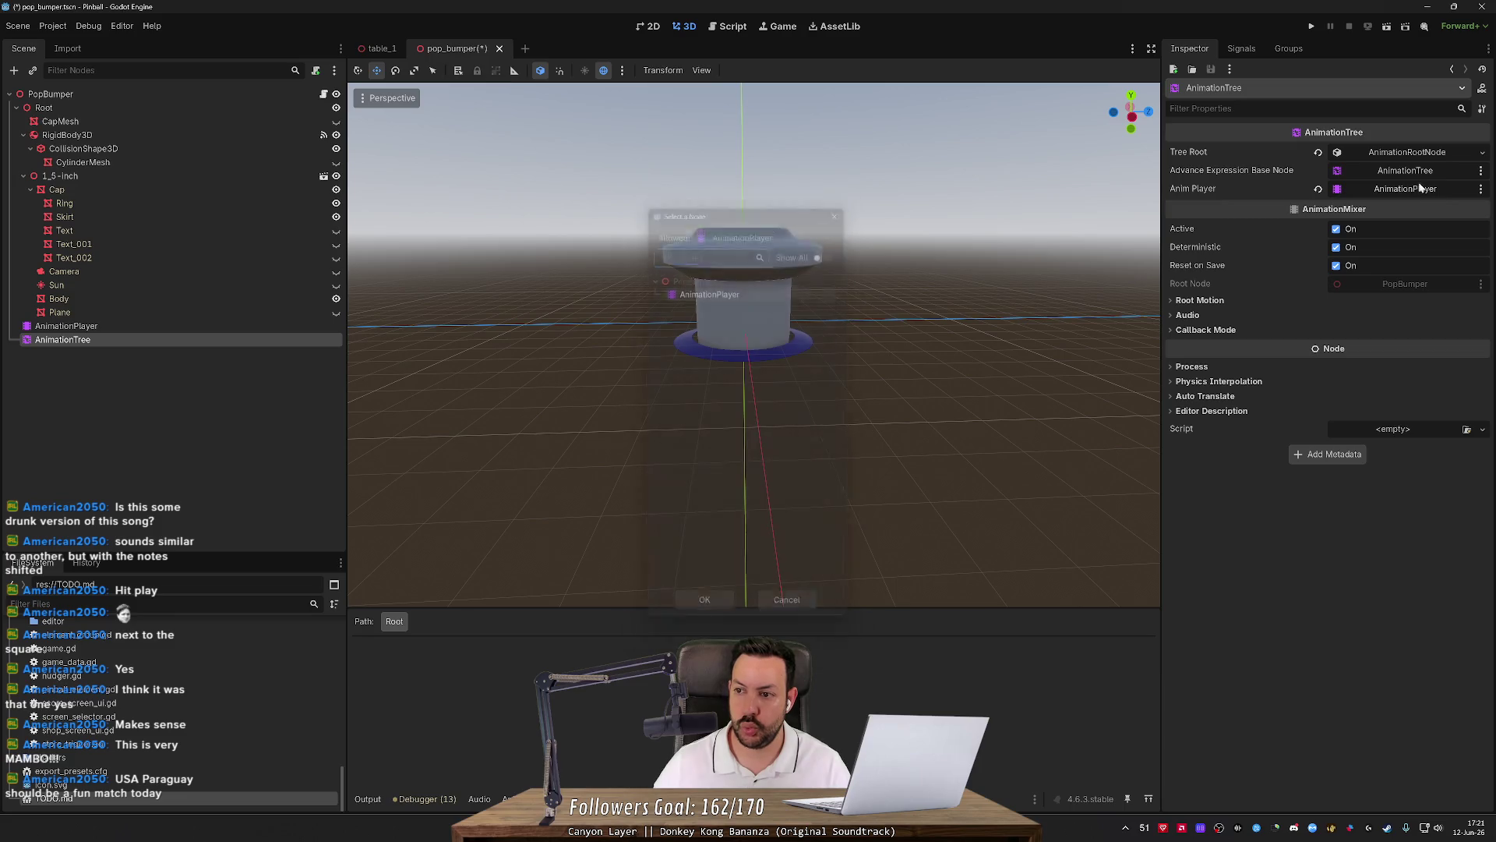
pyautogui.click(1461, 152)
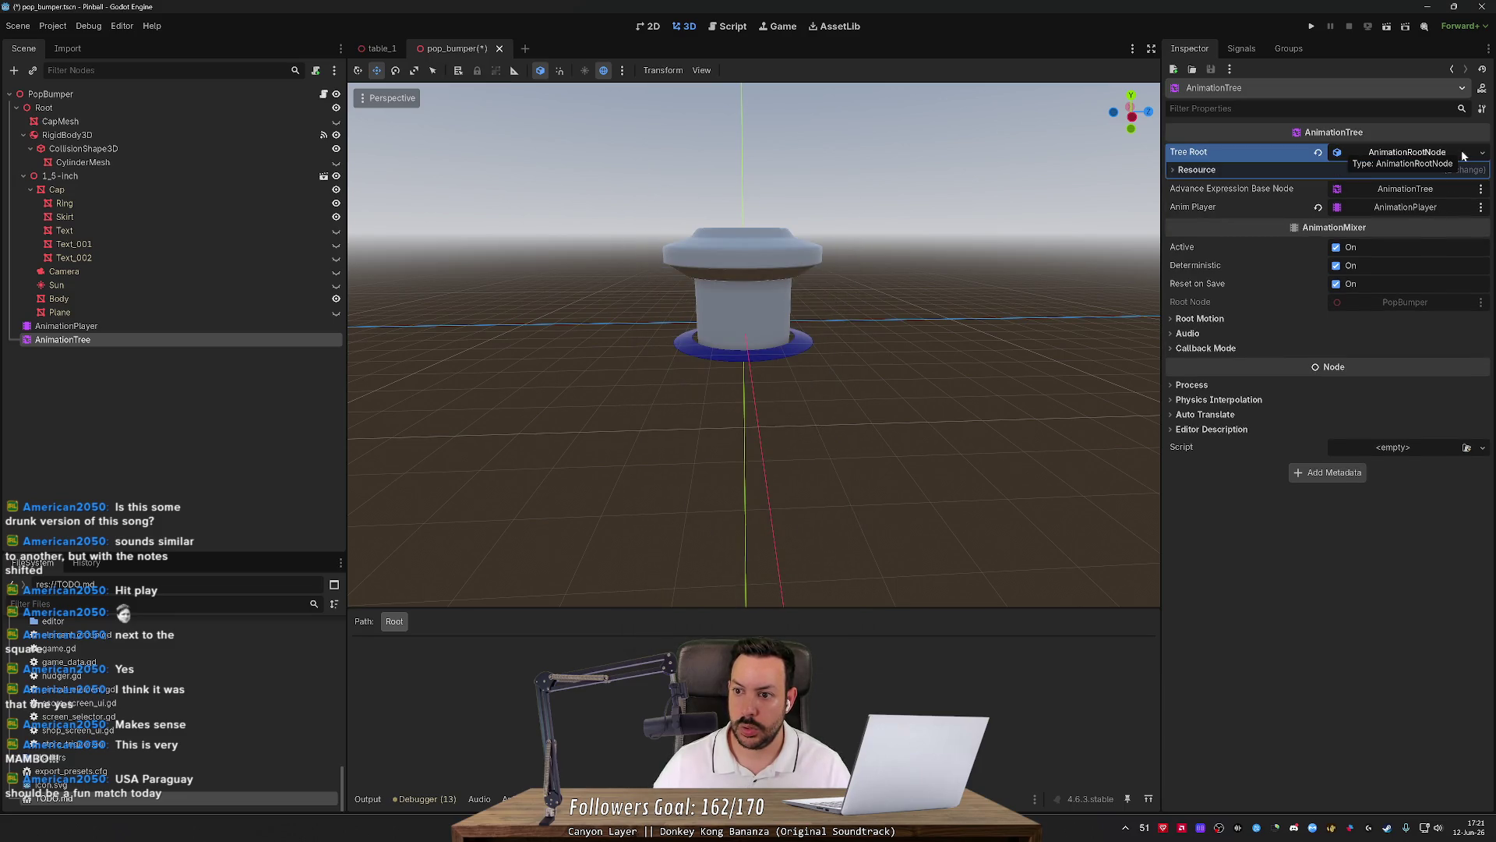
pyautogui.click(1482, 152)
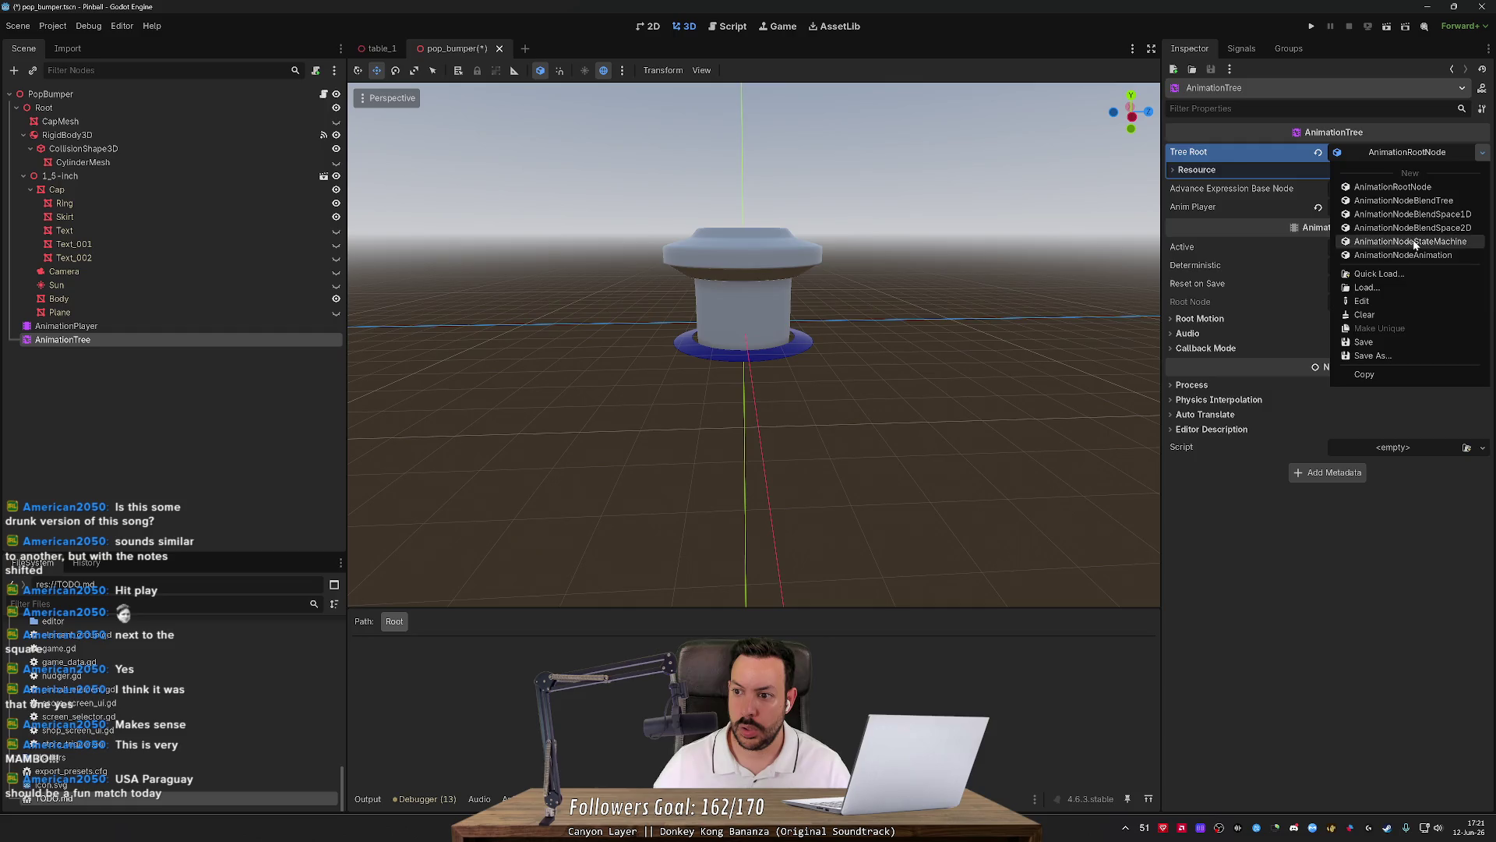
pyautogui.click(1408, 242)
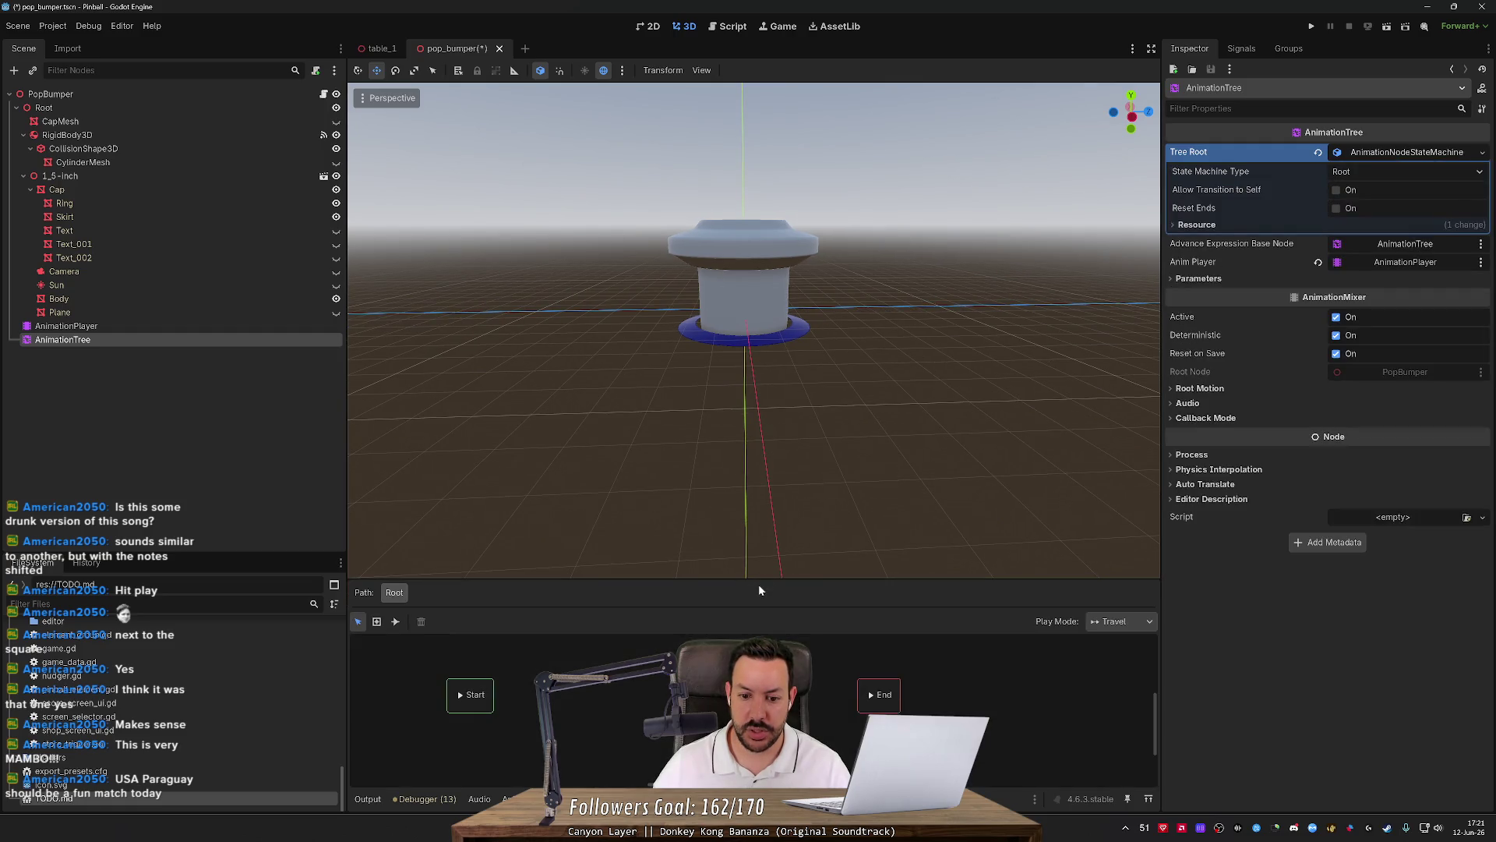
# Enlarge the graph editor and try AnimationNodeAnimation, then AnimationNodeBlendTree, as the Tree Root.
pyautogui.moveTo(762, 580); pyautogui.dragTo(764, 499)
pyautogui.click(1423, 154)
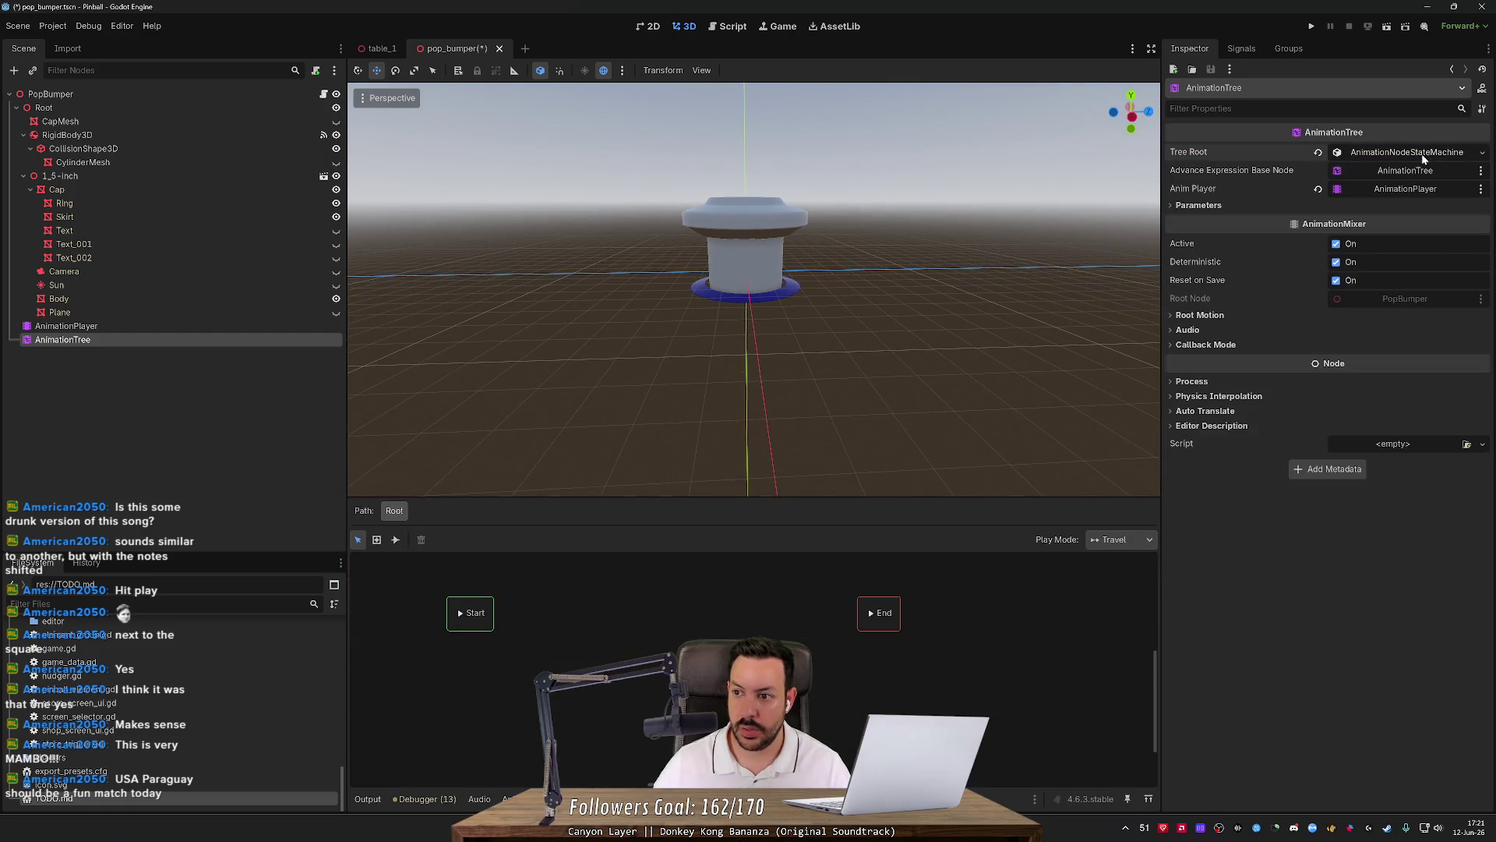
pyautogui.click(1422, 153)
pyautogui.click(1482, 152)
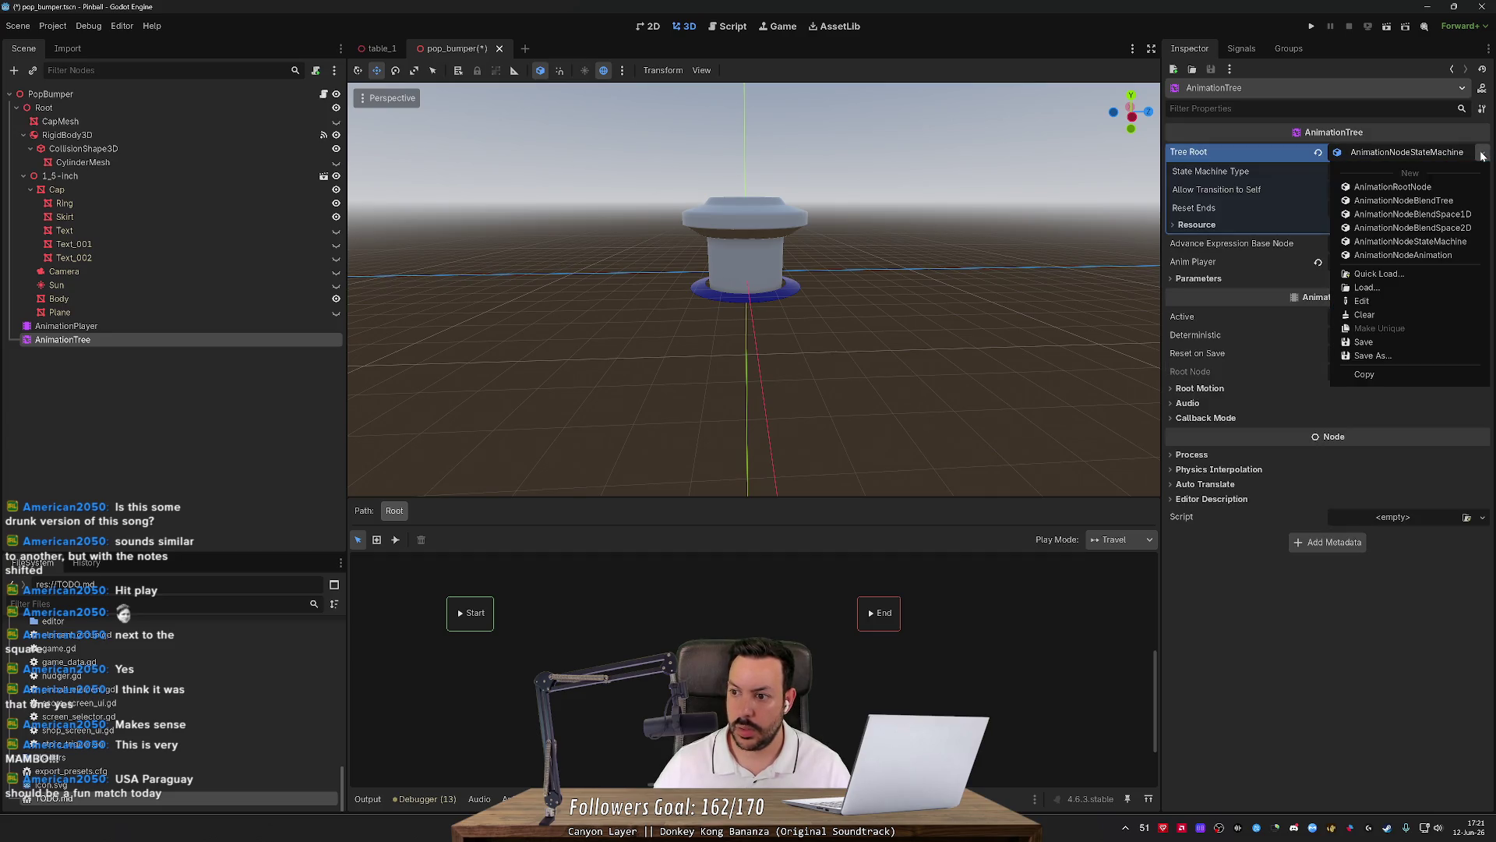
pyautogui.click(1403, 255)
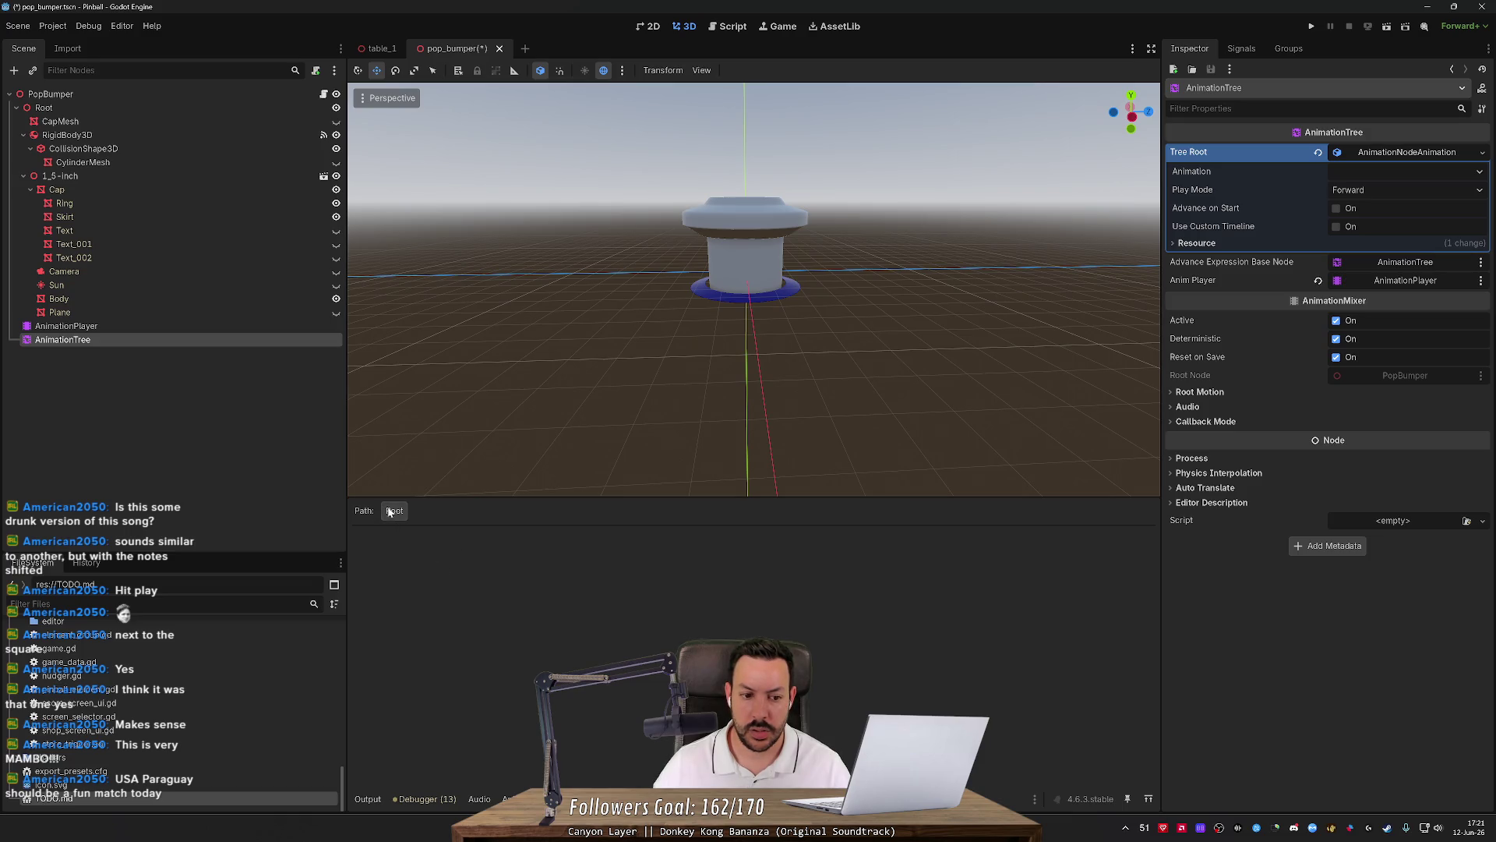
pyautogui.click(1480, 155)
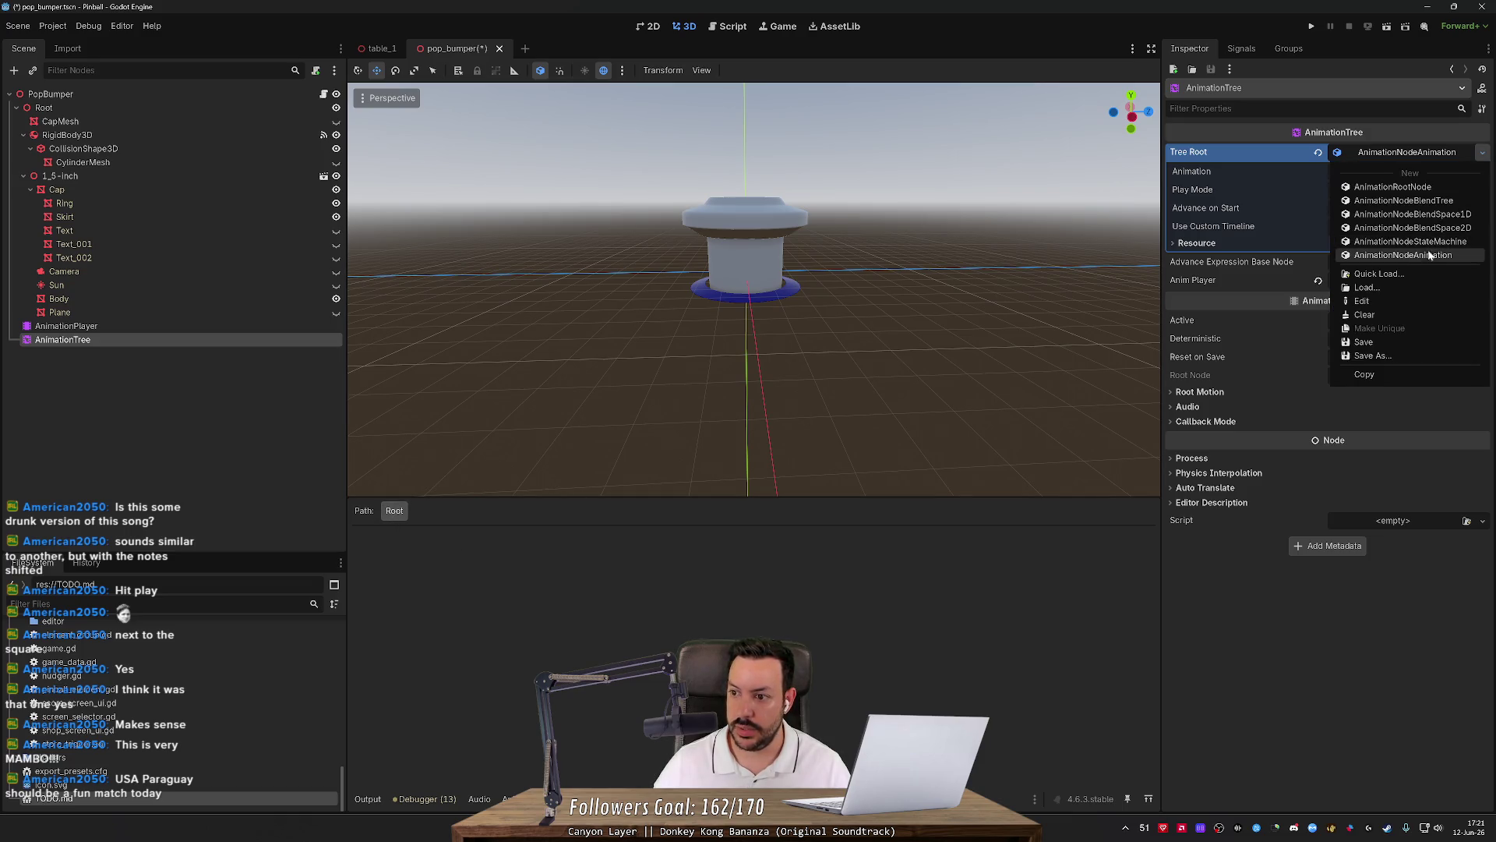
pyautogui.click(1438, 200)
# Return the Tree Root to AnimationNodeStateMachine and drag the Start state further left.
pyautogui.click(1482, 152)
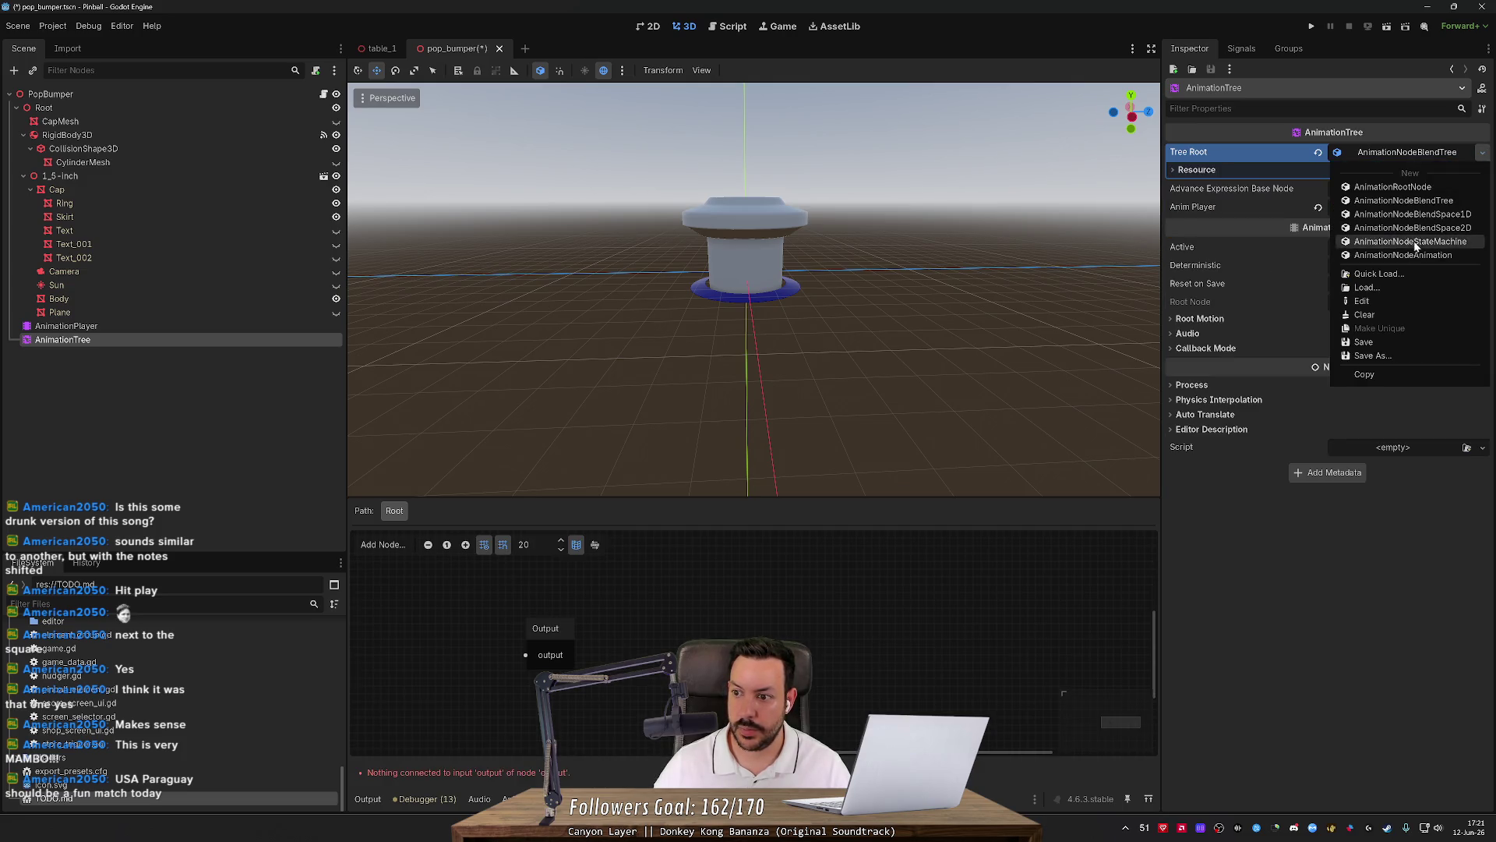
pyautogui.click(1412, 255)
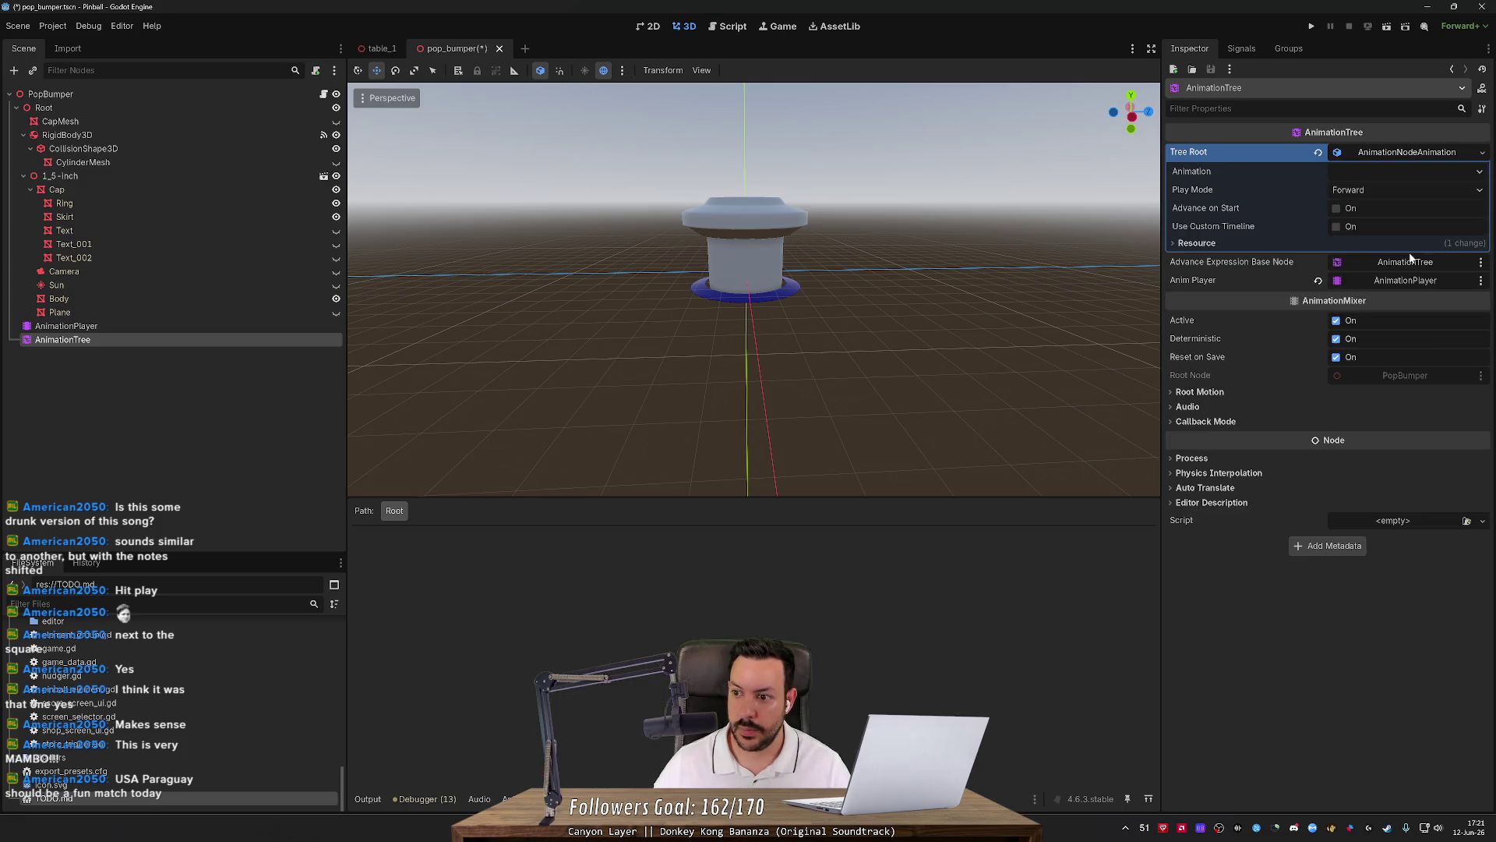
pyautogui.click(1482, 152)
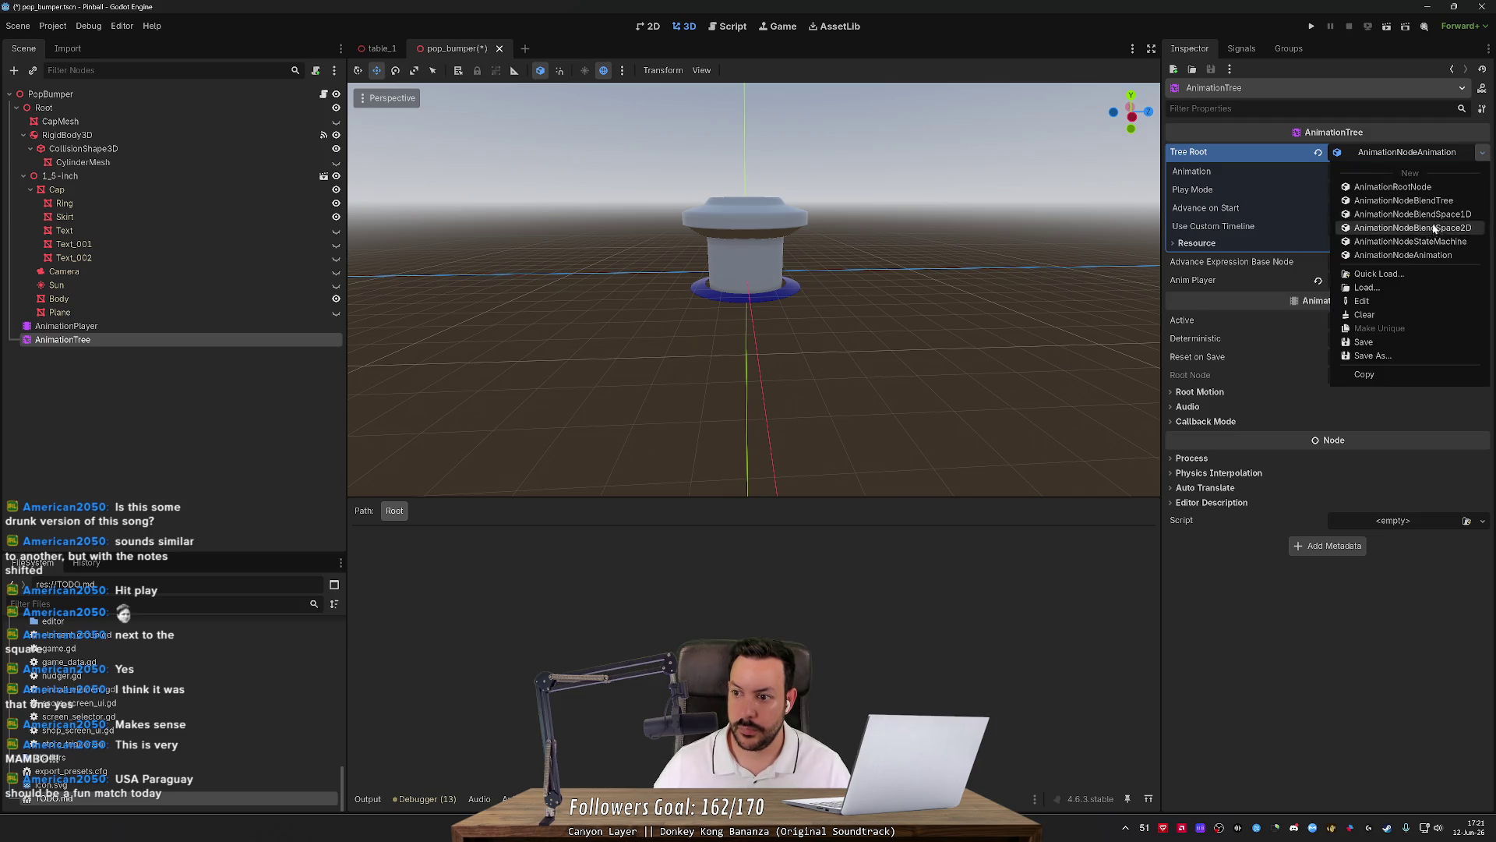
pyautogui.click(1423, 257)
pyautogui.click(1482, 151)
pyautogui.click(1428, 240)
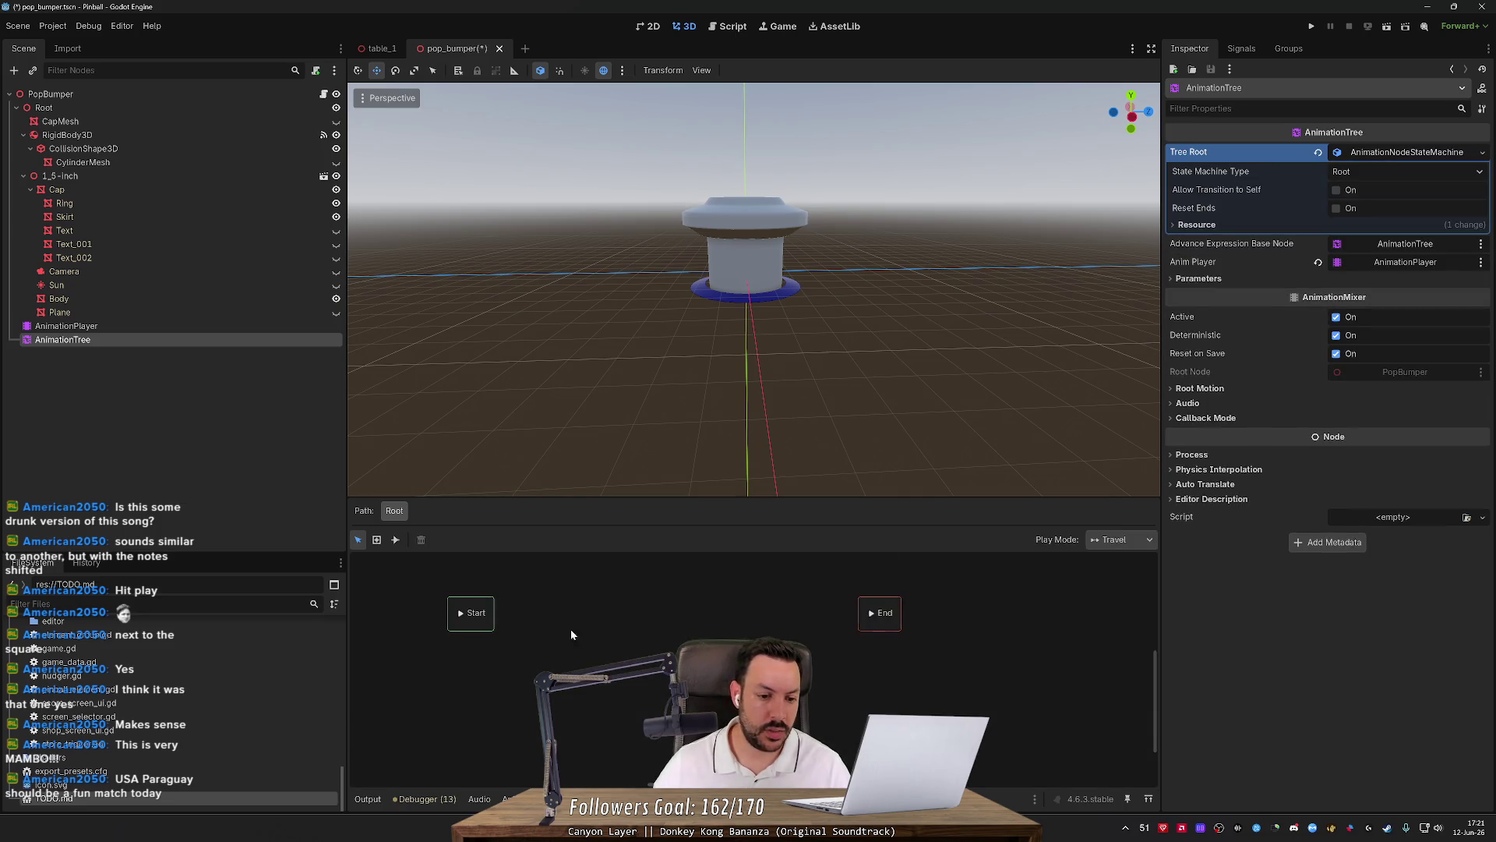
pyautogui.moveTo(617, 615)
pyautogui.mouseDown()
pyautogui.moveTo(584, 630)
pyautogui.moveTo(532, 614)
pyautogui.mouseUp()
# Add two ring-down animation states, placing ring-down 2 to the right of ring-down.
pyautogui.rightClick(651, 595)
pyautogui.moveTo(690, 601)
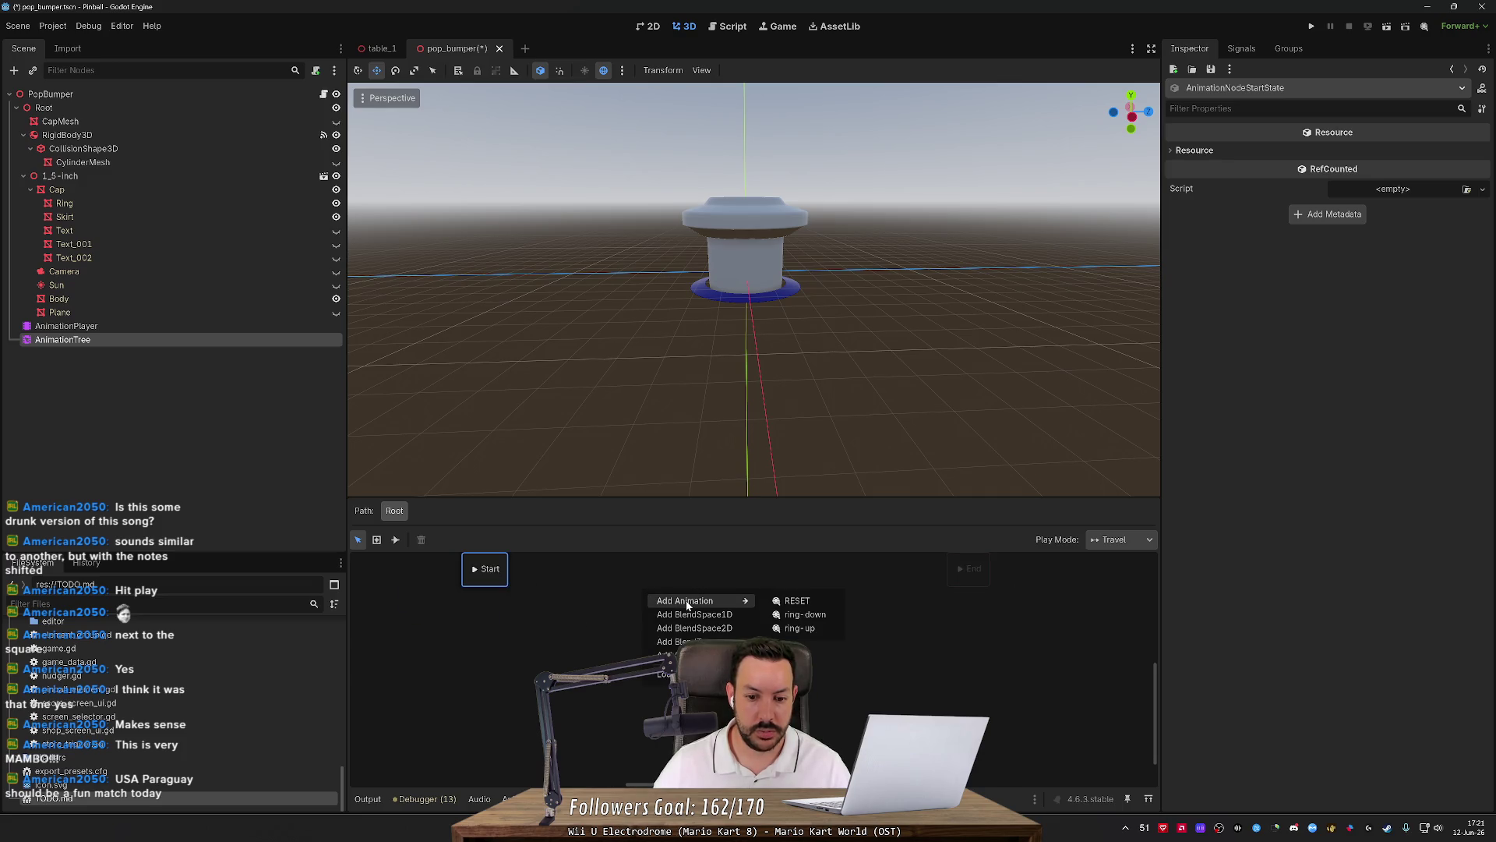
pyautogui.click(803, 614)
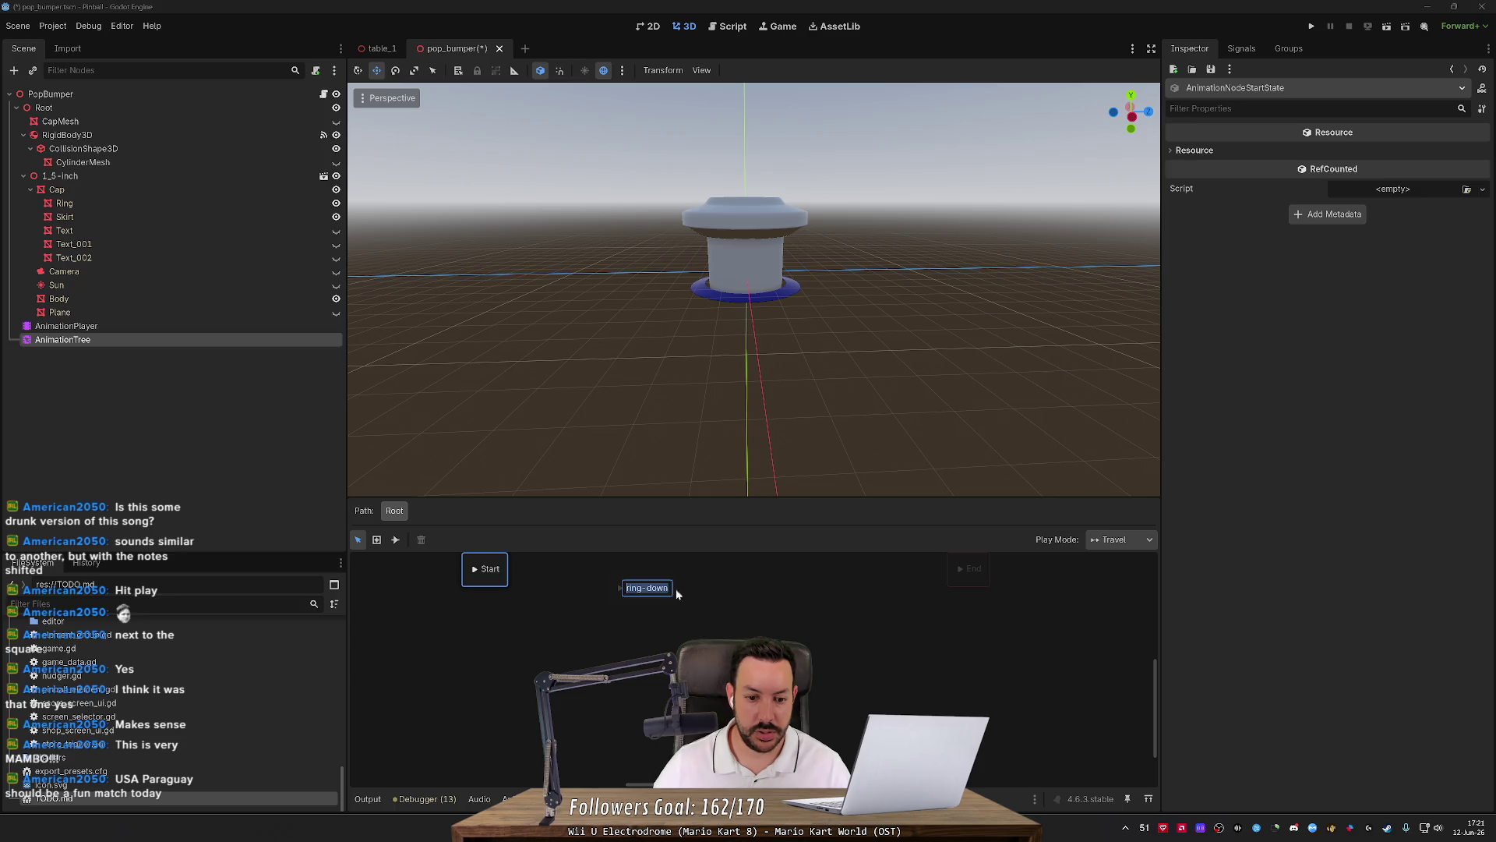
pyautogui.rightClick(708, 611)
pyautogui.moveTo(771, 617)
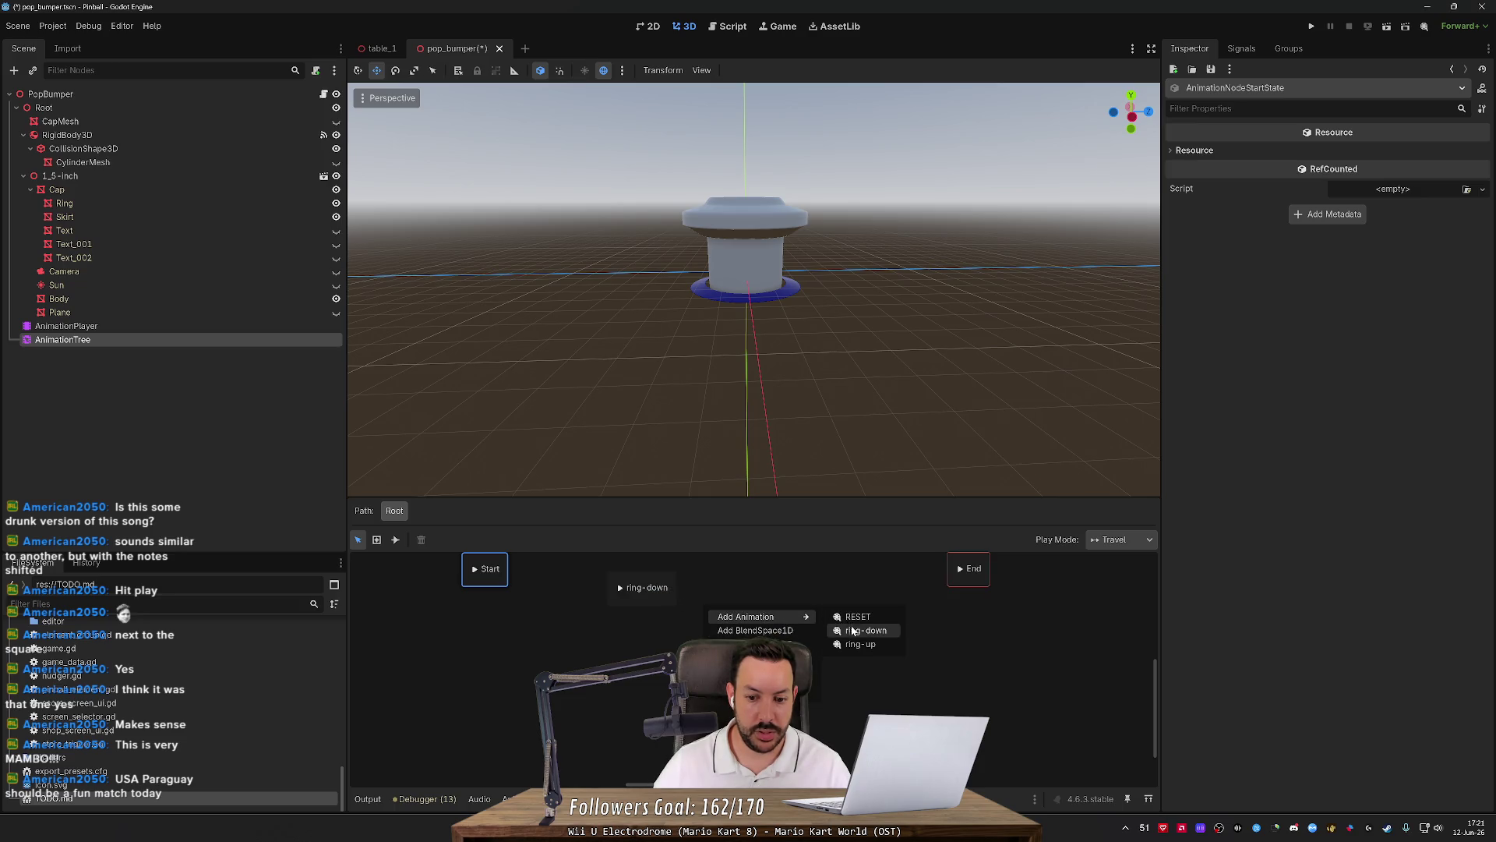
pyautogui.click(853, 633)
pyautogui.moveTo(724, 614); pyautogui.dragTo(760, 608)
# Preview the ring-down and ring-down 2 states, then select ring-down.
pyautogui.click(618, 590)
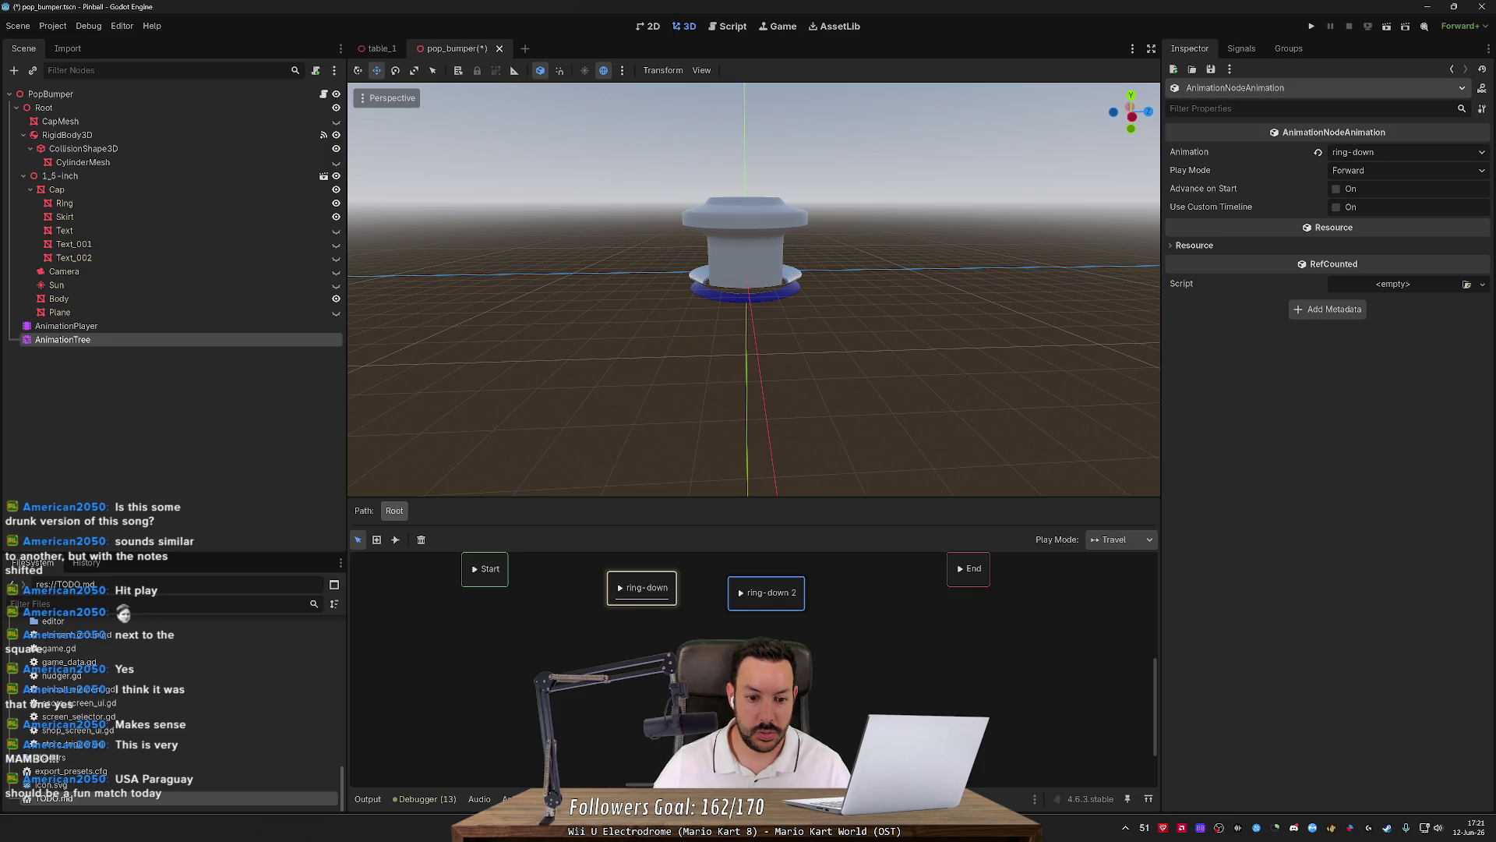
pyautogui.click(740, 592)
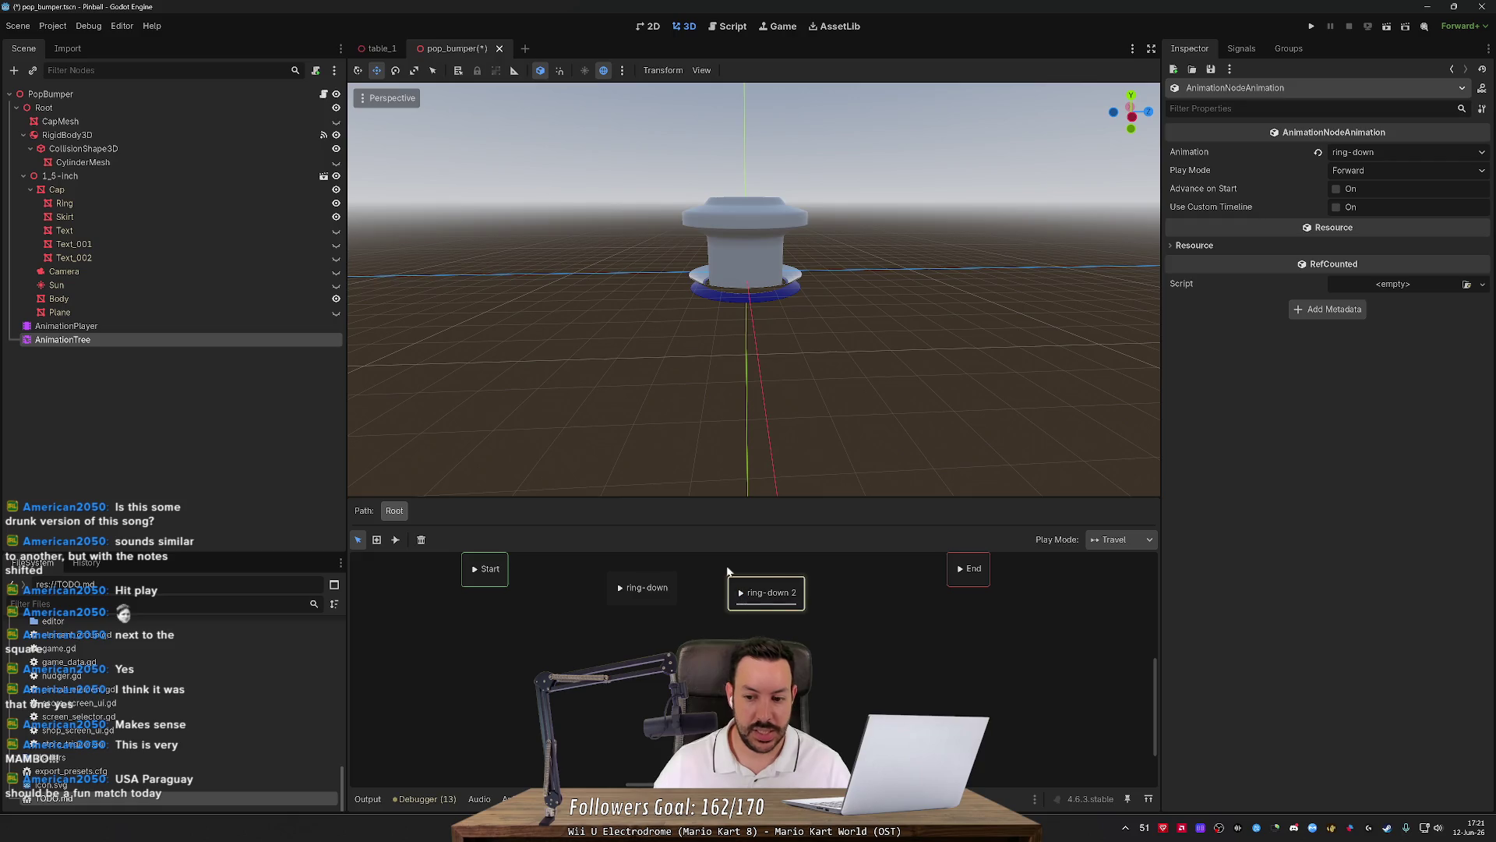
pyautogui.moveTo(794, 661); pyautogui.dragTo(618, 590)
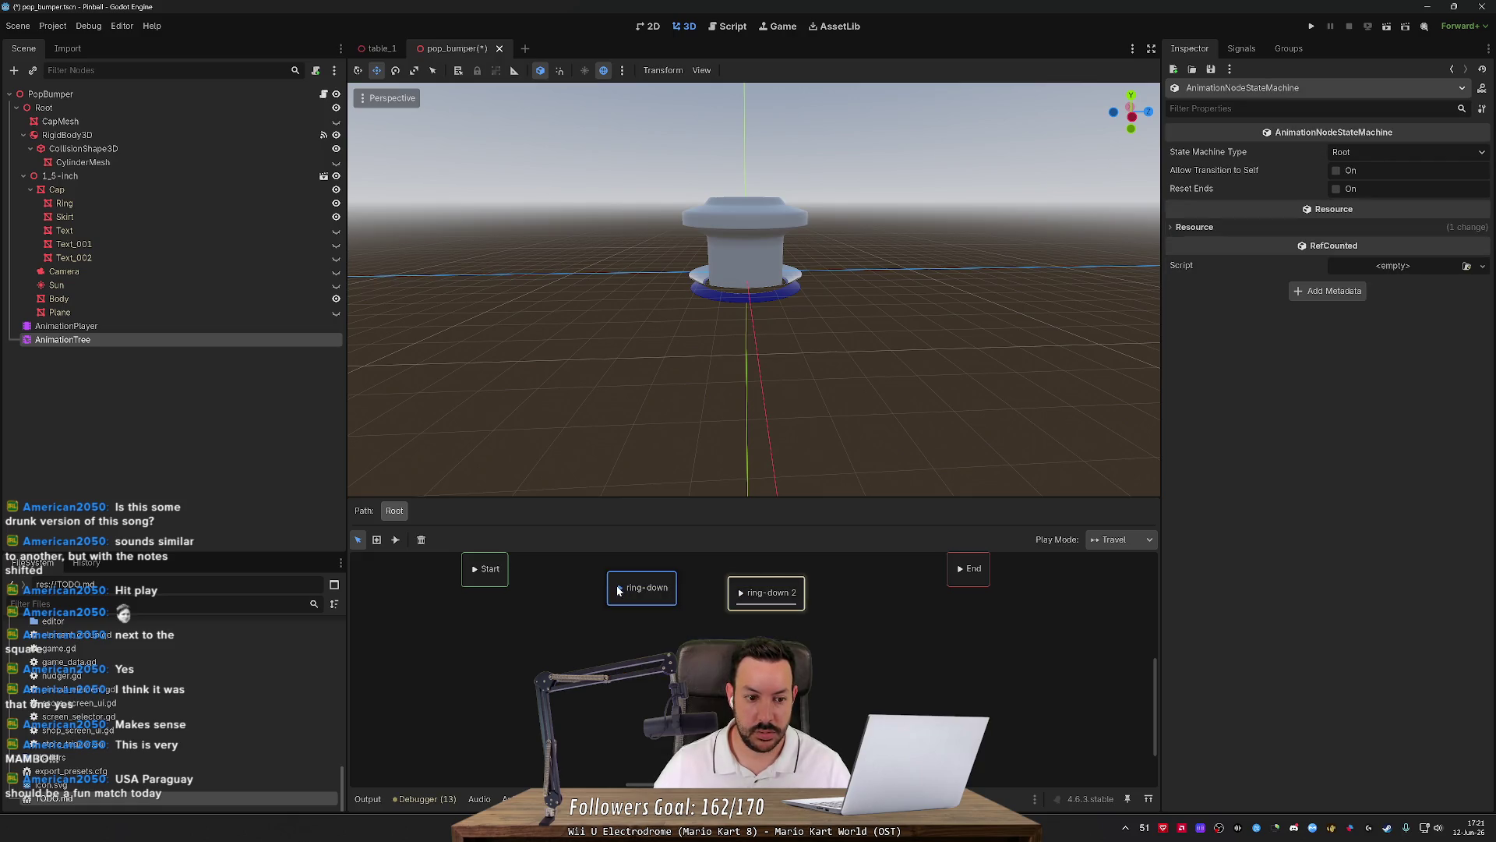
# Connect ring-down to ring-down 2 with an At End transition.
pyautogui.click(396, 539)
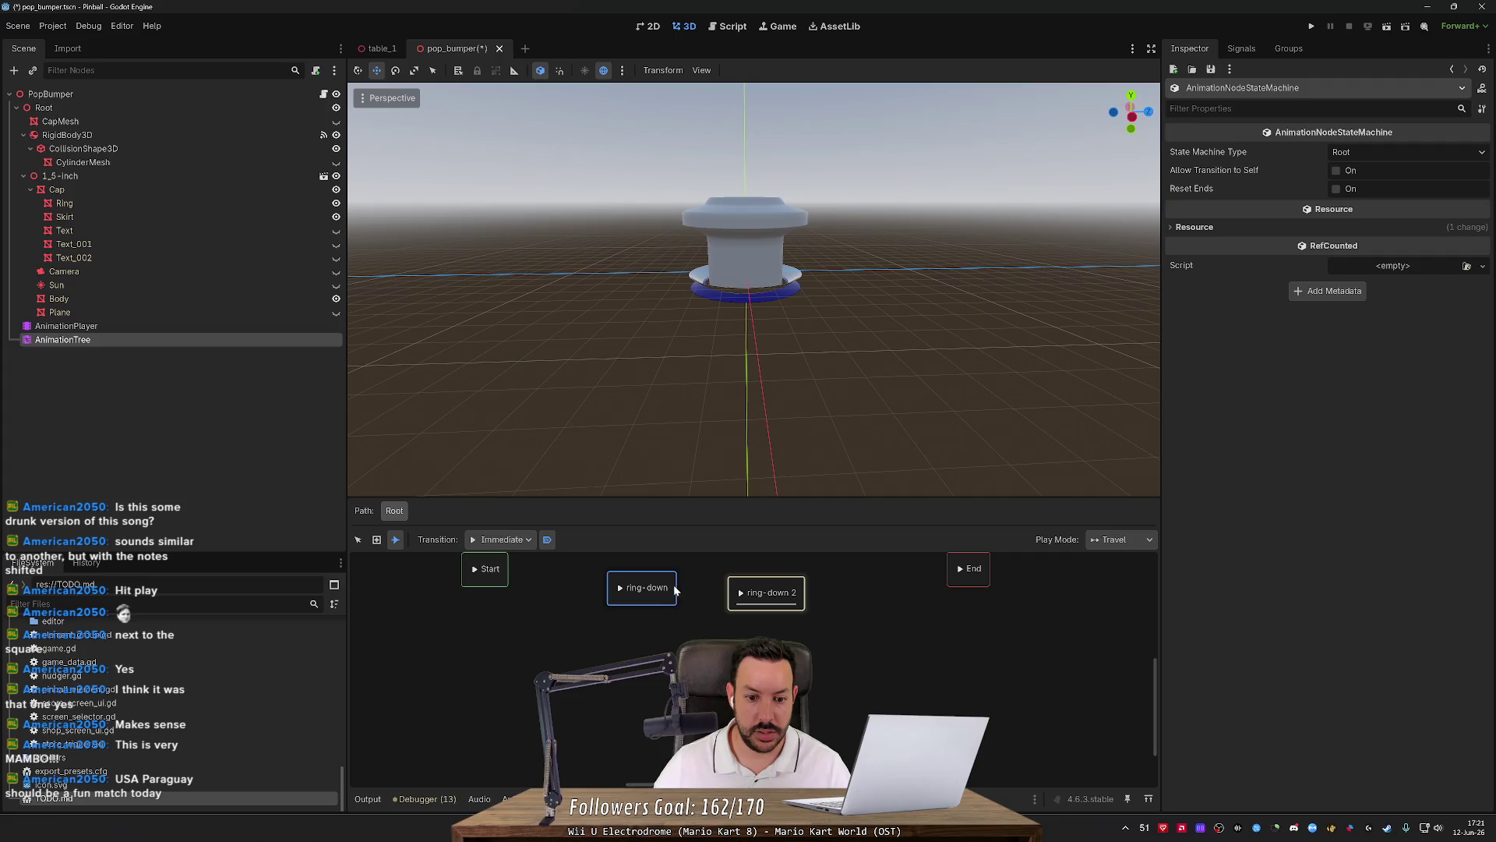
pyautogui.moveTo(740, 600); pyautogui.dragTo(740, 601)
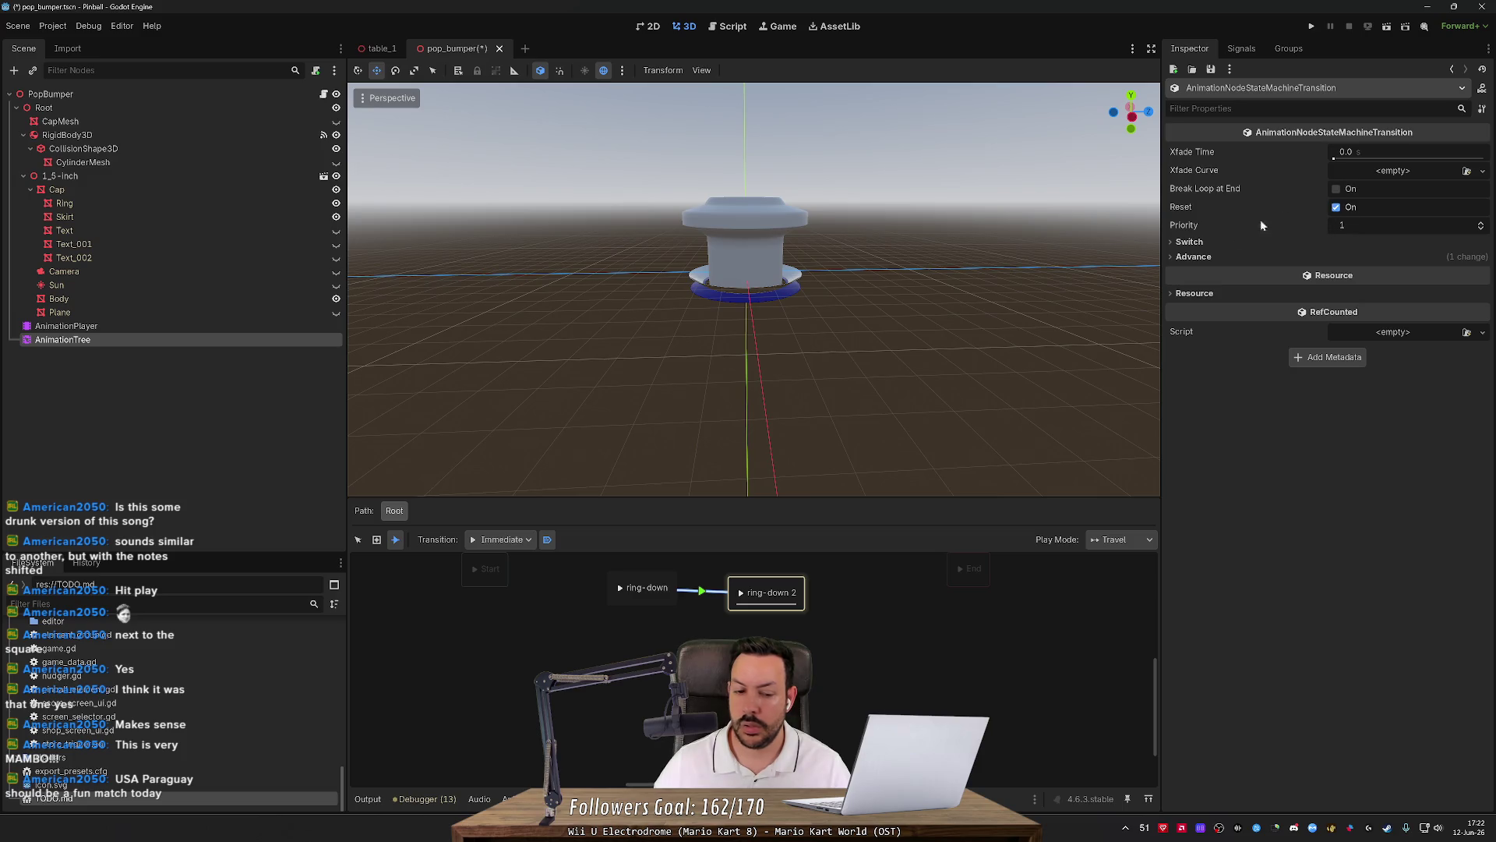
pyautogui.click(502, 541)
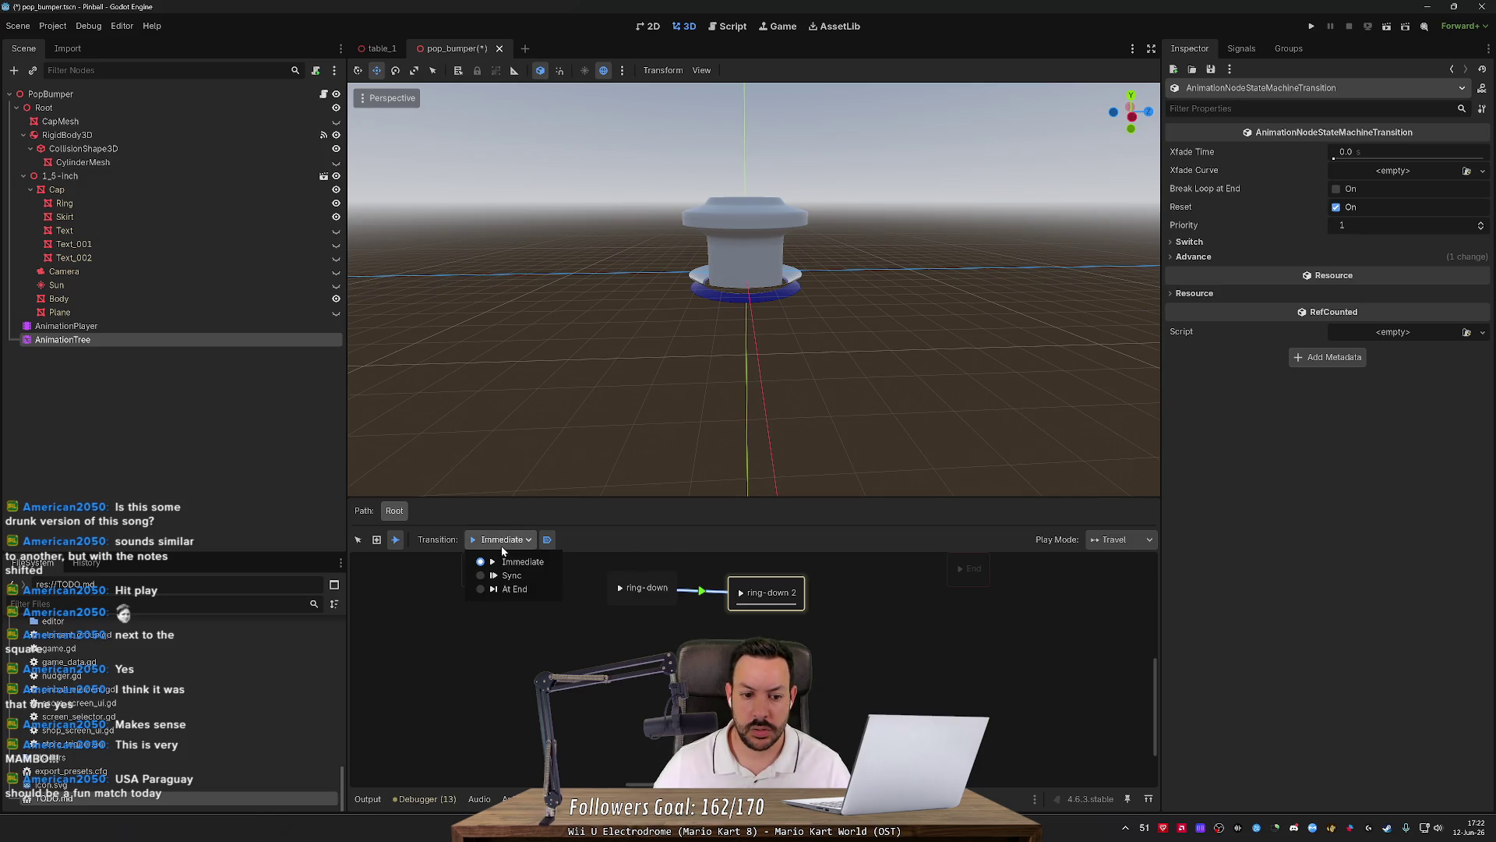
pyautogui.click(507, 588)
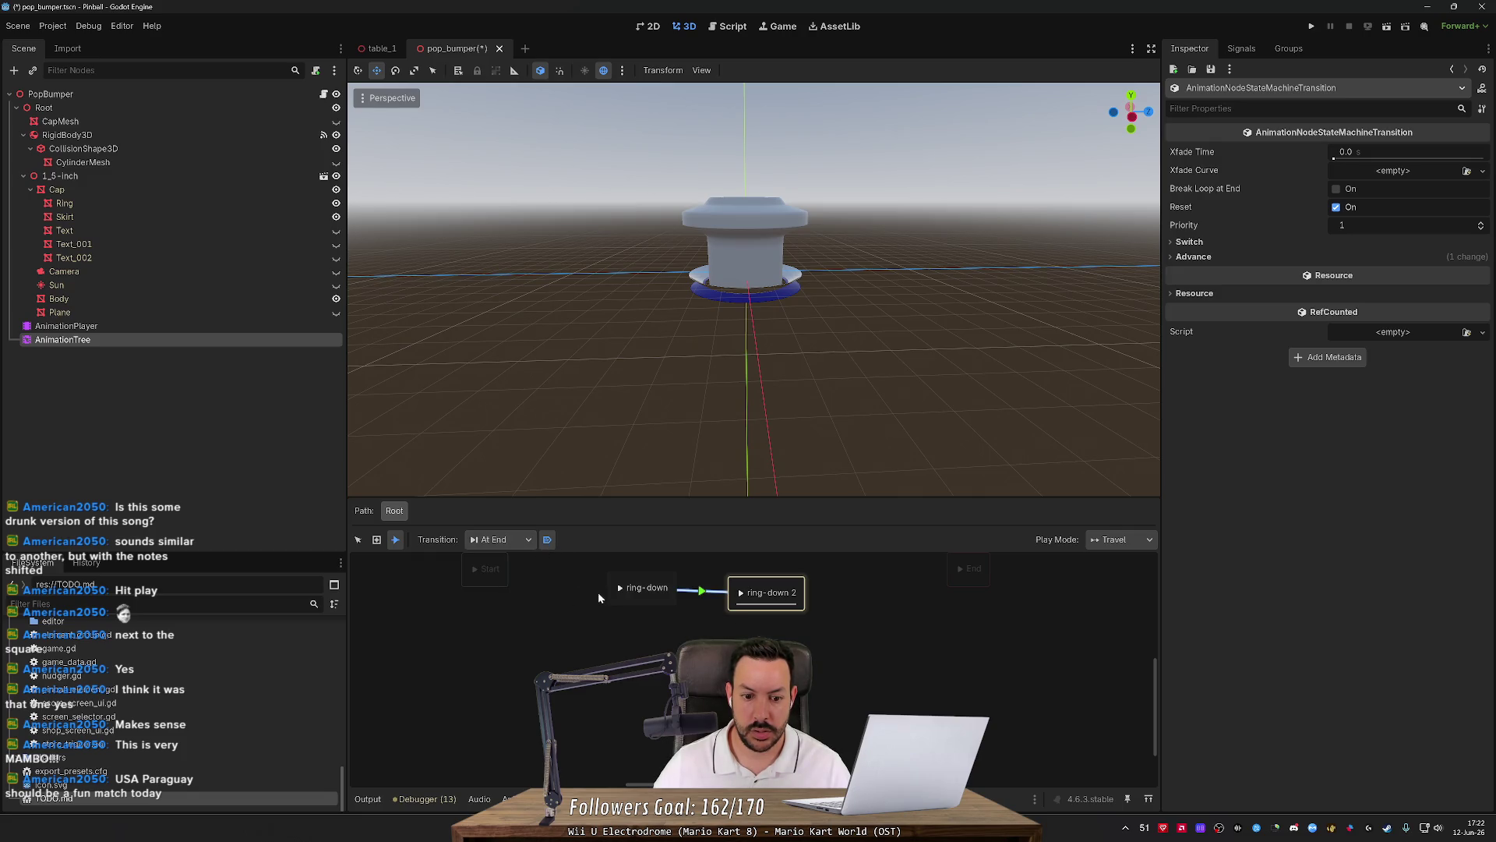
# Delete the ring-down 2 state along with its transition.
pyautogui.click(363, 543)
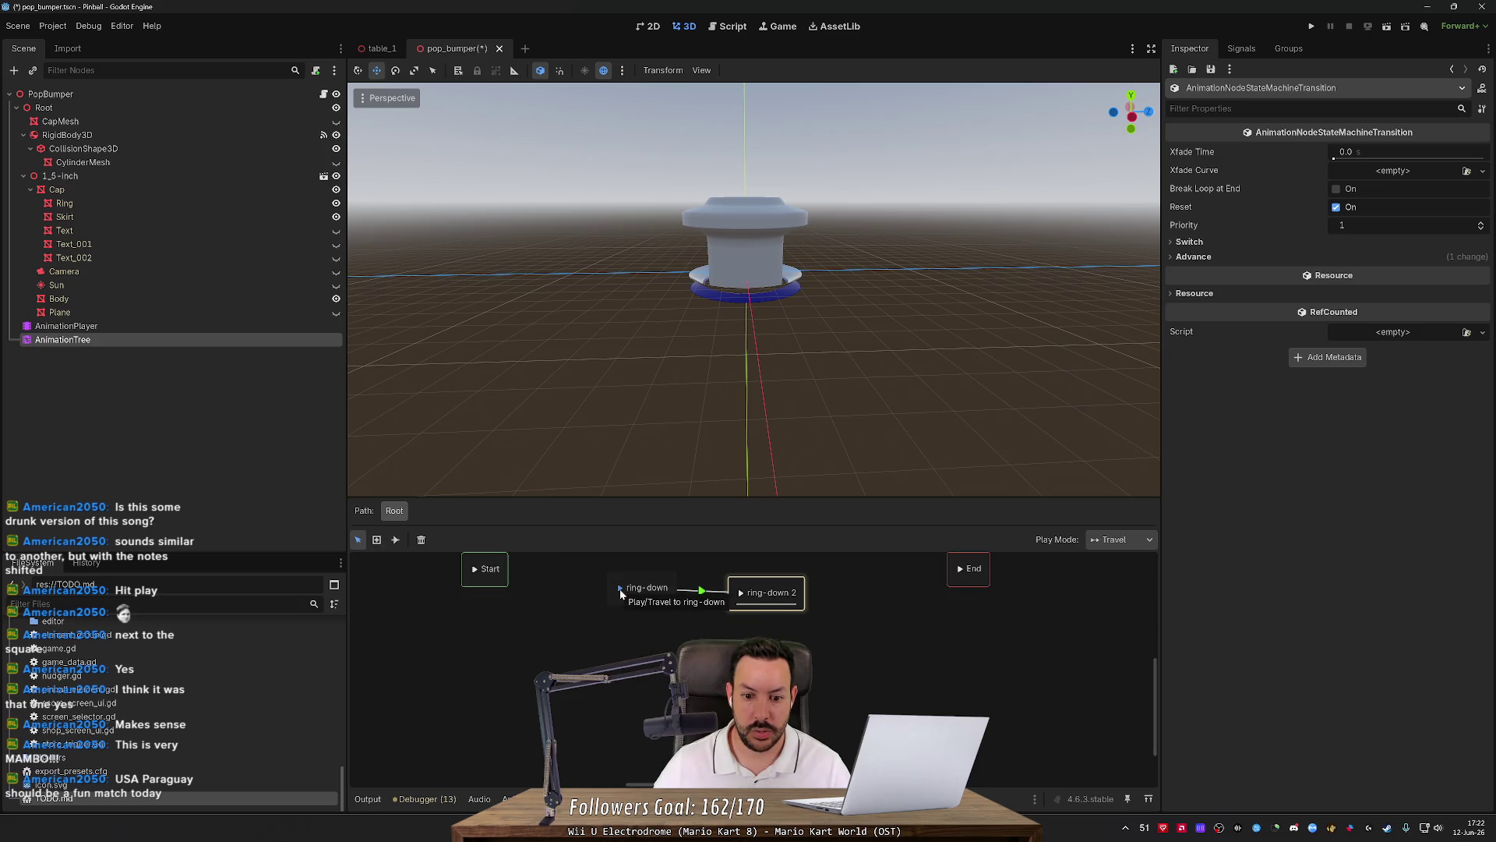
pyautogui.click(742, 594)
pyautogui.doubleClick(760, 593)
pyautogui.click(779, 594)
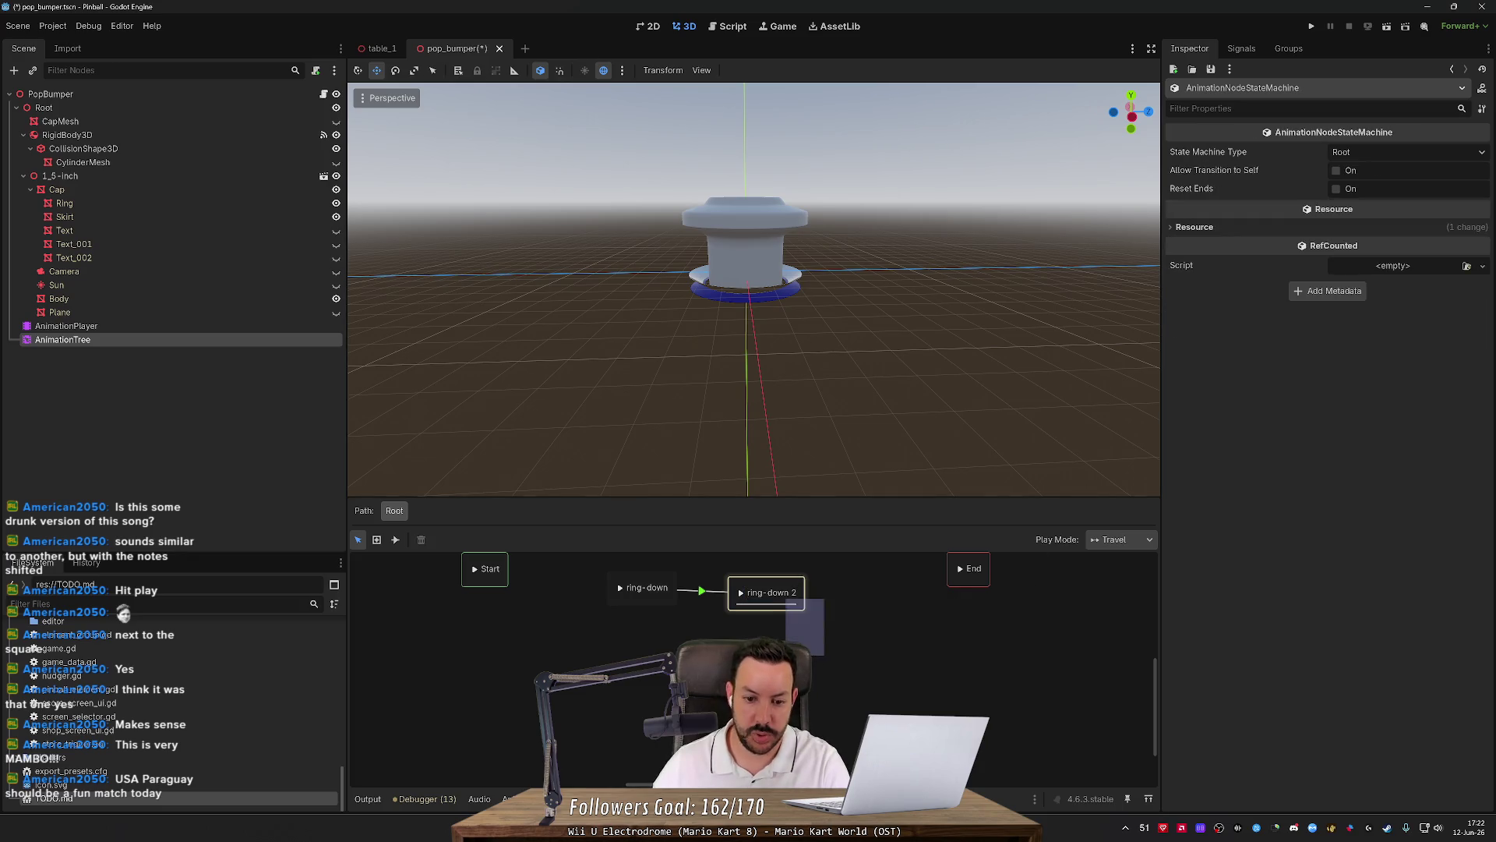
pyautogui.press('Delete')
pyautogui.rightClick(775, 591)
# Add a nested StateMachine state to the AnimationTree's root graph.
pyautogui.moveTo(818, 603)
pyautogui.click(931, 630)
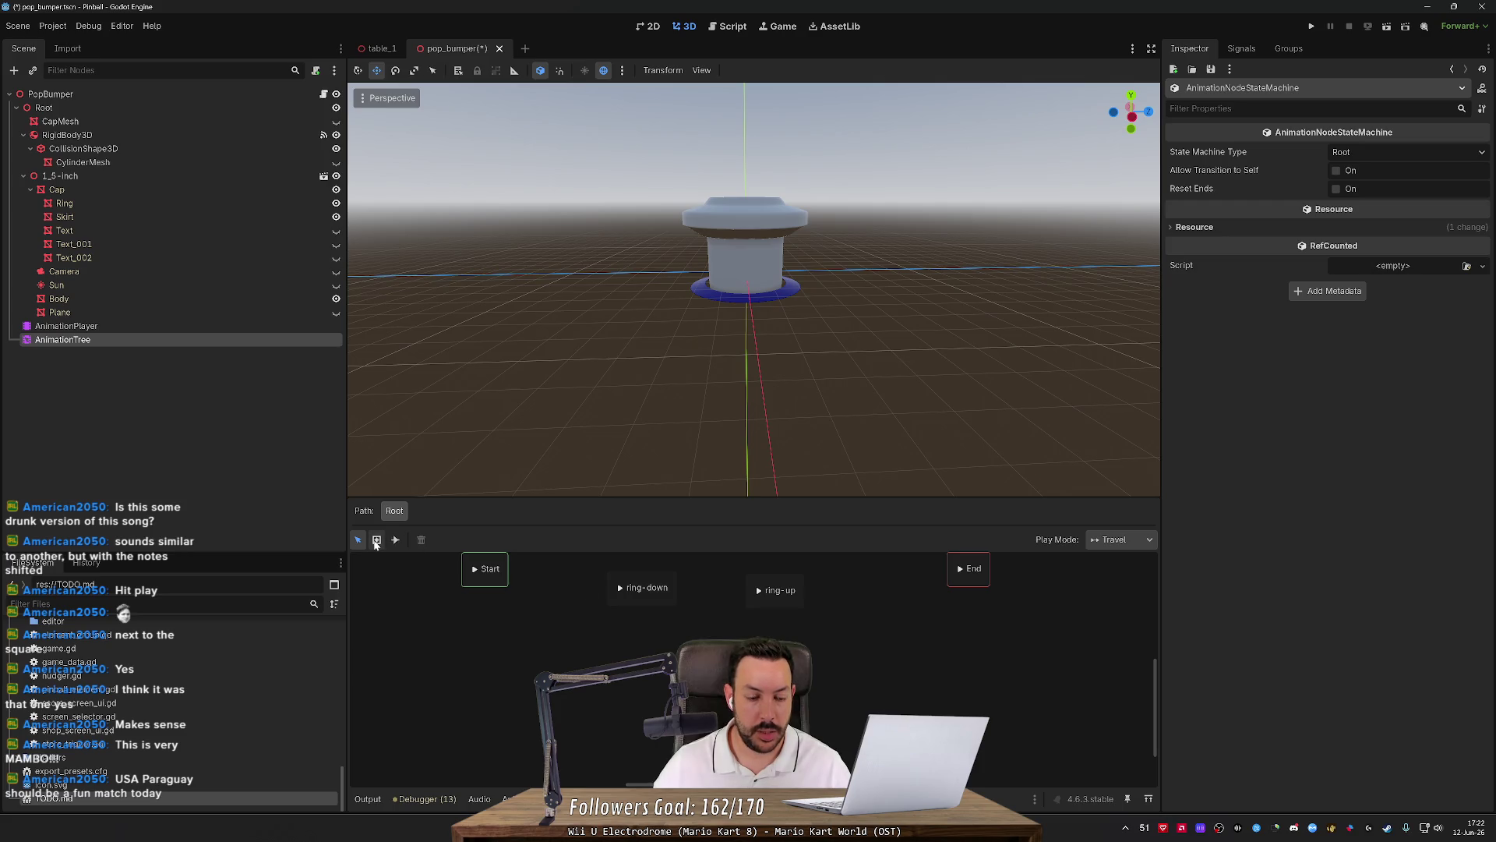
pyautogui.click(376, 539)
pyautogui.click(573, 656)
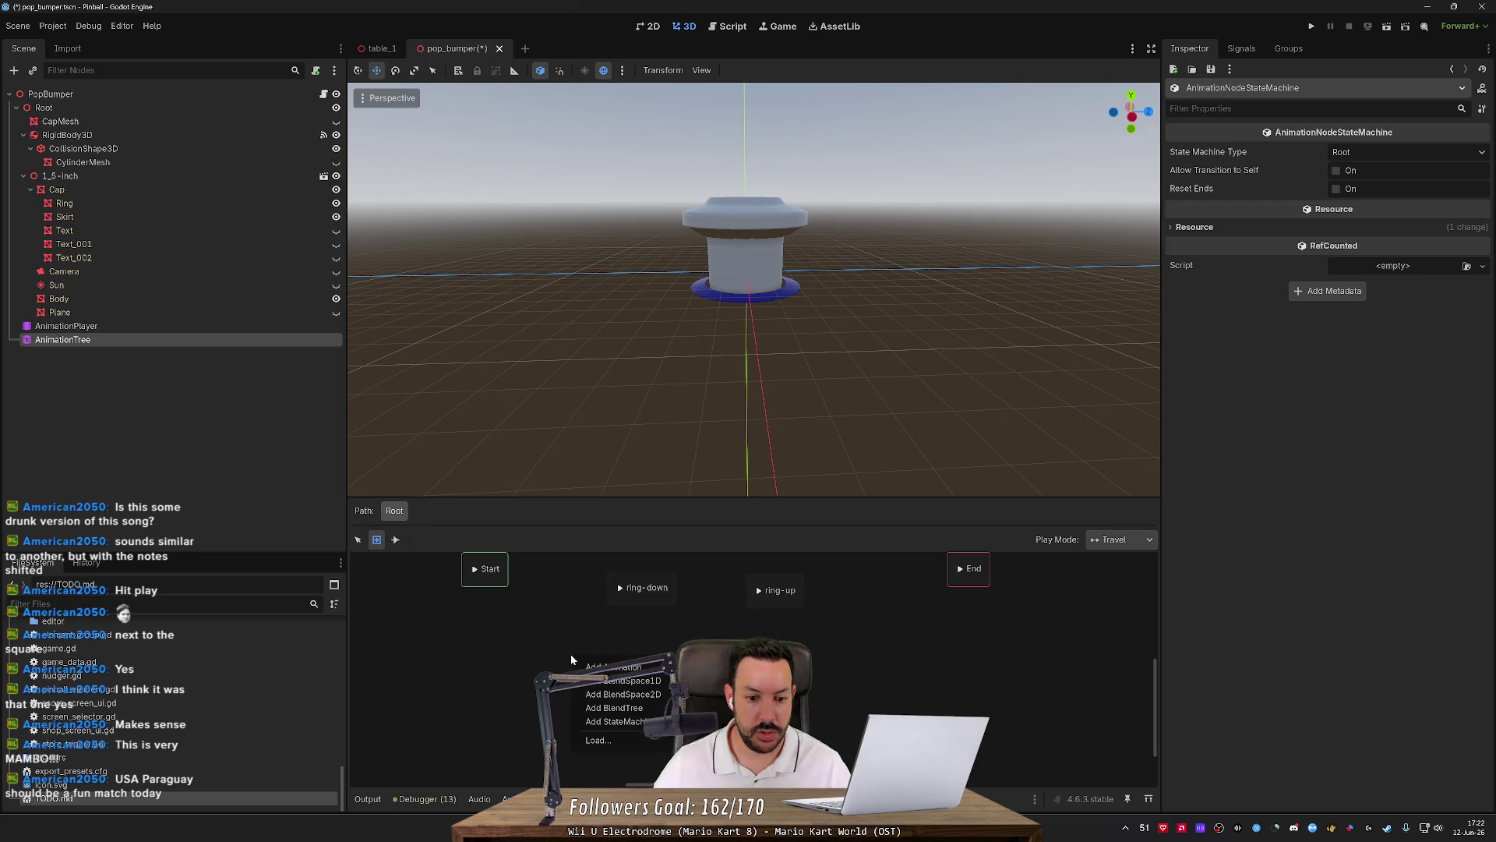
pyautogui.click(616, 722)
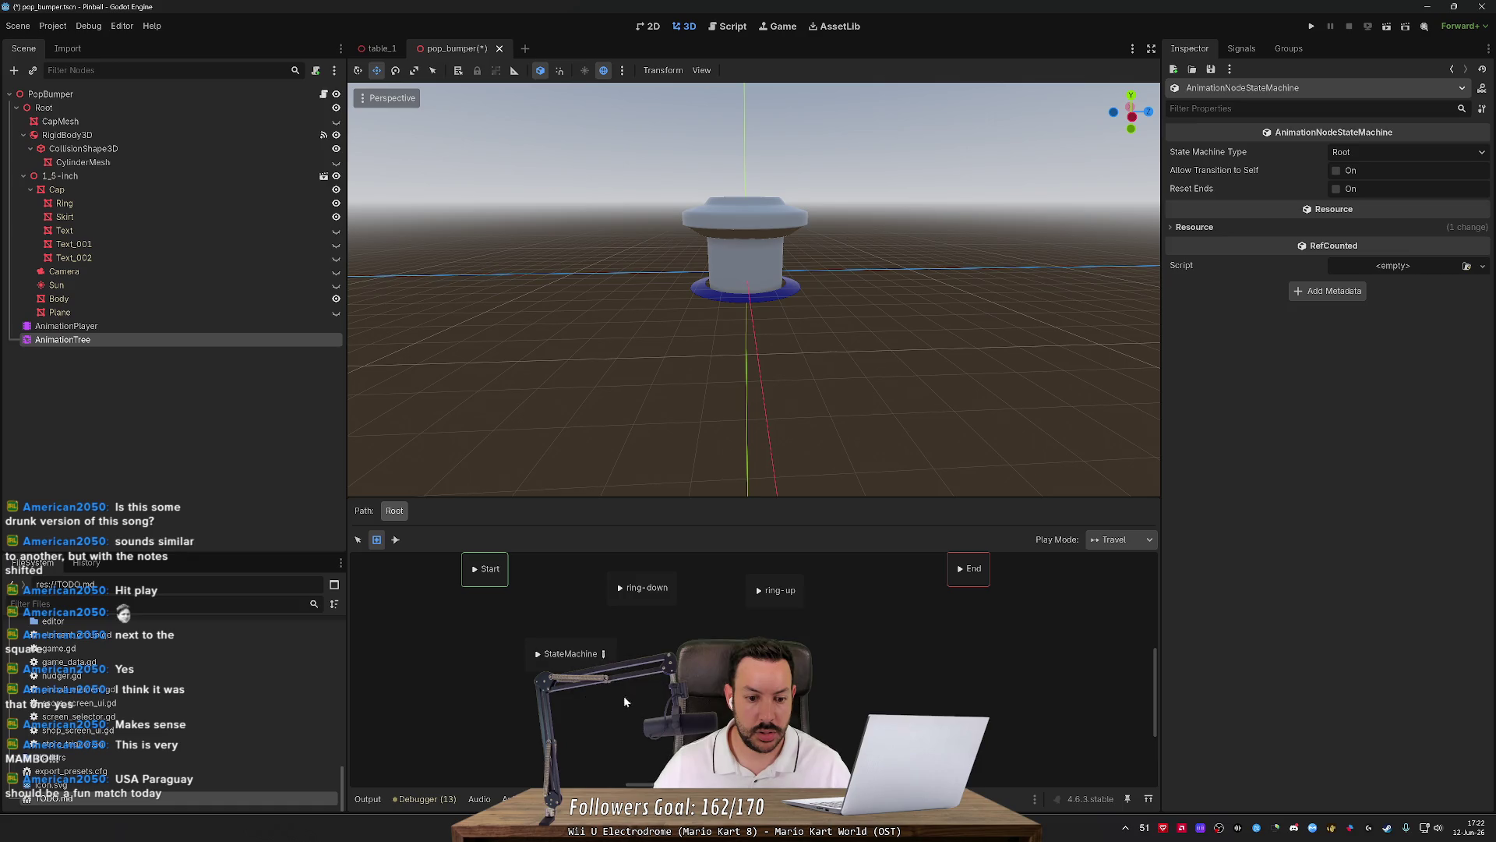
pyautogui.moveTo(603, 655); pyautogui.dragTo(592, 674)
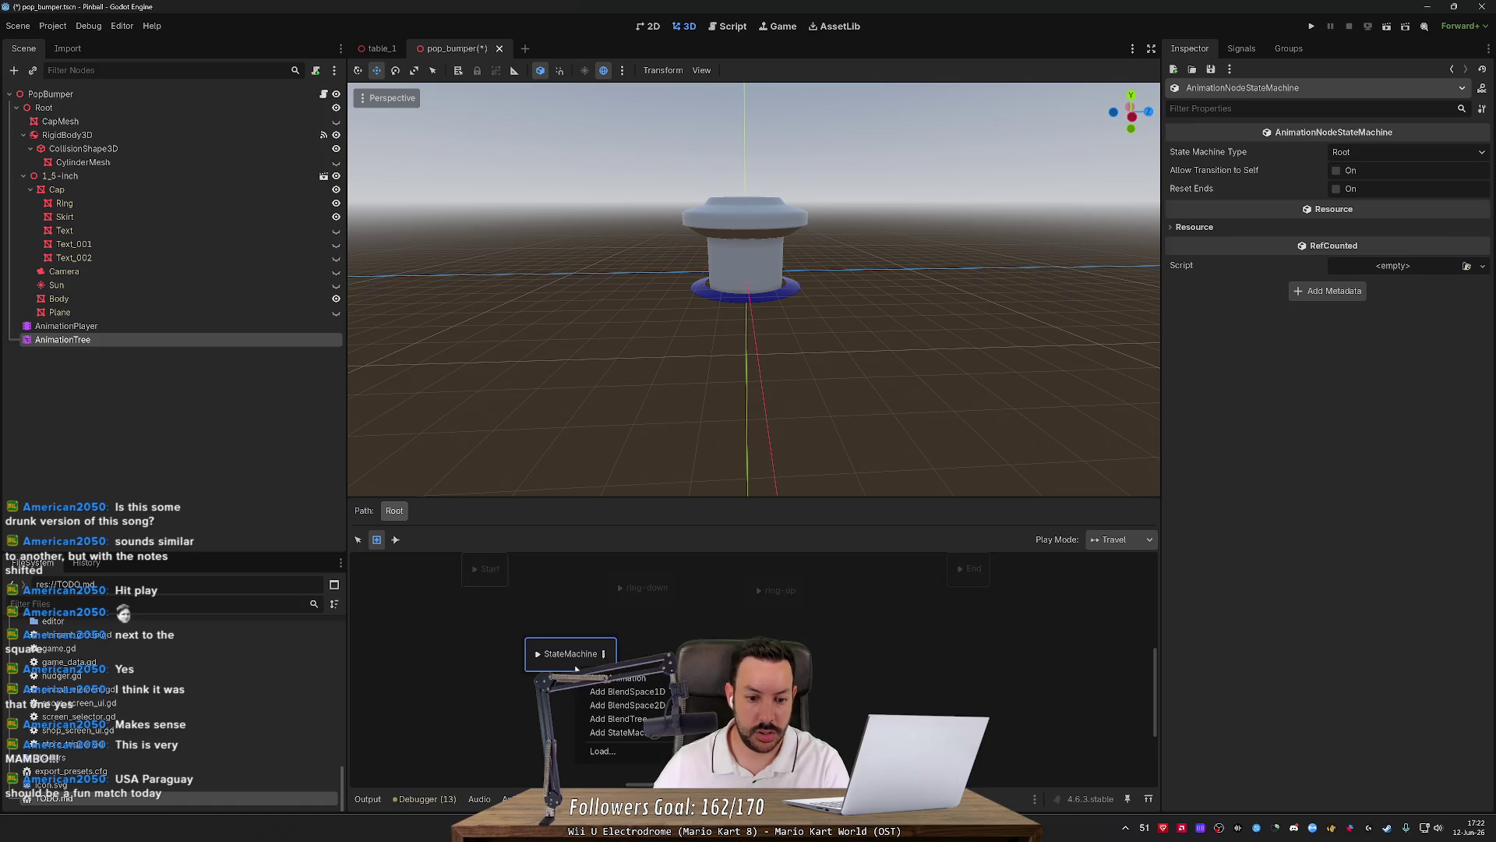
pyautogui.press('Escape')
# Move the StateMachine node into place beside ring-down and ring-up and open it for editing.
pyautogui.moveTo(513, 661)
pyautogui.mouseDown()
pyautogui.moveTo(447, 658)
pyautogui.moveTo(585, 659)
pyautogui.mouseUp()
pyautogui.press('Escape')
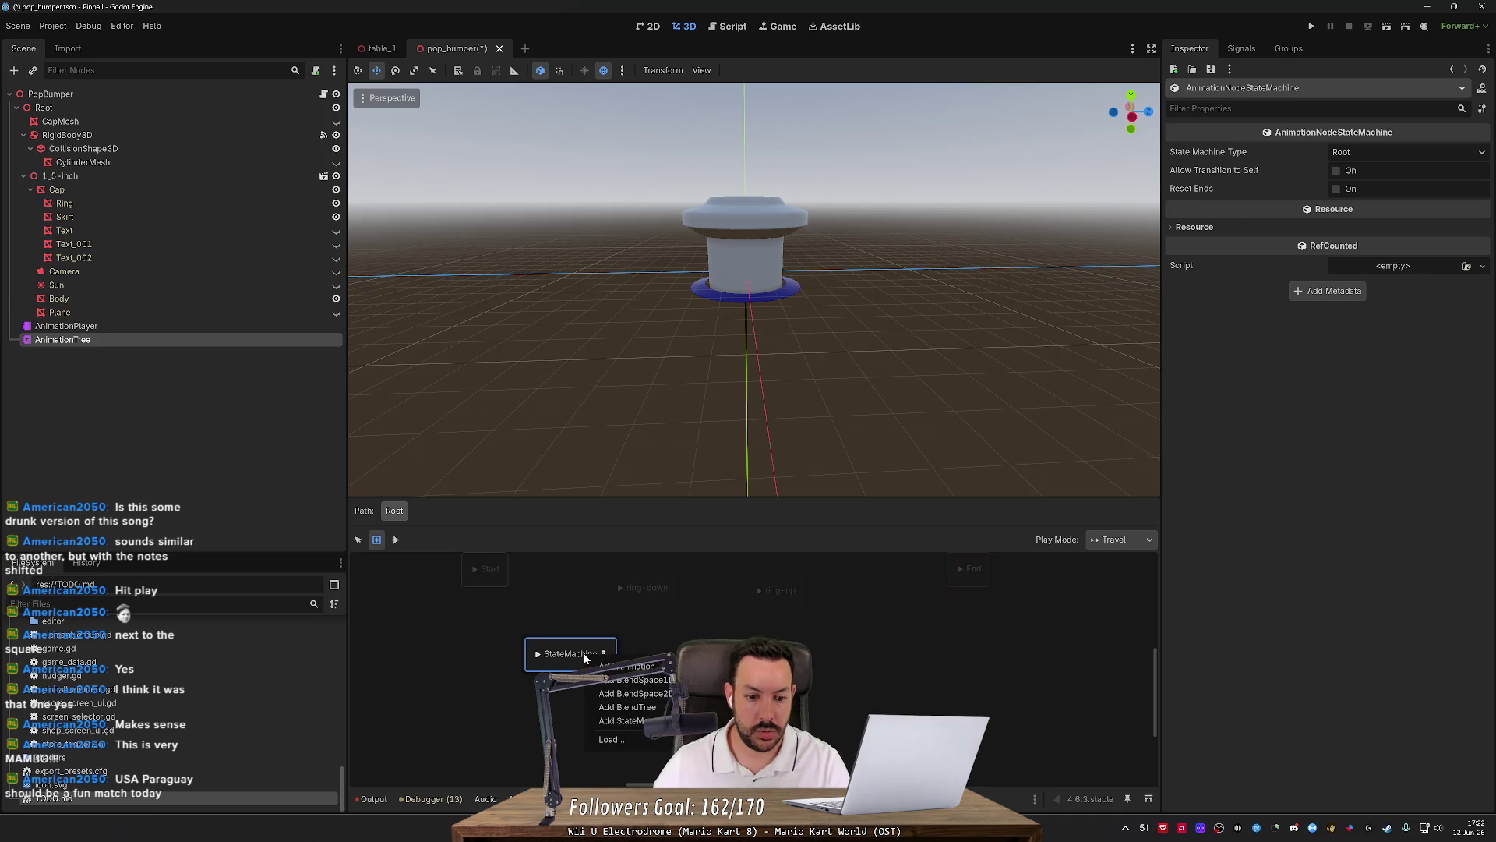
pyautogui.rightClick(569, 661)
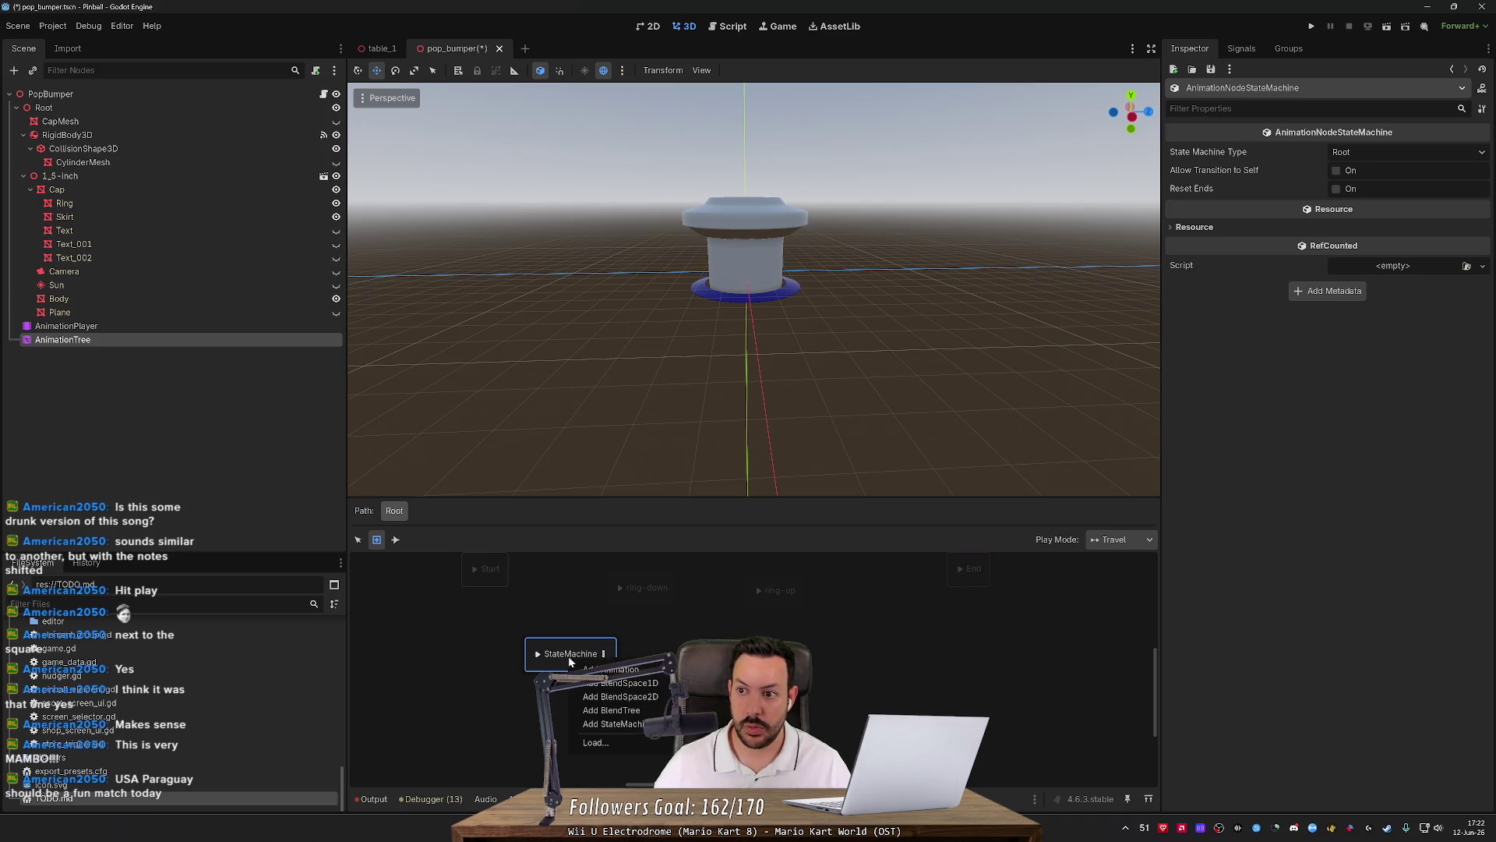
pyautogui.rightClick(606, 661)
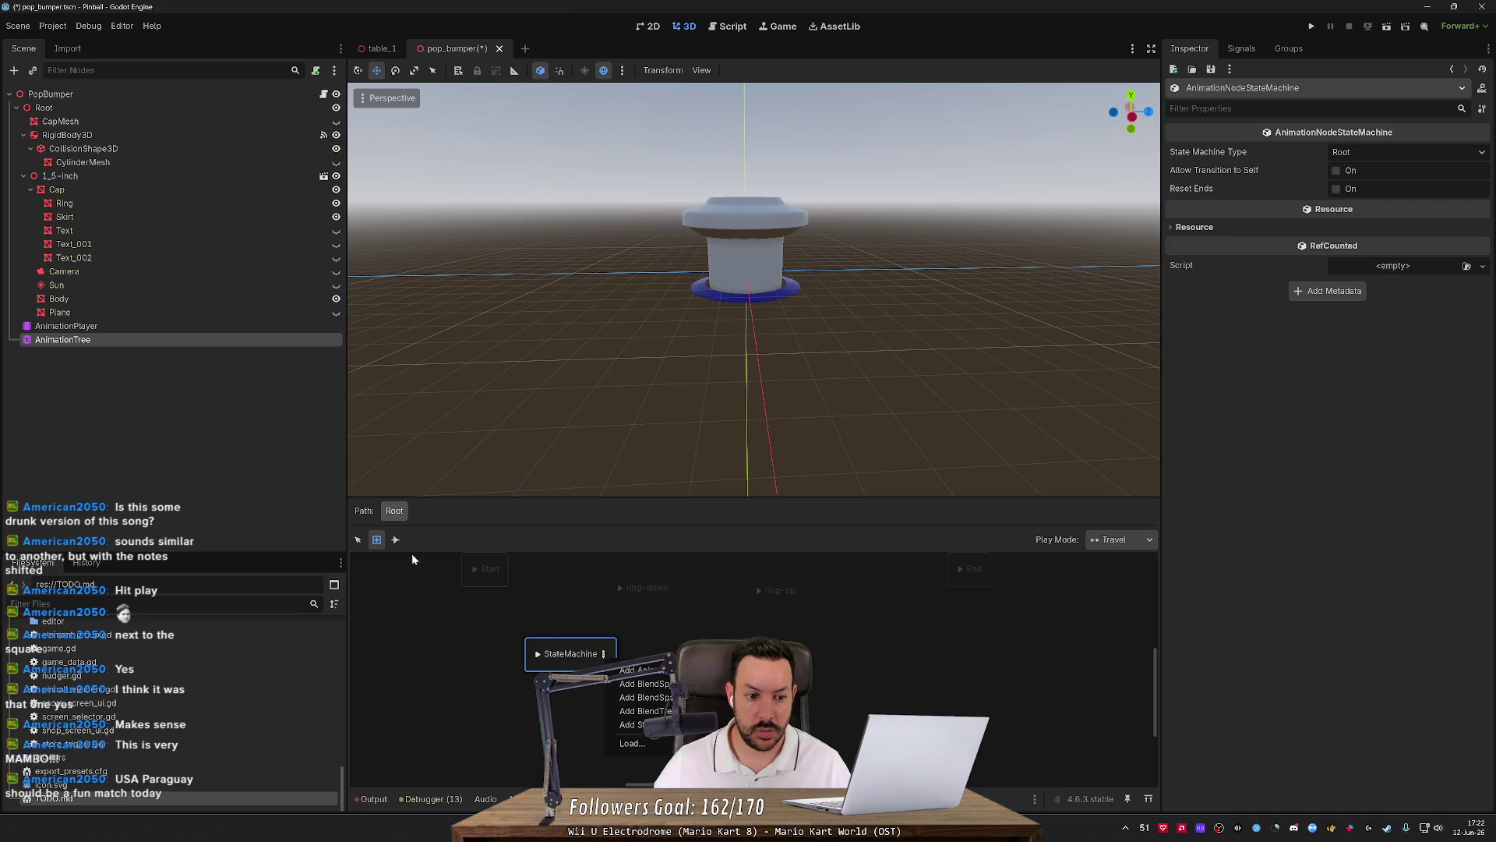
pyautogui.click(358, 540)
pyautogui.moveTo(576, 655)
pyautogui.mouseDown()
pyautogui.moveTo(491, 608)
pyautogui.moveTo(538, 657)
pyautogui.mouseUp()
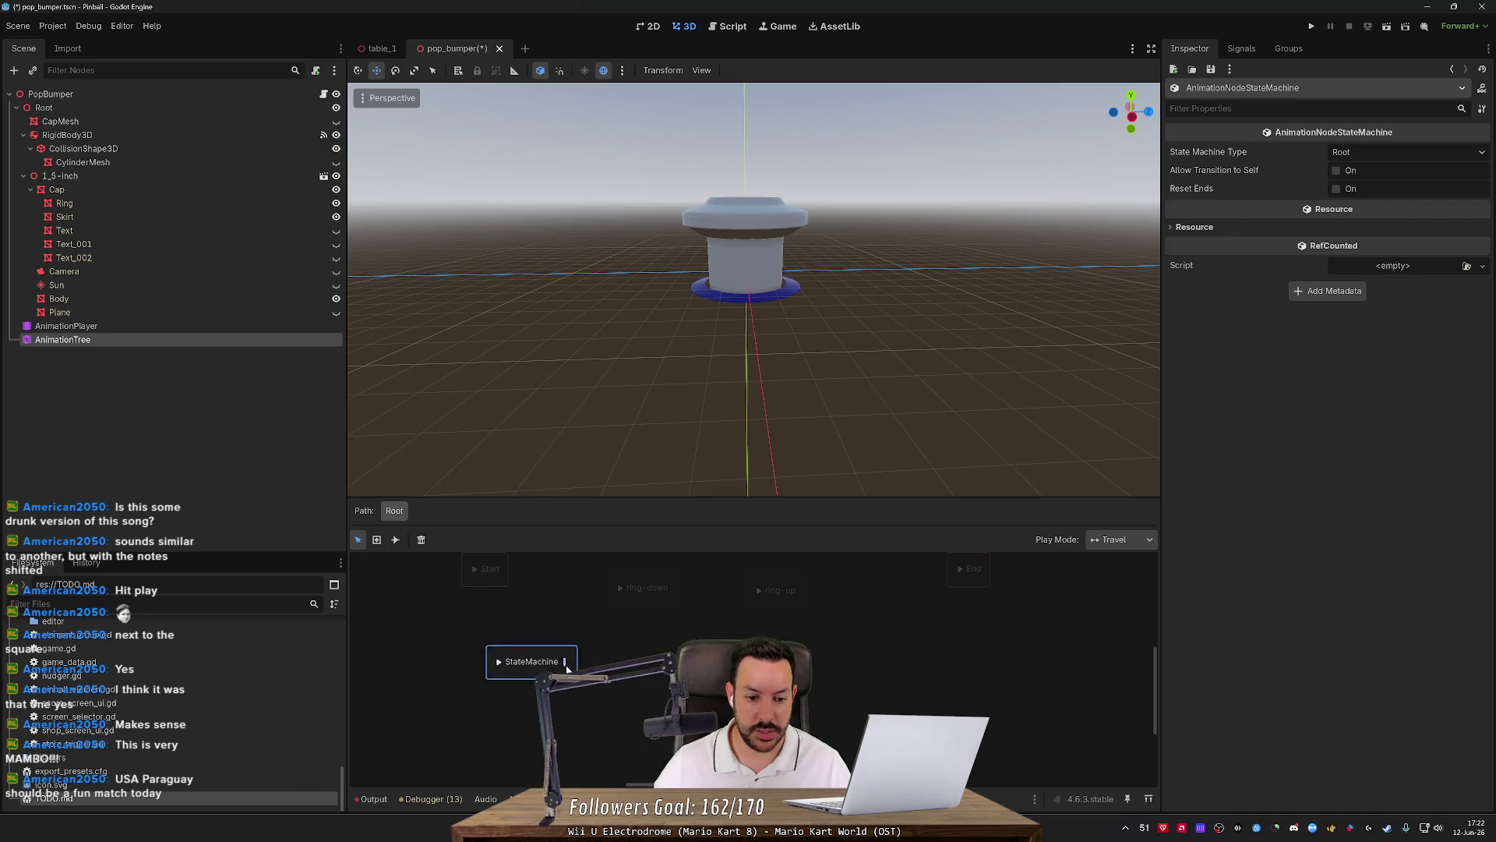
pyautogui.click(563, 655)
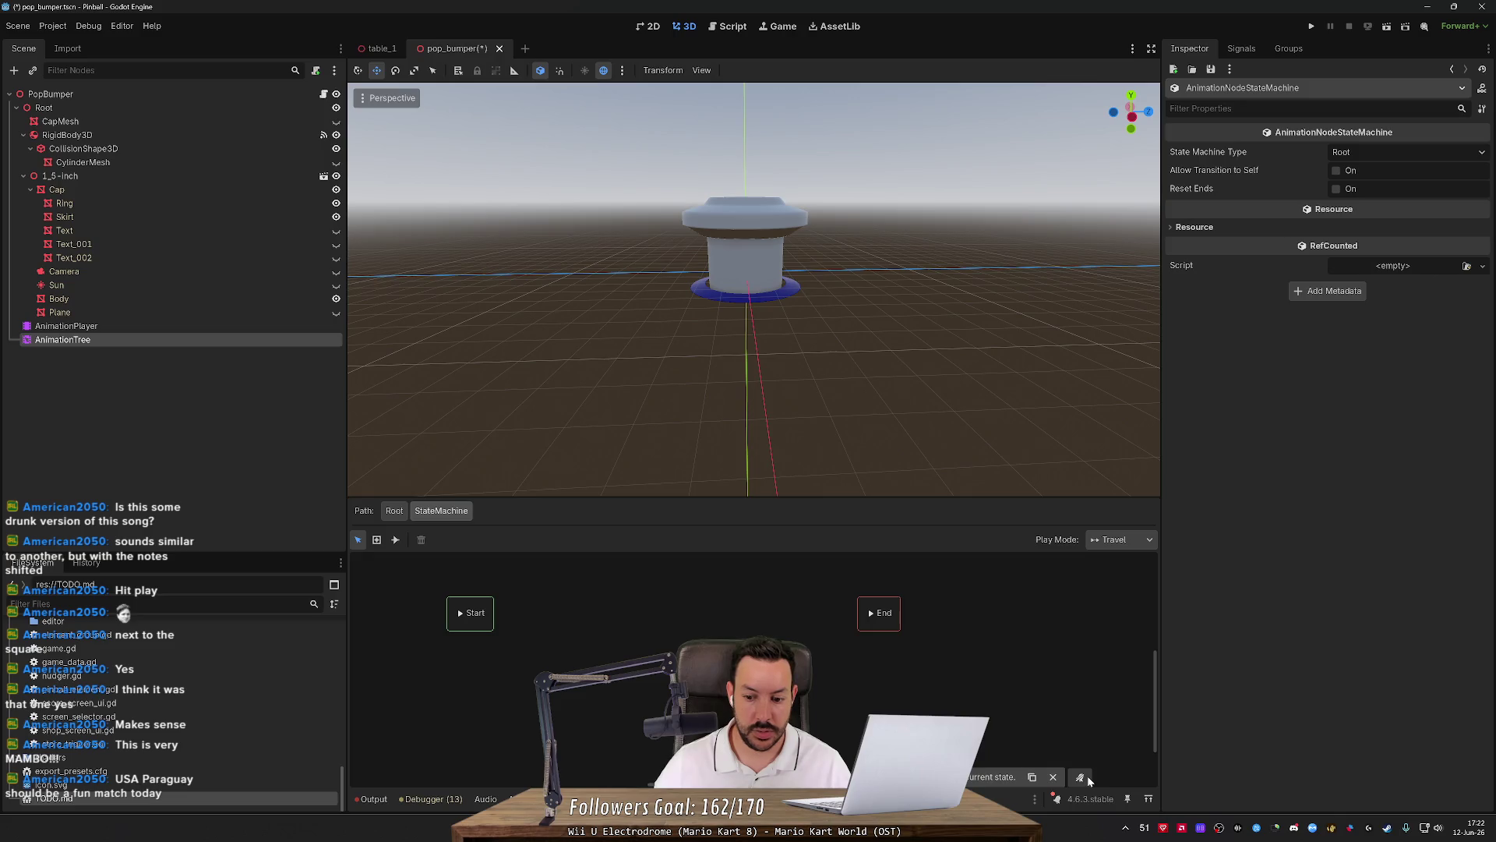
# Return to the root state graph and box-select the ring-down and ring-up states.
pyautogui.click(1052, 776)
pyautogui.hscroll(-3, 1120, 703)
pyautogui.hscroll(4, 1120, 703)
pyautogui.scroll(5, 1120, 704)
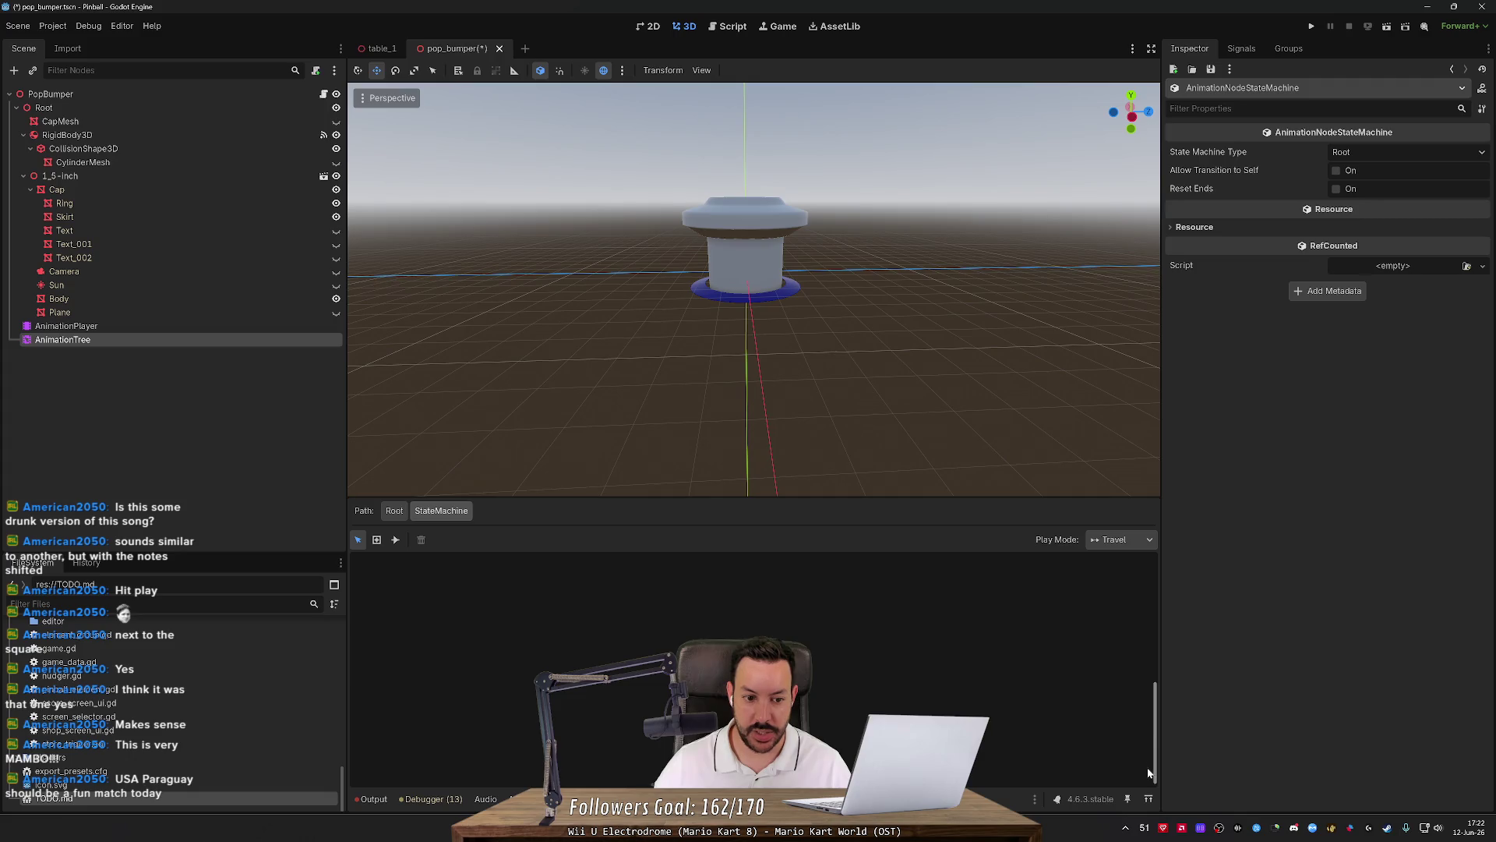
pyautogui.scroll(-5, 1120, 623)
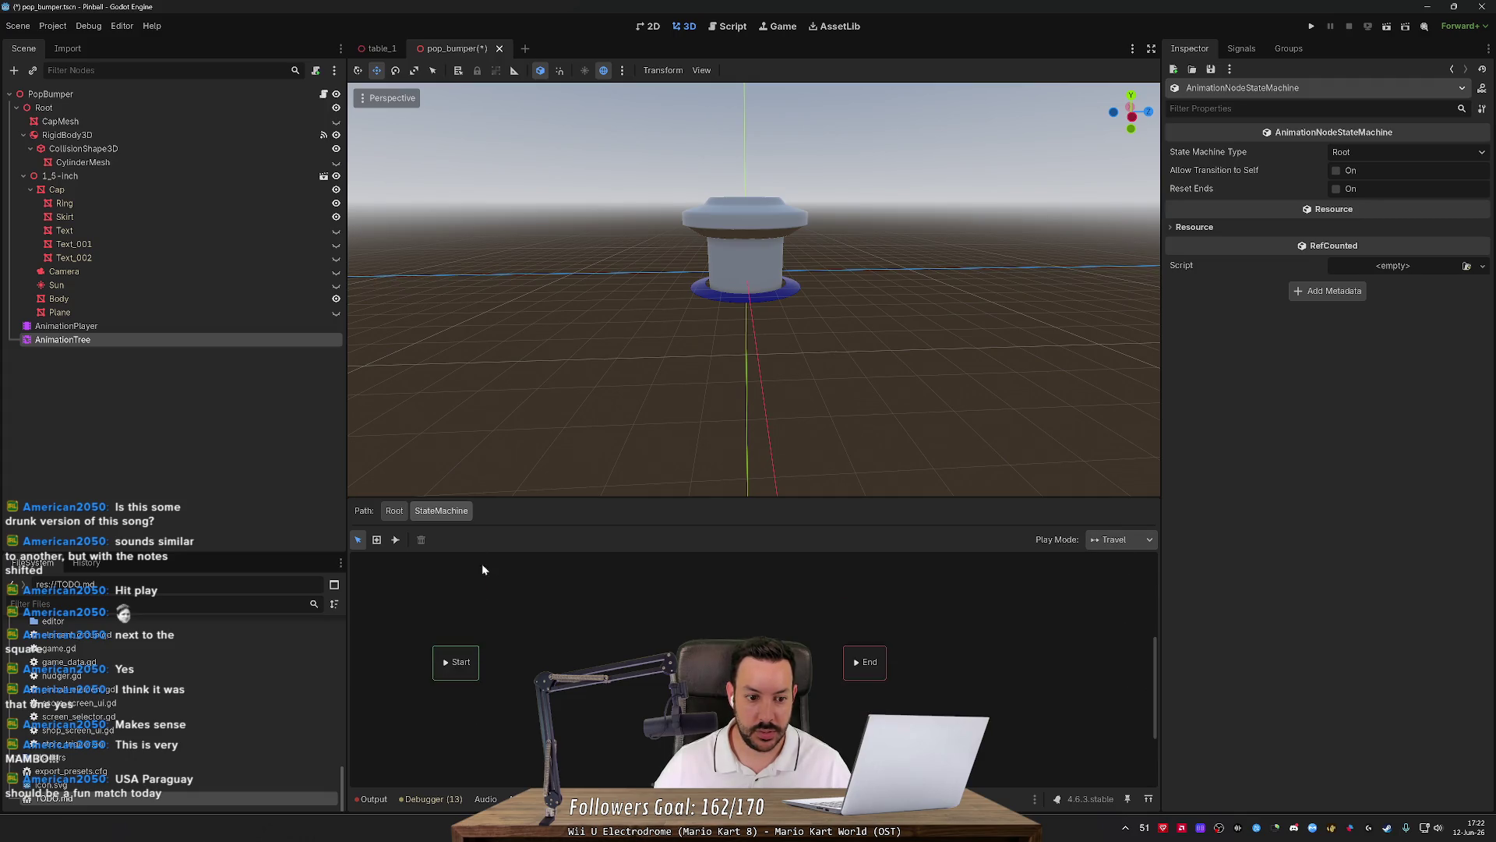
pyautogui.click(394, 510)
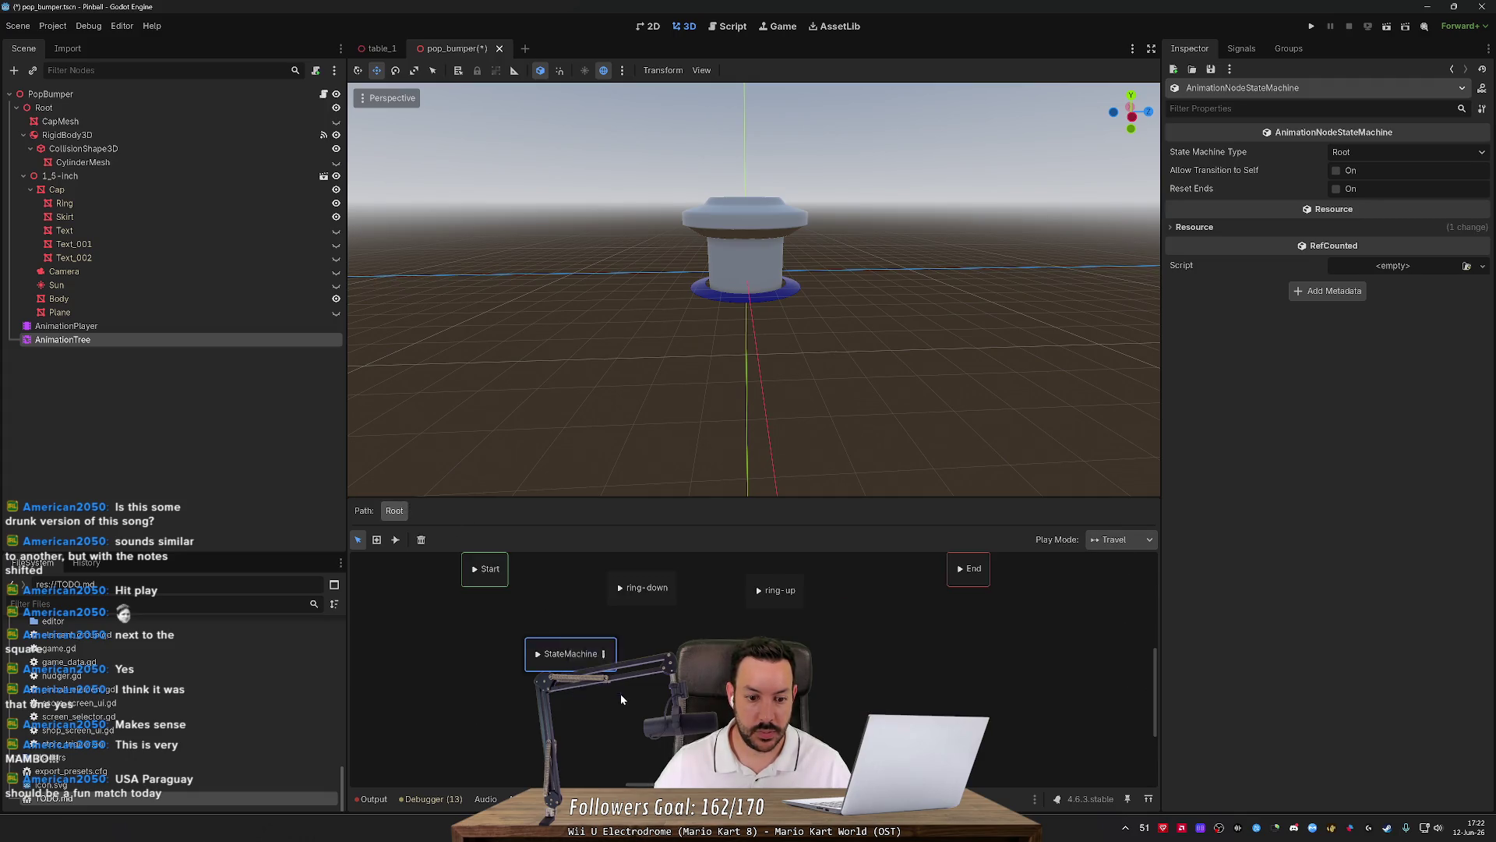
pyautogui.moveTo(561, 578); pyautogui.dragTo(826, 605)
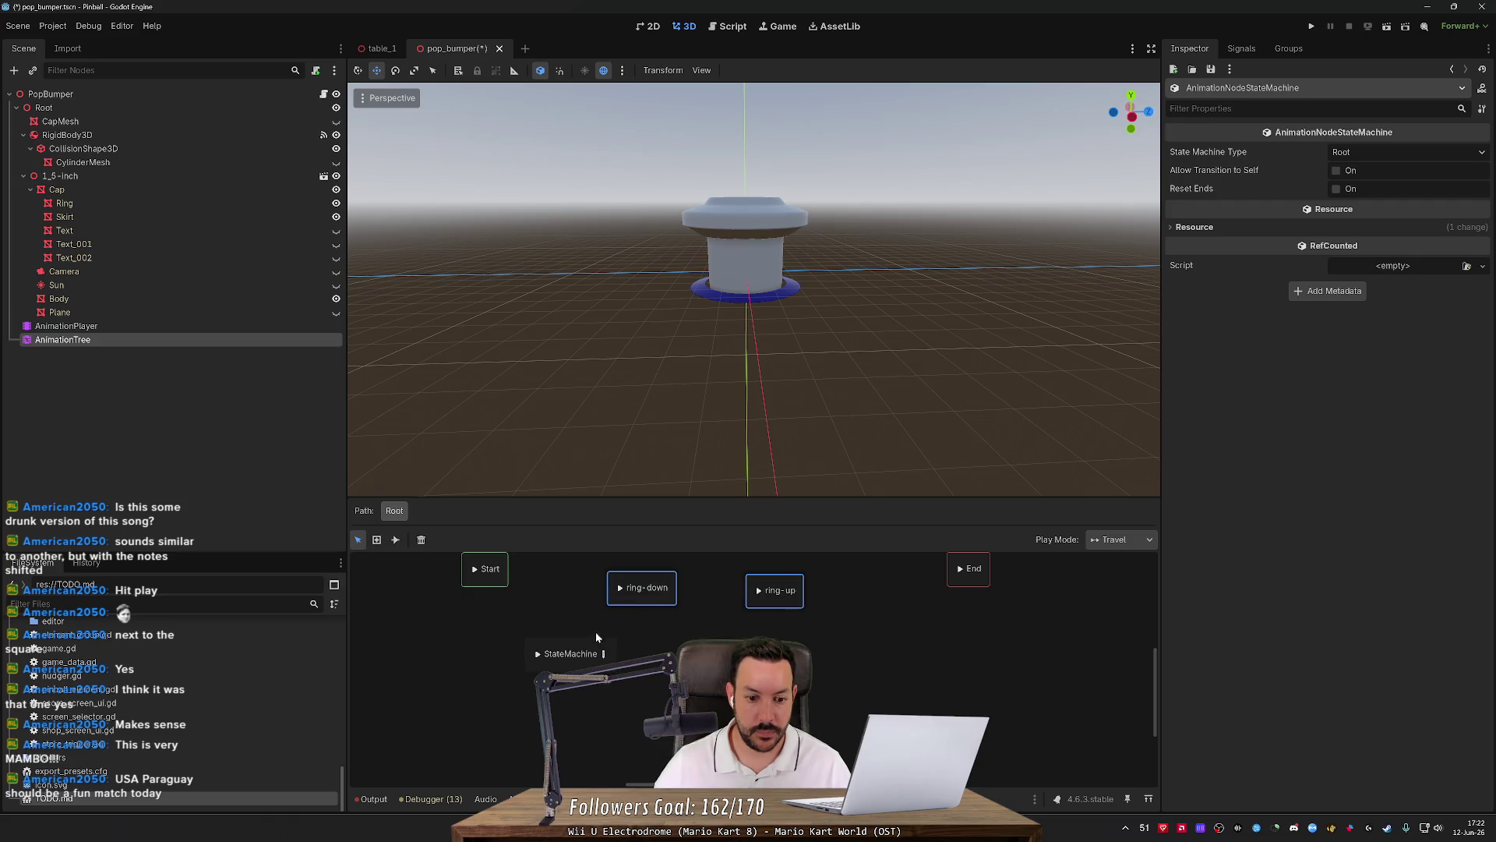
# Undo the accidental AnimationTree deletion and reselect AnimationTree to show its graph.
pyautogui.press('Delete')
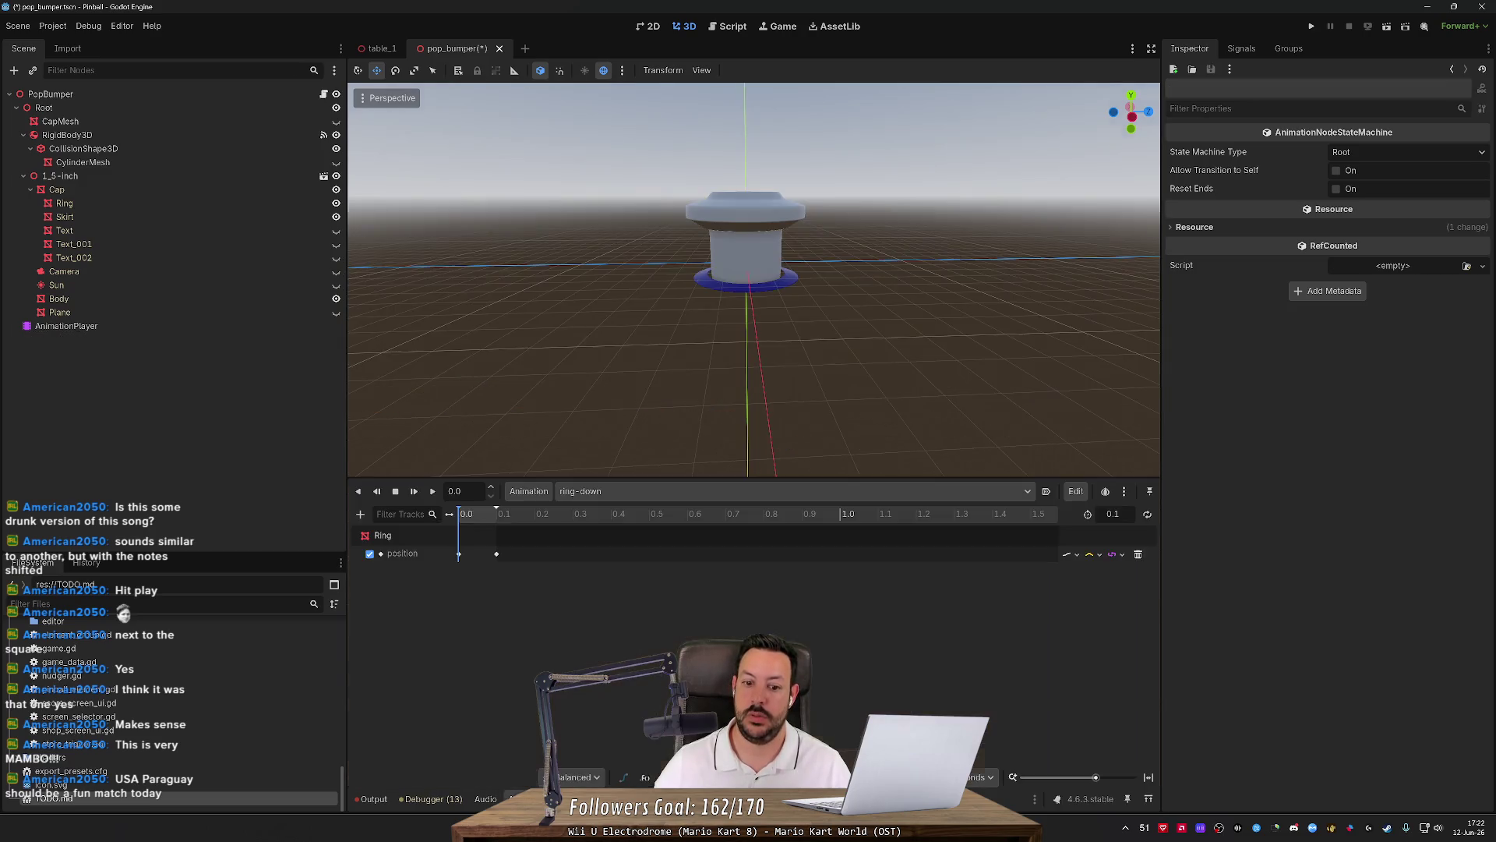
pyautogui.hotkey('ctrl', 'z')
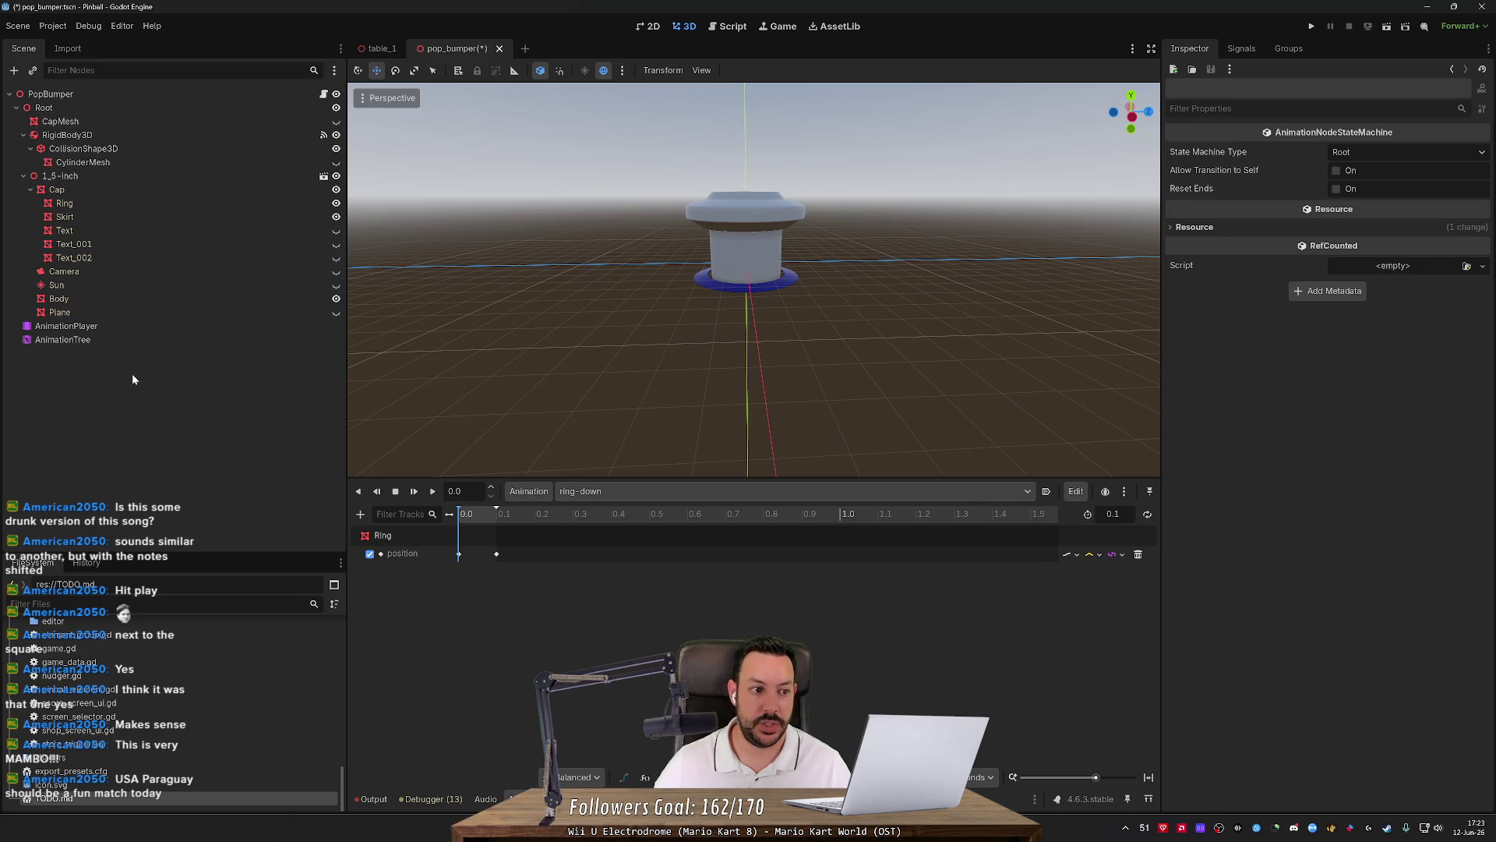
pyautogui.click(120, 339)
pyautogui.click(127, 325)
pyautogui.click(126, 335)
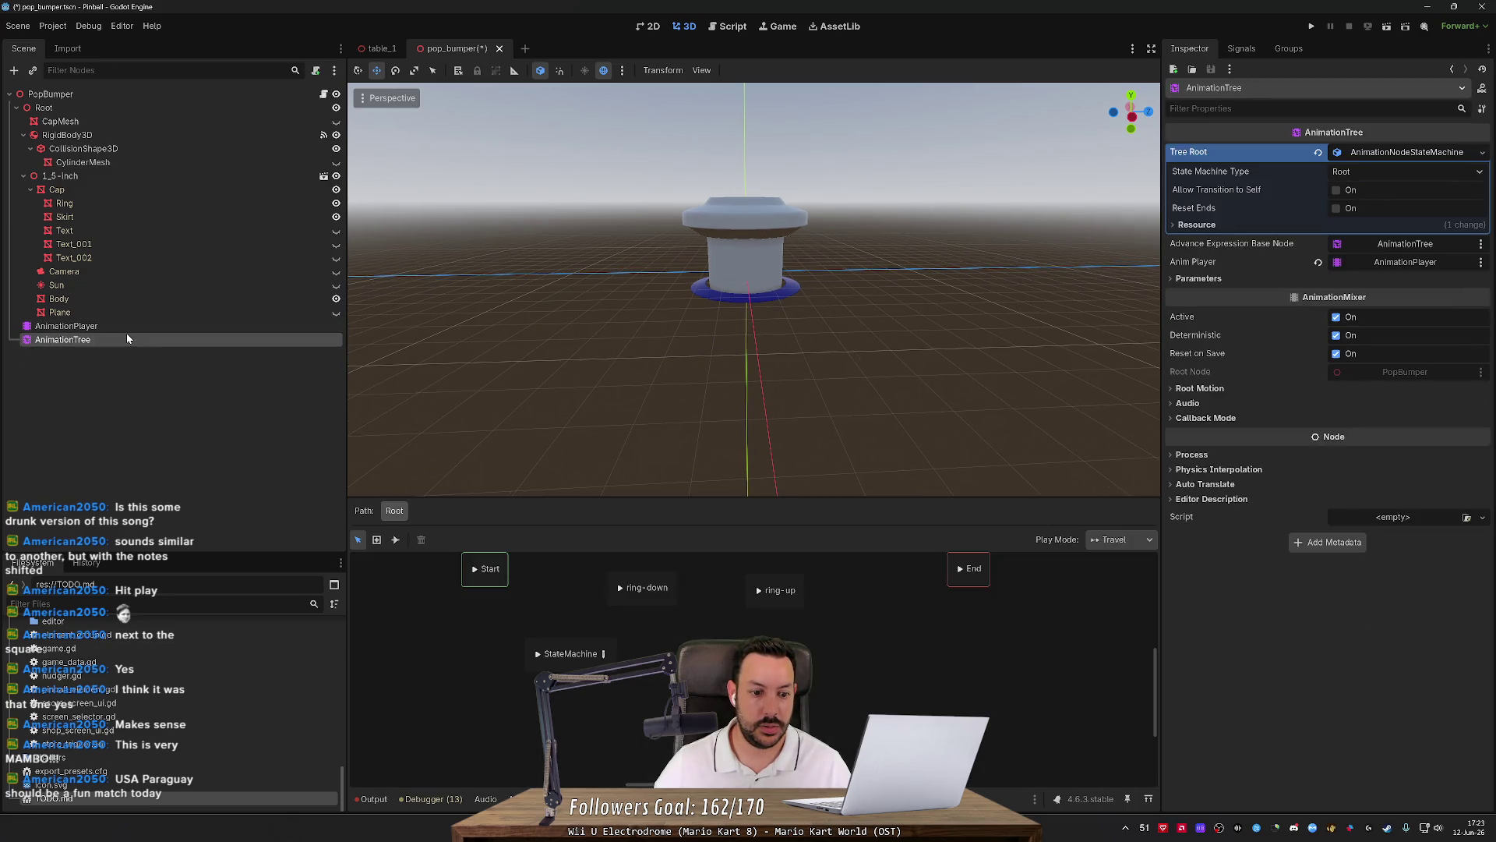
# Delete the ring-down and ring-up states with the trash button, leaving the StateMachine.
pyautogui.click(647, 593)
pyautogui.moveTo(863, 629); pyautogui.dragTo(594, 573)
pyautogui.click(421, 539)
pyautogui.click(586, 645)
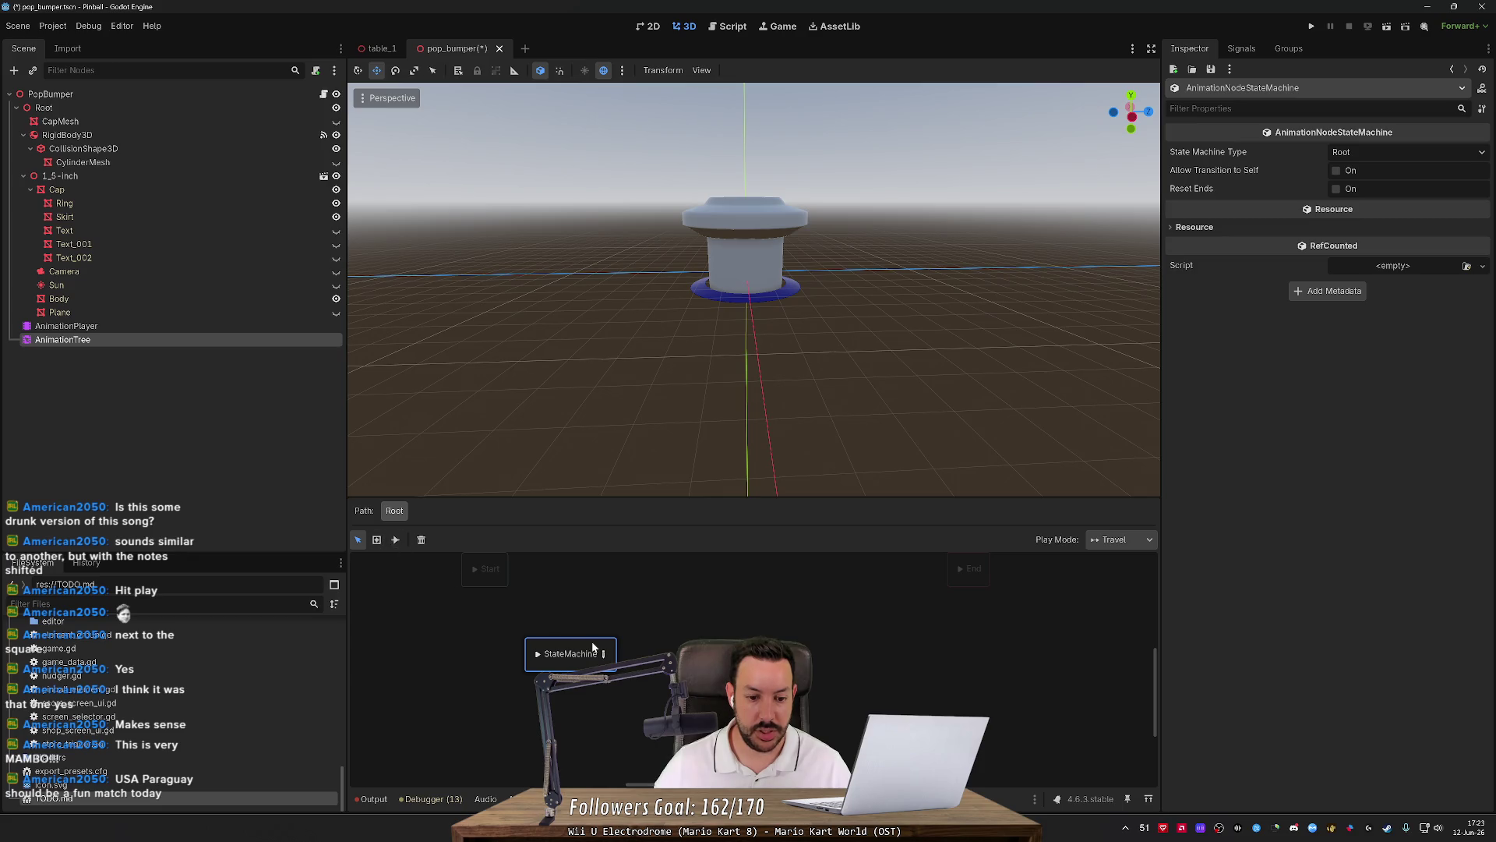
# Enter the nested StateMachine and add the ring-down animation as a state.
pyautogui.click(601, 653)
pyautogui.rightClick(564, 637)
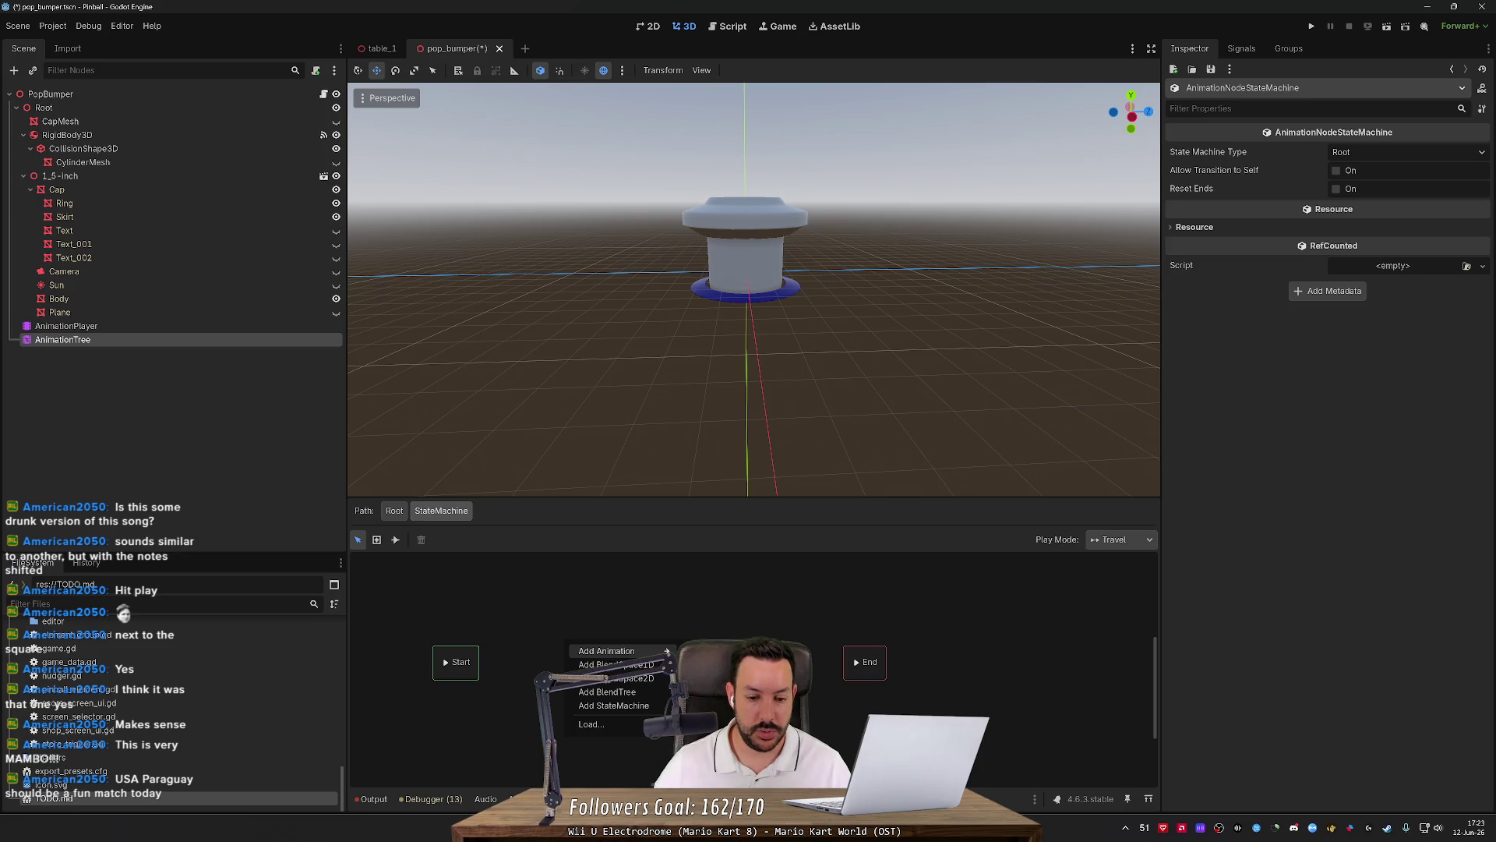
pyautogui.click(705, 651)
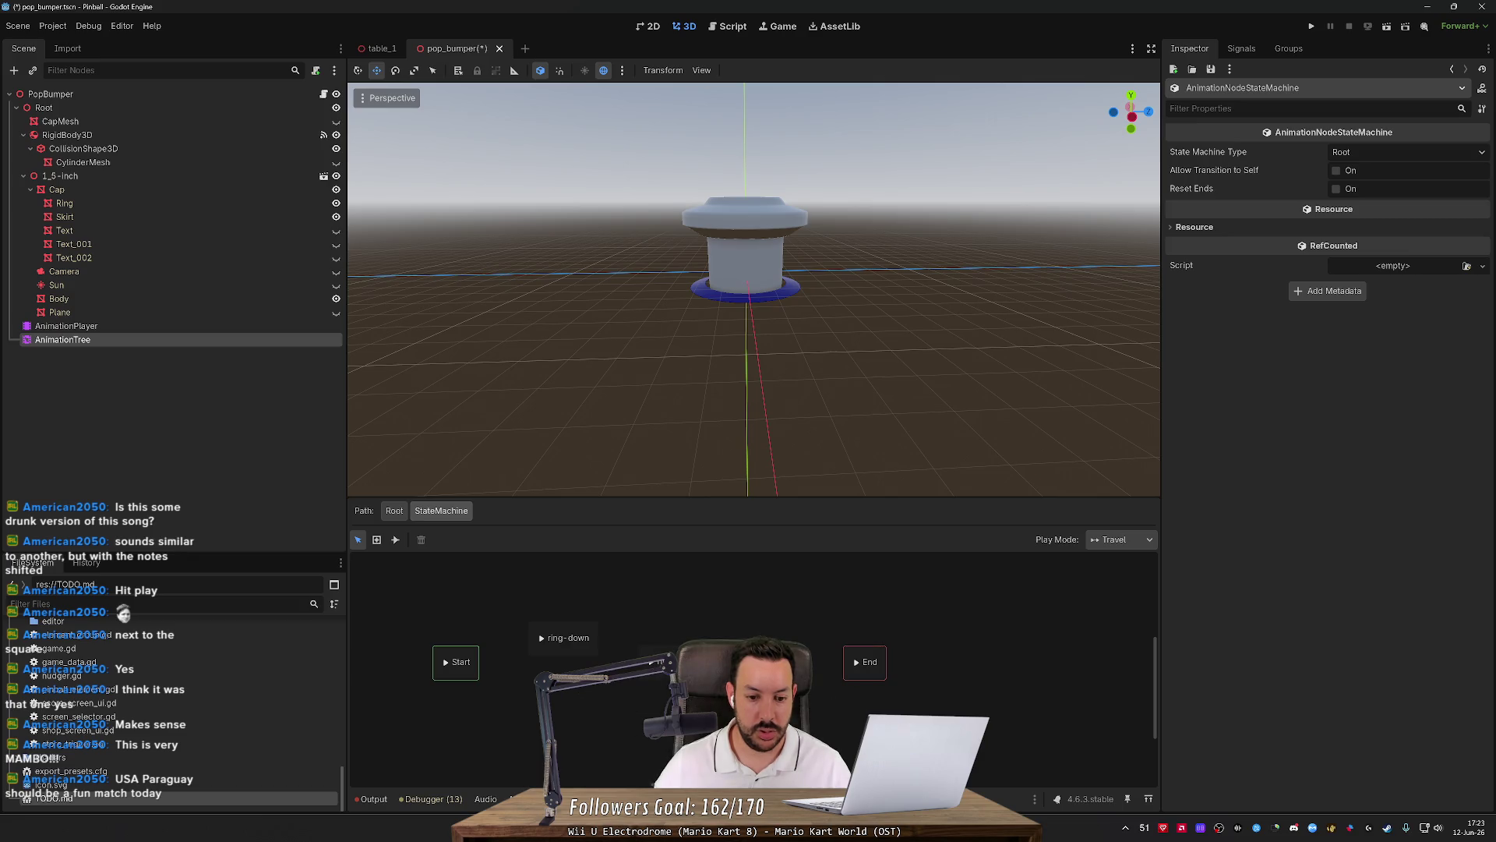
# Set new transitions to switch At End and add the ring-up state.
pyautogui.click(394, 539)
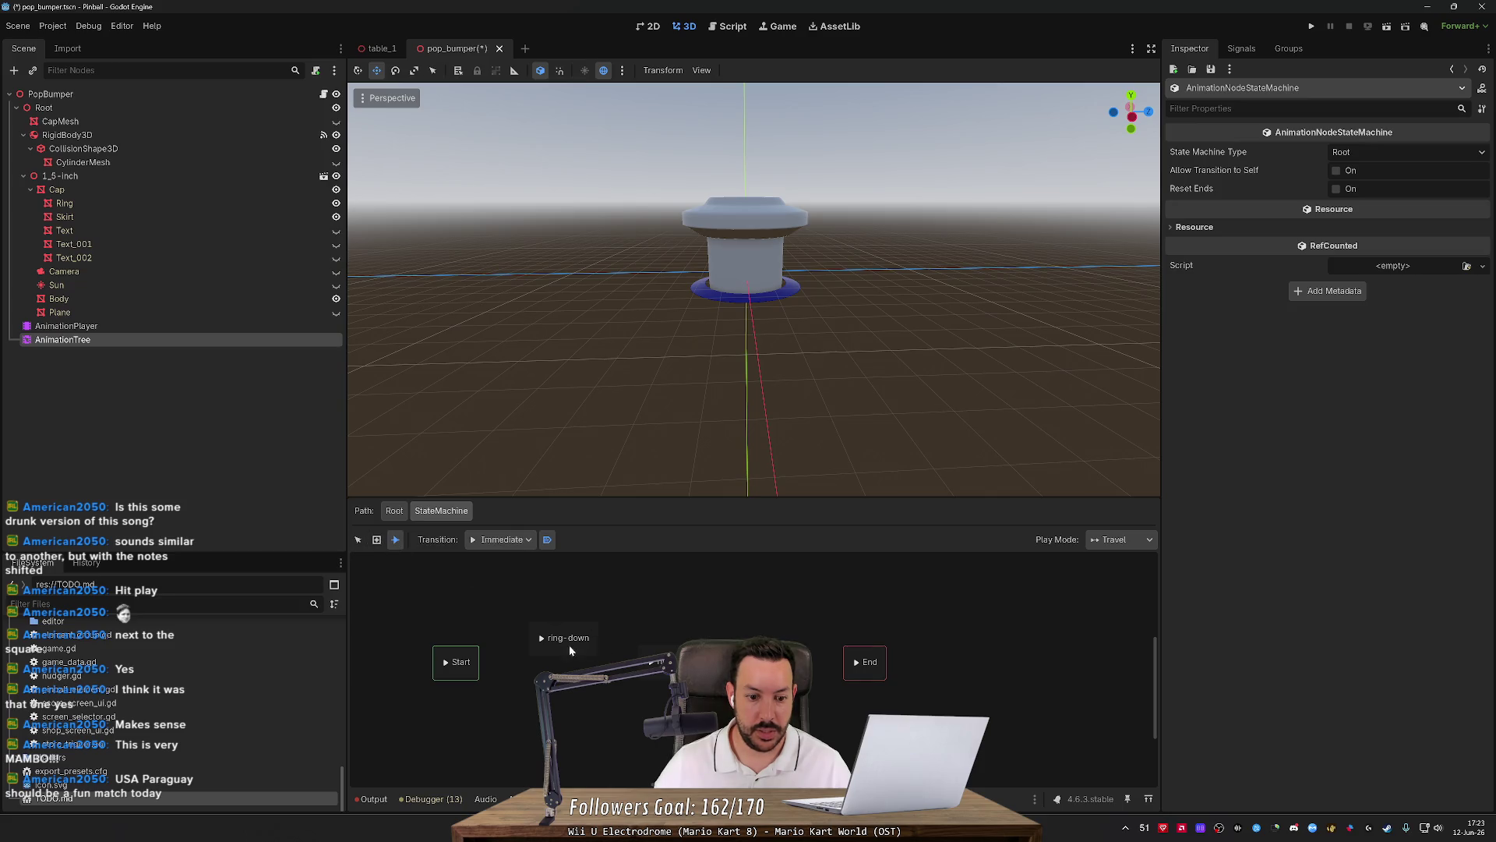
pyautogui.click(620, 650)
pyautogui.click(501, 540)
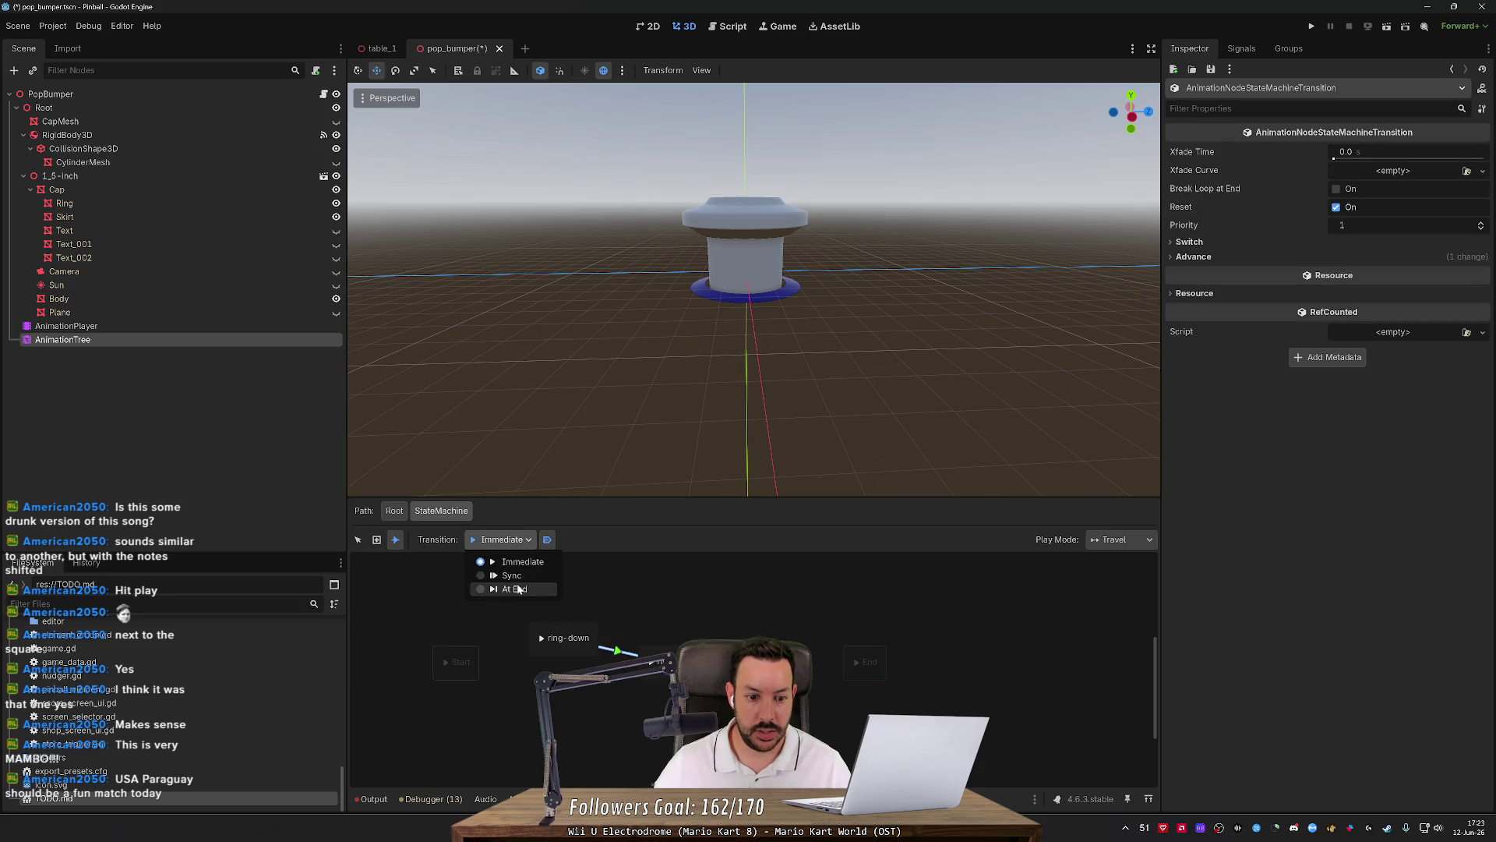
pyautogui.click(518, 590)
pyautogui.click(377, 539)
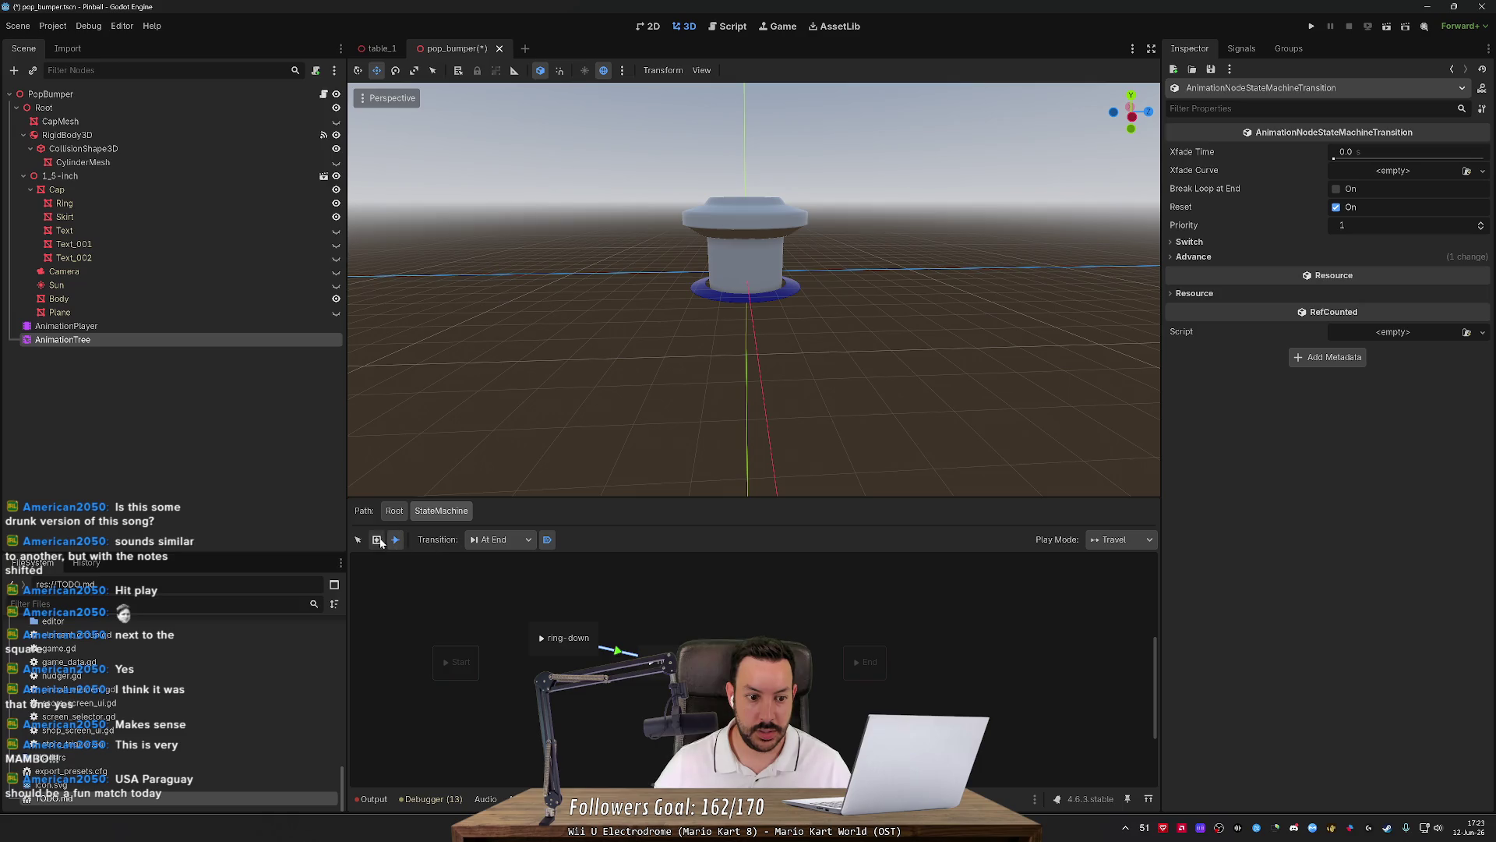
pyautogui.click(544, 638)
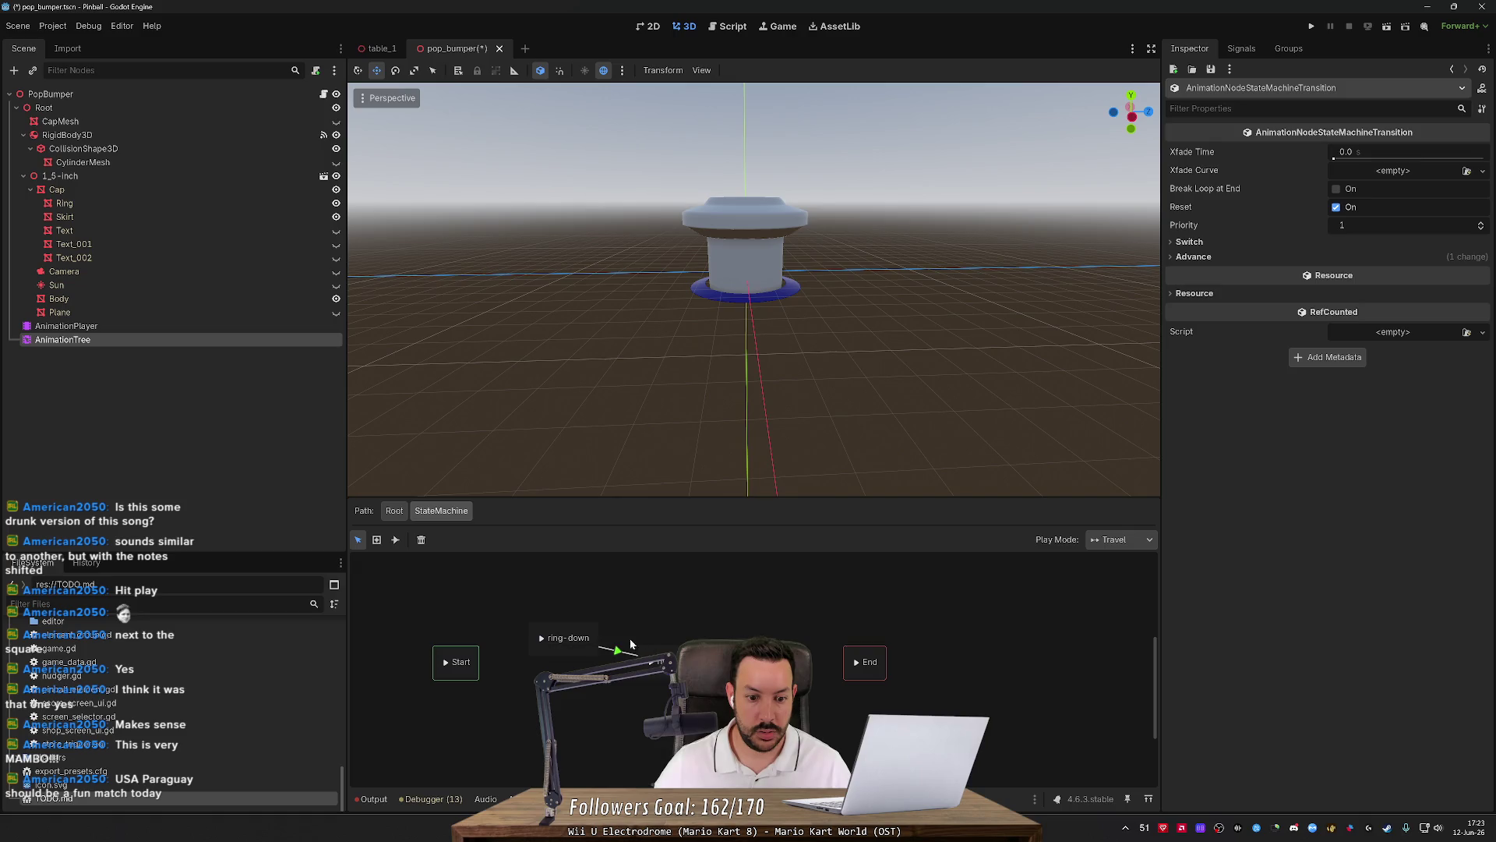
# Place ring-up beside ring-down and connect Start→ring-down and ring-up→End with transitions.
pyautogui.click(682, 636)
pyautogui.moveTo(683, 634); pyautogui.dragTo(687, 630)
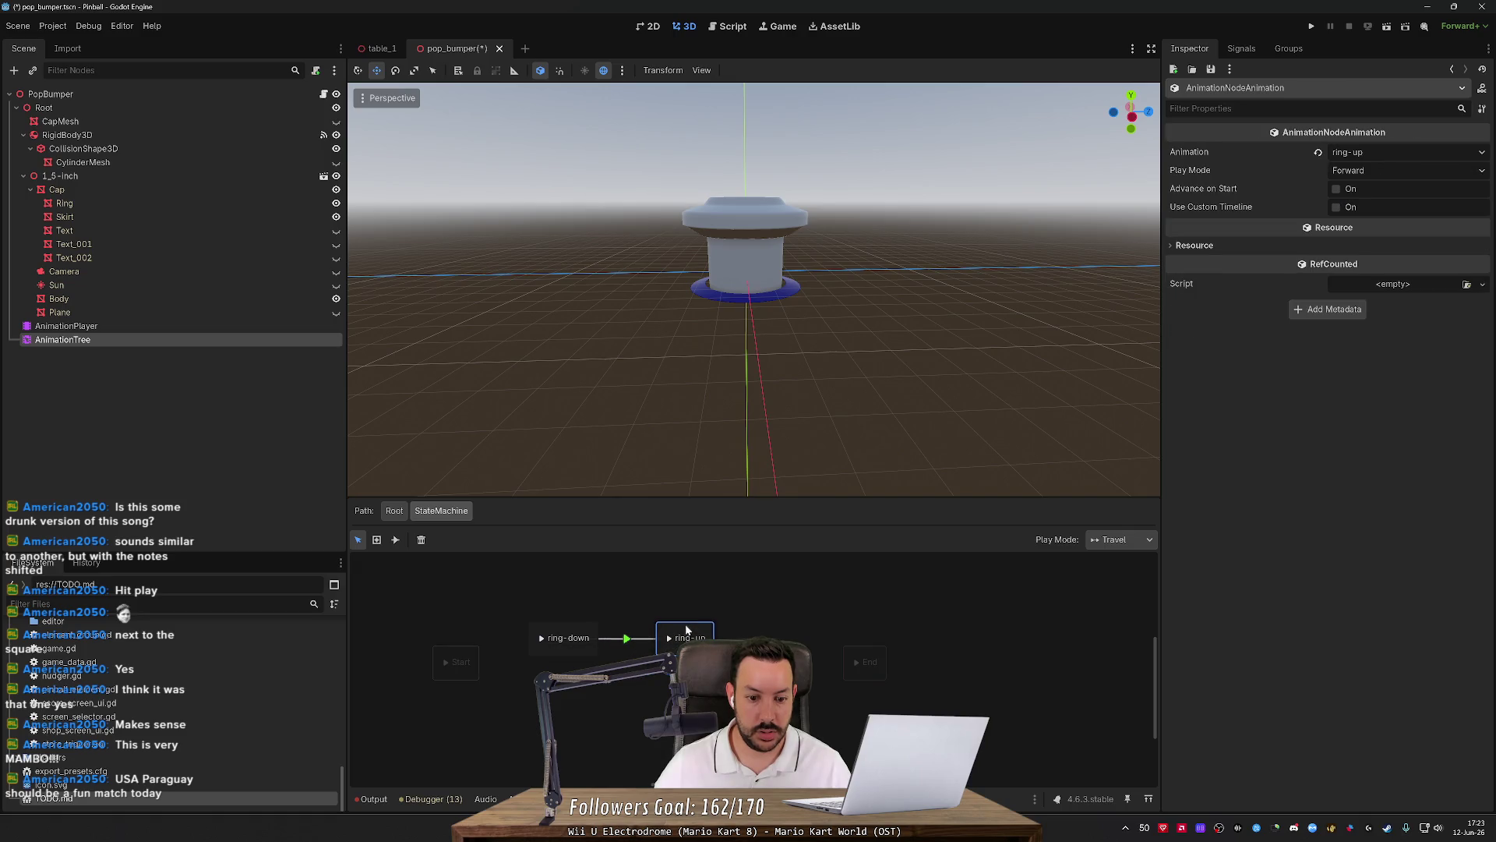
pyautogui.click(642, 615)
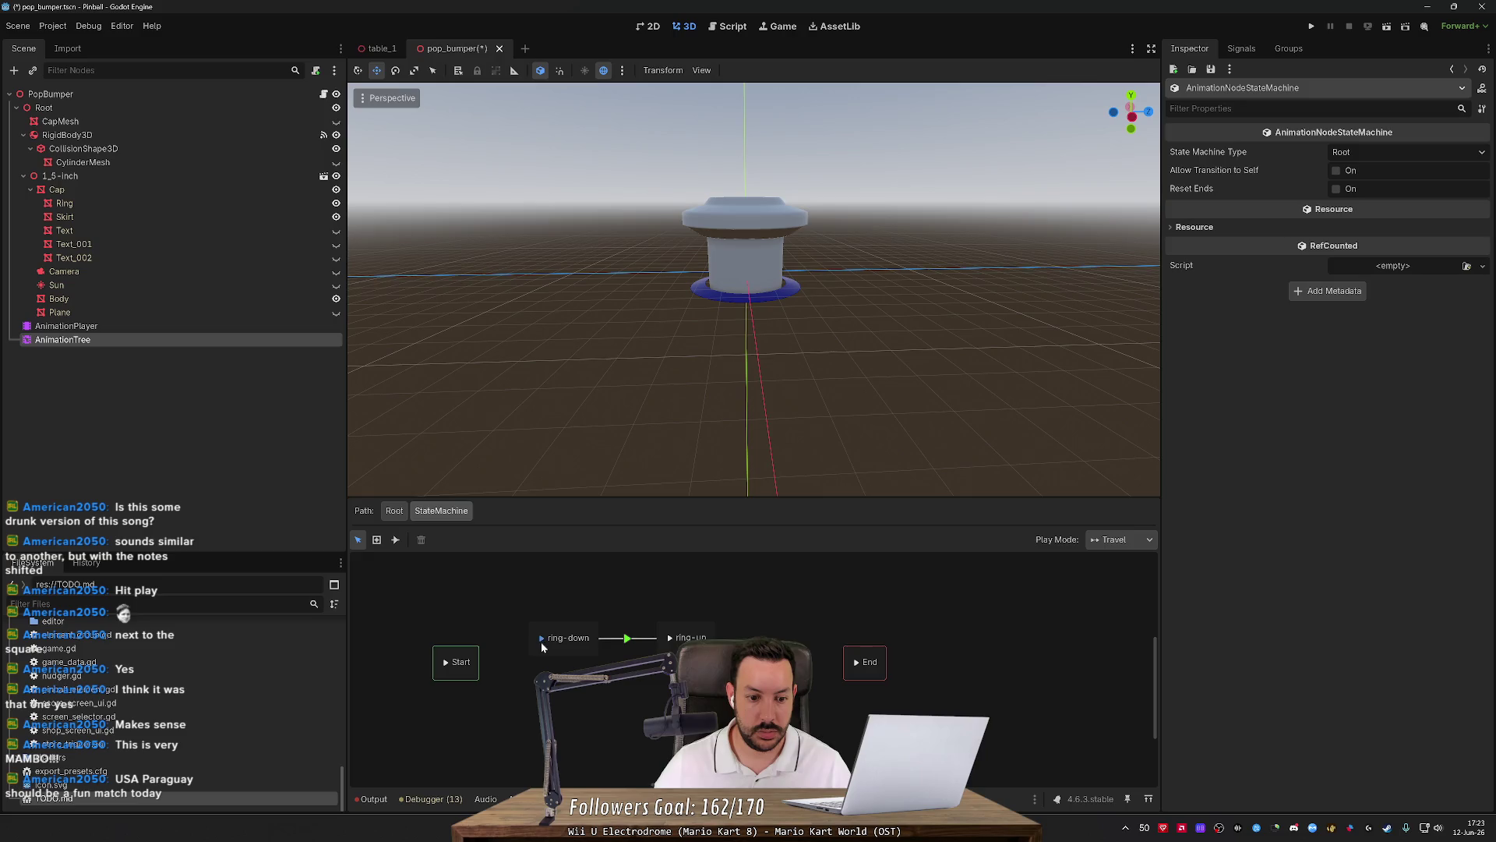
pyautogui.press('e')
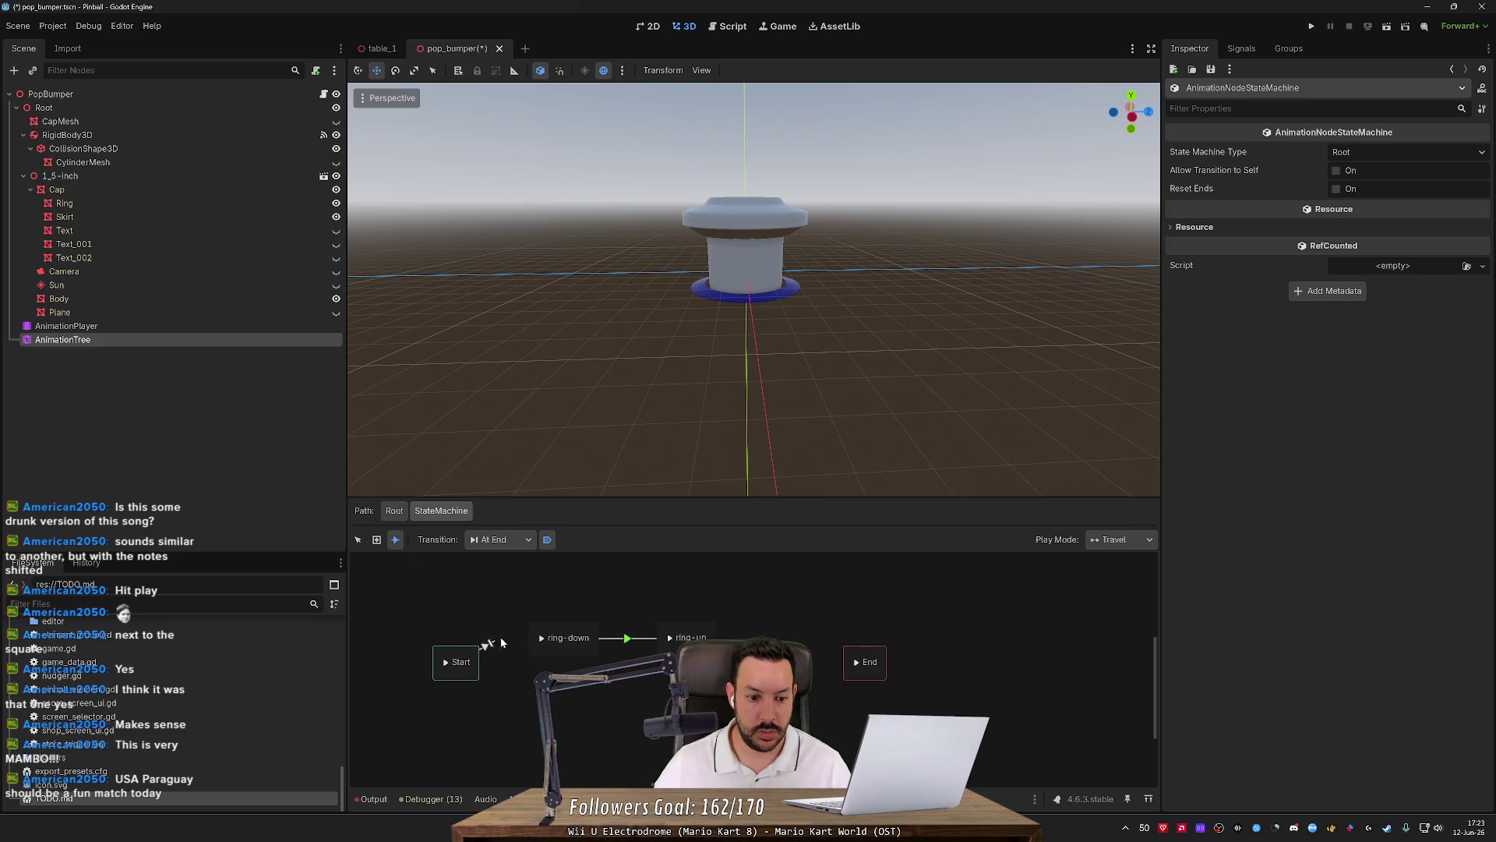
pyautogui.moveTo(497, 638); pyautogui.dragTo(548, 634)
pyautogui.moveTo(690, 637); pyautogui.dragTo(867, 664)
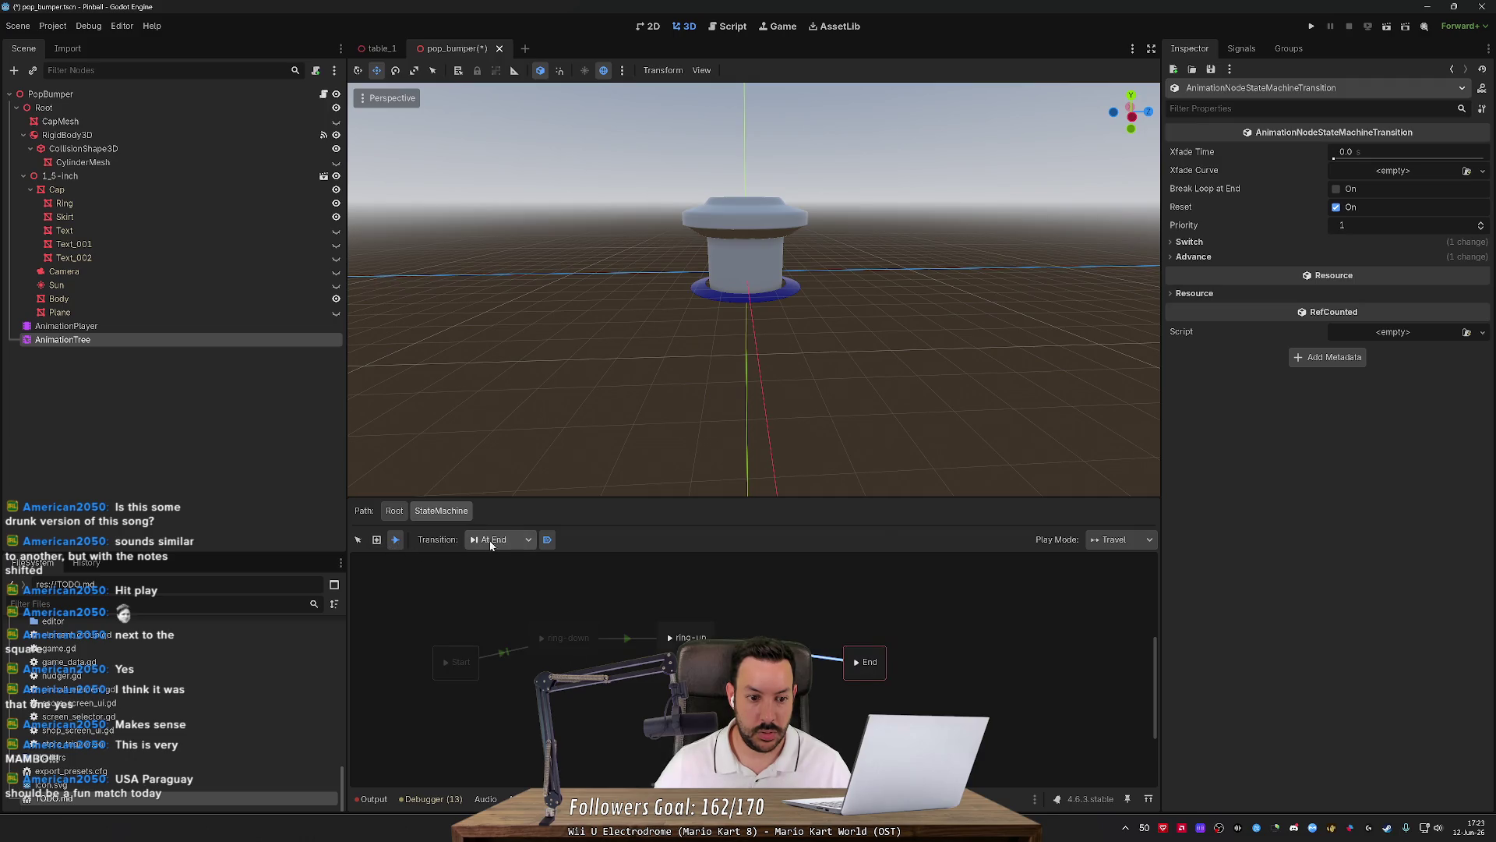
# Select the ring-down→ring-up transition and set its Inspector Switch Mode to At End.
pyautogui.click(358, 539)
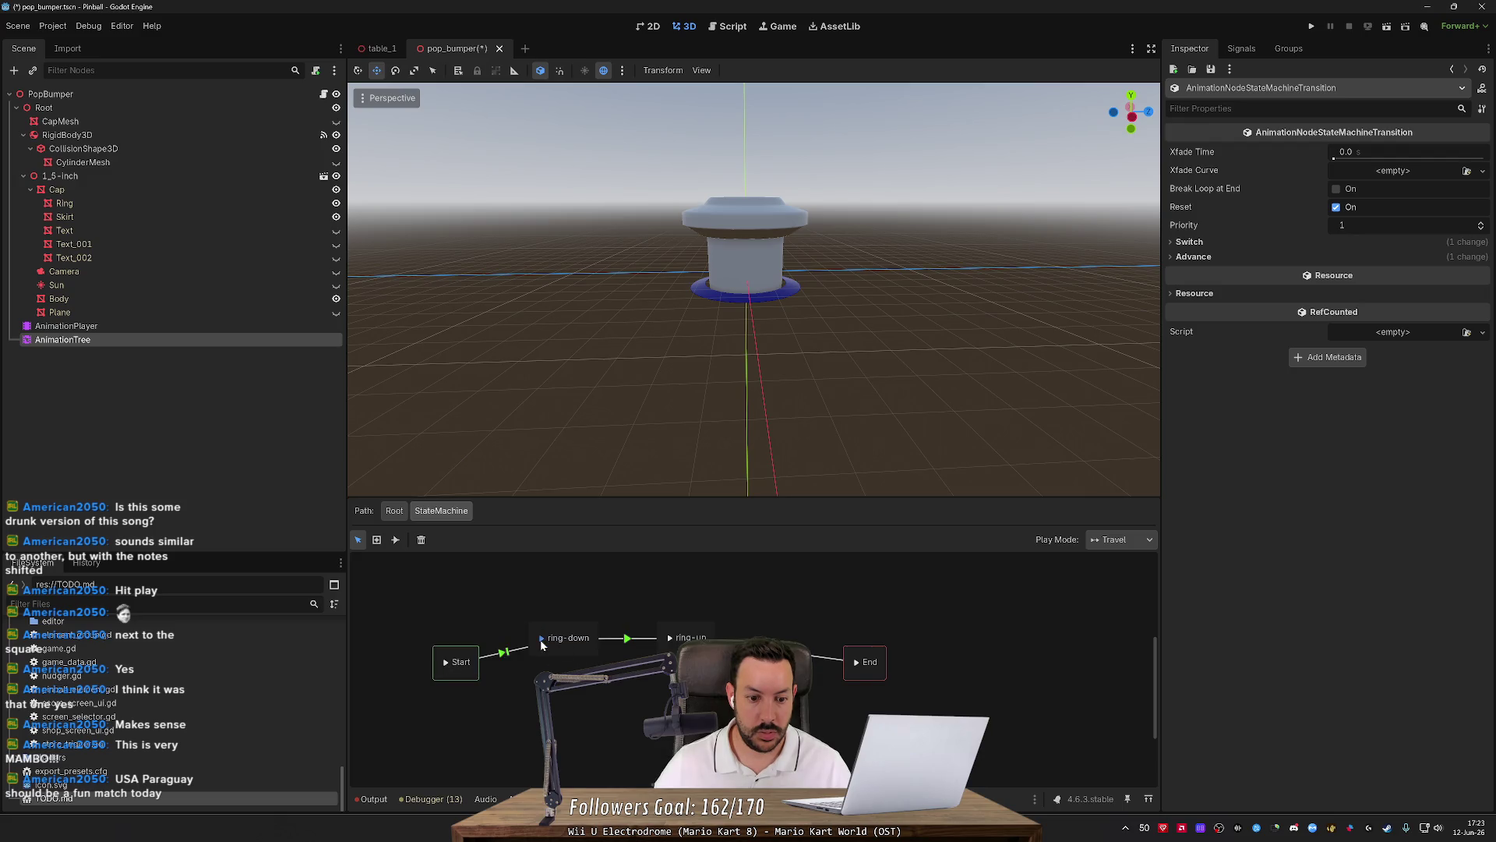
pyautogui.click(671, 646)
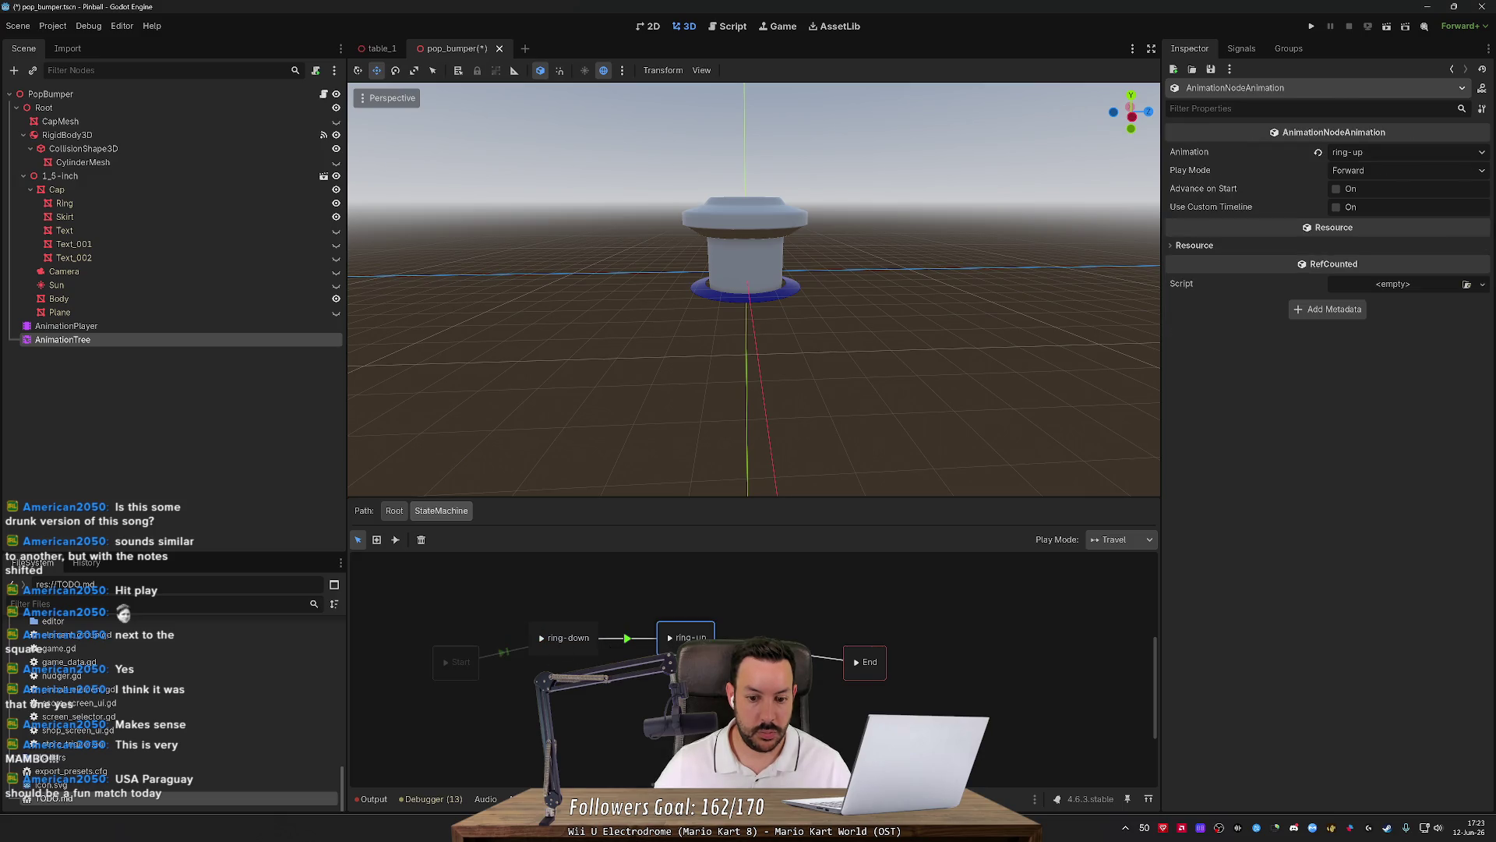
pyautogui.click(855, 676)
pyautogui.click(827, 659)
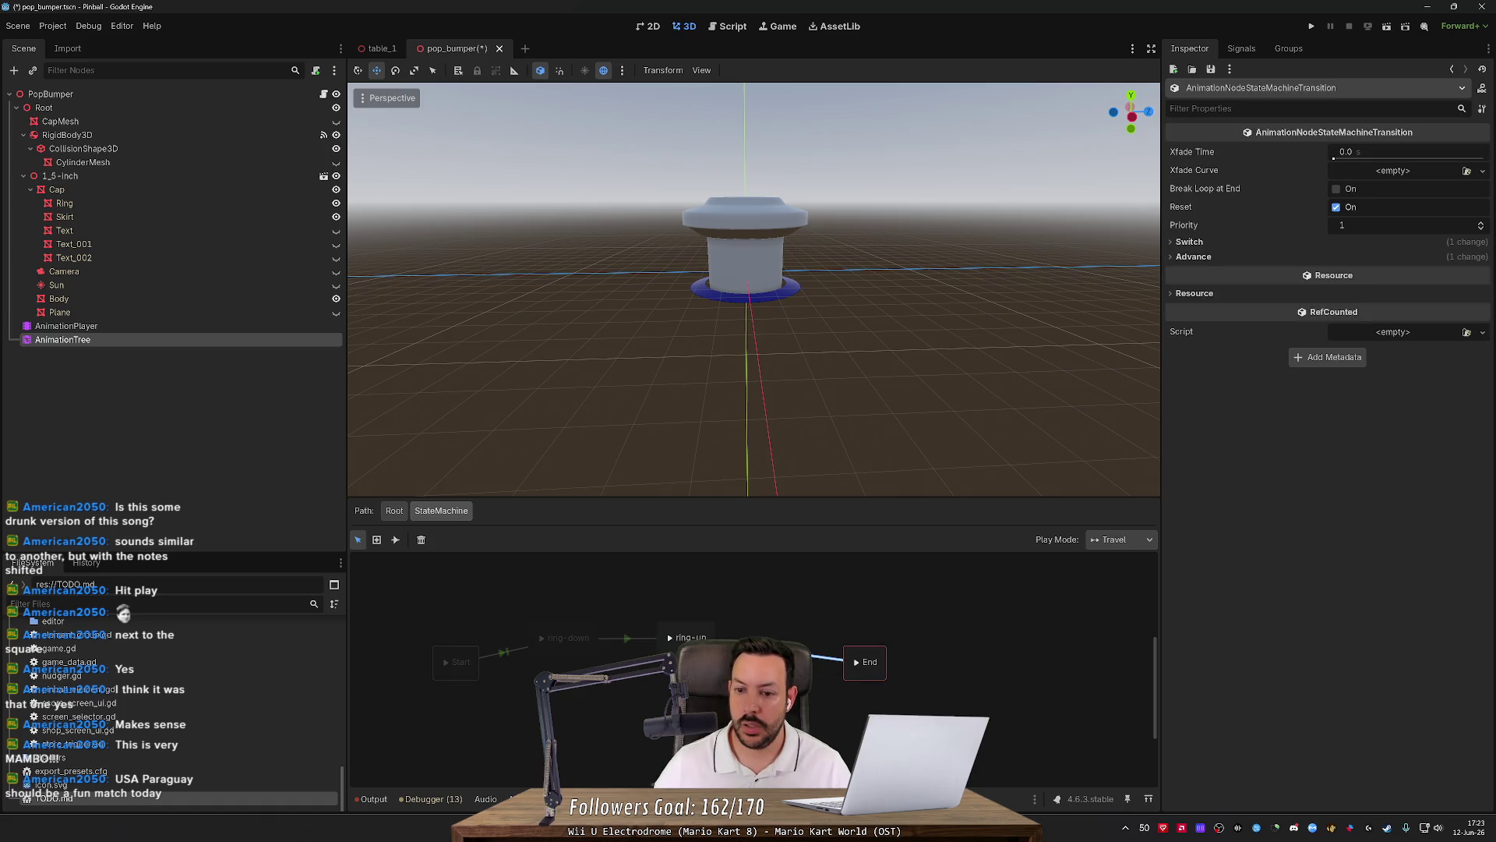
pyautogui.click(628, 639)
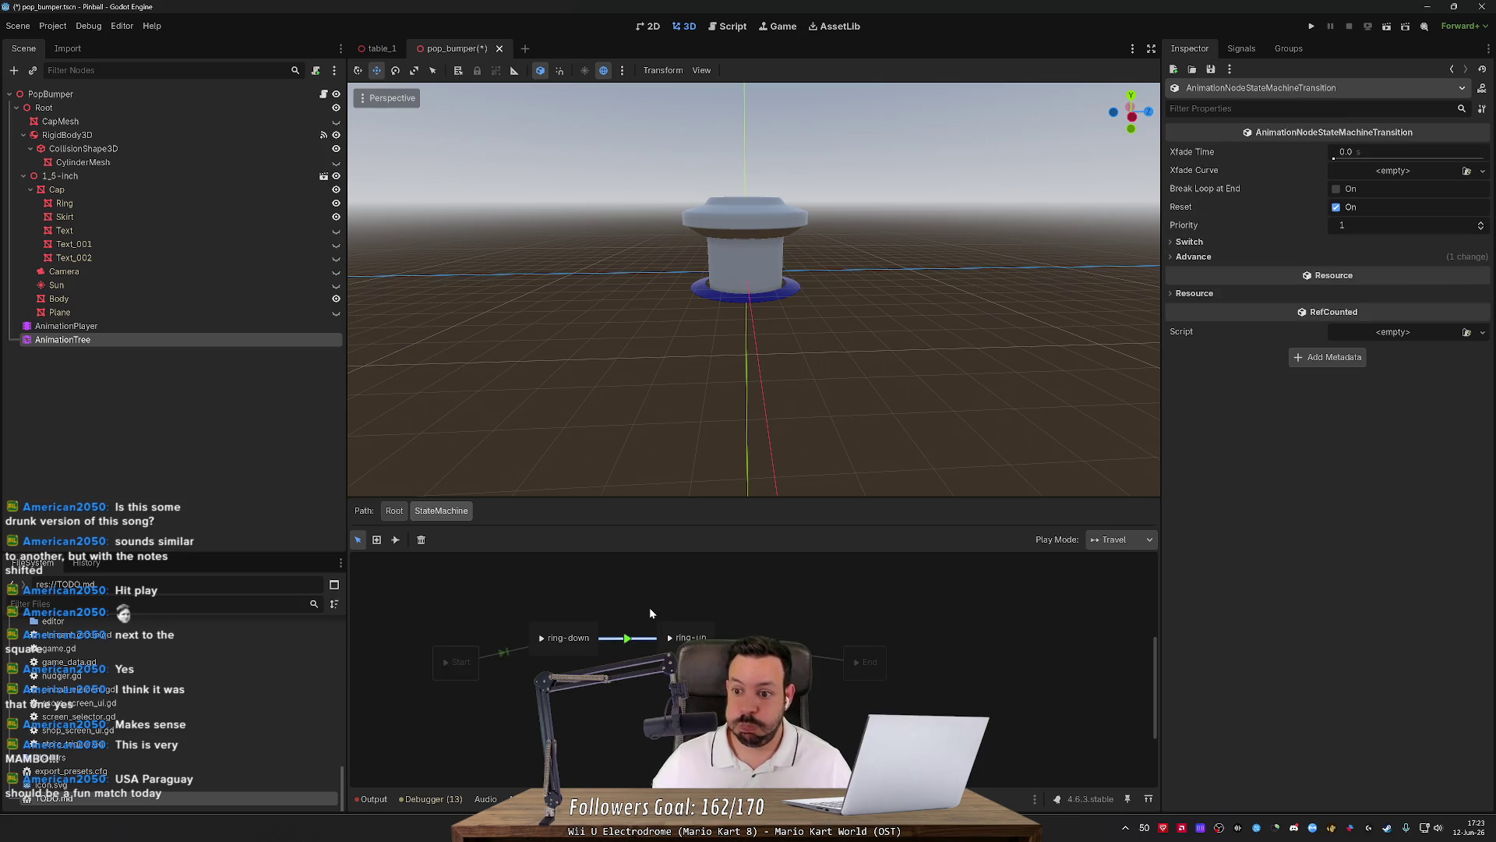
pyautogui.click(1193, 257)
pyautogui.click(1193, 260)
pyautogui.click(1190, 244)
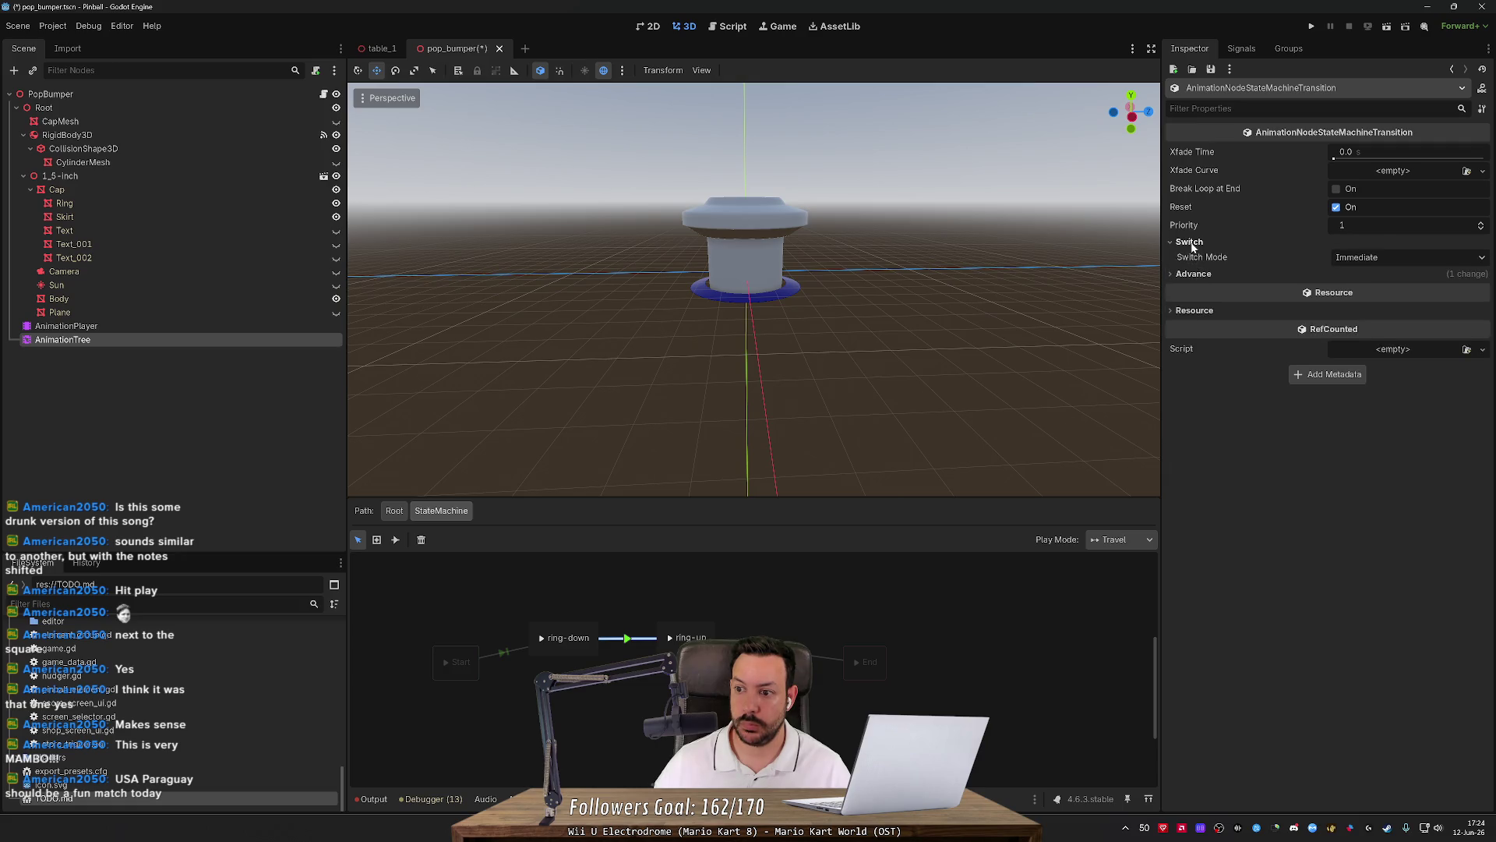
pyautogui.click(1360, 257)
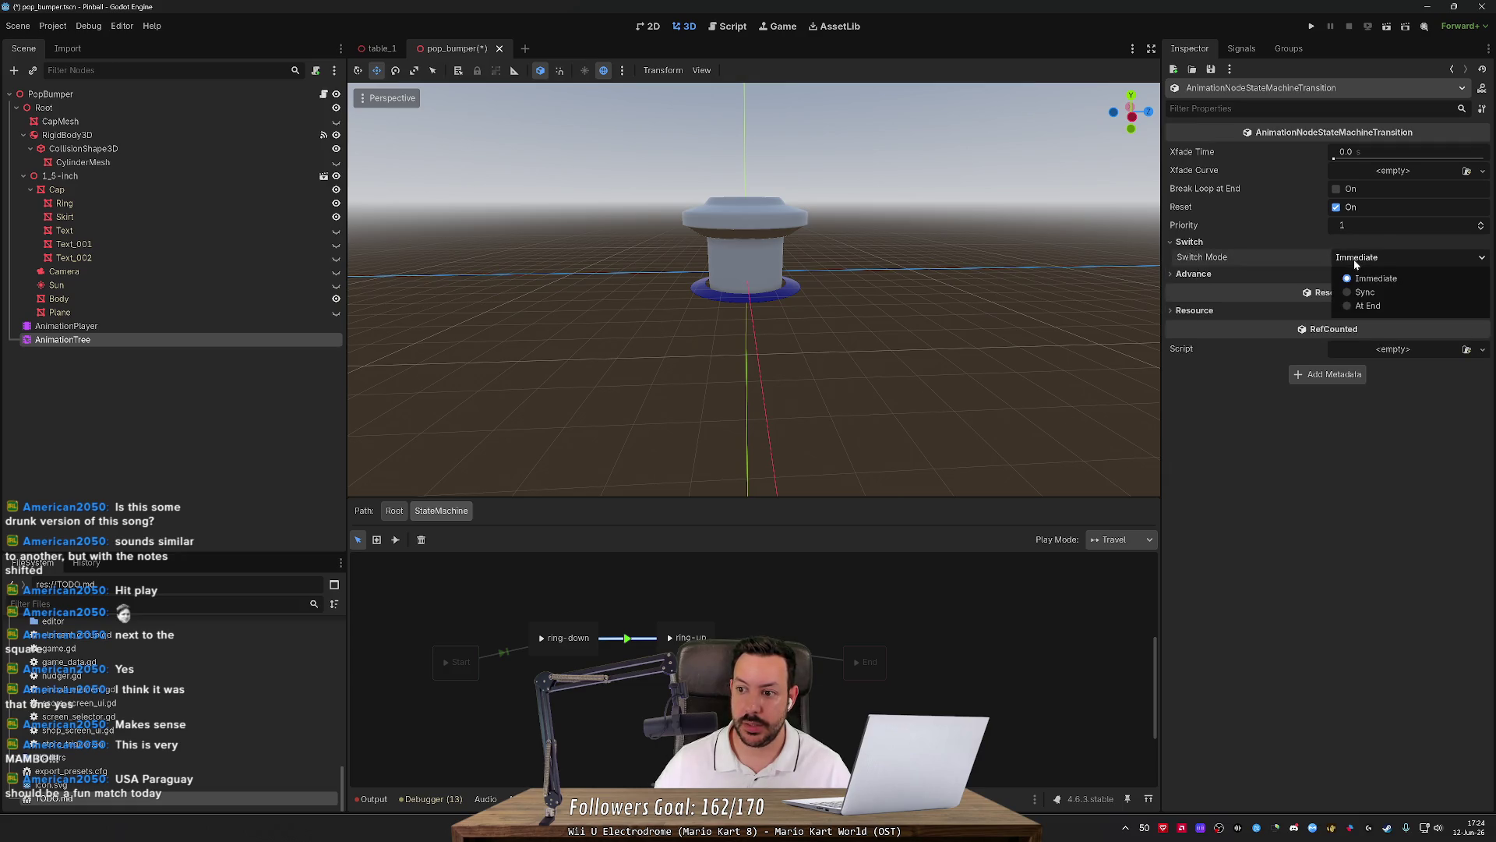
pyautogui.click(1364, 306)
pyautogui.click(513, 677)
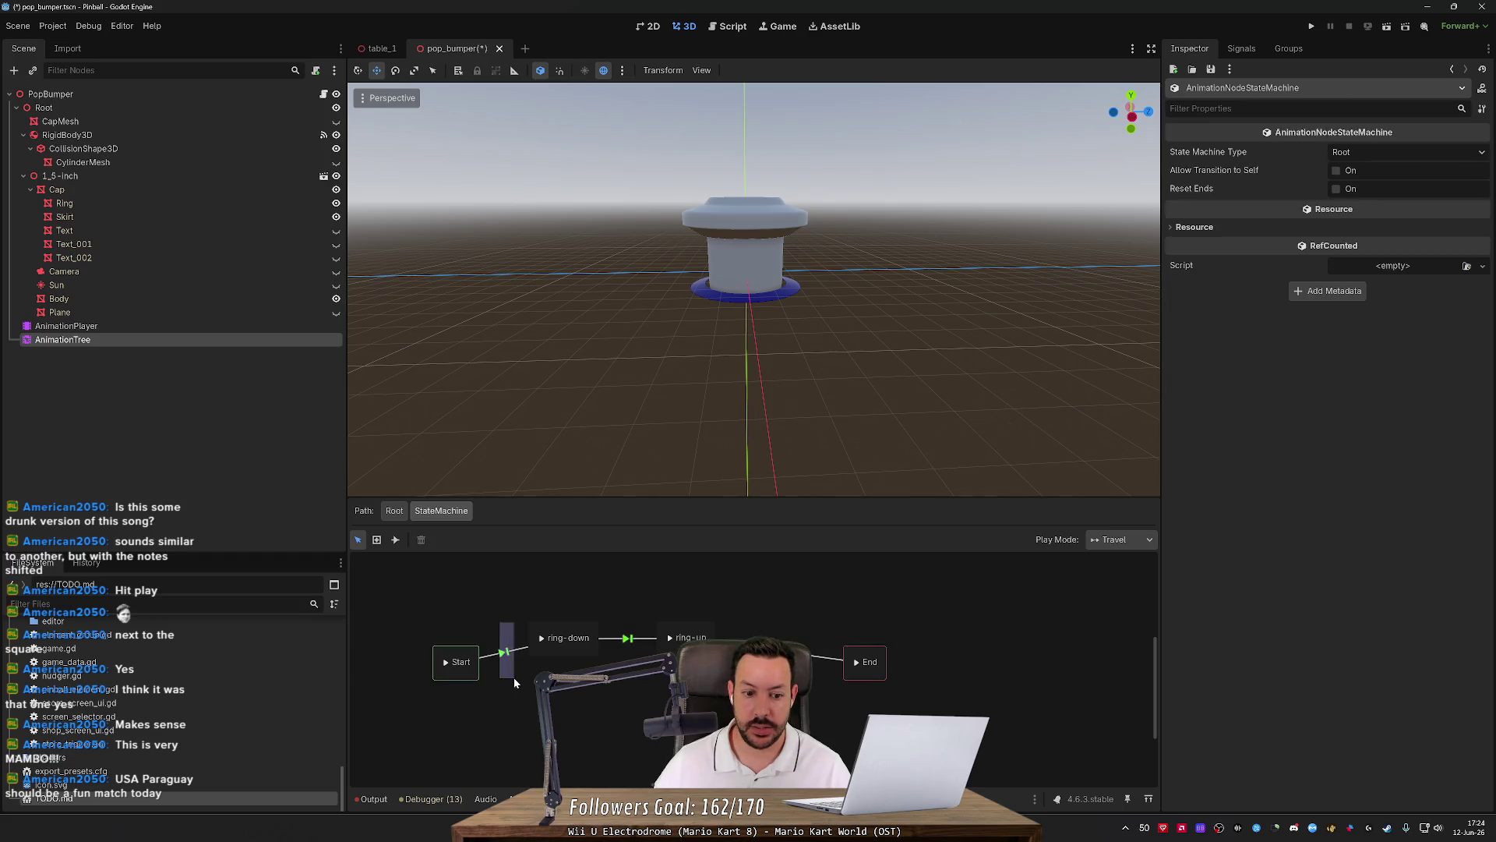
# Reopen the nested StateMachine graph and select the Start→ring-down transition.
pyautogui.hotkey('ctrl', 'j')
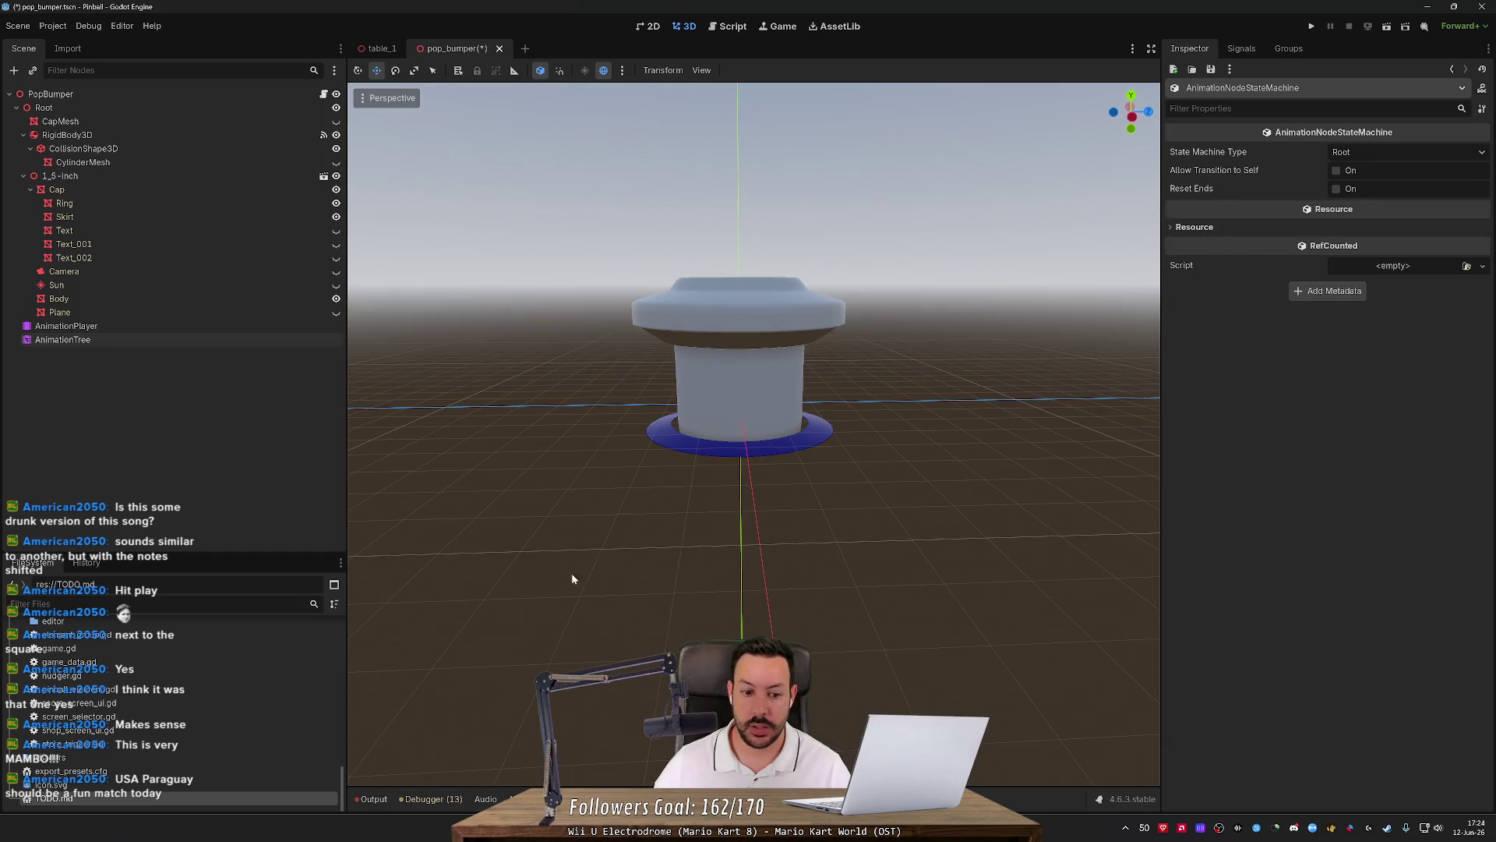
pyautogui.click(518, 799)
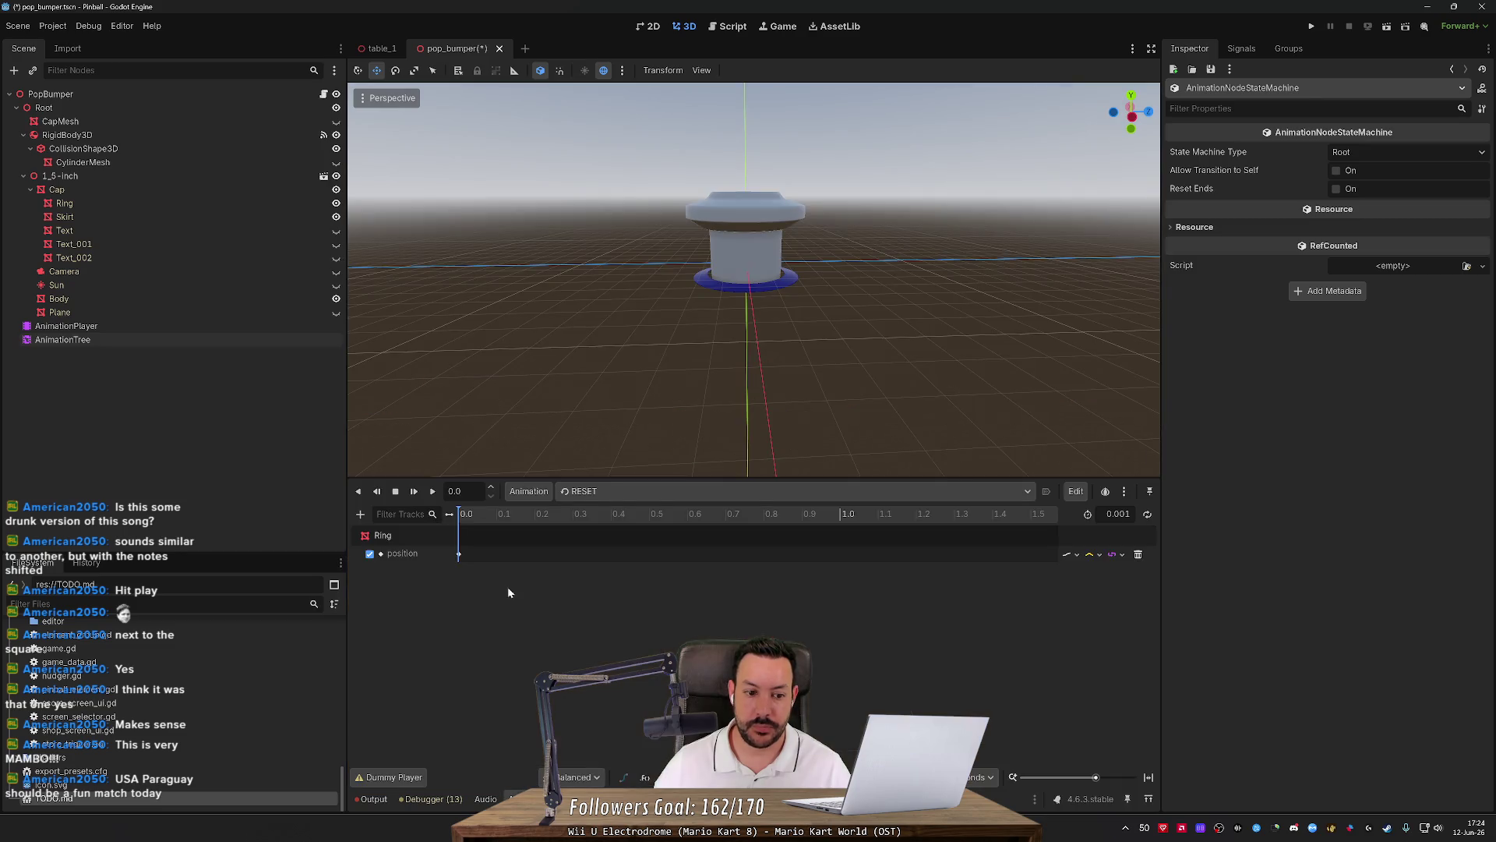
pyautogui.click(119, 339)
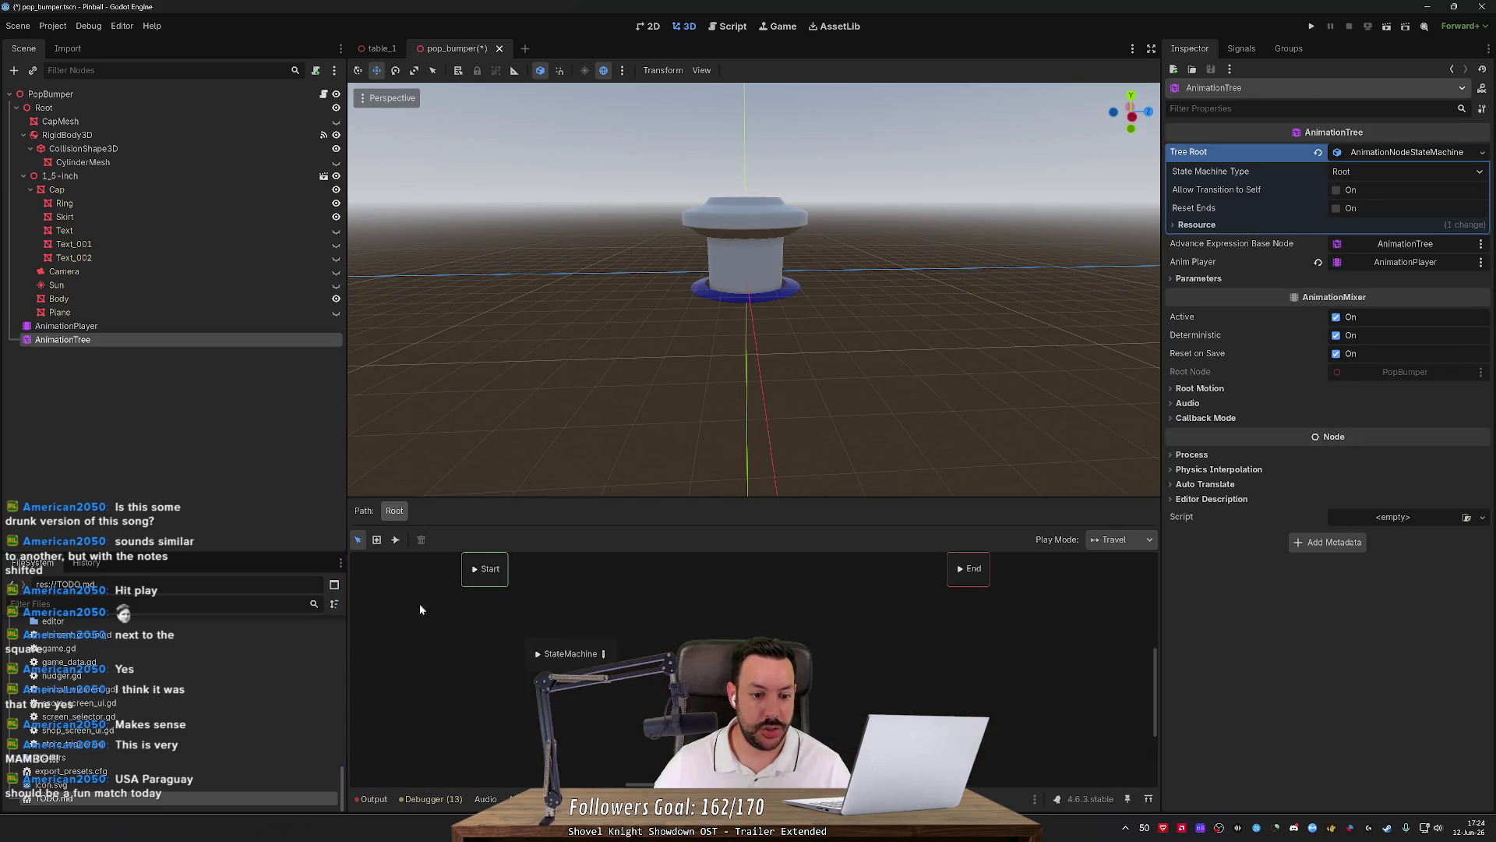
pyautogui.click(604, 655)
pyautogui.click(528, 655)
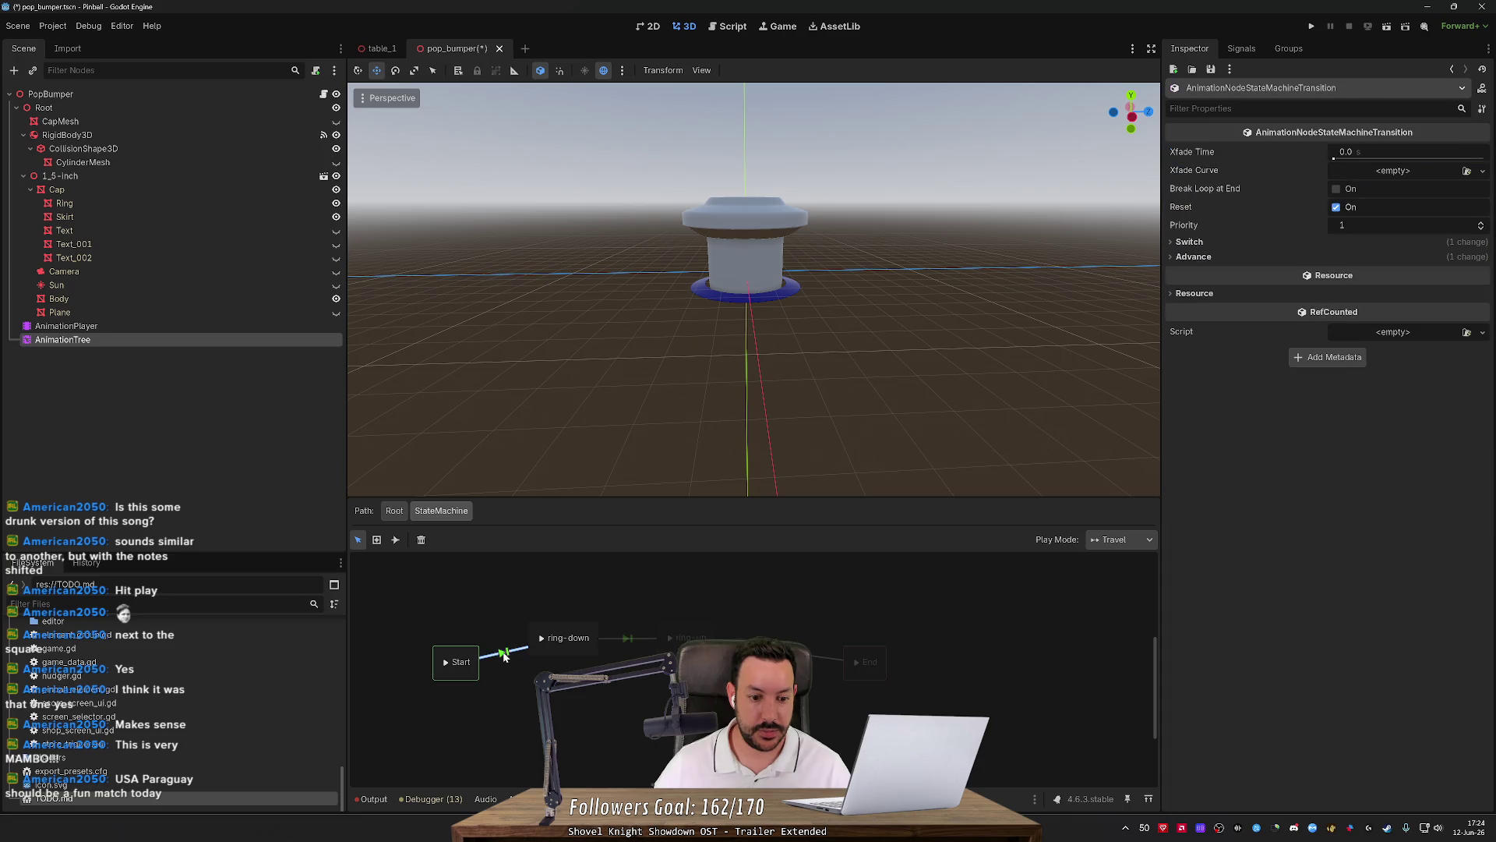
# Toggle the Start→ring-down switch mode, undo back to At End, and save pop_bumper.tscn.
pyautogui.click(1190, 242)
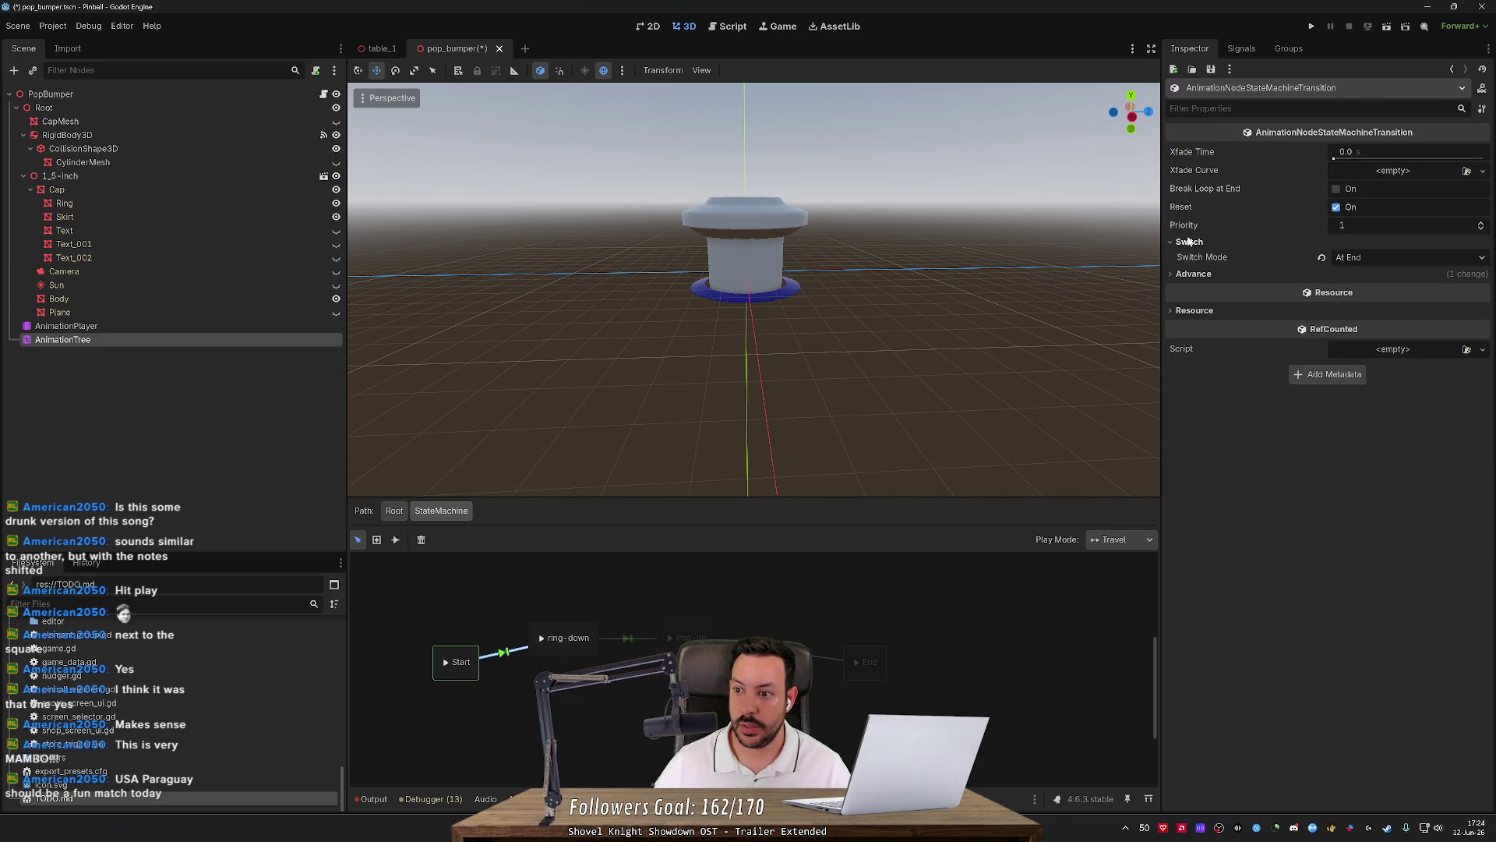
pyautogui.click(1322, 257)
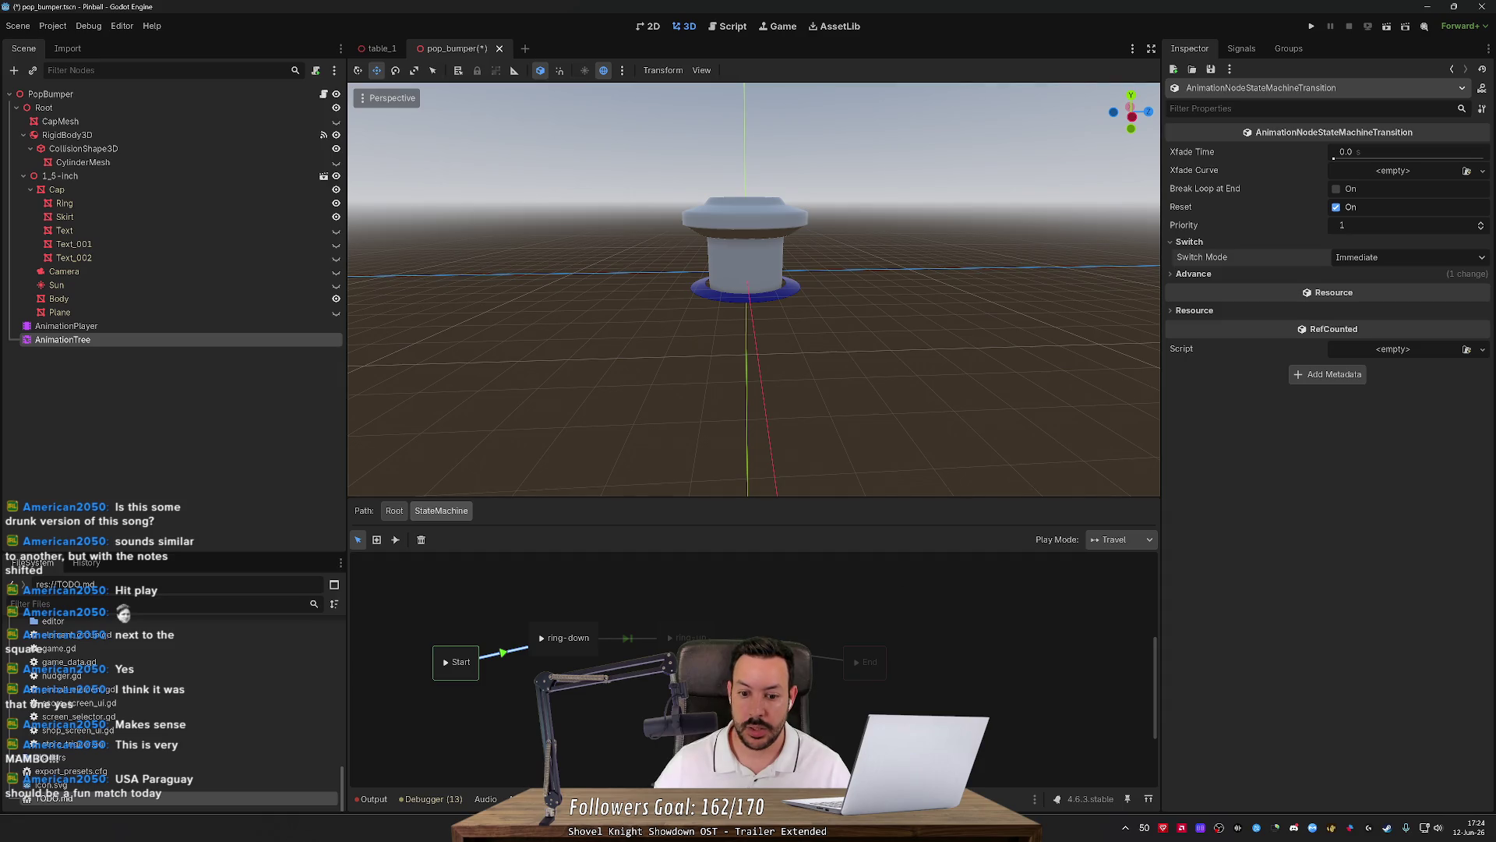
pyautogui.hotkey('ctrl', 'z')
pyautogui.click(1294, 243)
pyautogui.click(1323, 258)
pyautogui.hotkey('ctrl', 'z')
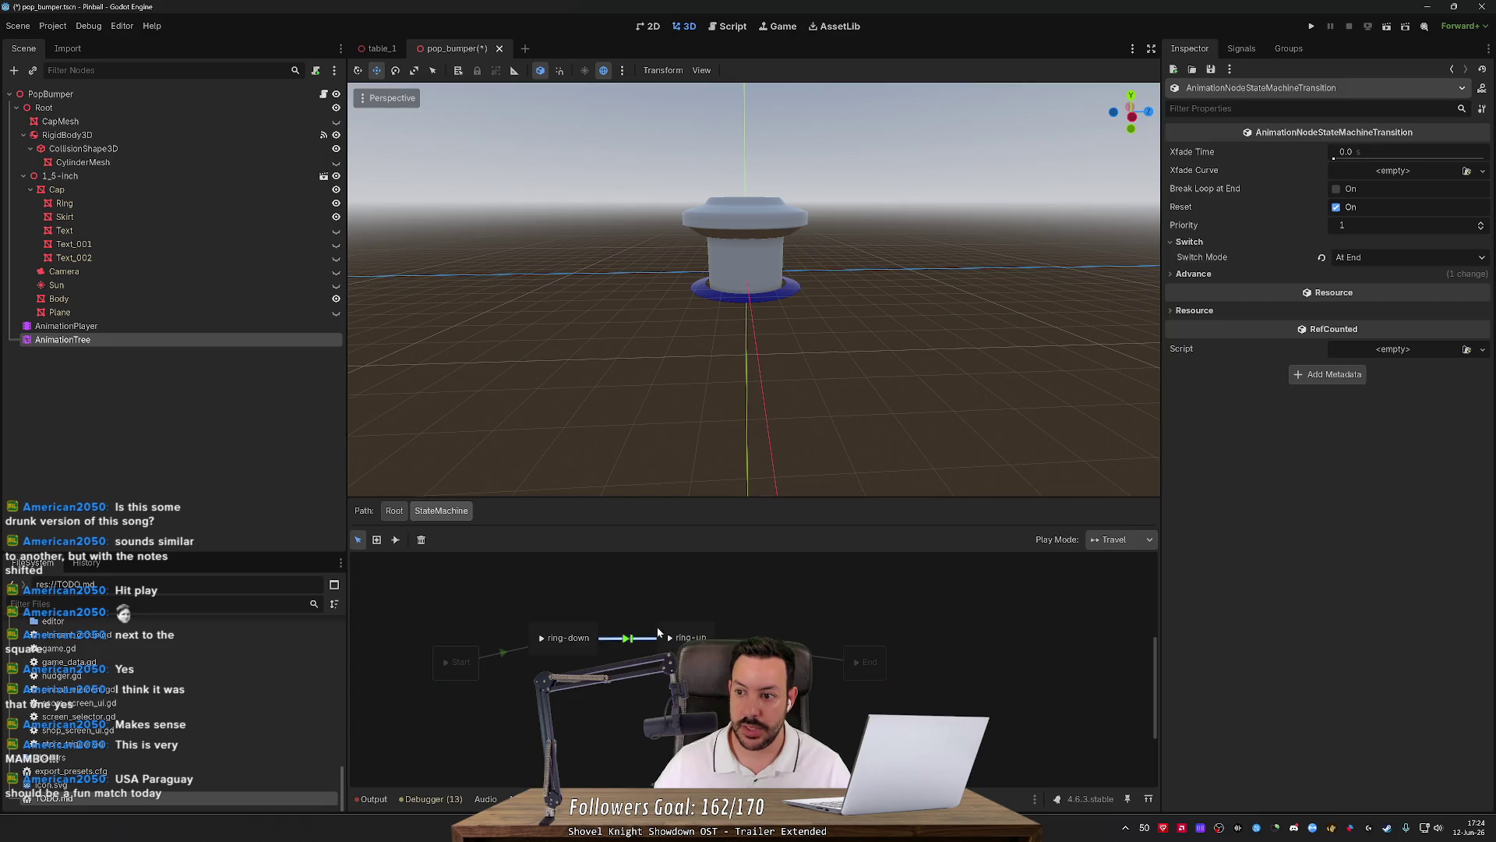
pyautogui.hotkey('ctrl', 's')
pyautogui.click(471, 660)
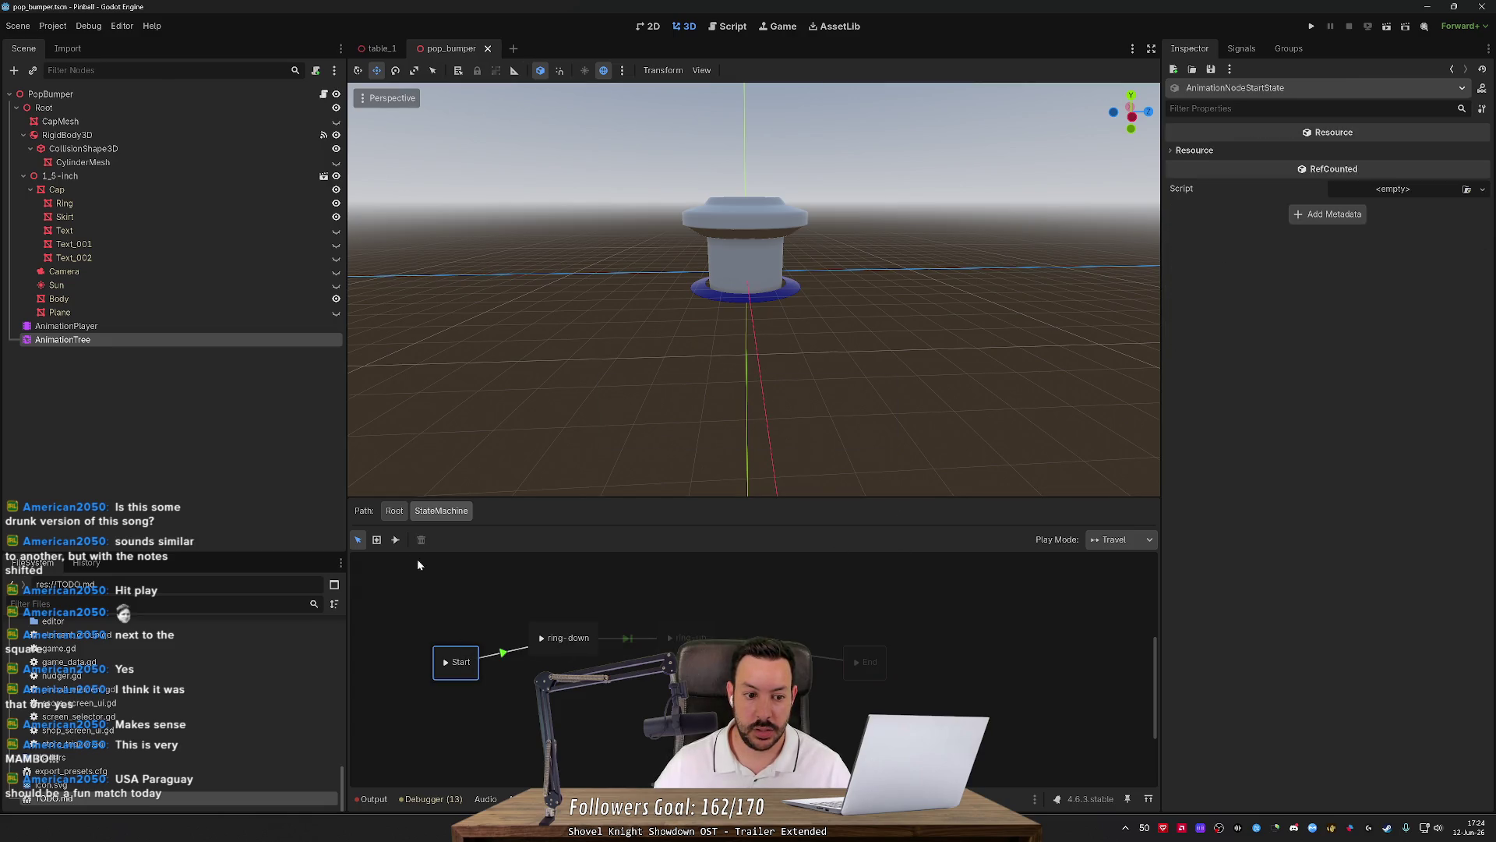
pyautogui.click(447, 663)
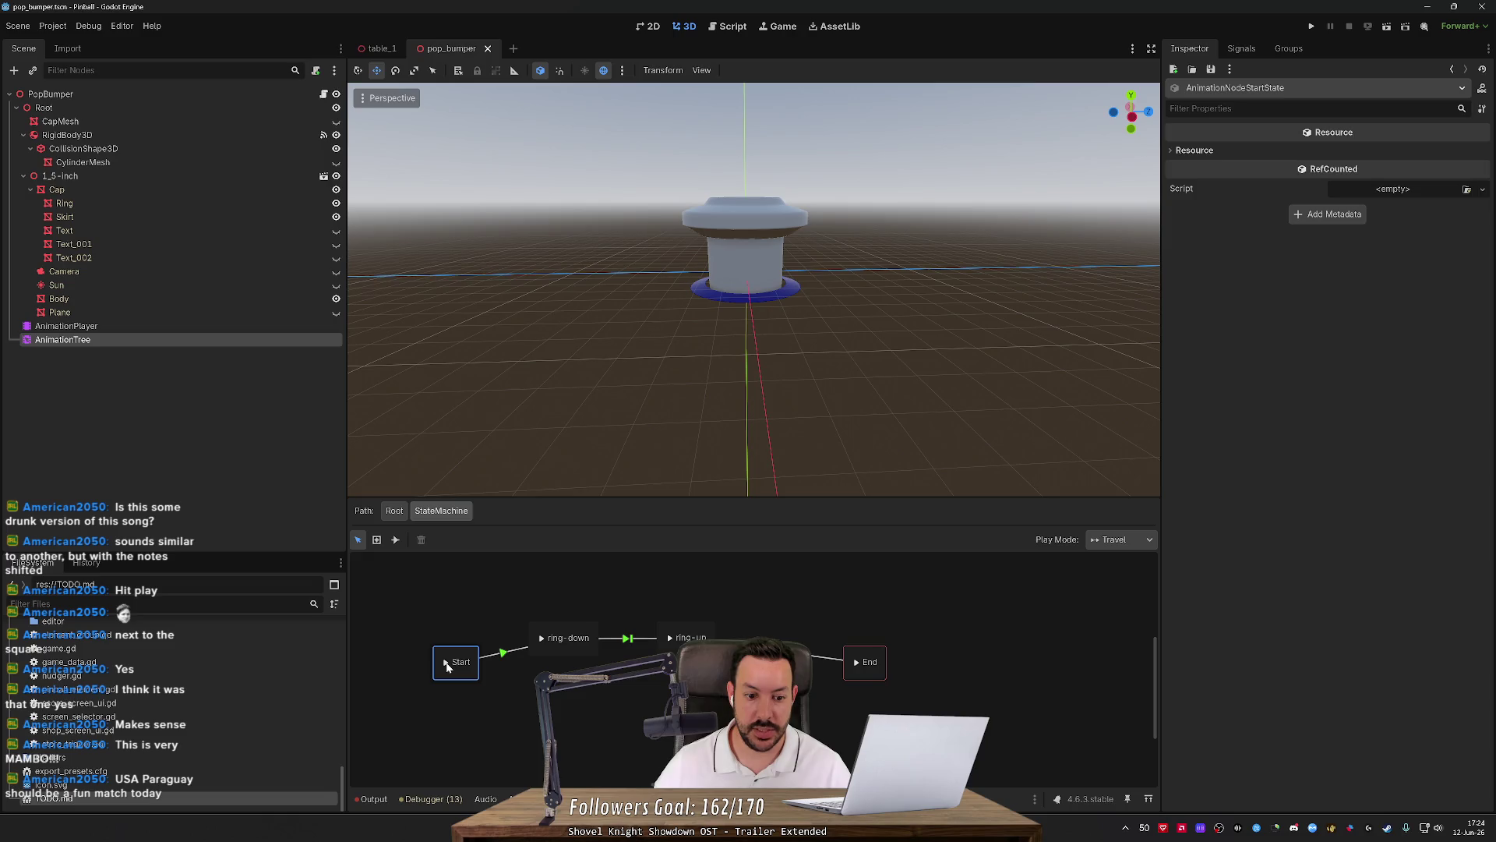
# Enable Reset Ends and Allow Transition to Self on the Root StateMachine node, preview it, and reopen it.
pyautogui.click(395, 511)
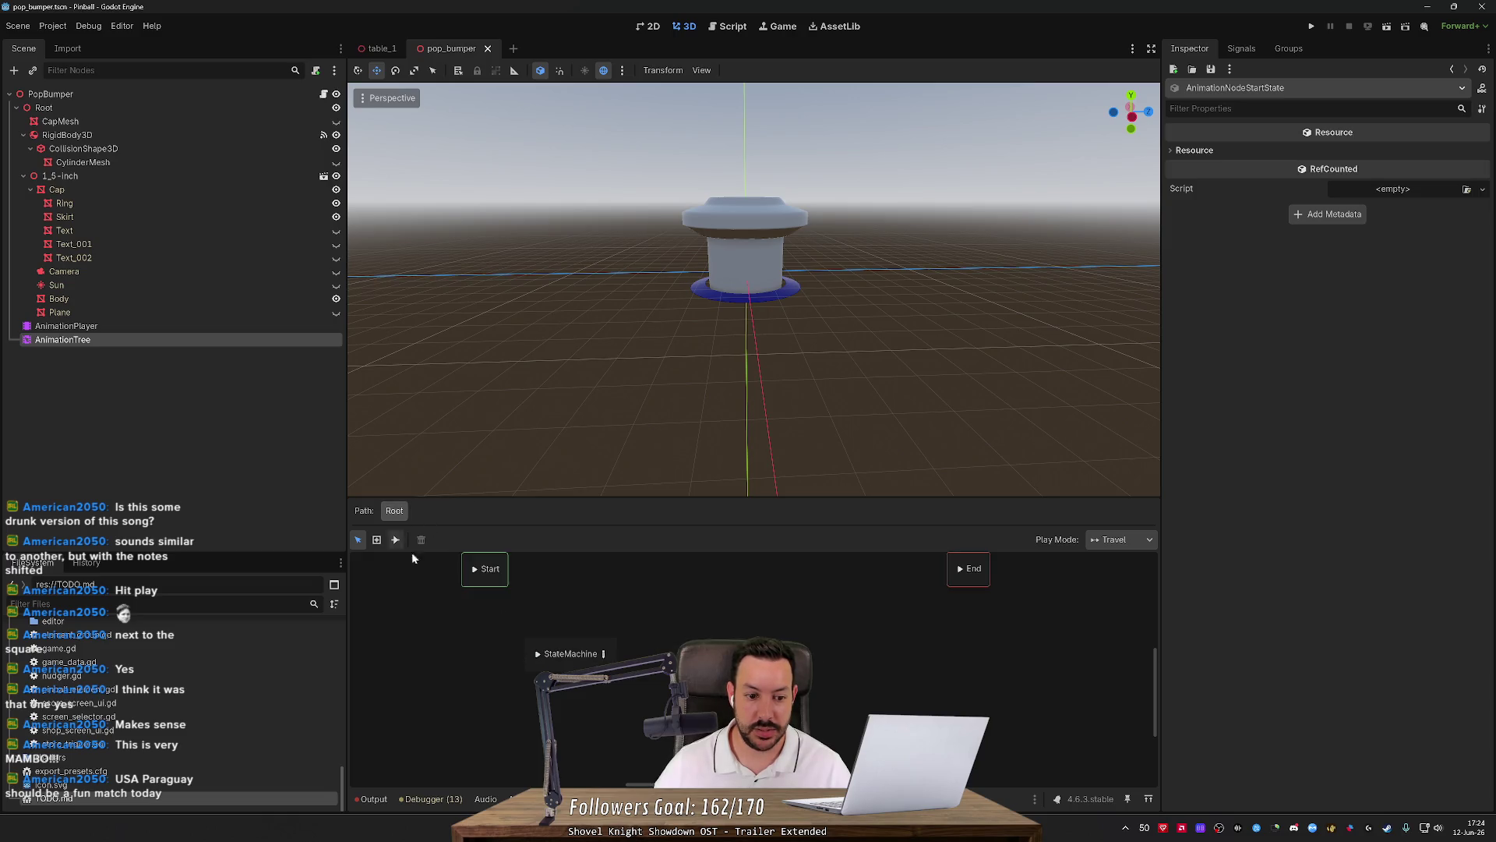
pyautogui.click(539, 658)
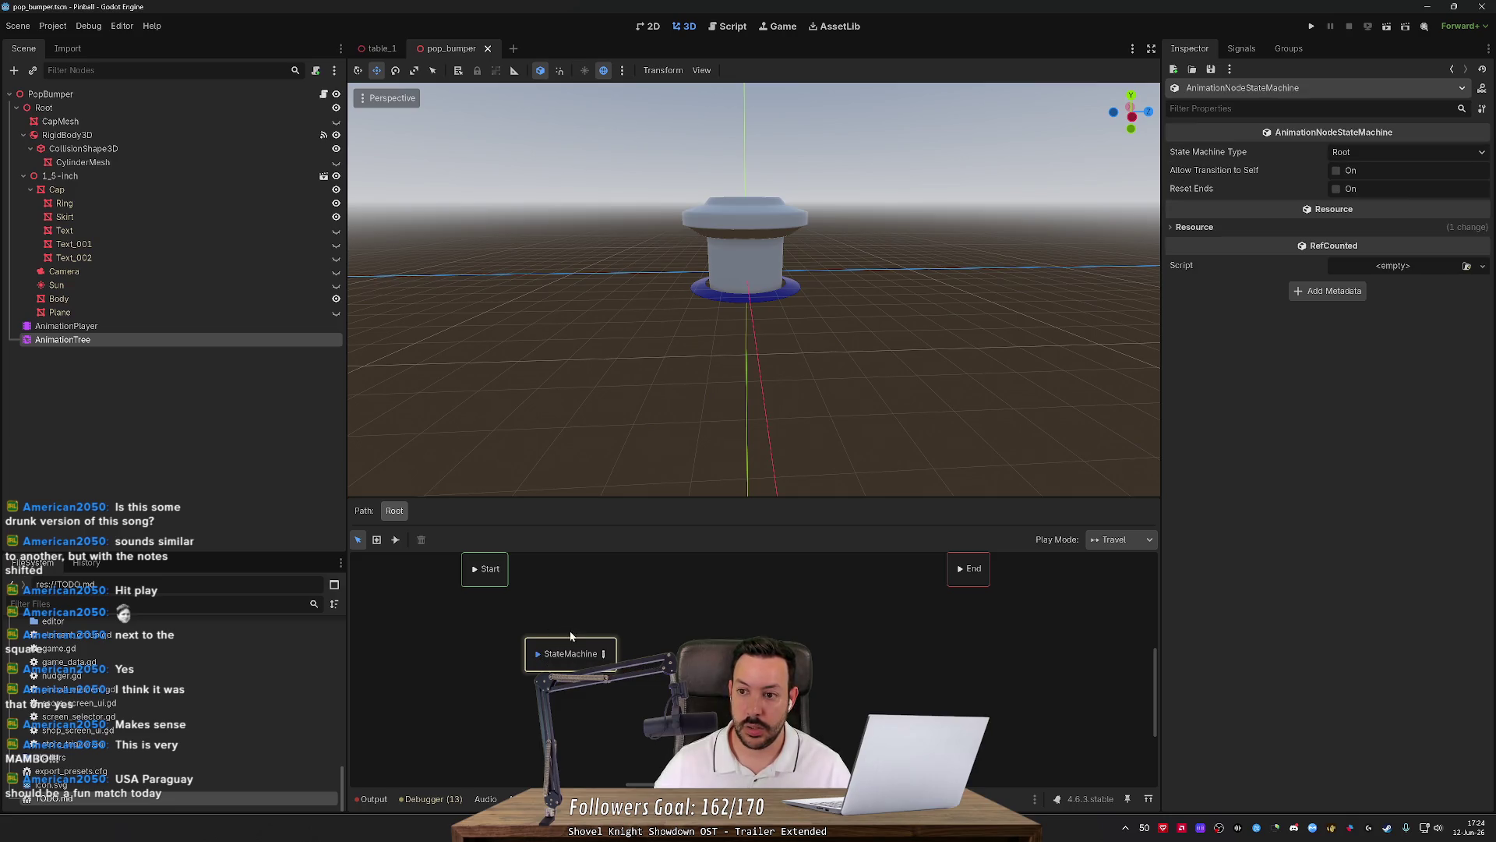
pyautogui.click(1356, 188)
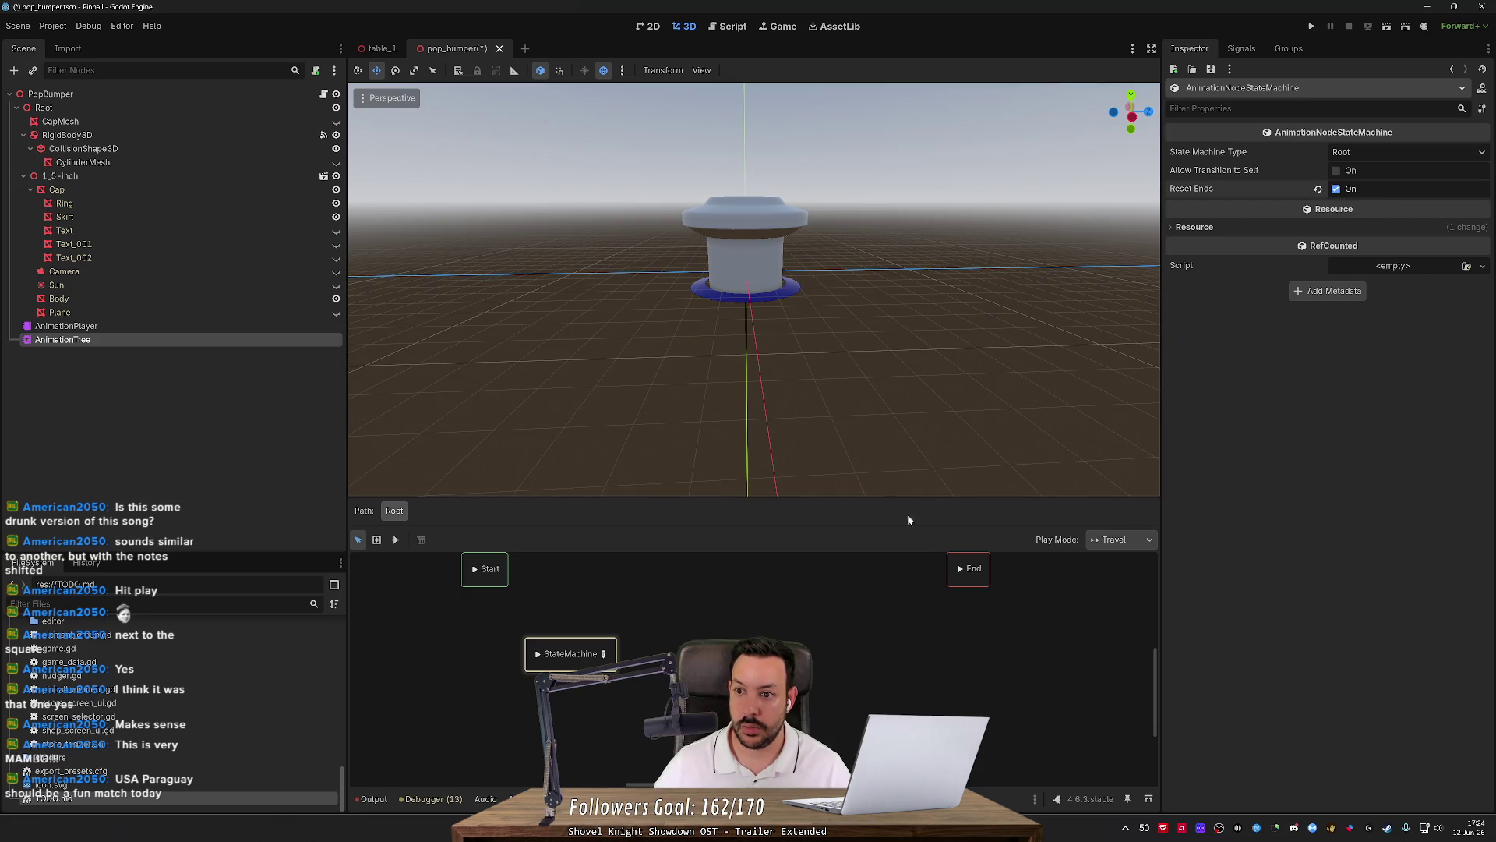
pyautogui.click(1336, 170)
pyautogui.click(539, 654)
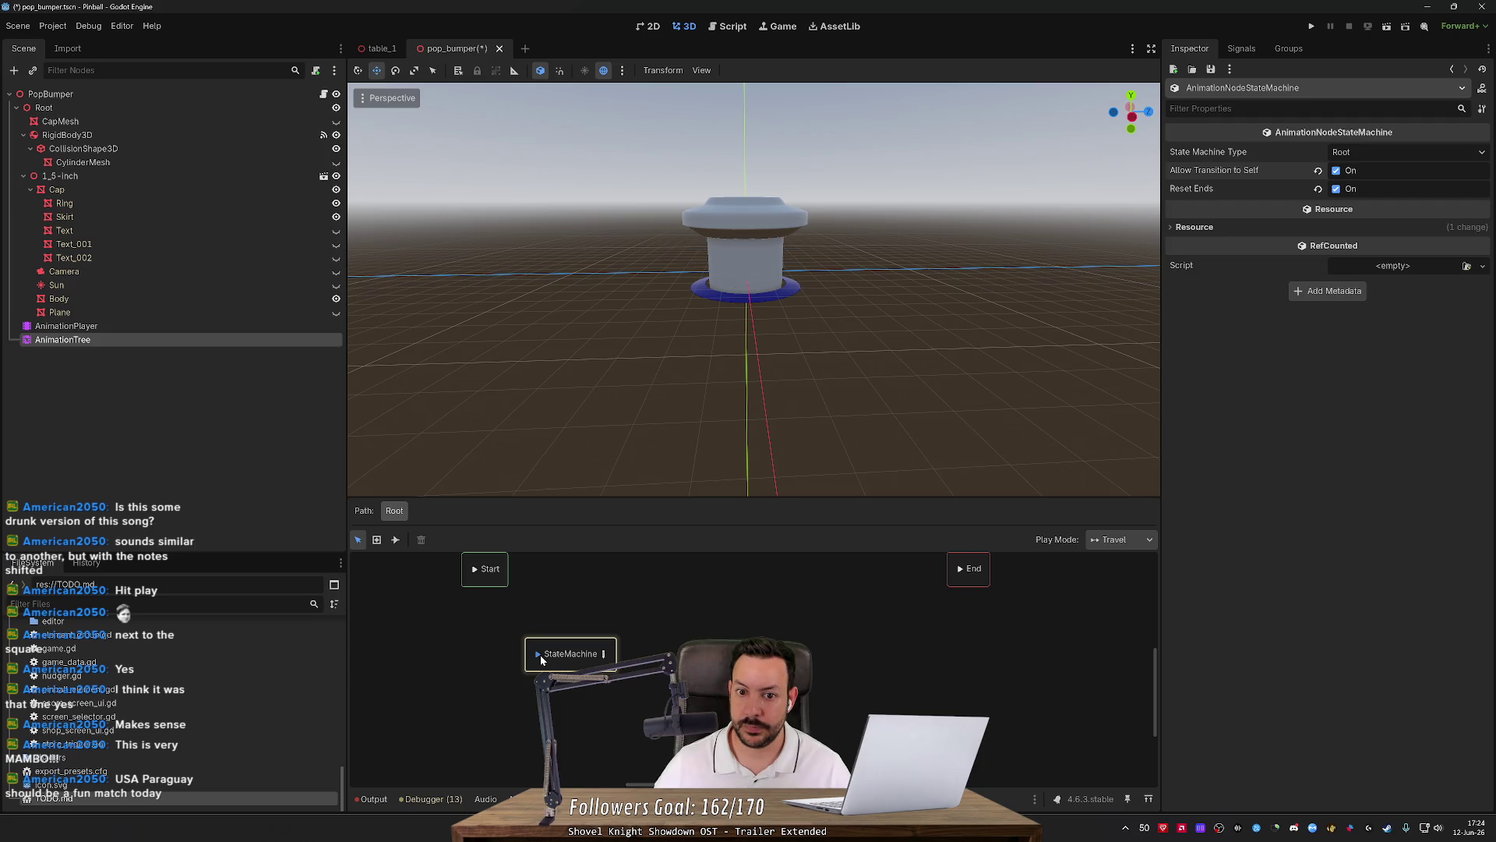
pyautogui.click(539, 655)
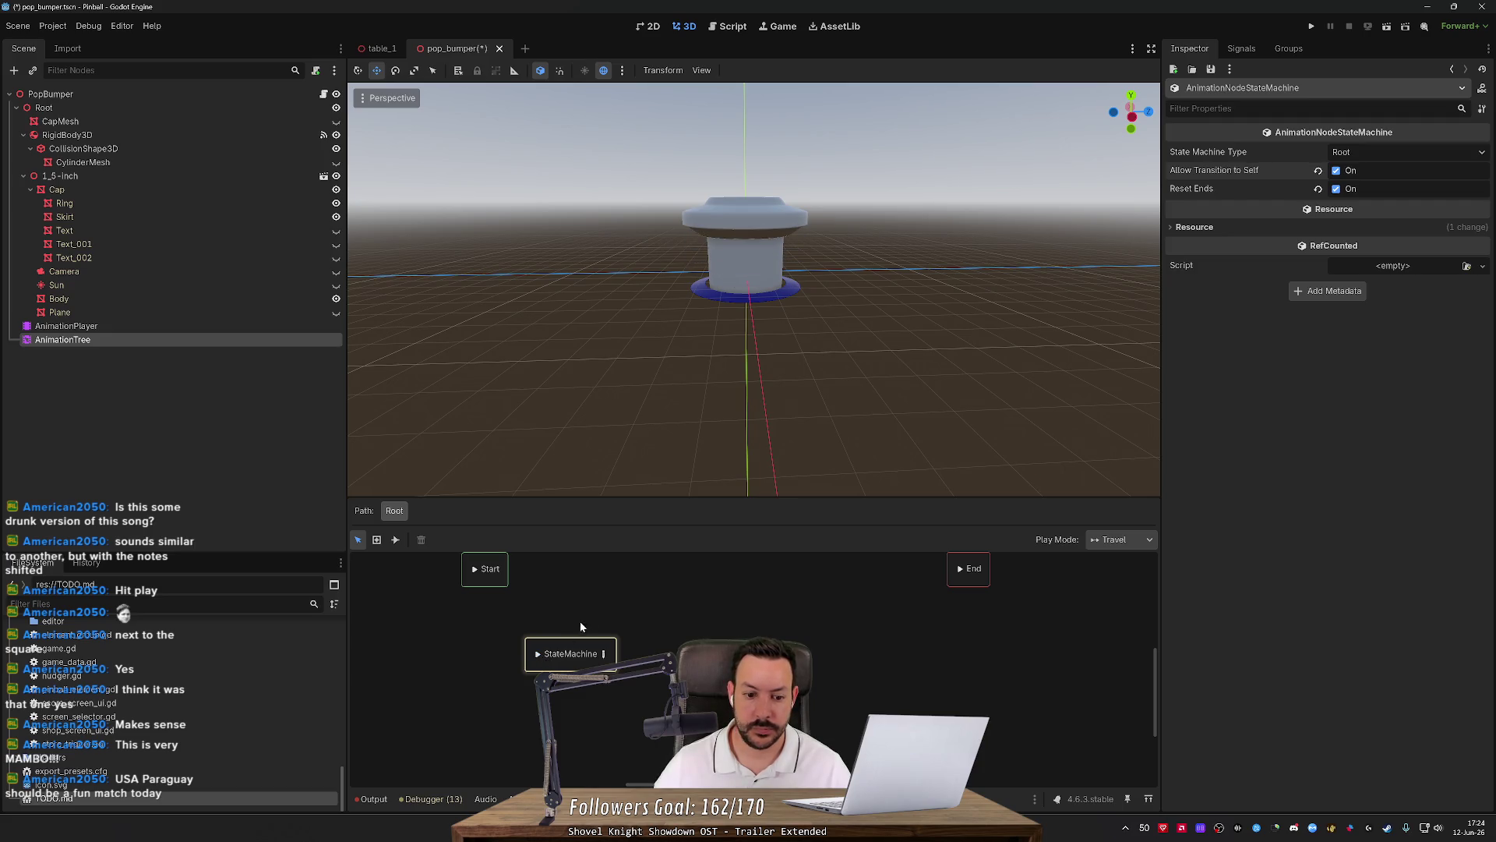
pyautogui.click(604, 653)
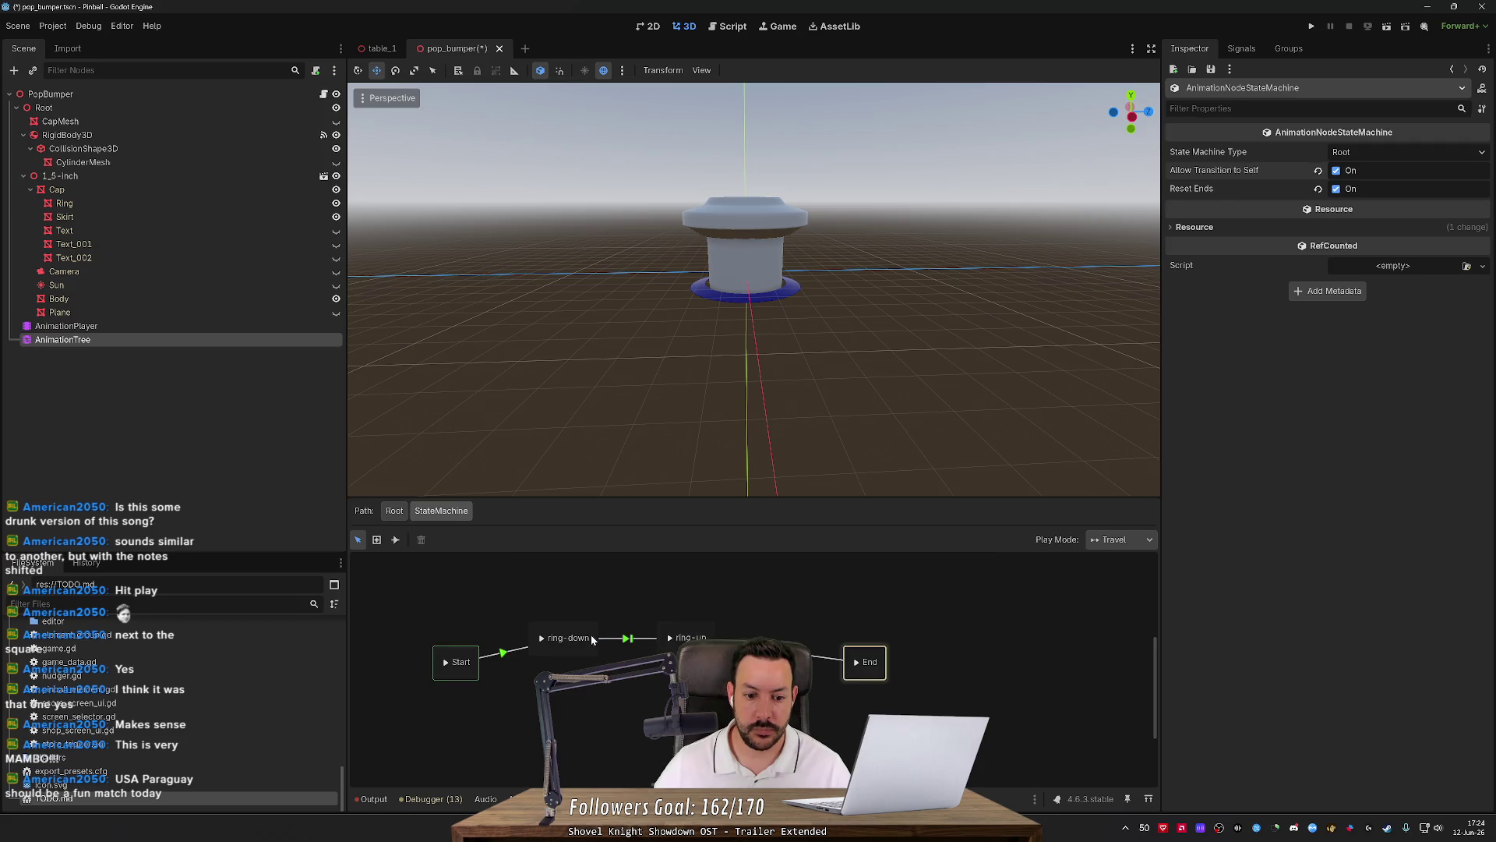
# Set the ring-down→ring-up transition's Switch Mode to Sync and save the scene.
pyautogui.click(628, 639)
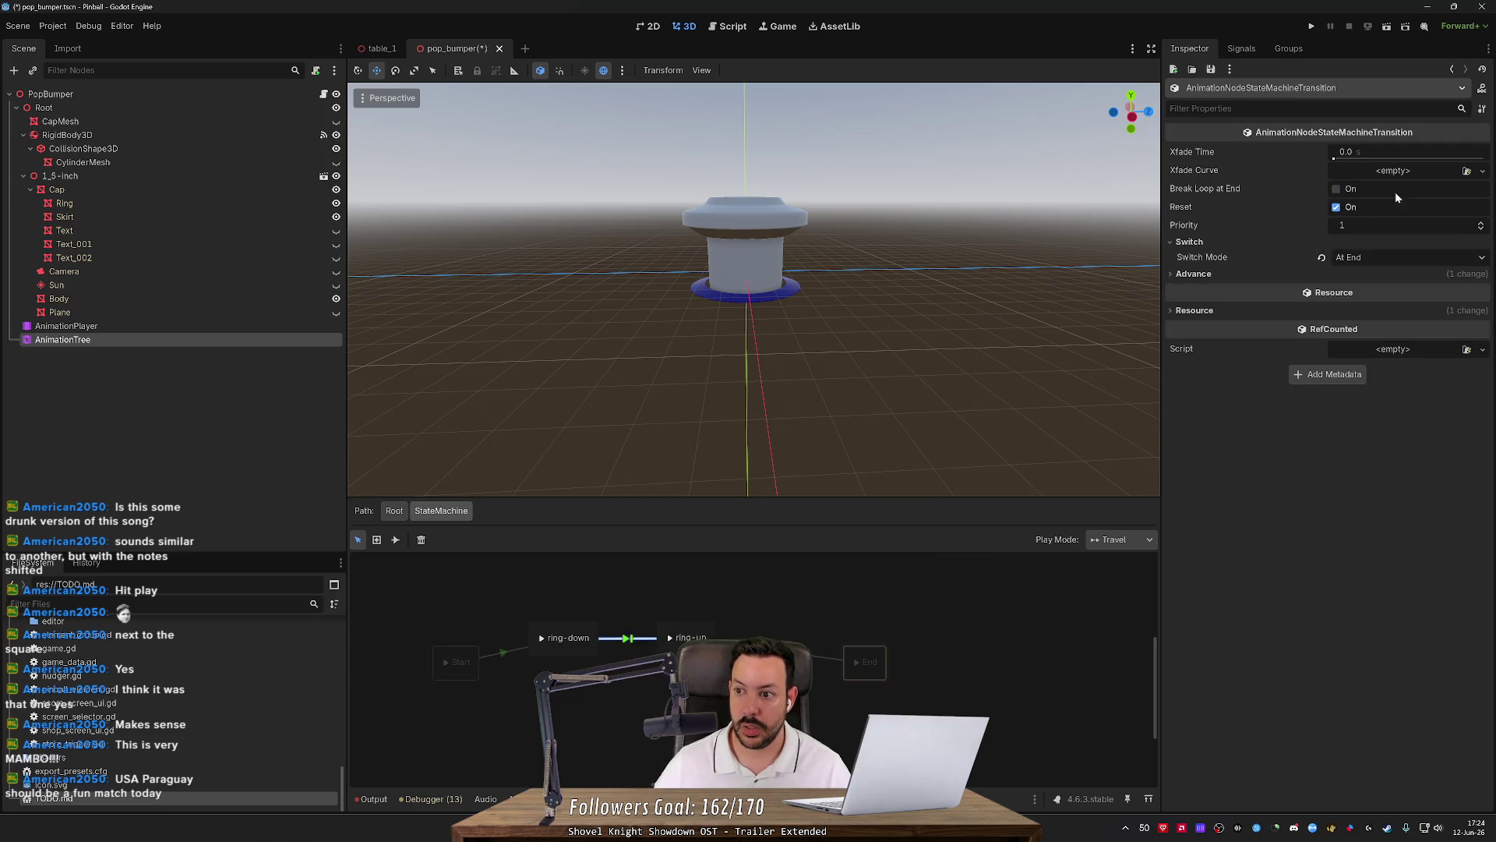
pyautogui.click(1371, 258)
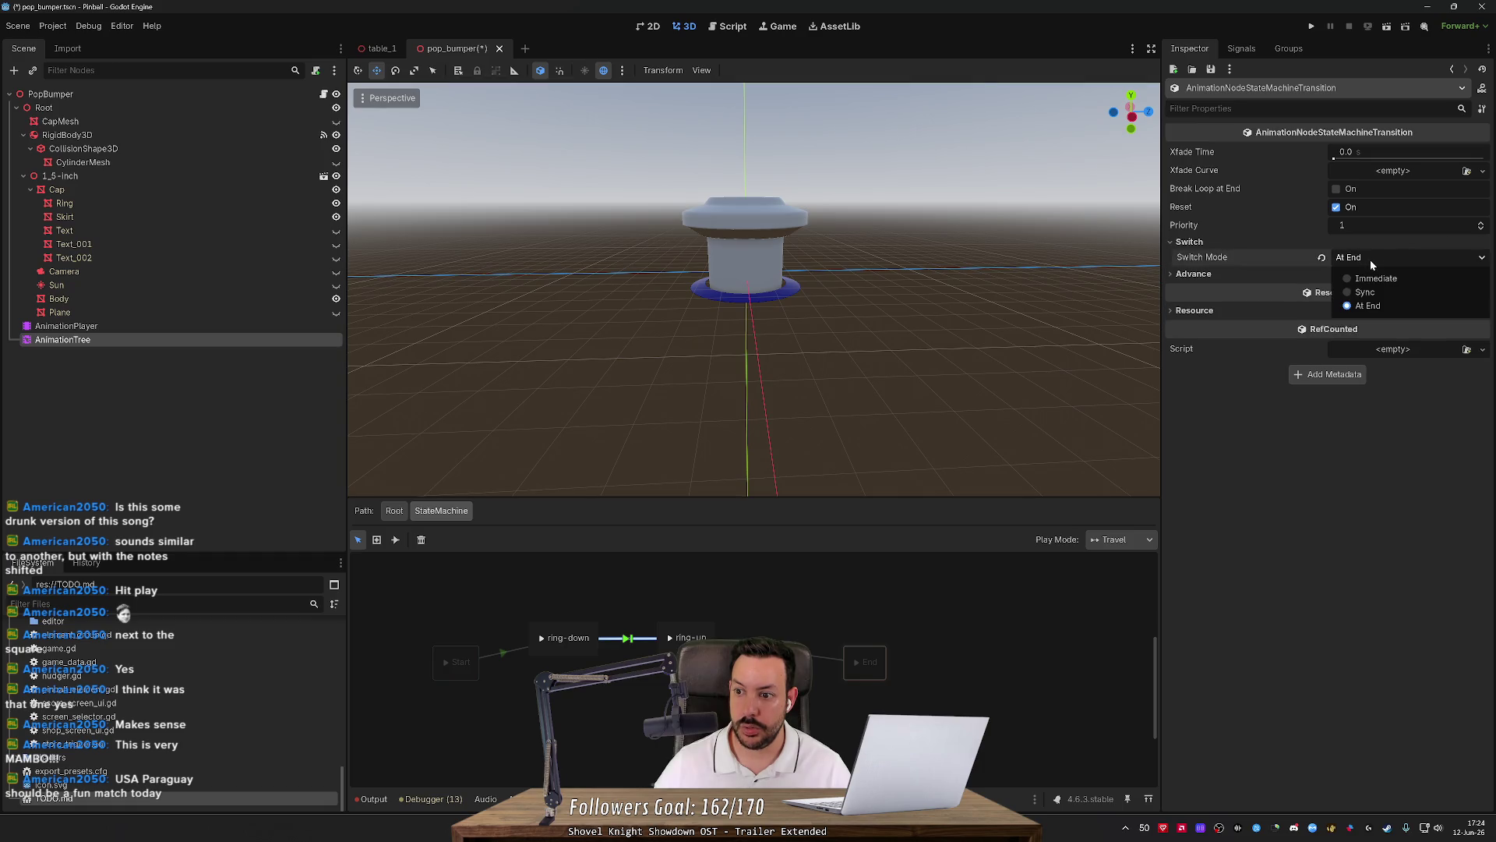
pyautogui.click(1367, 291)
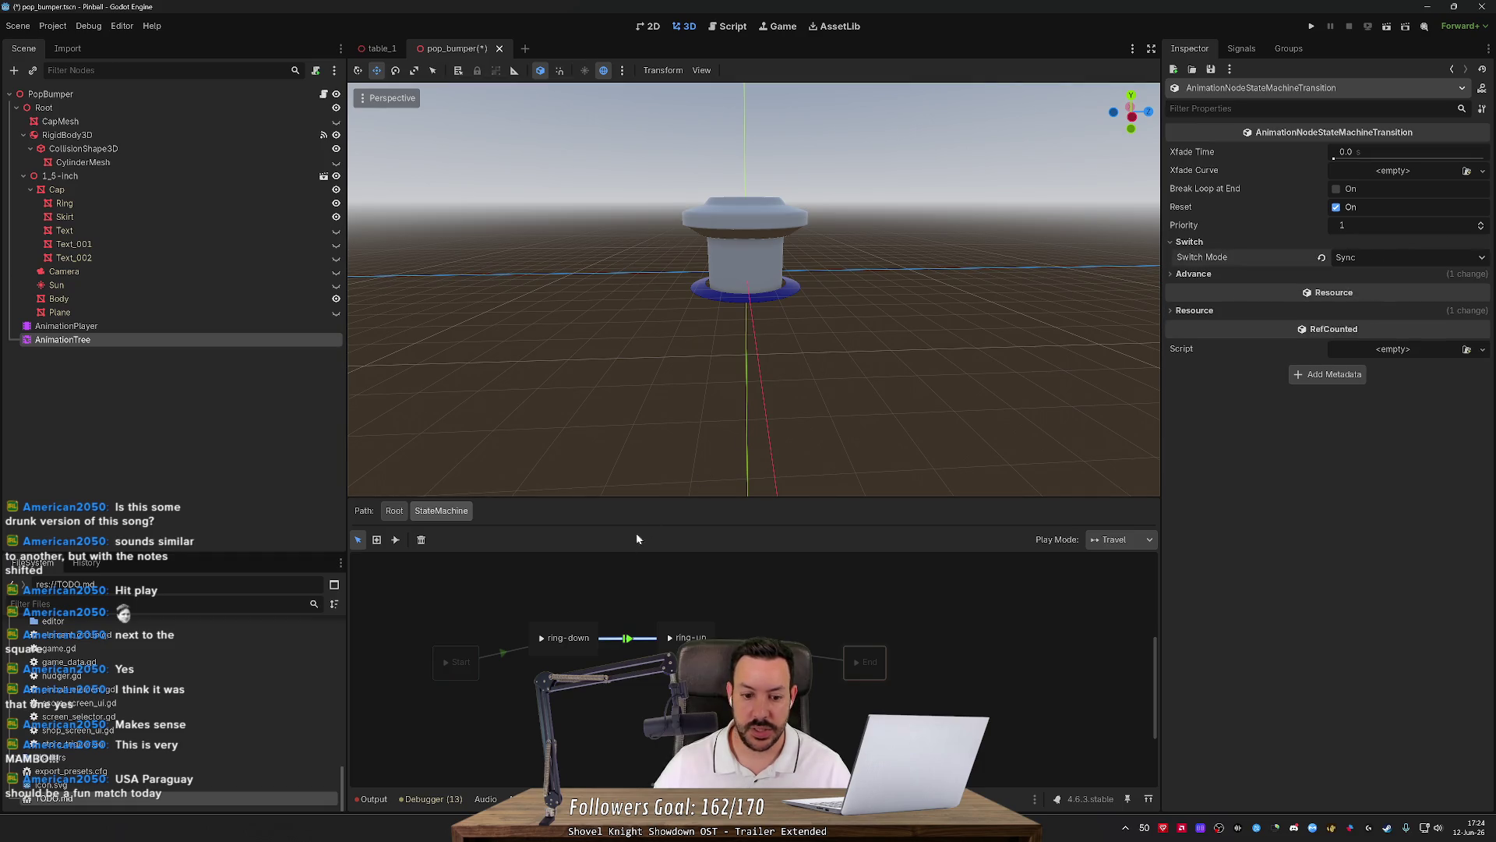
pyautogui.hotkey('ctrl', 's')
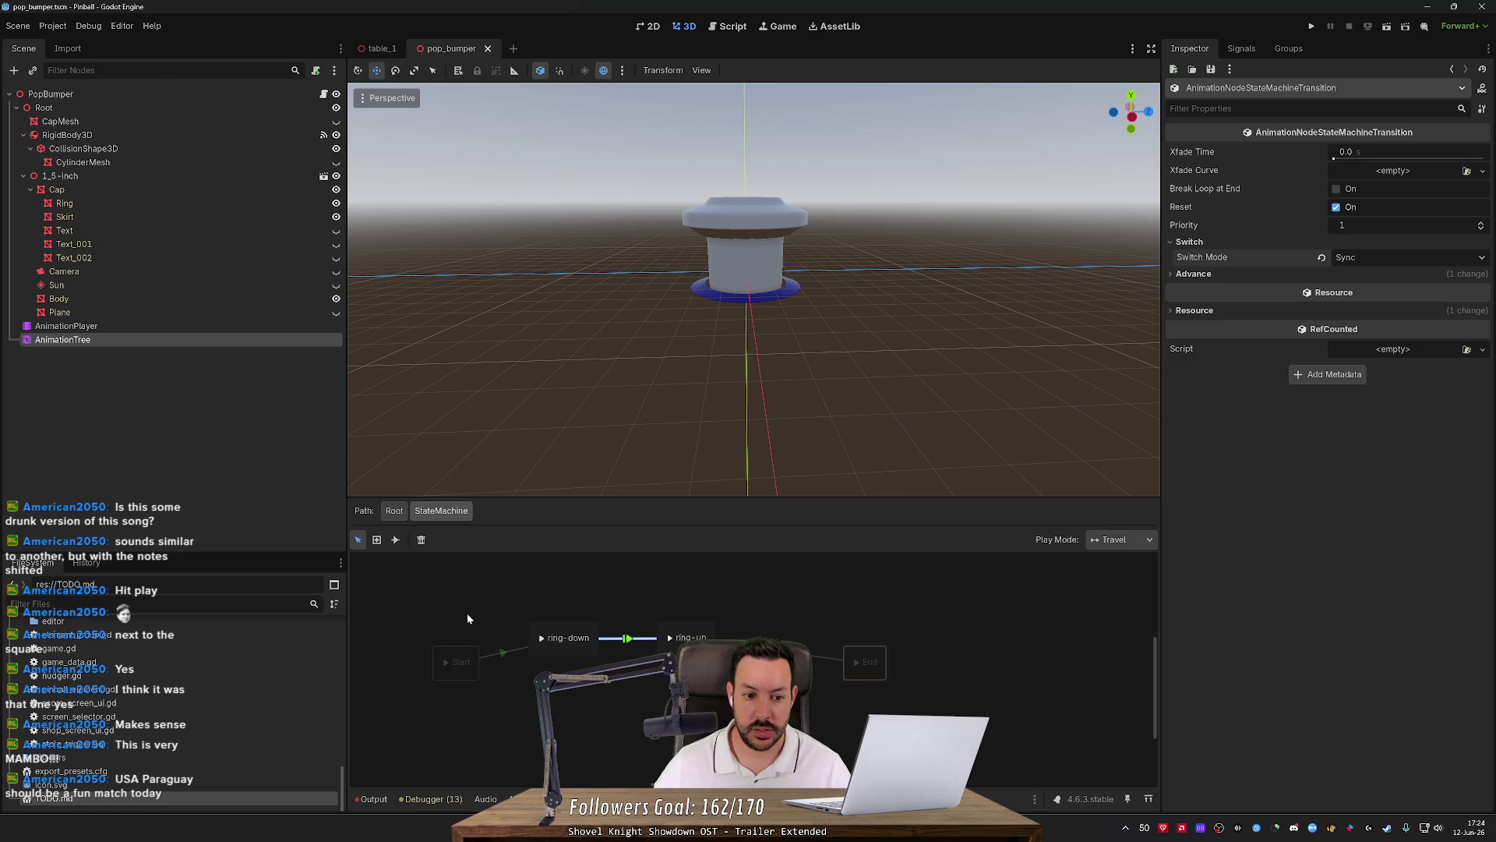
pyautogui.click(460, 656)
# Set the Root StateMachine node's Play Mode to Immediate, then select the AnimationPlayer.
pyautogui.click(399, 511)
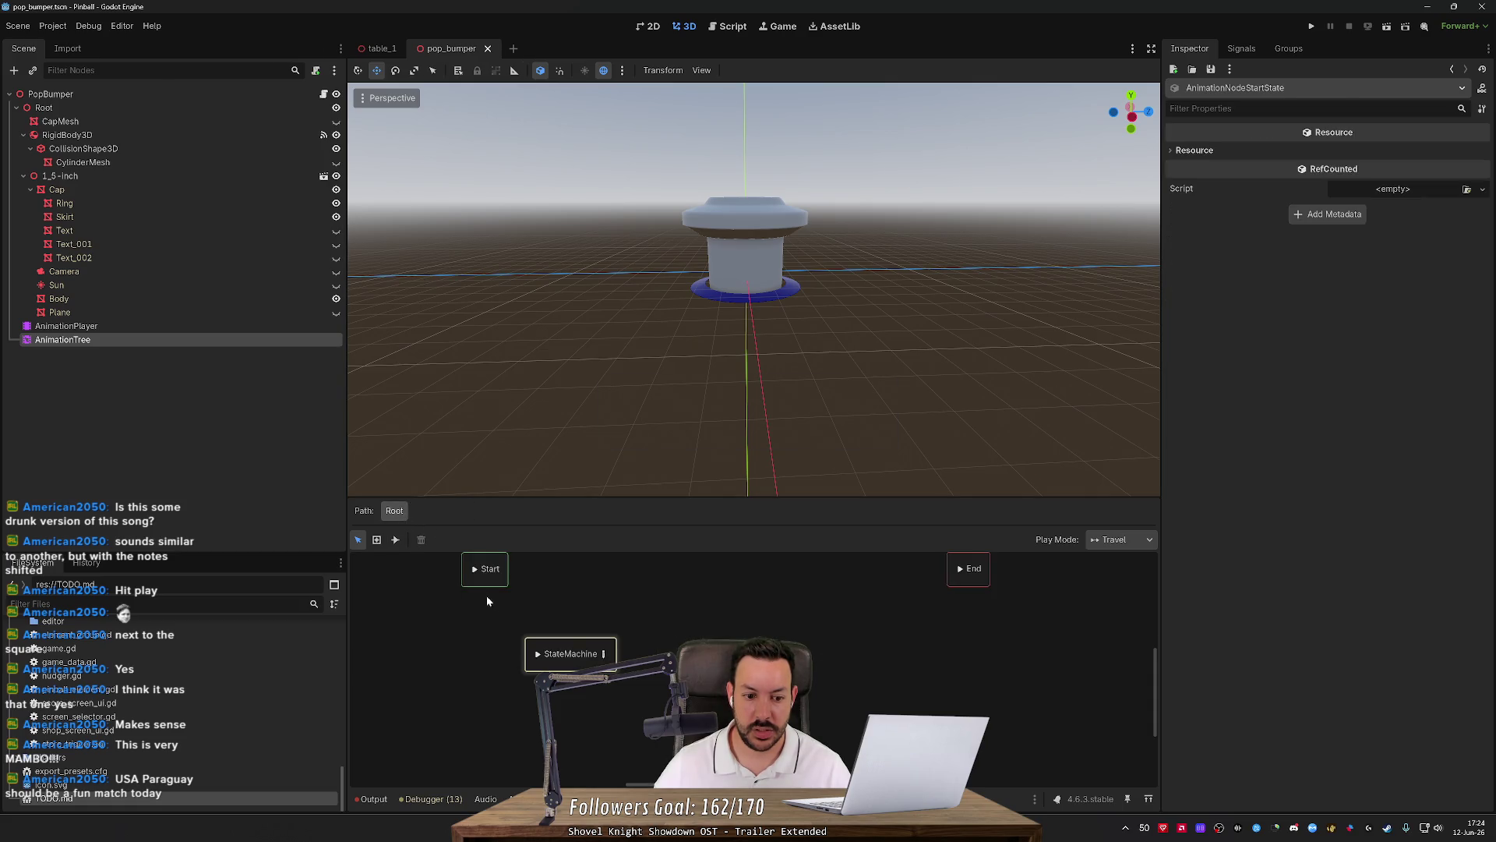
pyautogui.click(536, 658)
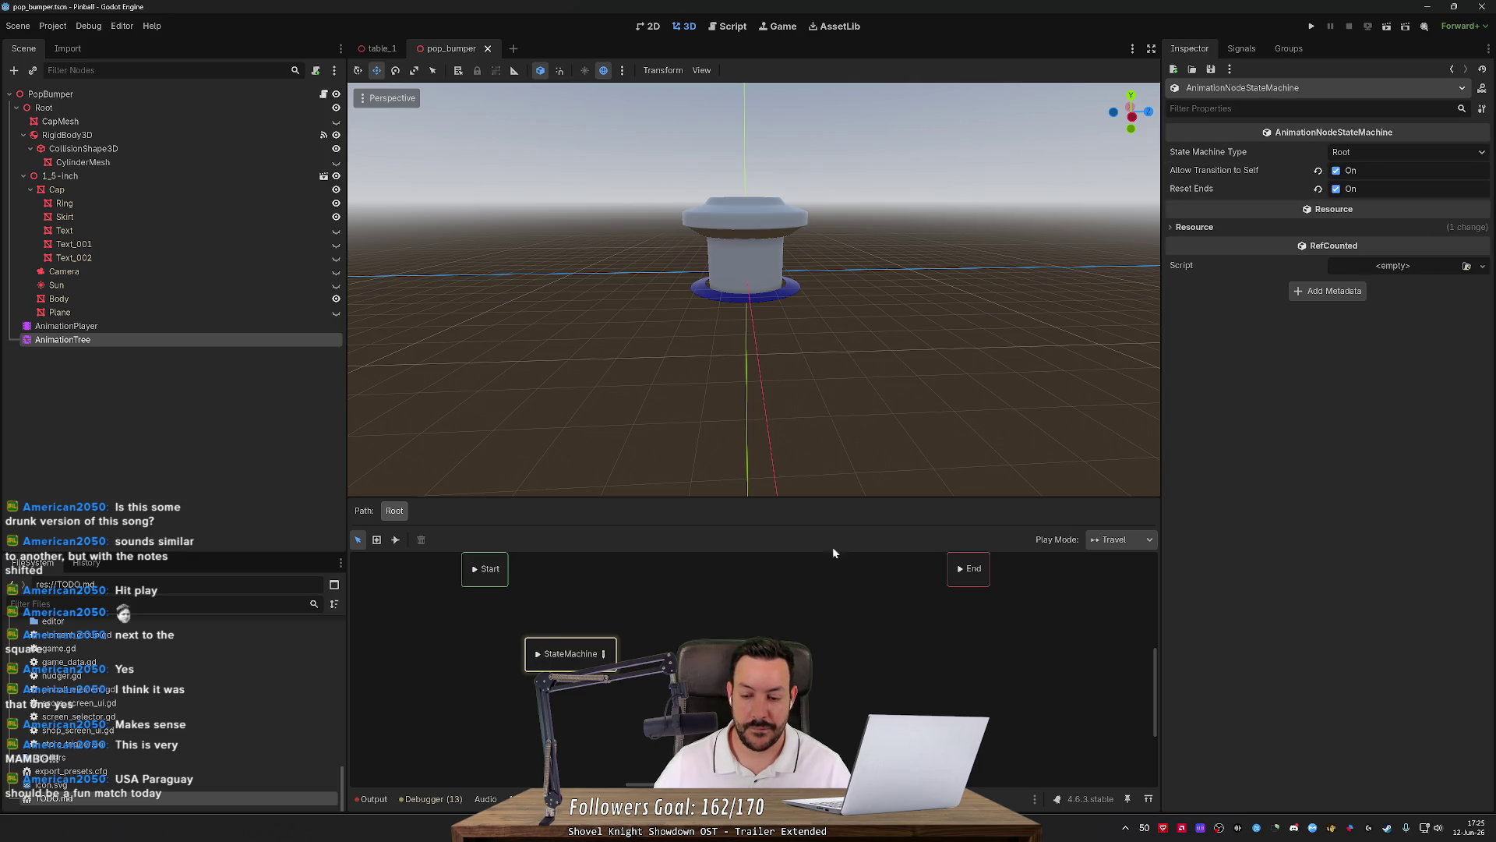
pyautogui.click(1113, 541)
pyautogui.click(1121, 575)
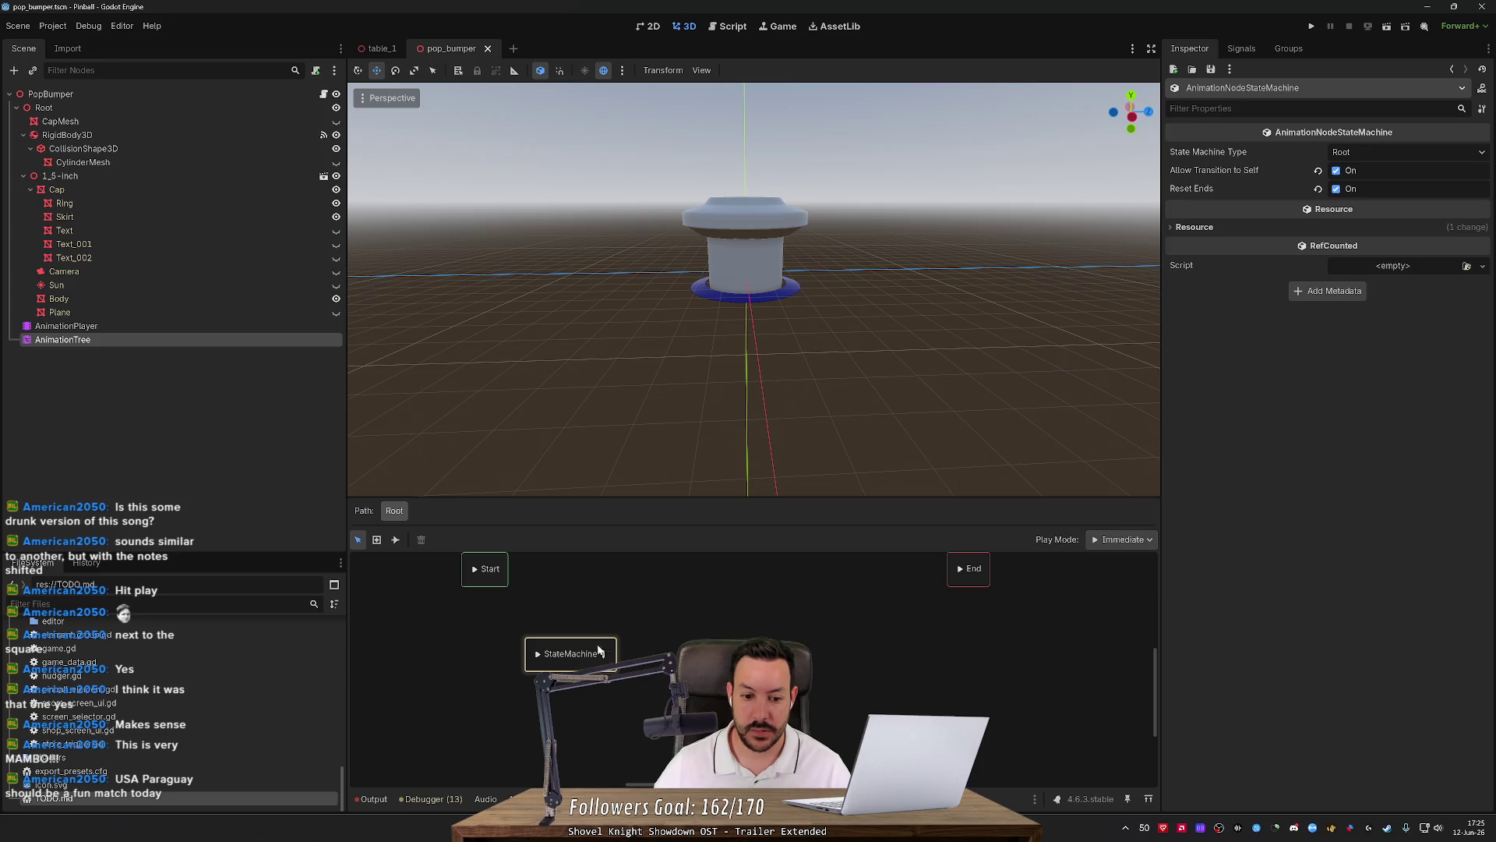
pyautogui.click(538, 657)
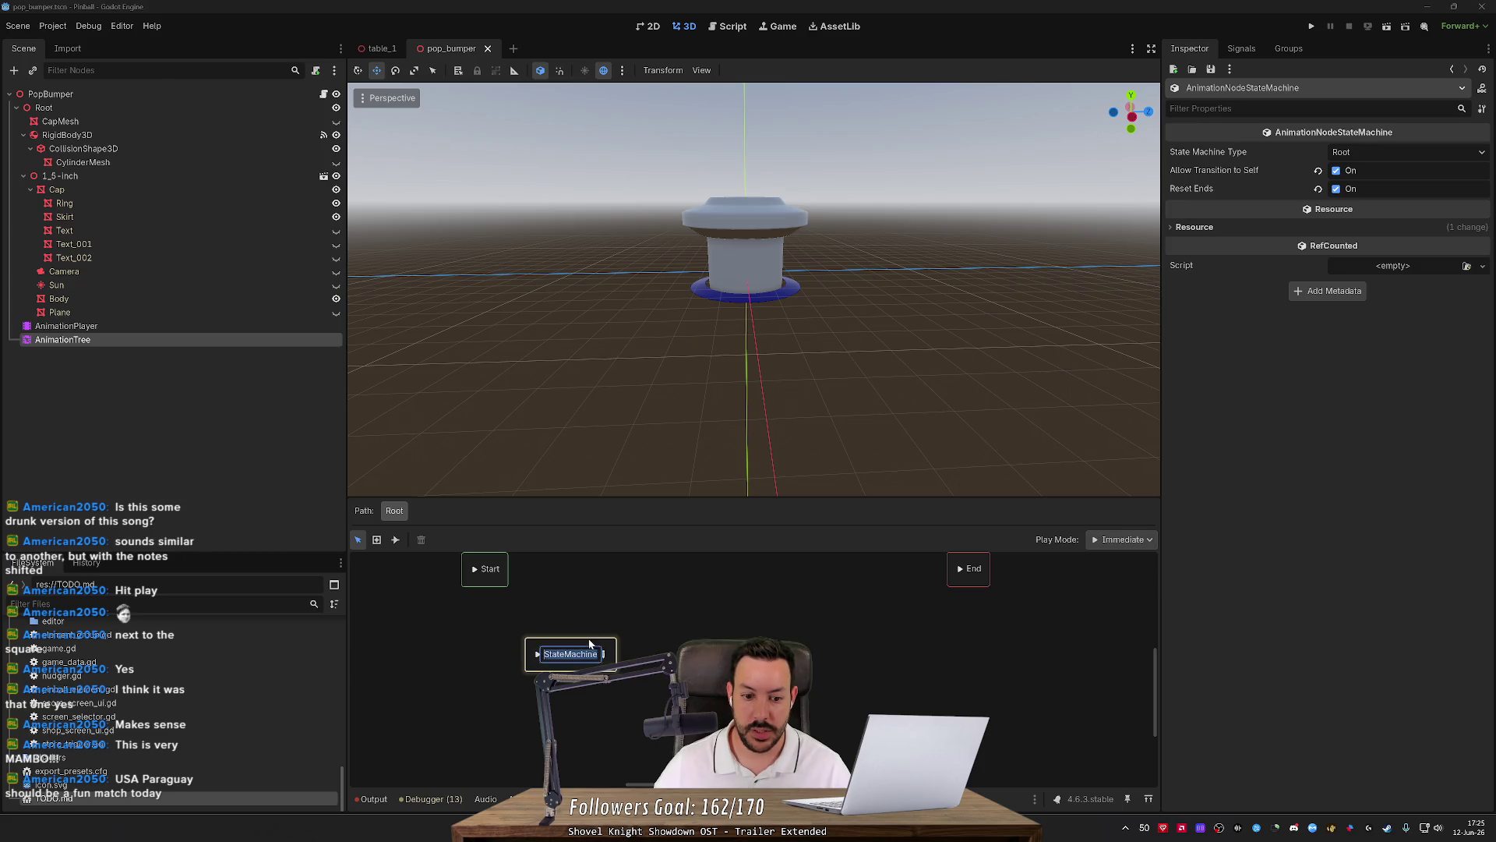
pyautogui.press('Delete')
pyautogui.click(186, 330)
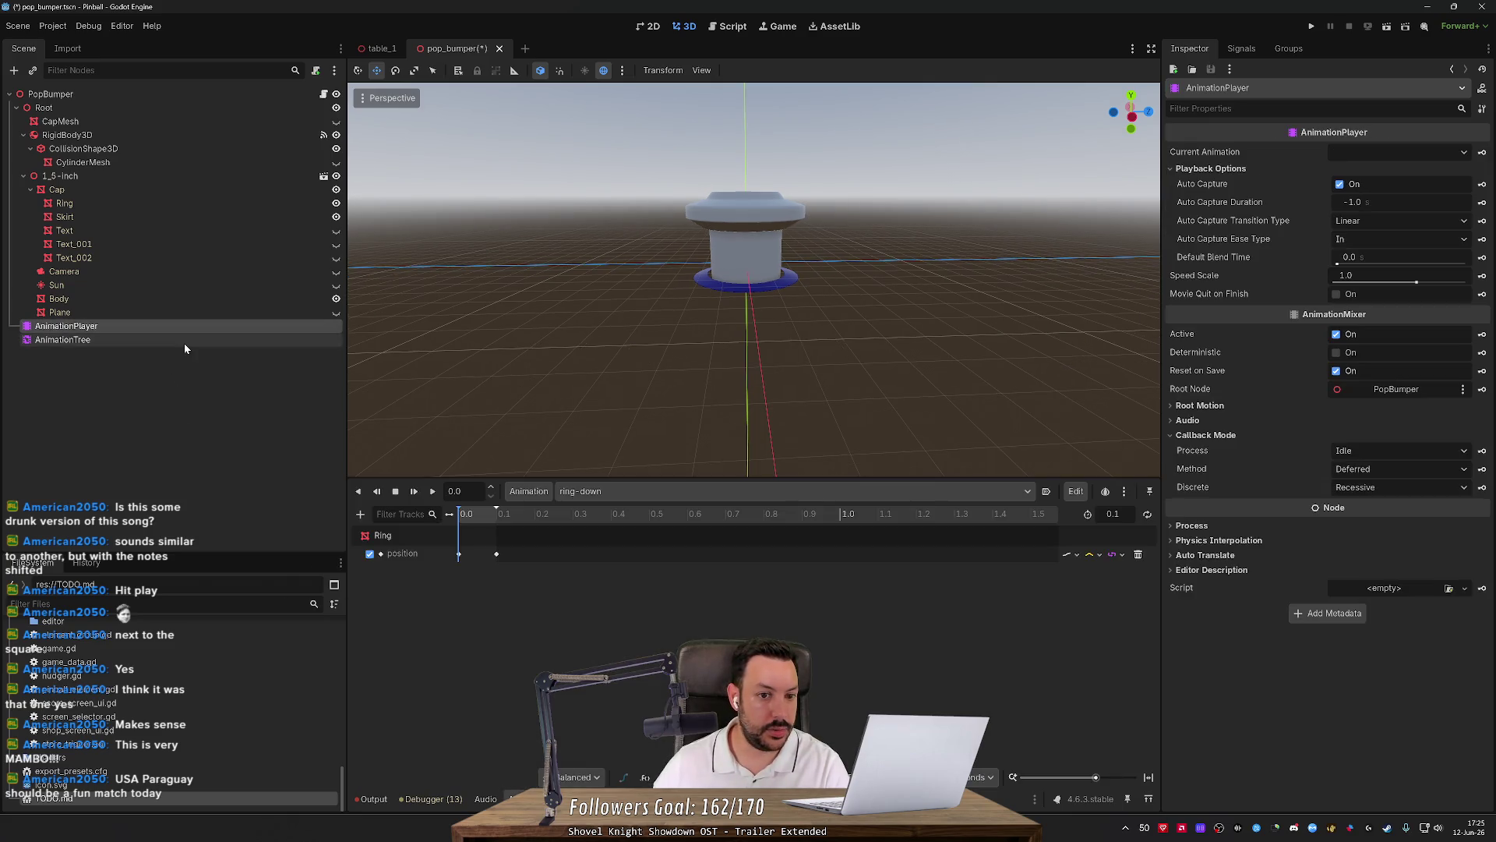
# Delete the AnimationTree node and save the pop bumper scene.
pyautogui.click(185, 343)
pyautogui.press('Delete')
pyautogui.press('Return')
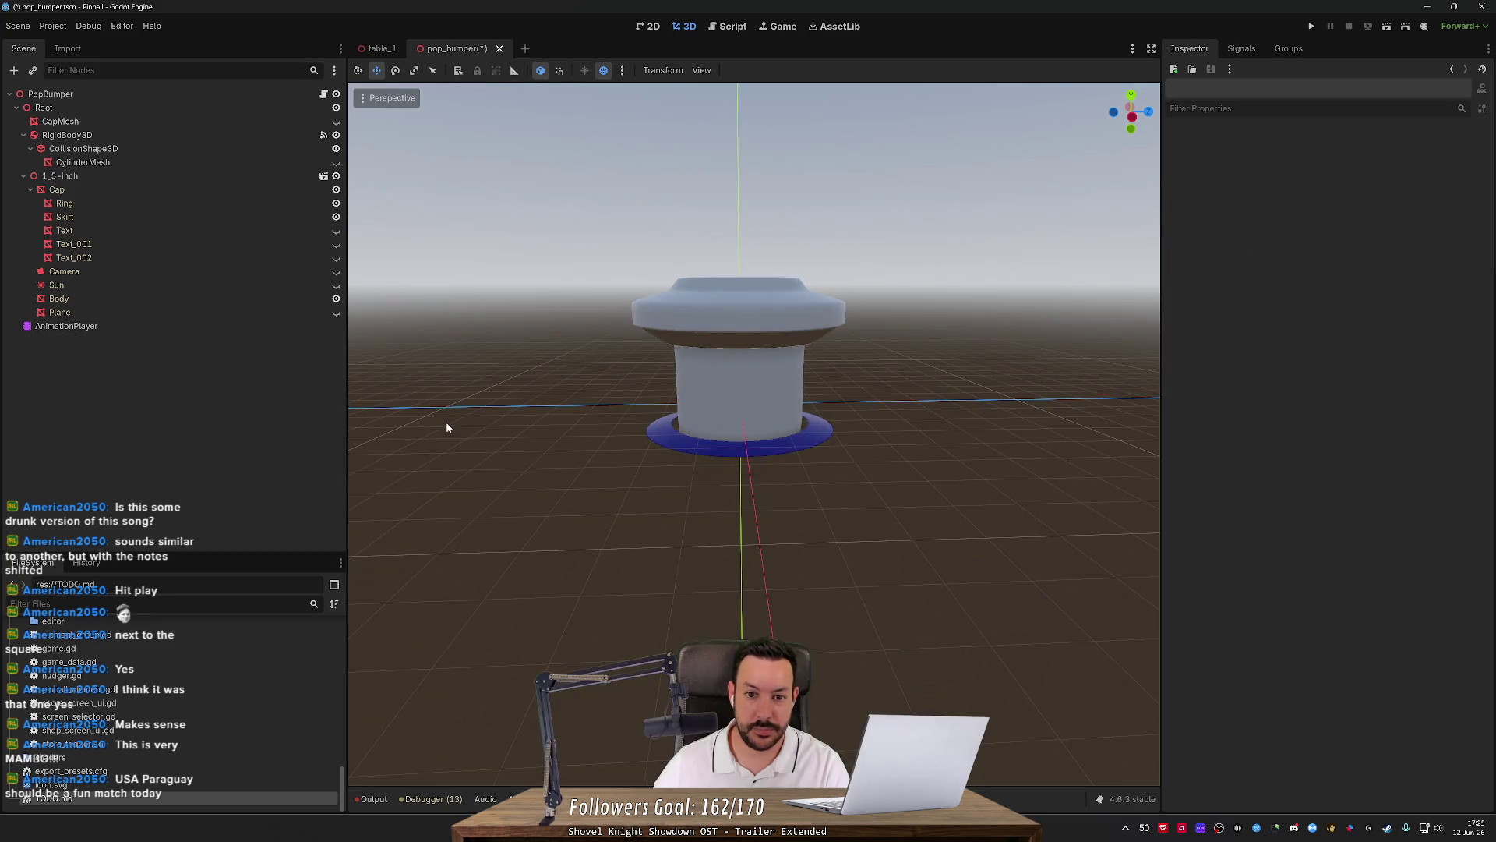
pyautogui.click(106, 313)
pyautogui.click(104, 322)
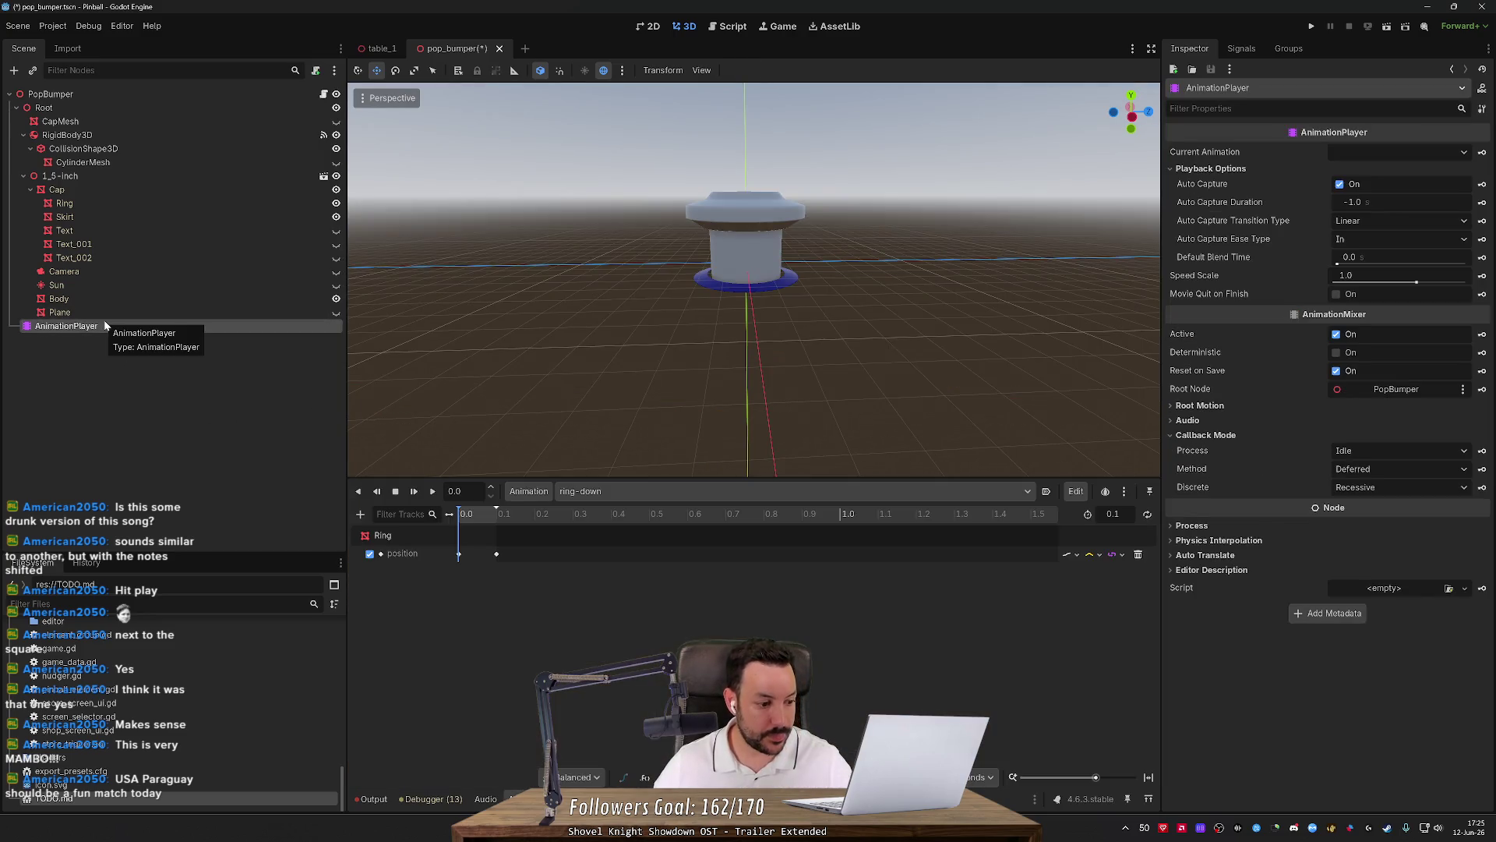
pyautogui.hotkey('ctrl', 's')
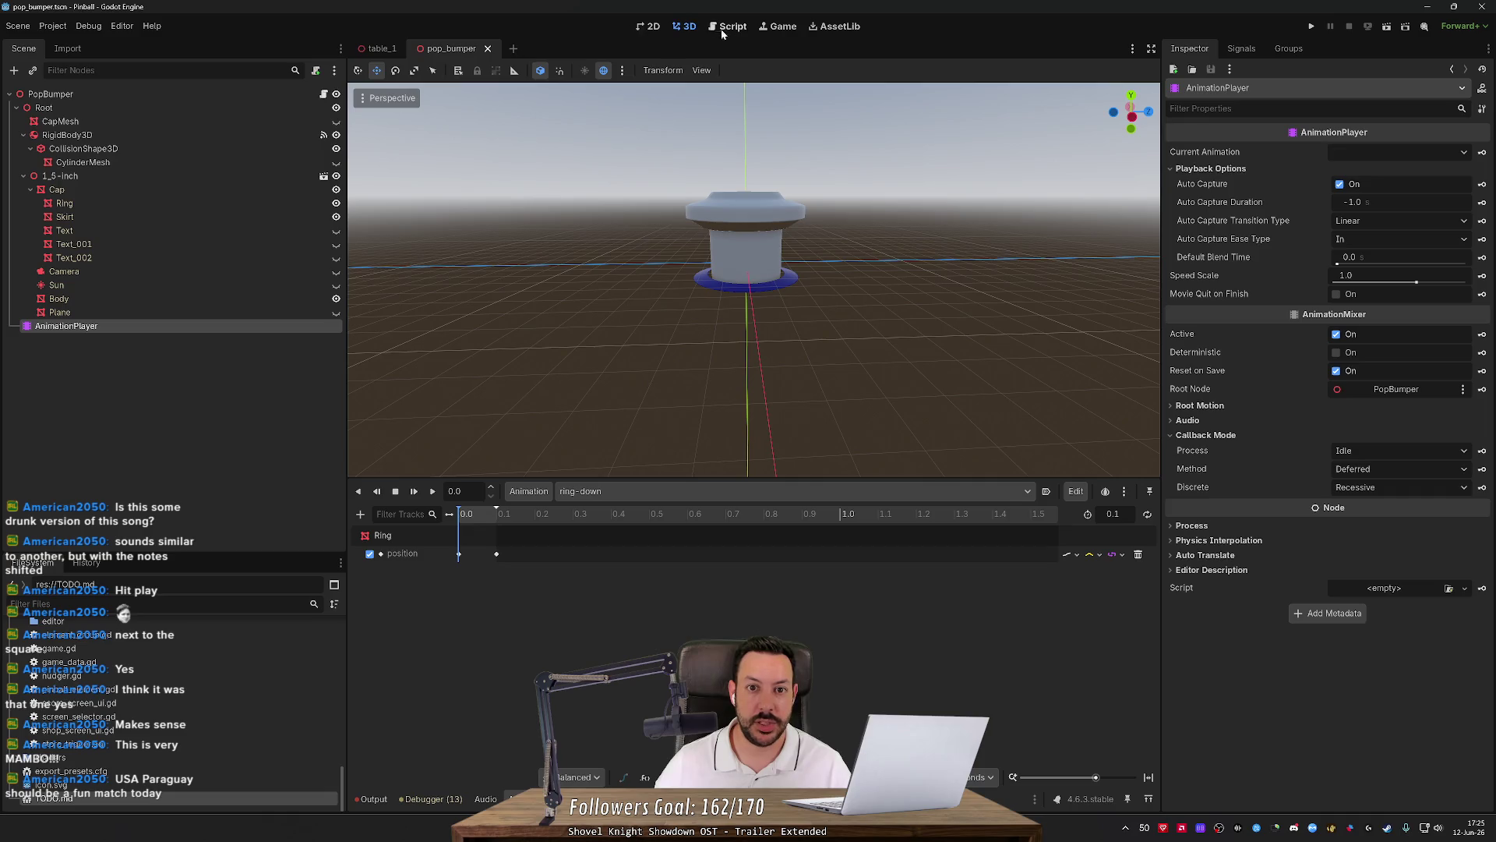
# In pop_bumper.gd, declare 'var is_going_up = false' and 'var is_going_down = false' after line 4.
pyautogui.click(721, 27)
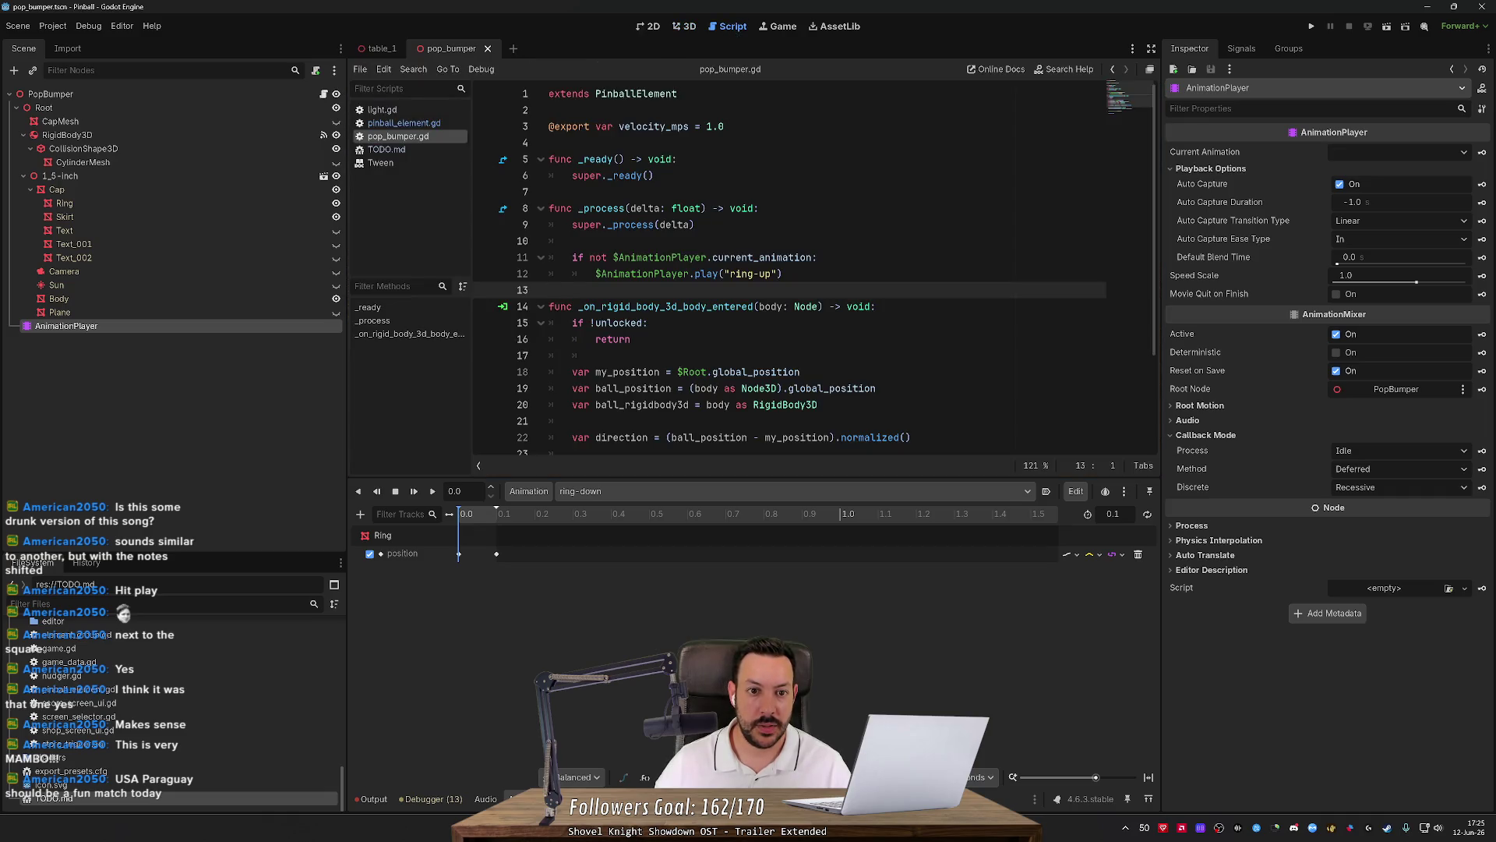
pyautogui.click(593, 142)
pyautogui.press('Return')
pyautogui.write('var ')
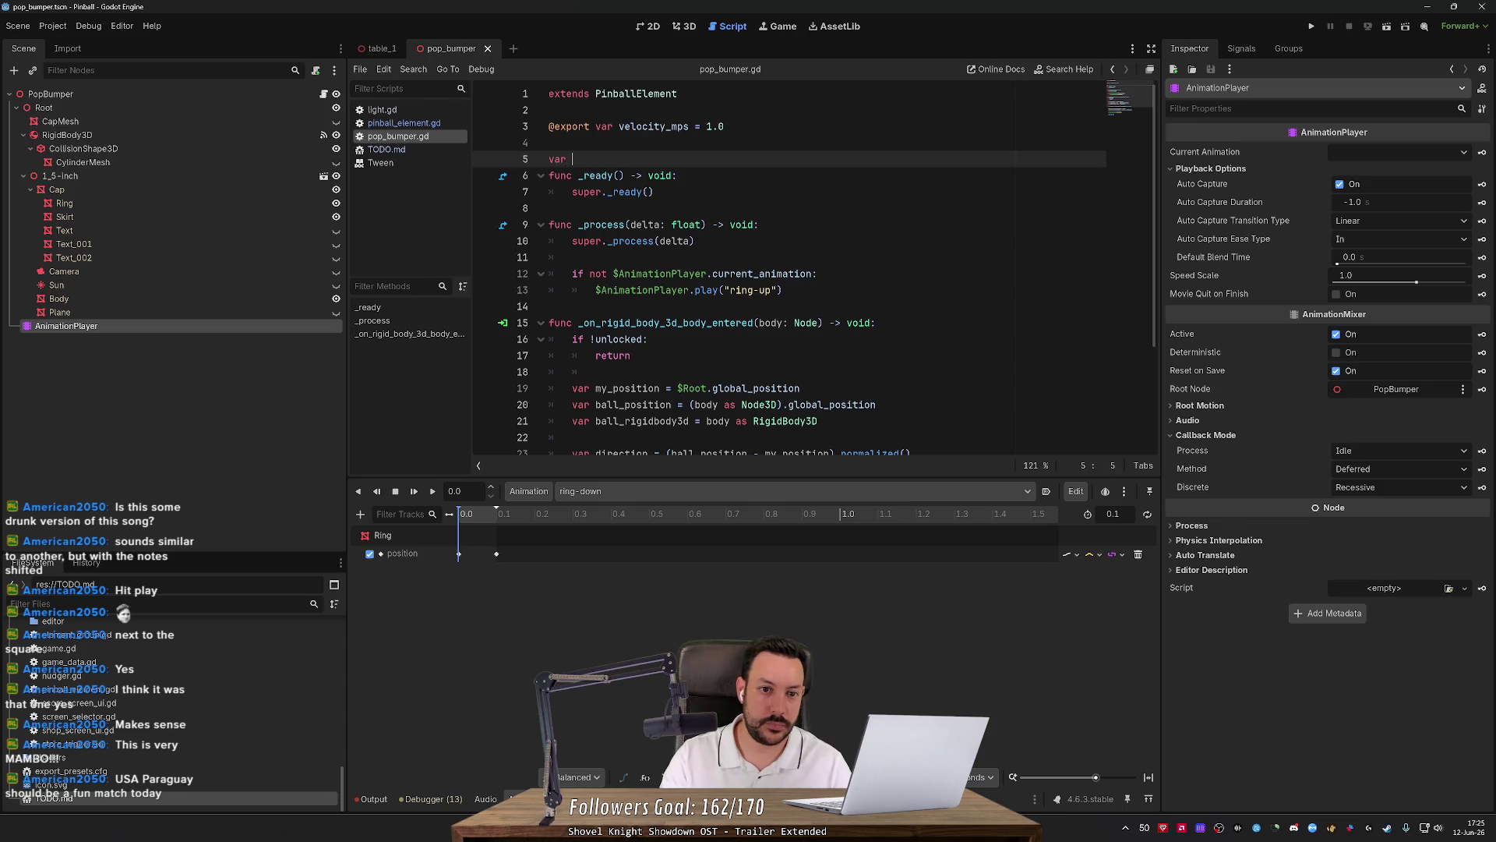
pyautogui.write('is_goi')
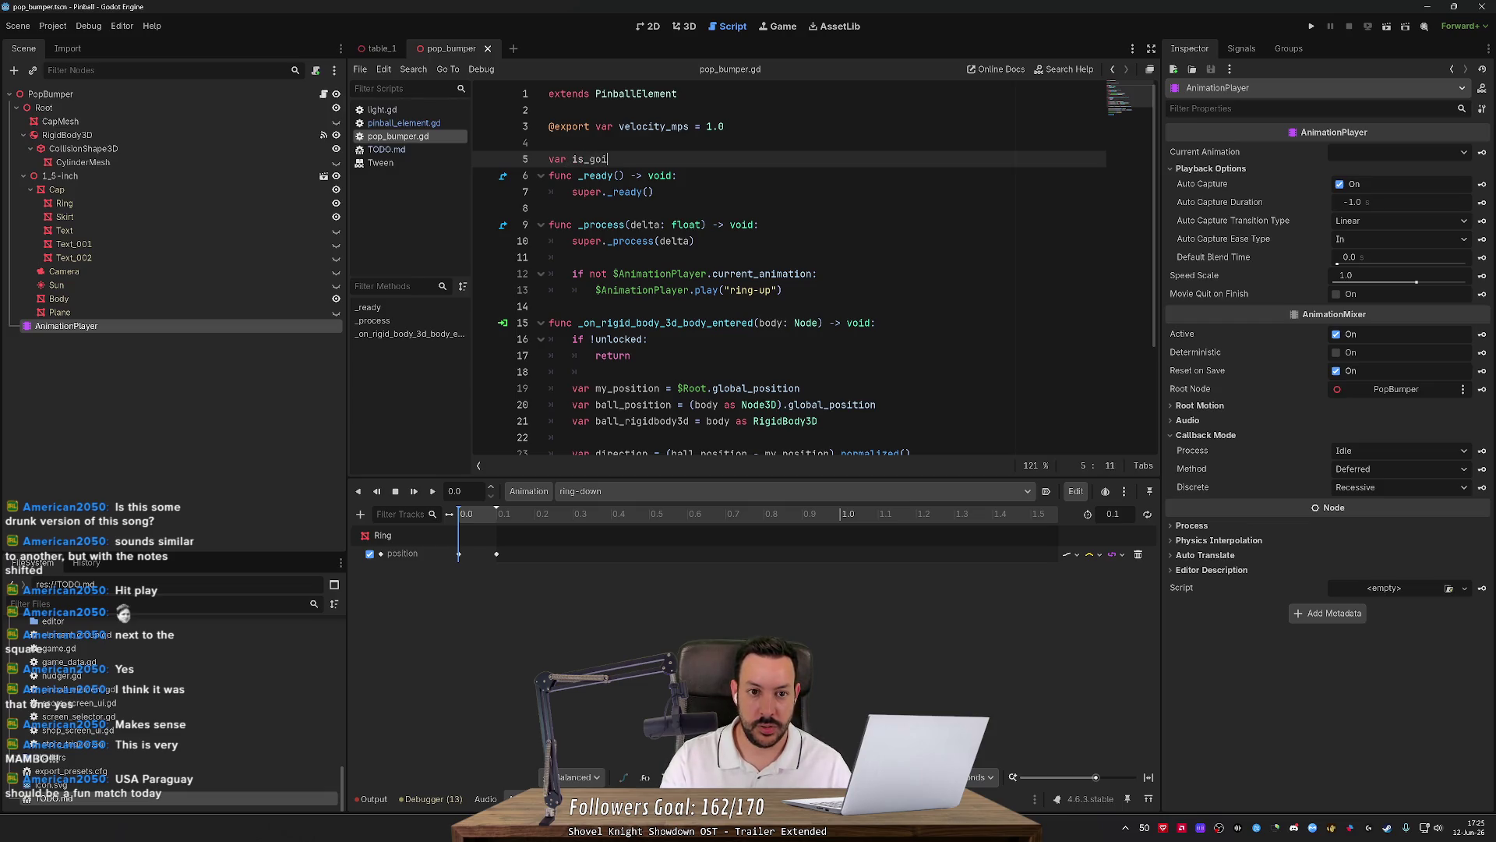
pyautogui.write('ng_up = false')
pyautogui.press('Return')
pyautogui.press('Return')
pyautogui.write('var is')
pyautogui.press('BackSpace')
pyautogui.press('BackSpace')
pyautogui.write('go')
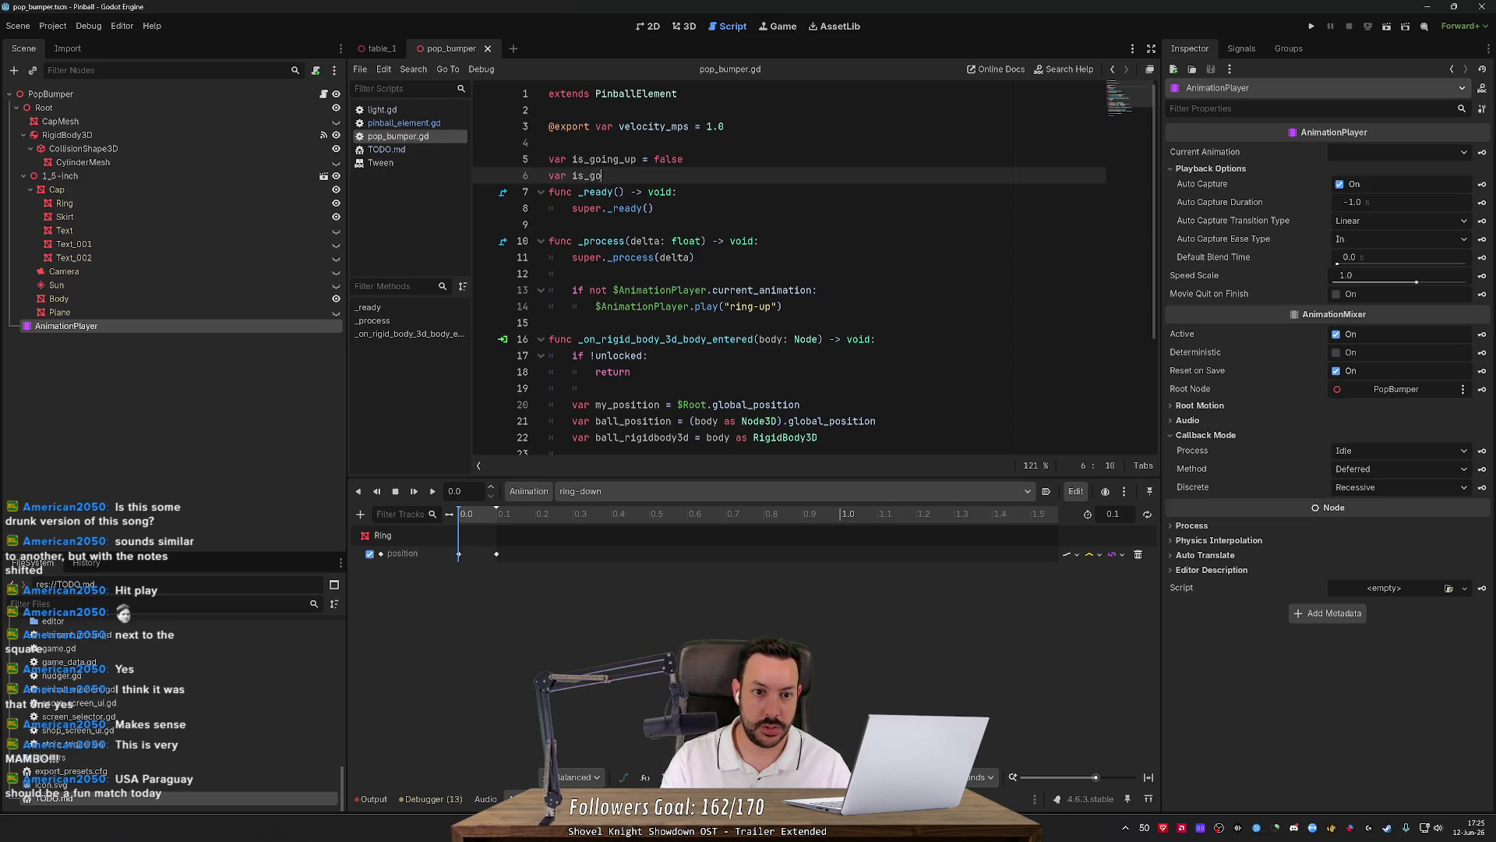
pyautogui.write('ing_down = false')
pyautogui.press('Return')
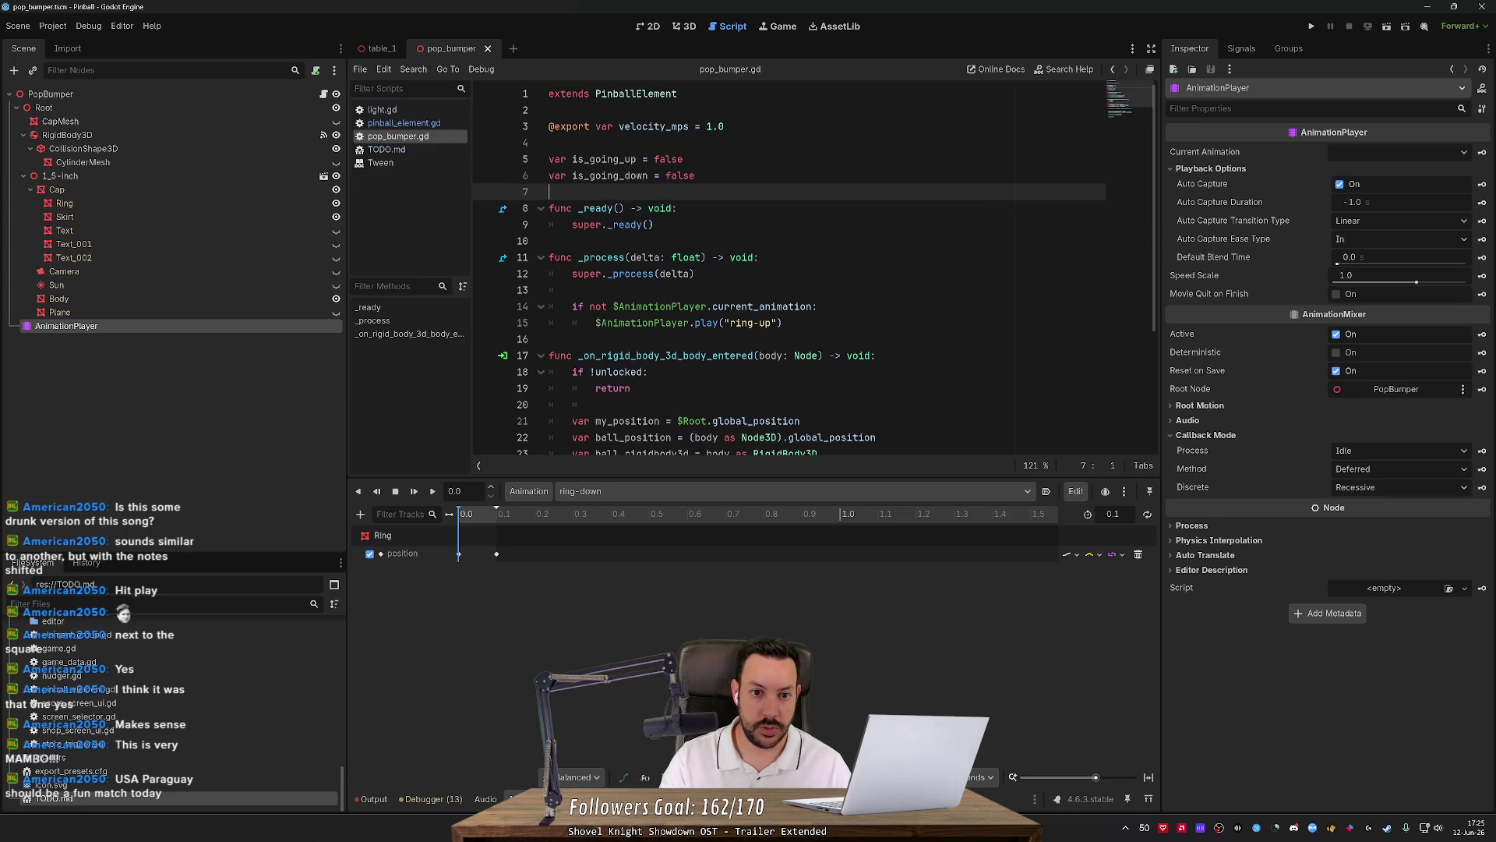
# Prefix the line 14 ring-up condition with 'is_going_up and' before 'not'.
pyautogui.click(608, 175)
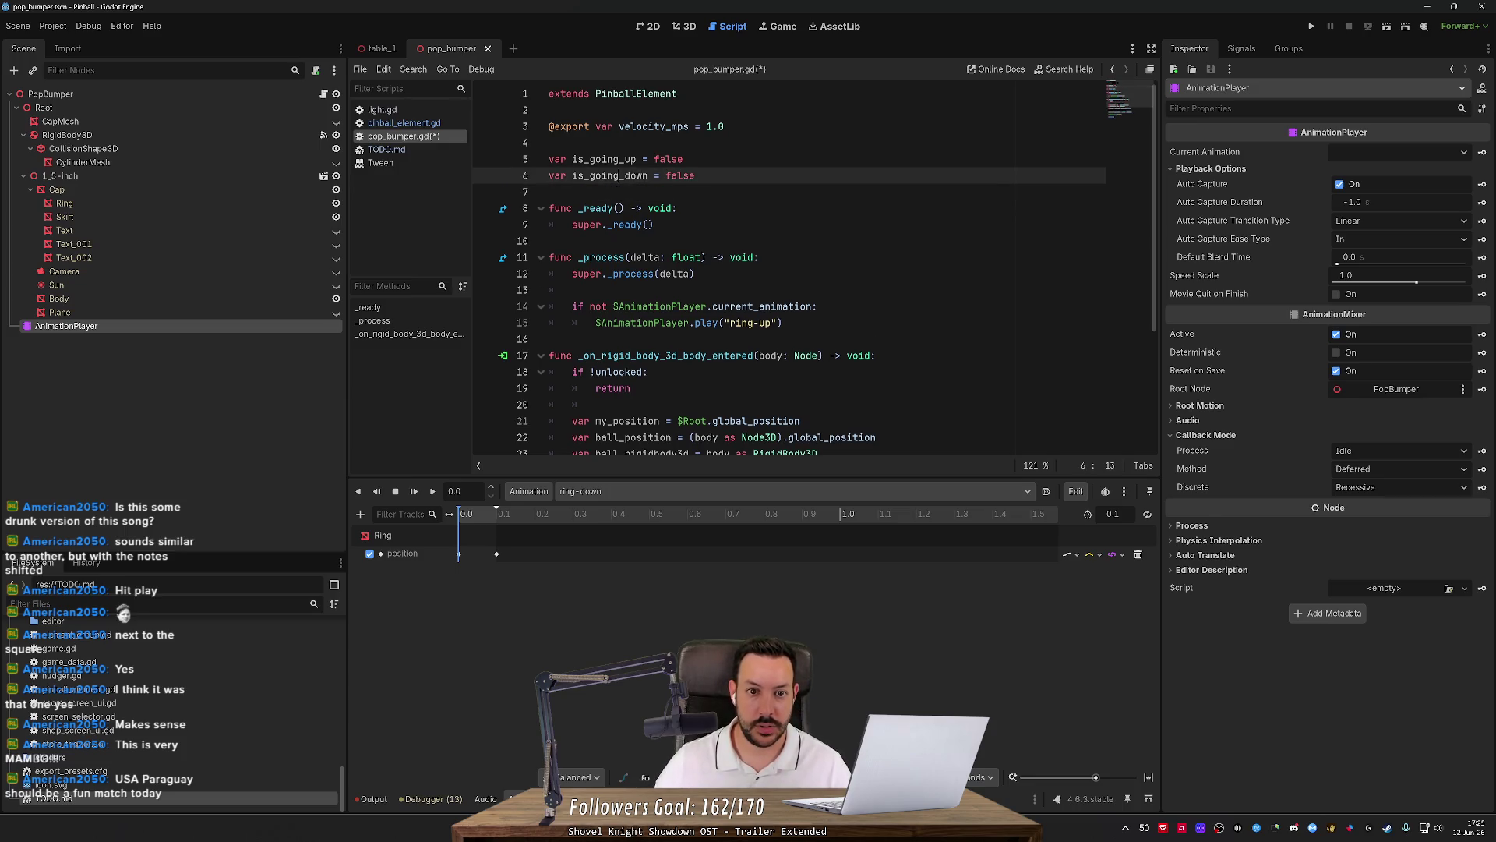
pyautogui.click(594, 159)
pyautogui.doubleClick(594, 159)
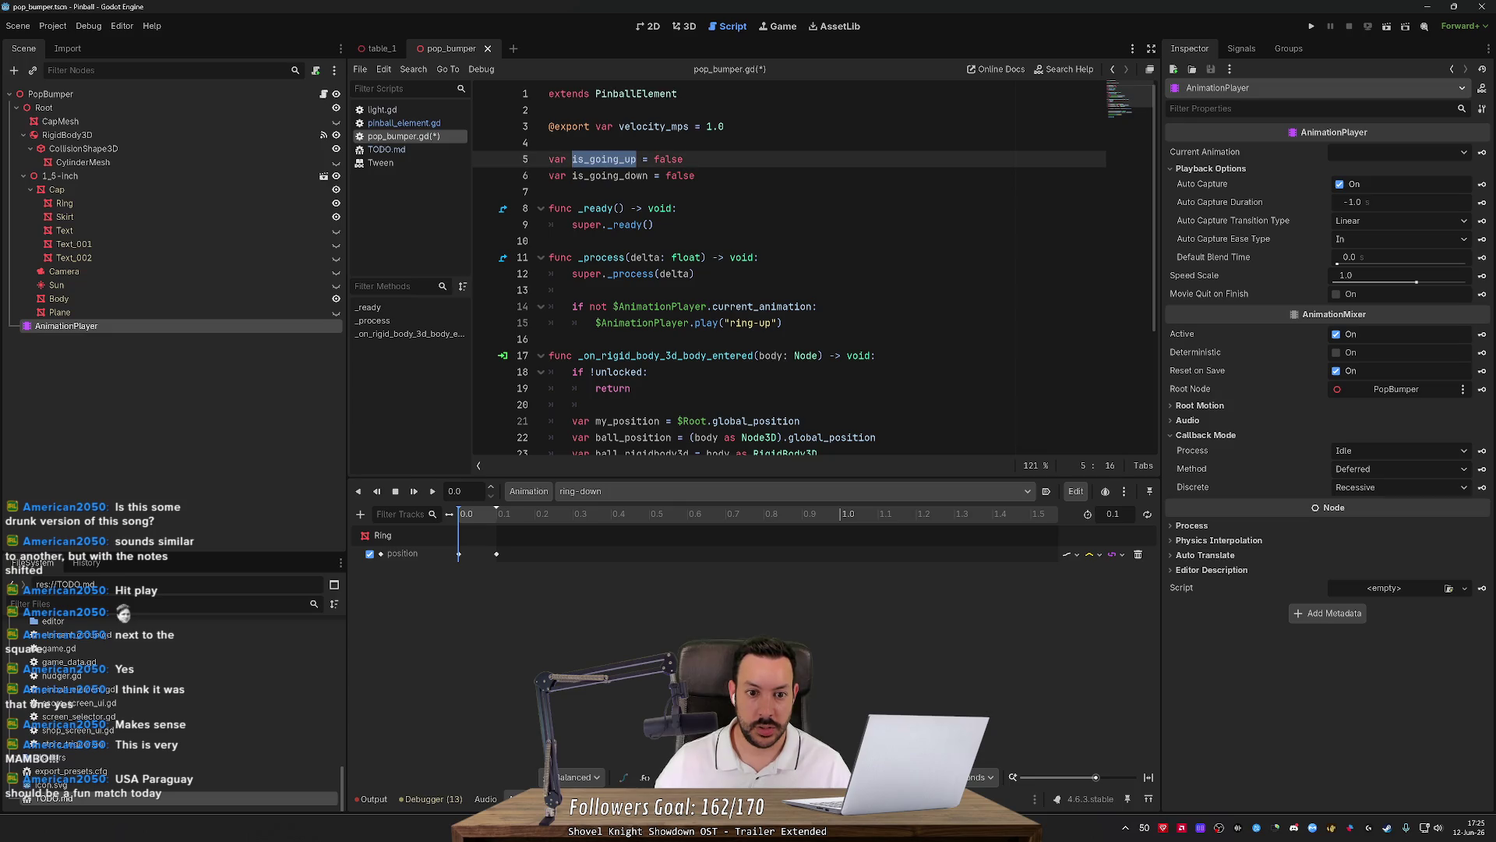
pyautogui.hotkey('ctrl', 'c')
pyautogui.click(590, 306)
pyautogui.hotkey('ctrl', 'v')
pyautogui.write('and')
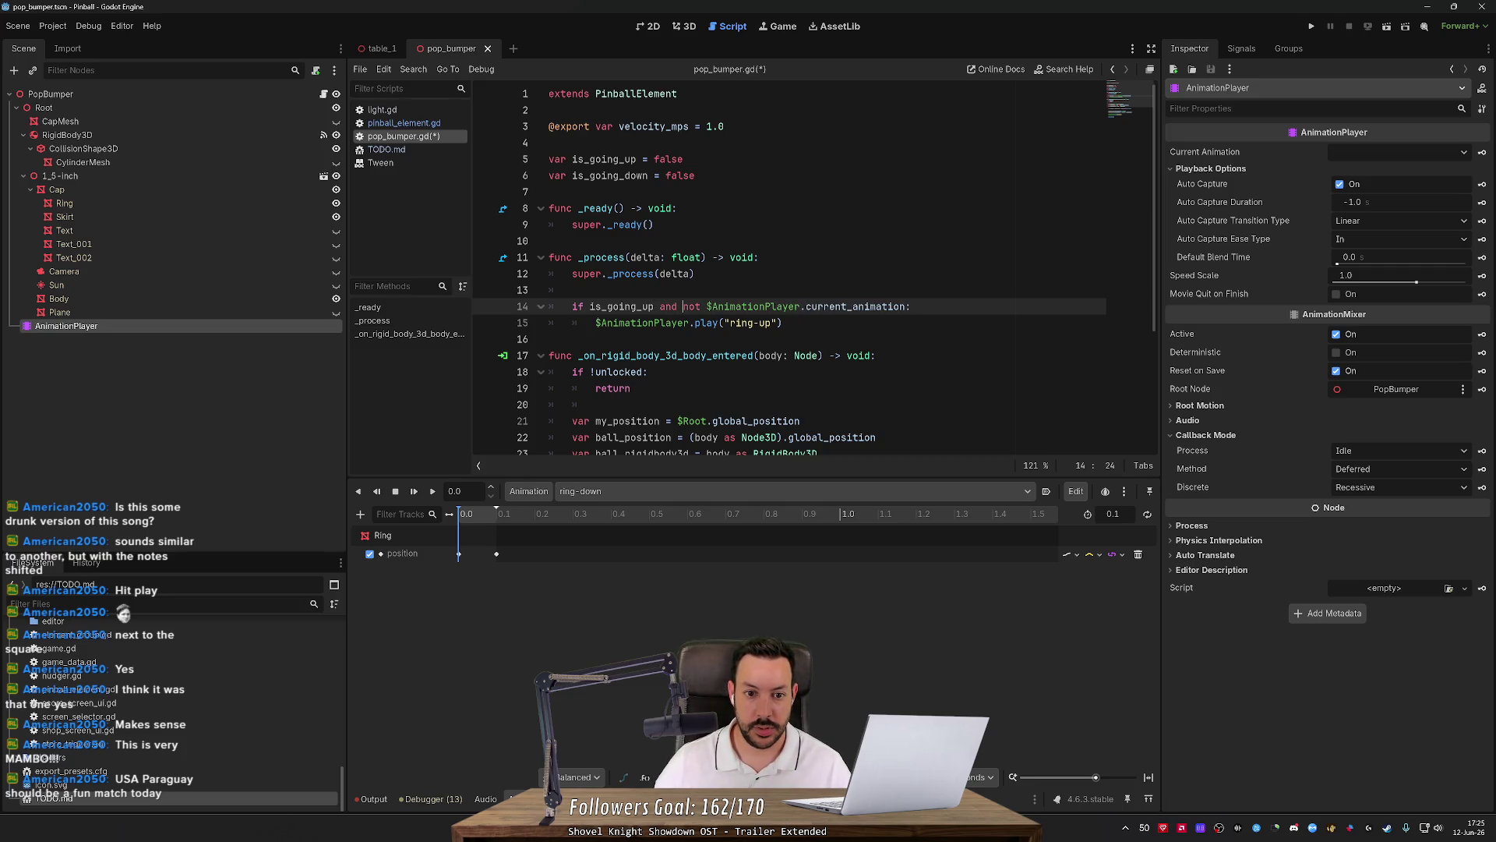
# Delete the unfinished is_going line and add 'is_going_up = false' above the ring-down playback.
pyautogui.click(782, 322)
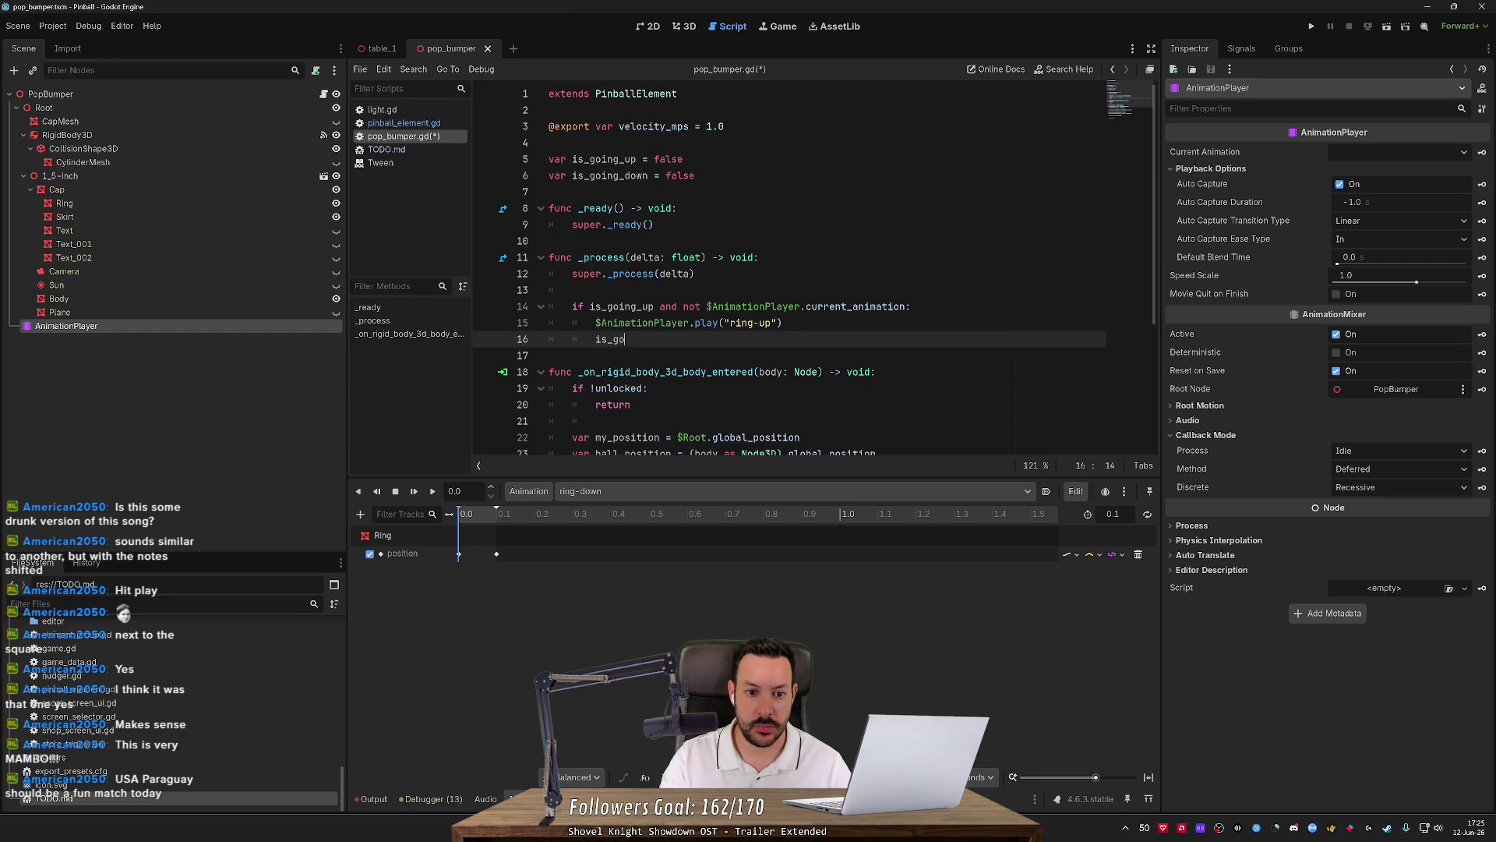
pyautogui.write('is_going')
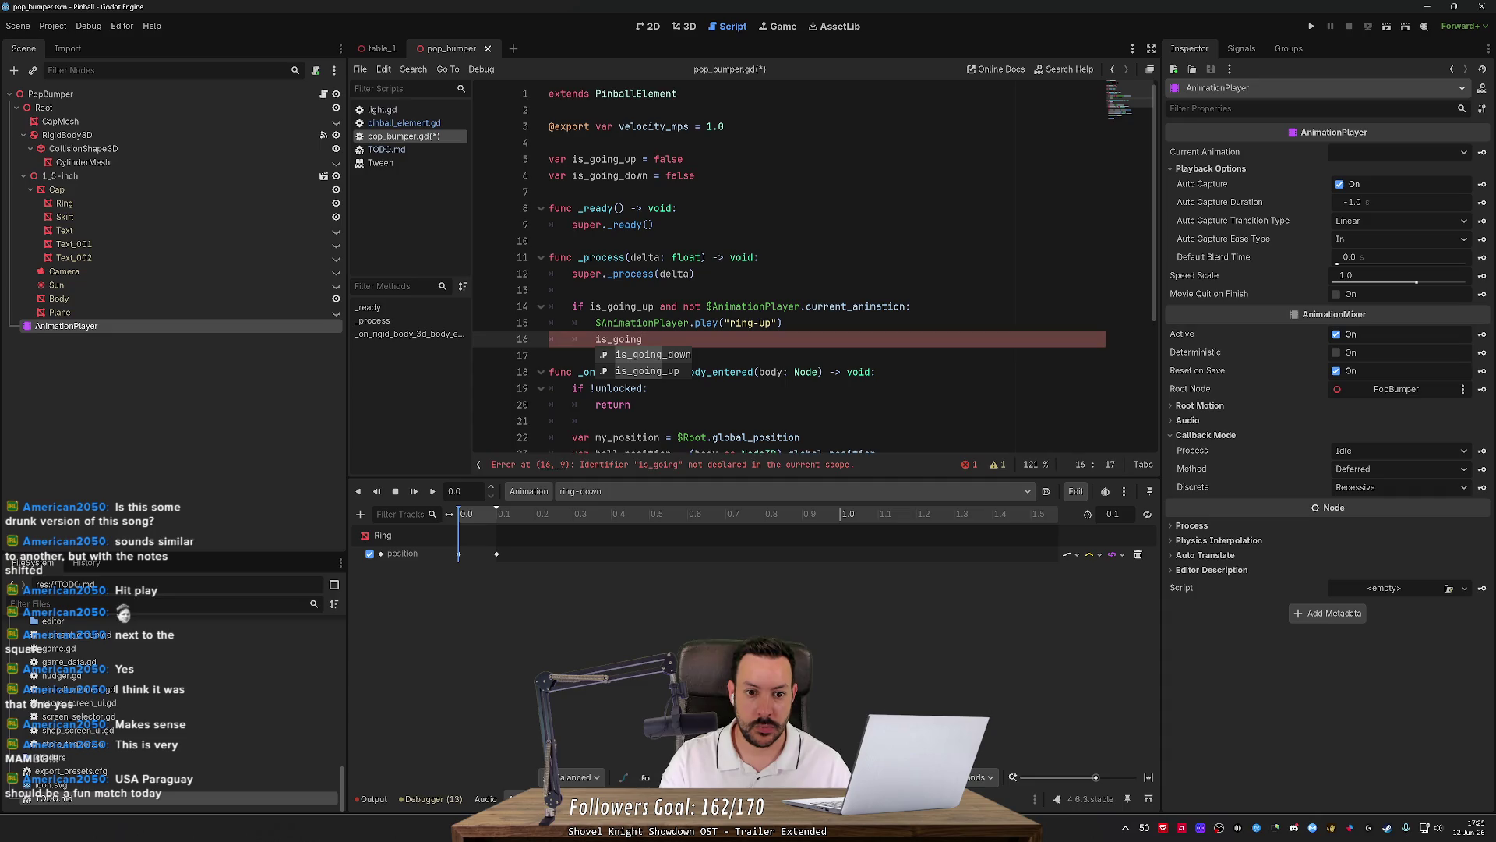
pyautogui.hotkey('ctrl', 'shift', 'k')
pyautogui.press('Up')
pyautogui.press('Up')
pyautogui.press('Up')
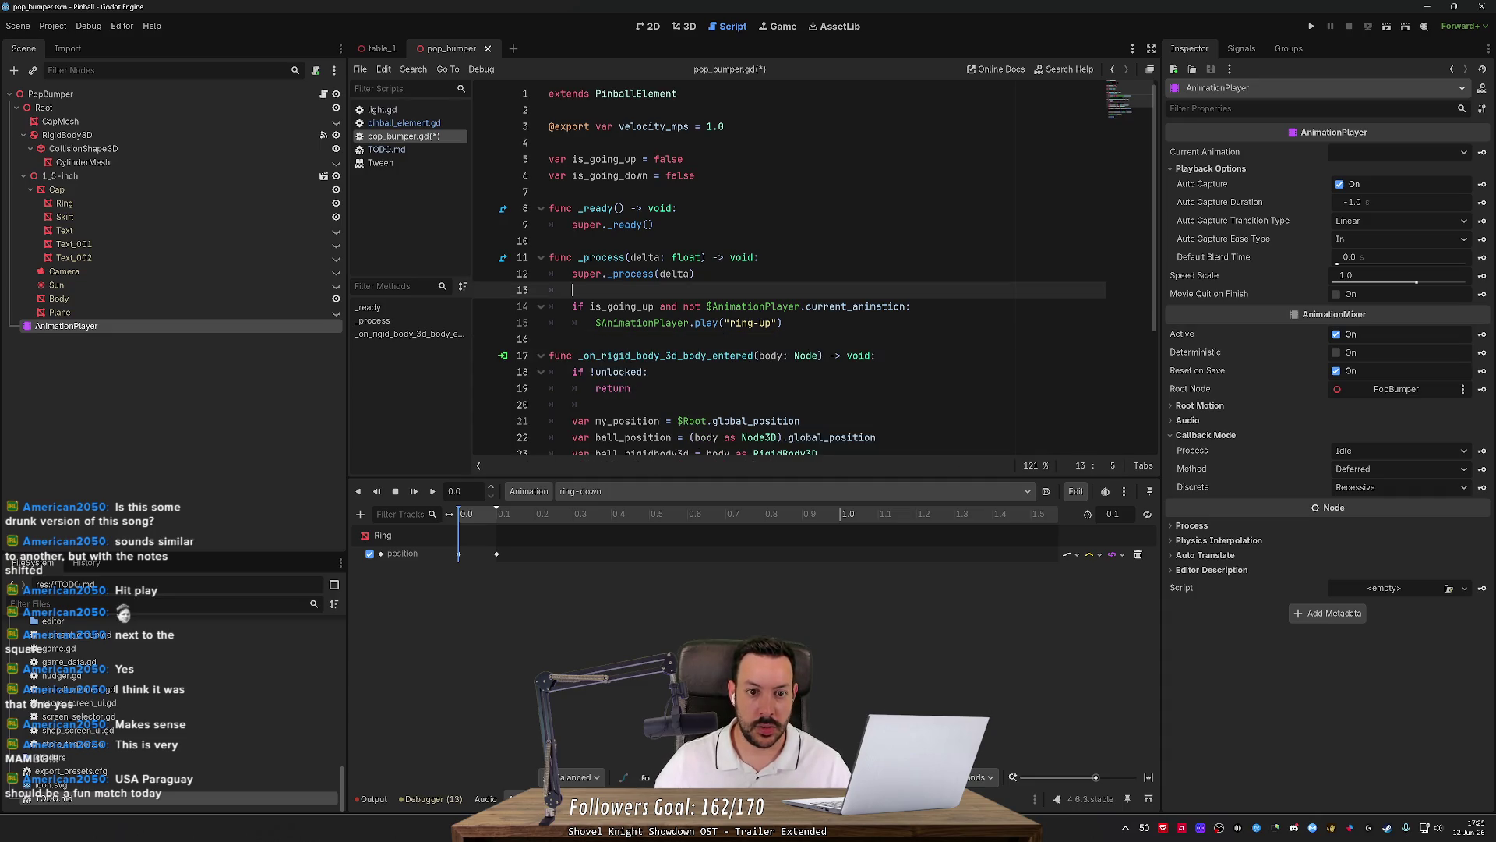
pyautogui.doubleClick(604, 159)
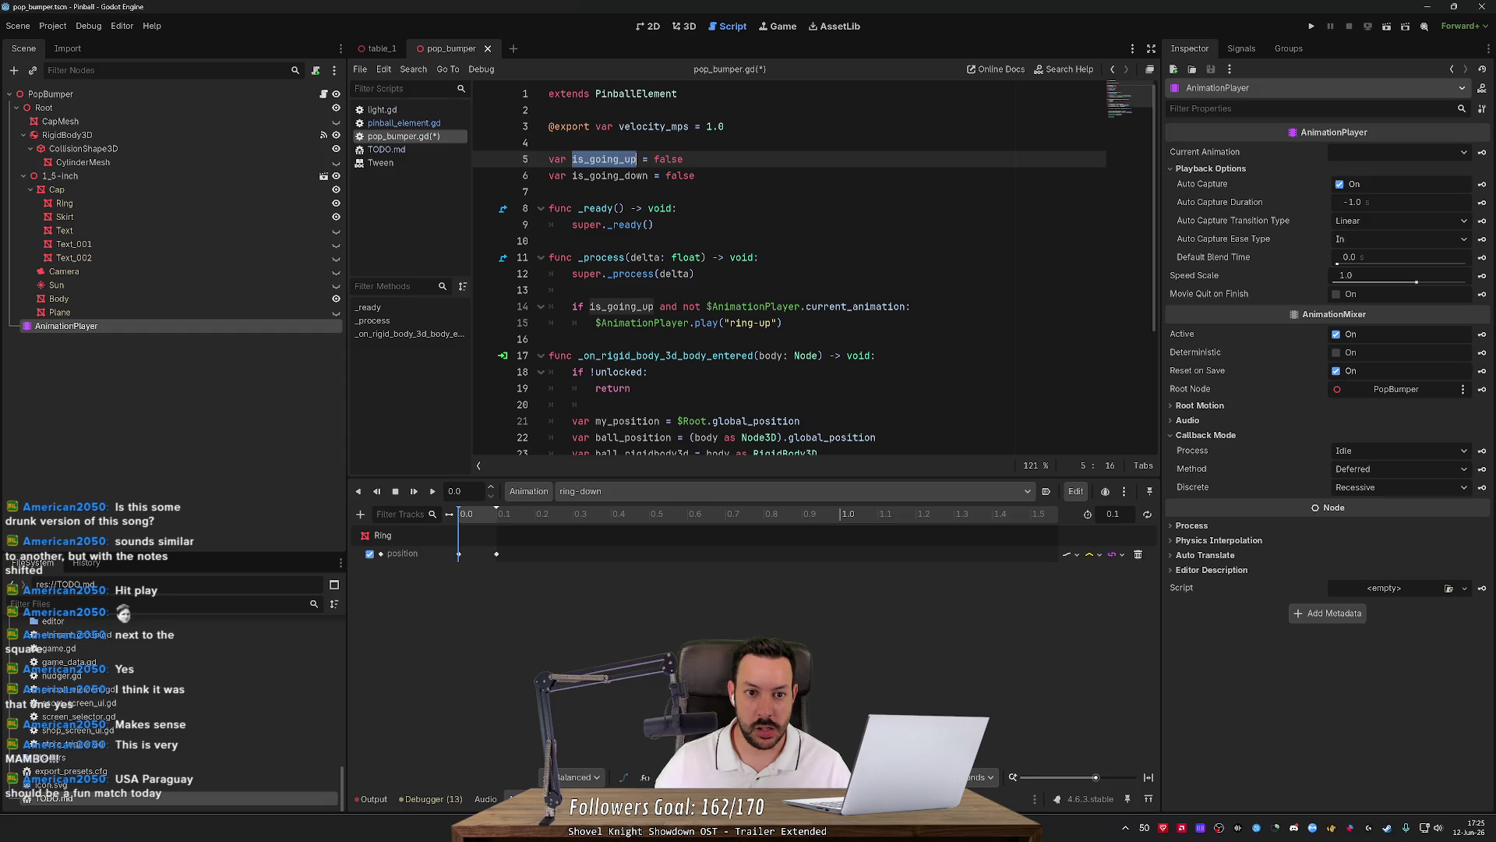
pyautogui.scroll(-4, 789, 267)
pyautogui.click(549, 377)
pyautogui.press('Return')
pyautogui.hotkey('ctrl', 'v')
pyautogui.write('=')
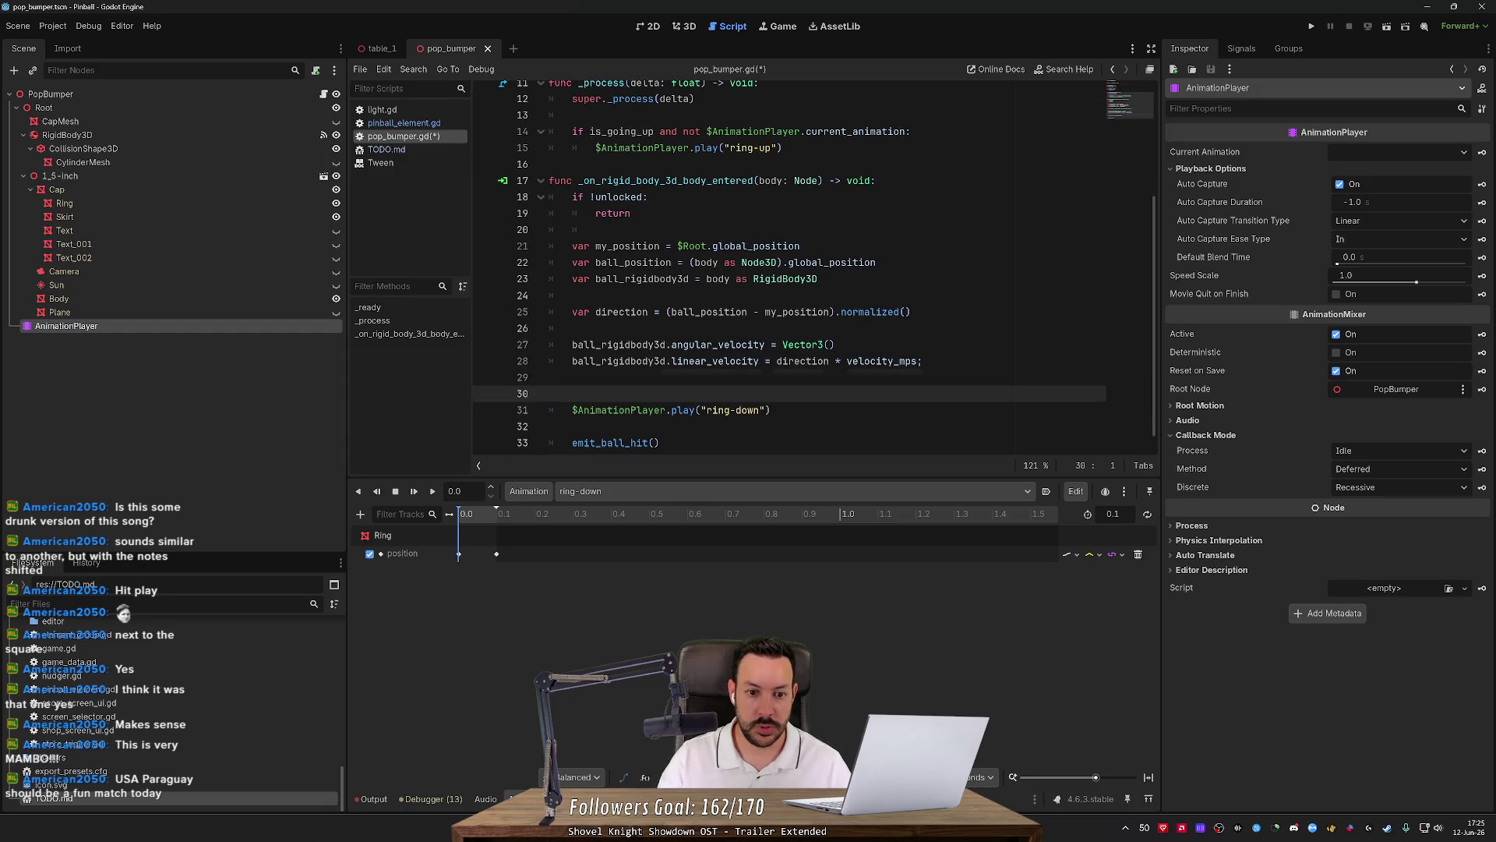
pyautogui.write('e')
pyautogui.press('Return')
pyautogui.write('is_goi')
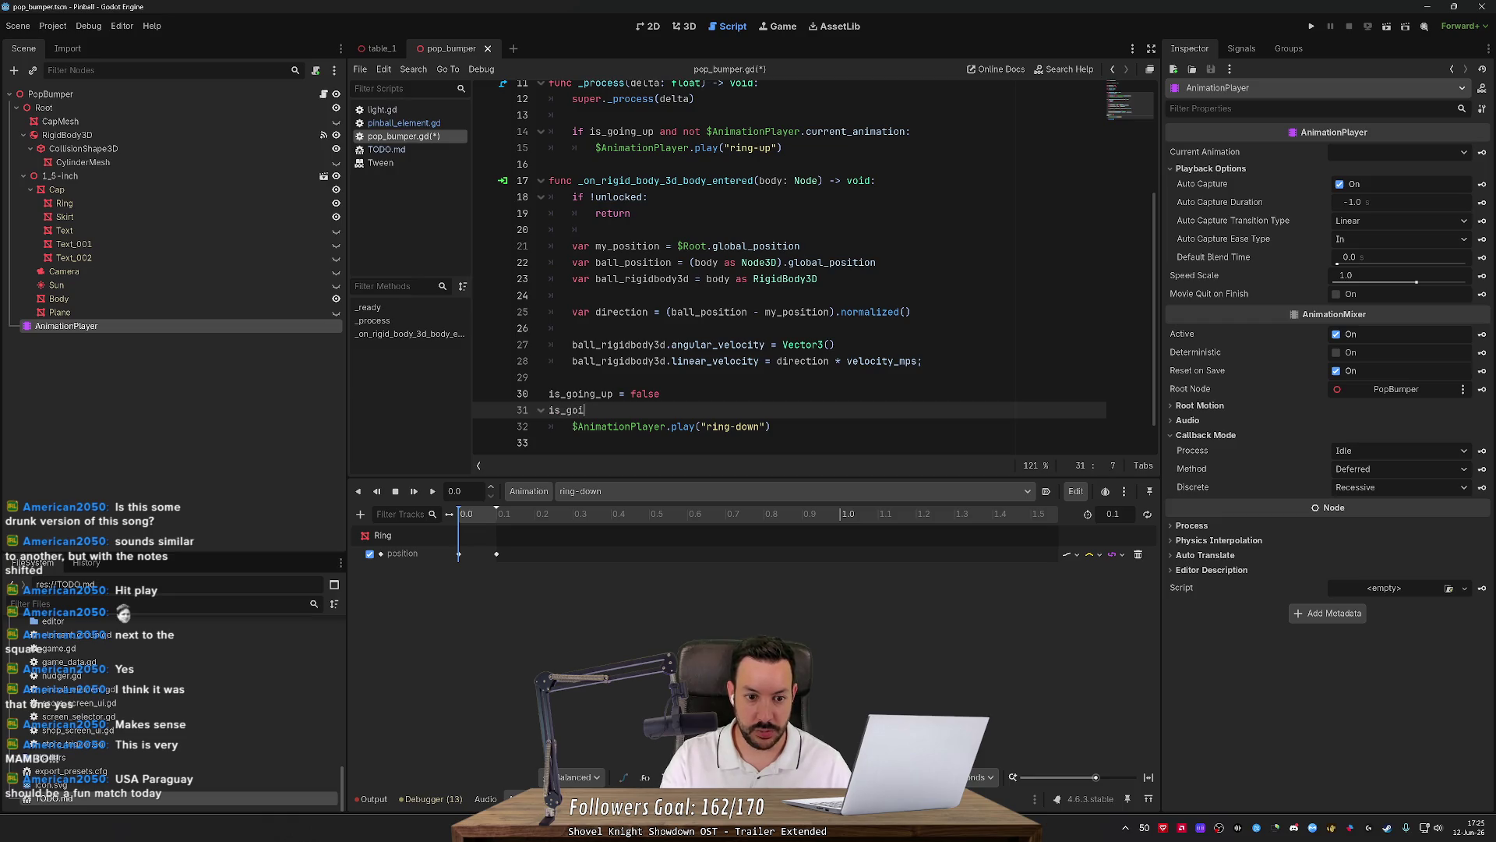
pyautogui.write('ng = true')
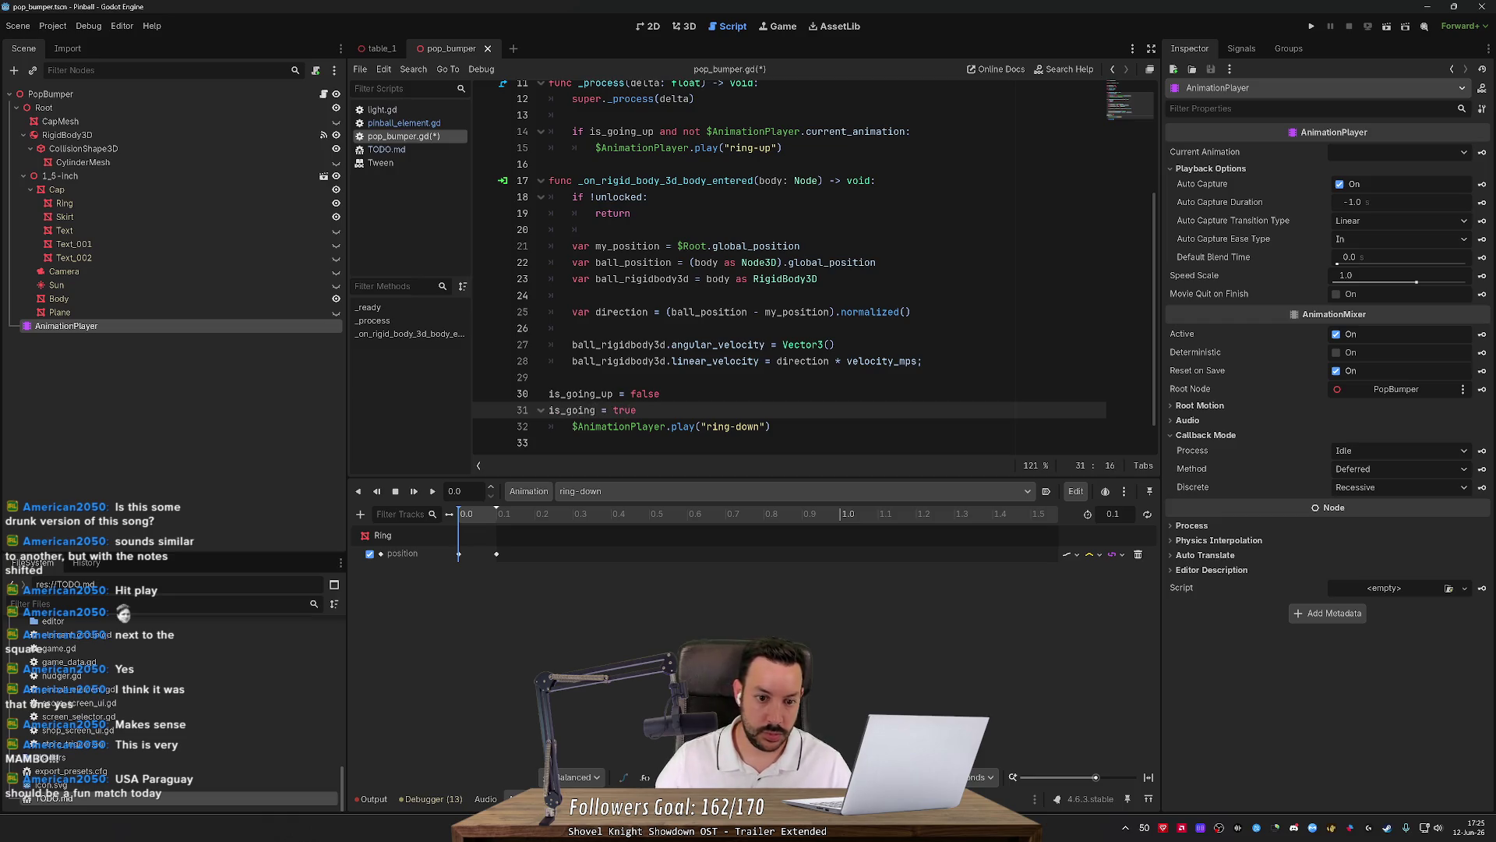
# Indent the is_going_up reset line and remove the stray is_going line.
pyautogui.click(612, 410)
pyautogui.press('Tab')
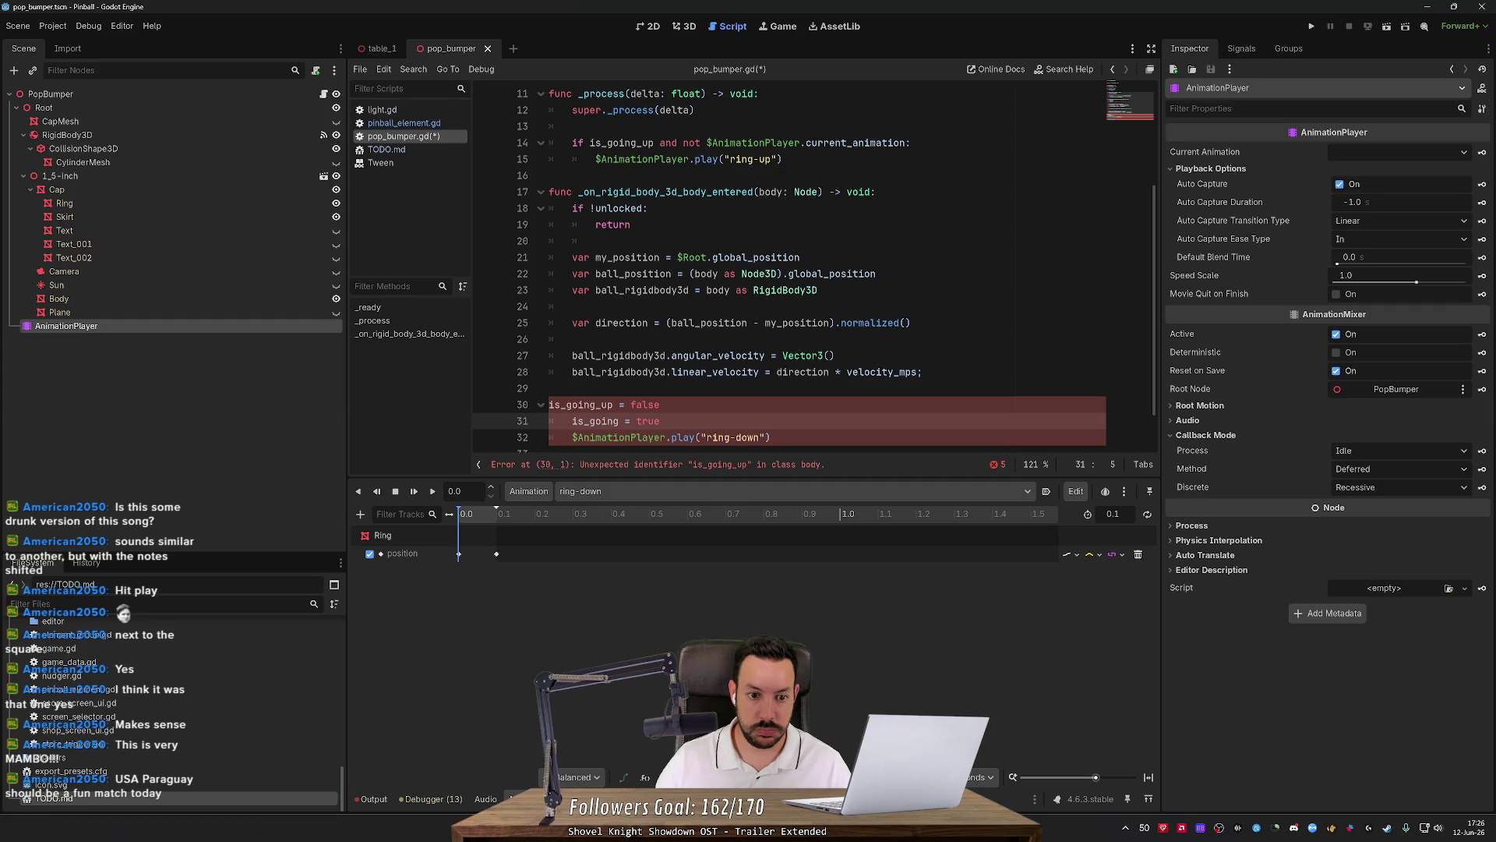
pyautogui.click(566, 404)
pyautogui.press('Tab')
pyautogui.press('Down')
pyautogui.press('End')
pyautogui.press('BackSpace')
pyautogui.press('BackSpace')
pyautogui.press('BackSpace')
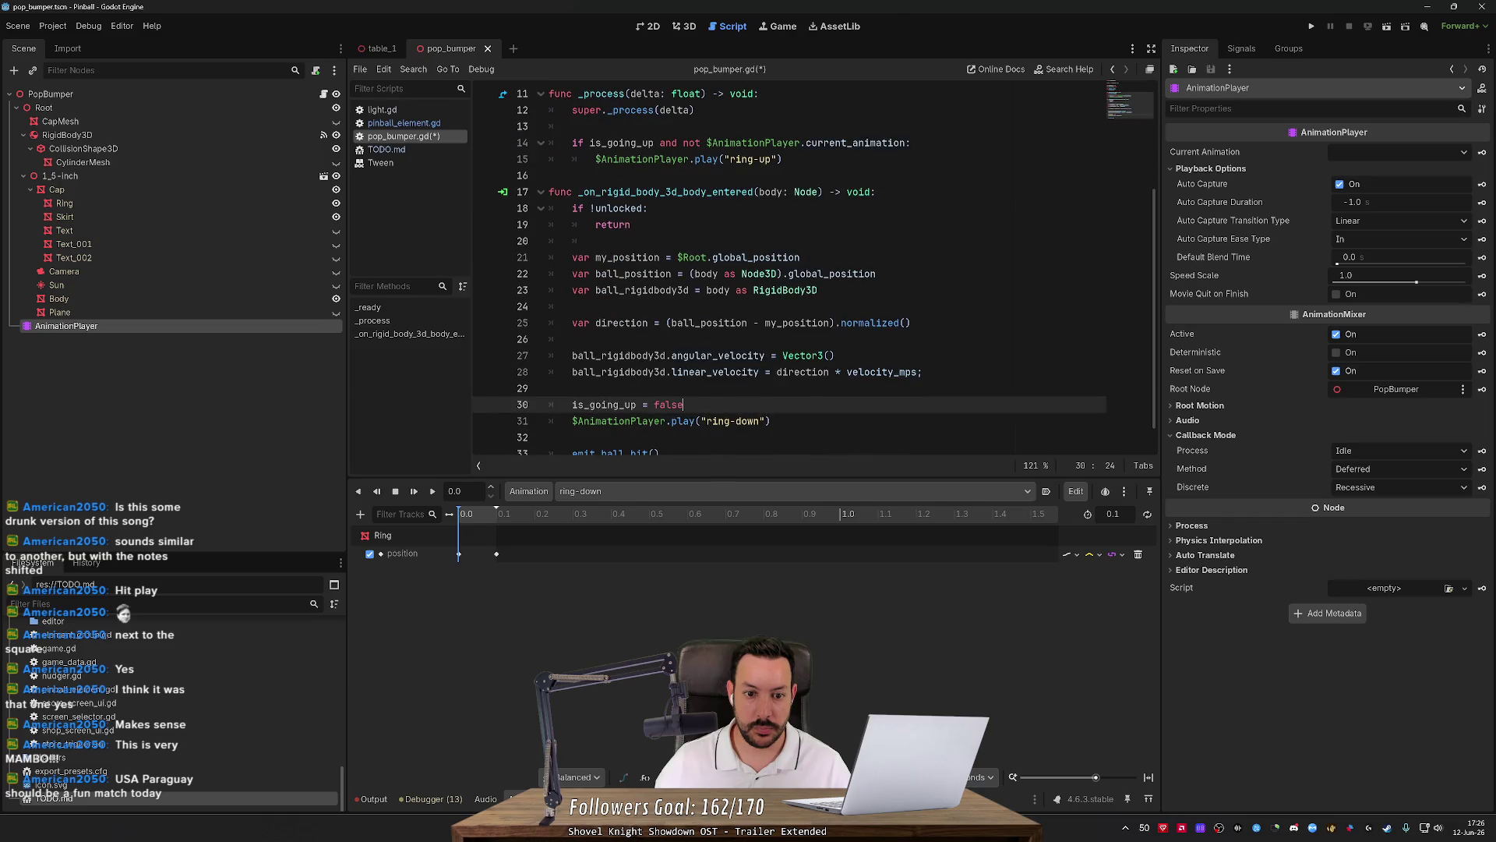
# Remove the unused is_going_down declaration.
pyautogui.scroll(3, 814, 268)
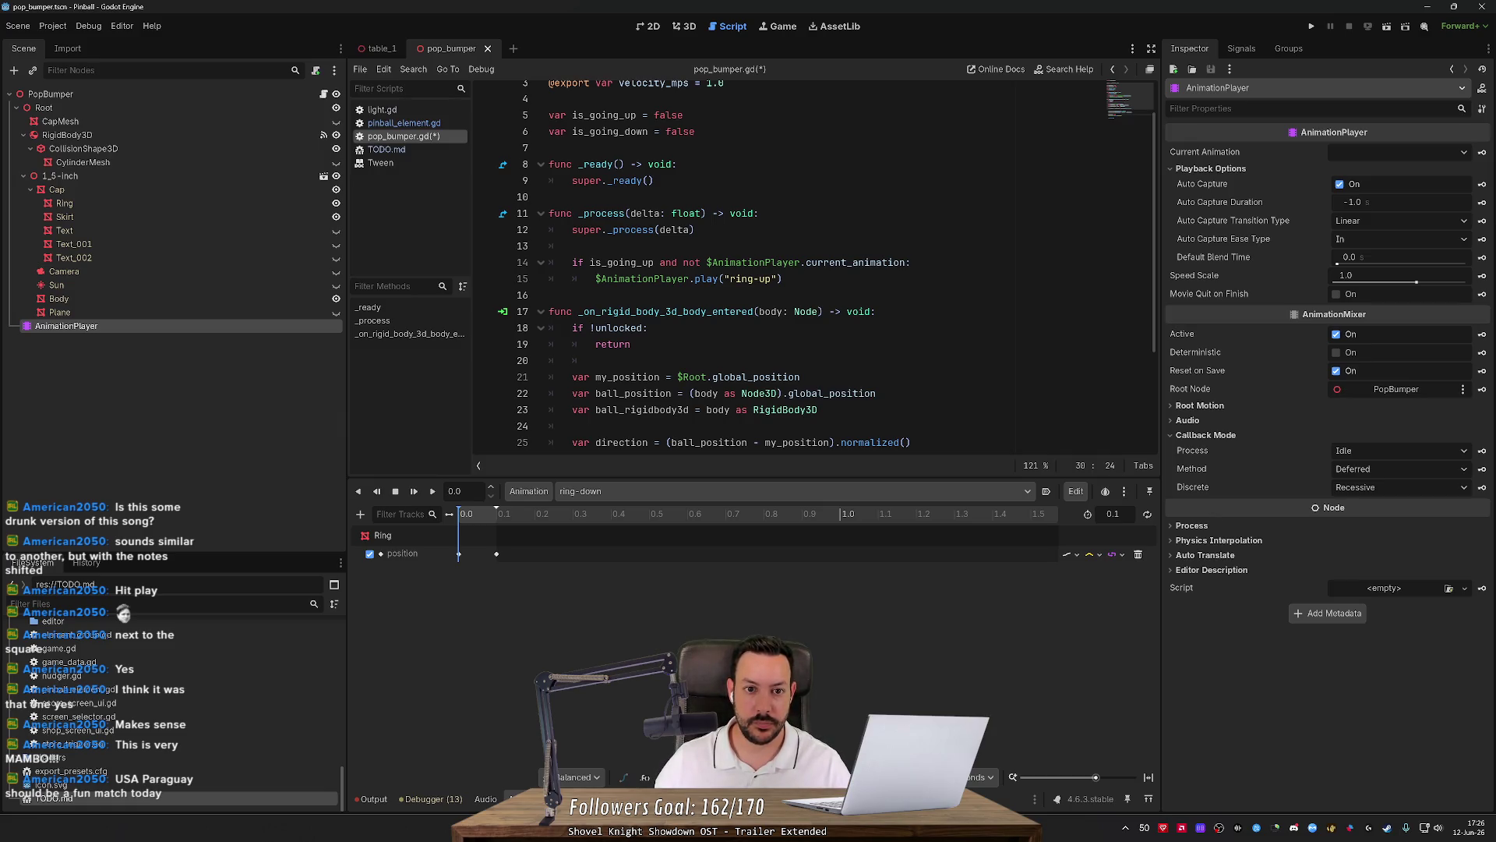
pyautogui.doubleClick(604, 115)
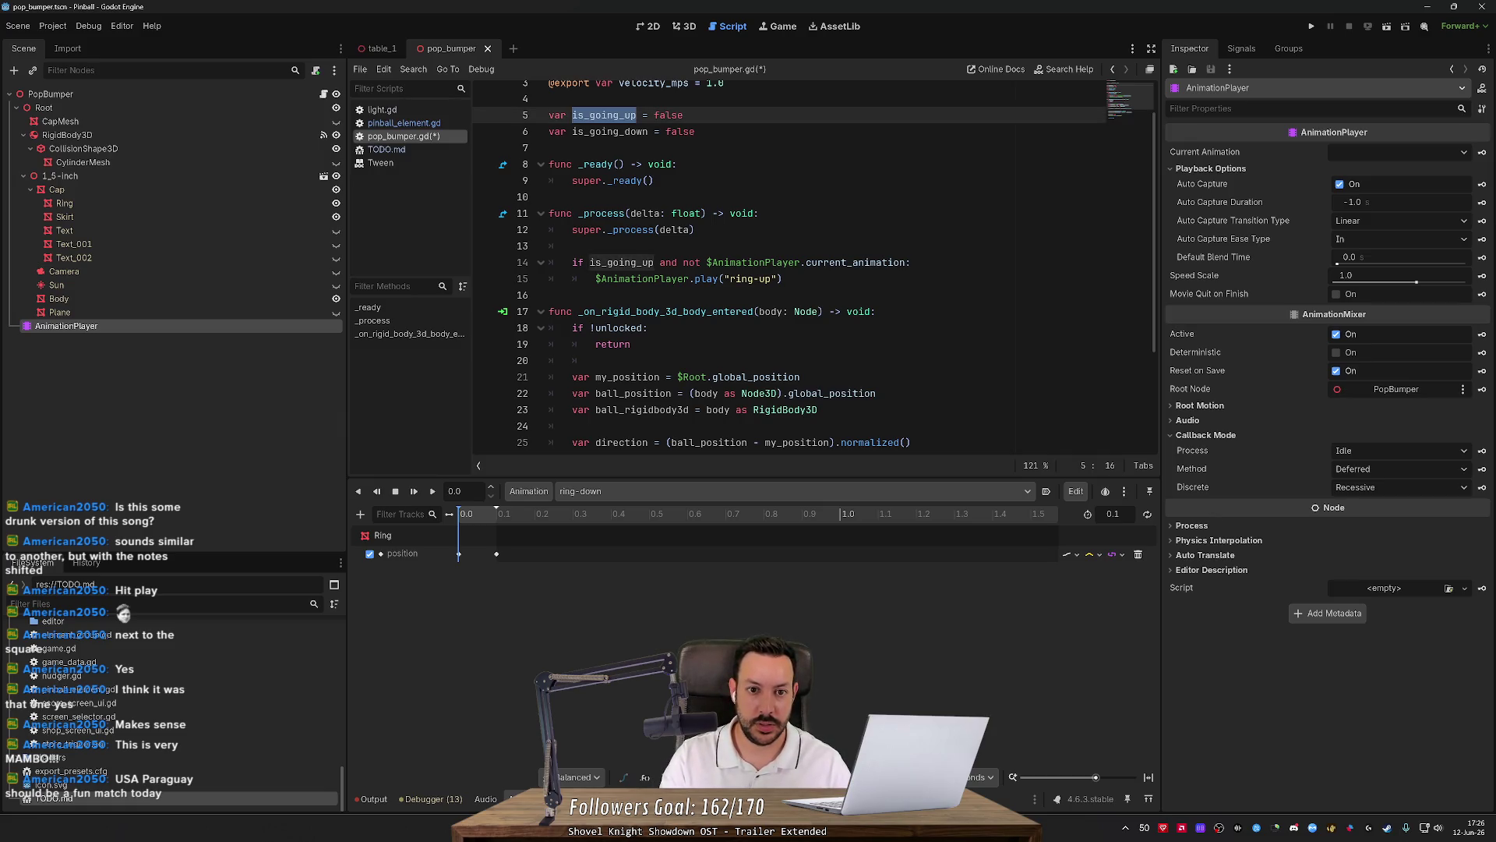
pyautogui.hotkey('ctrl', 'z')
pyautogui.hotkey('ctrl', 'z')
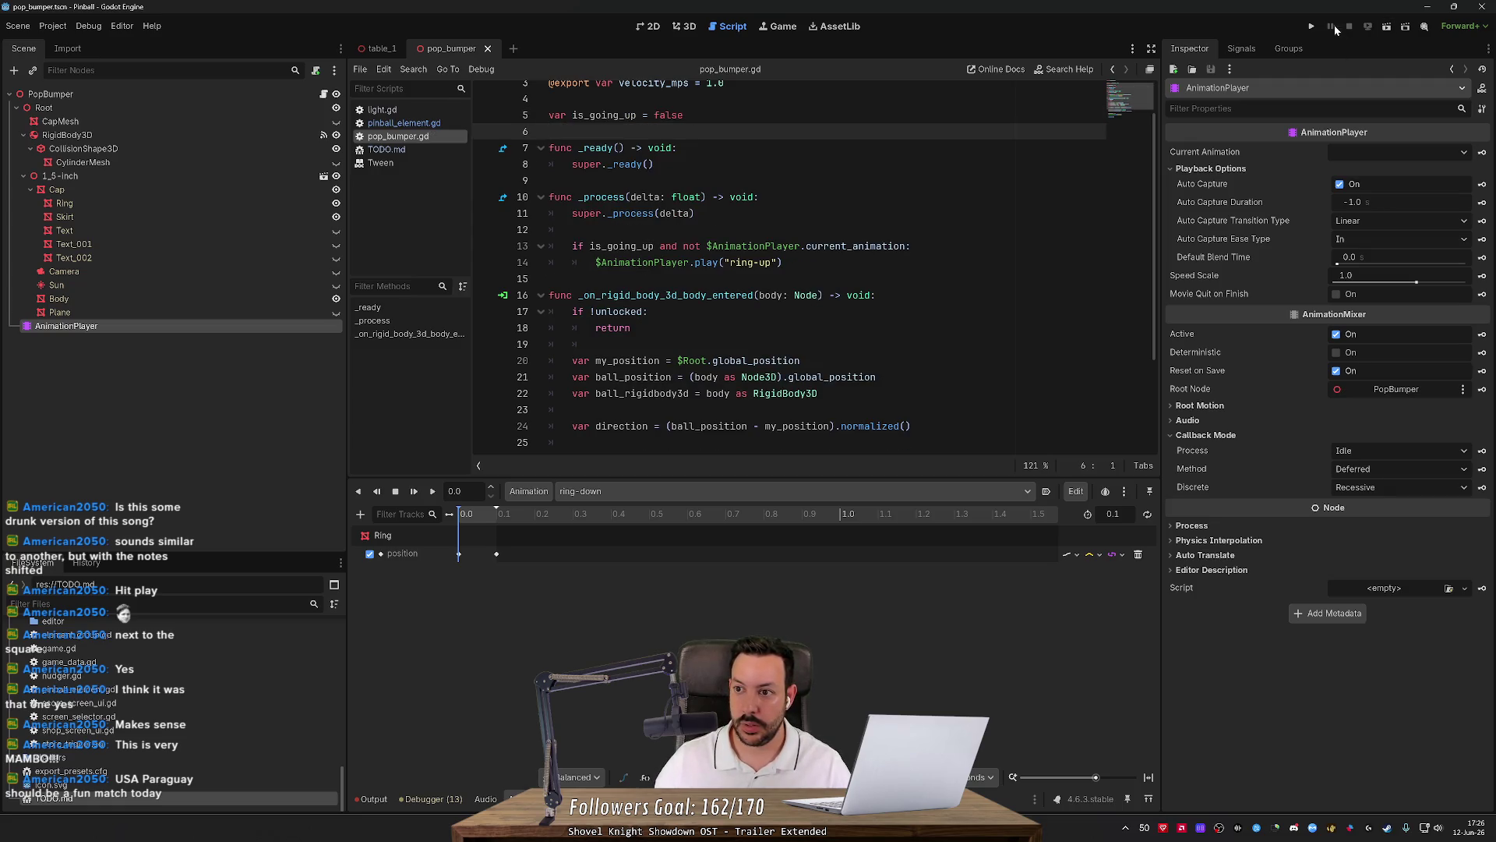
# Run the pinball game, launch a ball, then restart the game.
pyautogui.click(1312, 26)
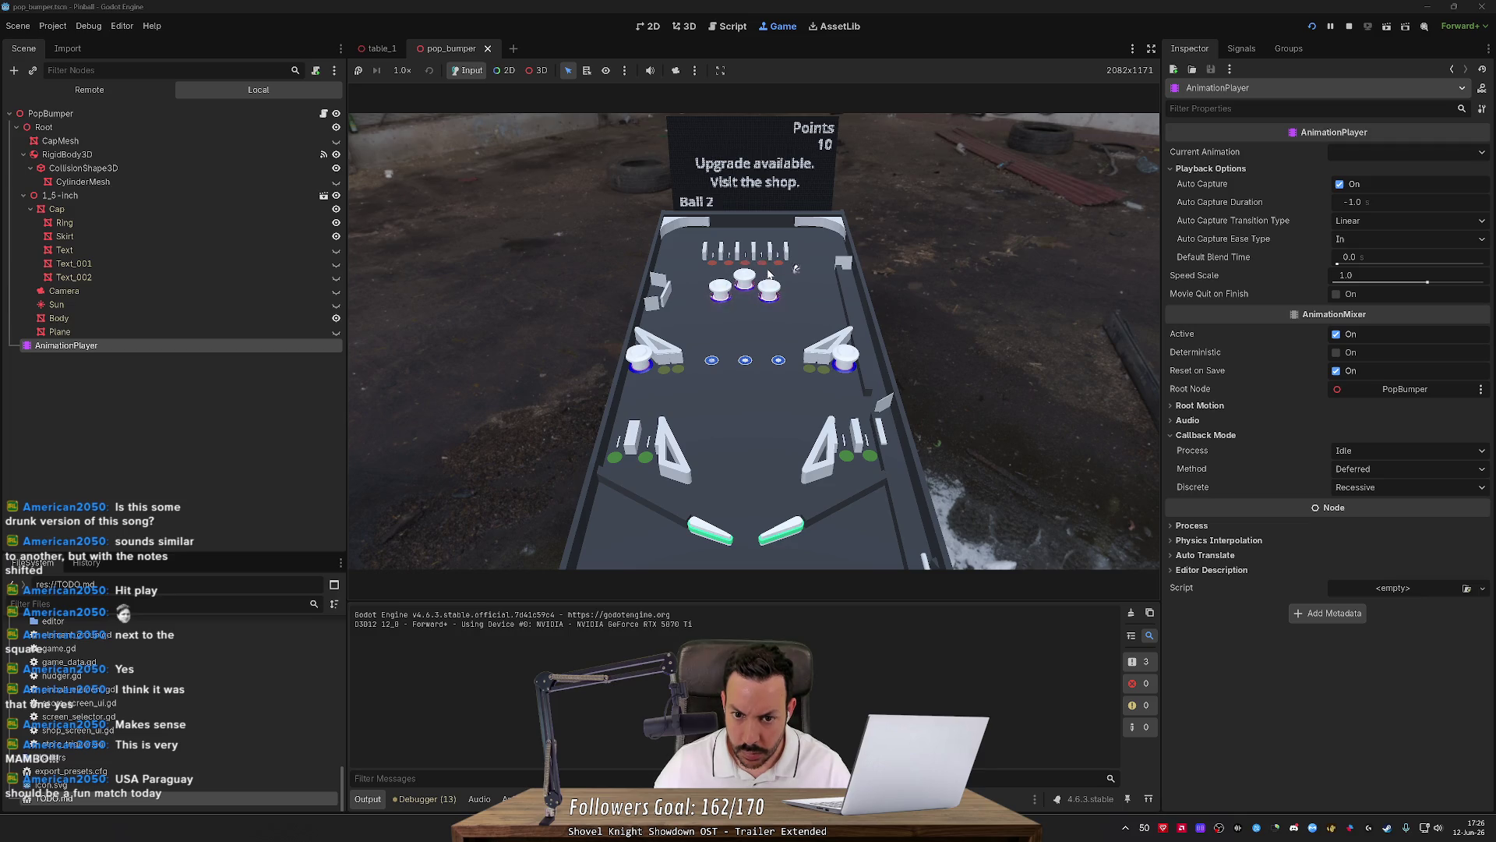
pyautogui.press('space')
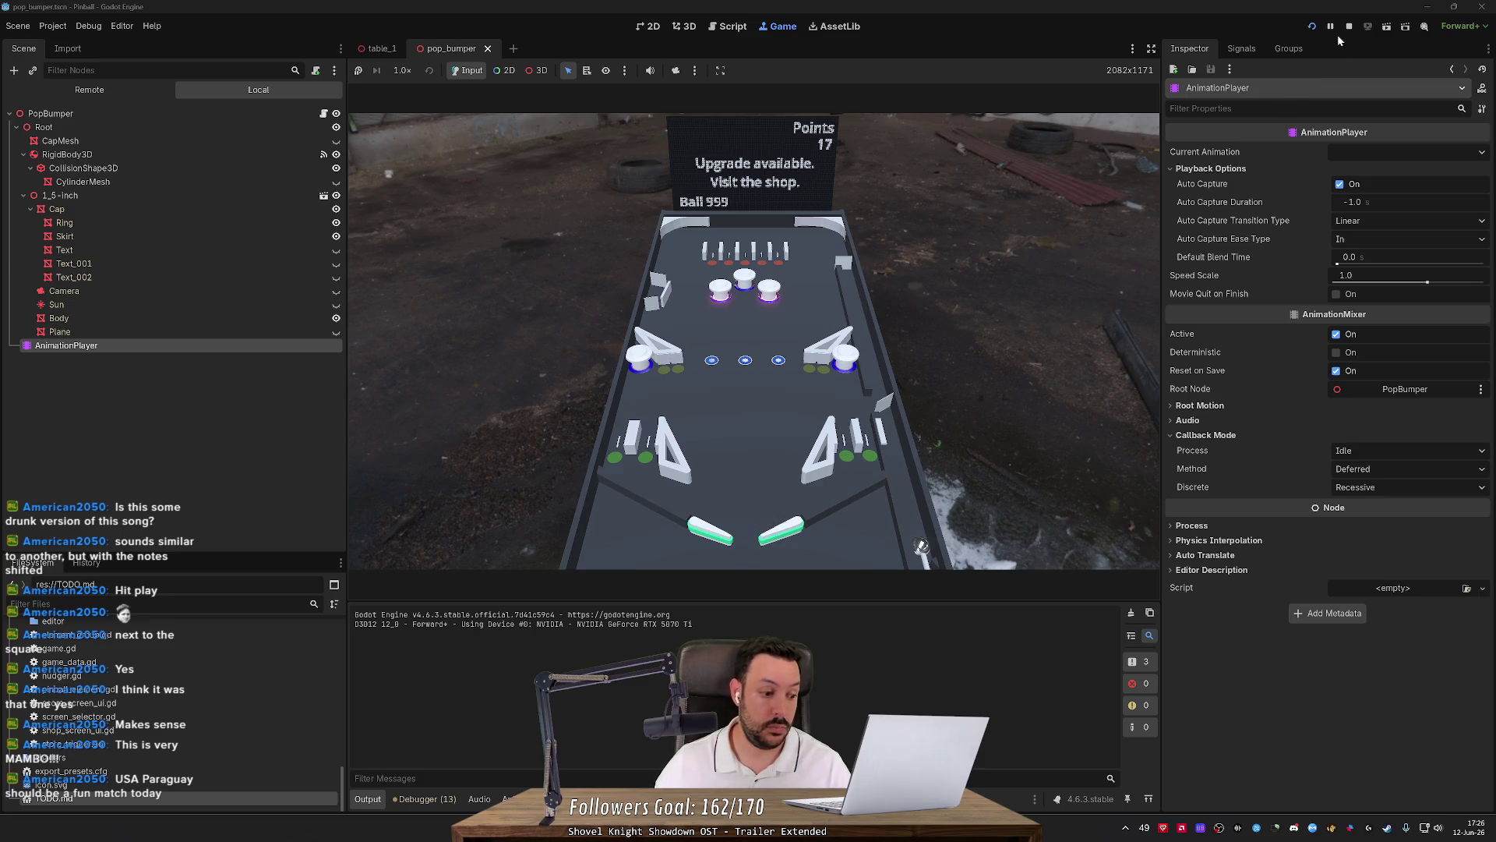
pyautogui.click(1312, 27)
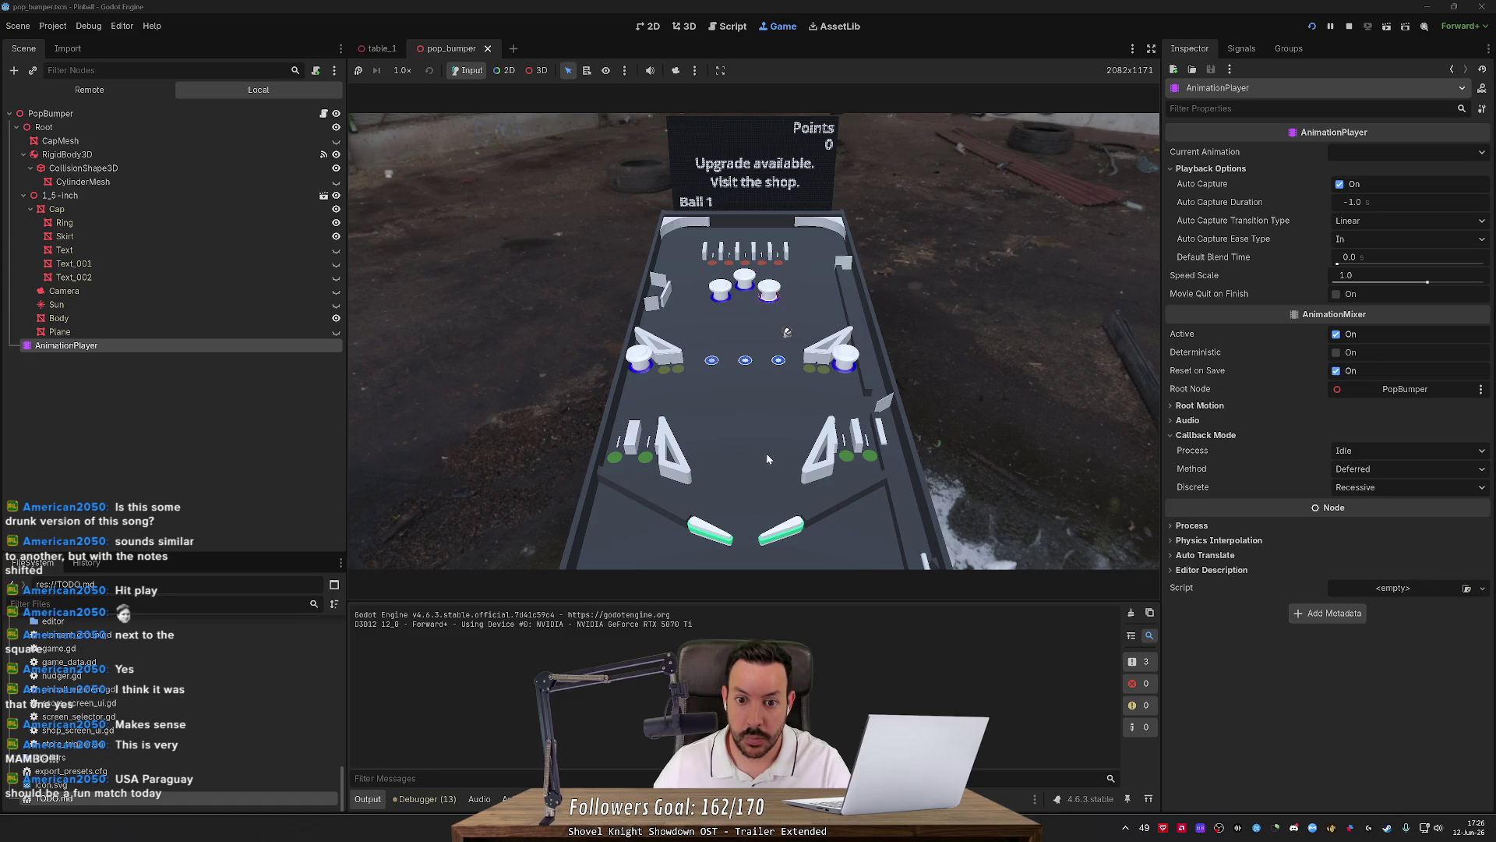
# Take over the game camera in 3D mode and zoom in on the pop bumpers.
pyautogui.click(538, 72)
pyautogui.click(676, 71)
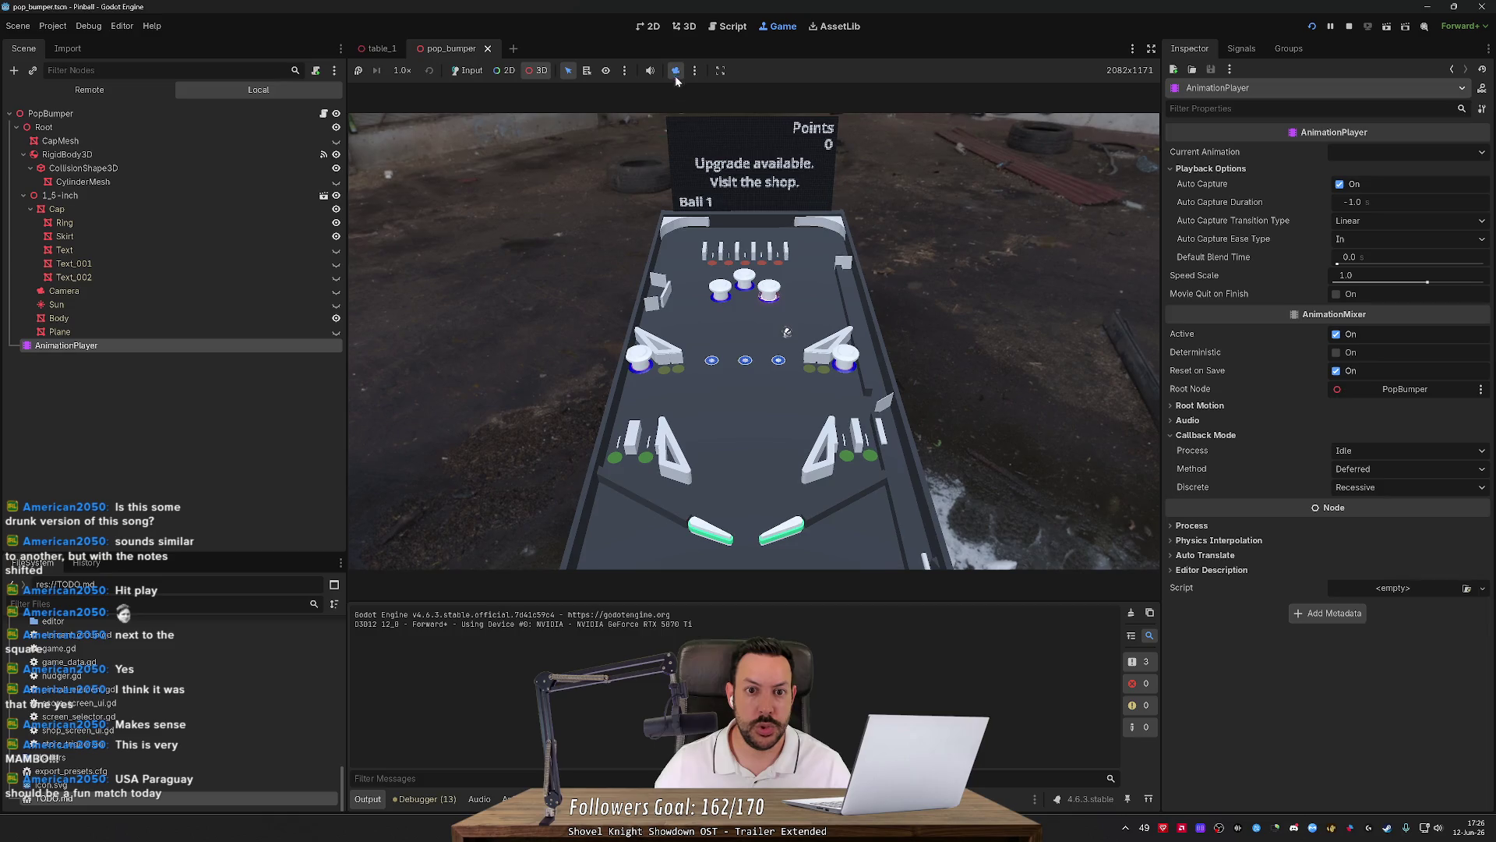
pyautogui.scroll(5, 752, 341)
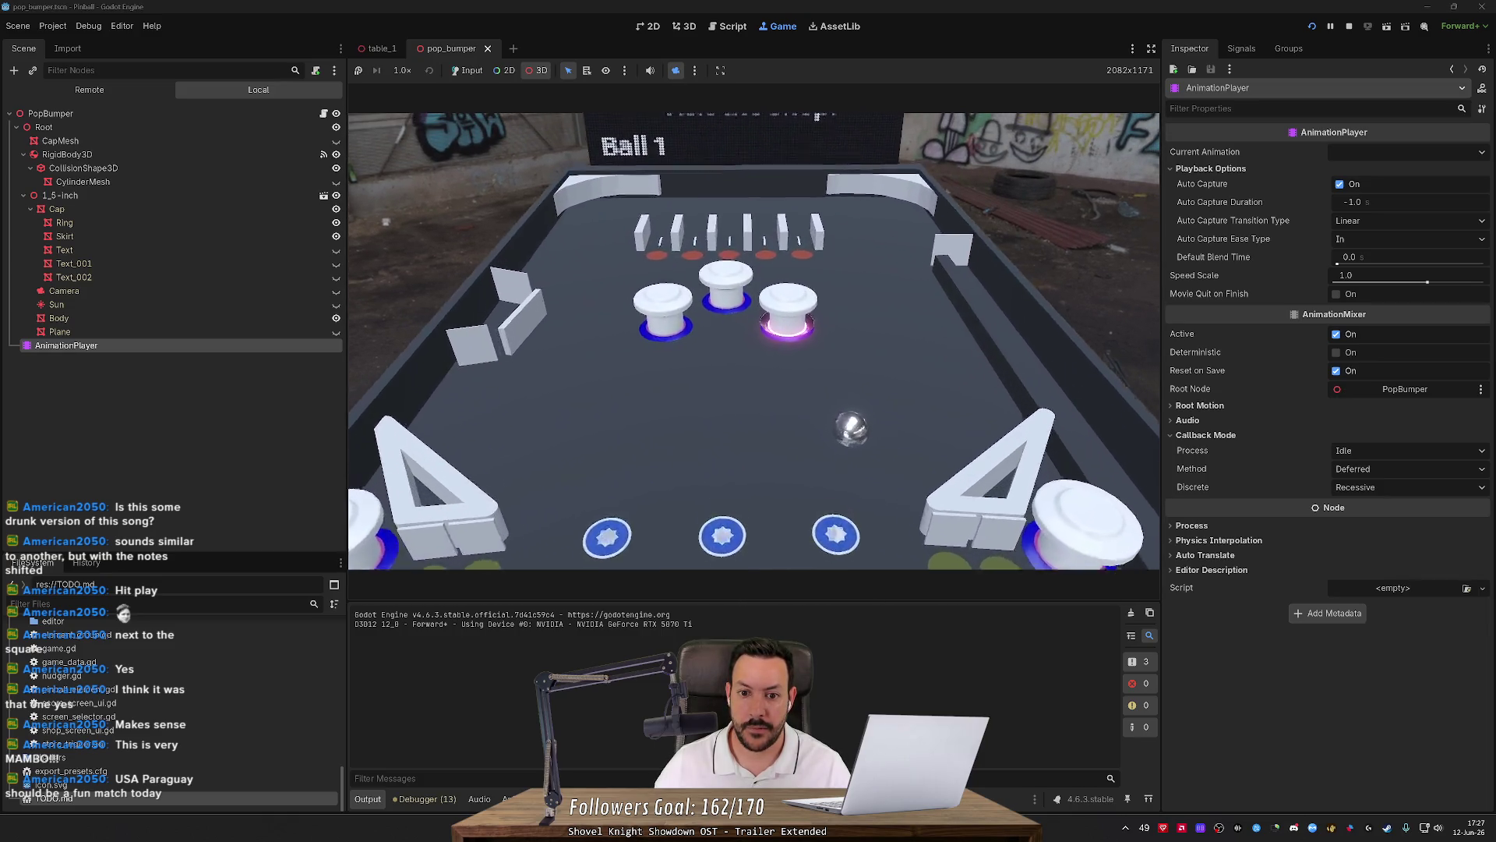
pyautogui.scroll(8, 753, 341)
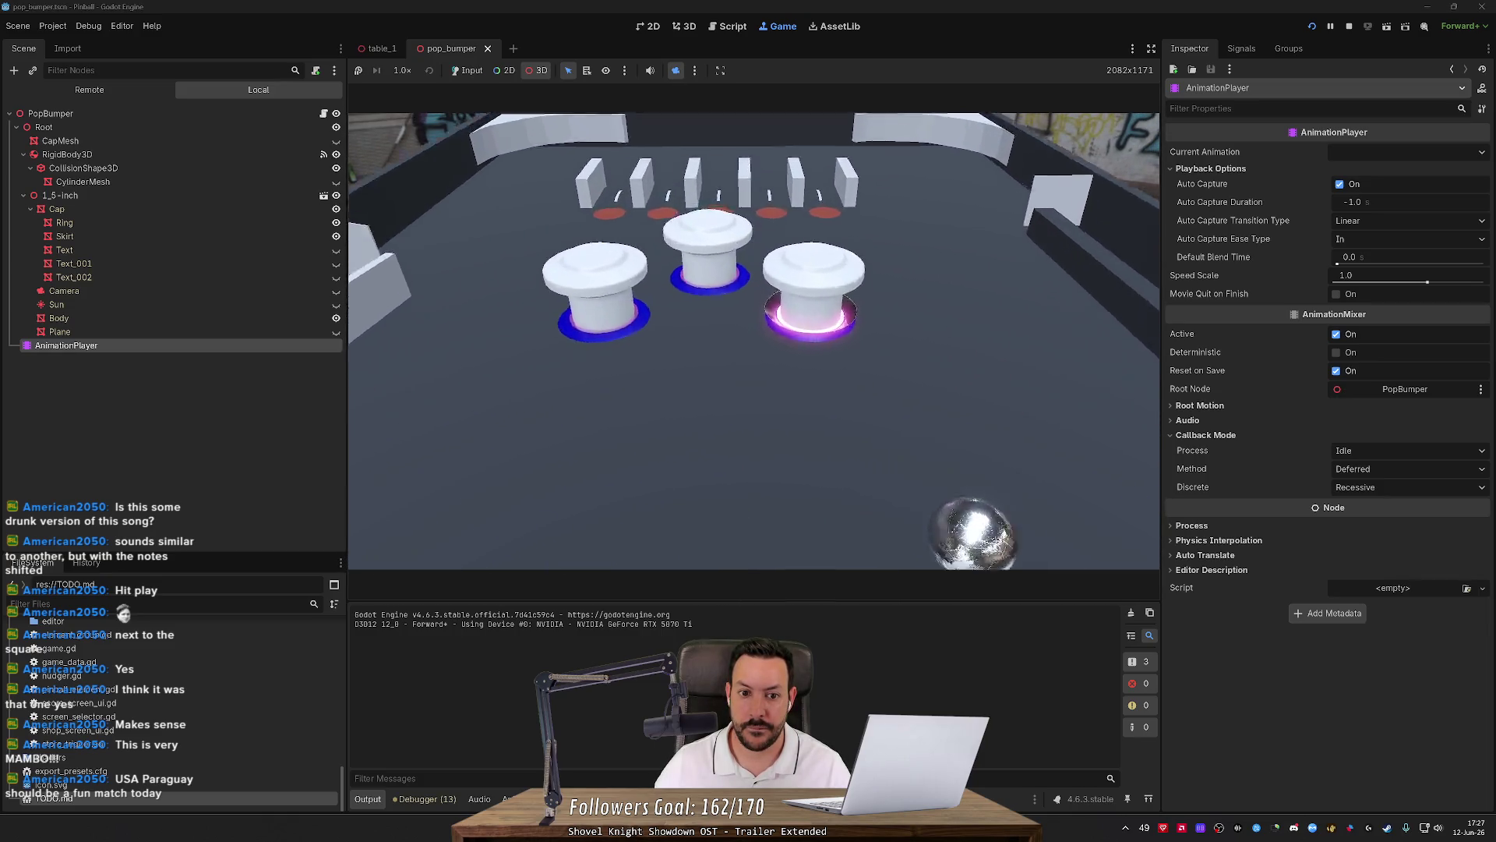
pyautogui.scroll(-10, 639, 117)
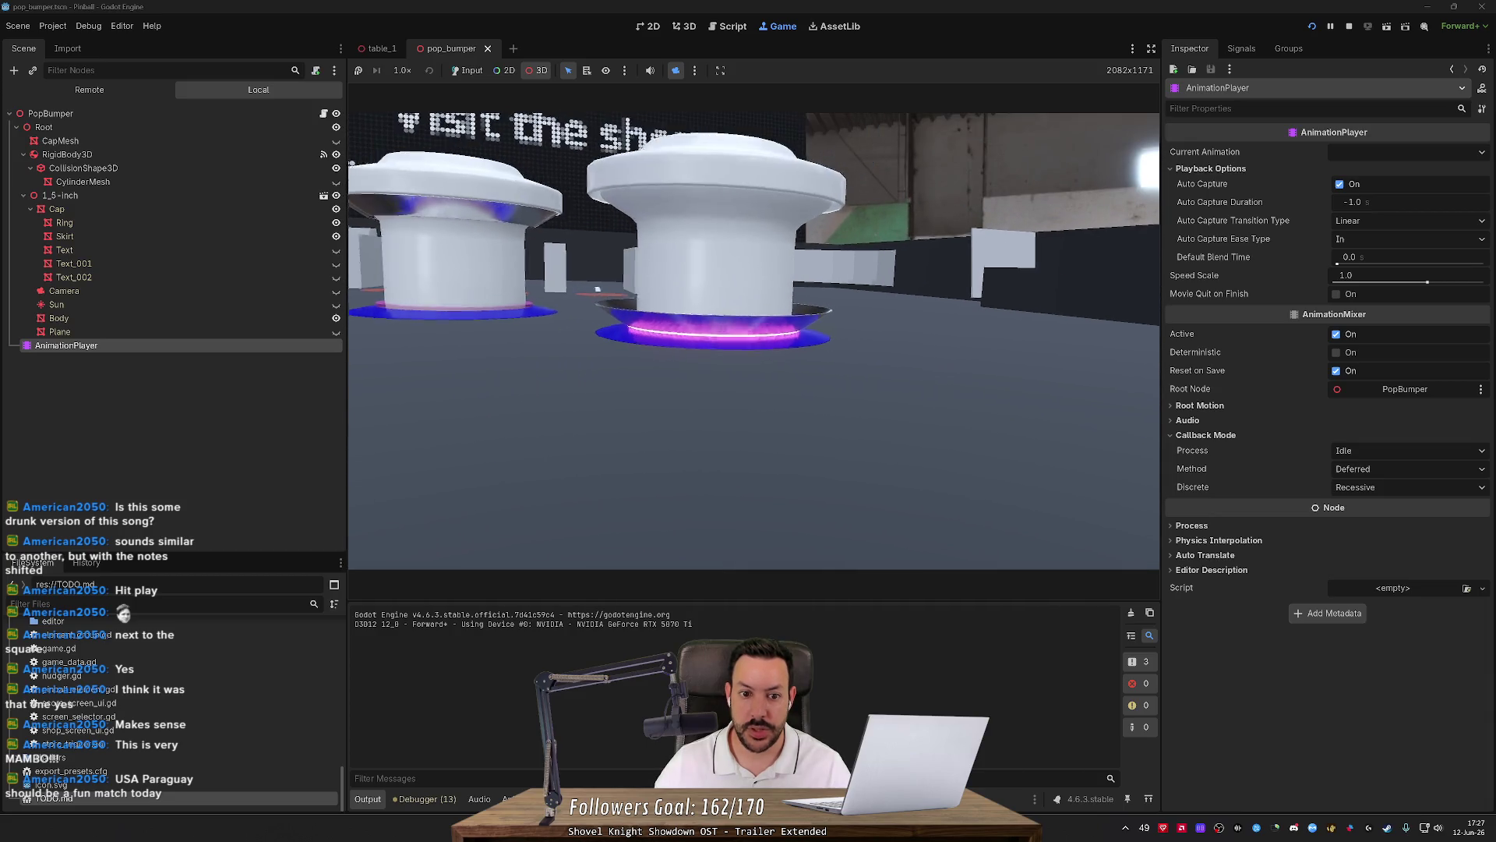
# Return to Input mode, restore the game's own camera, and stop the game.
pyautogui.click(473, 71)
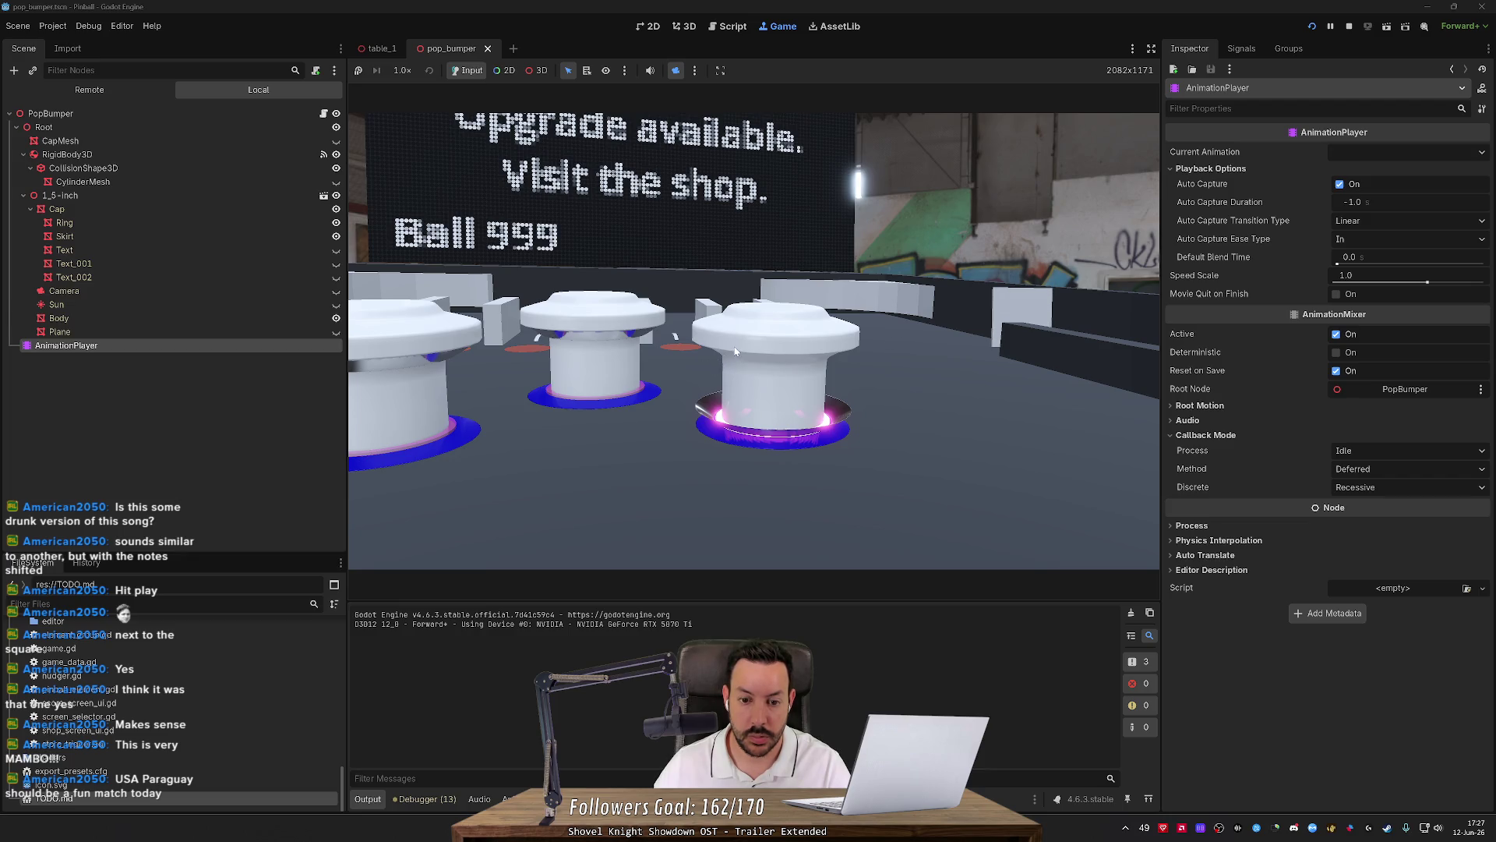
pyautogui.click(670, 71)
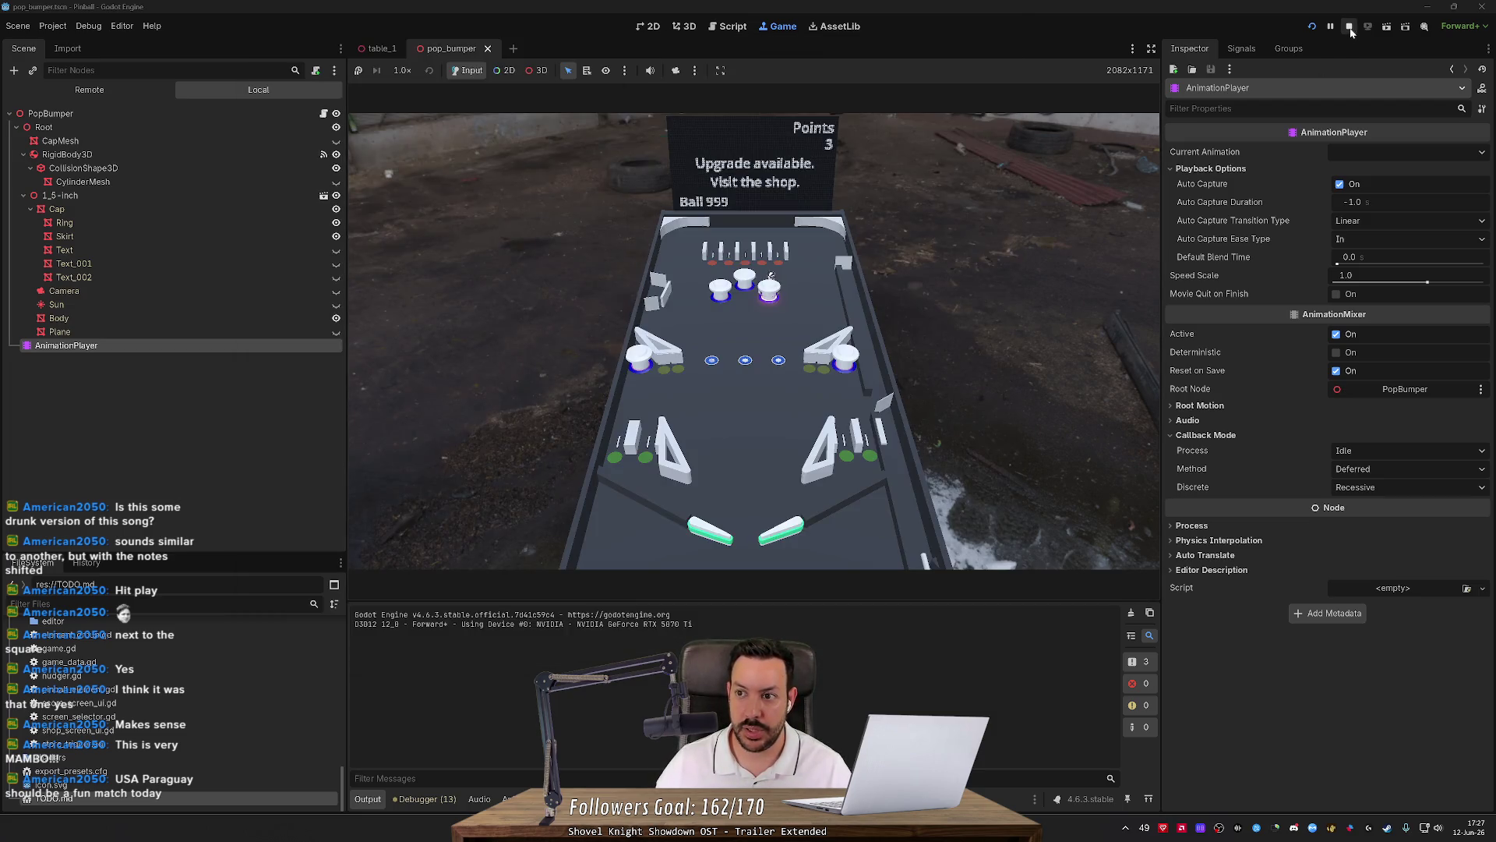
pyautogui.click(1350, 28)
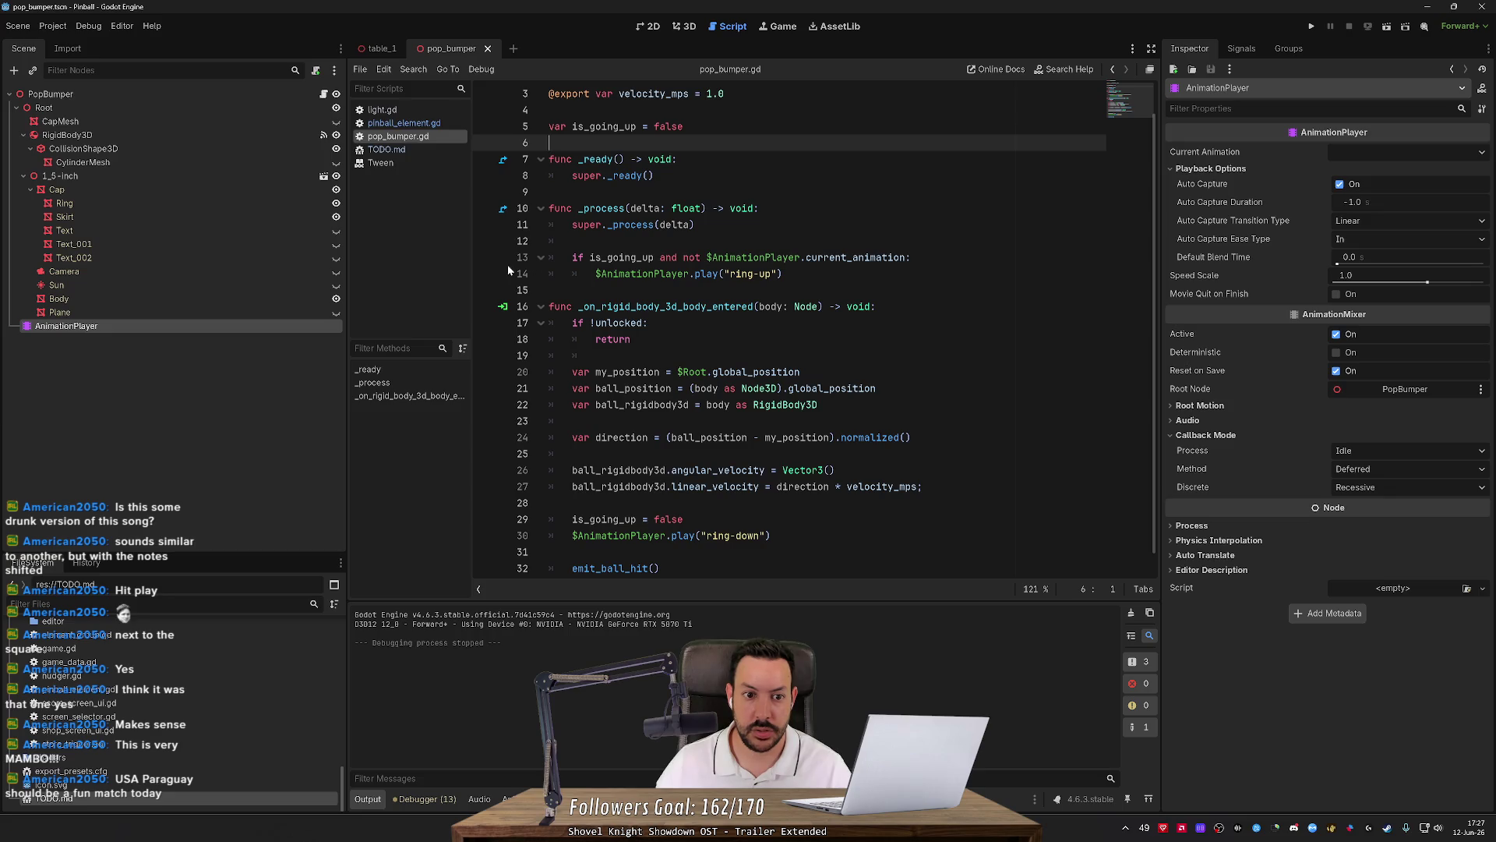
# Add an is_going_up line in the ring-up branch and negate the line 13 condition with 'not'.
pyautogui.doubleClick(621, 258)
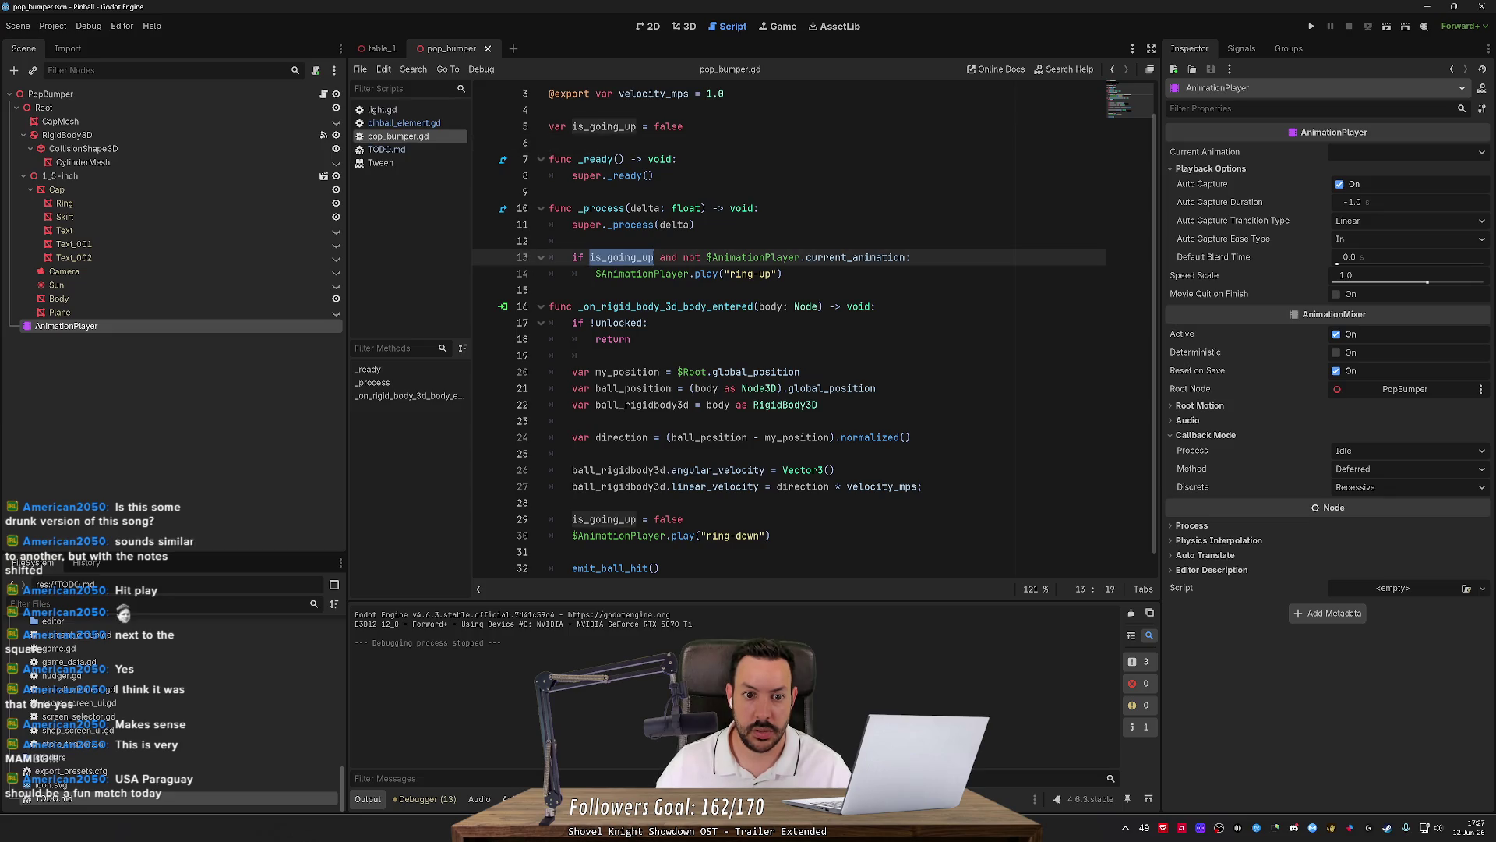
pyautogui.scroll(-1, 621, 257)
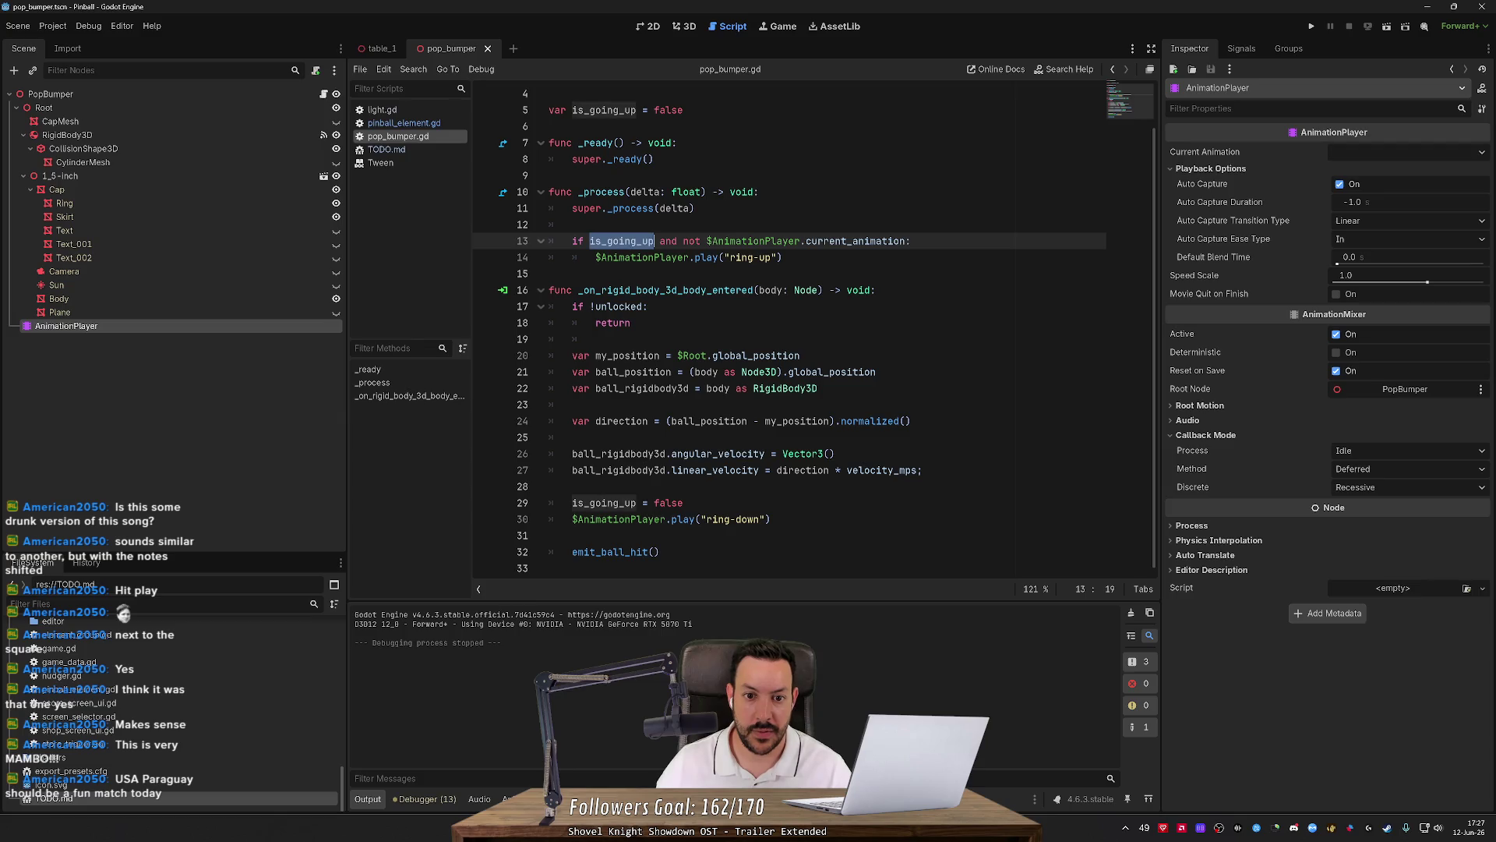
pyautogui.click(911, 240)
pyautogui.press('Return')
pyautogui.write('is_going_up = true')
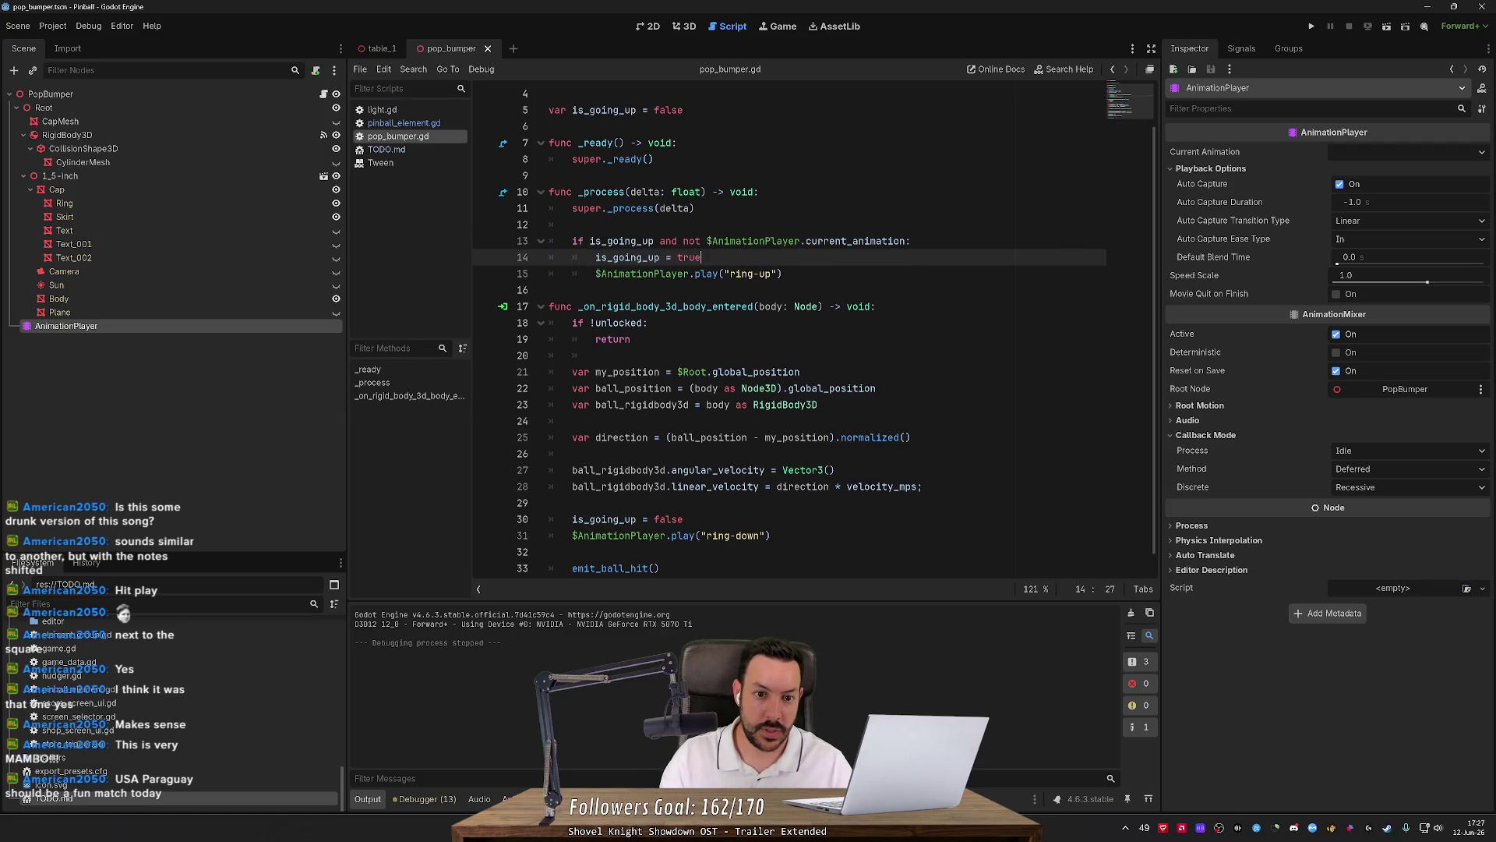
pyautogui.click(590, 241)
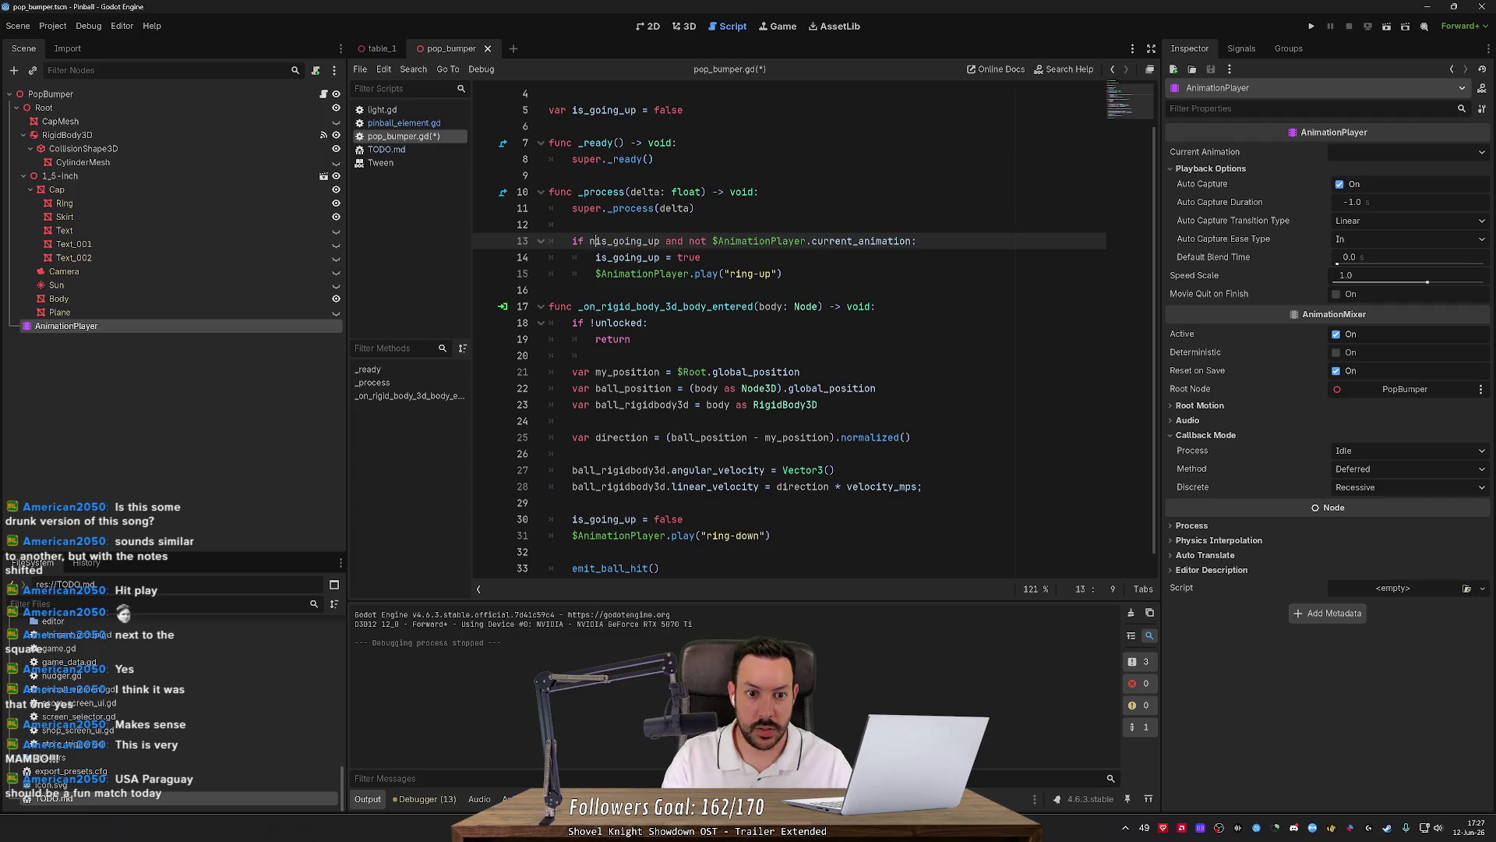
pyautogui.write('not')
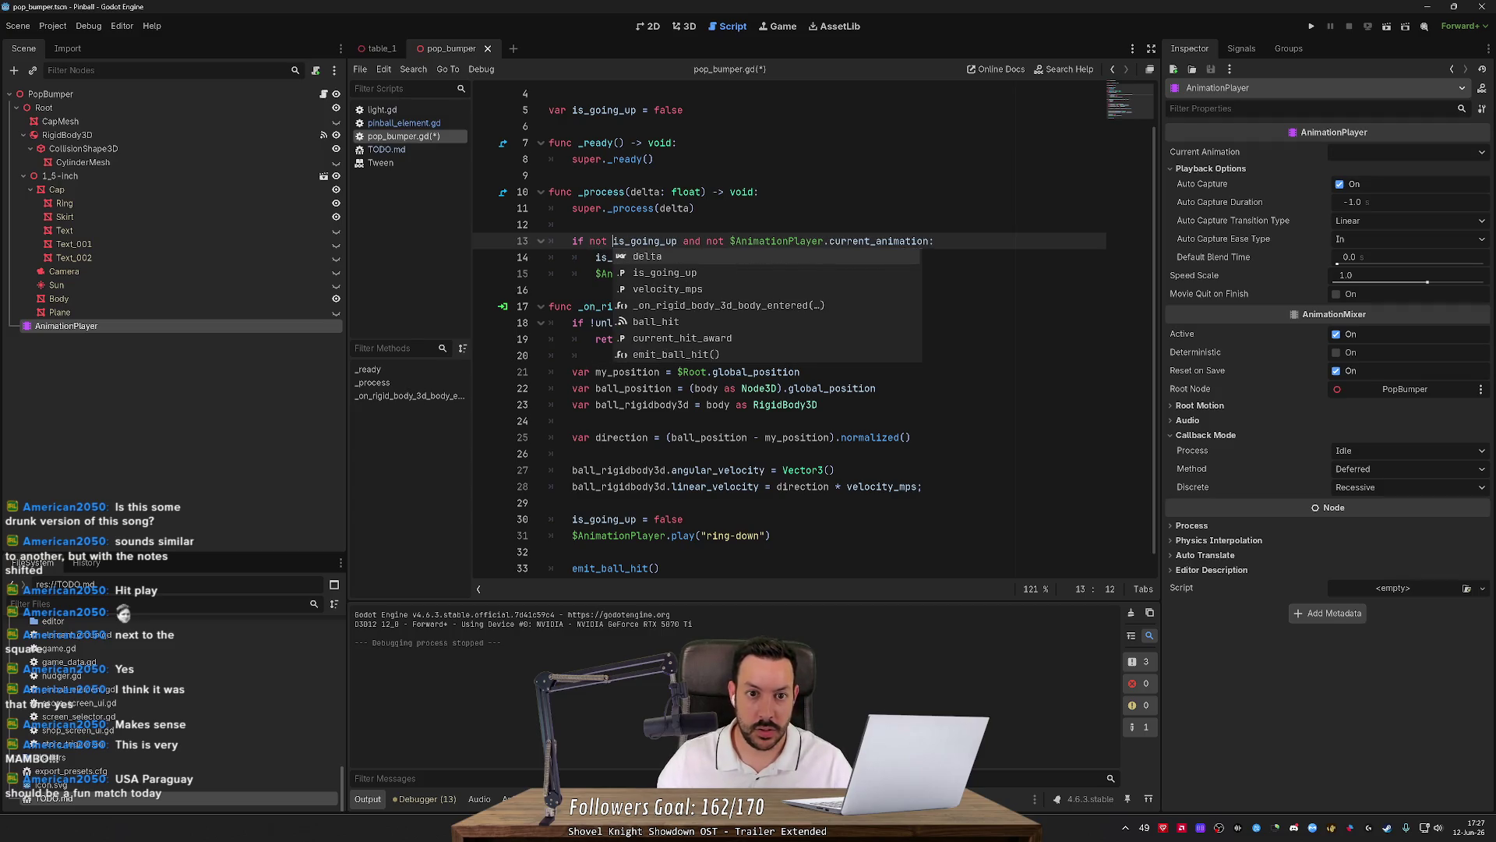
# Change is_going_up's default from false to true and save the script.
pyautogui.doubleClick(668, 109)
pyautogui.write('true')
pyautogui.hotkey('ctrl', 's')
# Select the is_going_up declaration and line 13's current_animation check, then run the game.
pyautogui.click(575, 110)
pyautogui.doubleClick(575, 110)
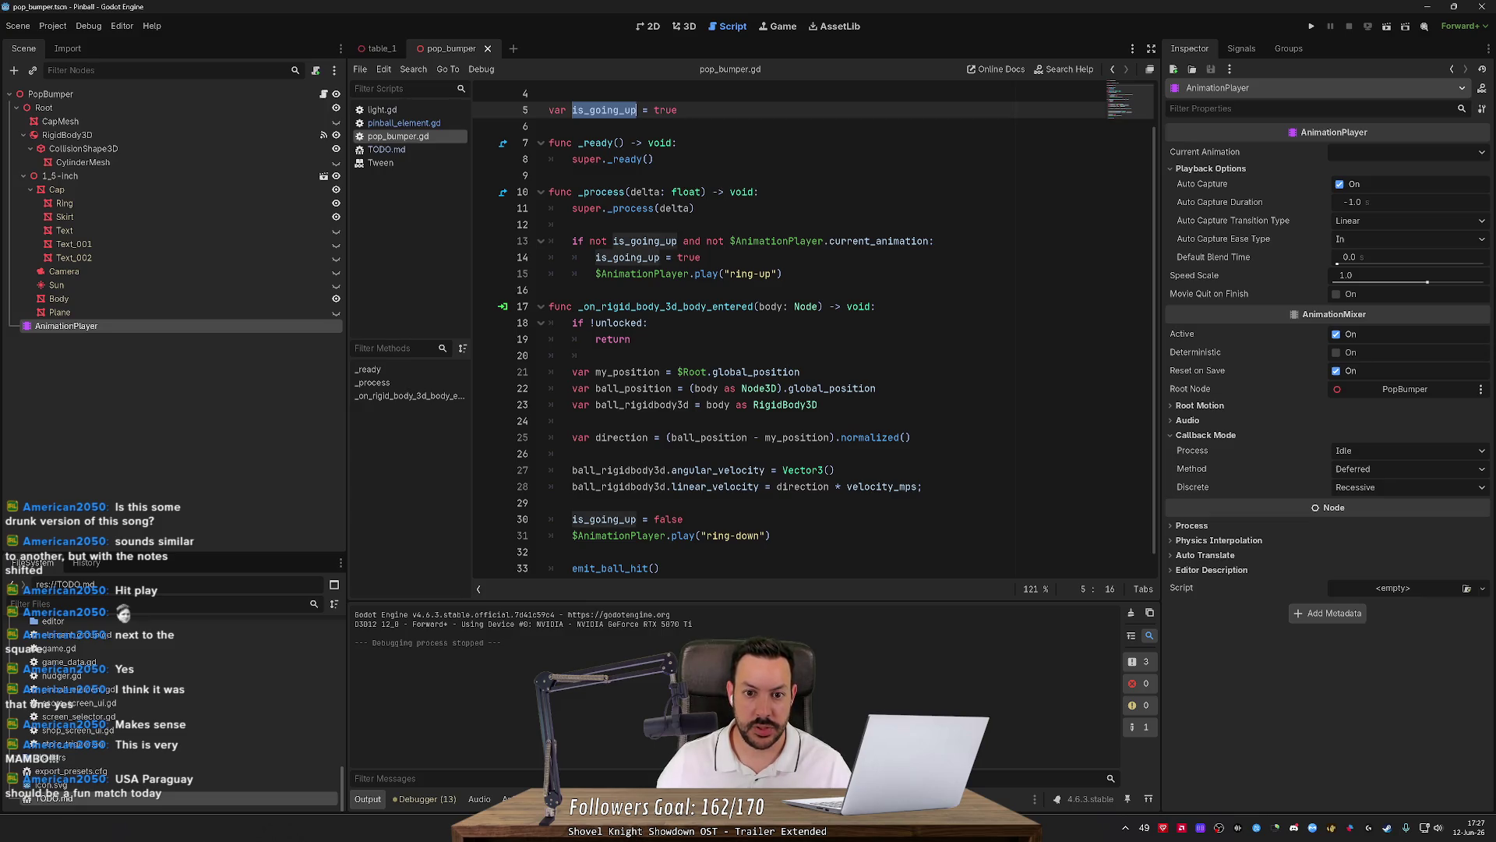
pyautogui.click(736, 240)
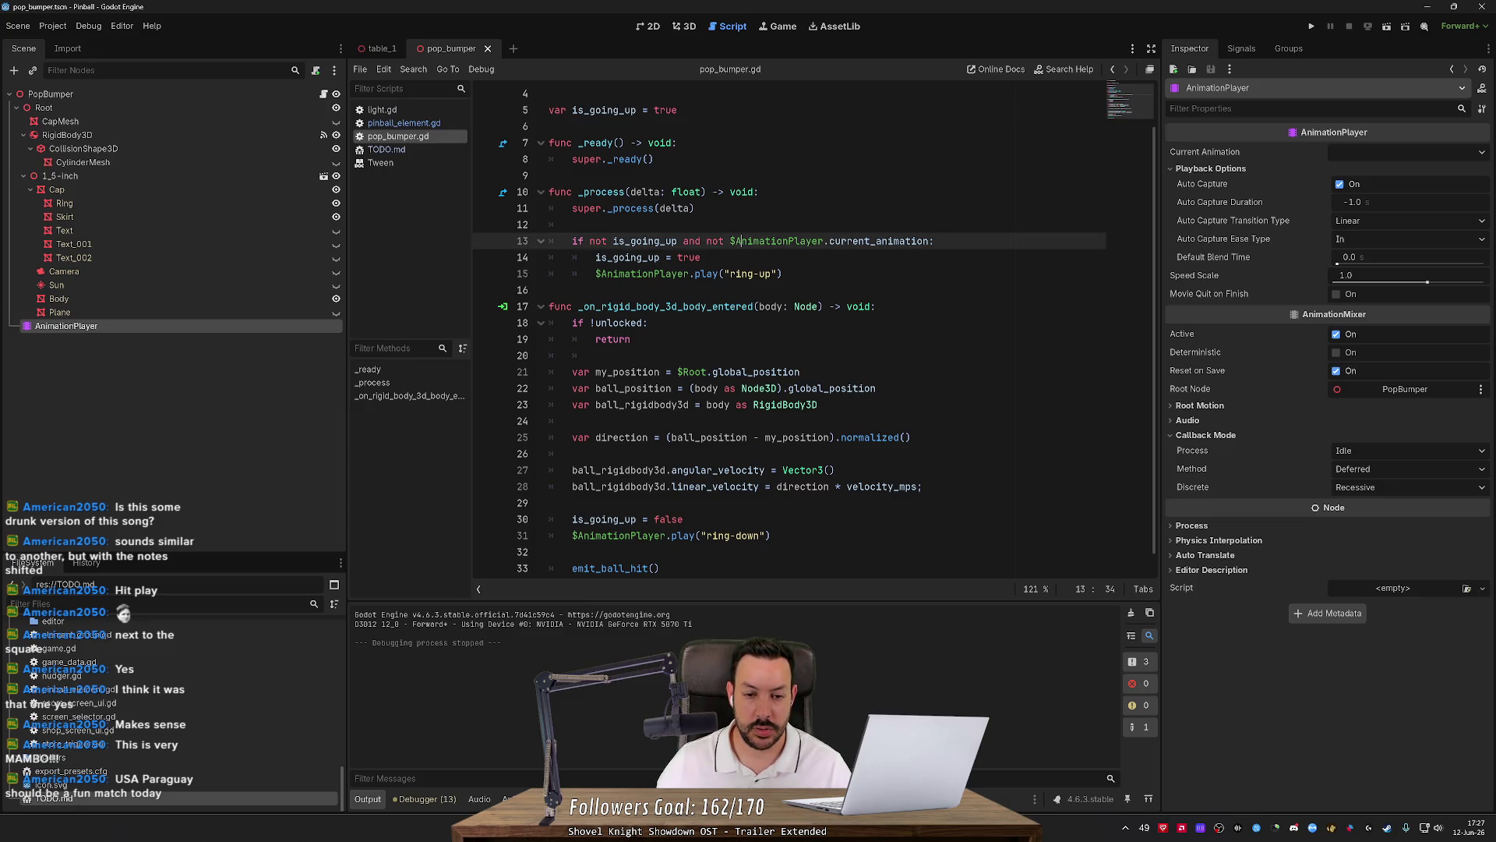
pyautogui.moveTo(684, 241); pyautogui.dragTo(926, 240)
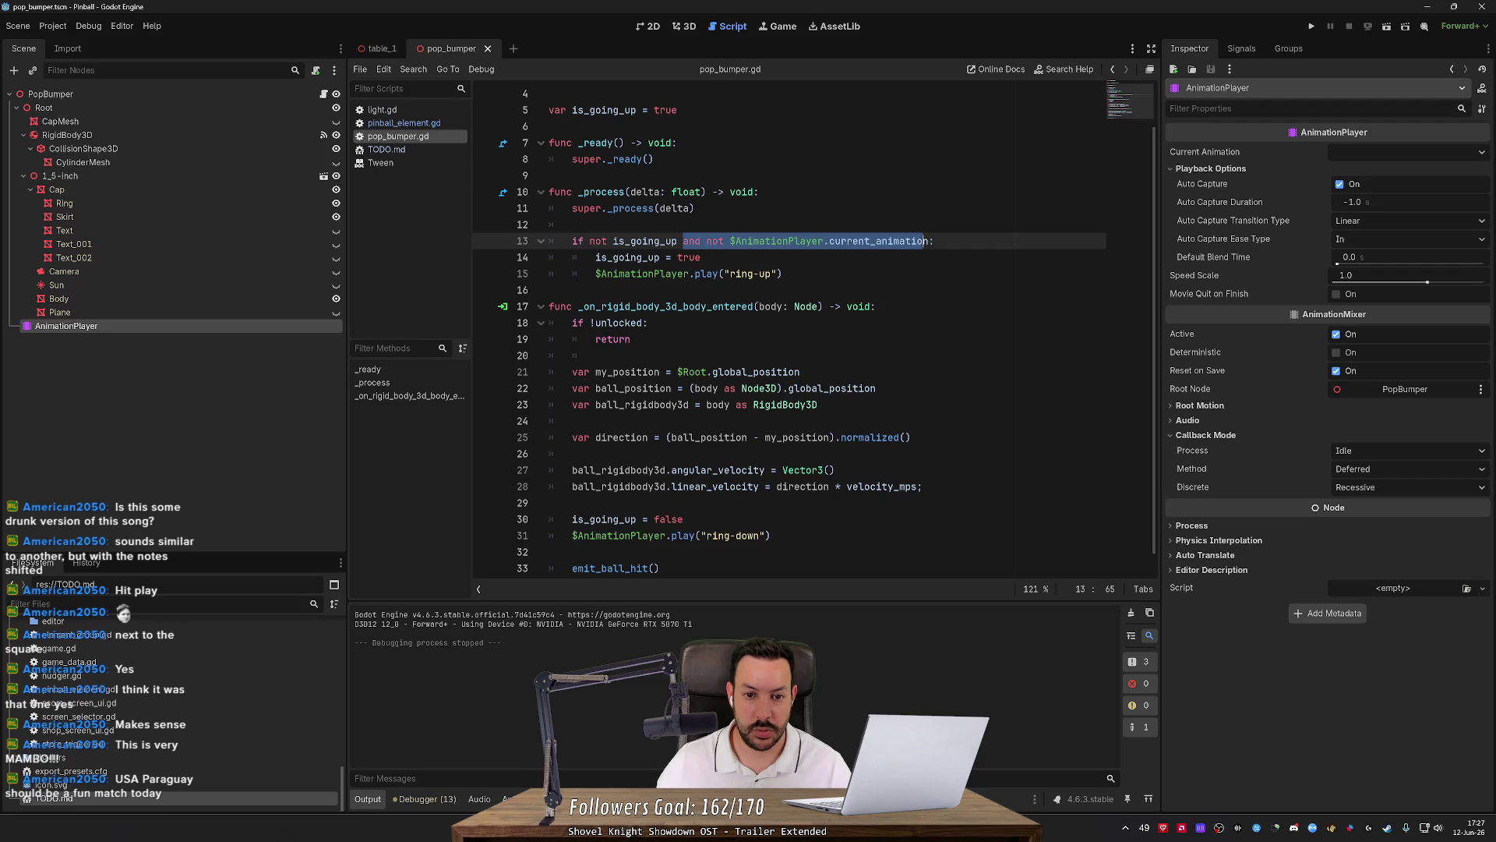
pyautogui.click(1312, 26)
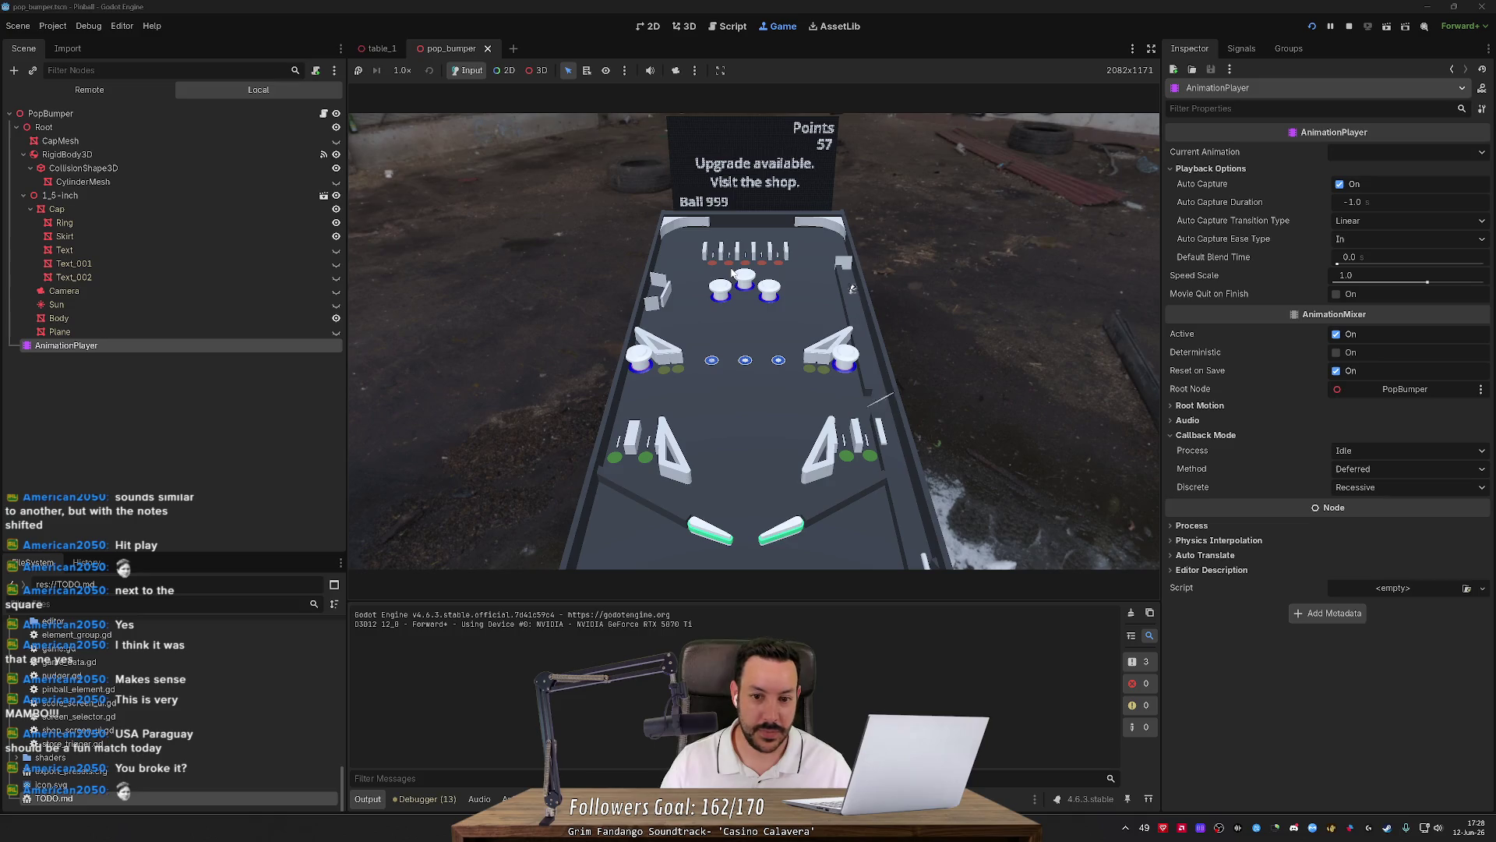
# Play using the Shift and arrow flipper keys to hit the ball into the bumpers, then stop the game.
pyautogui.press('shift')
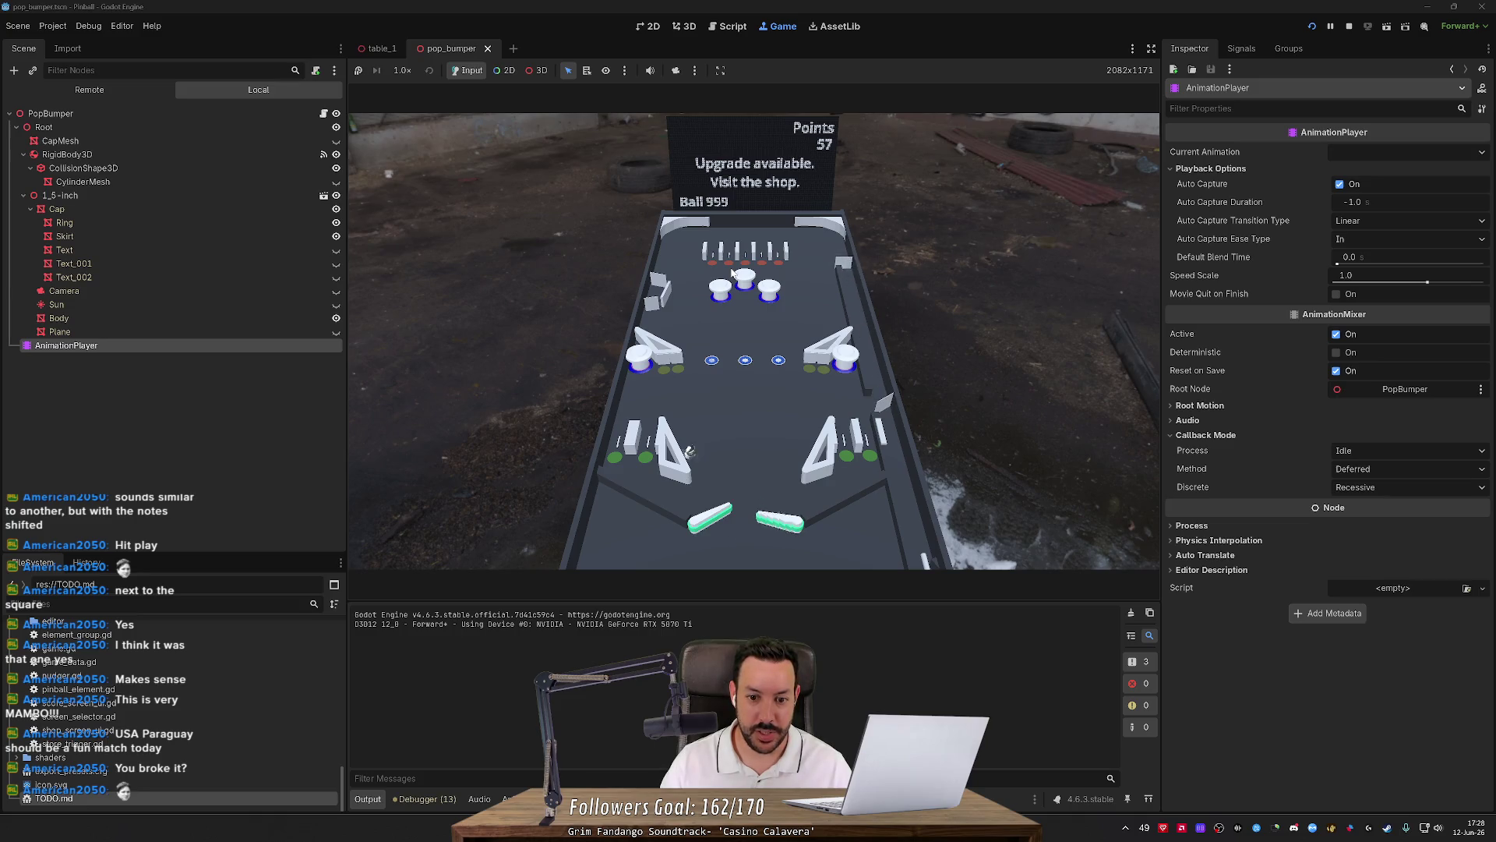
pyautogui.press('shift')
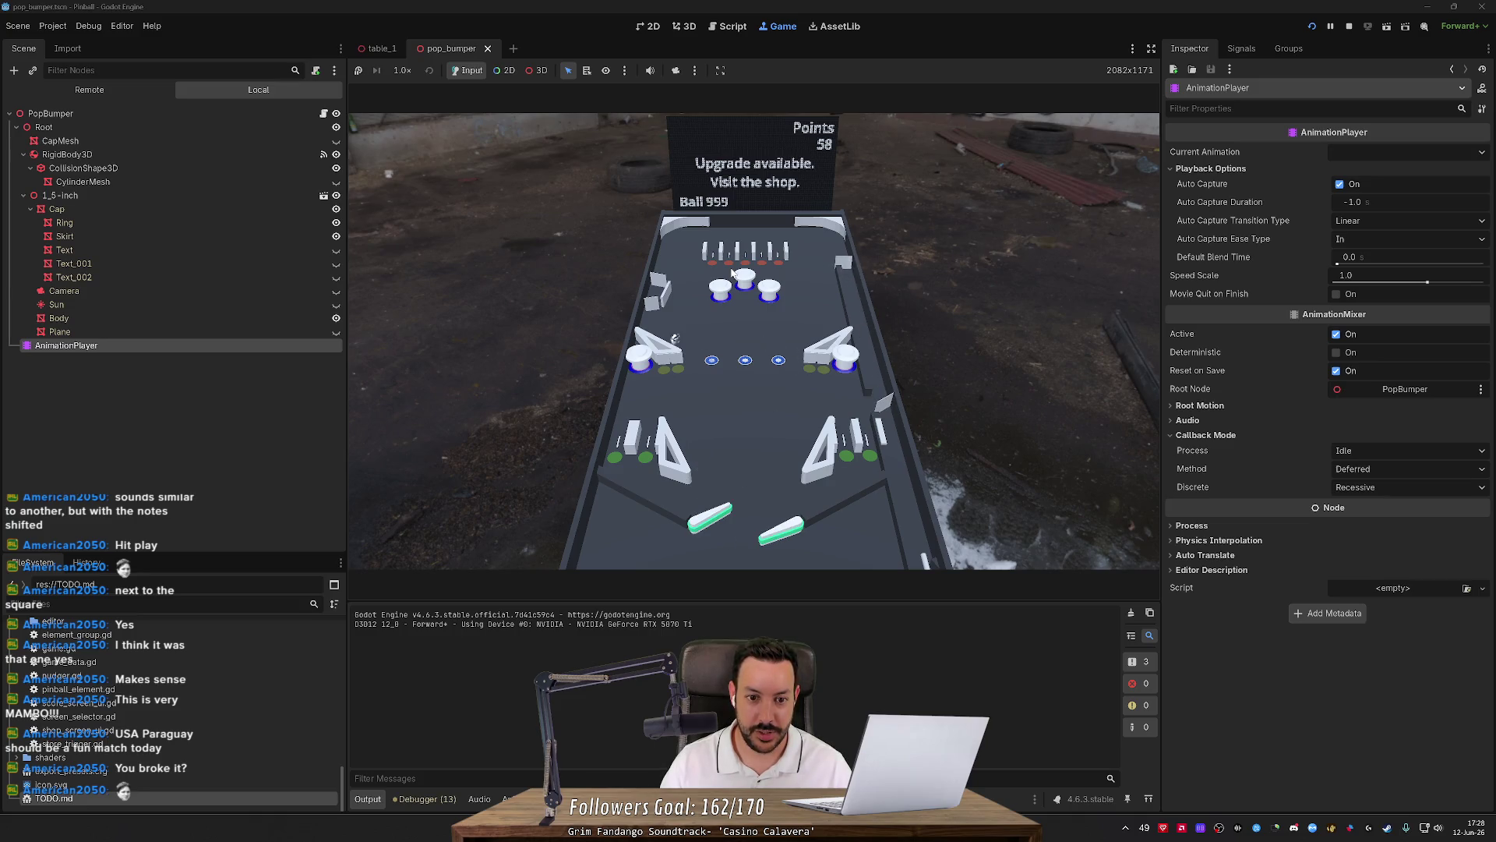
pyautogui.press('shift')
pyautogui.press('shift')
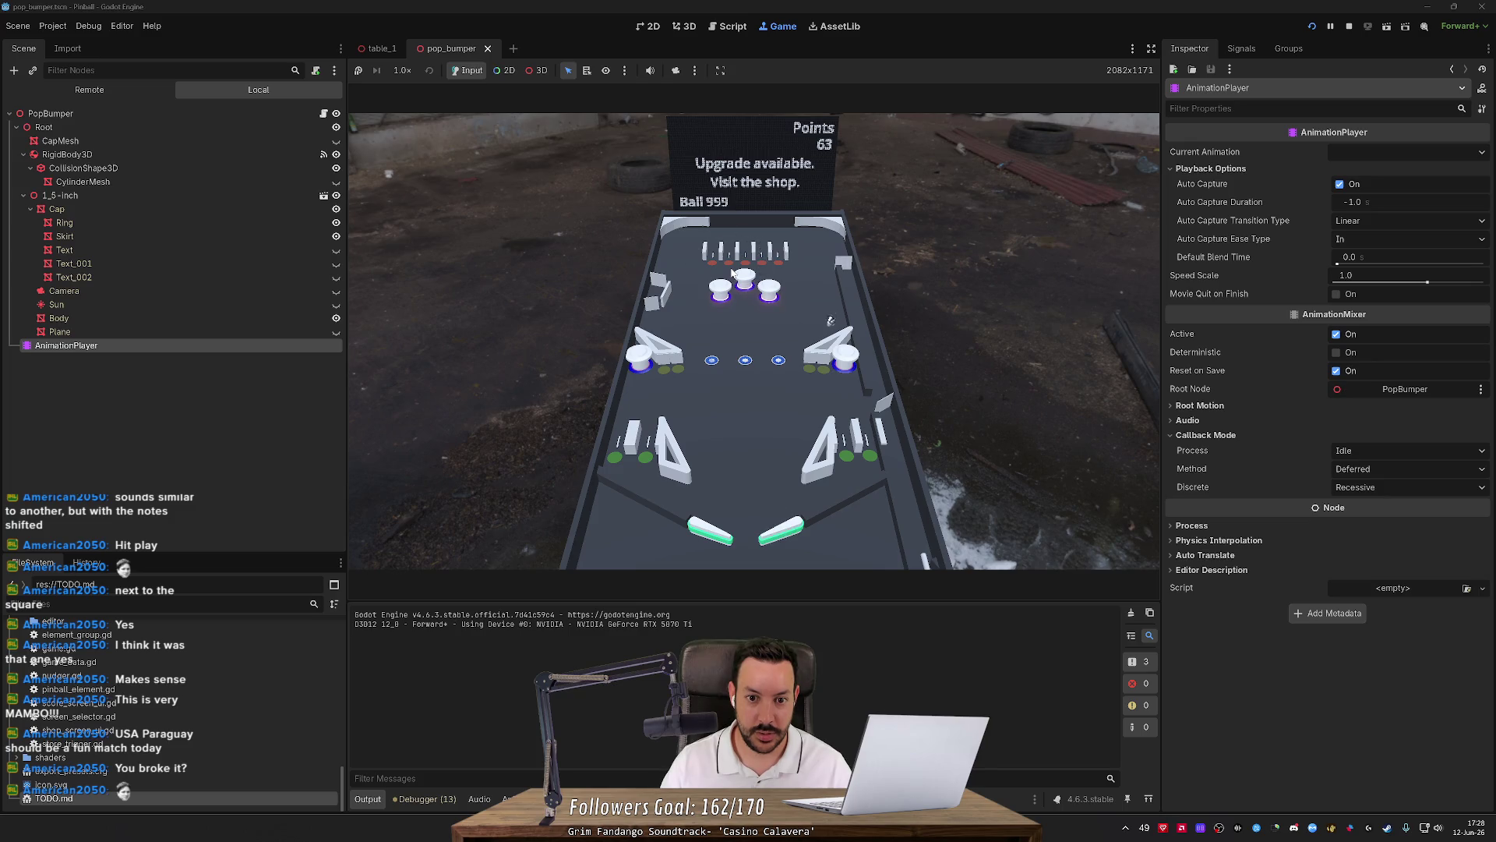
pyautogui.press('shift')
pyautogui.press('shift')
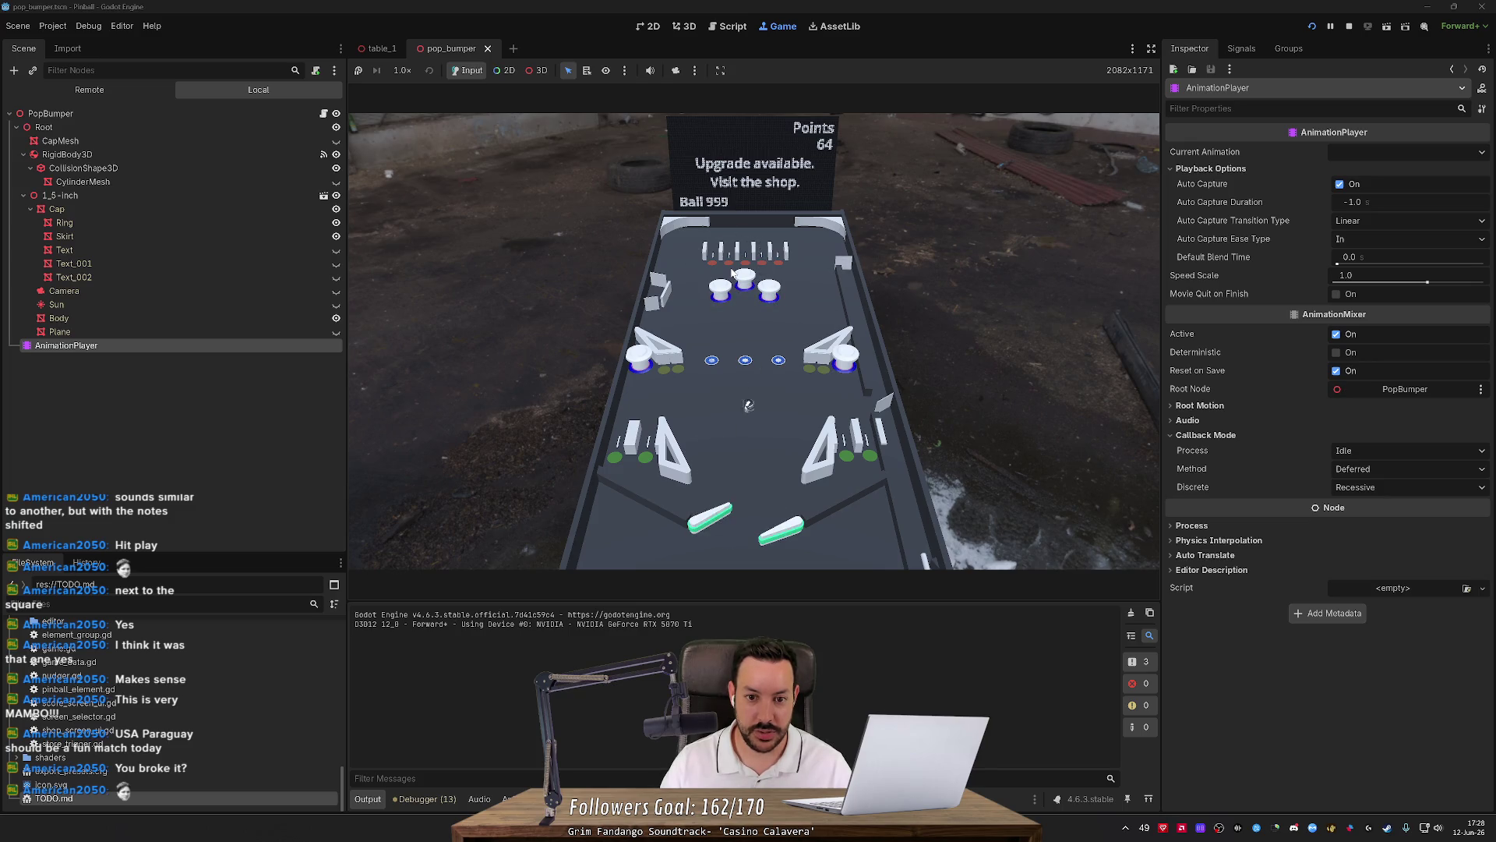
pyautogui.press('shift')
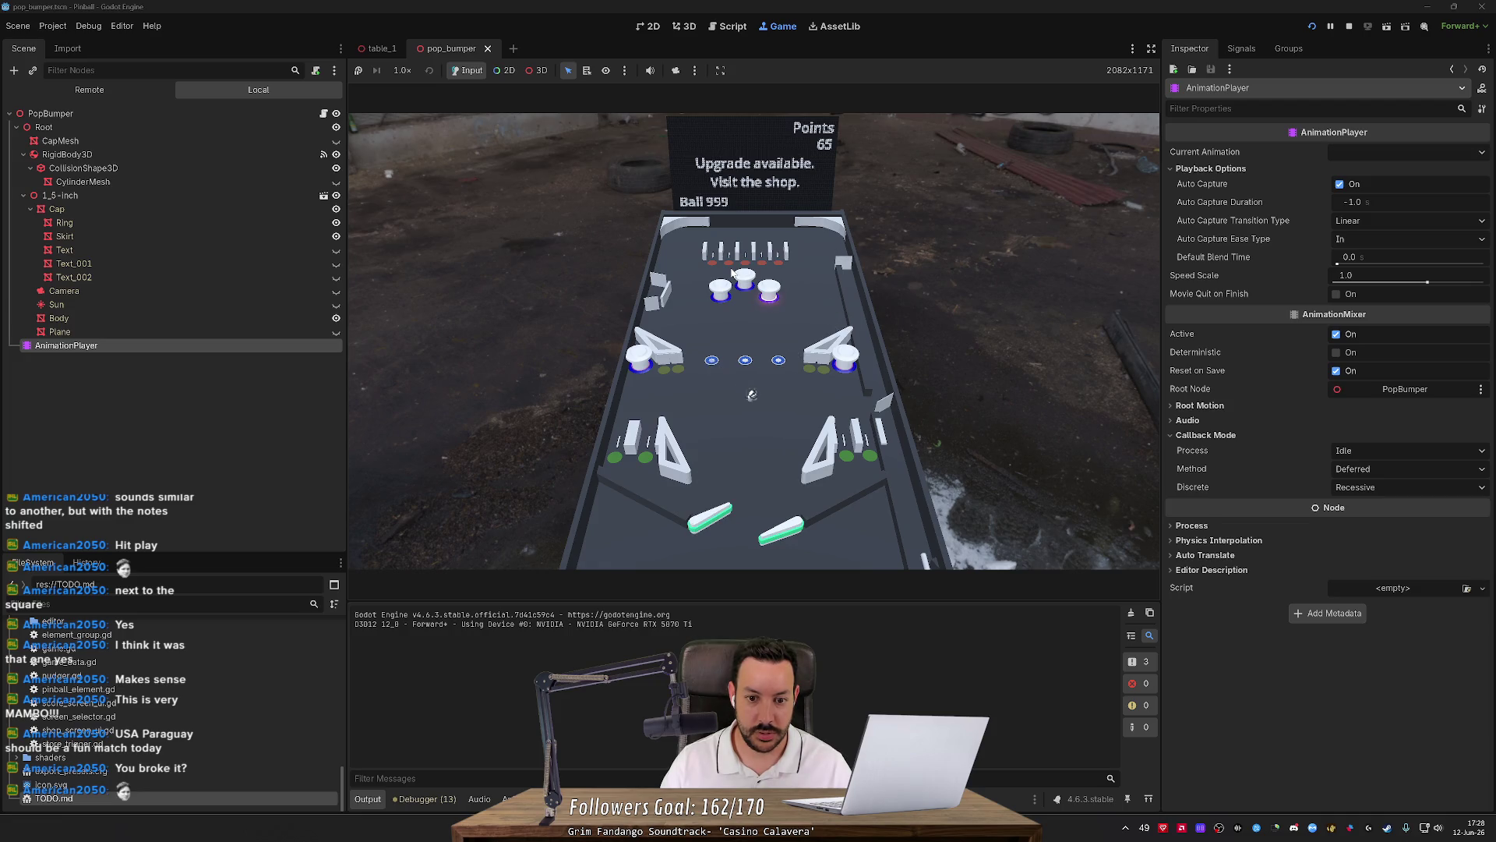
pyautogui.press('shift')
pyautogui.press('shift')
pyautogui.press('shift')
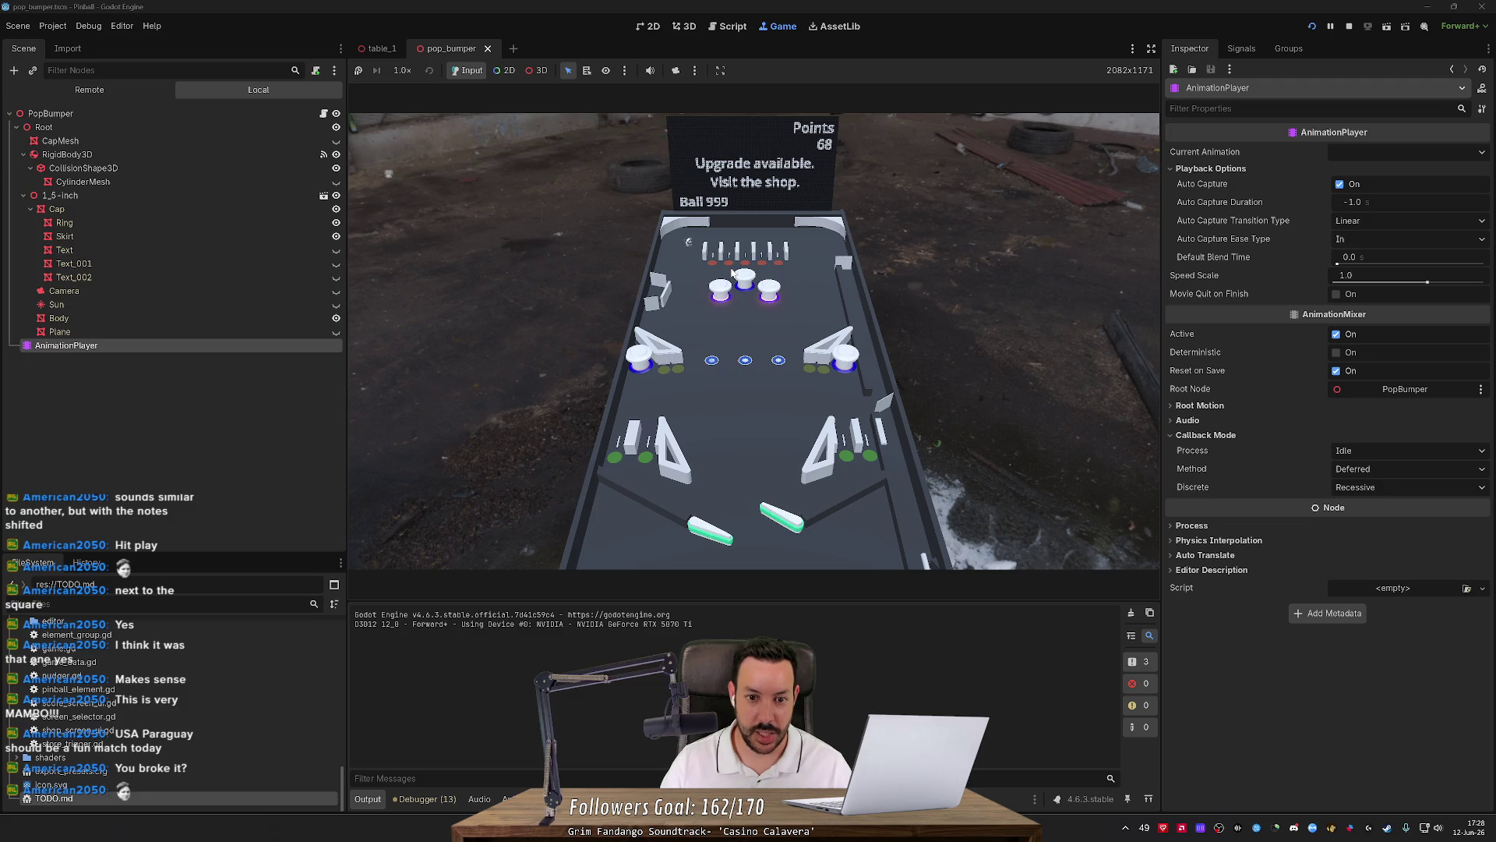
pyautogui.press('shift')
pyautogui.press('shift')
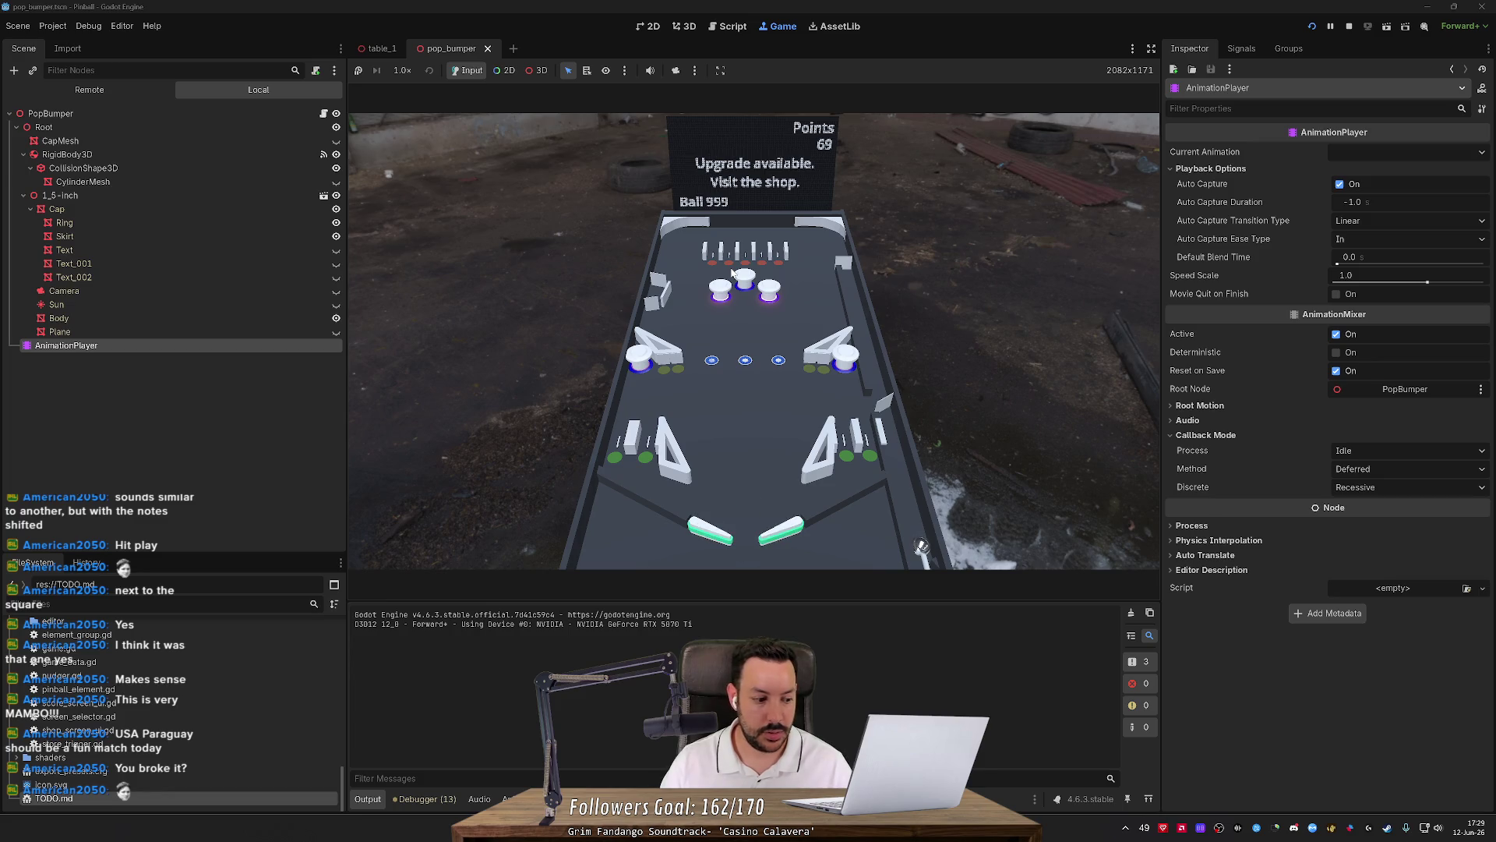
pyautogui.press('shift')
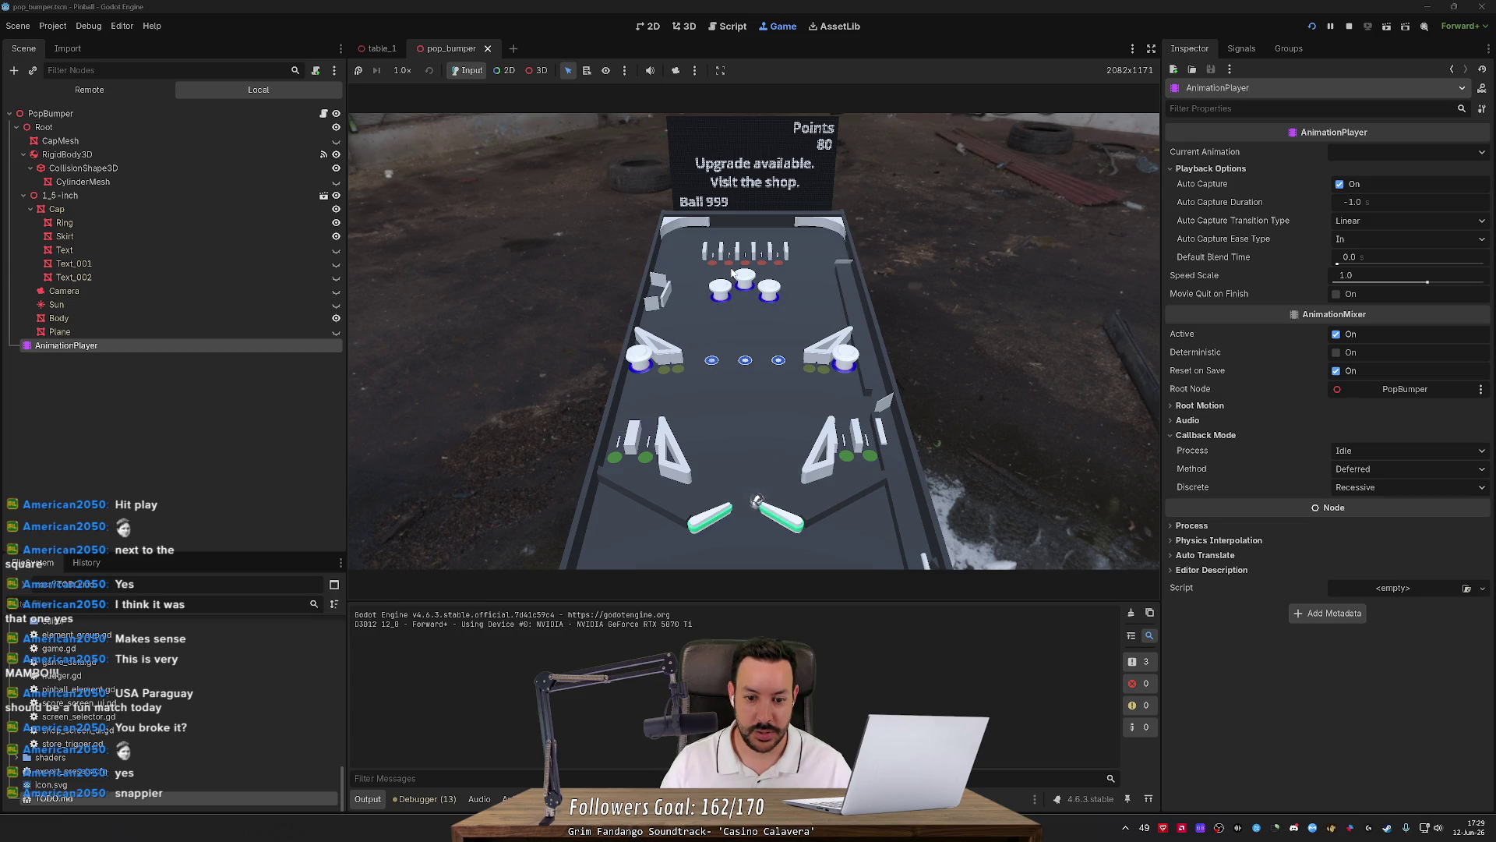
pyautogui.press('Left')
pyautogui.press('Right')
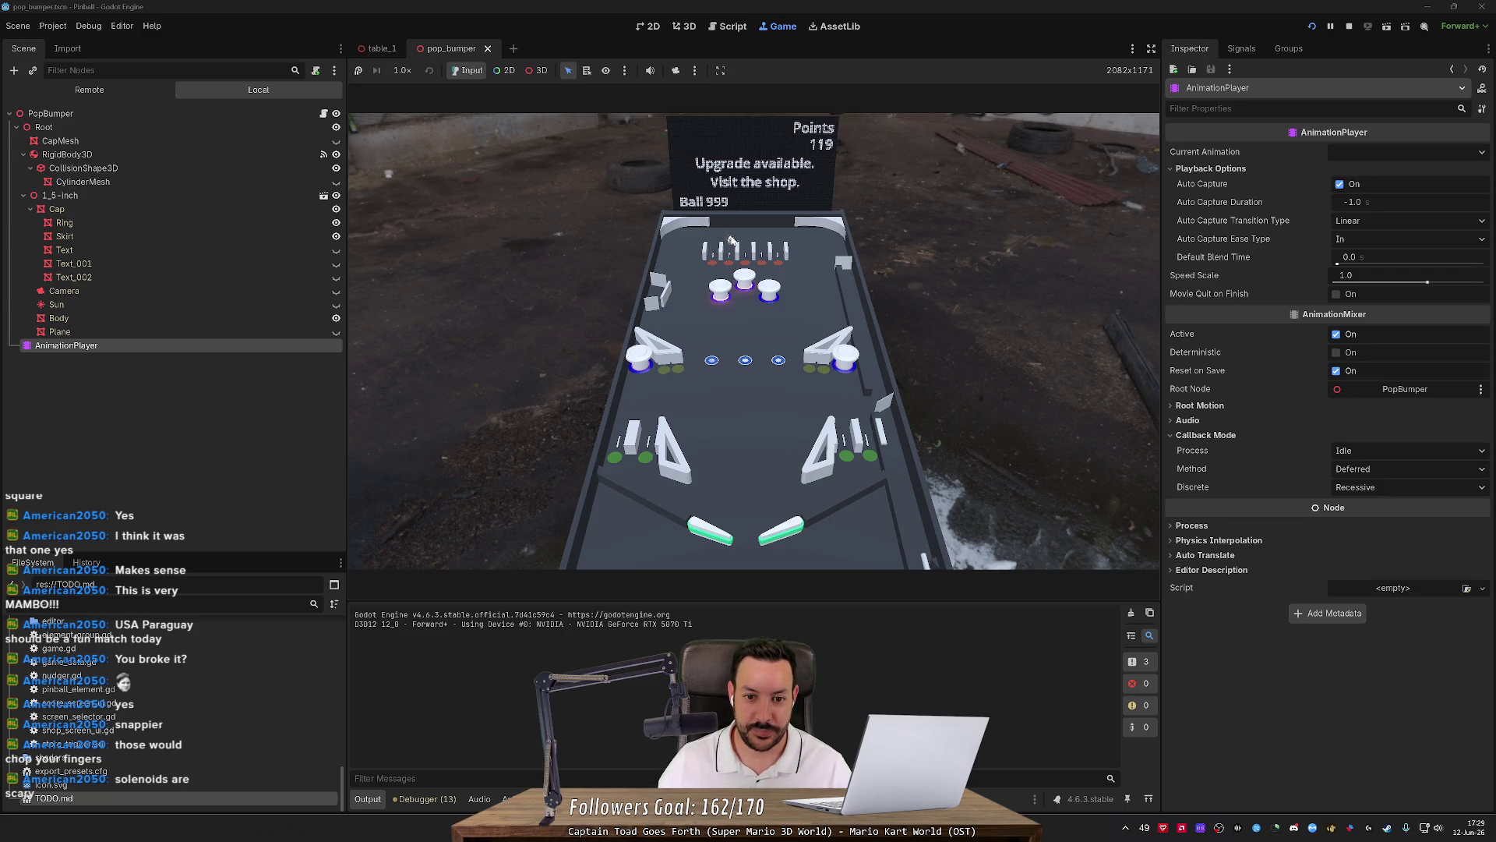
pyautogui.click(1349, 28)
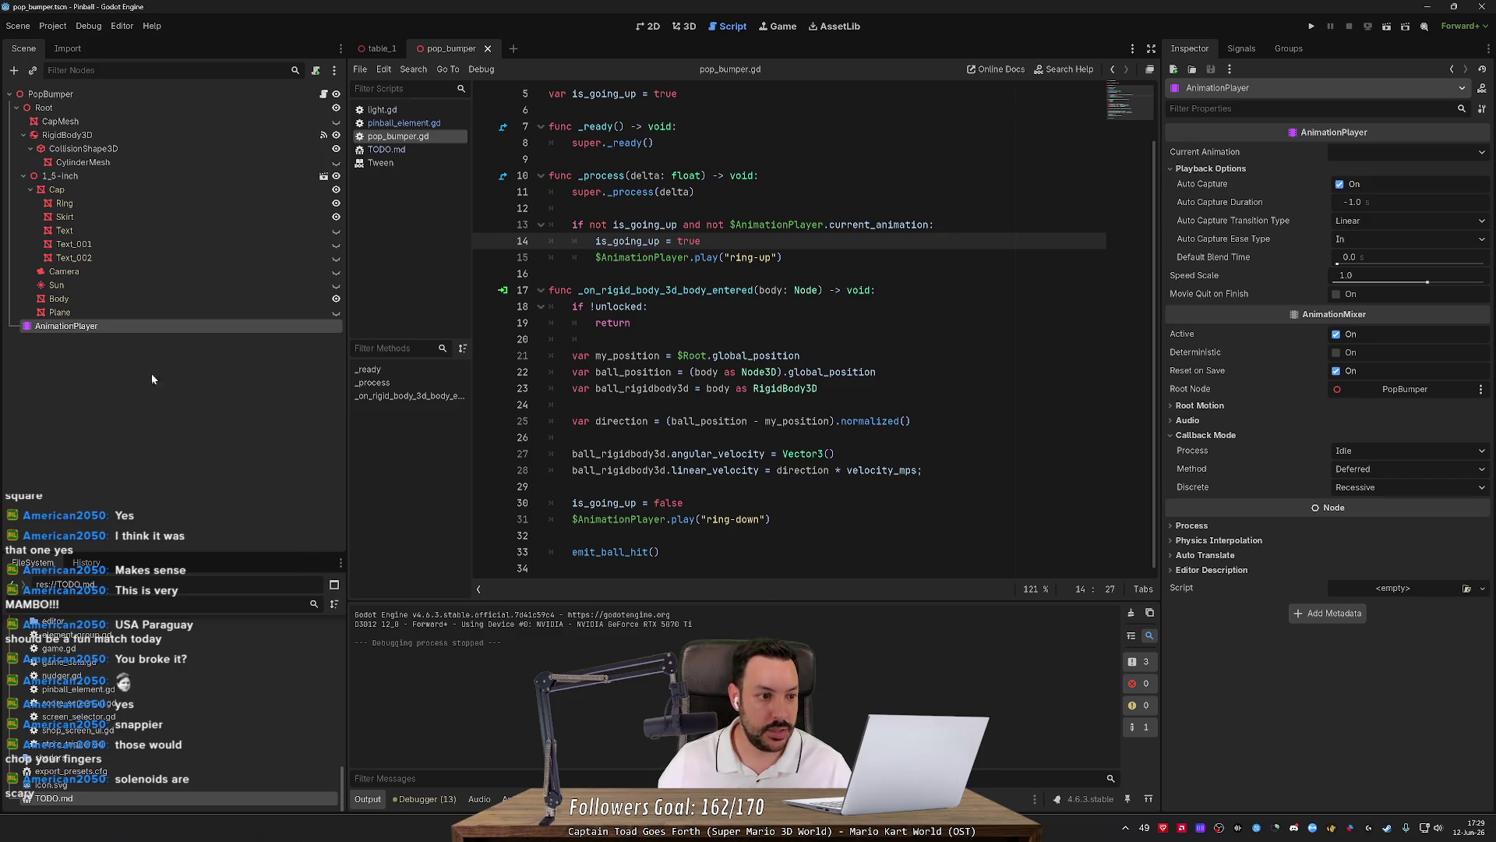
# On the AnimationPlayer, move ring-down's second Ring position key from 0.1 to 0.1333 seconds.
pyautogui.click(150, 328)
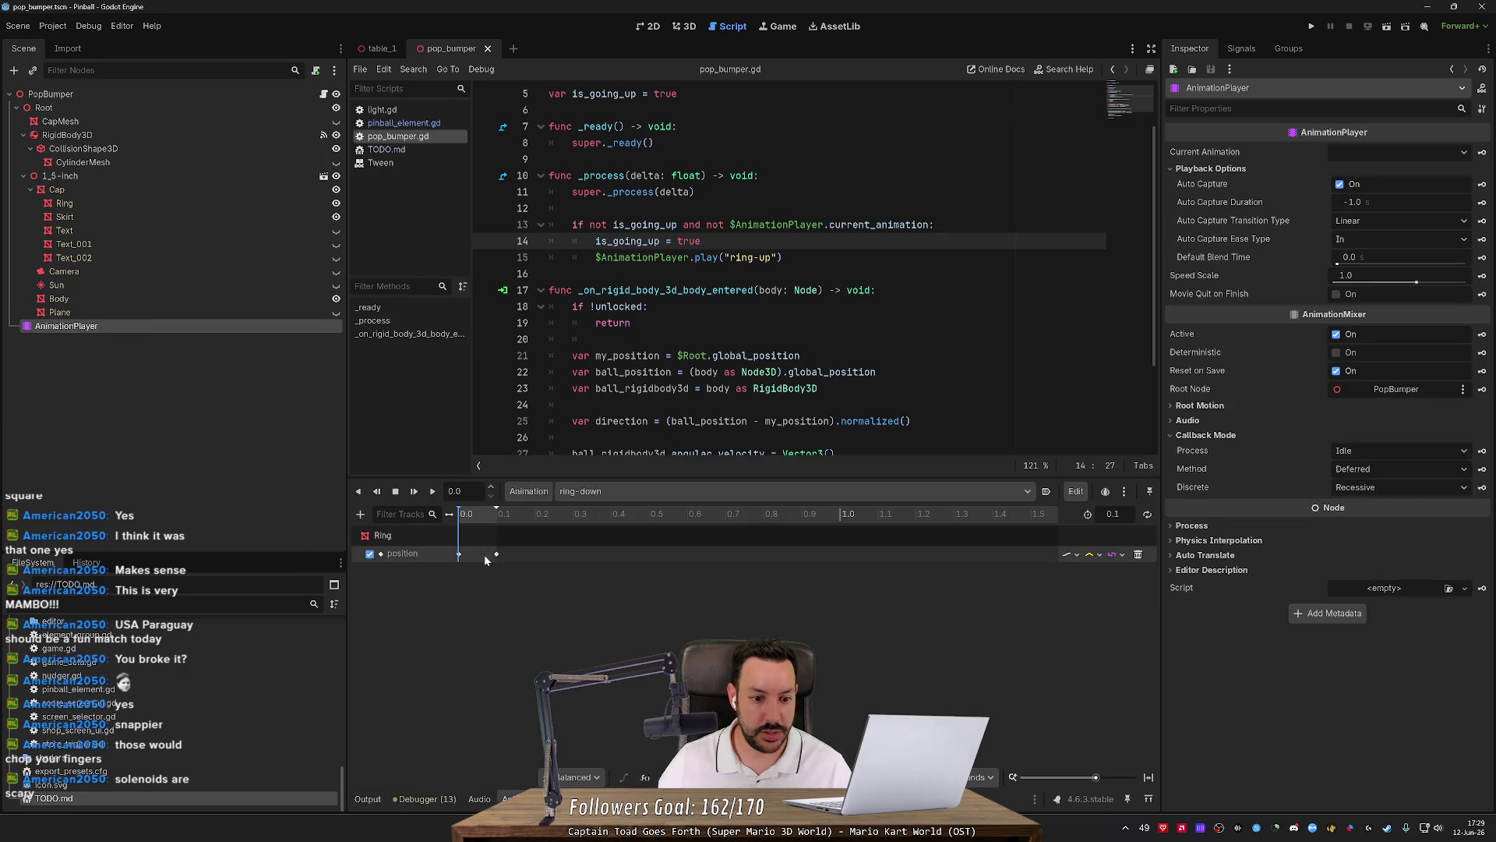
pyautogui.moveTo(501, 566); pyautogui.dragTo(501, 558)
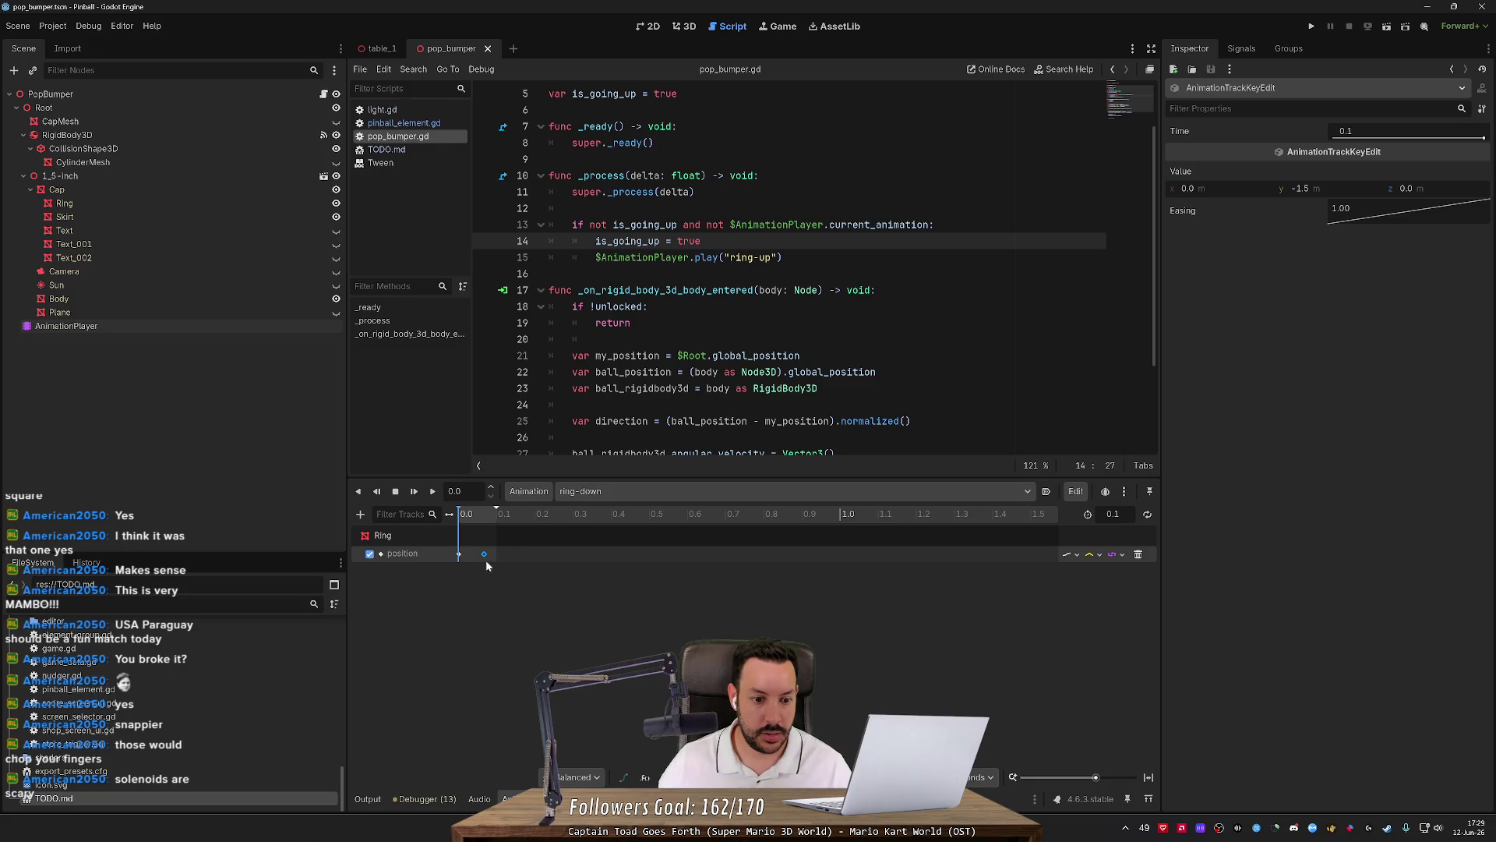
pyautogui.moveTo(484, 554); pyautogui.dragTo(510, 554)
# Show the animation timeline in frames and zoom it out.
pyautogui.scroll(-5, 984, 760)
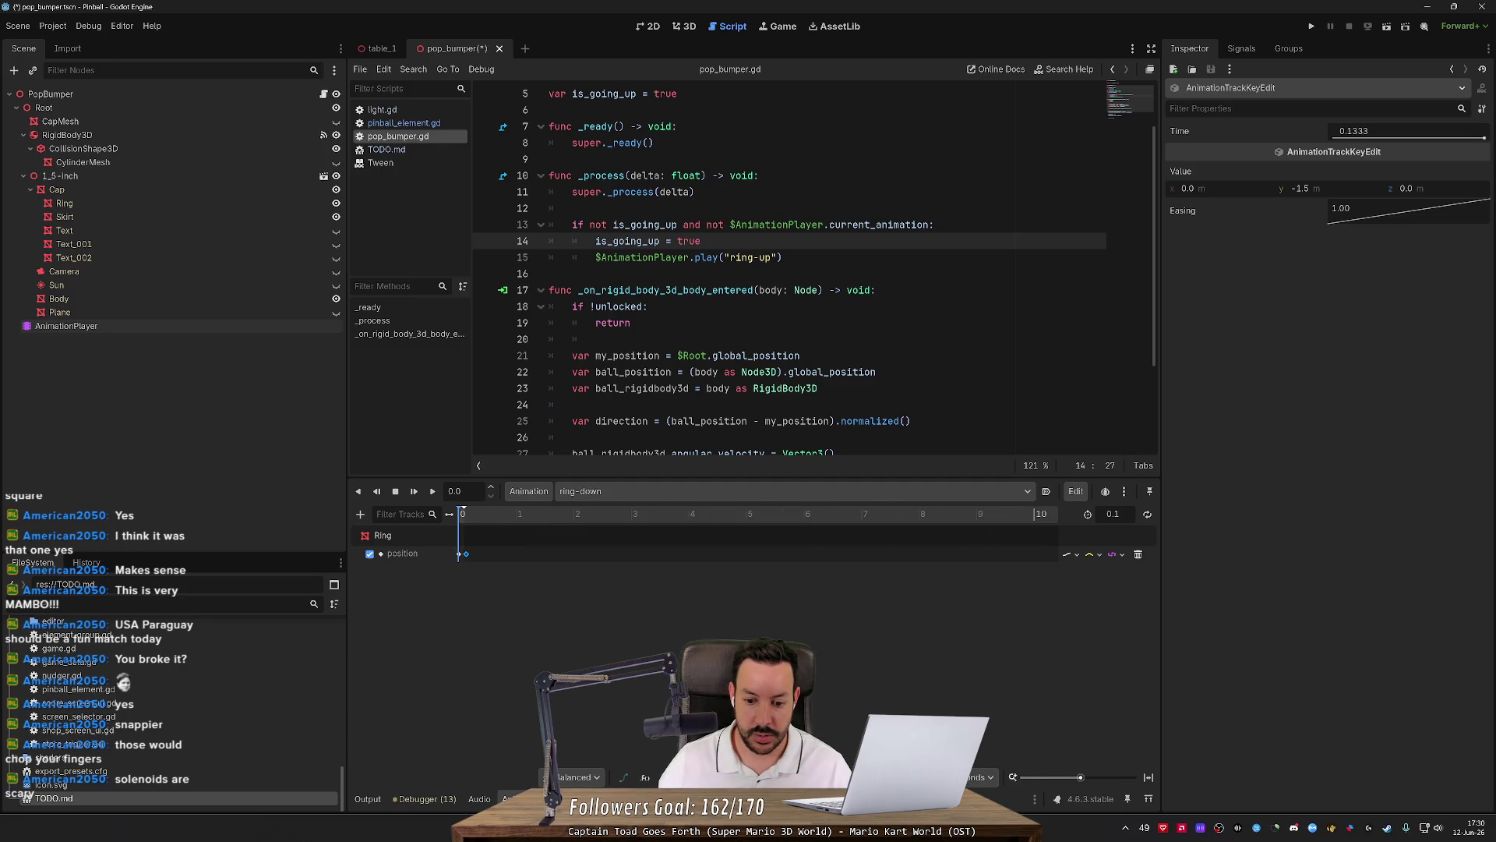
pyautogui.click(984, 801)
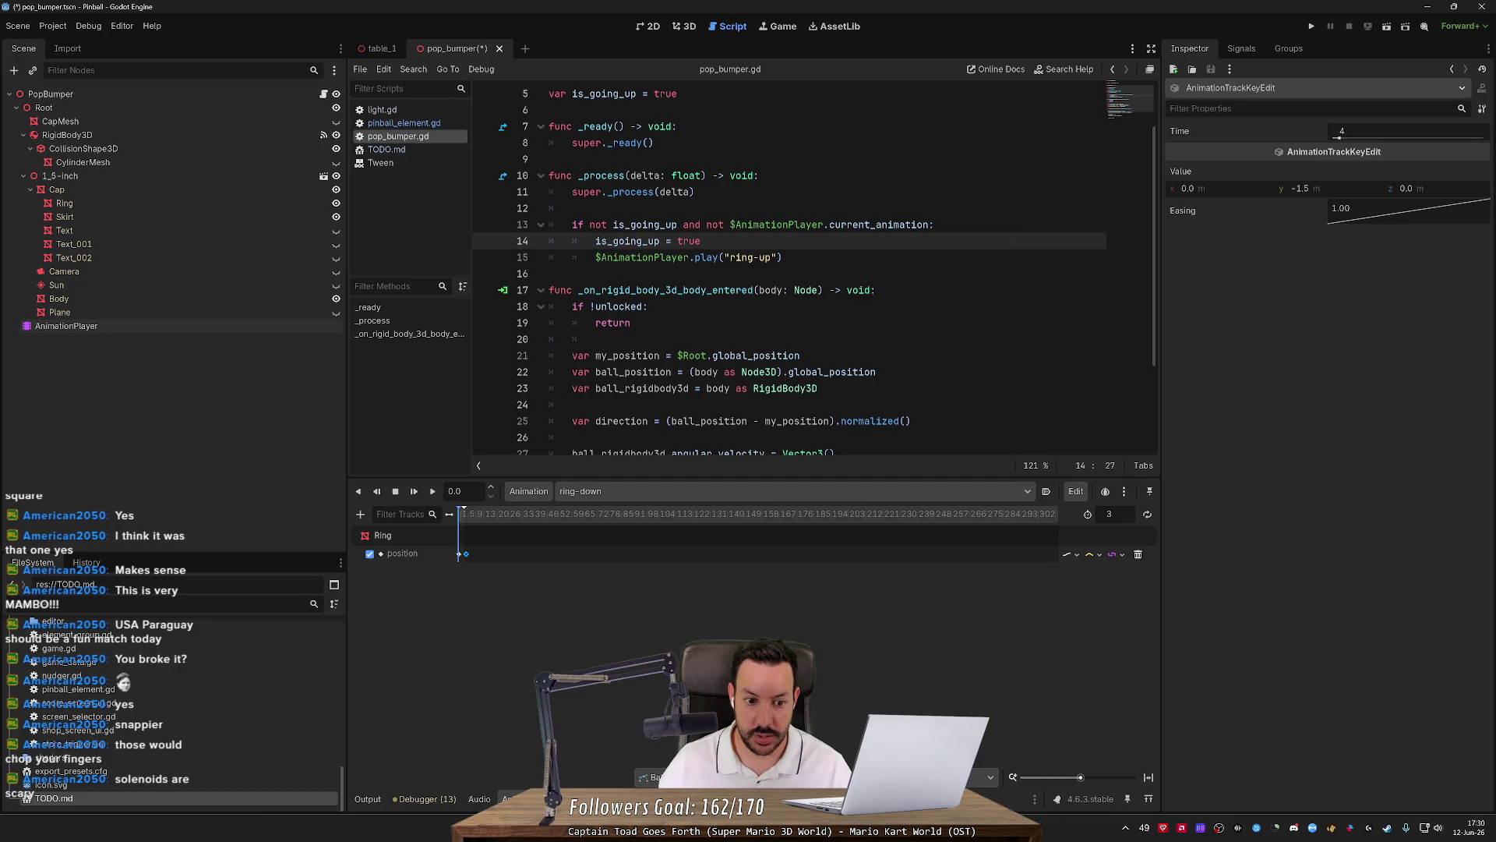
pyautogui.moveTo(1080, 778)
pyautogui.mouseDown()
pyautogui.moveTo(1047, 780)
pyautogui.moveTo(1114, 780)
pyautogui.mouseUp()
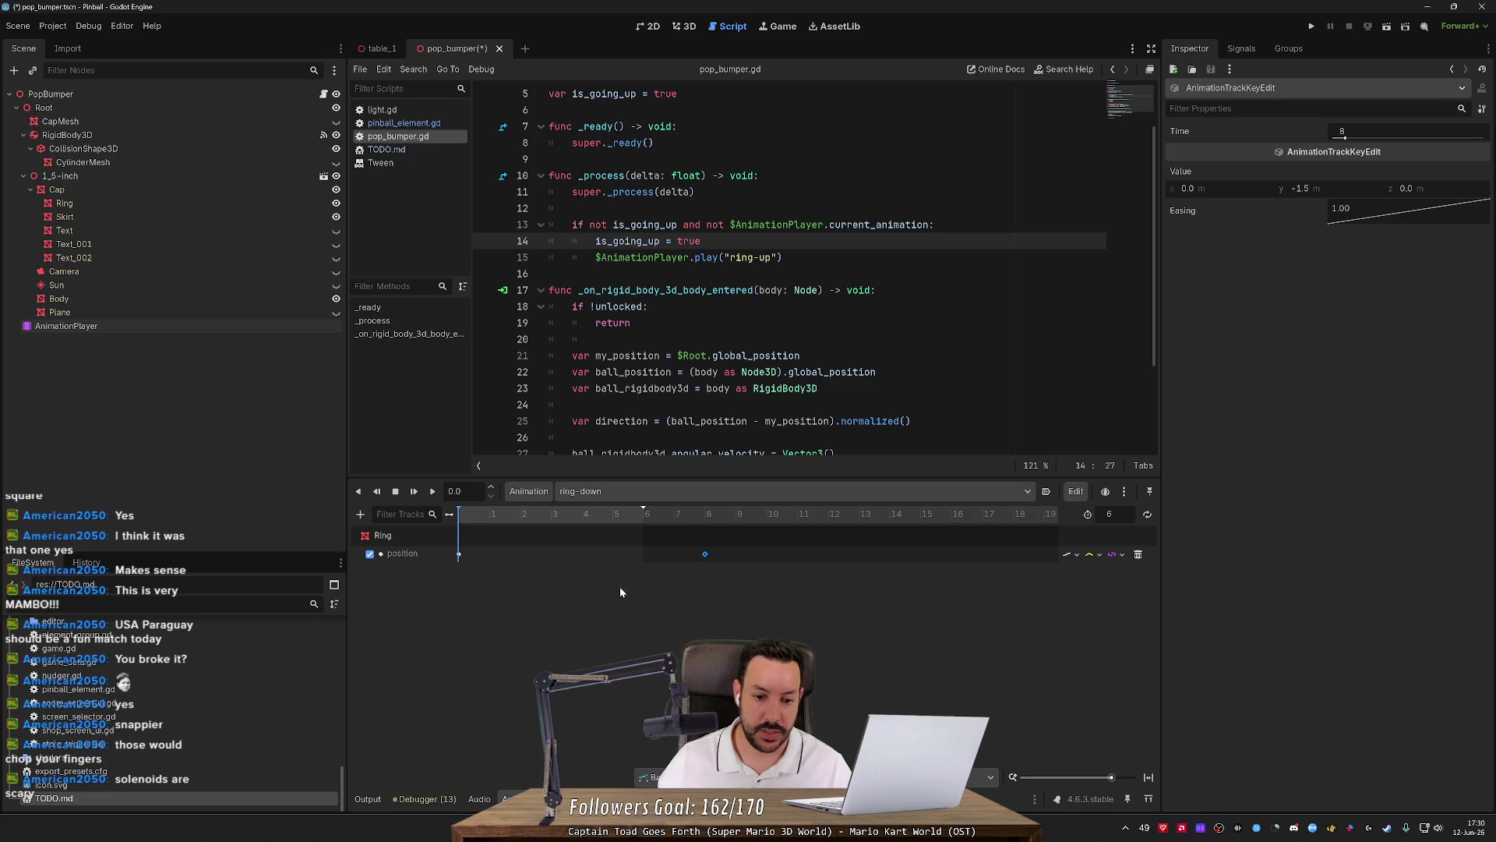
# Toggle the timeline between seconds and frames, leaving it in seconds.
pyautogui.click(986, 777)
pyautogui.click(977, 791)
pyautogui.click(986, 777)
pyautogui.click(979, 805)
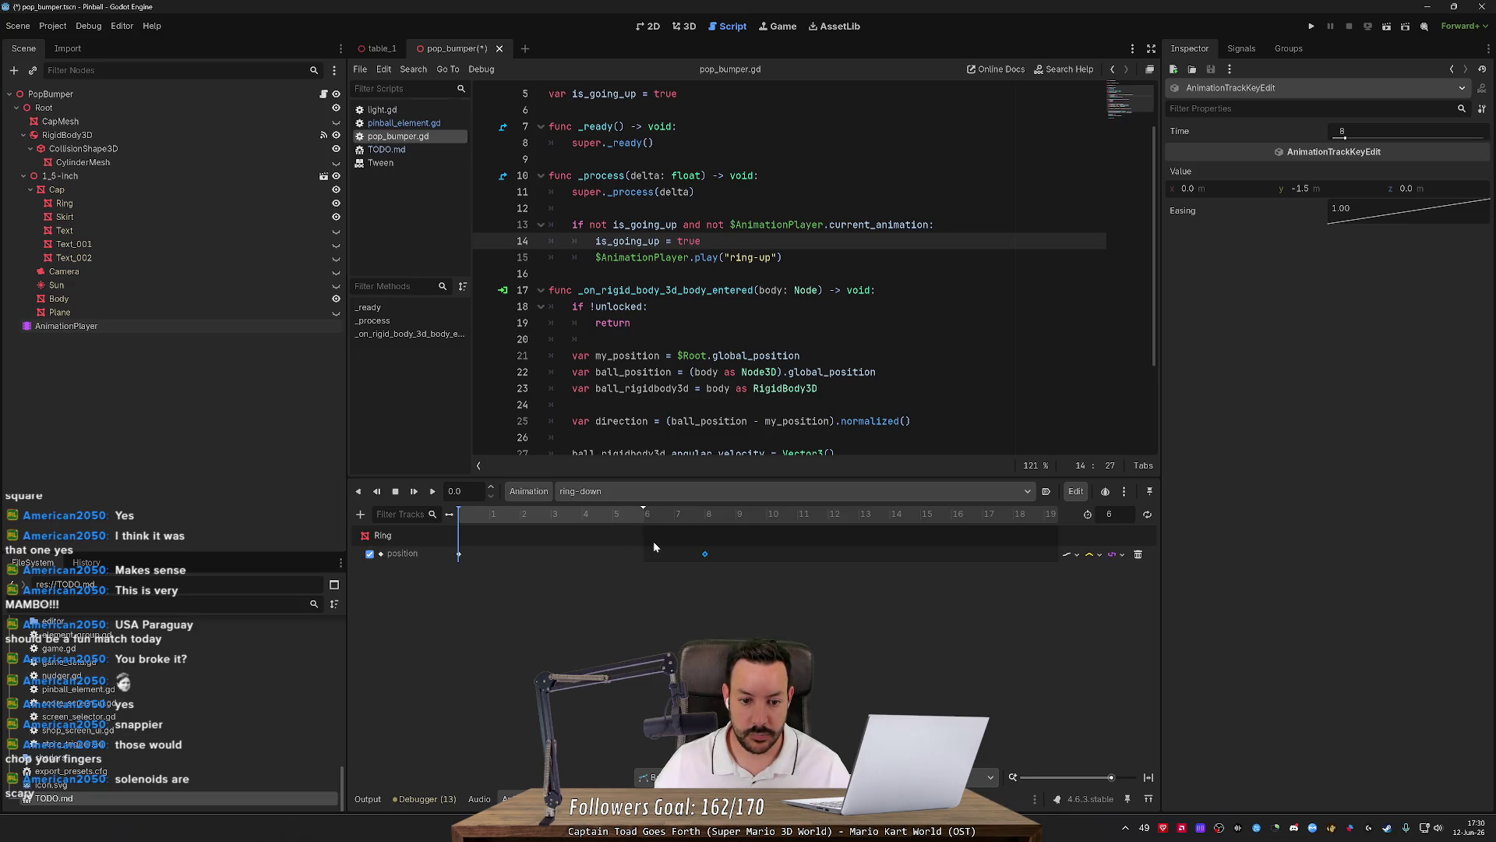
pyautogui.click(986, 777)
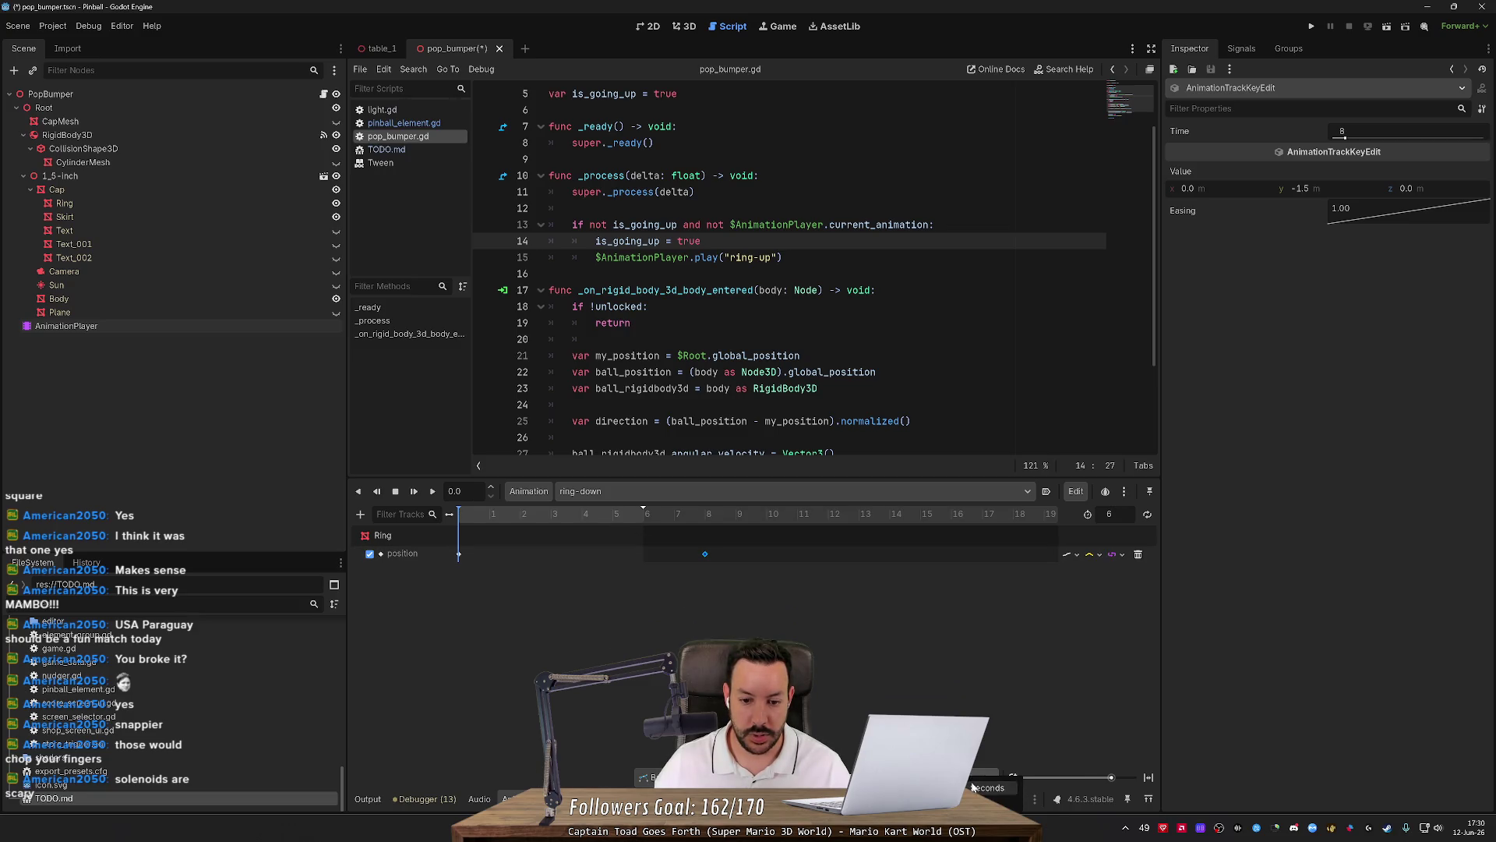
pyautogui.click(976, 791)
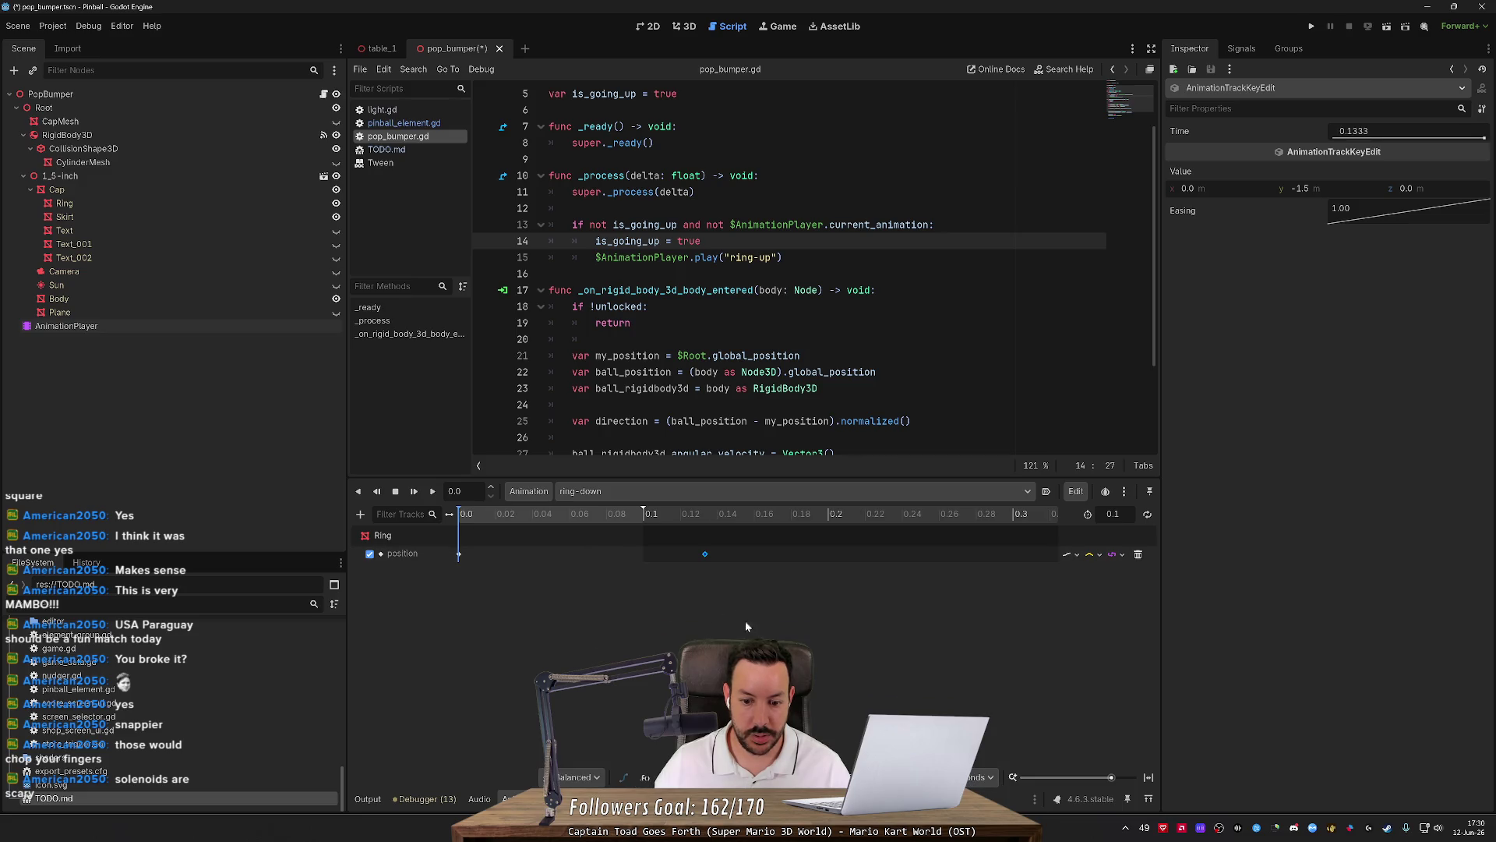
# Move the ring-down position key earlier, setting its time to 0.0667.
pyautogui.moveTo(704, 554)
pyautogui.mouseDown()
pyautogui.moveTo(576, 556)
pyautogui.moveTo(632, 559)
pyautogui.mouseUp()
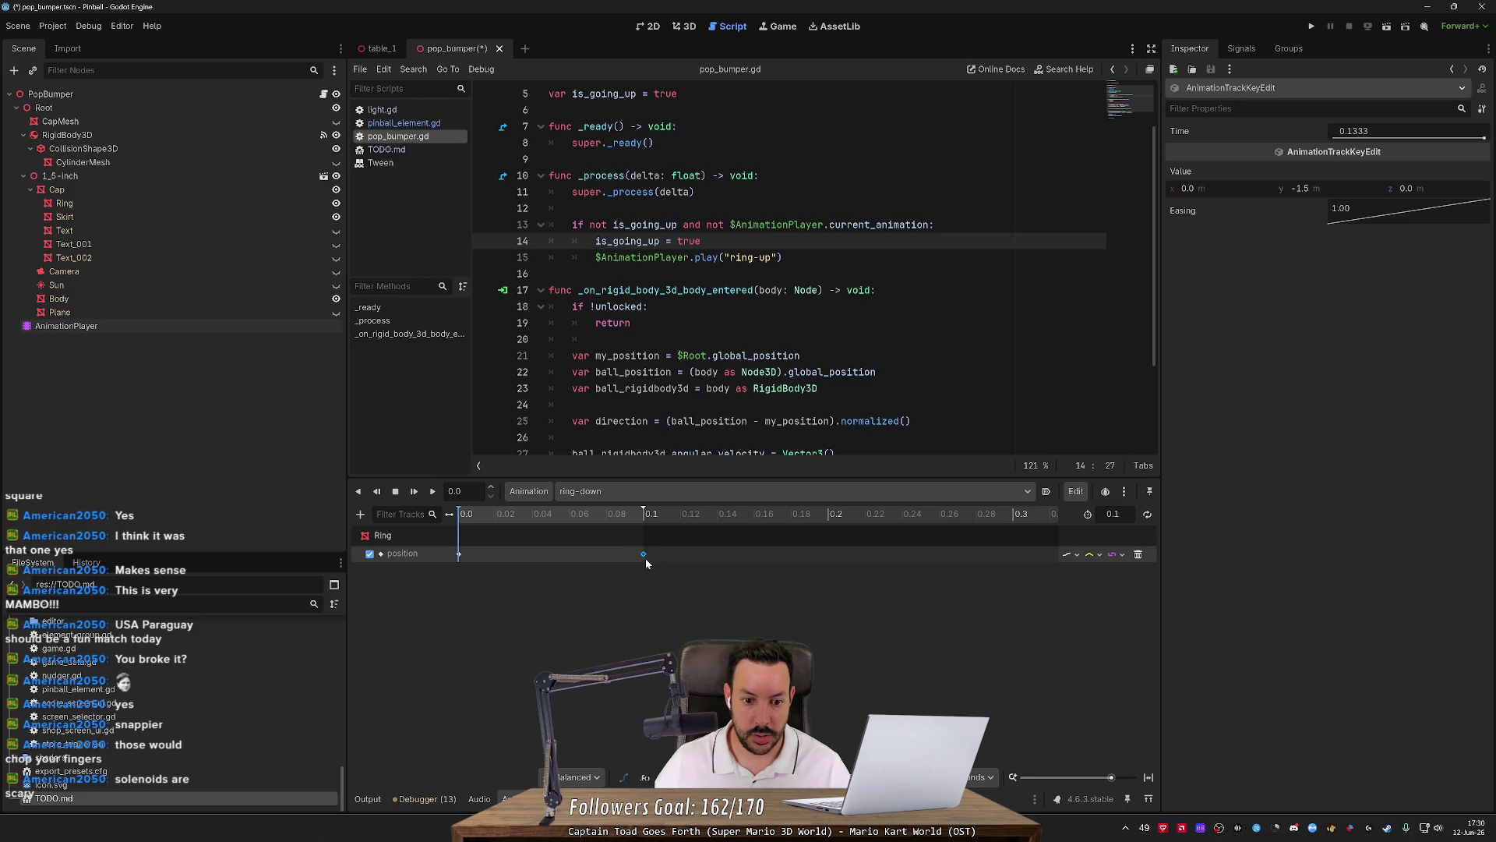
pyautogui.moveTo(589, 556); pyautogui.dragTo(577, 554)
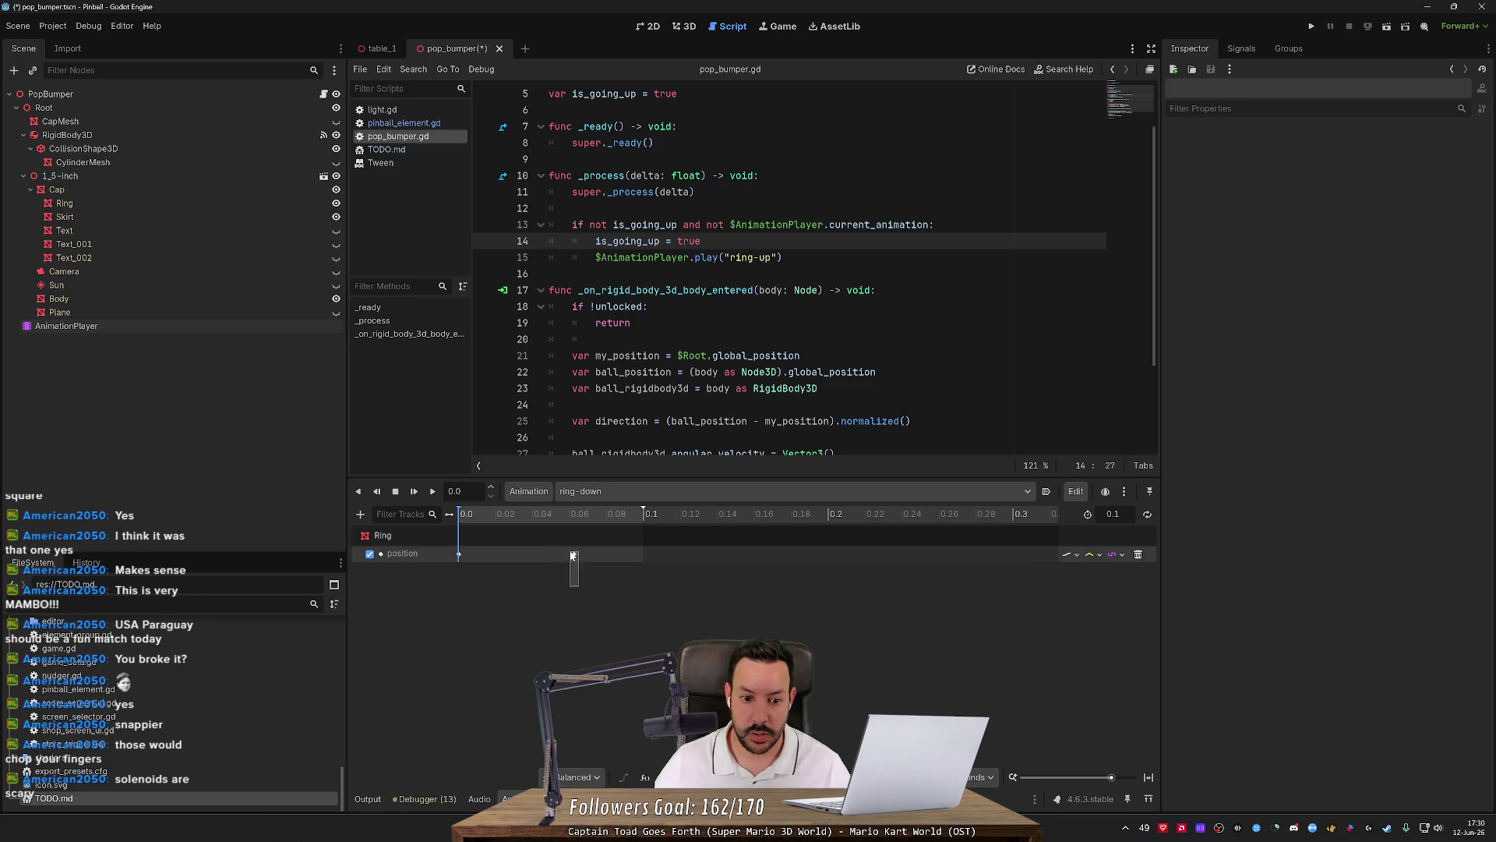
pyautogui.click(1386, 138)
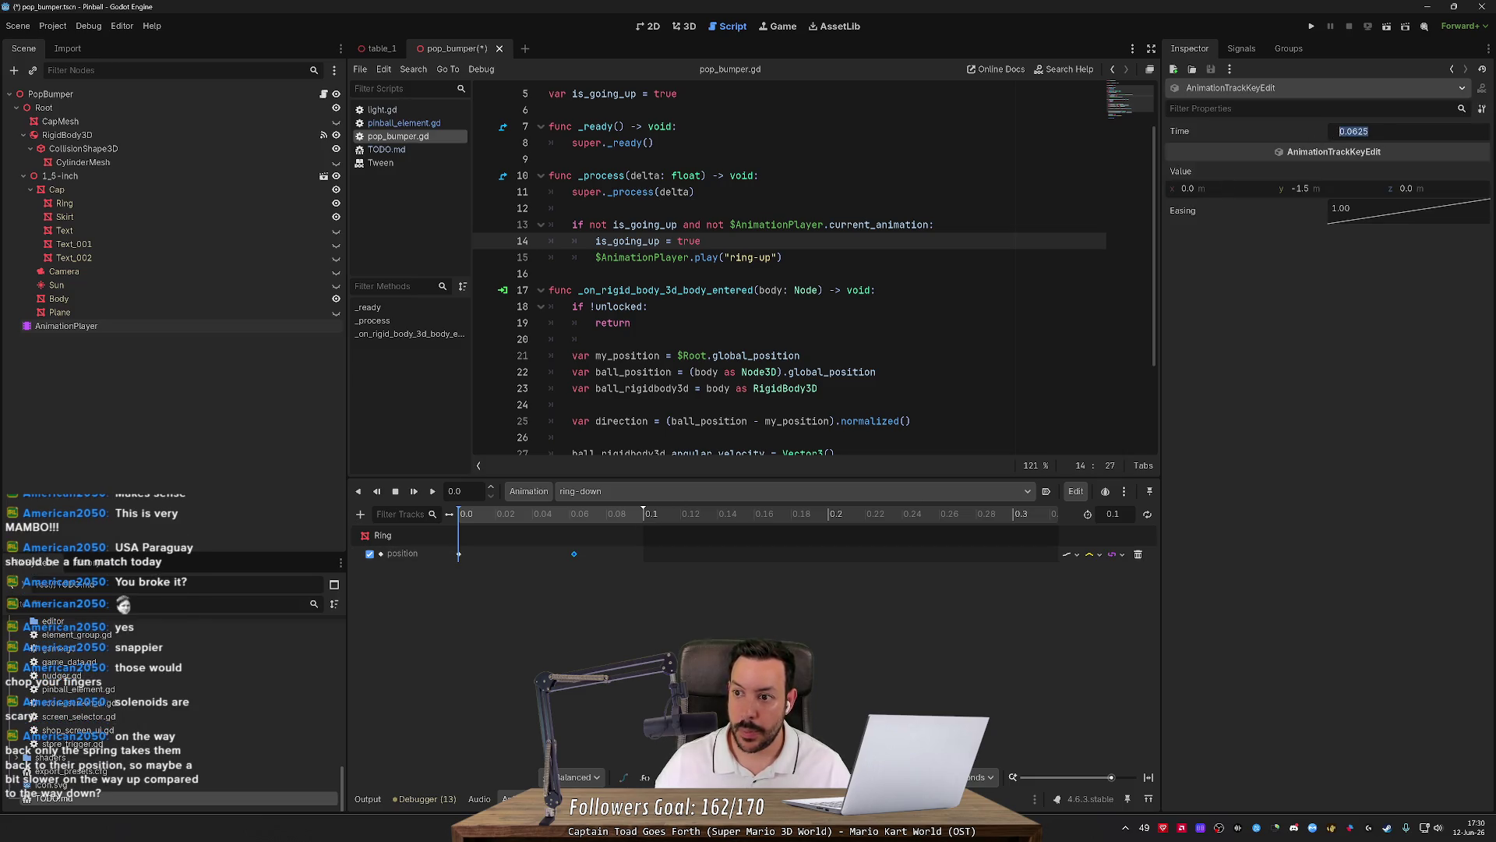
pyautogui.write('.0667')
pyautogui.press('Return')
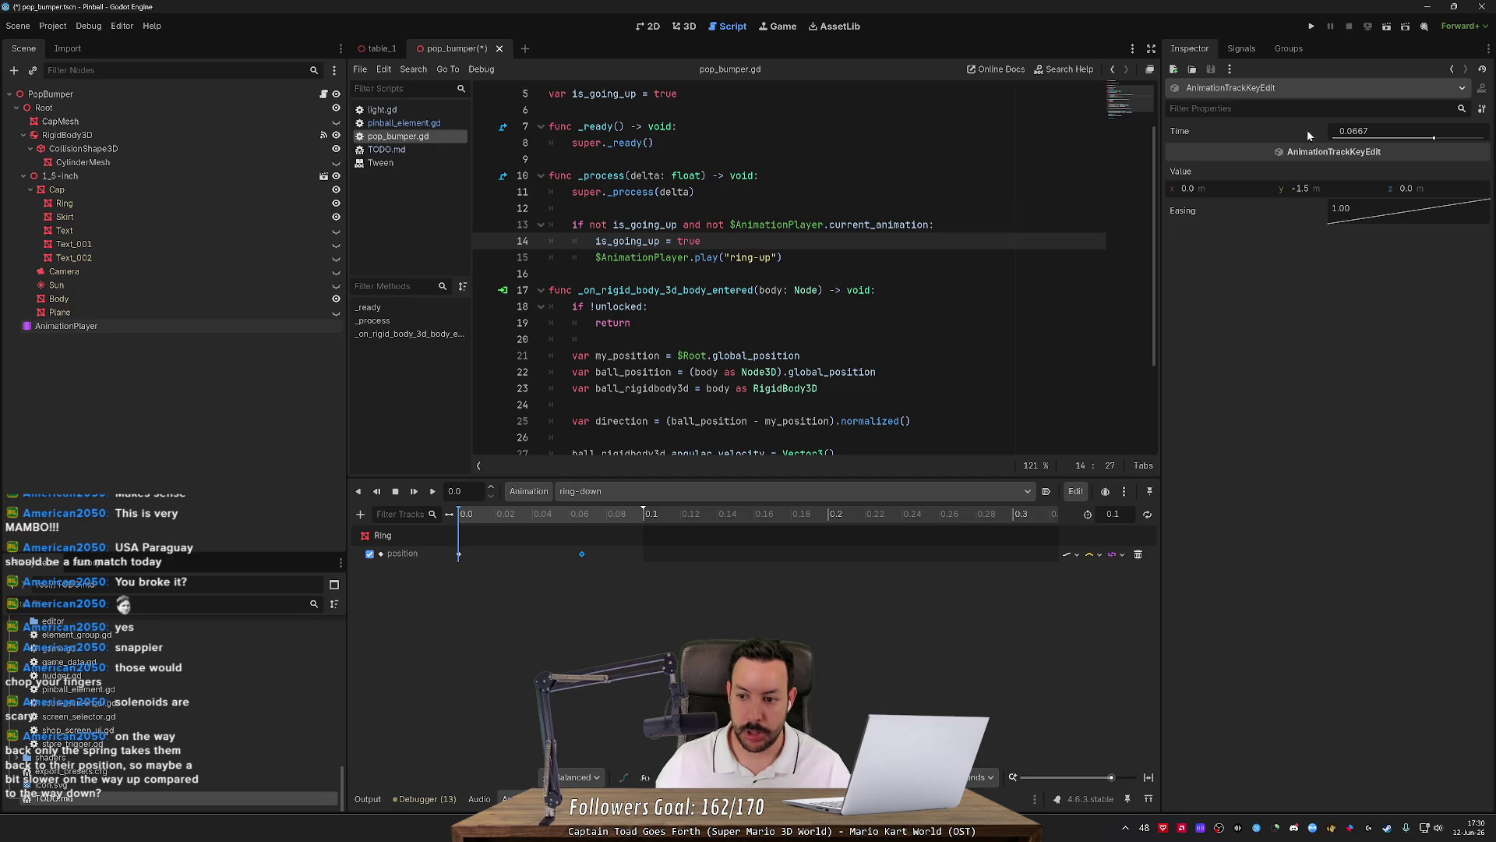
# Set ring-down length to 0.066 and key time to 0.7, then length to 0.7, and save.
pyautogui.click(1356, 131)
pyautogui.click(1115, 514)
pyautogui.write('0.066')
pyautogui.press('Return')
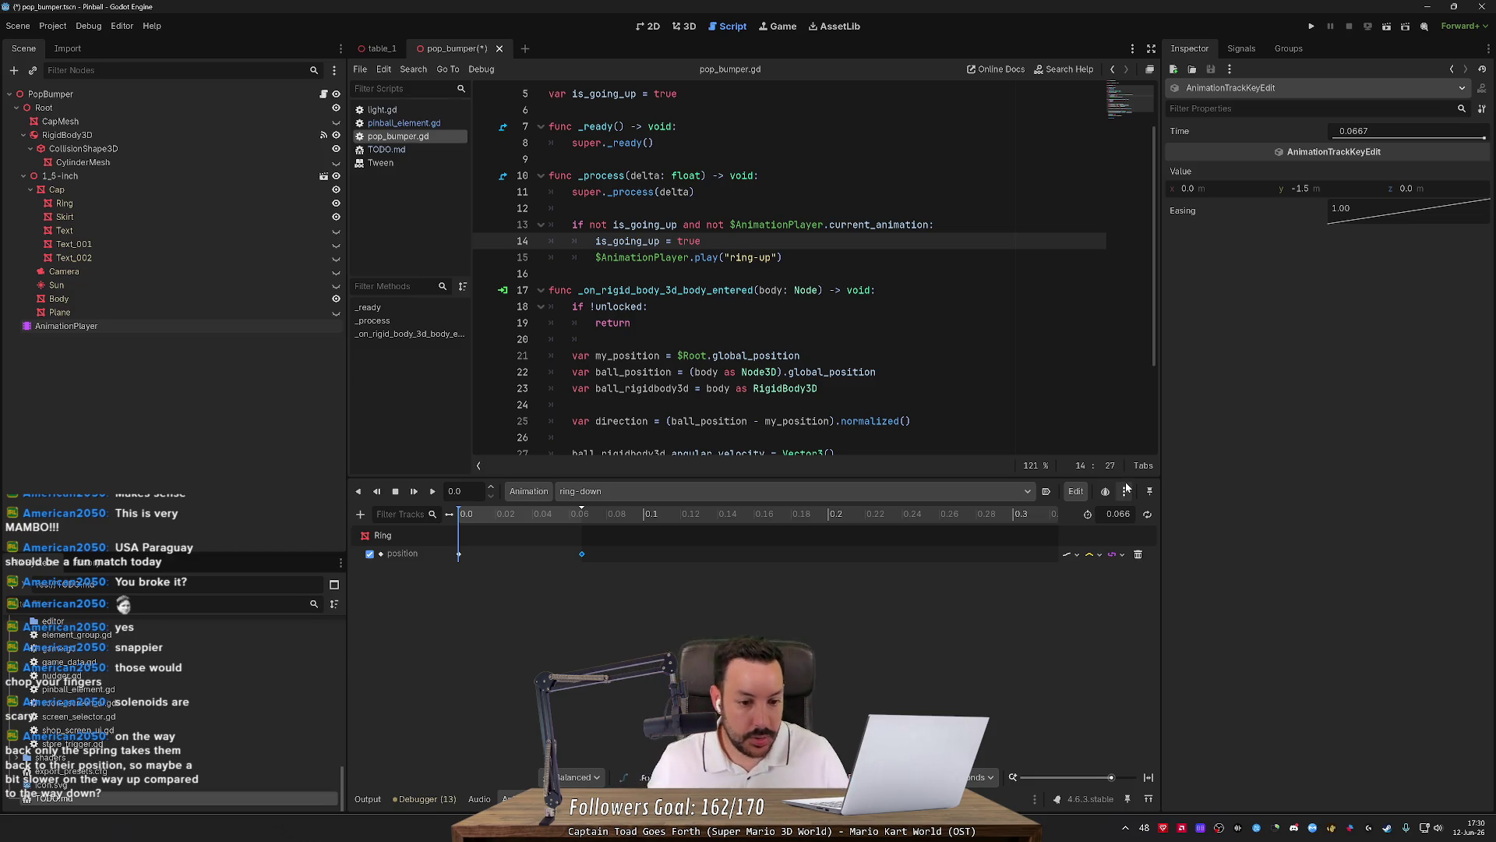
pyautogui.click(1368, 133)
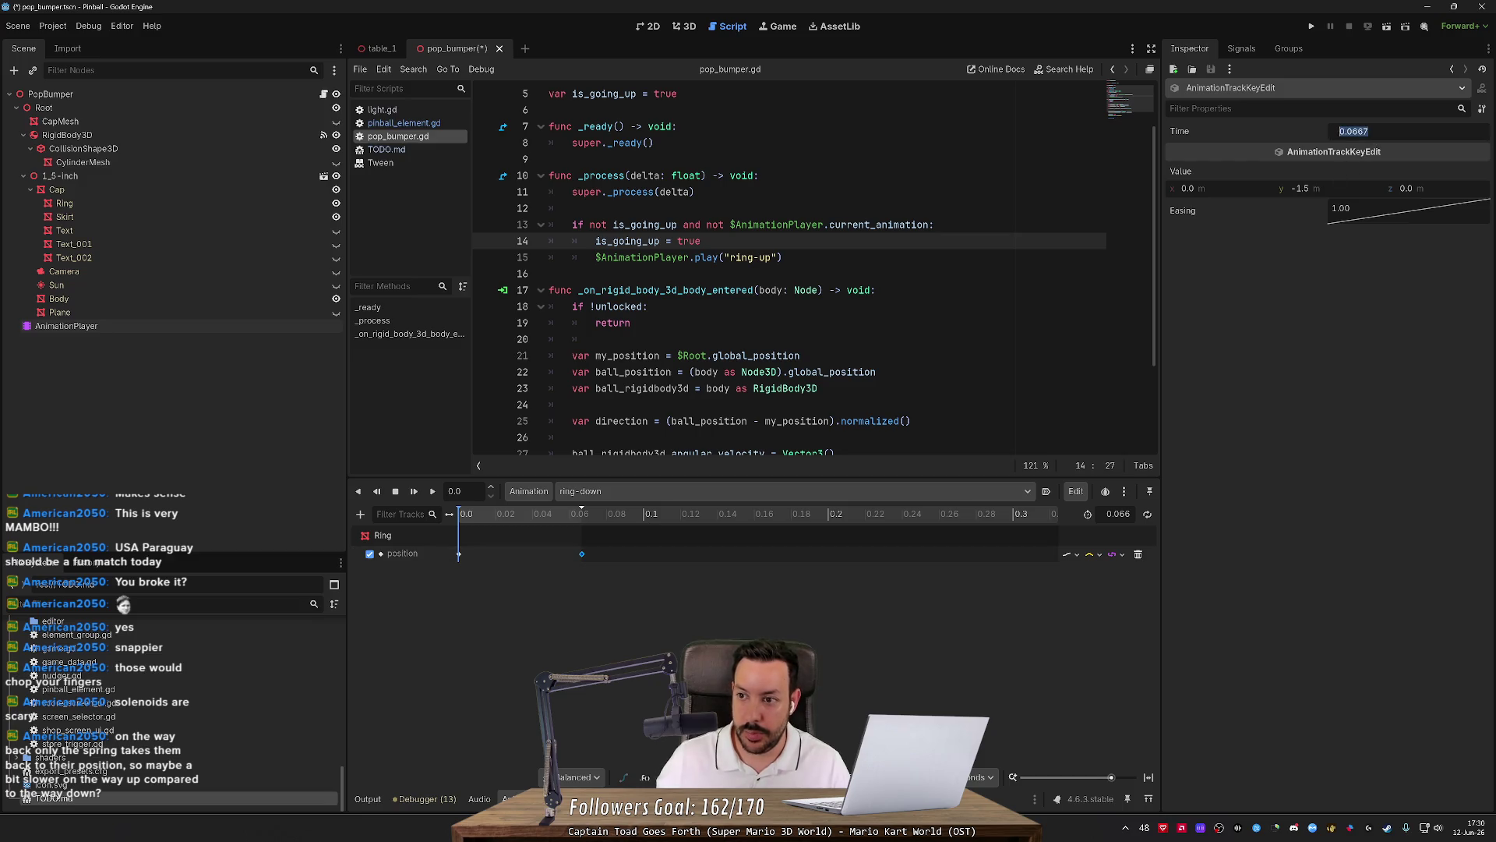
pyautogui.write('0.7')
pyautogui.press('Return')
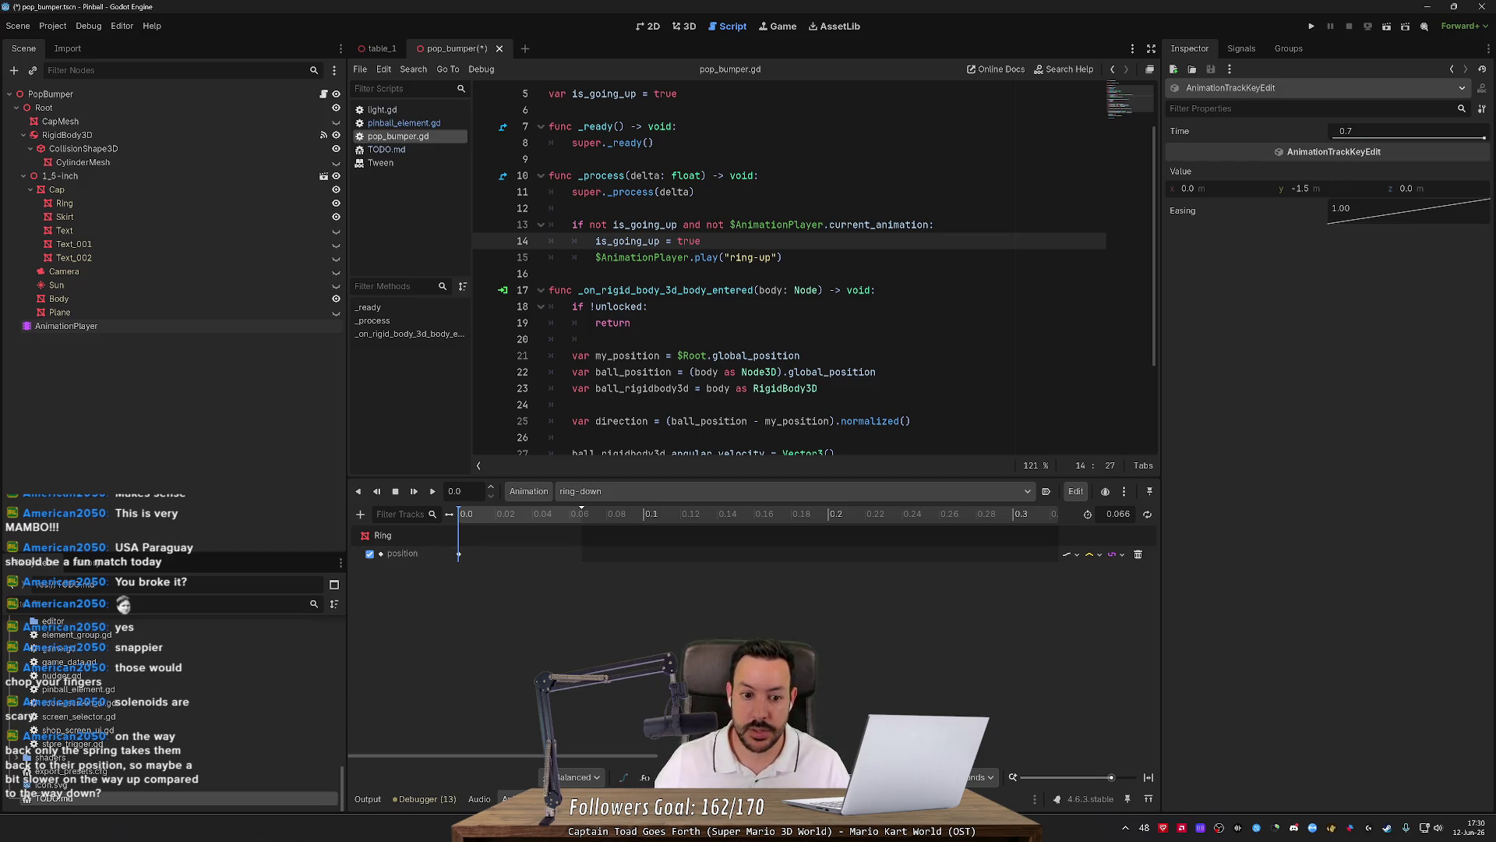
pyautogui.click(1114, 514)
pyautogui.press('BackSpace')
pyautogui.write('7')
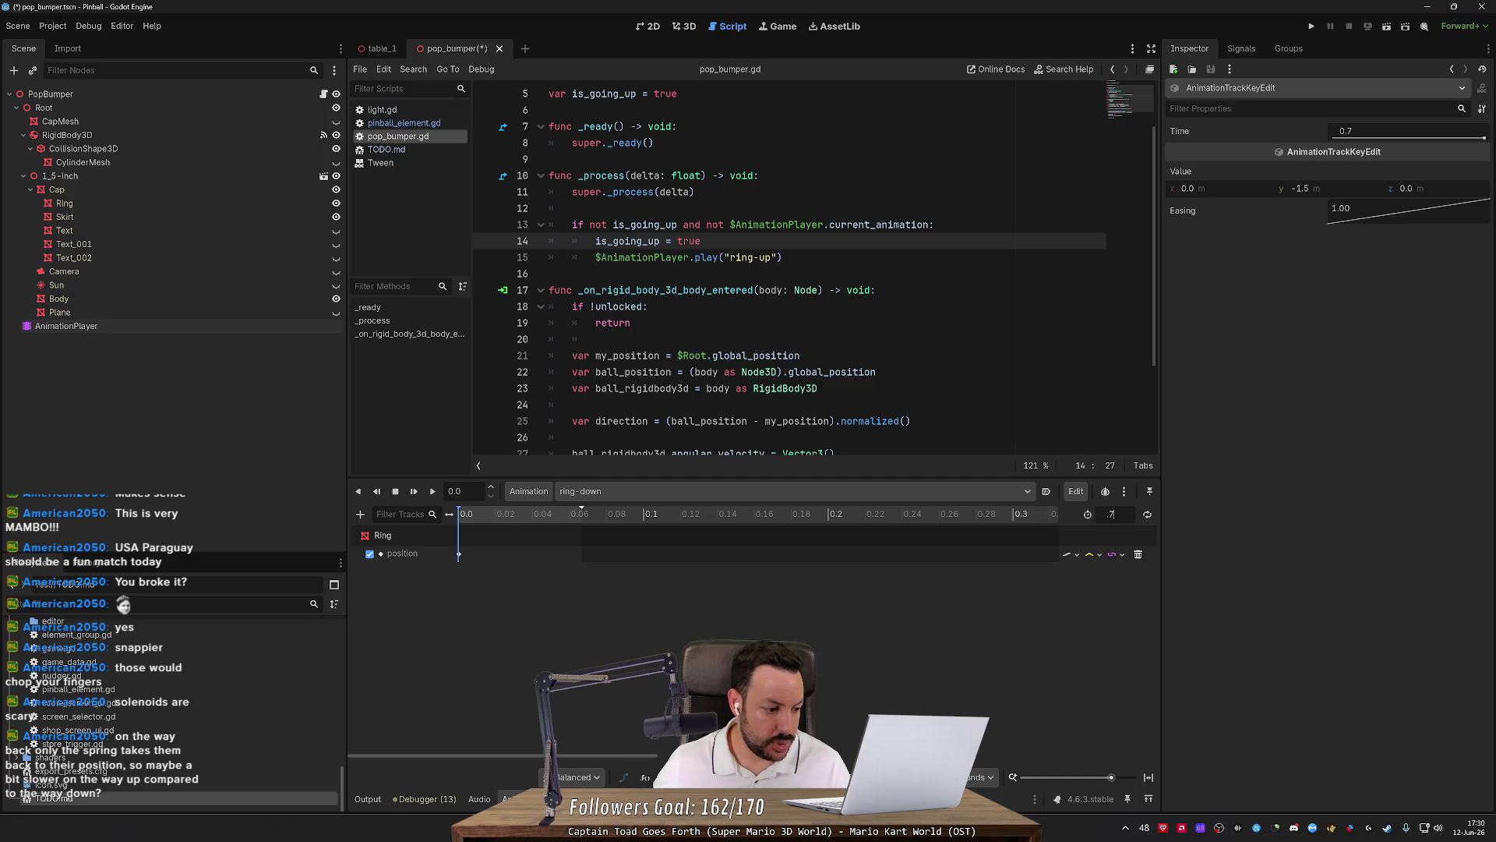
pyautogui.press('Return')
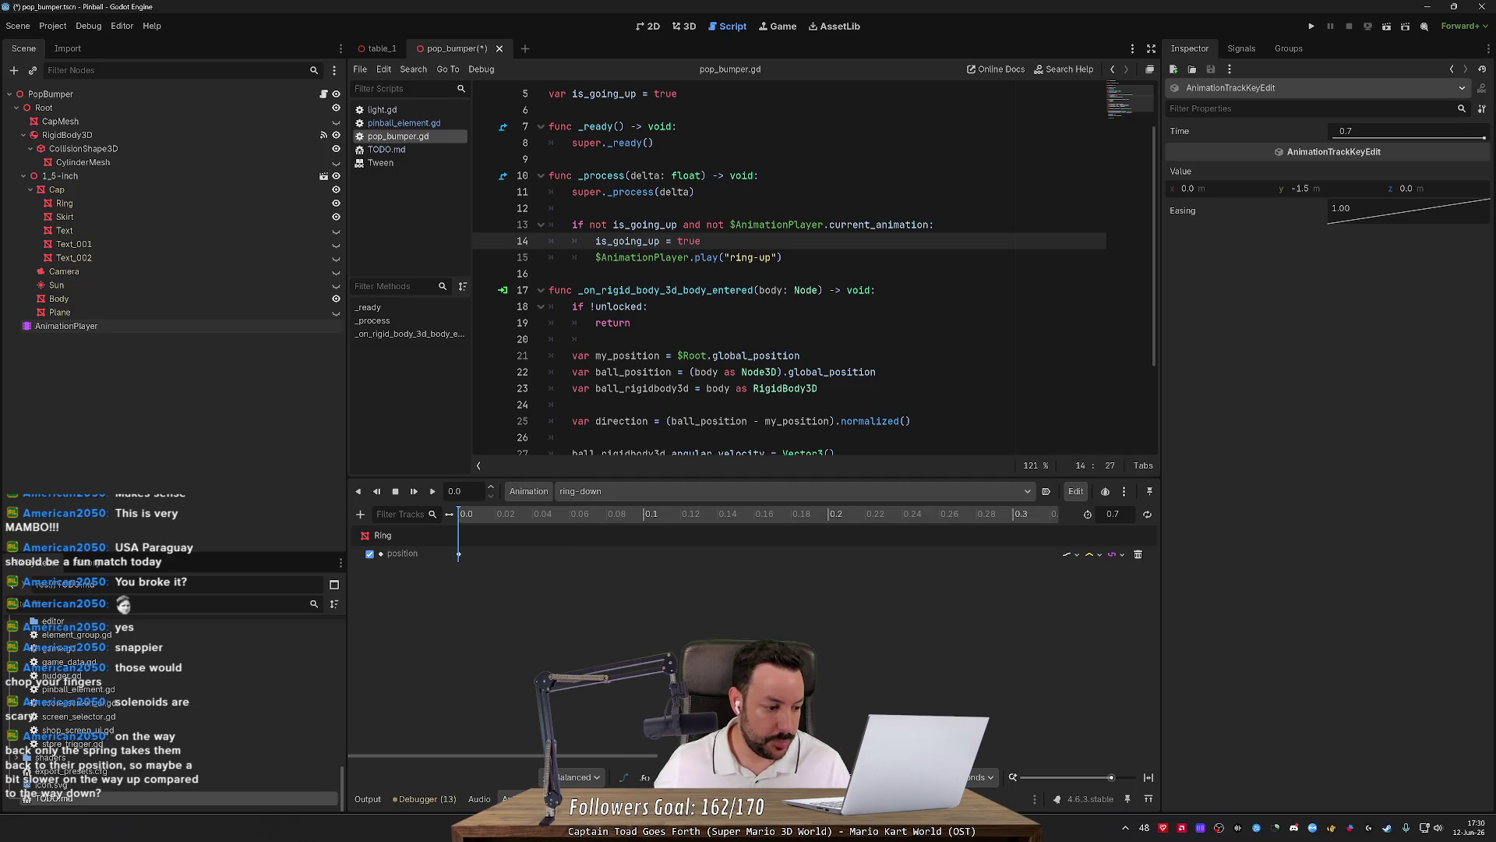
pyautogui.hotkey('ctrl', 's')
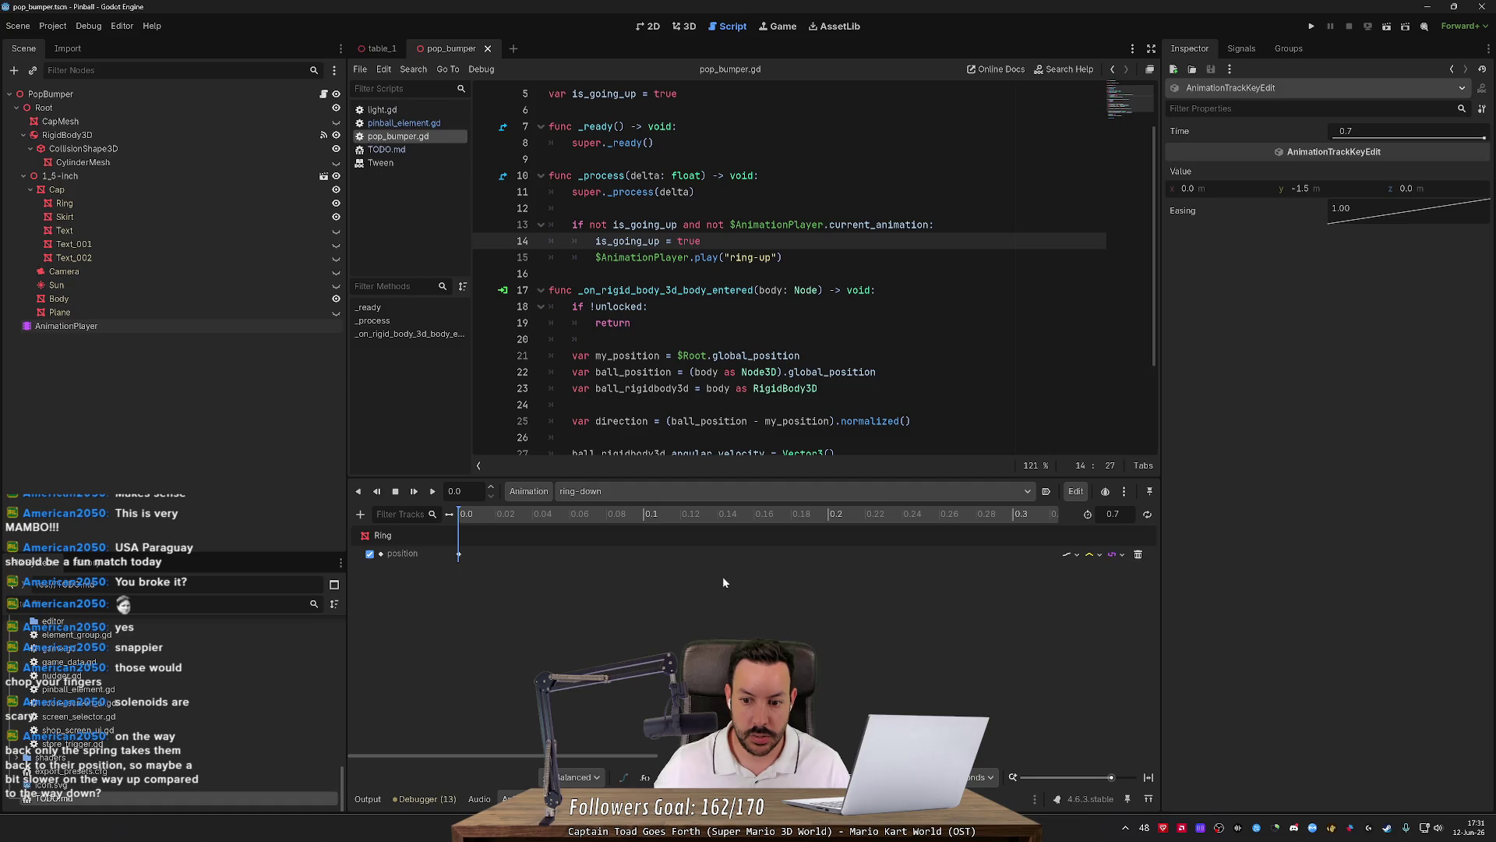
# Correct ring-down's length and end key time to 0.07 and save the scene.
pyautogui.write('0.07')
pyautogui.press('Return')
pyautogui.click(1346, 131)
pyautogui.write('0')
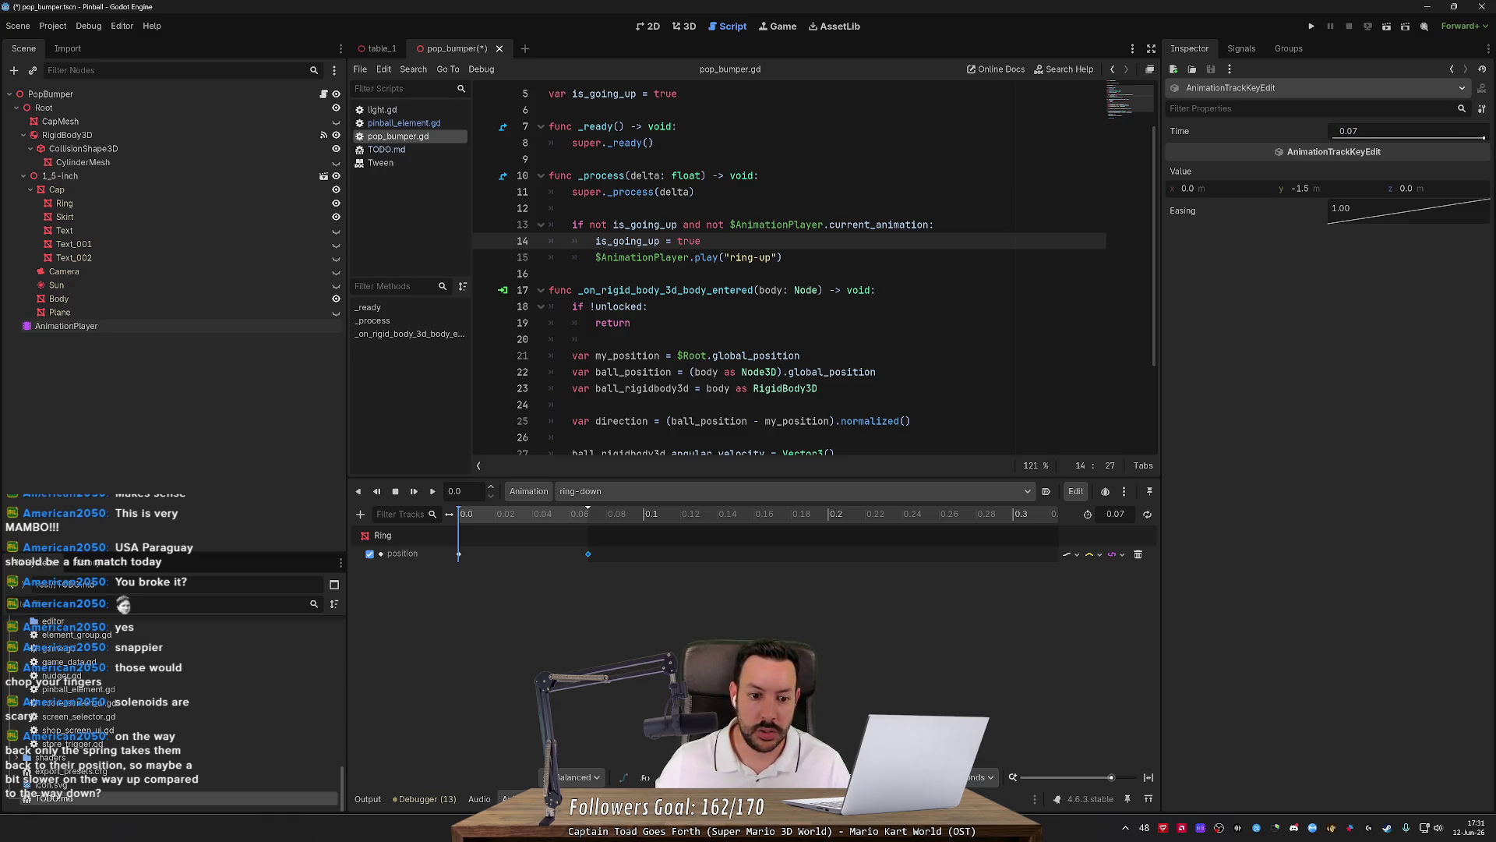
pyautogui.click(797, 622)
pyautogui.hotkey('ctrl', 's')
# In the ring-up animation, move the end keyframe from 0.2 to 0.14 seconds.
pyautogui.click(628, 492)
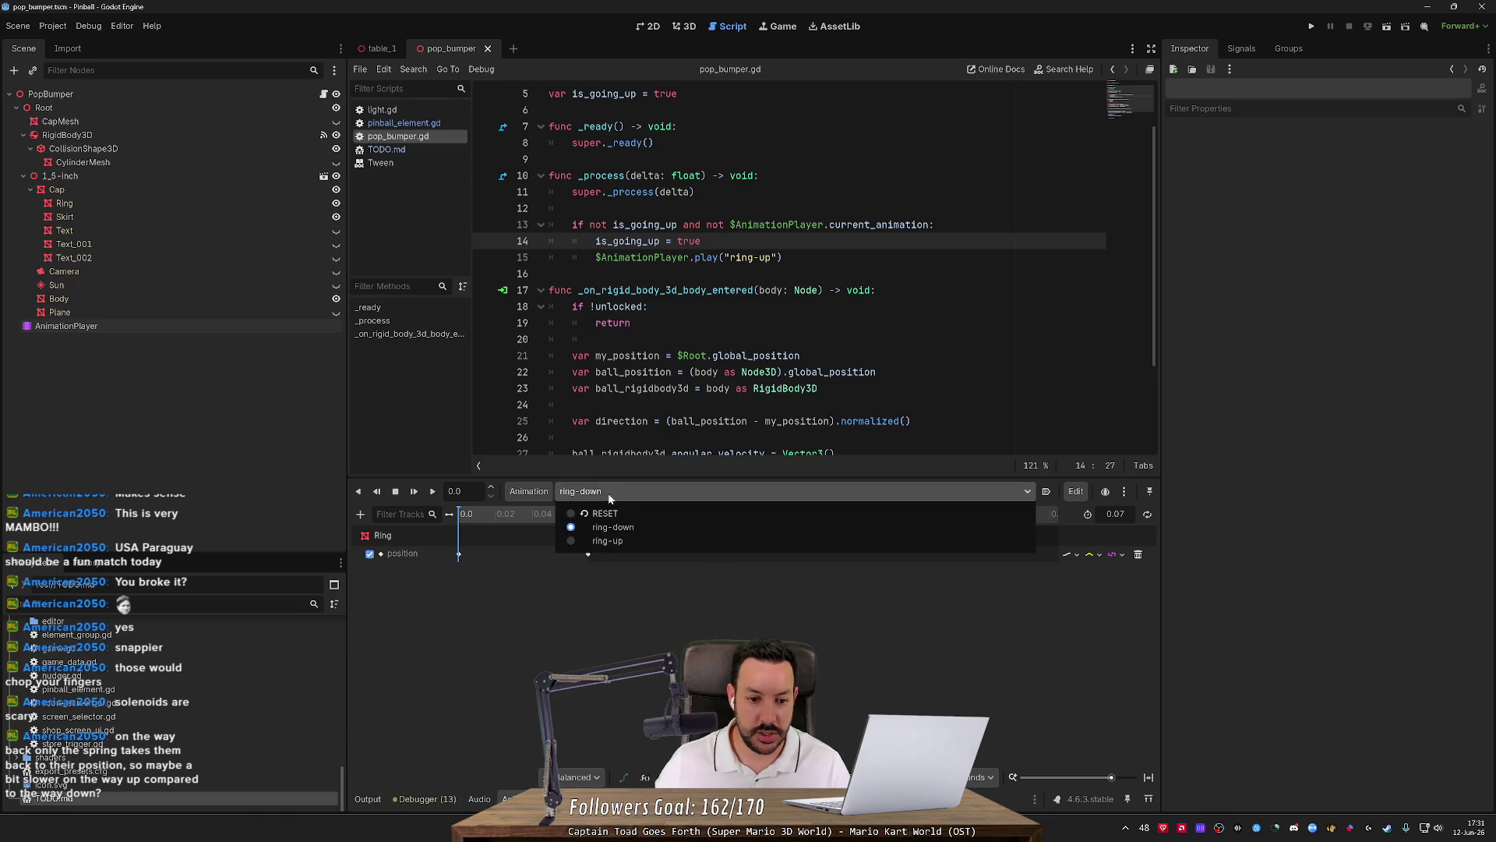
pyautogui.click(611, 541)
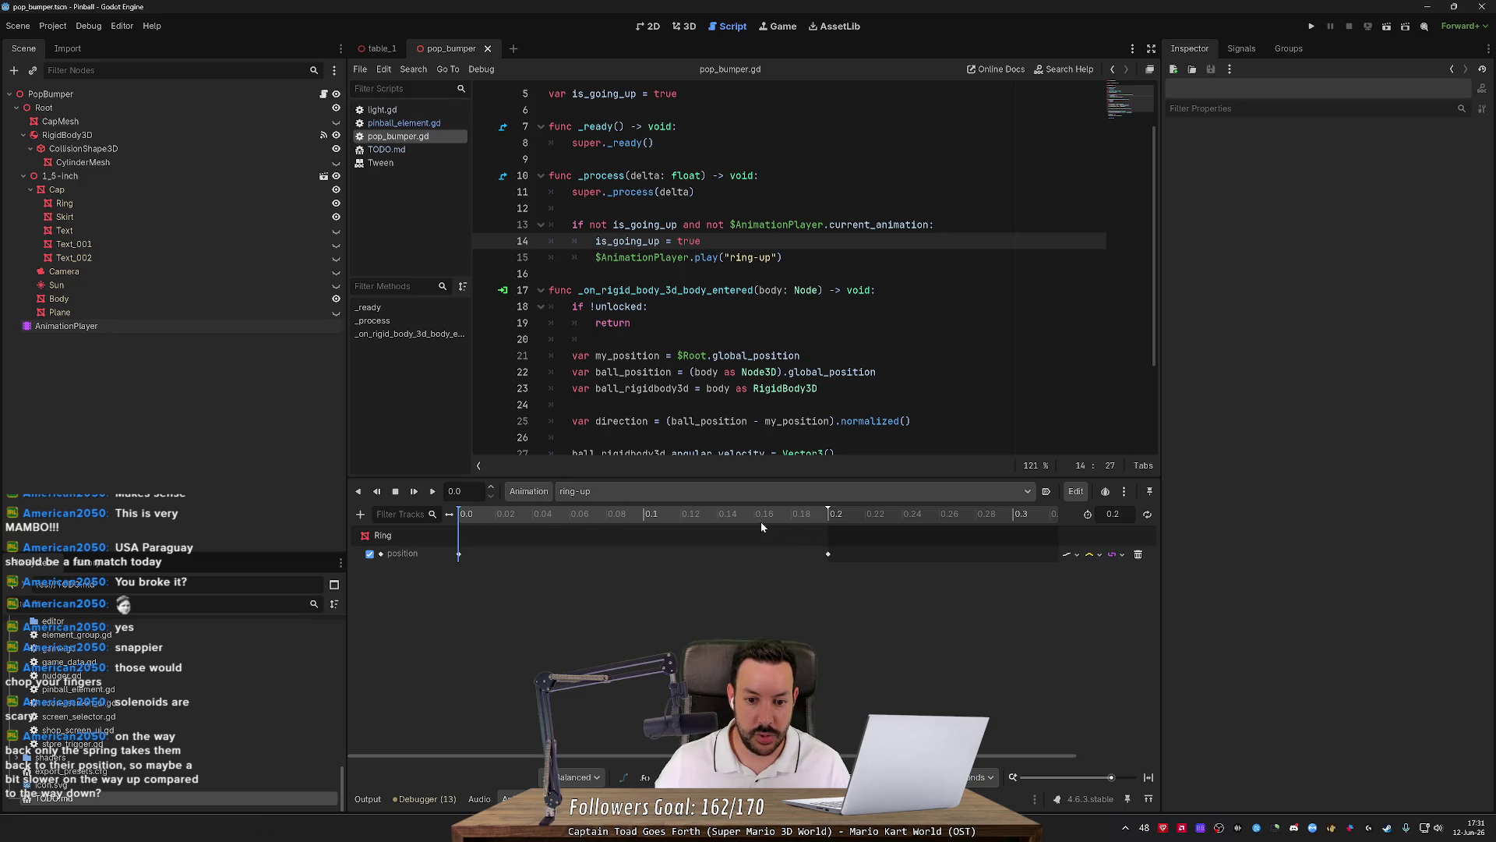
pyautogui.click(828, 554)
pyautogui.press('Delete')
pyautogui.write('14')
pyautogui.press('Return')
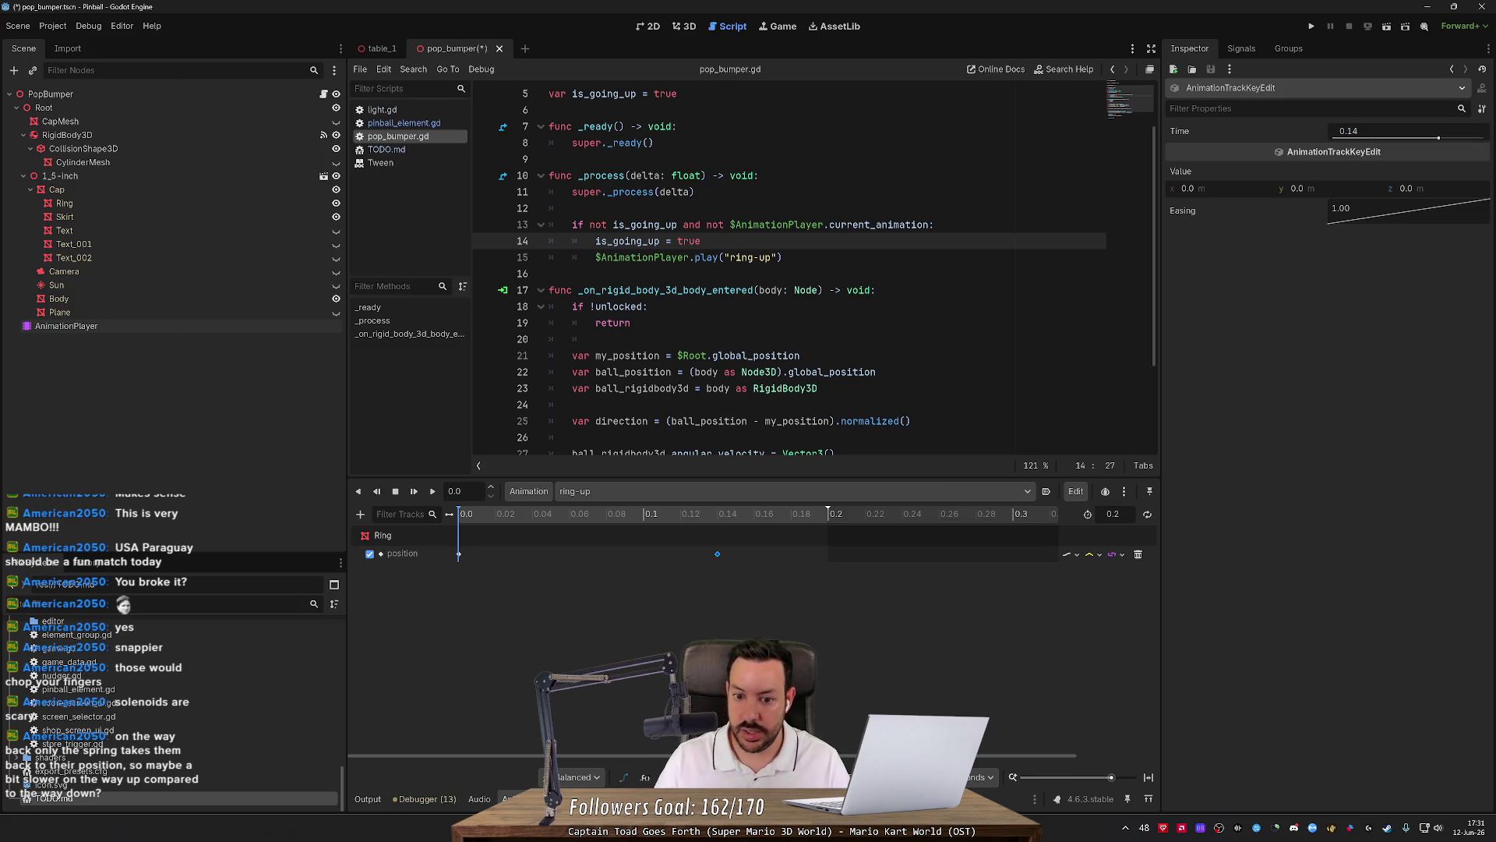
# Set the ring-up animation length to 0.14, save, and run the project.
pyautogui.click(1121, 515)
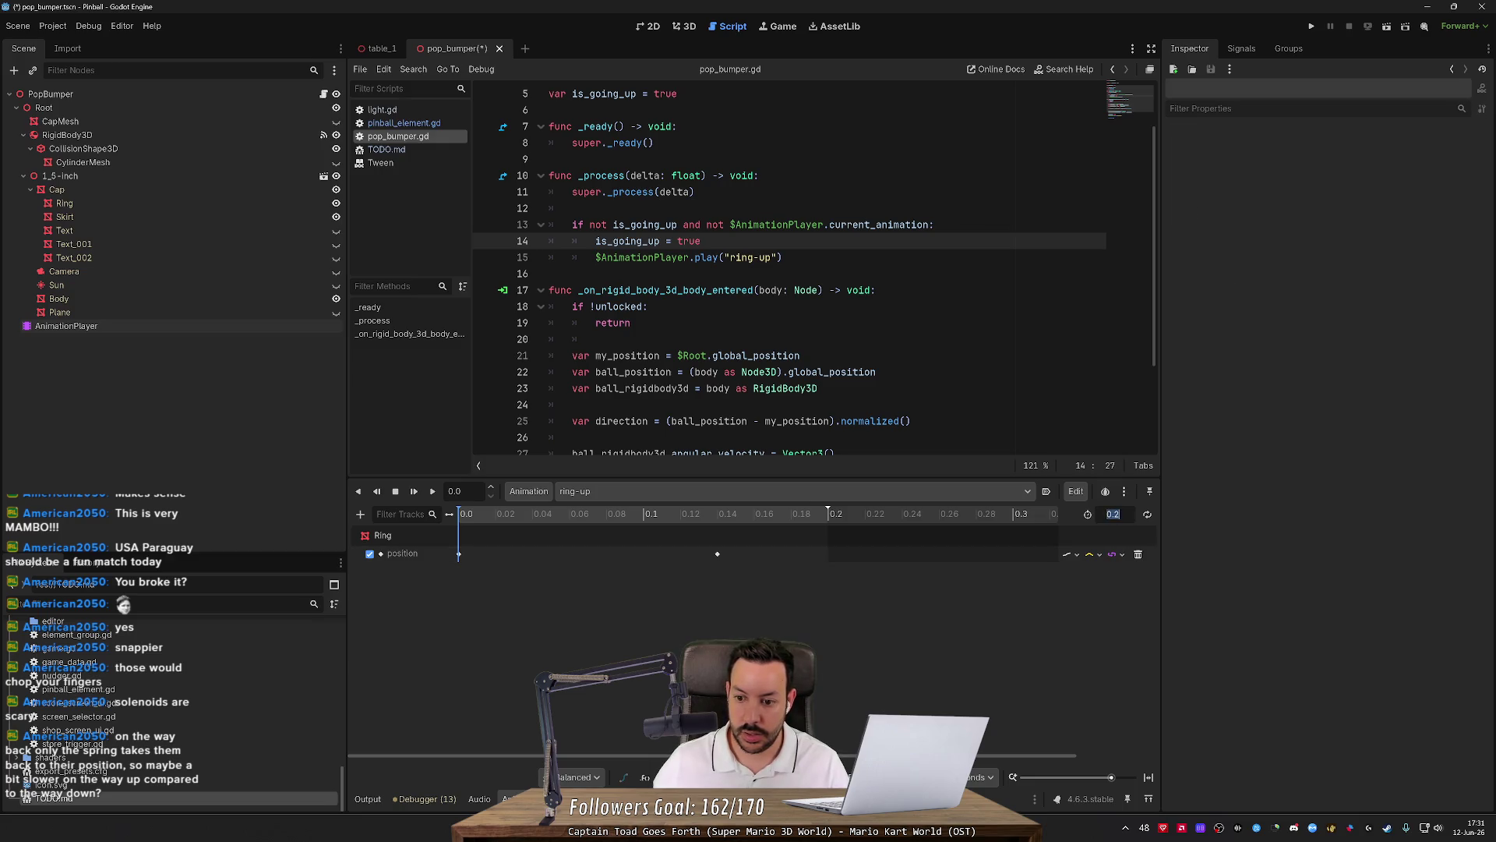
pyautogui.write('0.14')
pyautogui.press('Return')
pyautogui.hotkey('ctrl', 's')
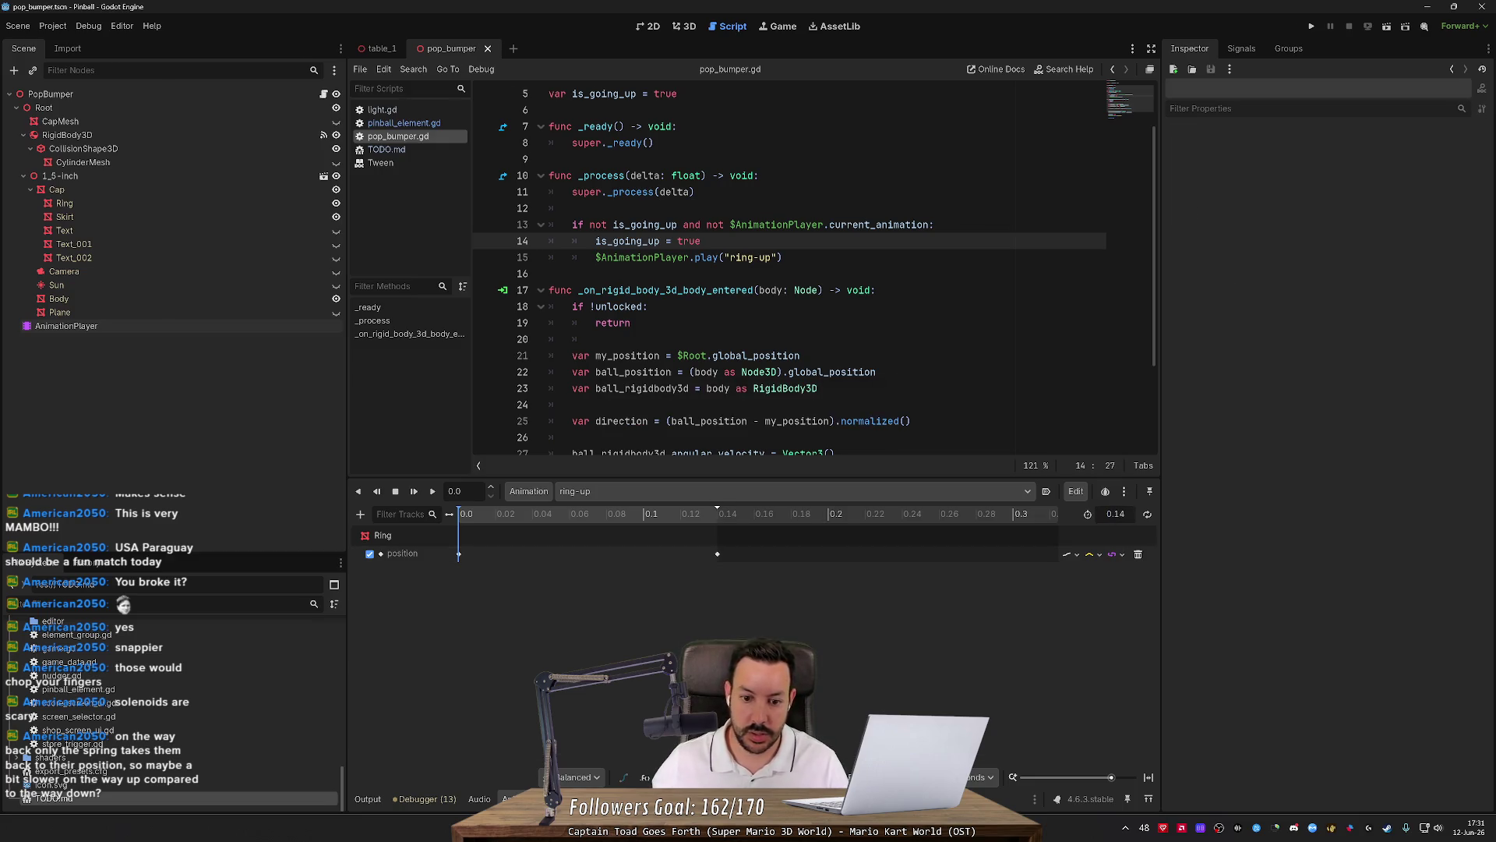
pyautogui.click(1312, 27)
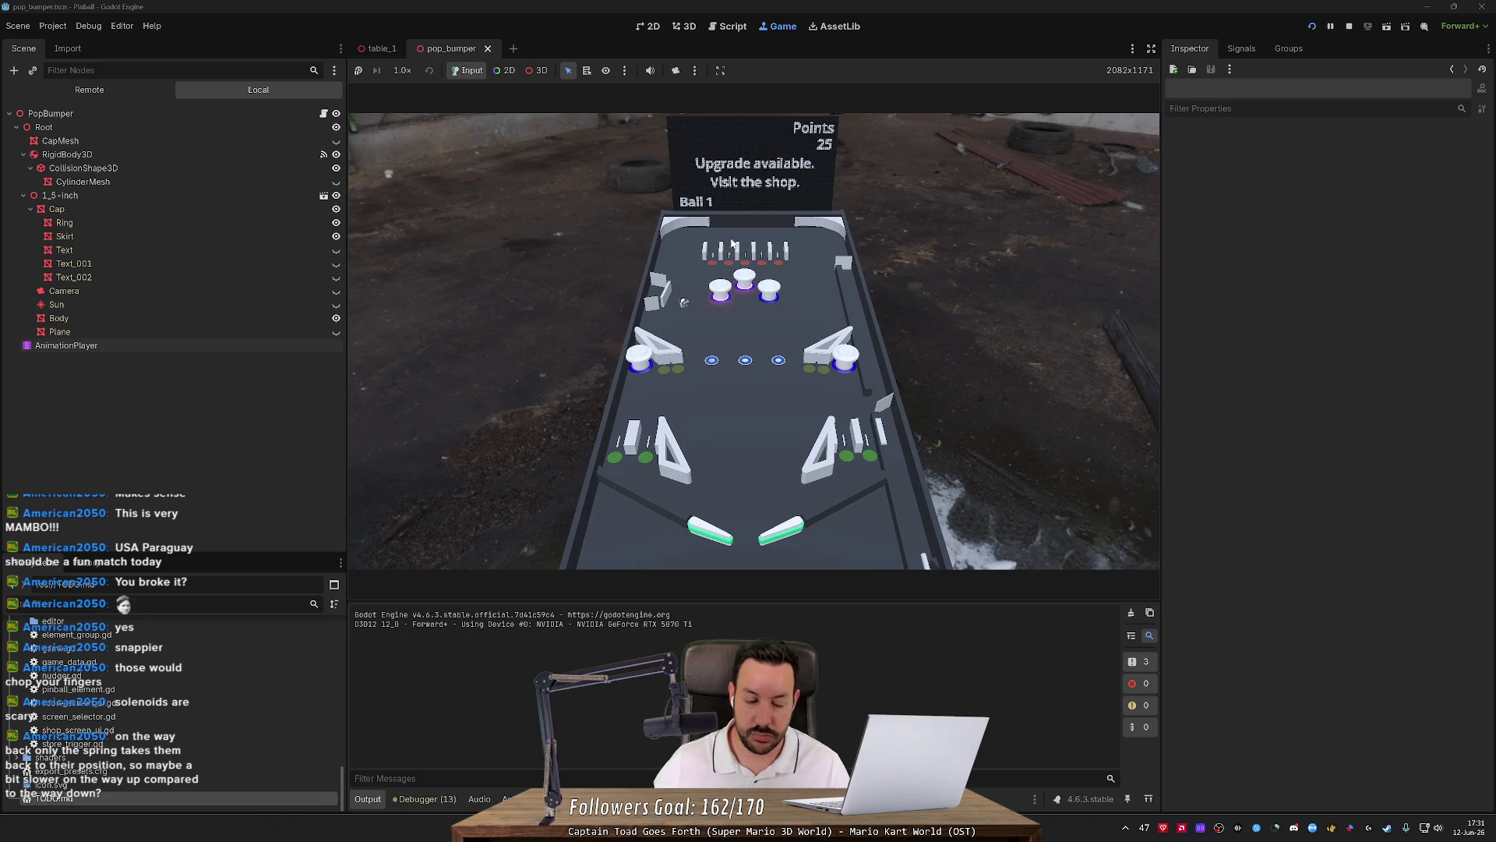
# Stop the play-test with F8 and select the AnimationPlayer node.
pyautogui.press('F8')
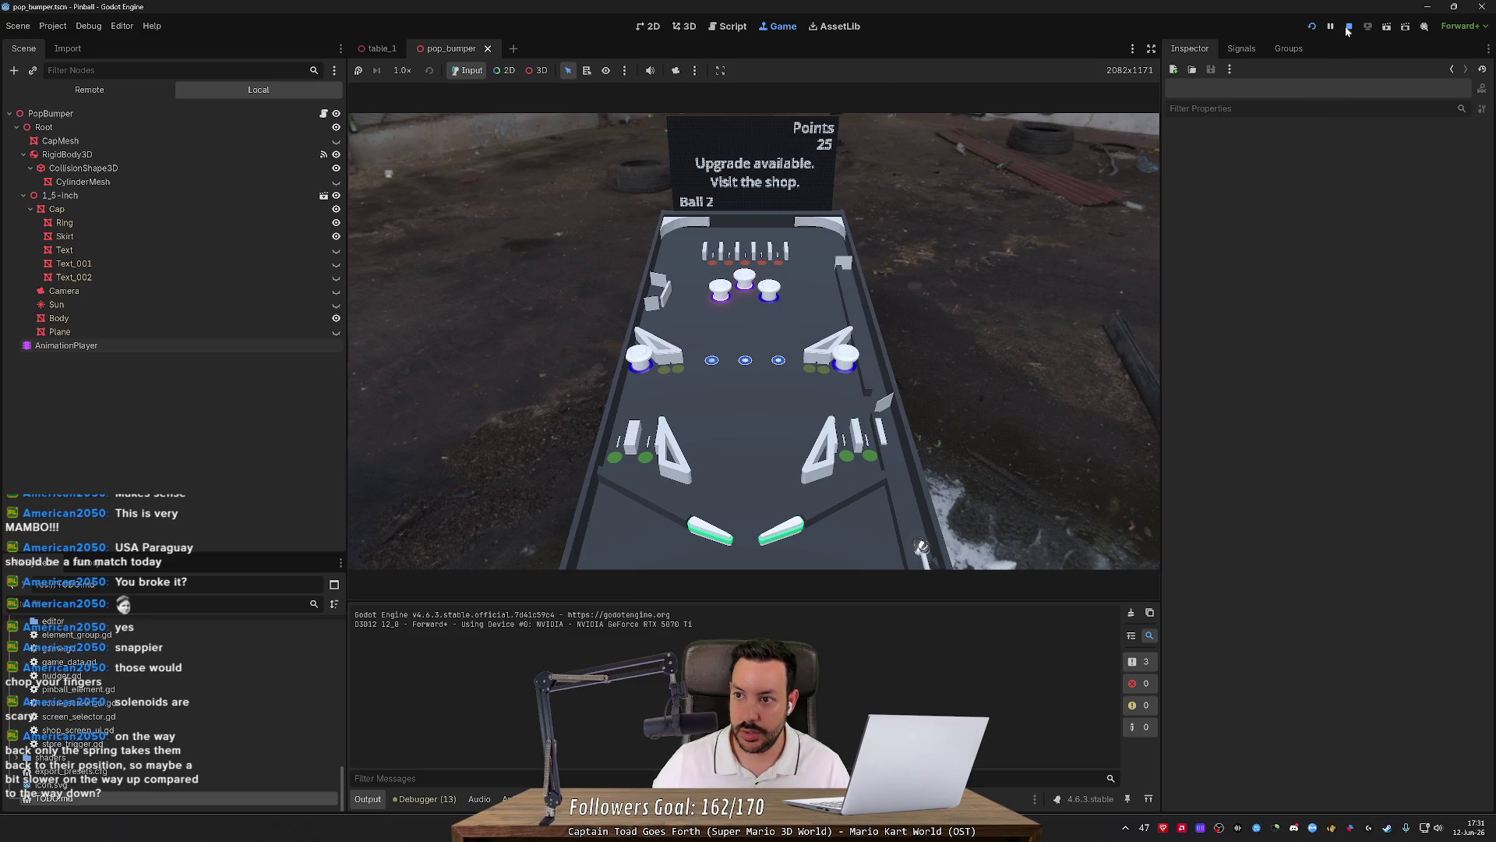
pyautogui.click(175, 325)
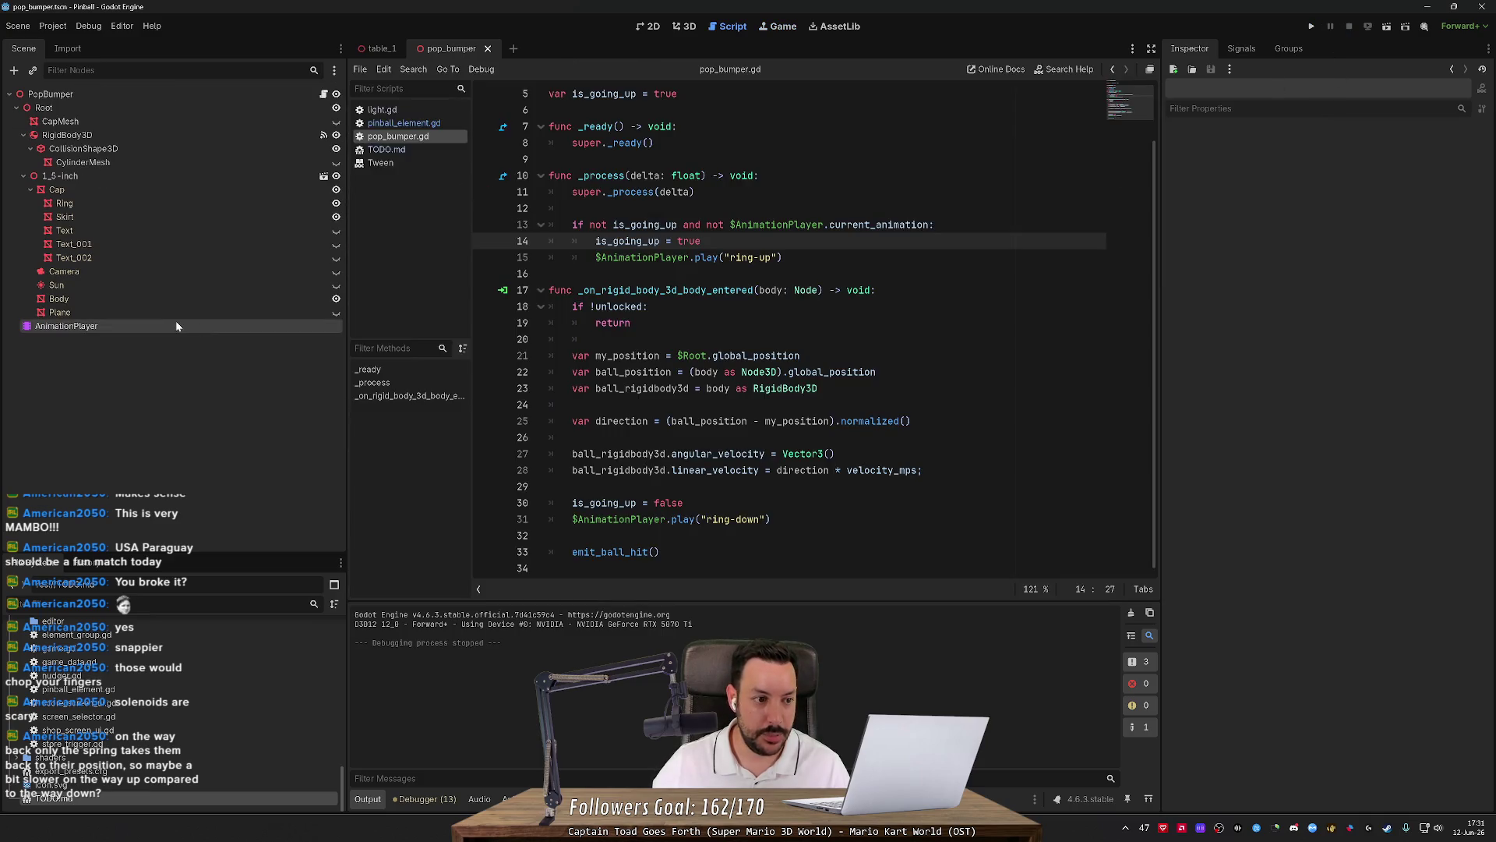
# Switch to the ring-down animation and set its length to 0.05 seconds.
pyautogui.click(616, 492)
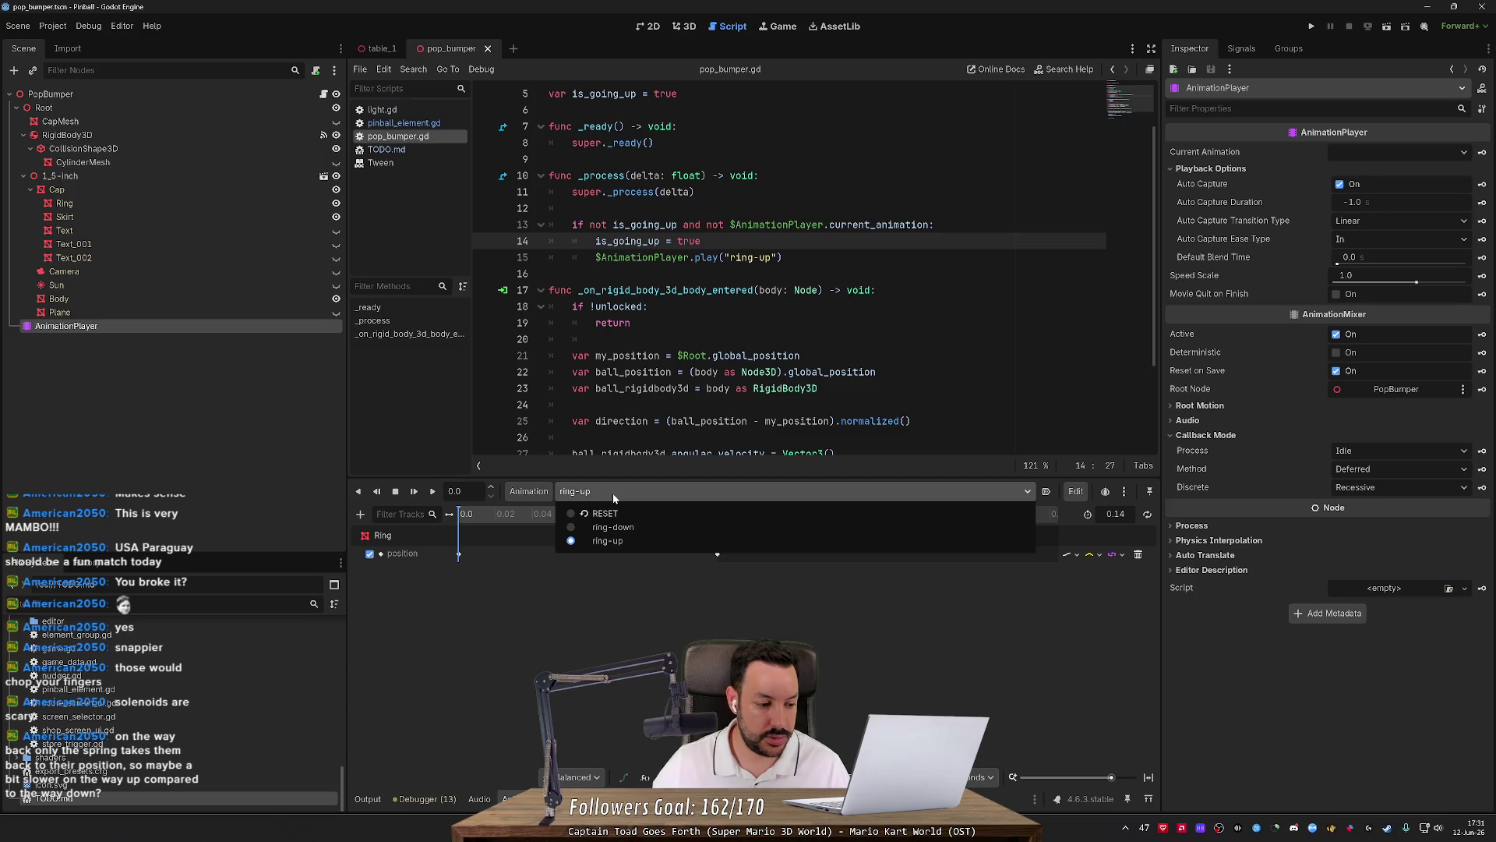
pyautogui.click(610, 527)
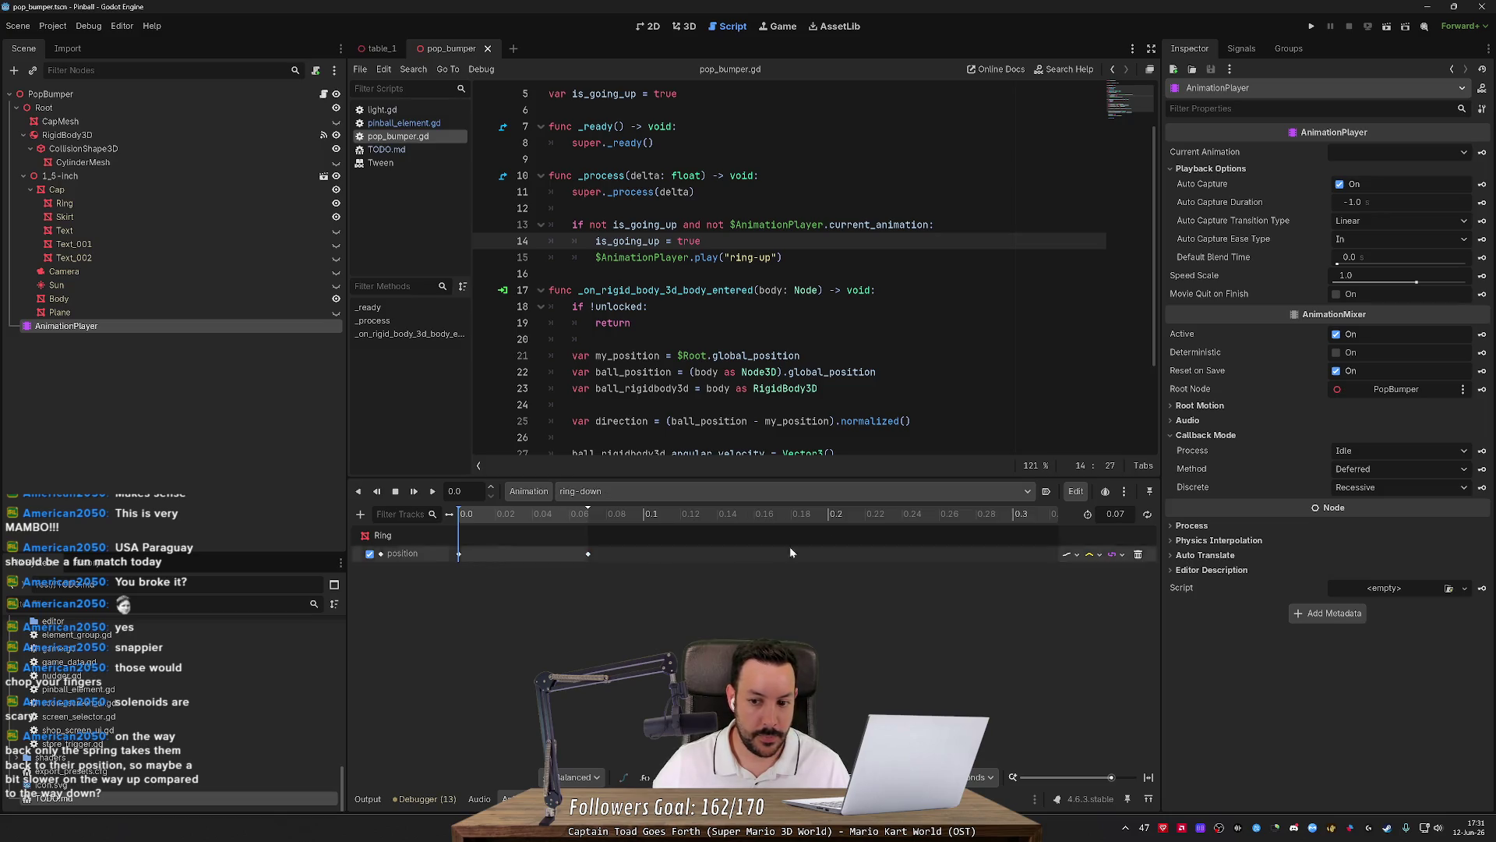
pyautogui.click(1115, 514)
pyautogui.write('0.05')
pyautogui.press('Return')
# Set the end keyframe to time 0.05 with y -1.5, save, and run the project.
pyautogui.click(588, 554)
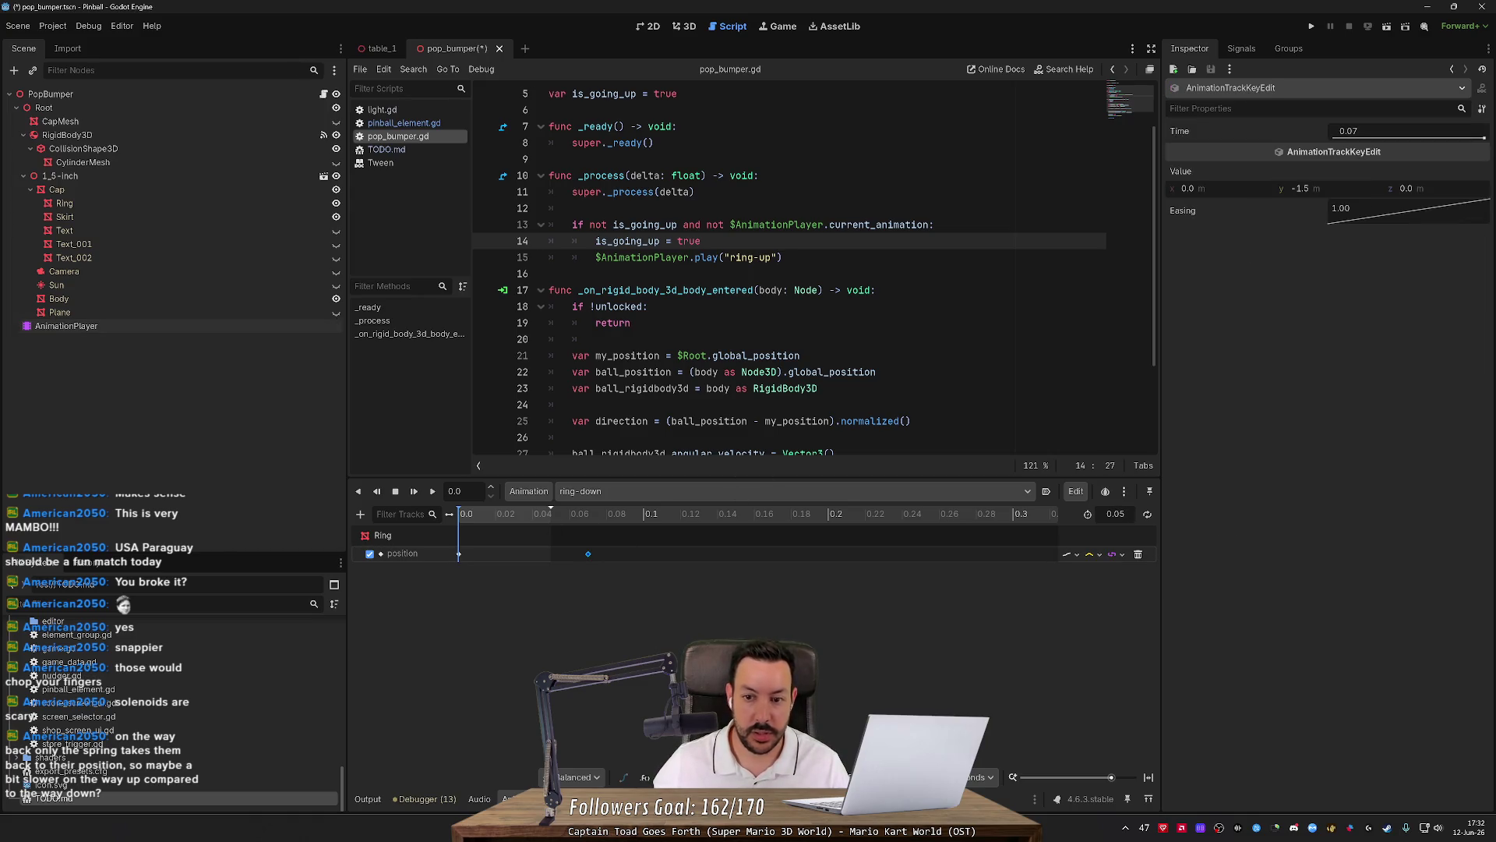
pyautogui.click(1387, 130)
pyautogui.write('0.05')
pyautogui.press('Return')
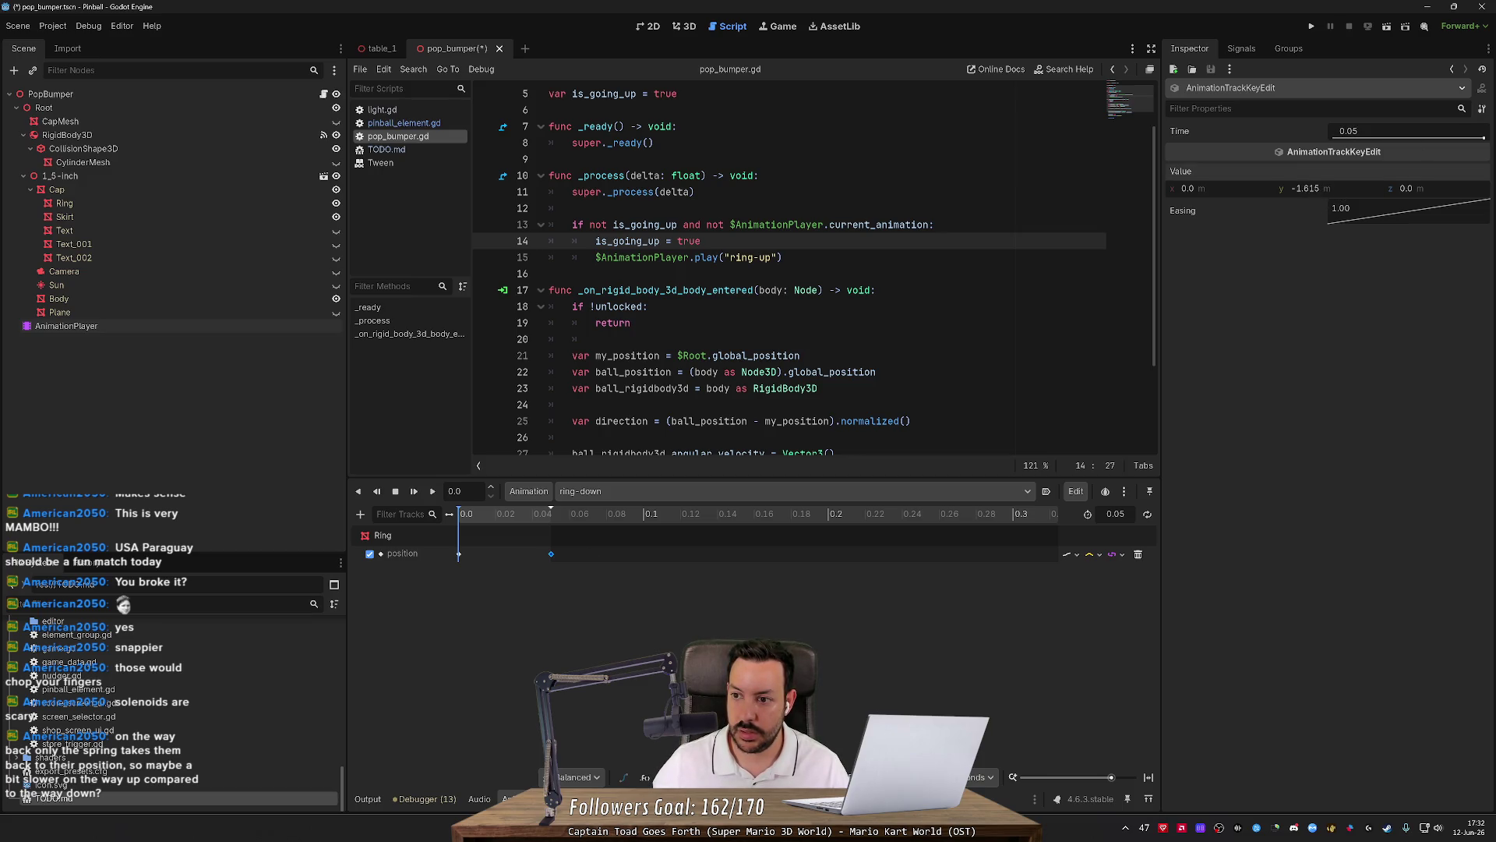
pyautogui.click(1317, 193)
pyautogui.write('-1.5')
pyautogui.press('Return')
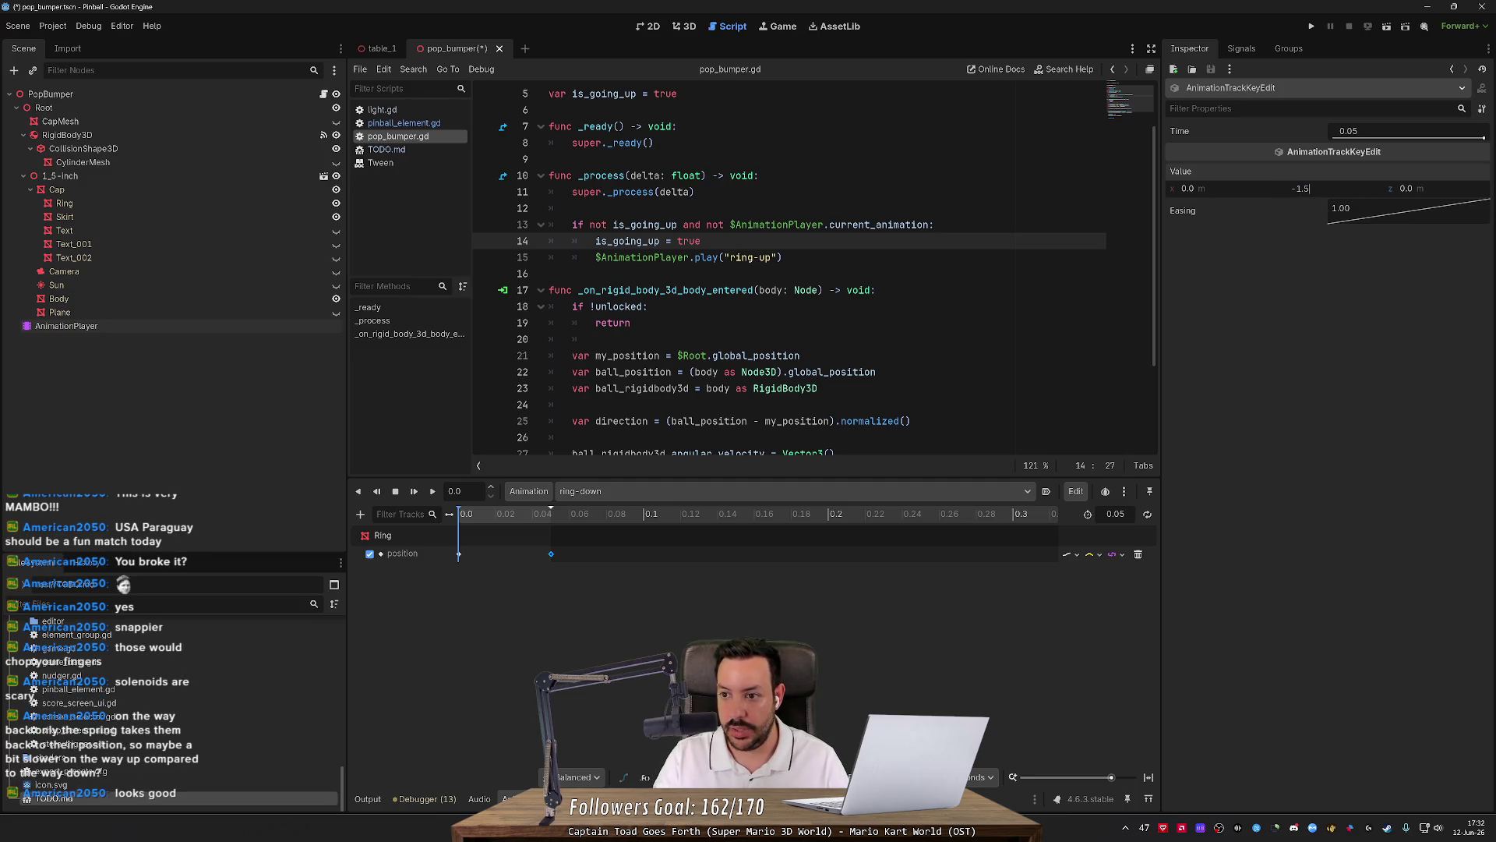
pyautogui.hotkey('ctrl', 's')
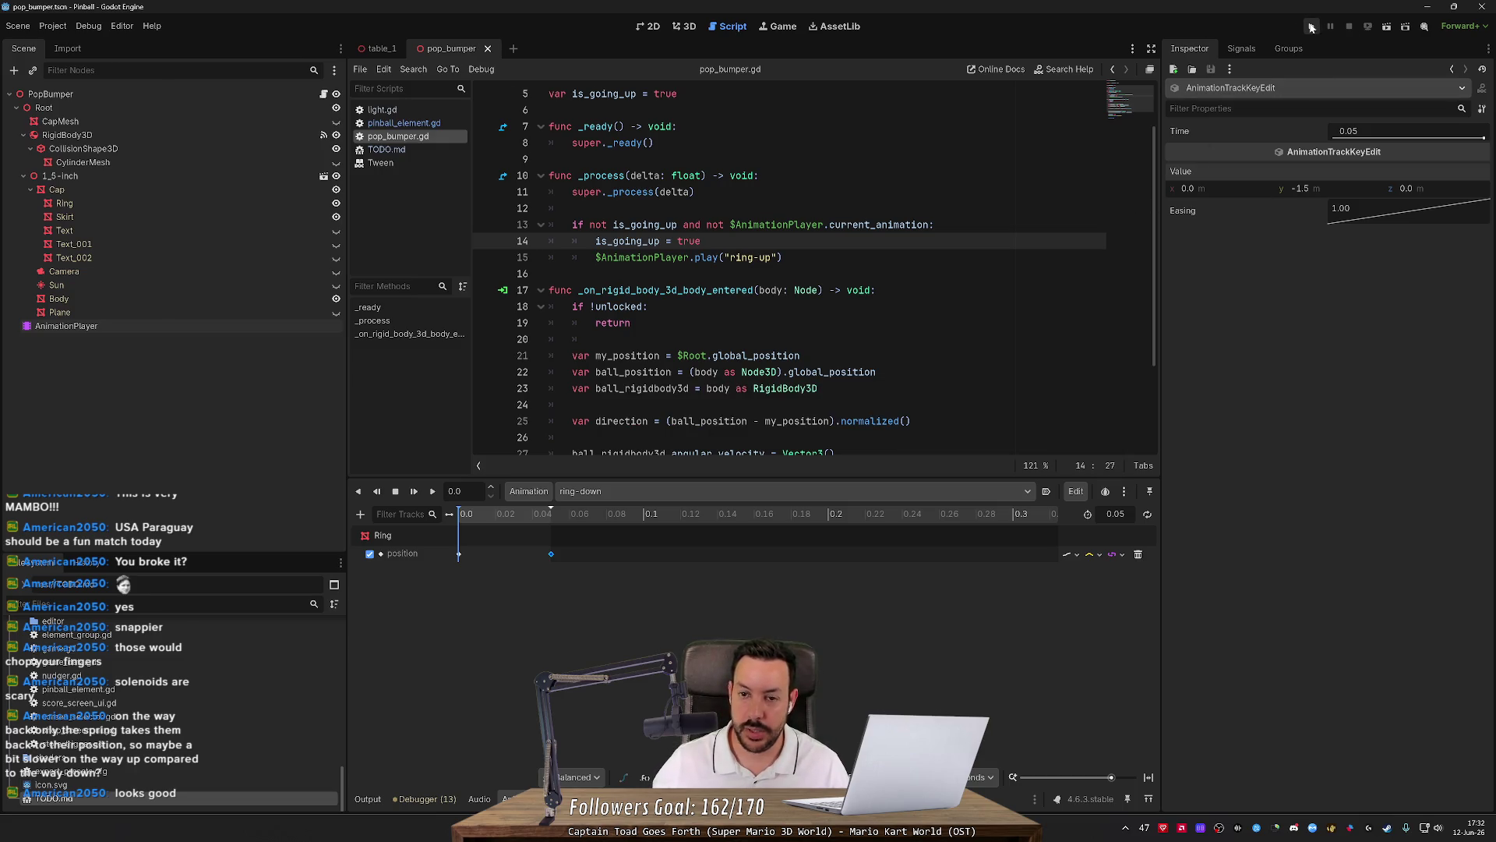
pyautogui.click(1312, 27)
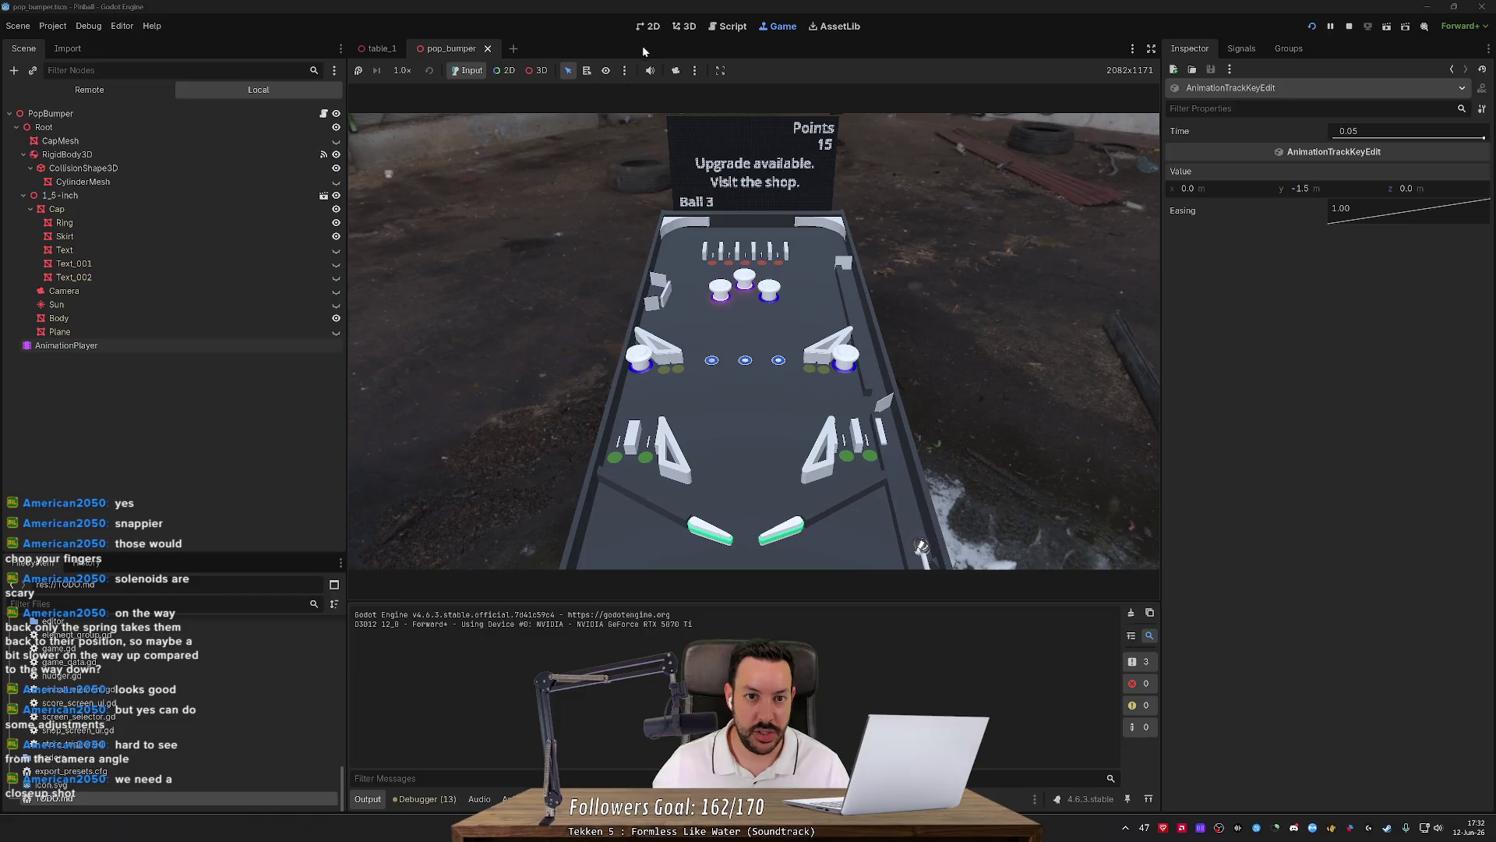
# Override the game camera, zoom in on the bumpers in 3D mode, then return to Input mode.
pyautogui.click(675, 70)
pyautogui.click(536, 70)
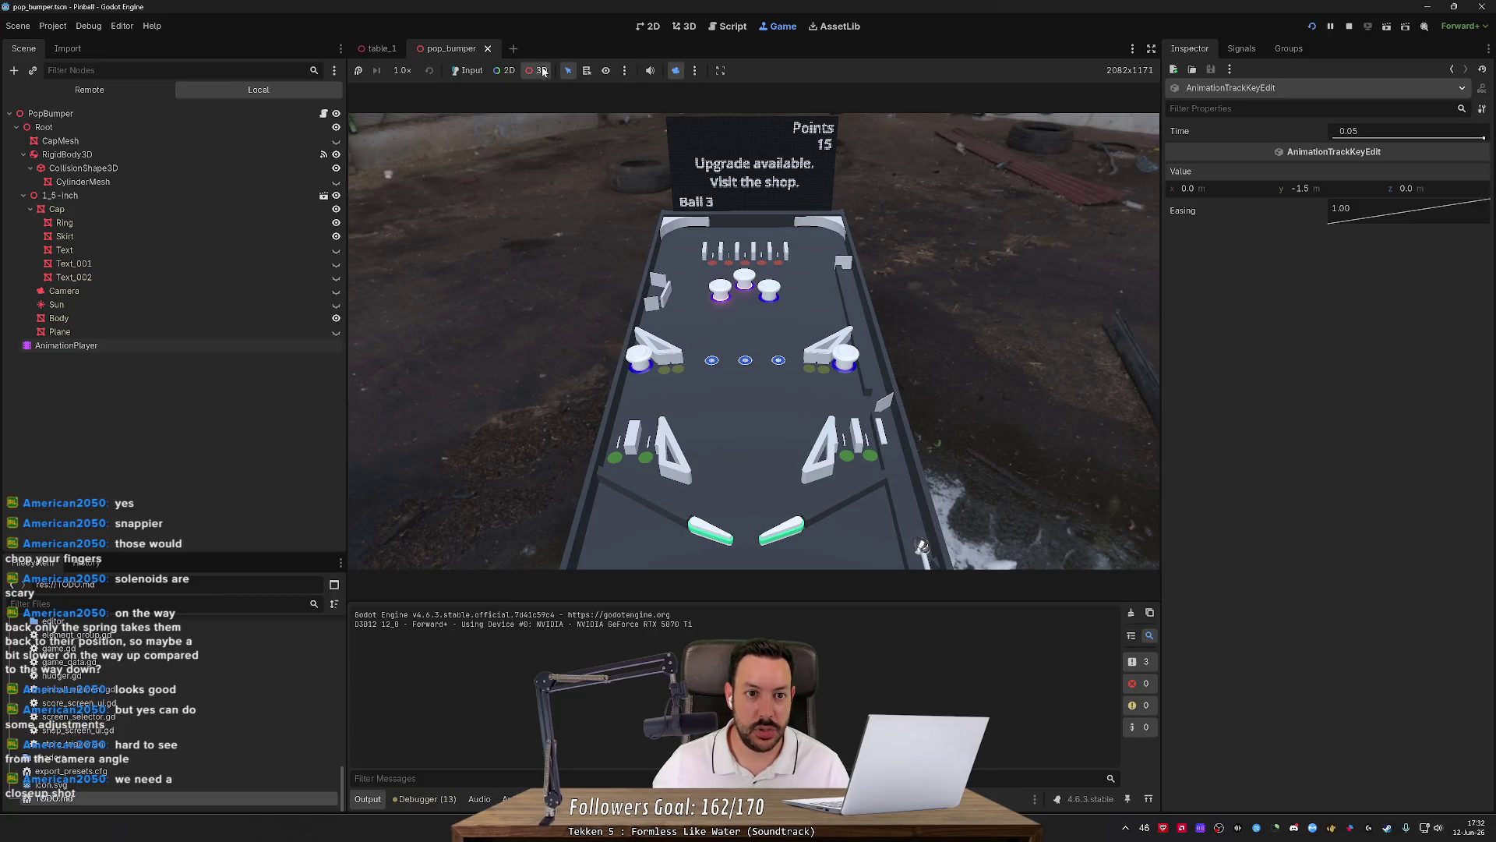
pyautogui.scroll(5, 754, 341)
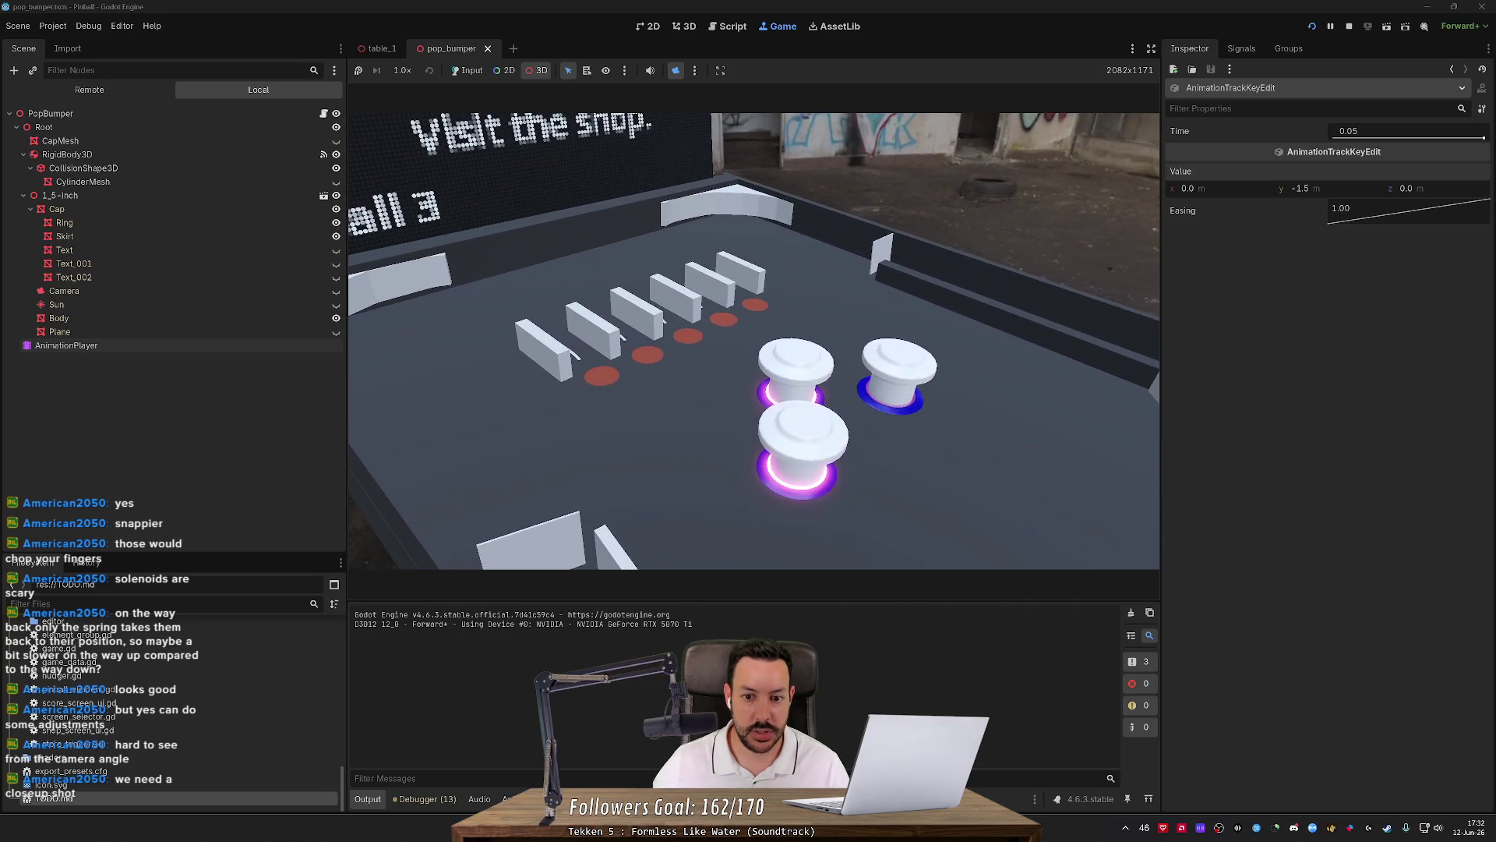
pyautogui.click(475, 73)
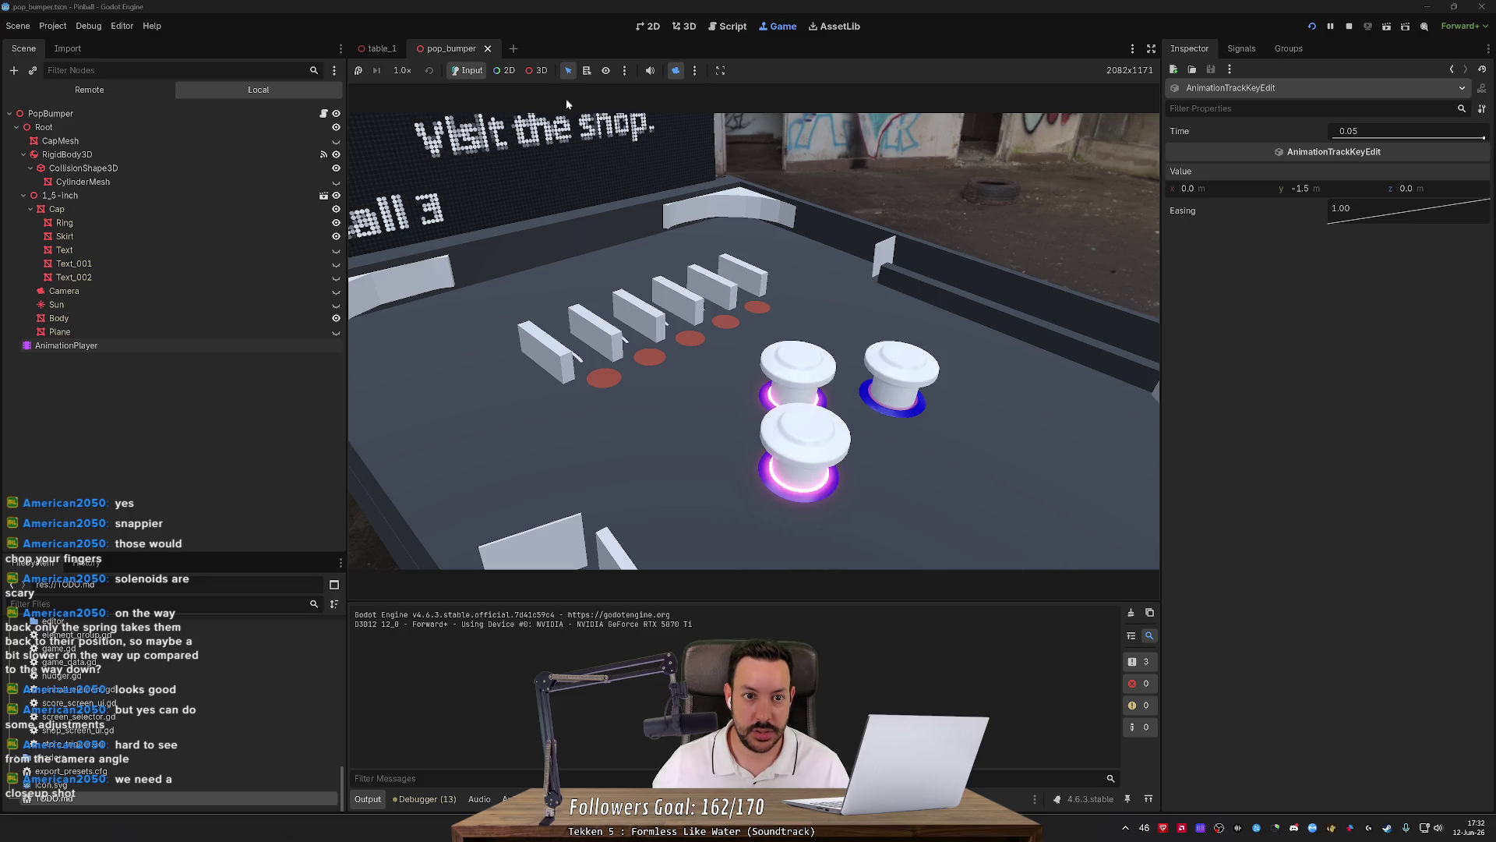
# Alternate 3D and Input modes, bring the camera down over the bumpers, then restore the full-table view.
pyautogui.click(537, 70)
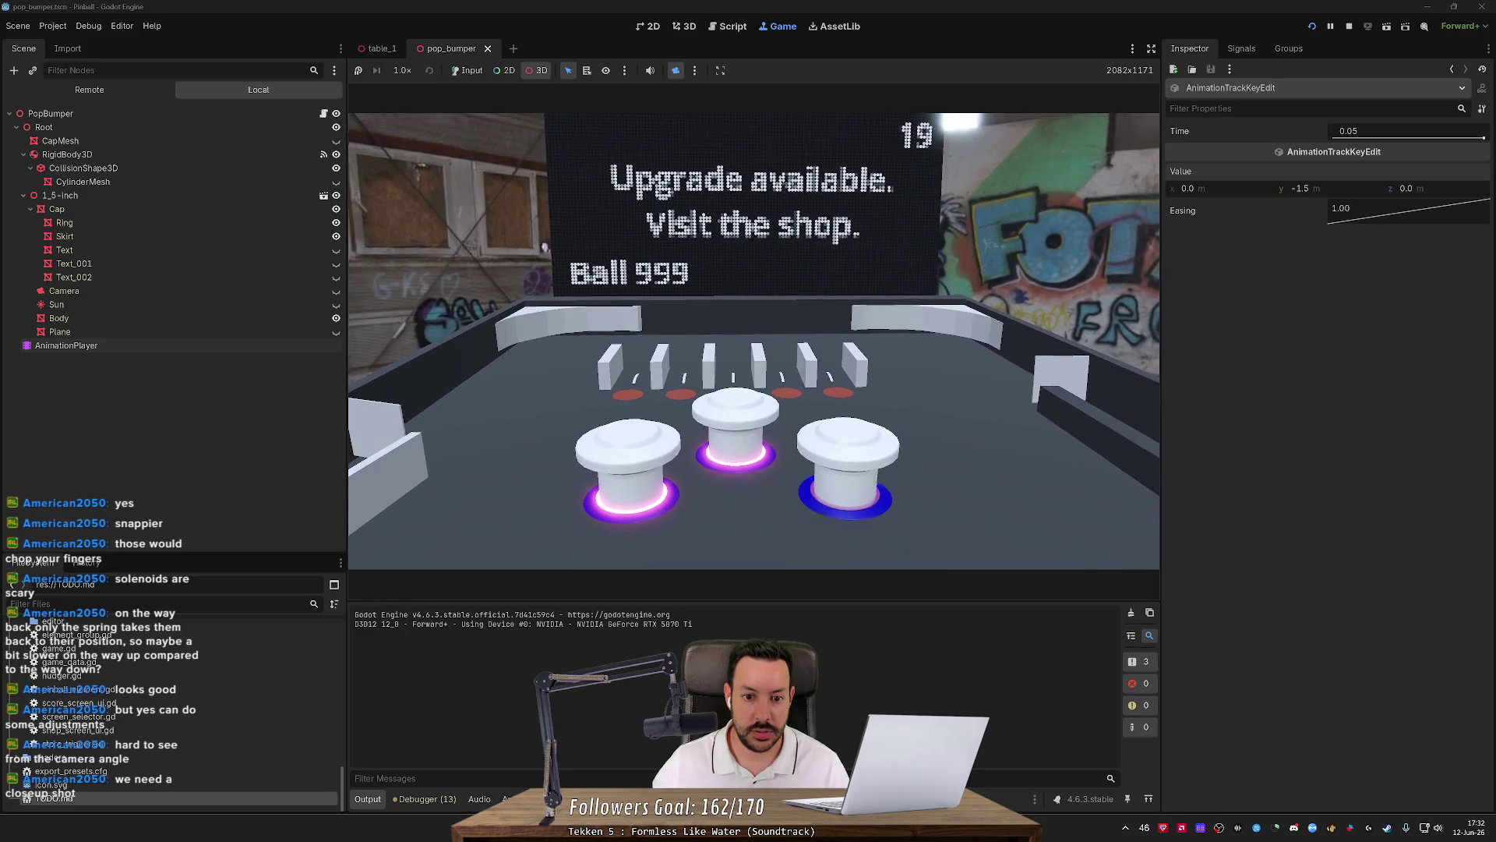
pyautogui.click(458, 70)
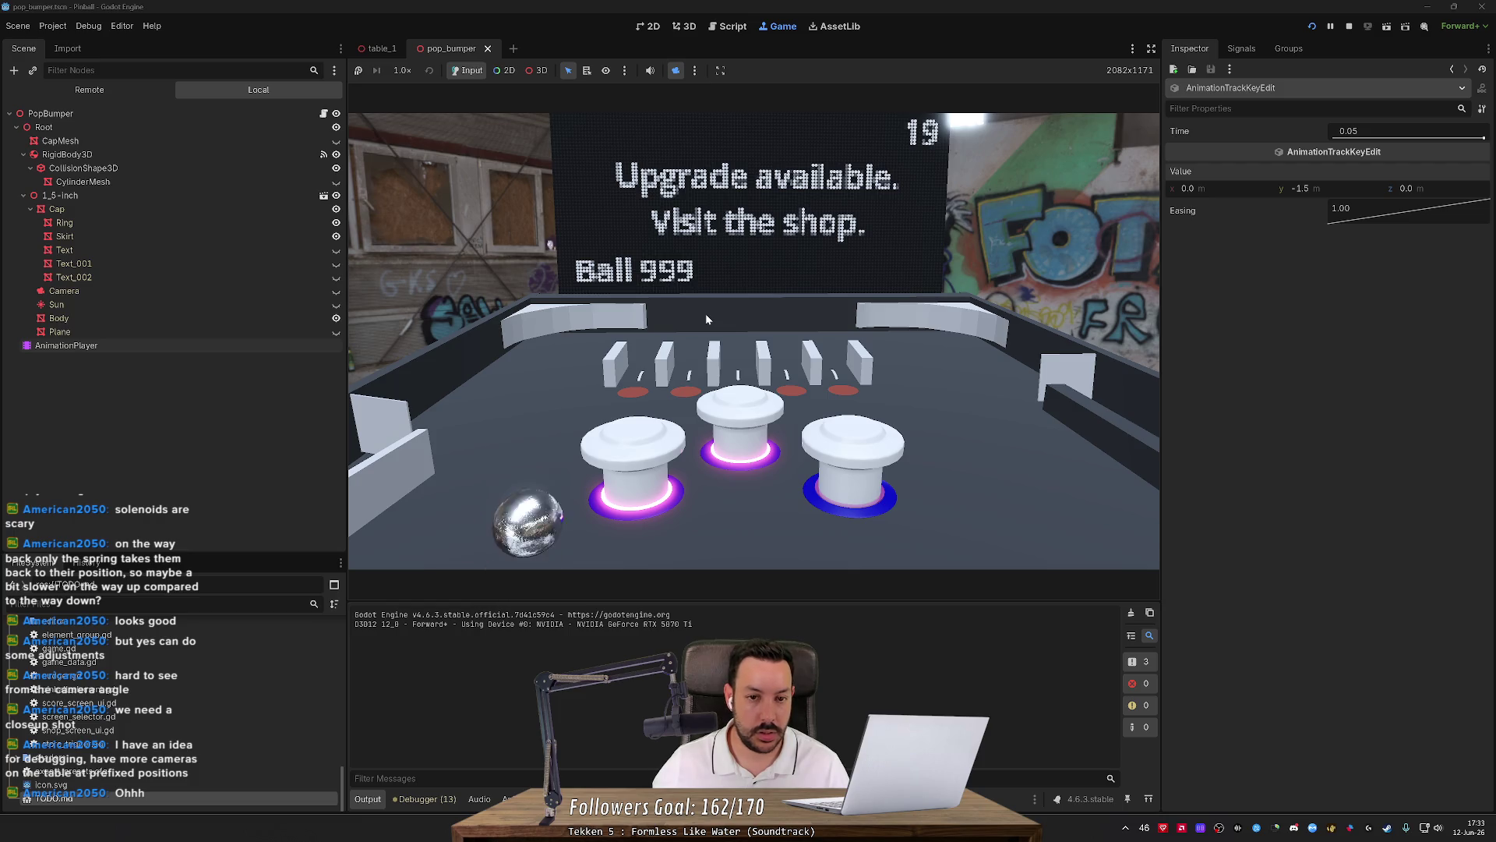
pyautogui.click(537, 70)
pyautogui.moveTo(601, 148)
pyautogui.mouseDown()
pyautogui.moveTo(608, 206)
pyautogui.moveTo(608, 168)
pyautogui.moveTo(678, 171)
pyautogui.mouseUp()
pyautogui.click(468, 70)
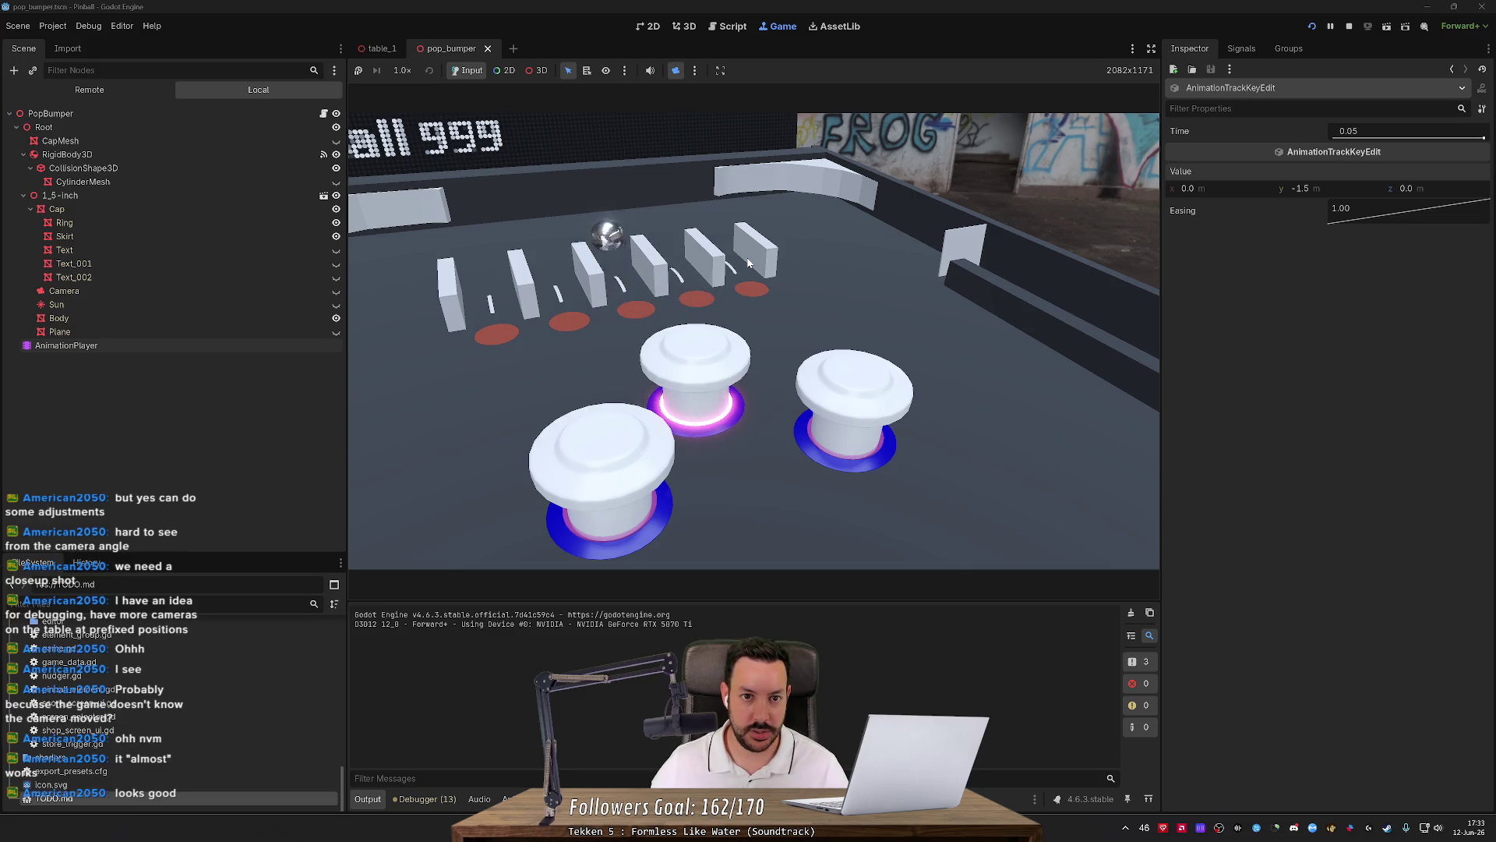
pyautogui.click(675, 71)
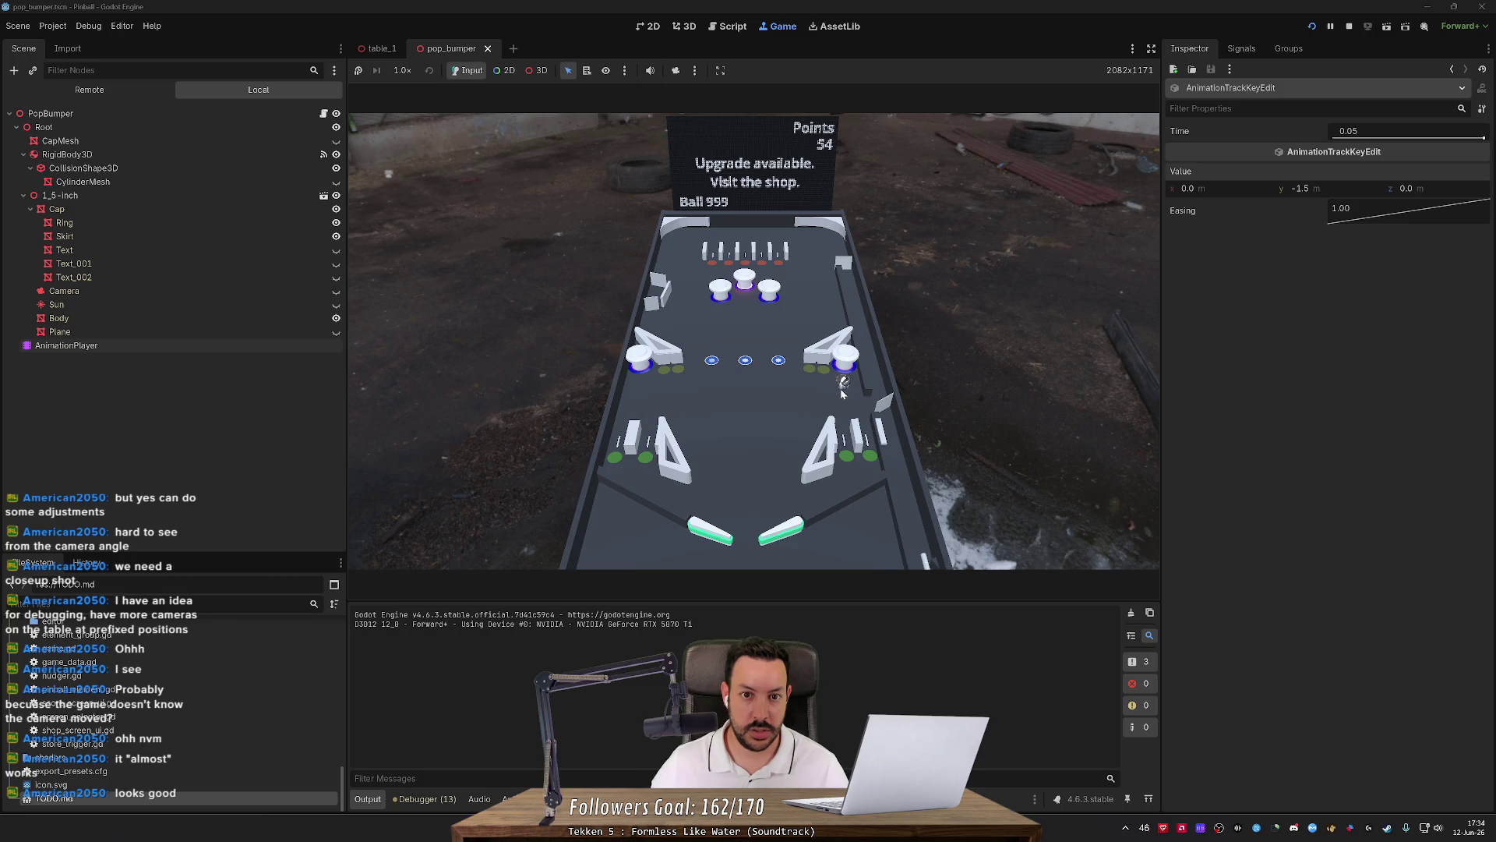
# Re-enable the close-up override camera, then stop the game.
pyautogui.click(674, 73)
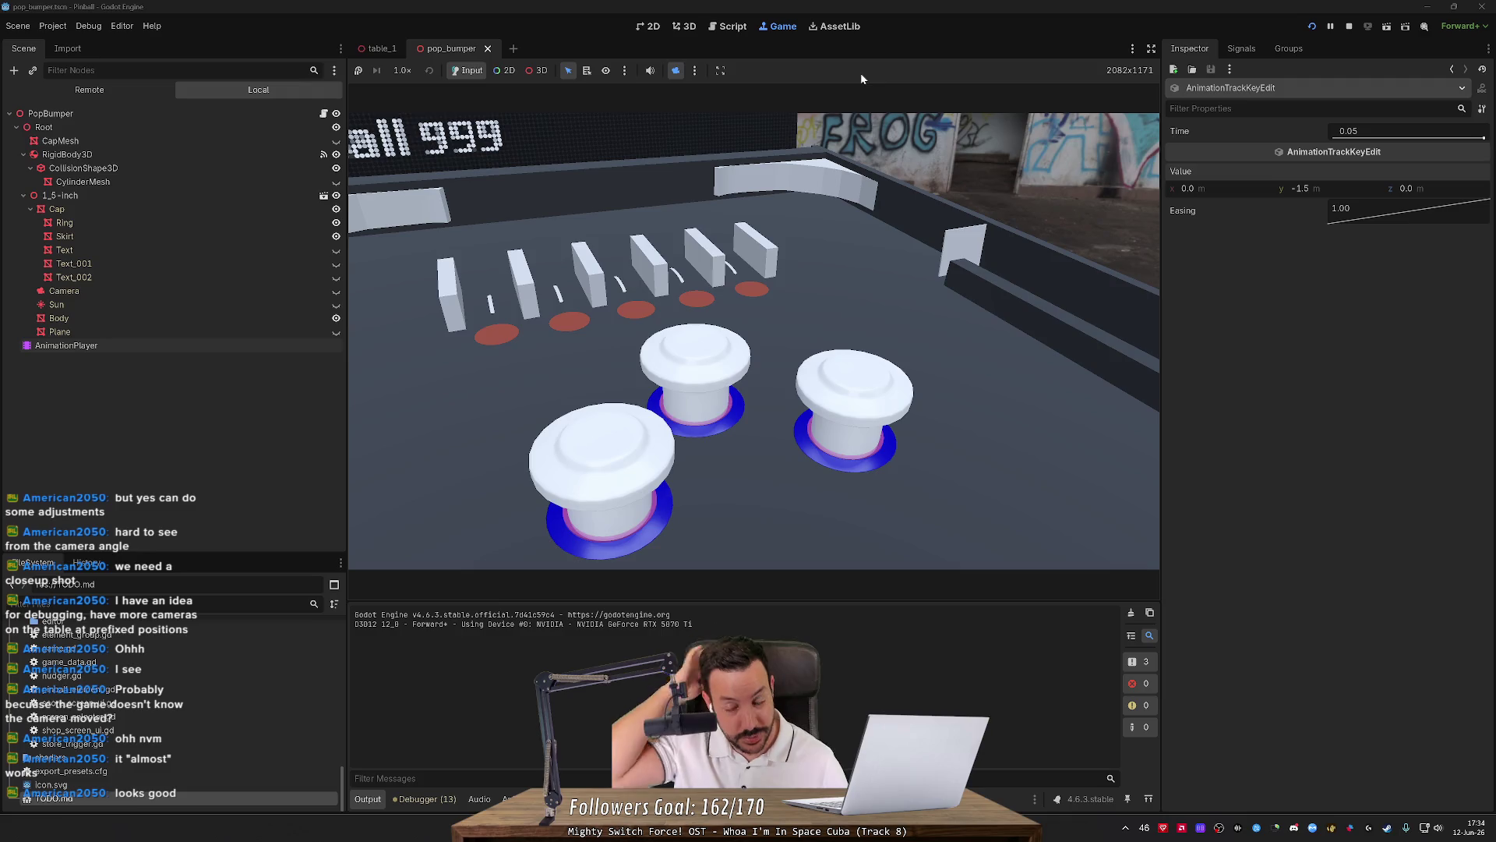
pyautogui.click(1348, 28)
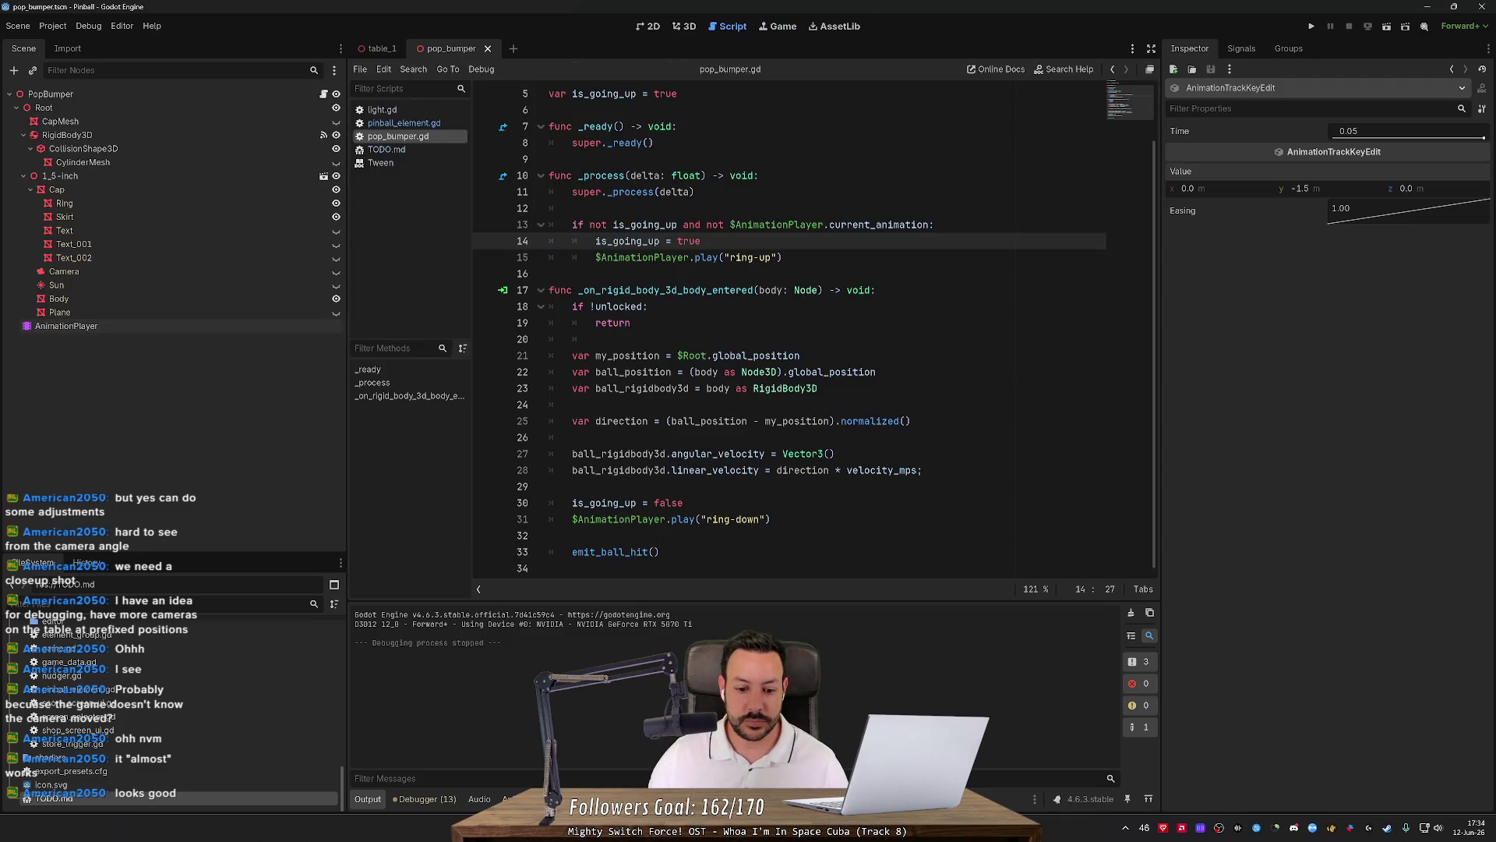
# In Fork, stage the two pop_bumper files and commit them as 'Pop Bumper animations'.
pyautogui.hotkey('alt', 'Tab')
pyautogui.hotkey('alt', 'Tab')
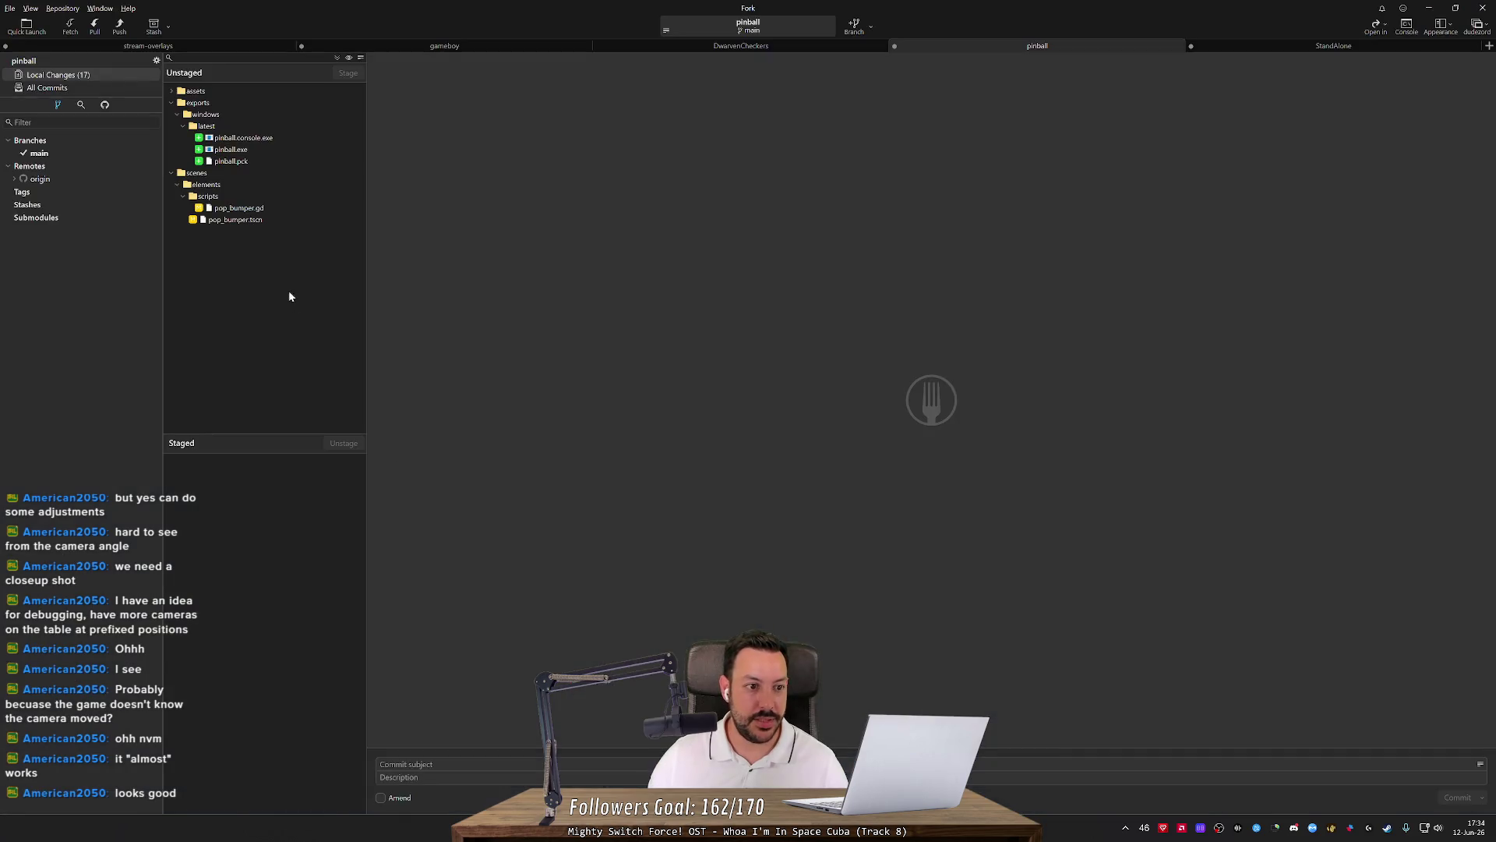
pyautogui.click(279, 213)
pyautogui.keyDown('shift'); pyautogui.click(279, 219); pyautogui.keyUp('shift')
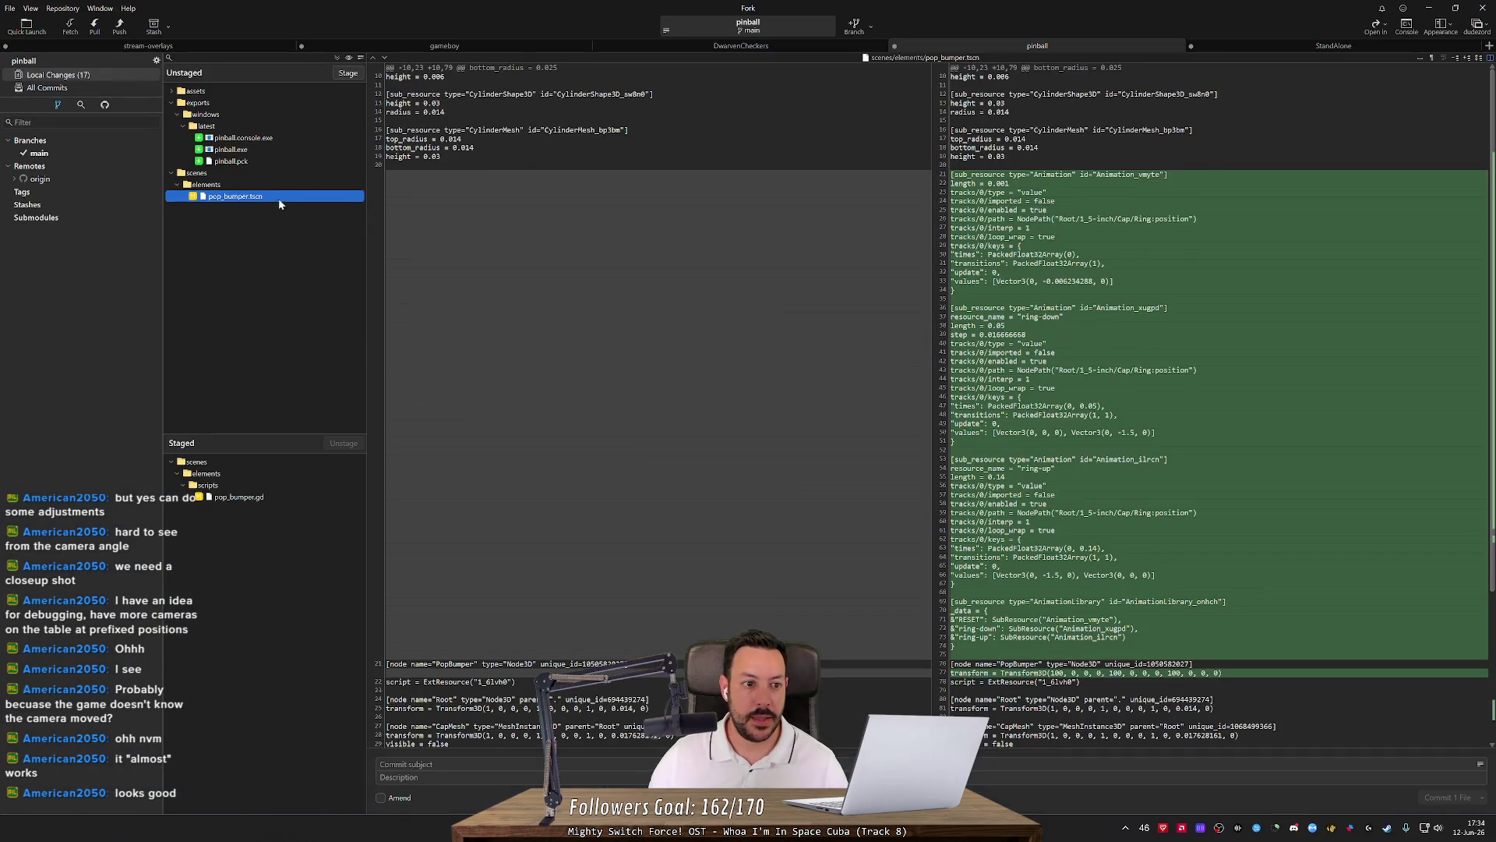
pyautogui.press('space')
pyautogui.click(450, 764)
pyautogui.write('Pop Bumper animations')
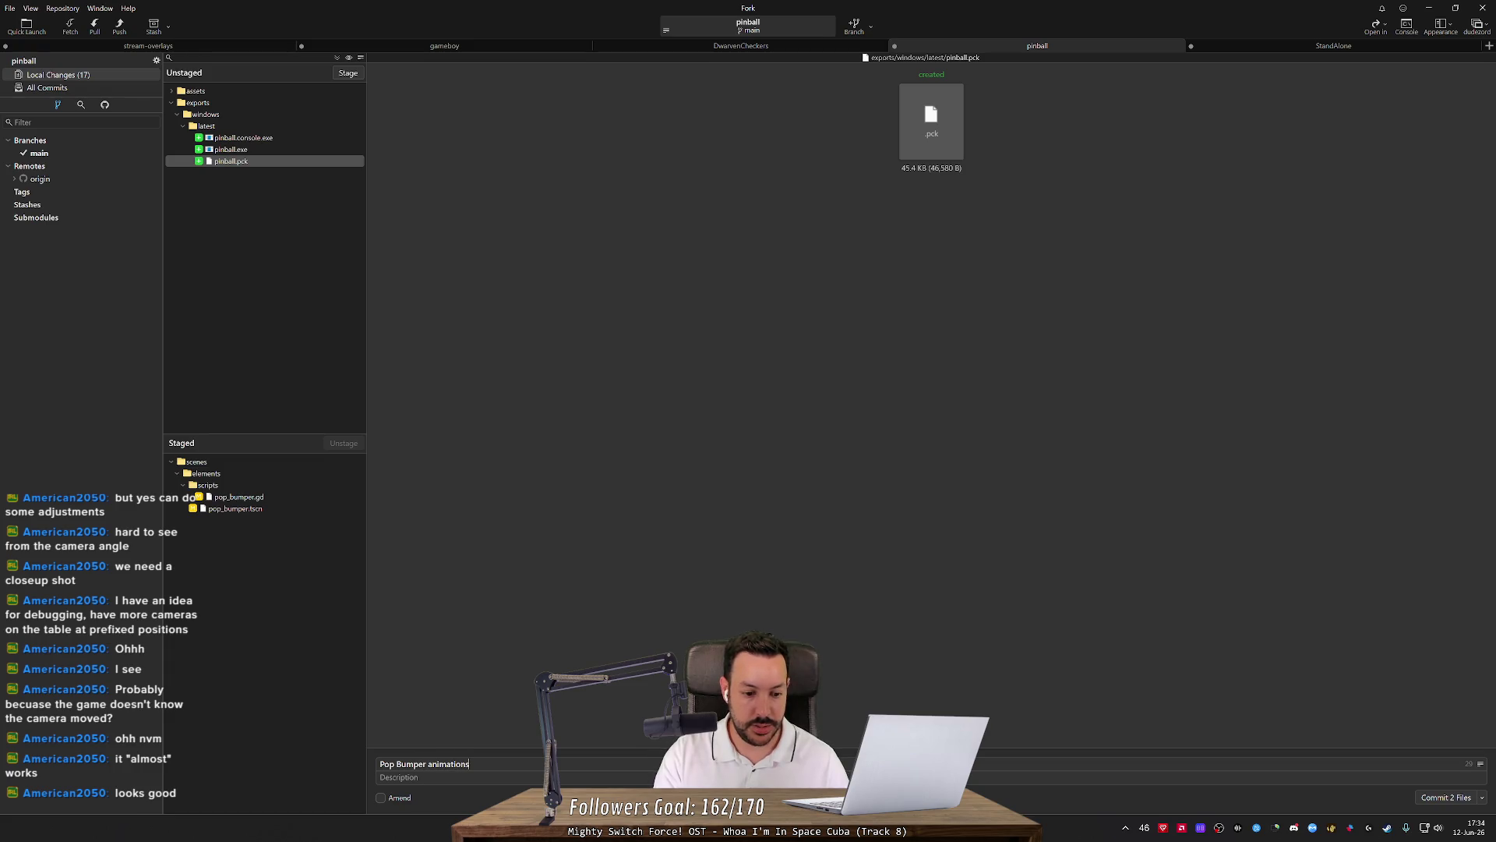
pyautogui.hotkey('ctrl', 'Return')
# Push the main branch commit to origin.
pyautogui.click(127, 27)
pyautogui.press('Return')
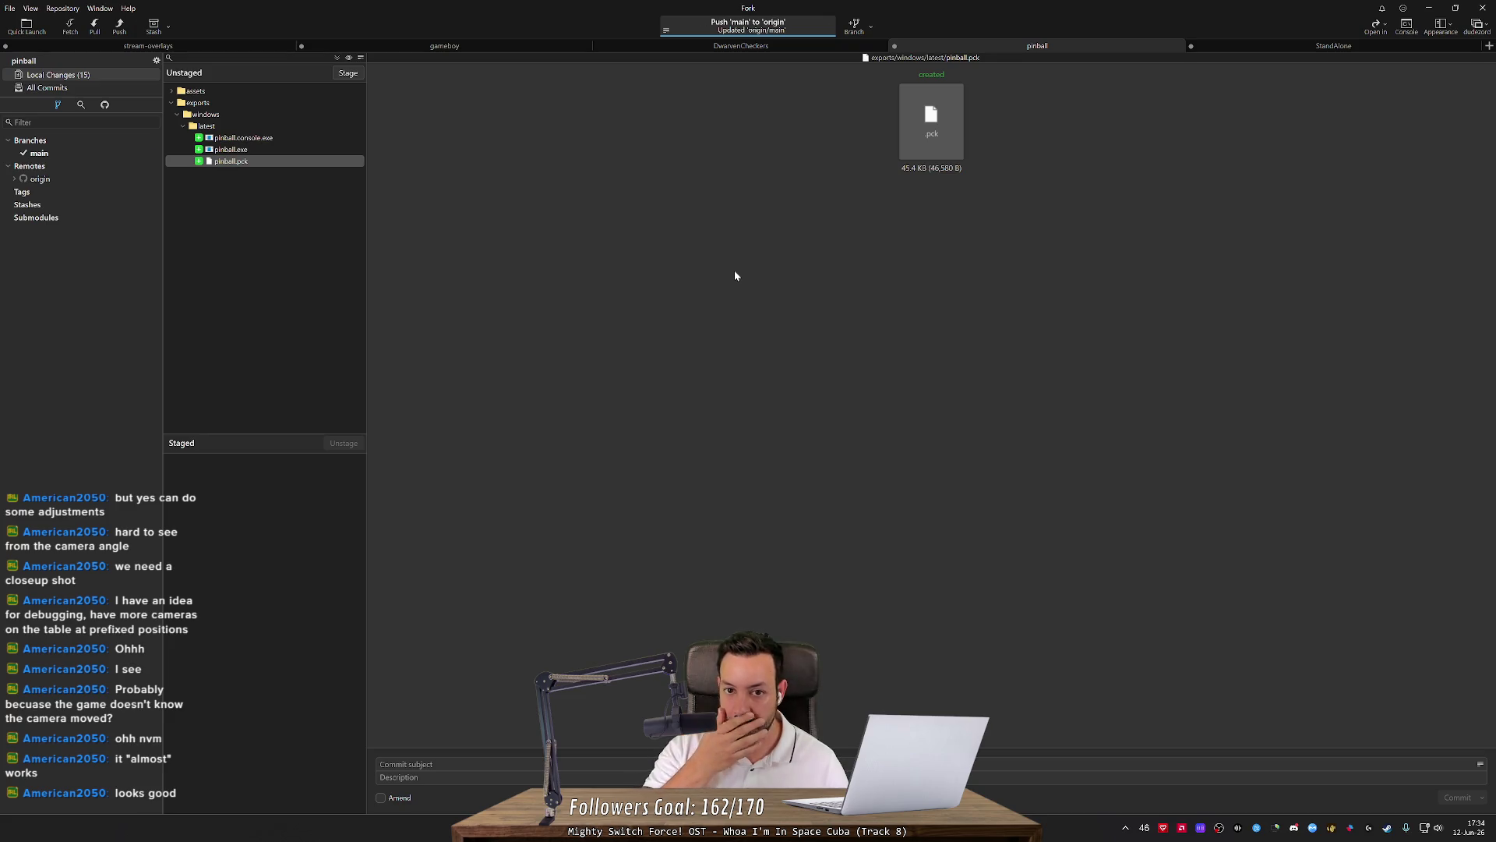
pyautogui.hotkey('alt', 'Tab')
pyautogui.hotkey('alt', 'Tab')
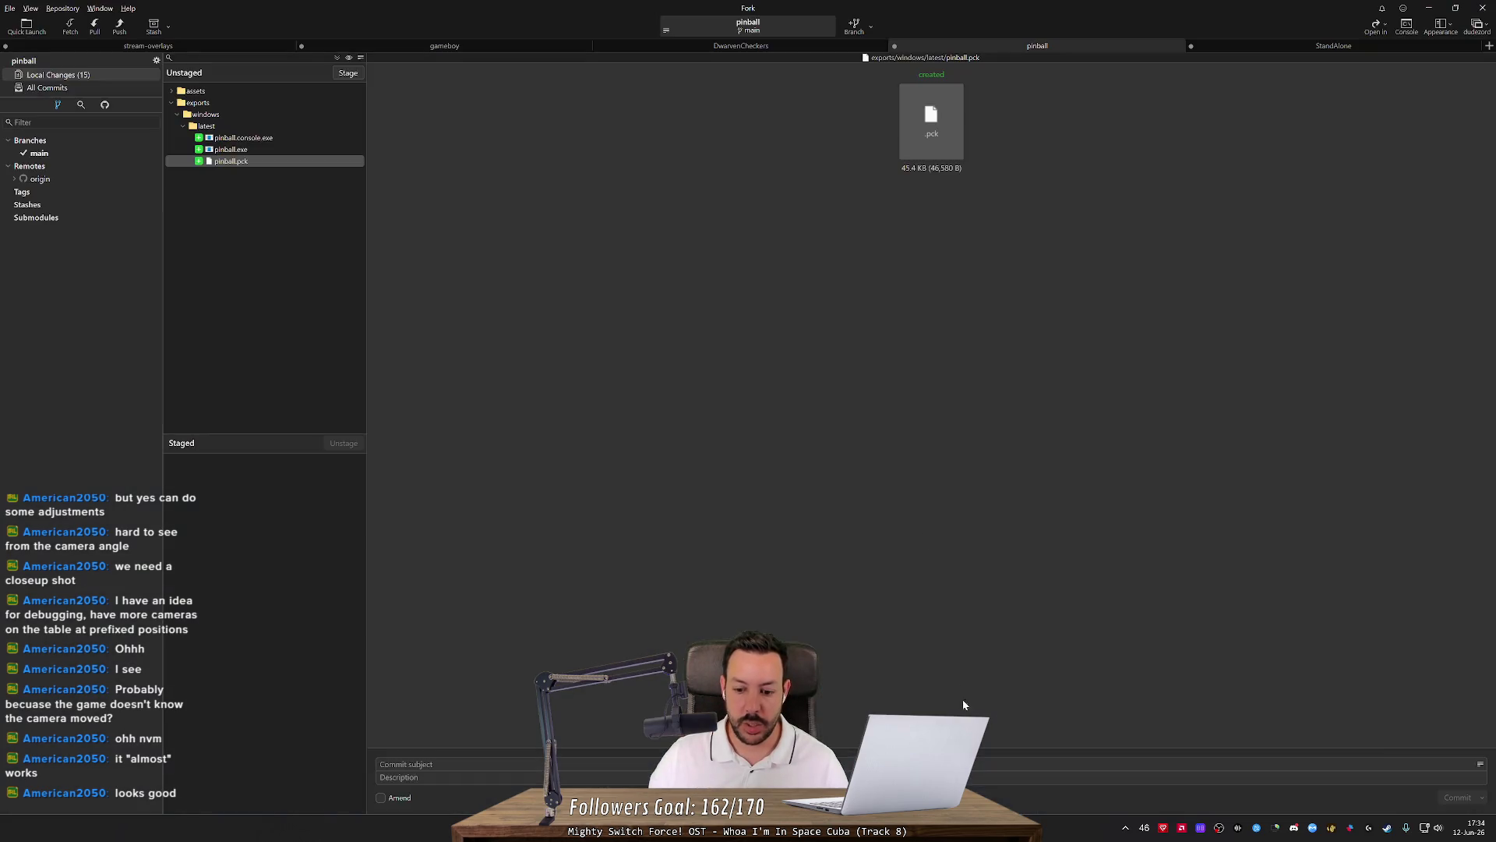
pyautogui.hotkey('alt', 'Tab')
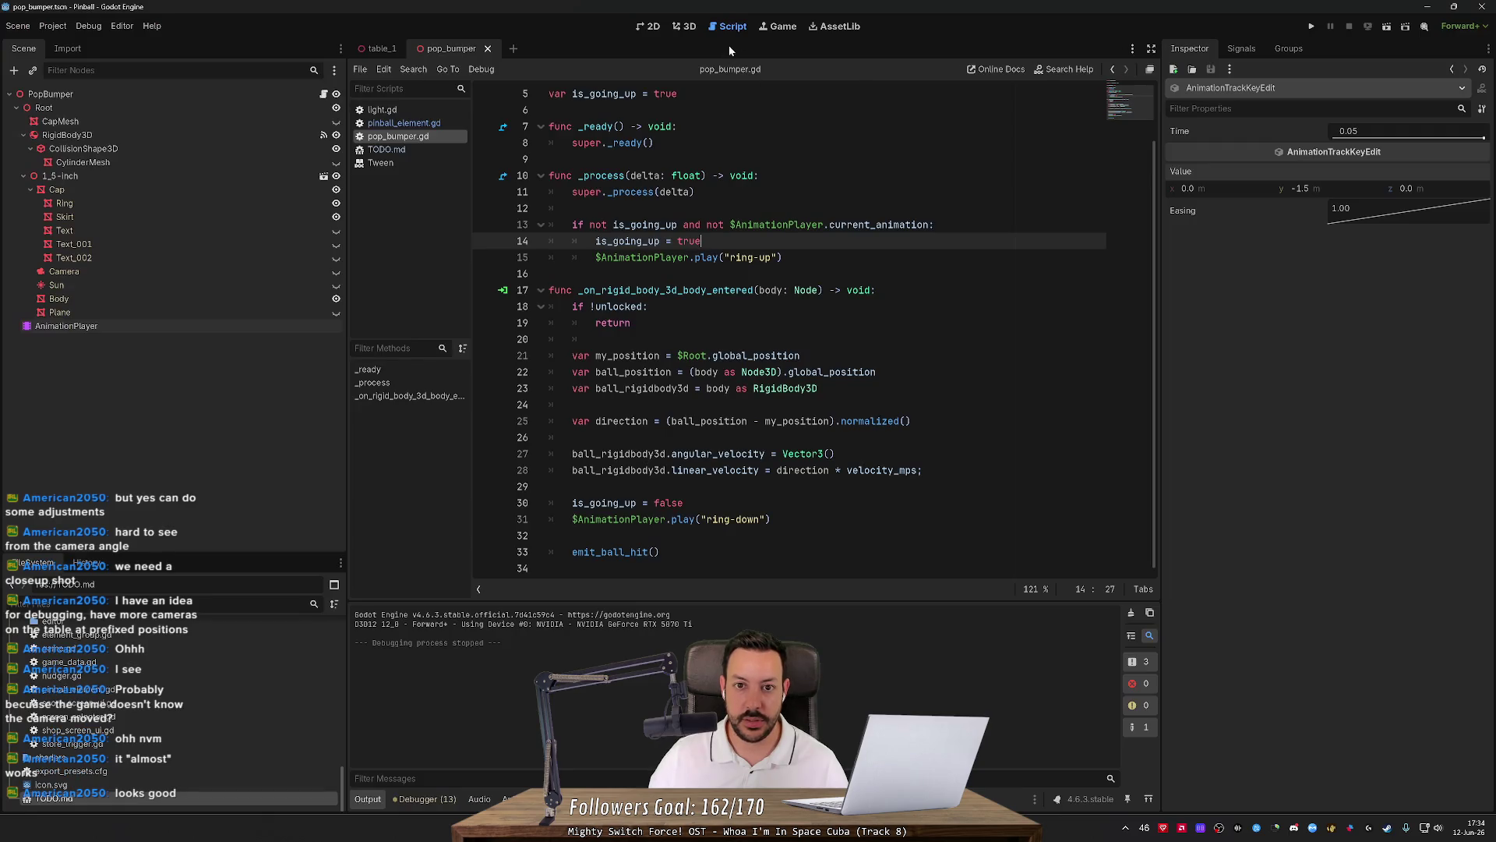
# Close the pop_bumper scene to return to table_1 in the 3D view.
pyautogui.click(683, 25)
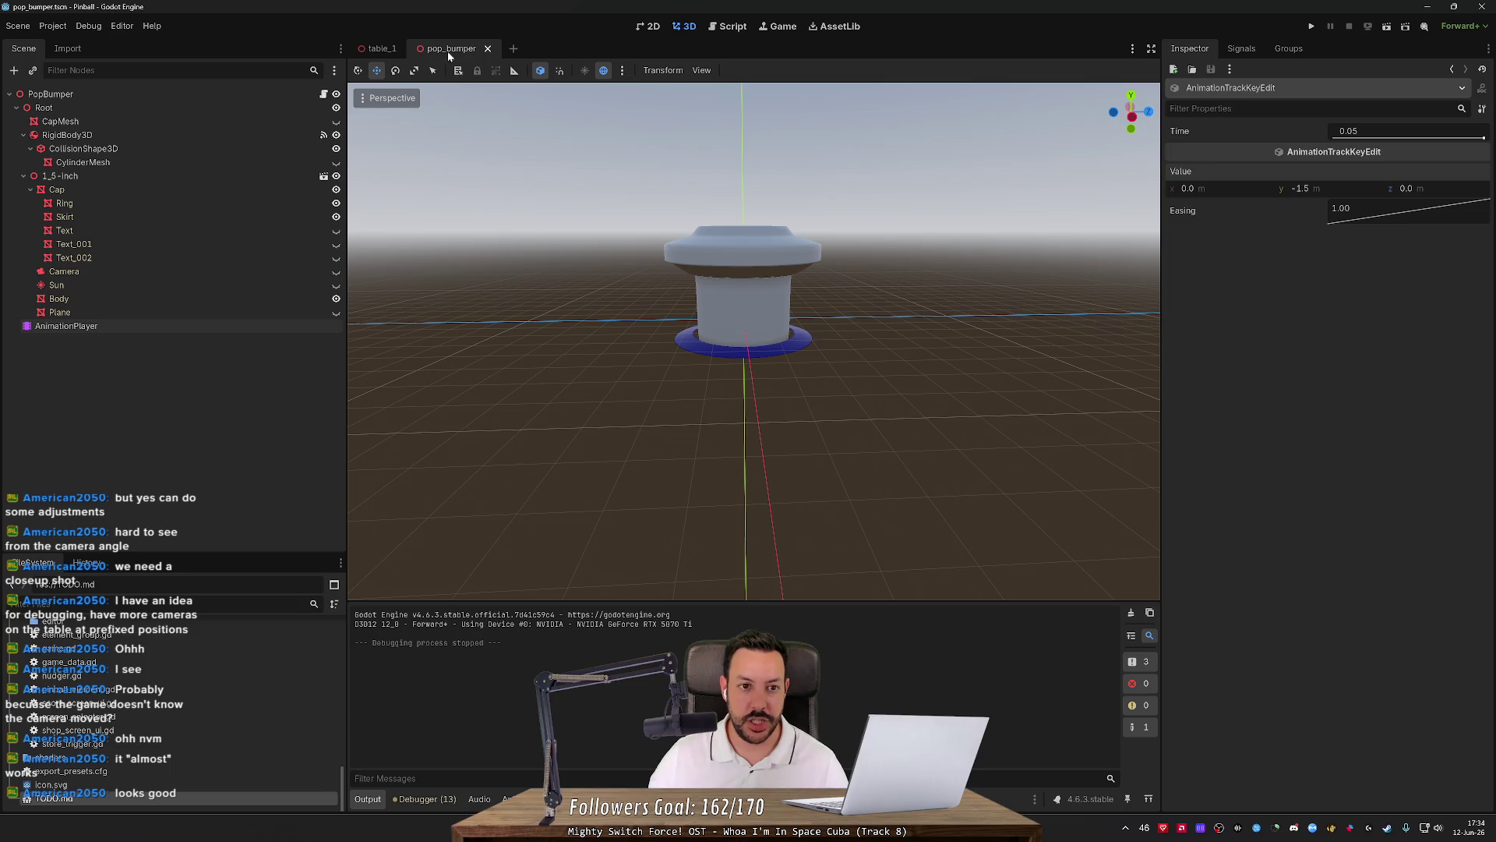
pyautogui.click(488, 49)
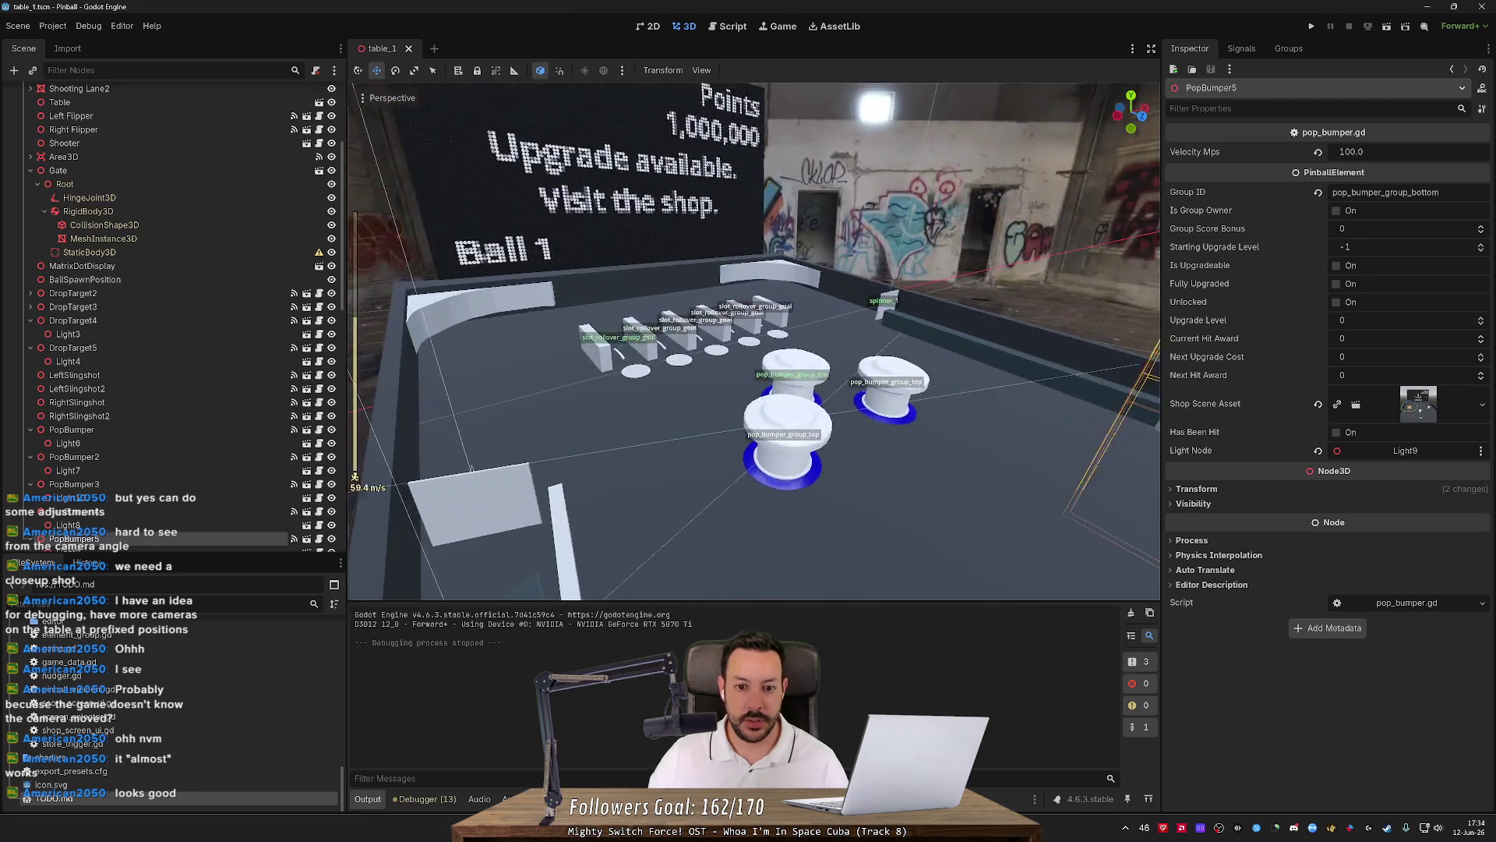
pyautogui.press('w')
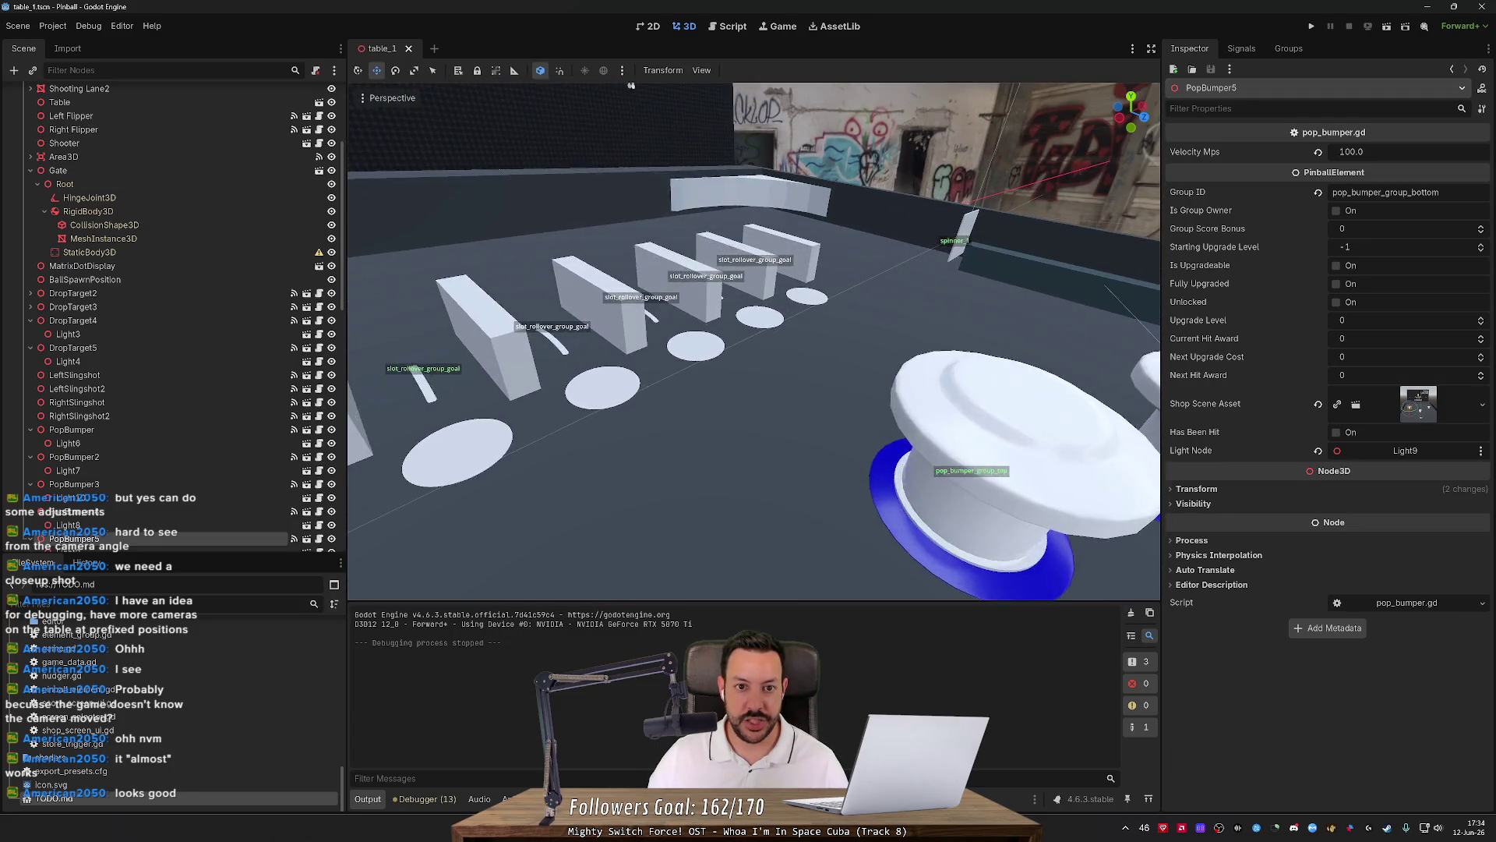
pyautogui.press('s')
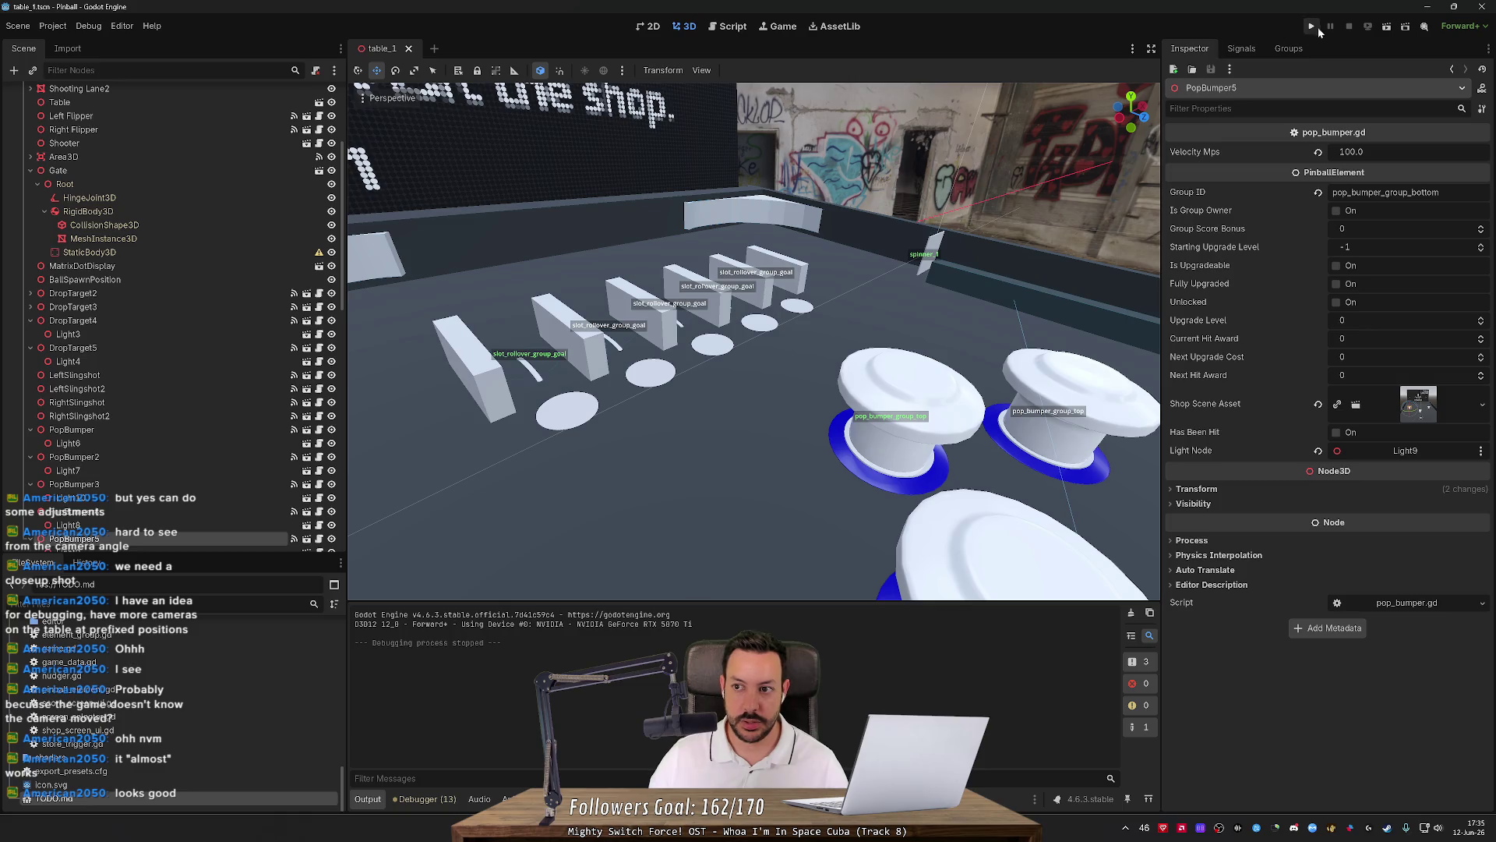
# Run the pinball game and fly an override debug camera in toward the bumpers.
pyautogui.click(1313, 28)
pyautogui.click(675, 71)
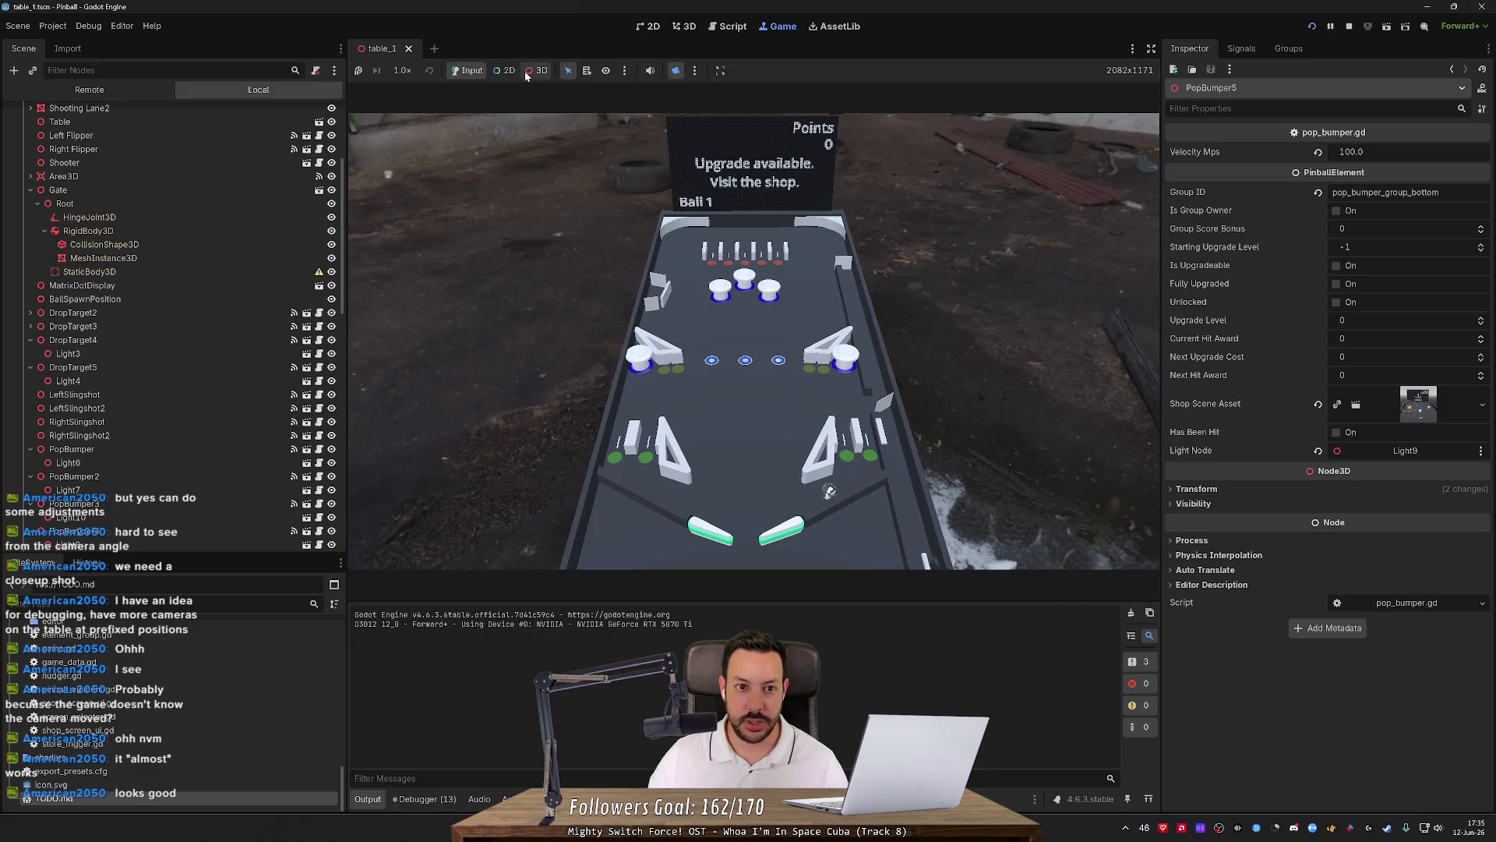
pyautogui.press('w')
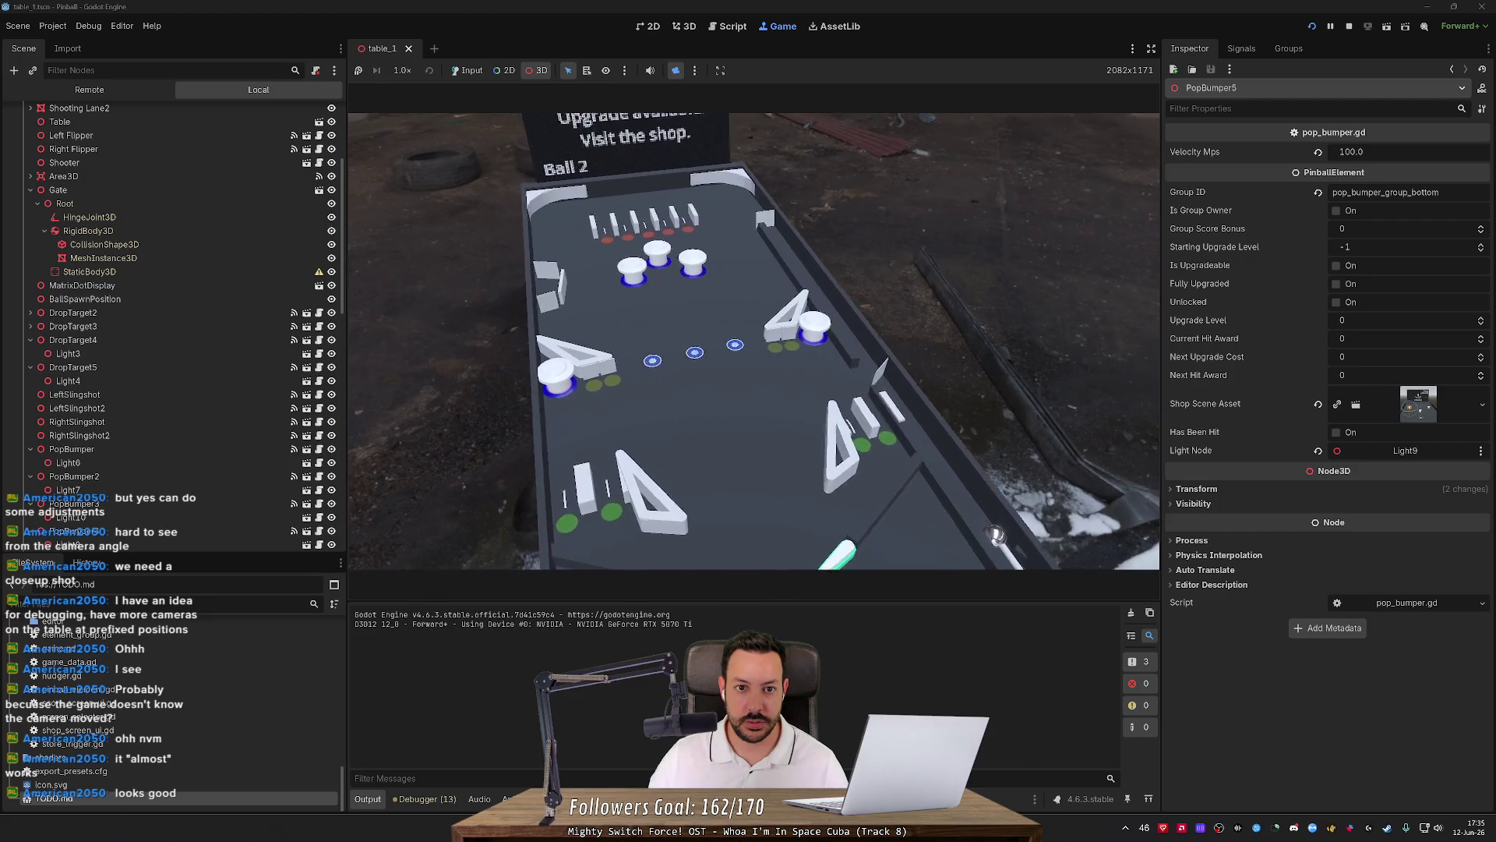
pyautogui.press('w')
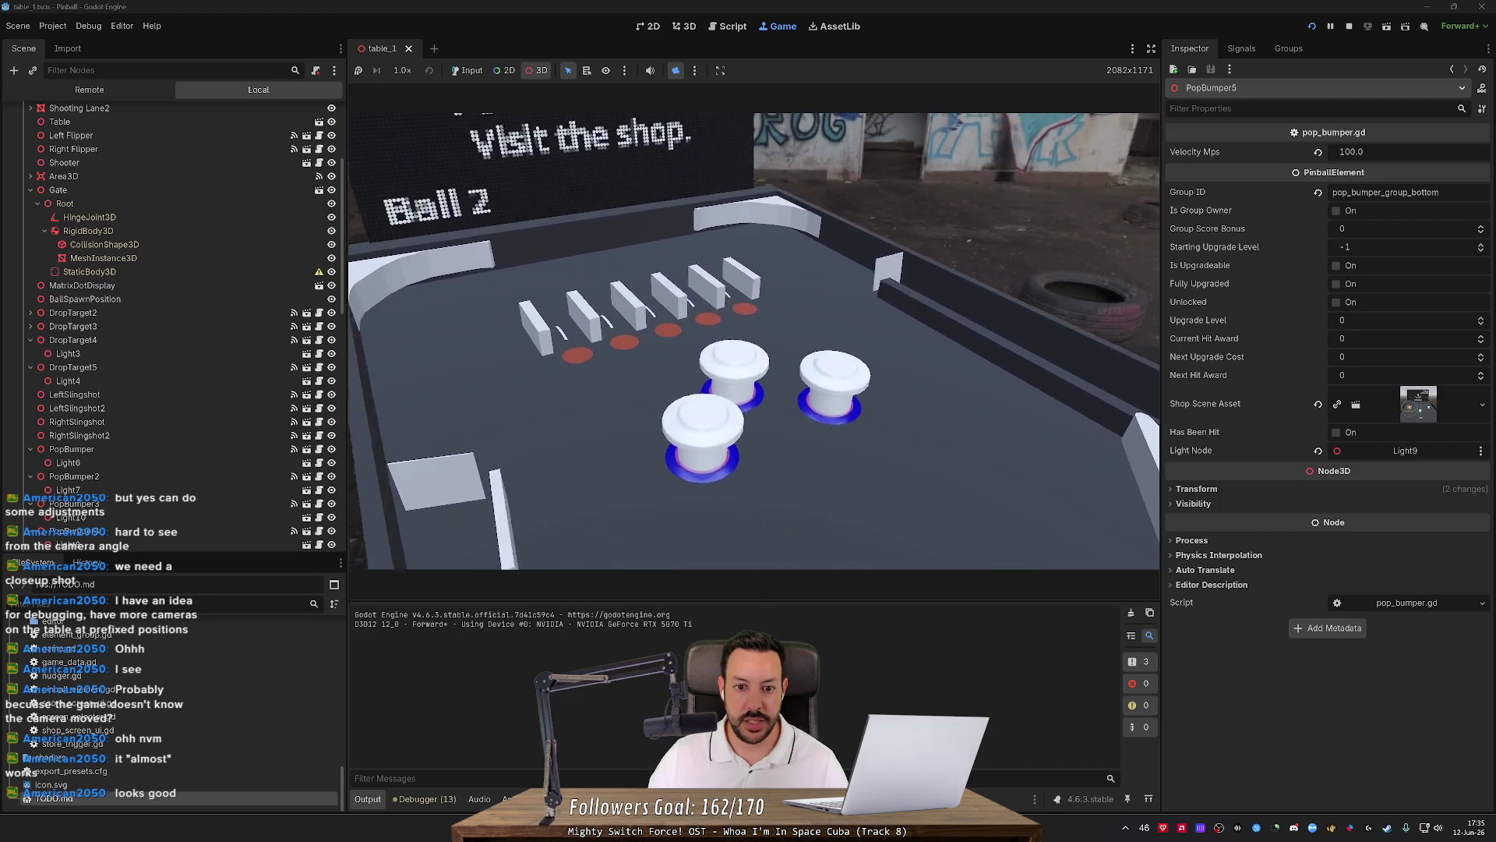
pyautogui.click(676, 71)
# Test clicks in Input mode under the close-up camera, then restore the full-table camera.
pyautogui.click(746, 242)
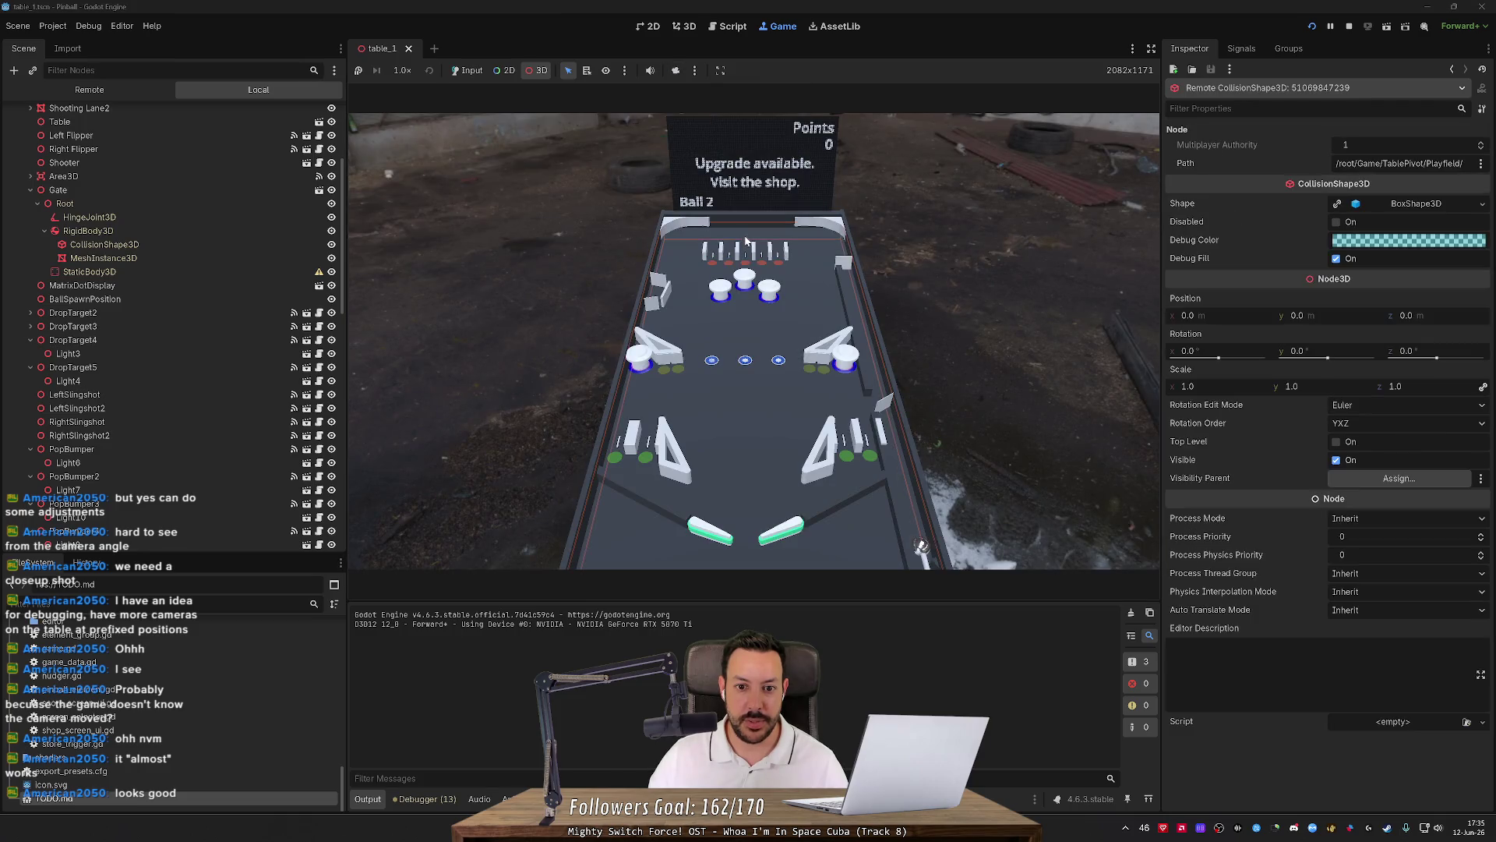
pyautogui.click(468, 70)
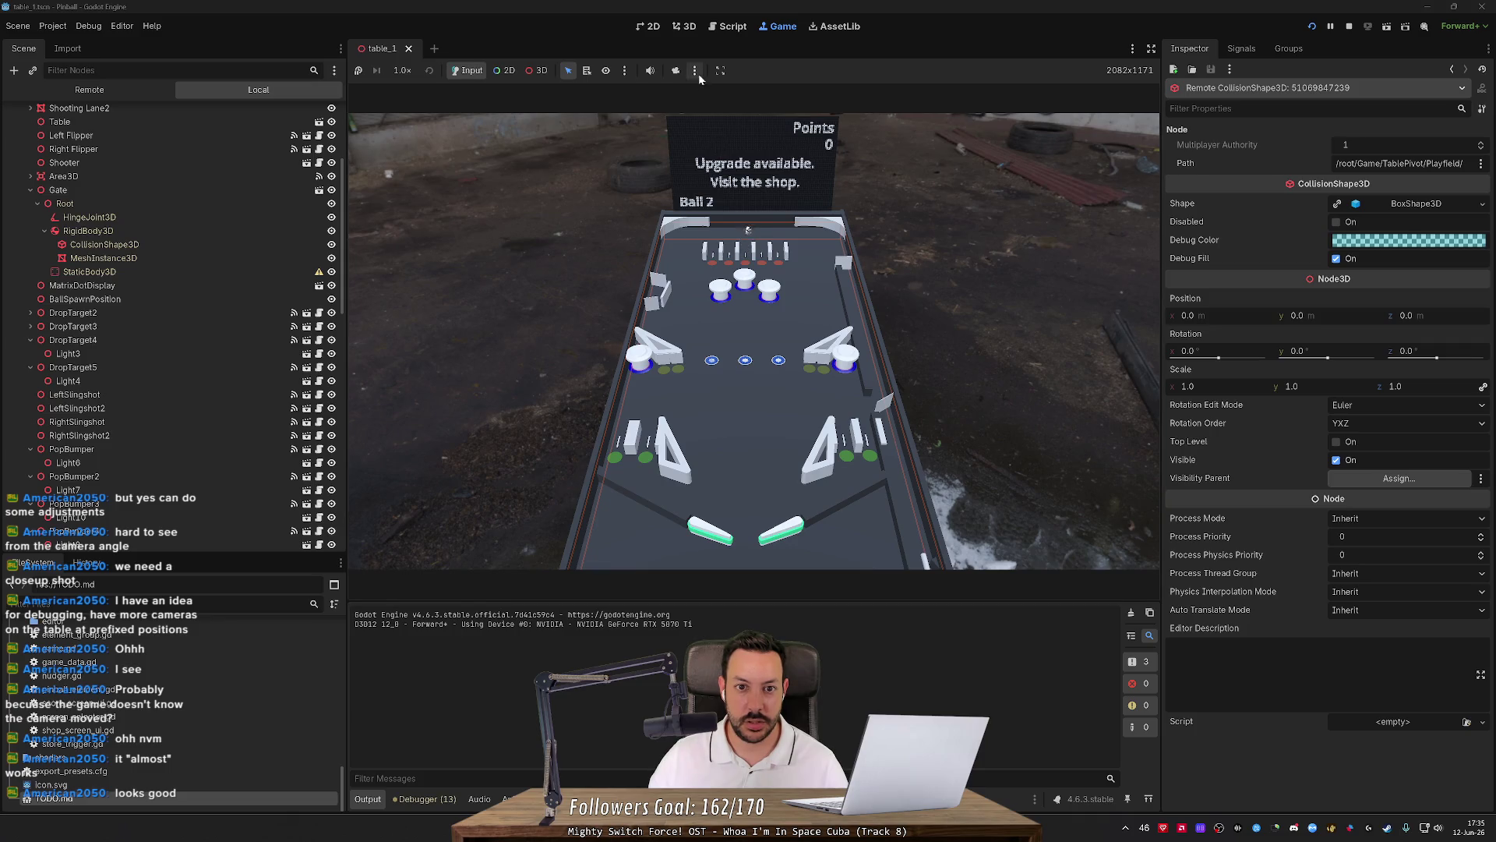
pyautogui.click(676, 71)
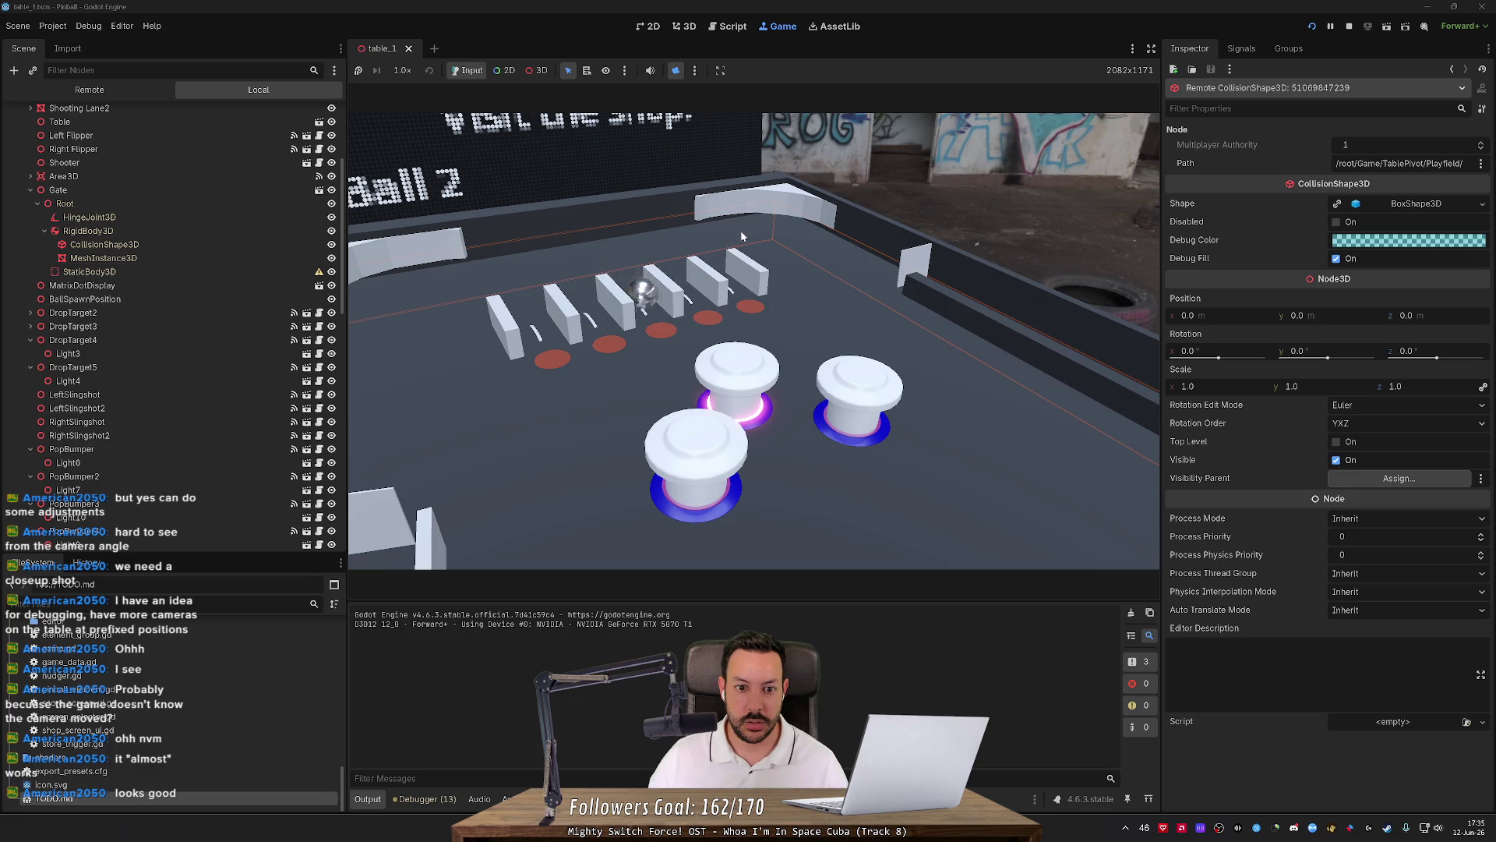
pyautogui.click(676, 72)
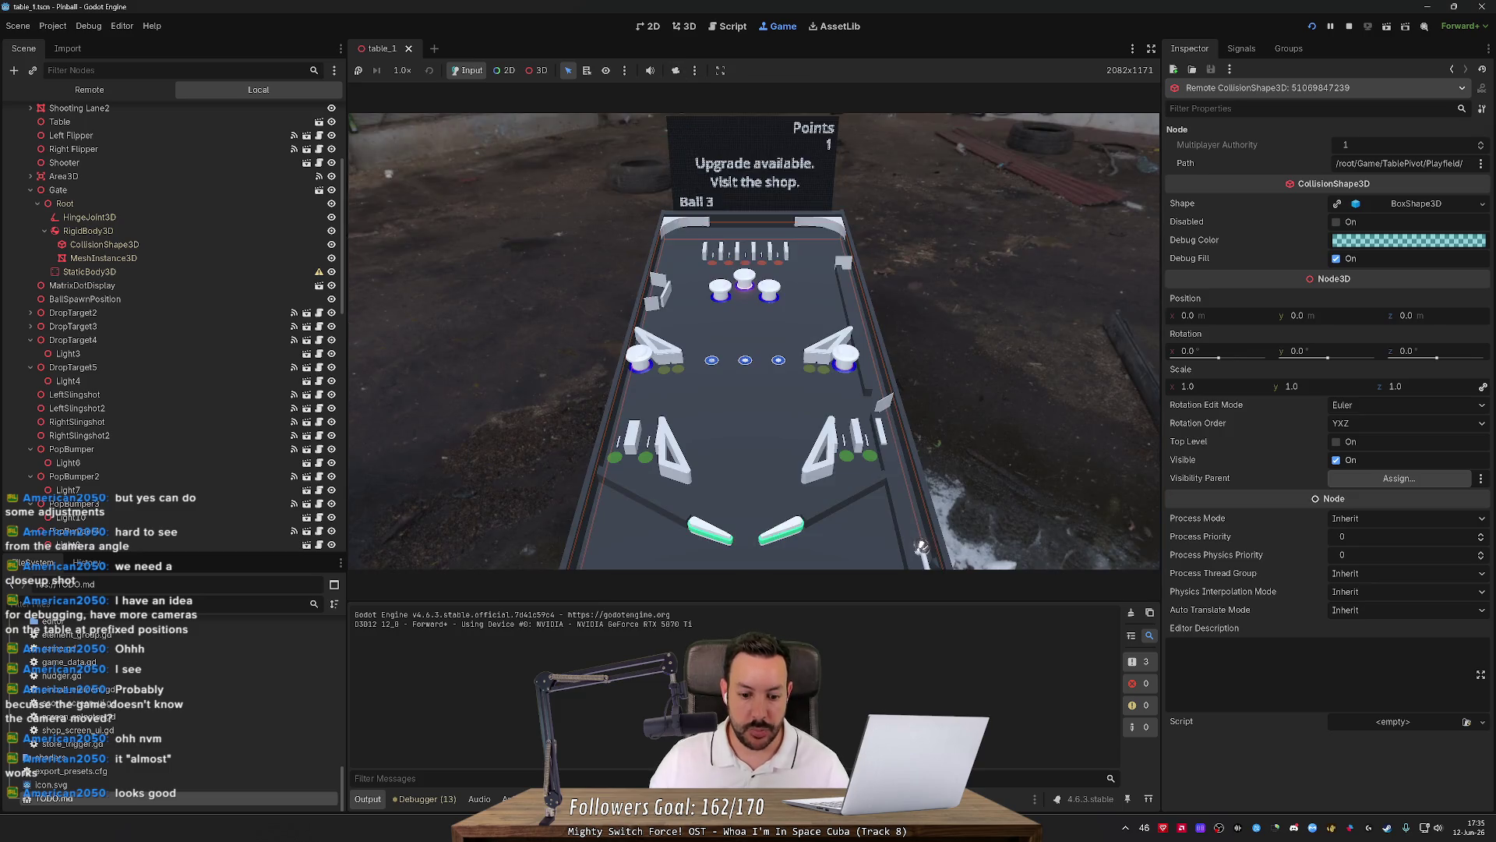
# Search 'godot override ingame camera' in Firefox and read the Godot Forum thread.
pyautogui.hotkey('alt', 'Tab')
pyautogui.click(1221, 14)
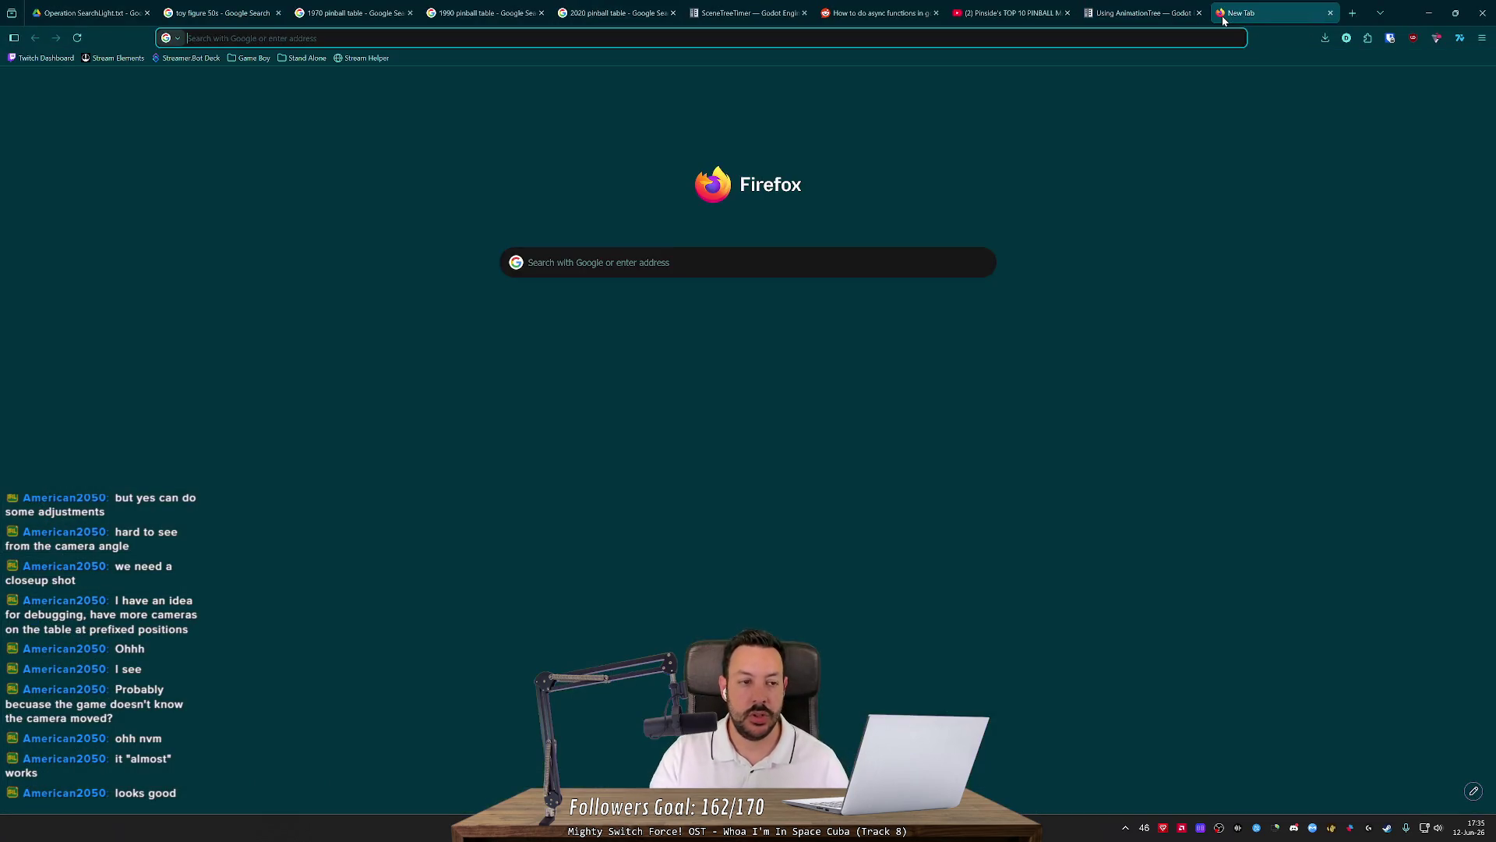
pyautogui.write('override ingame camera')
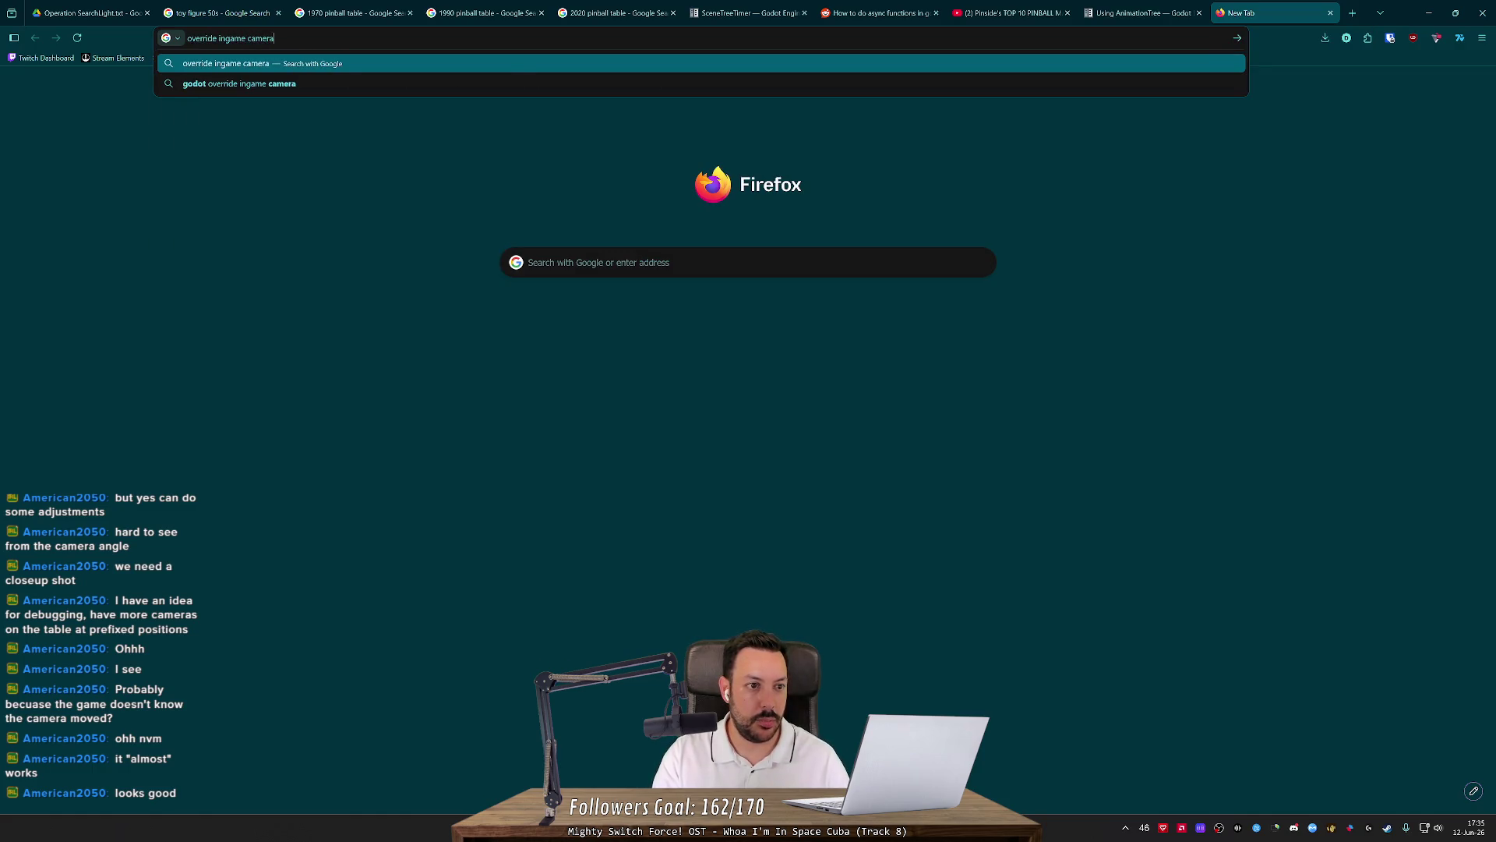
pyautogui.press('Down')
pyautogui.press('Return')
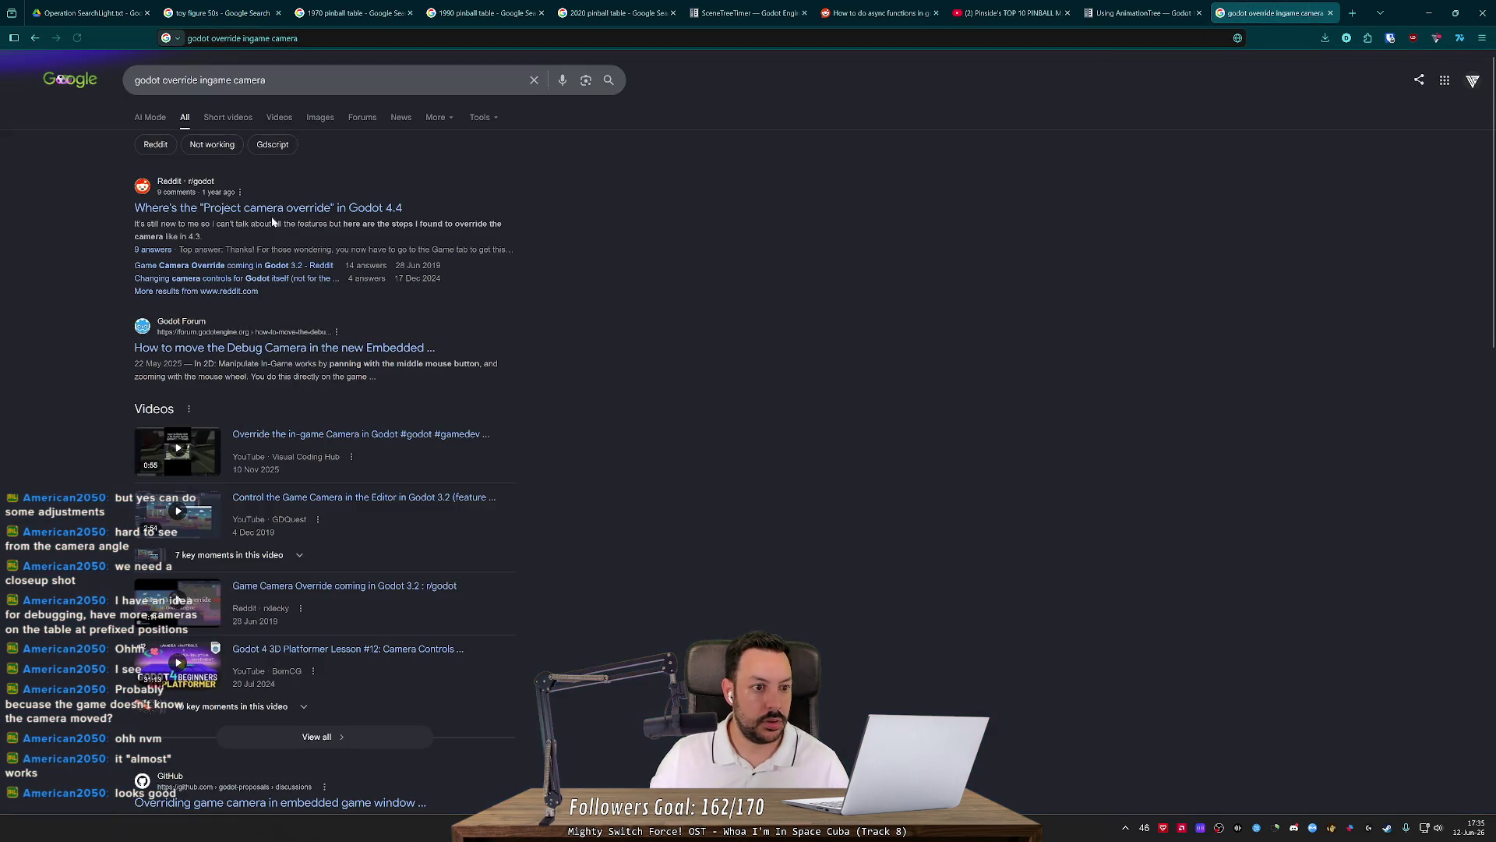
pyautogui.click(290, 348)
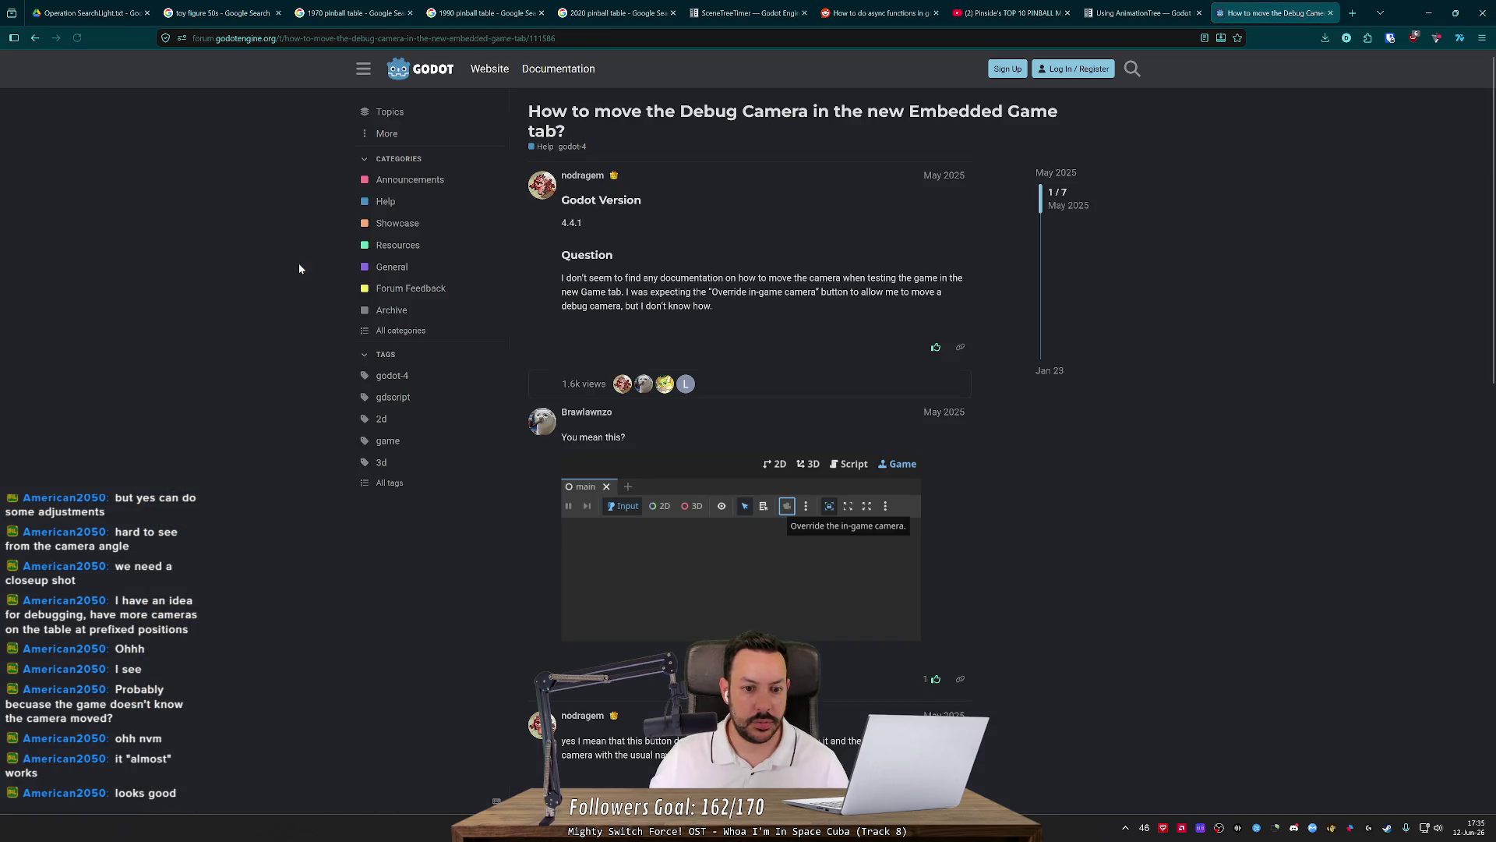
pyautogui.scroll(-4, 299, 301)
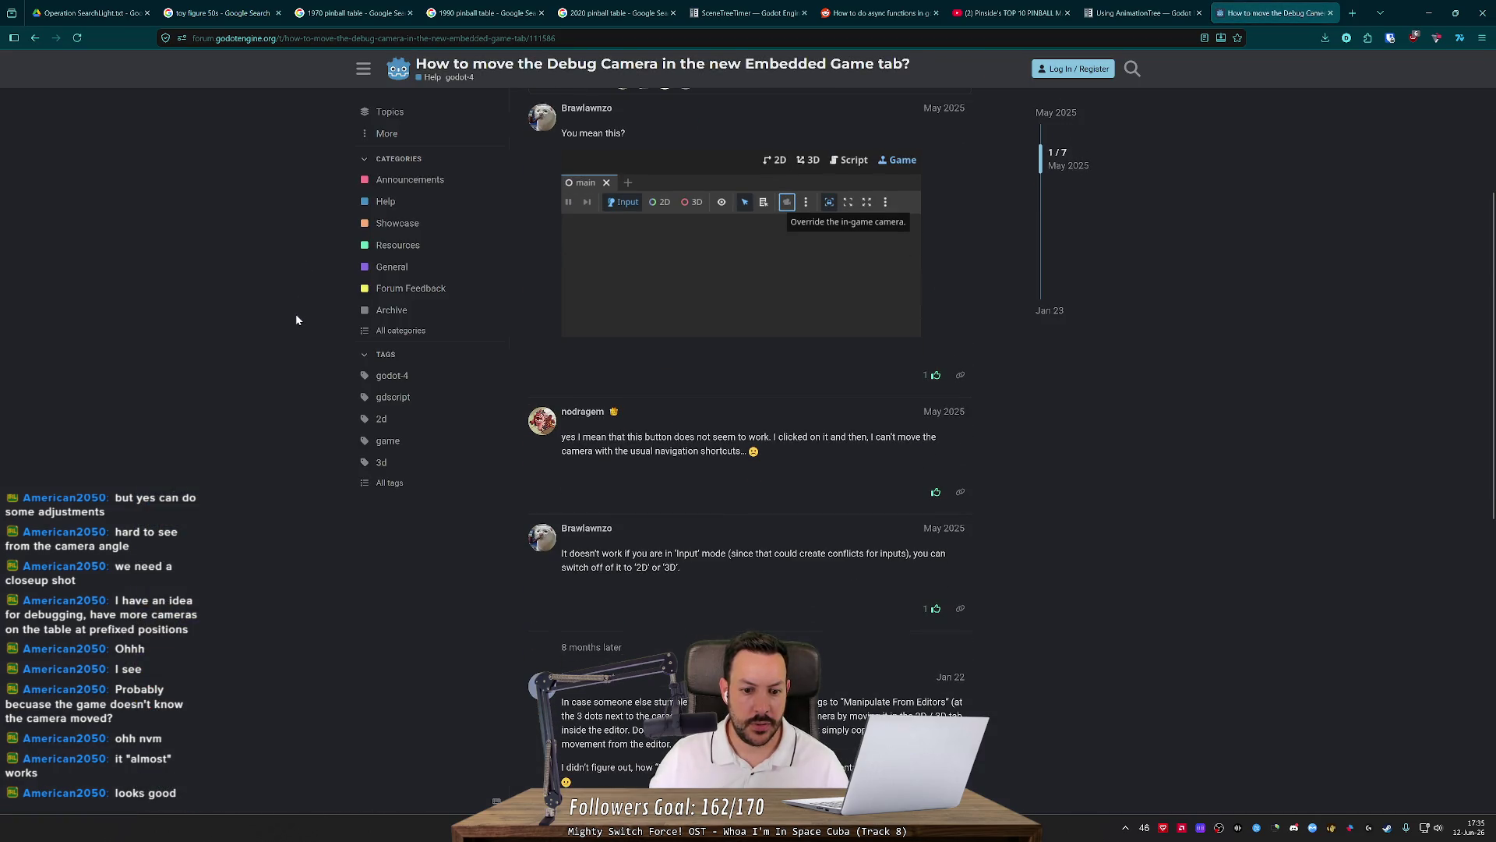
pyautogui.scroll(-10, 296, 315)
# Refine the search to 'godot override ingame camera code' and return to Godot.
pyautogui.hotkey('alt', 'Left')
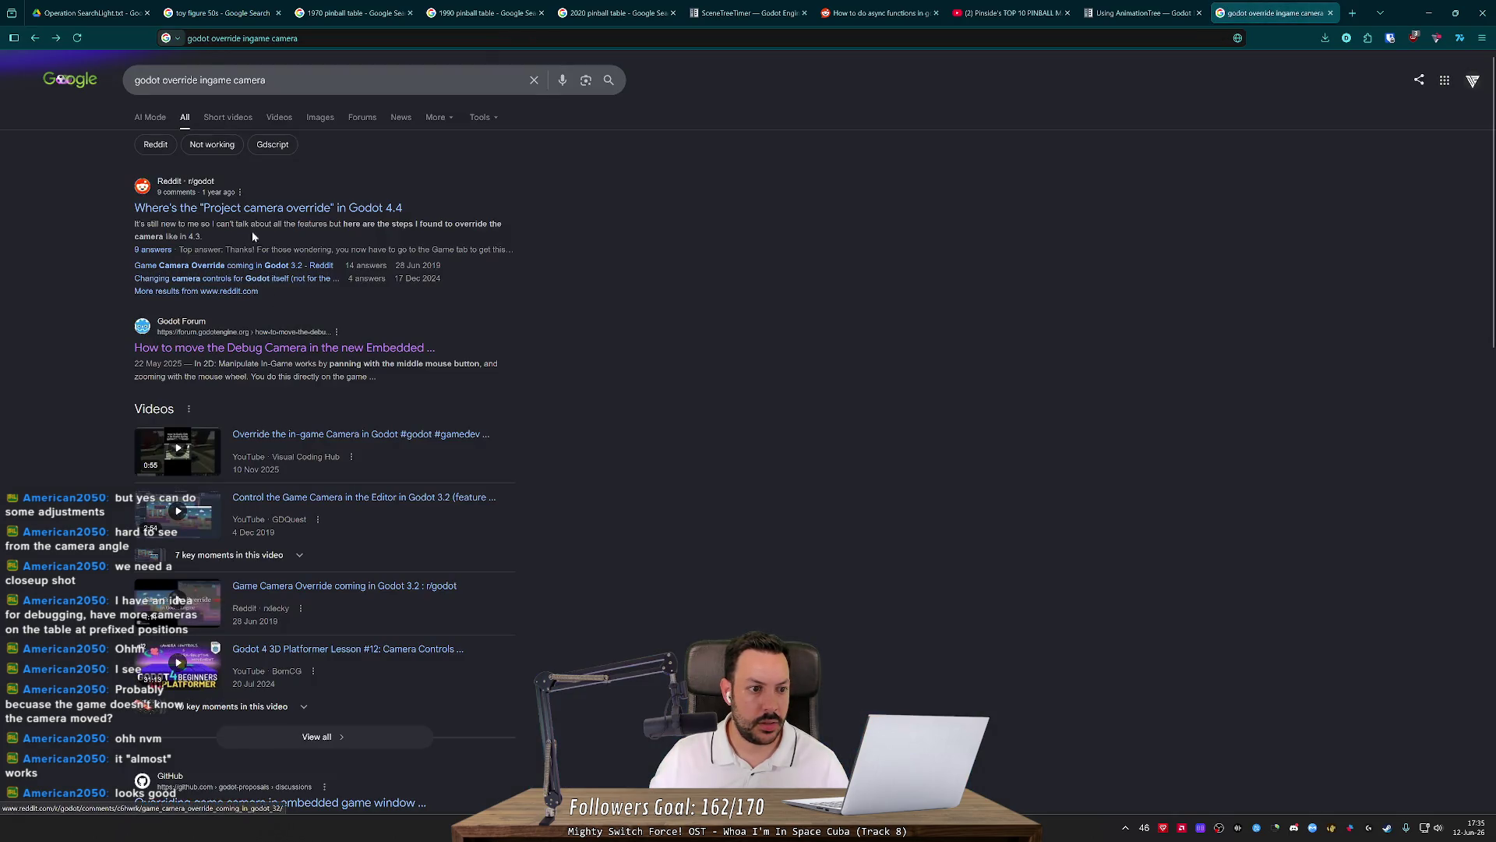
pyautogui.click(351, 79)
pyautogui.write('code')
pyautogui.press('Return')
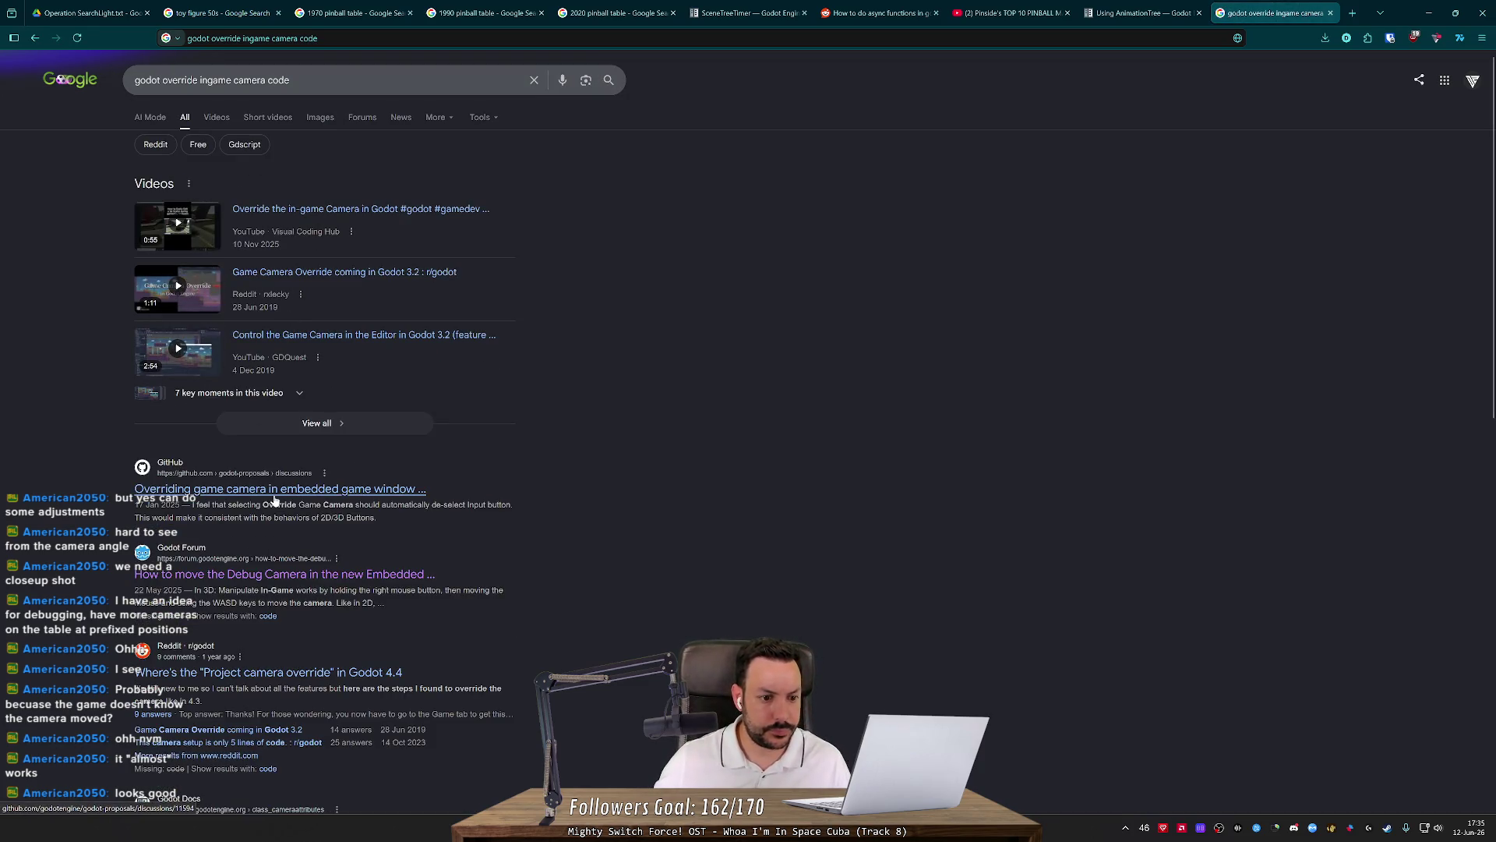
pyautogui.scroll(-3, 277, 496)
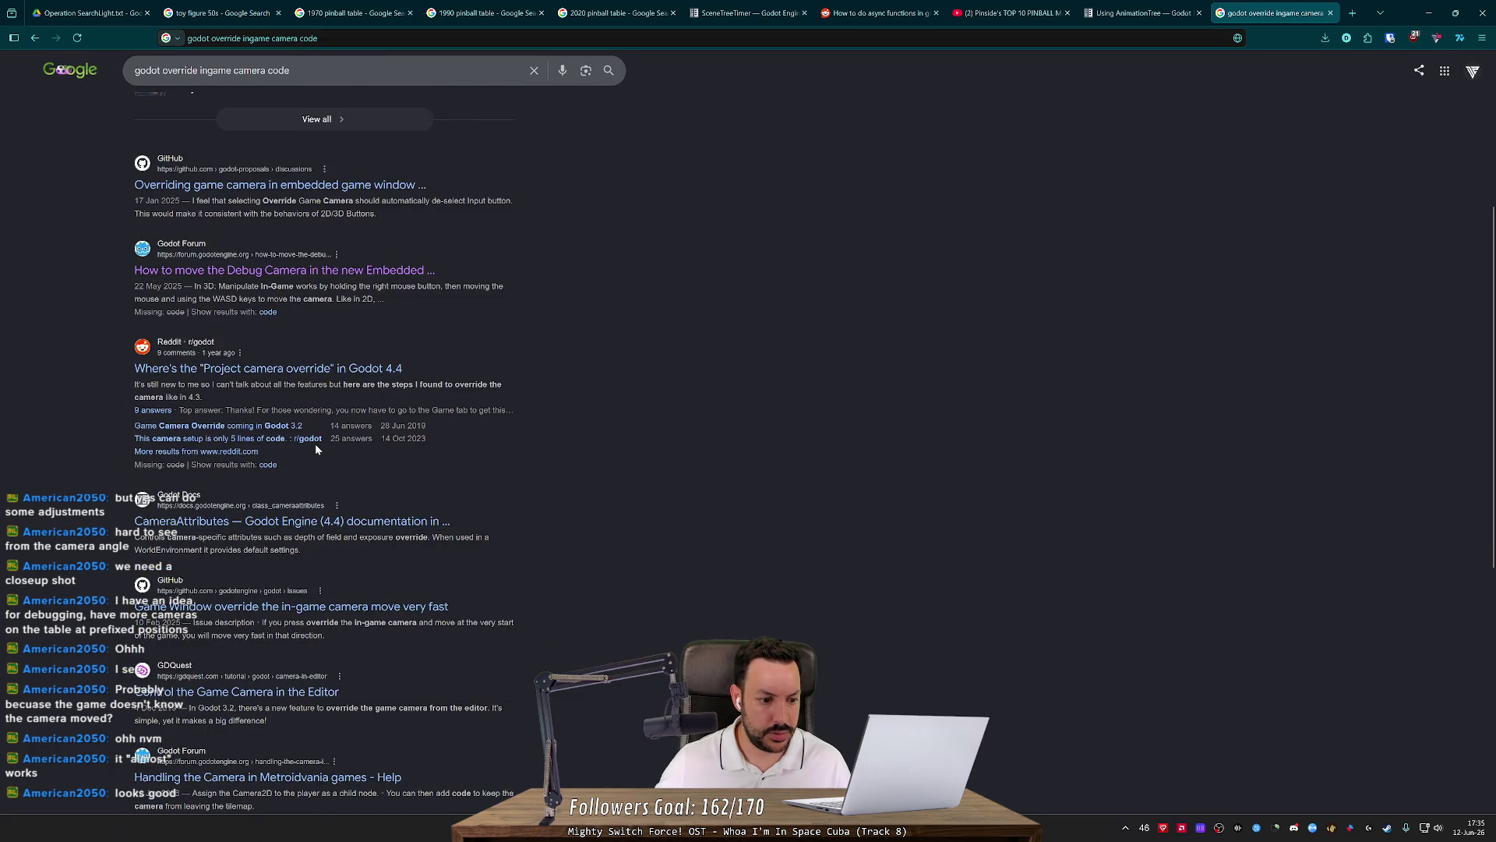
pyautogui.hotkey('alt', 'Tab')
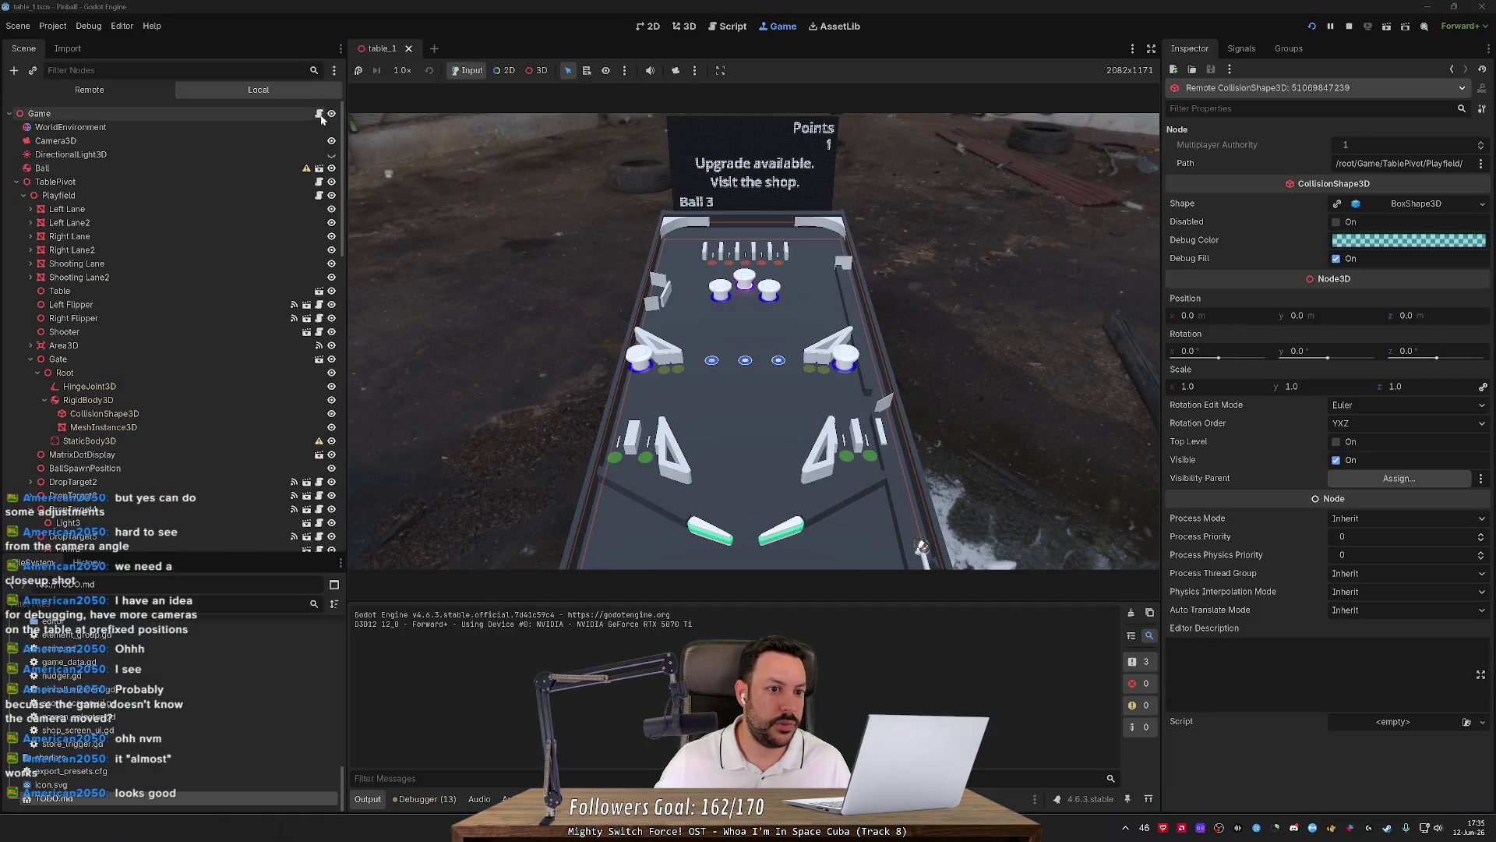
# Open game.gd and trace the camera used on line 28 back to $Camera3D on line 13.
pyautogui.click(319, 113)
pyautogui.scroll(-2, 833, 328)
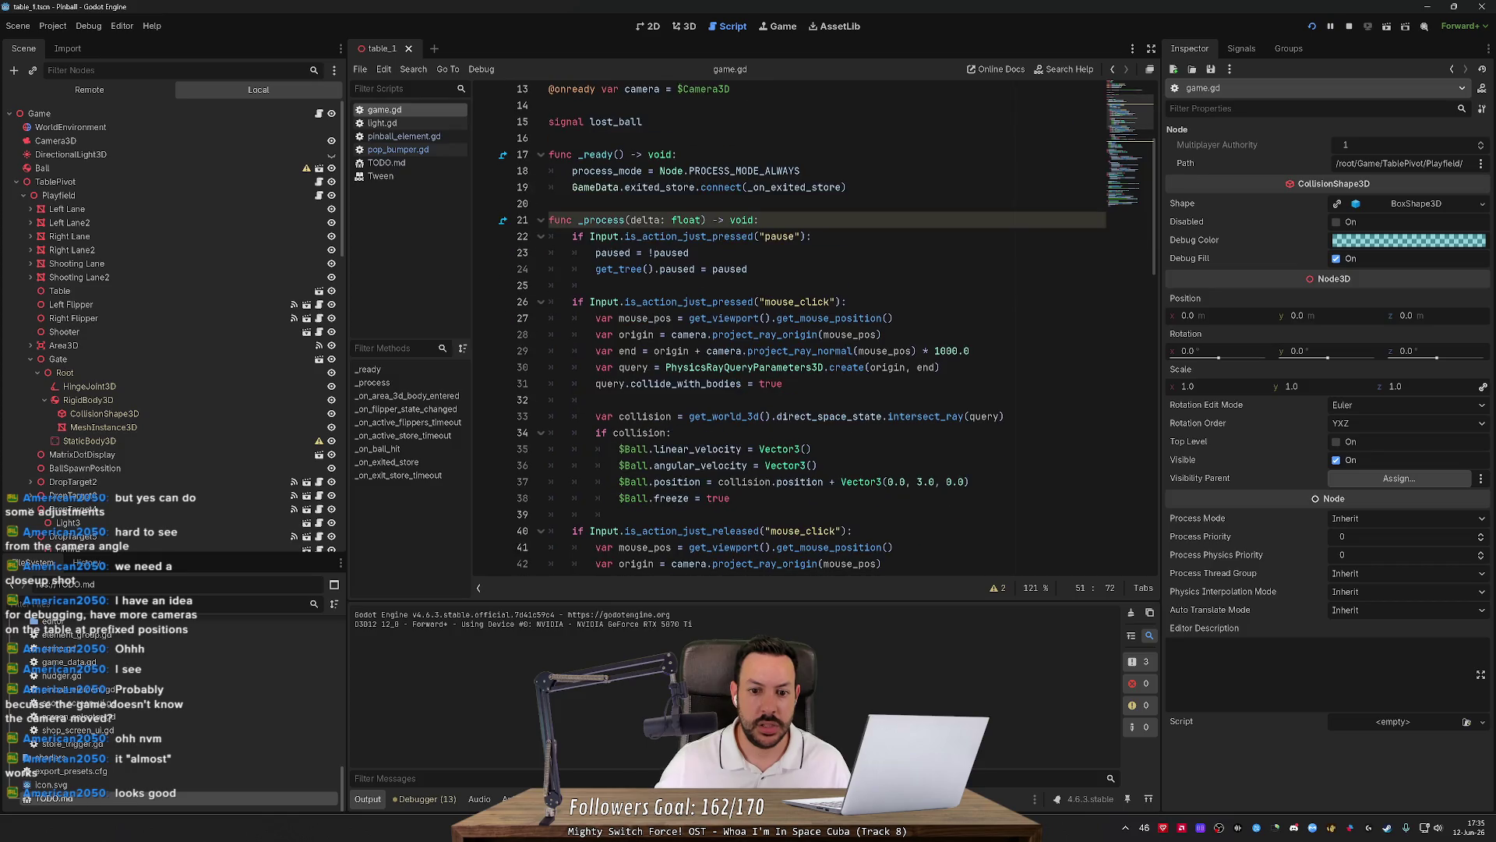
pyautogui.doubleClick(689, 335)
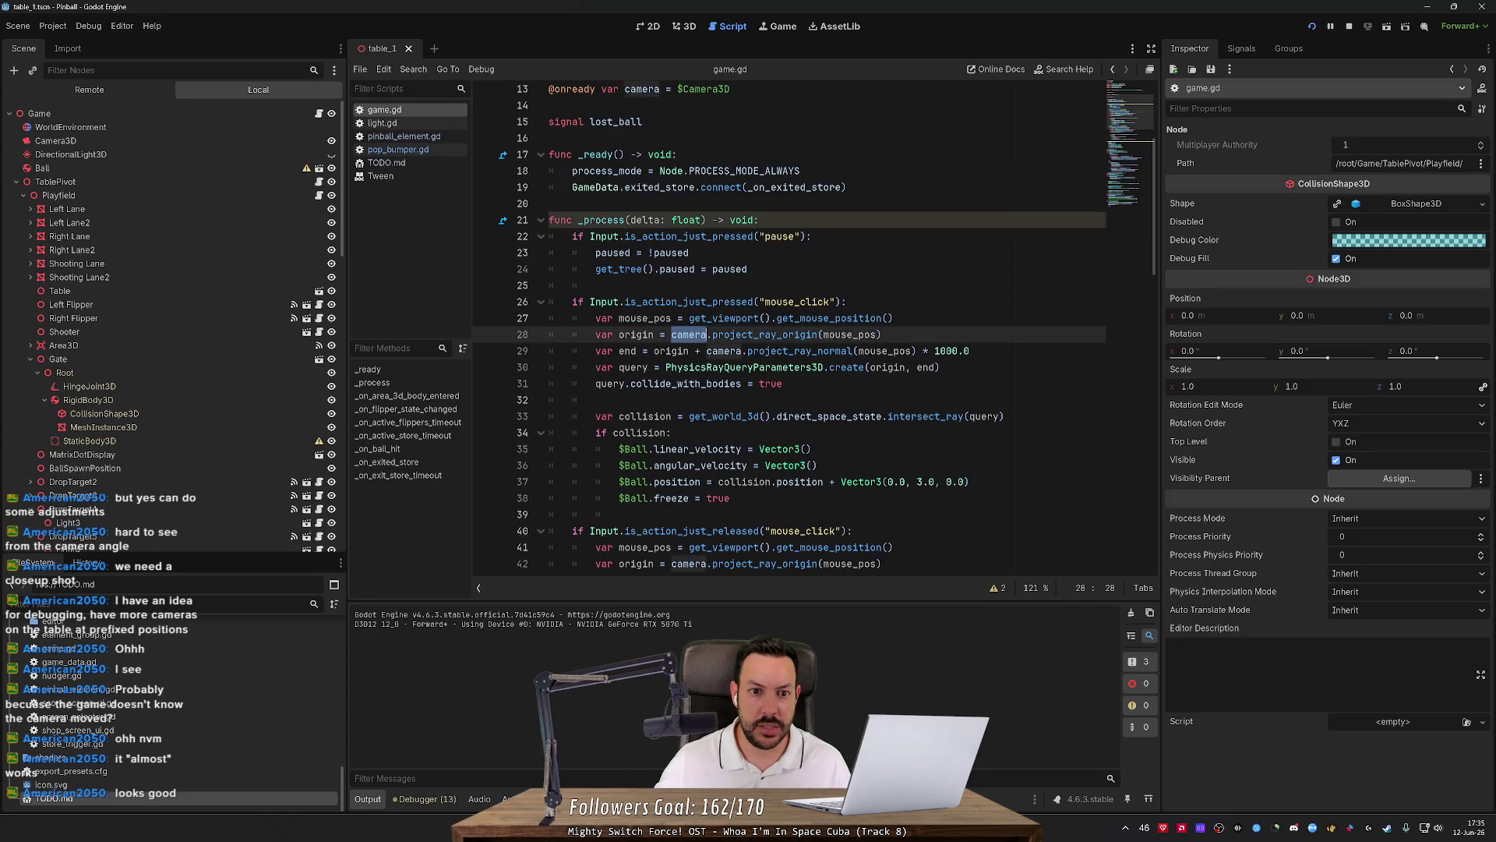
pyautogui.scroll(2, 689, 335)
pyautogui.doubleClick(706, 187)
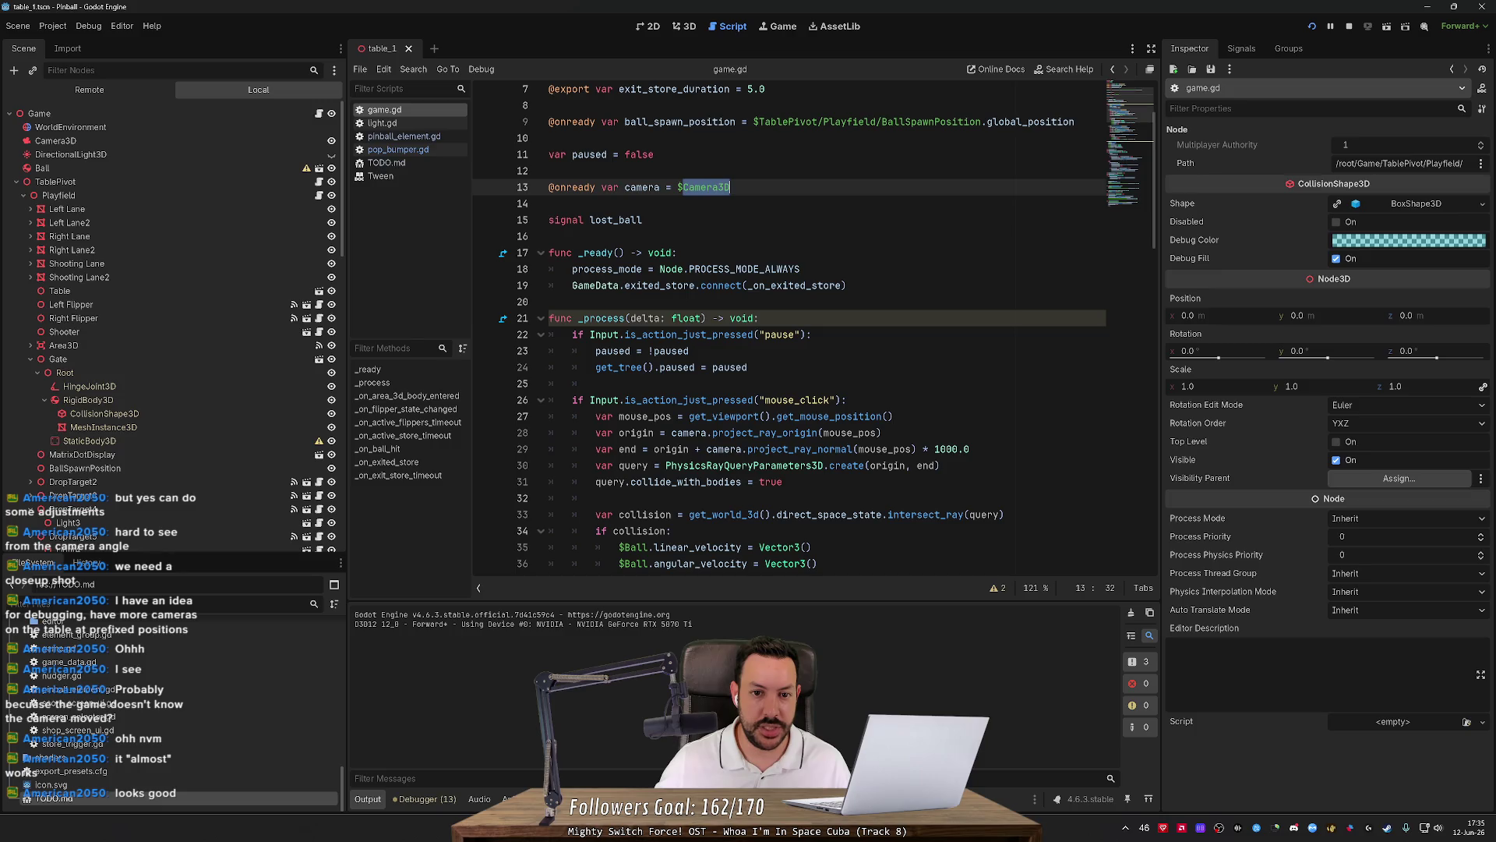
pyautogui.moveTo(711, 187)
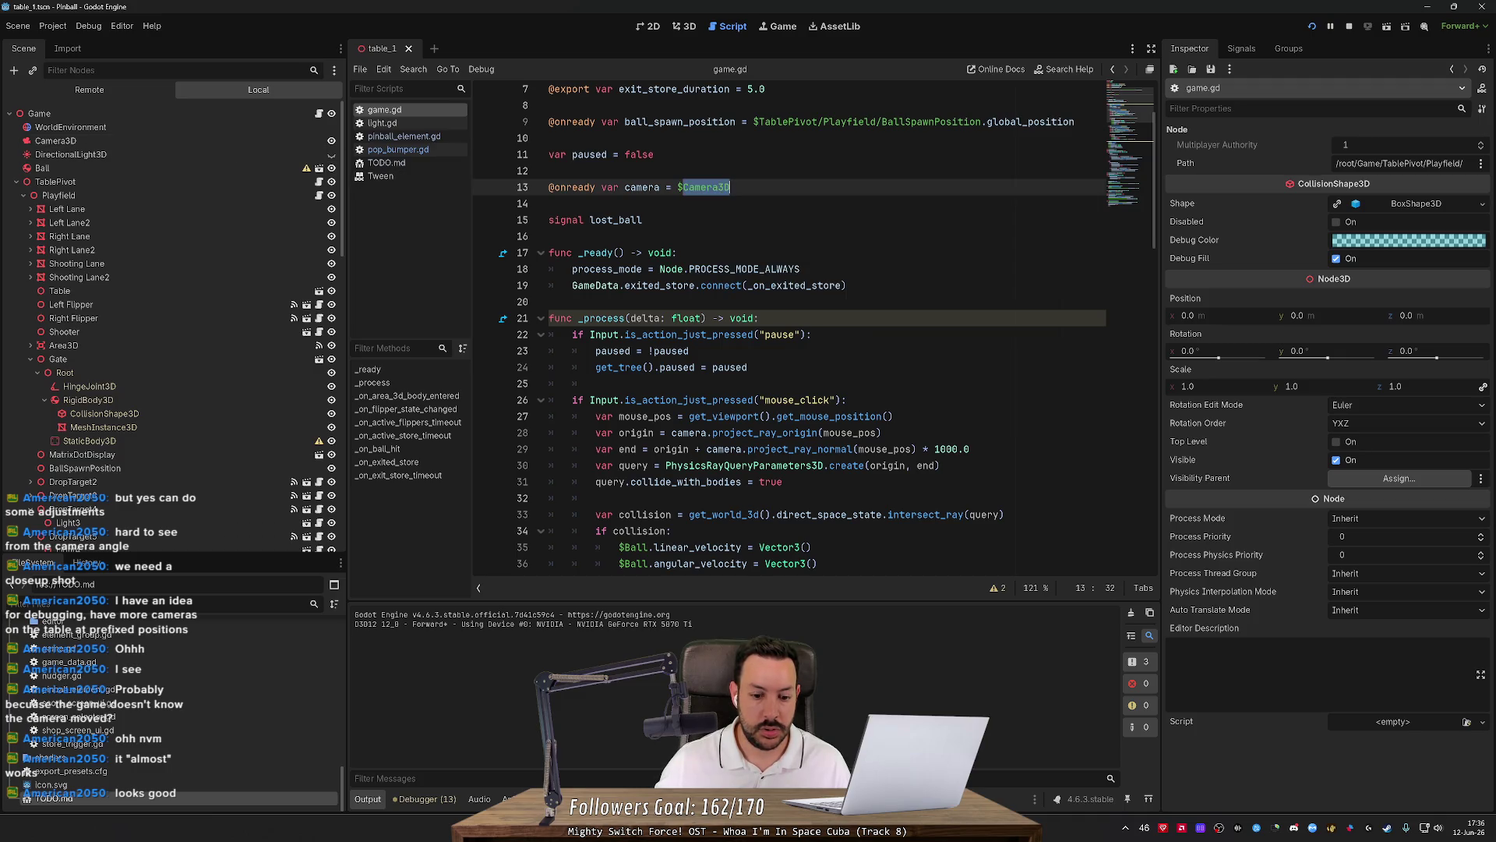
pyautogui.hotkey('alt', 'Tab')
# Search 'godot get camera' and open the 'Get current camera?' forum thread.
pyautogui.hotkey('ctrl', 'l')
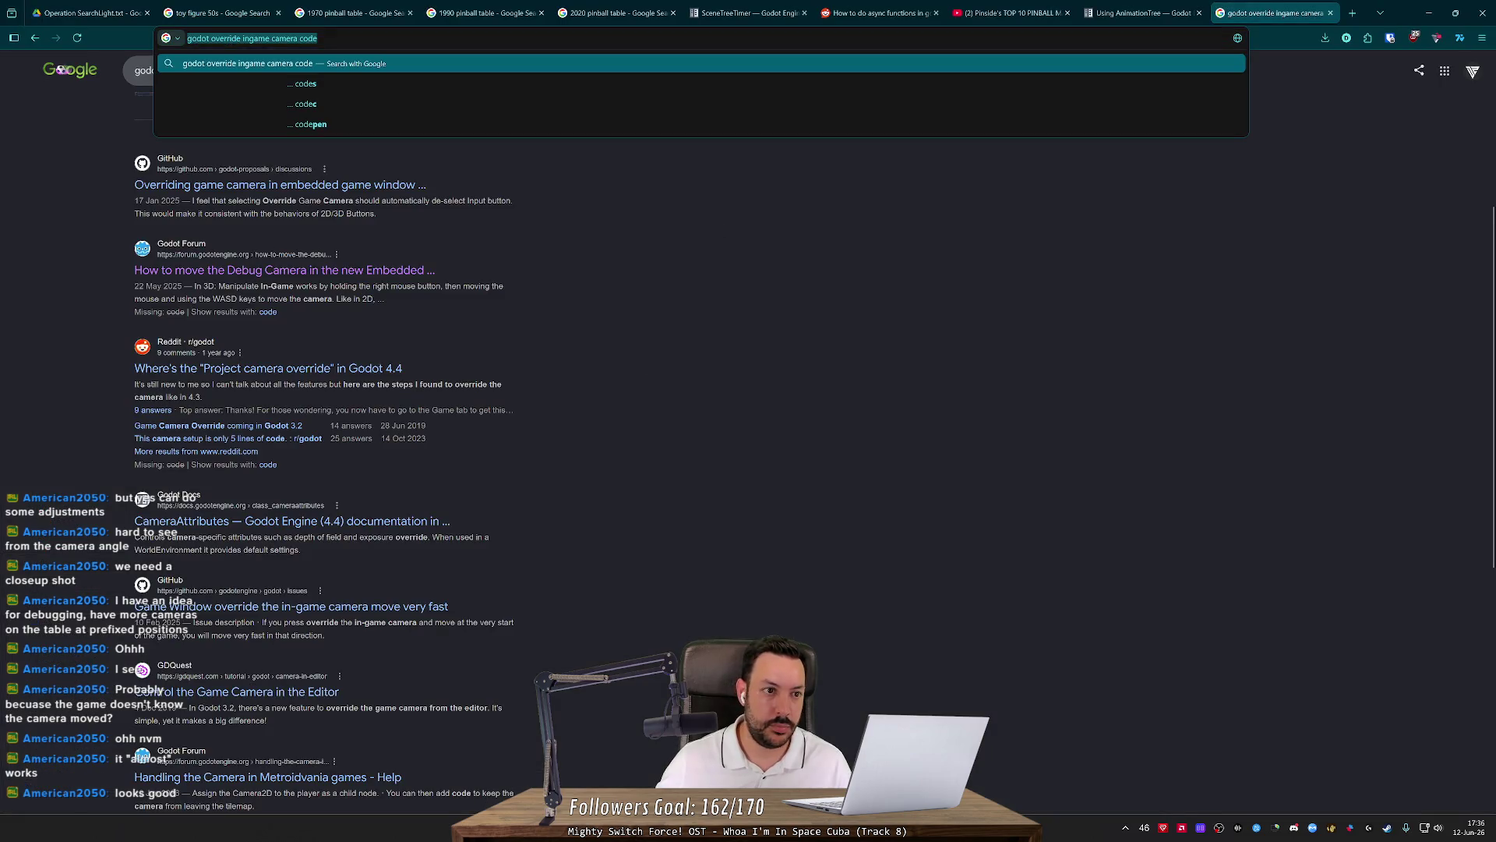
pyautogui.write('godot get camera')
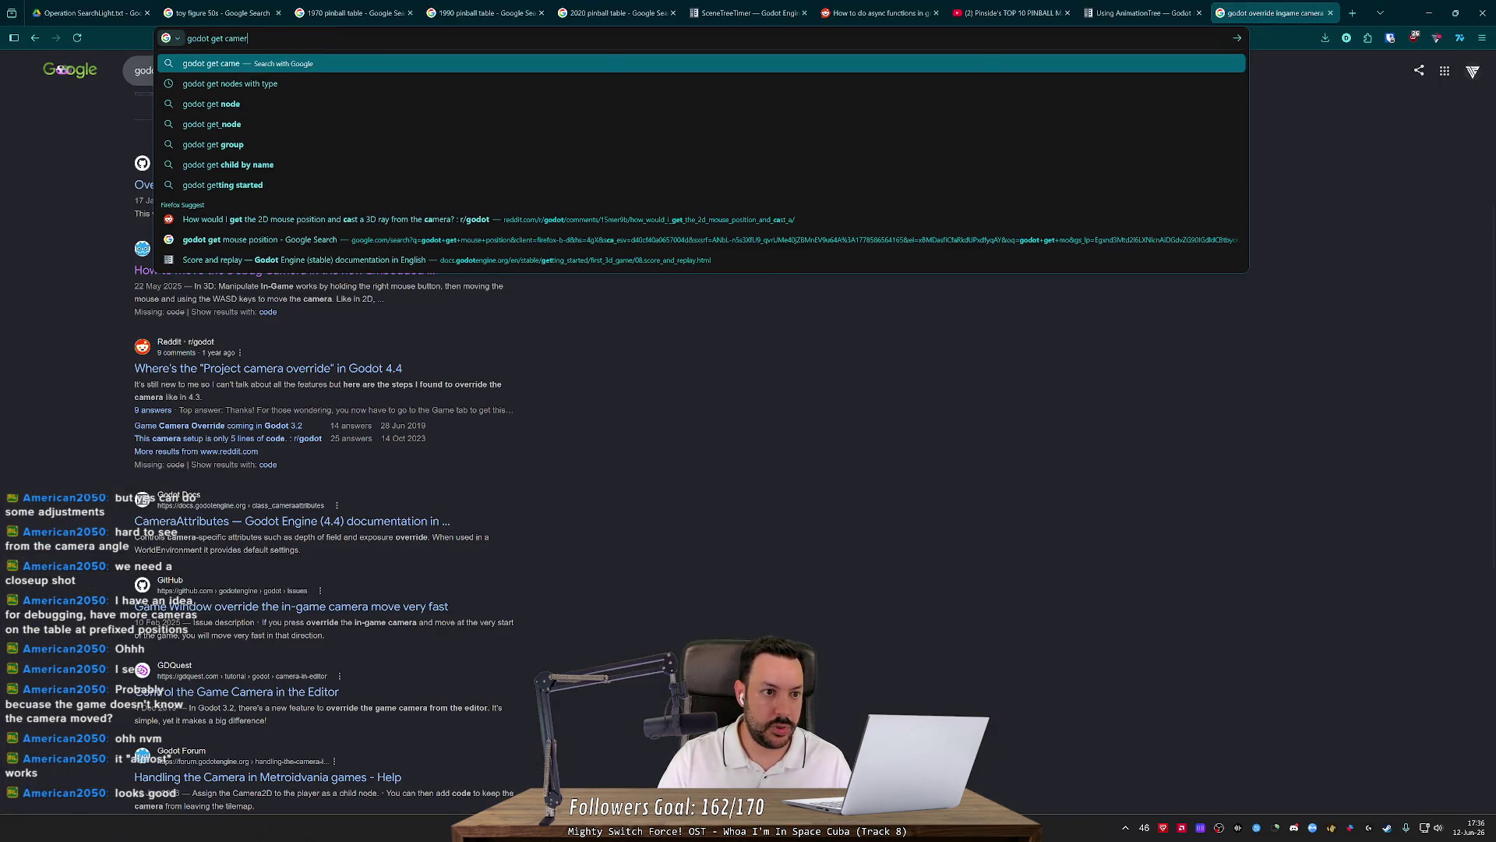
pyautogui.press('Return')
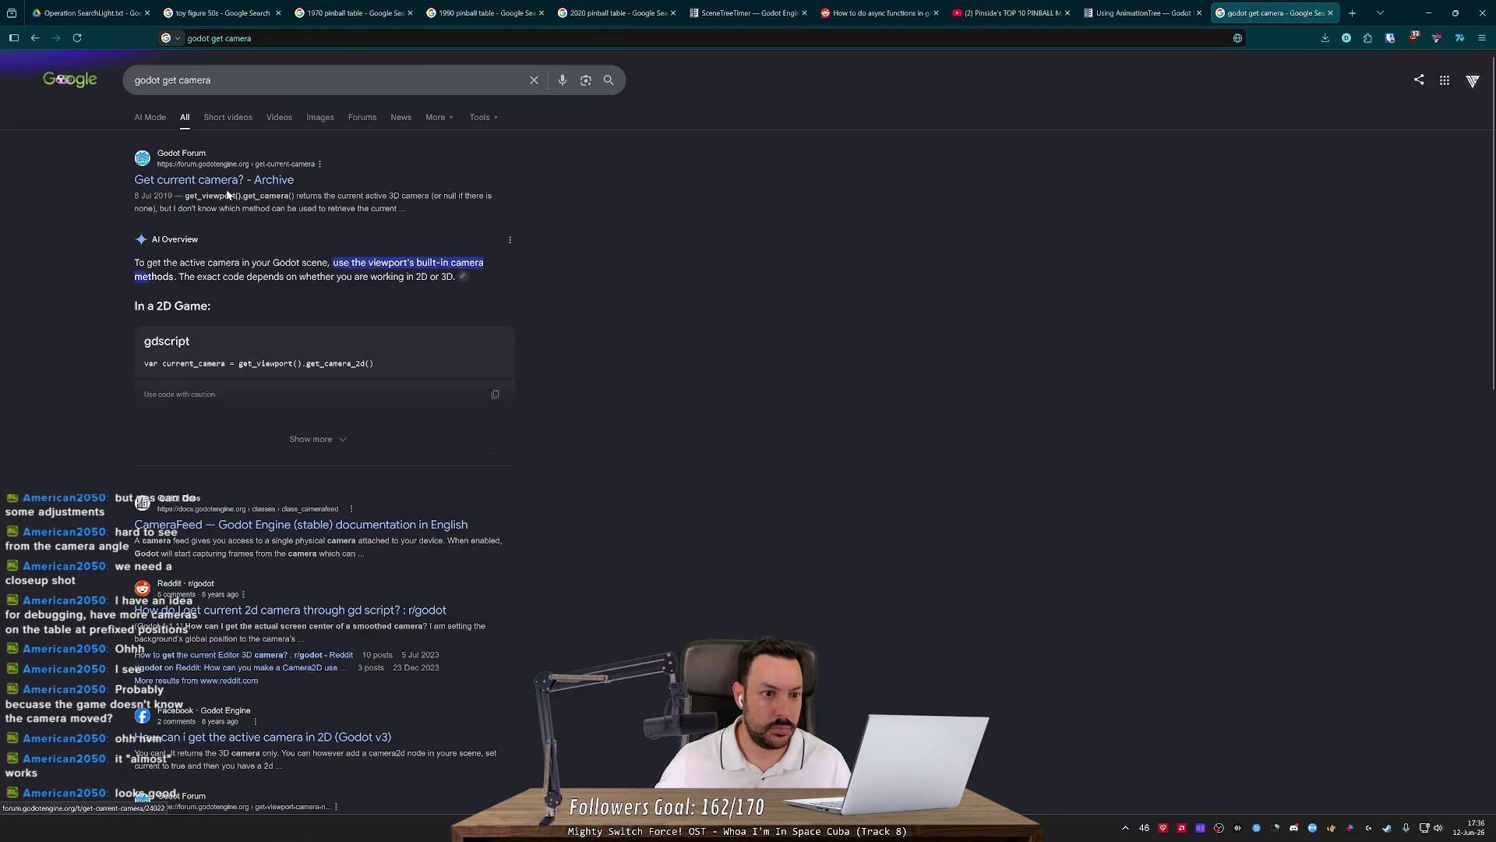
pyautogui.click(233, 180)
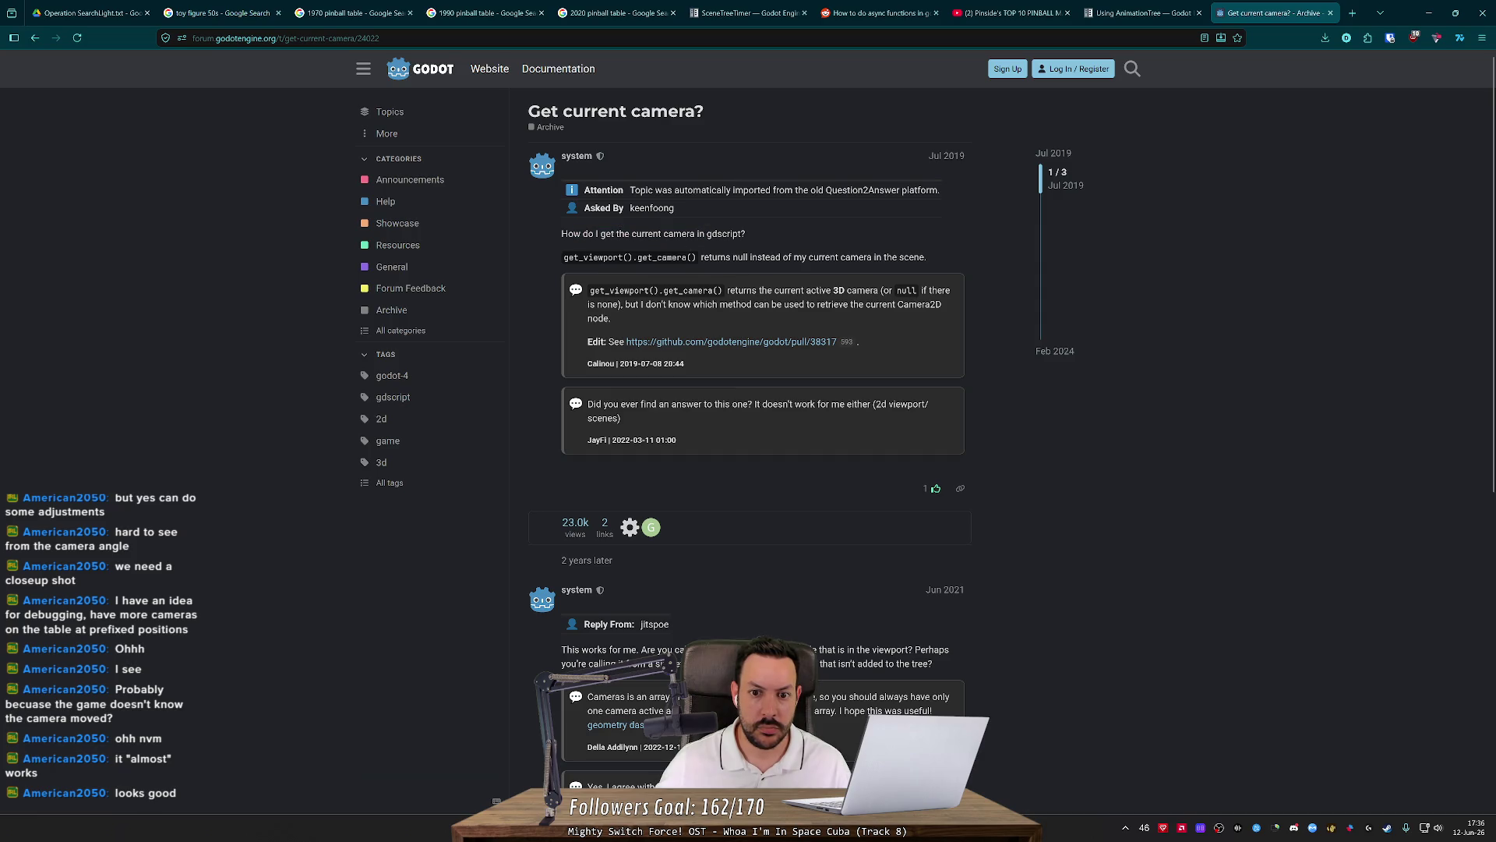
# Read the thread and select its get_viewport().get_camera() code.
pyautogui.moveTo(706, 290); pyautogui.dragTo(834, 290)
pyautogui.click(834, 290)
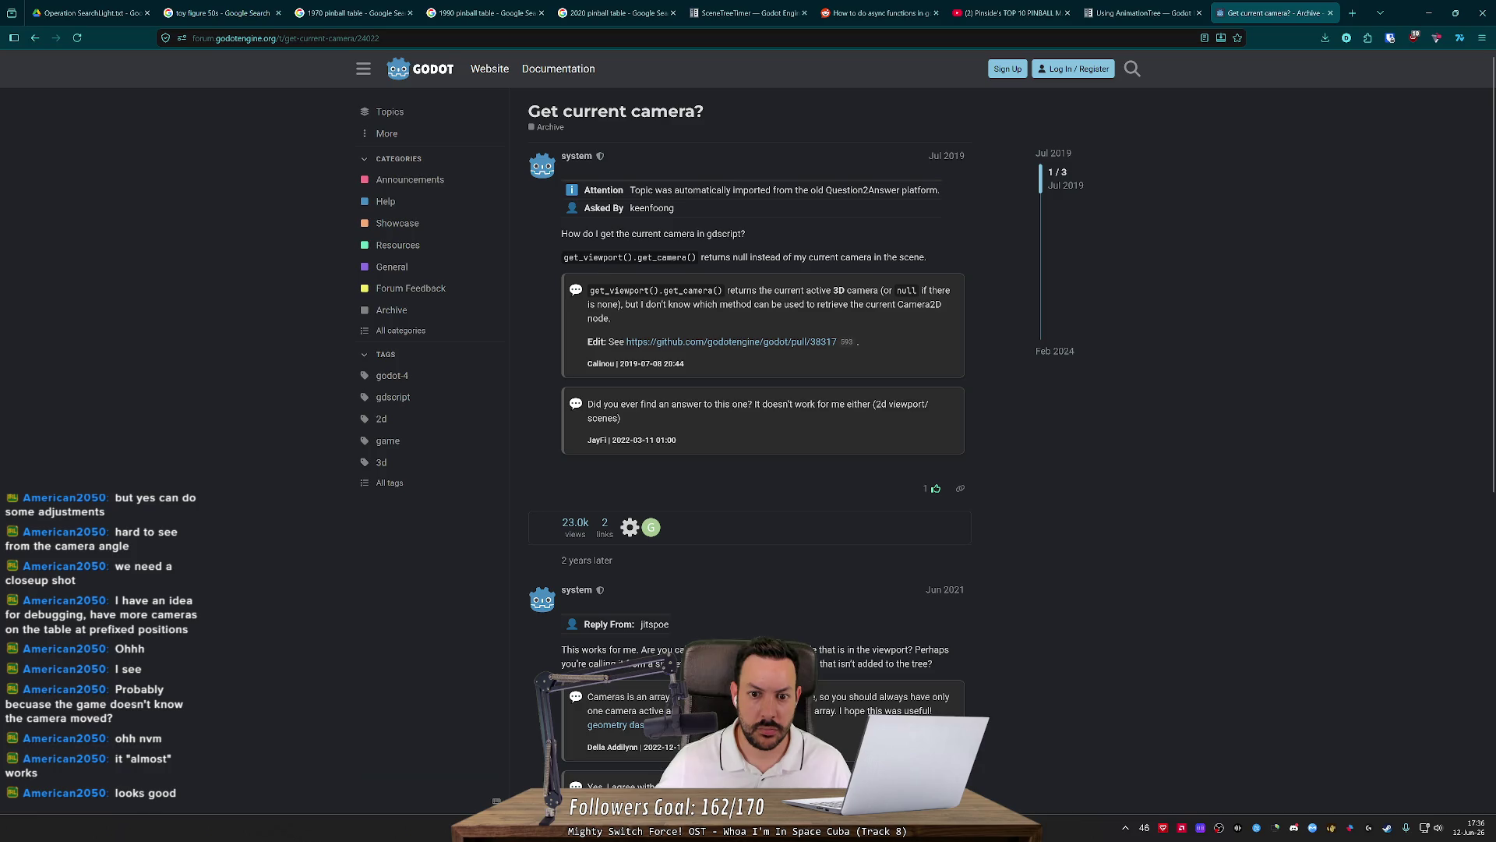
pyautogui.scroll(-4, 717, 372)
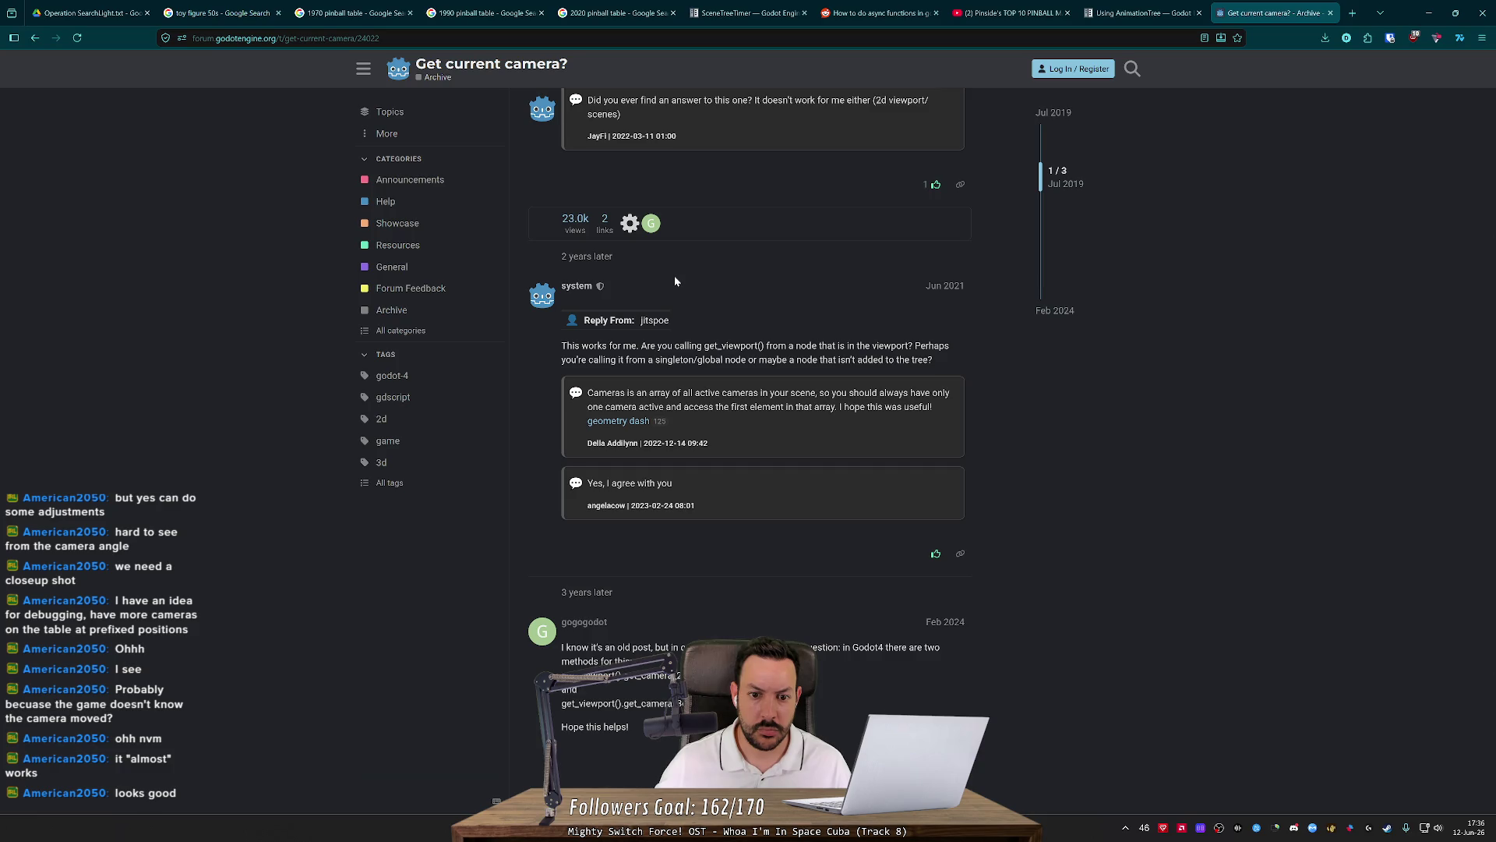
pyautogui.scroll(4, 675, 277)
pyautogui.moveTo(563, 257); pyautogui.dragTo(687, 258)
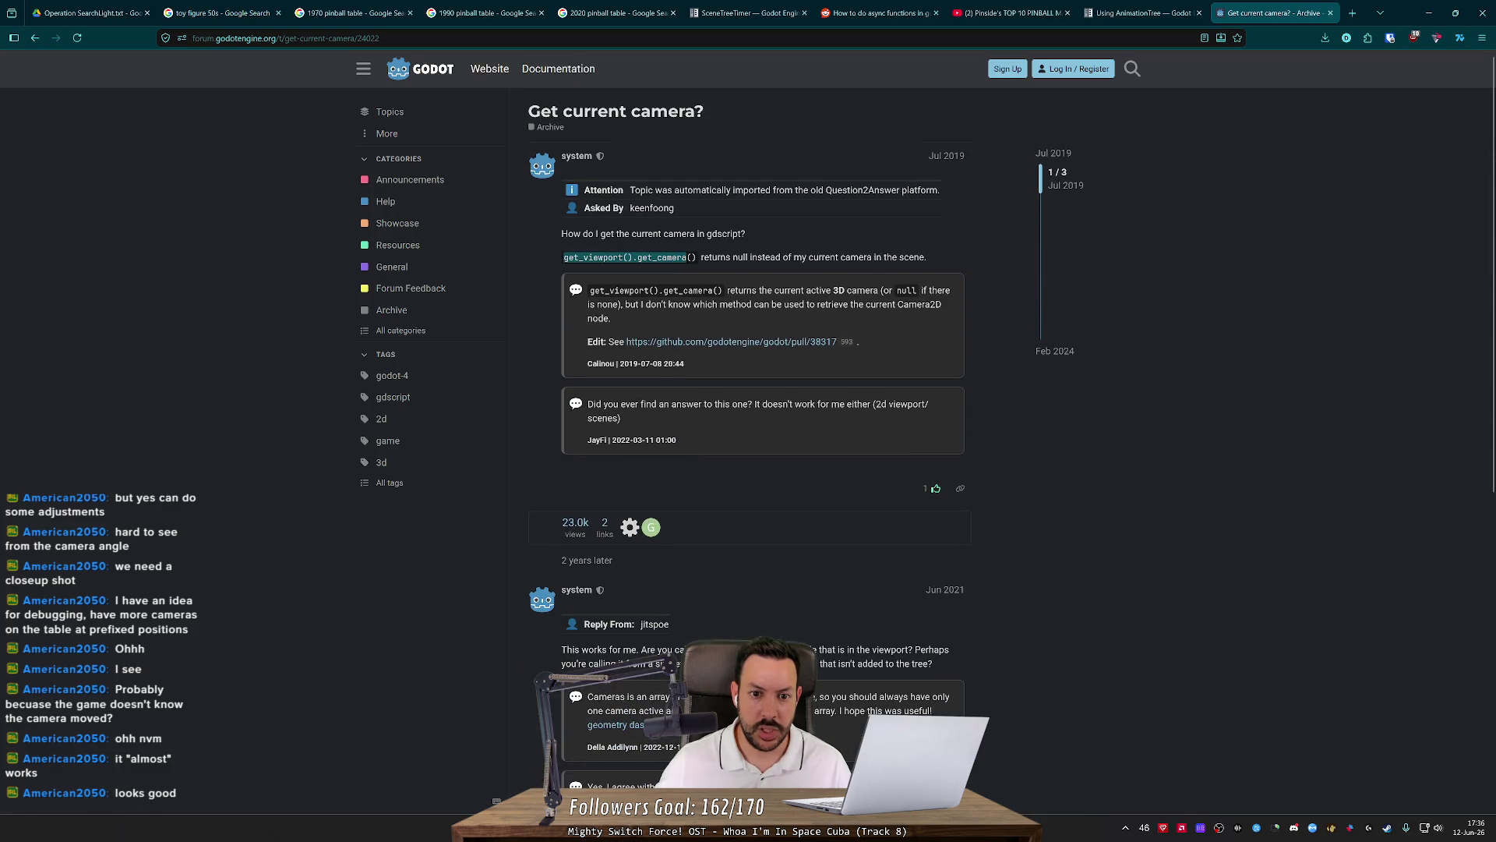
pyautogui.hotkey('alt', 'Tab')
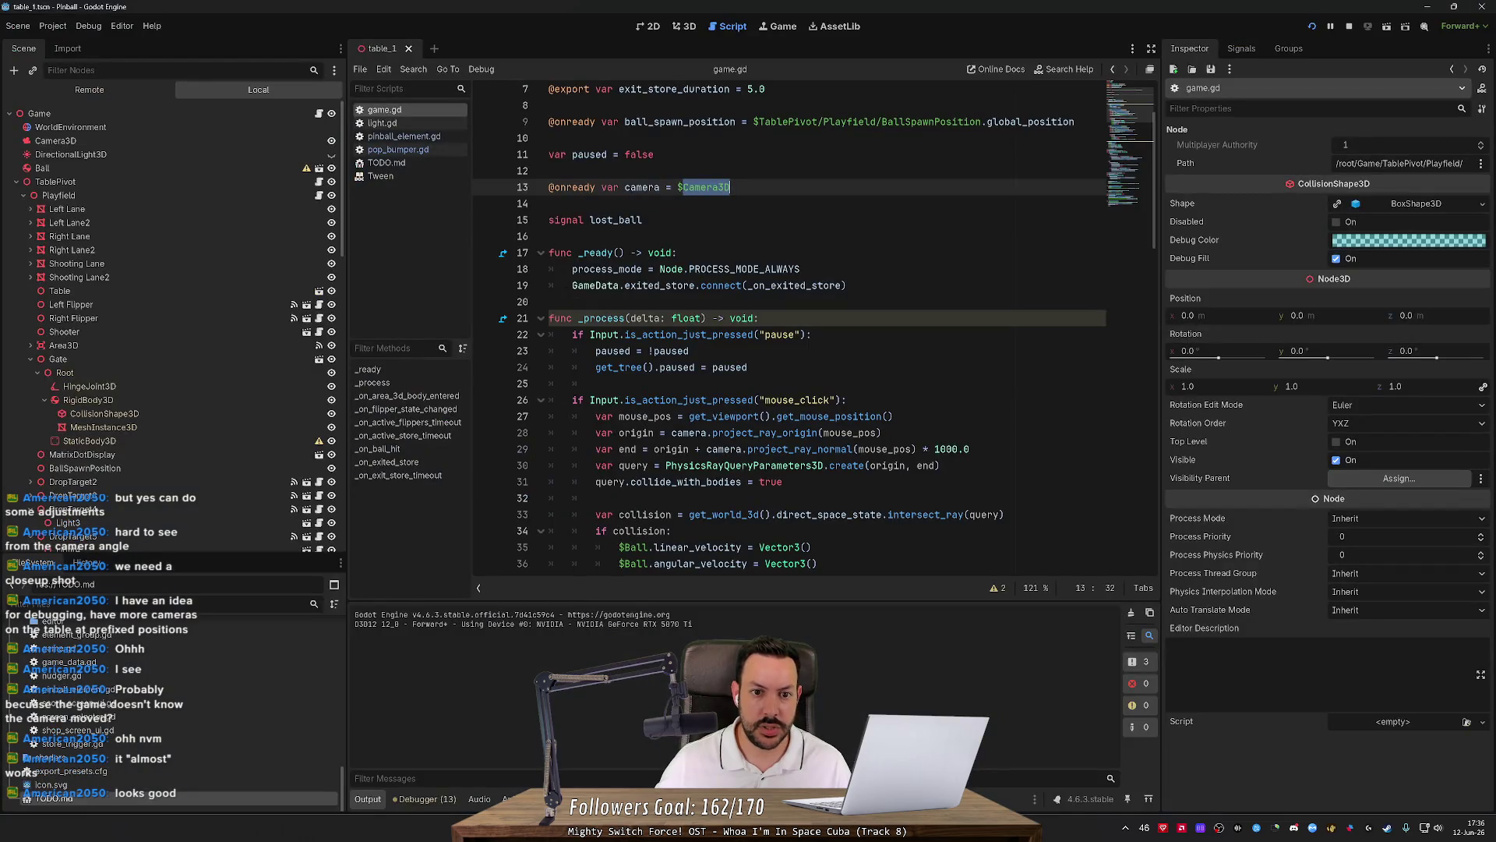
# Add 'var current_camera = get_viewport().get_camera()' as line 26 in _process.
pyautogui.scroll(-1, 815, 328)
pyautogui.scroll(3, 815, 327)
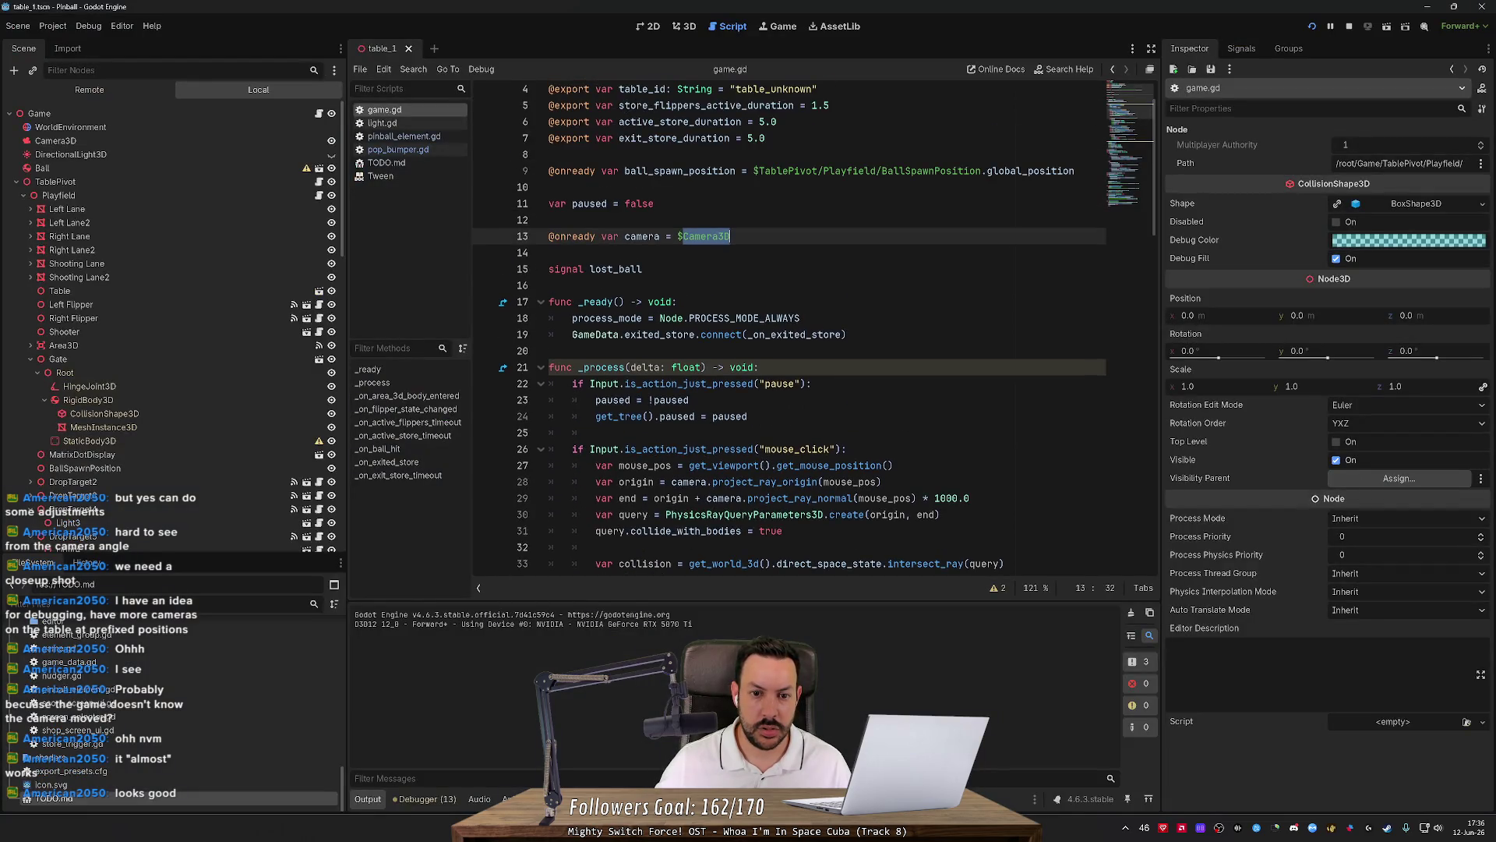
pyautogui.doubleClick(642, 236)
pyautogui.scroll(-7, 814, 328)
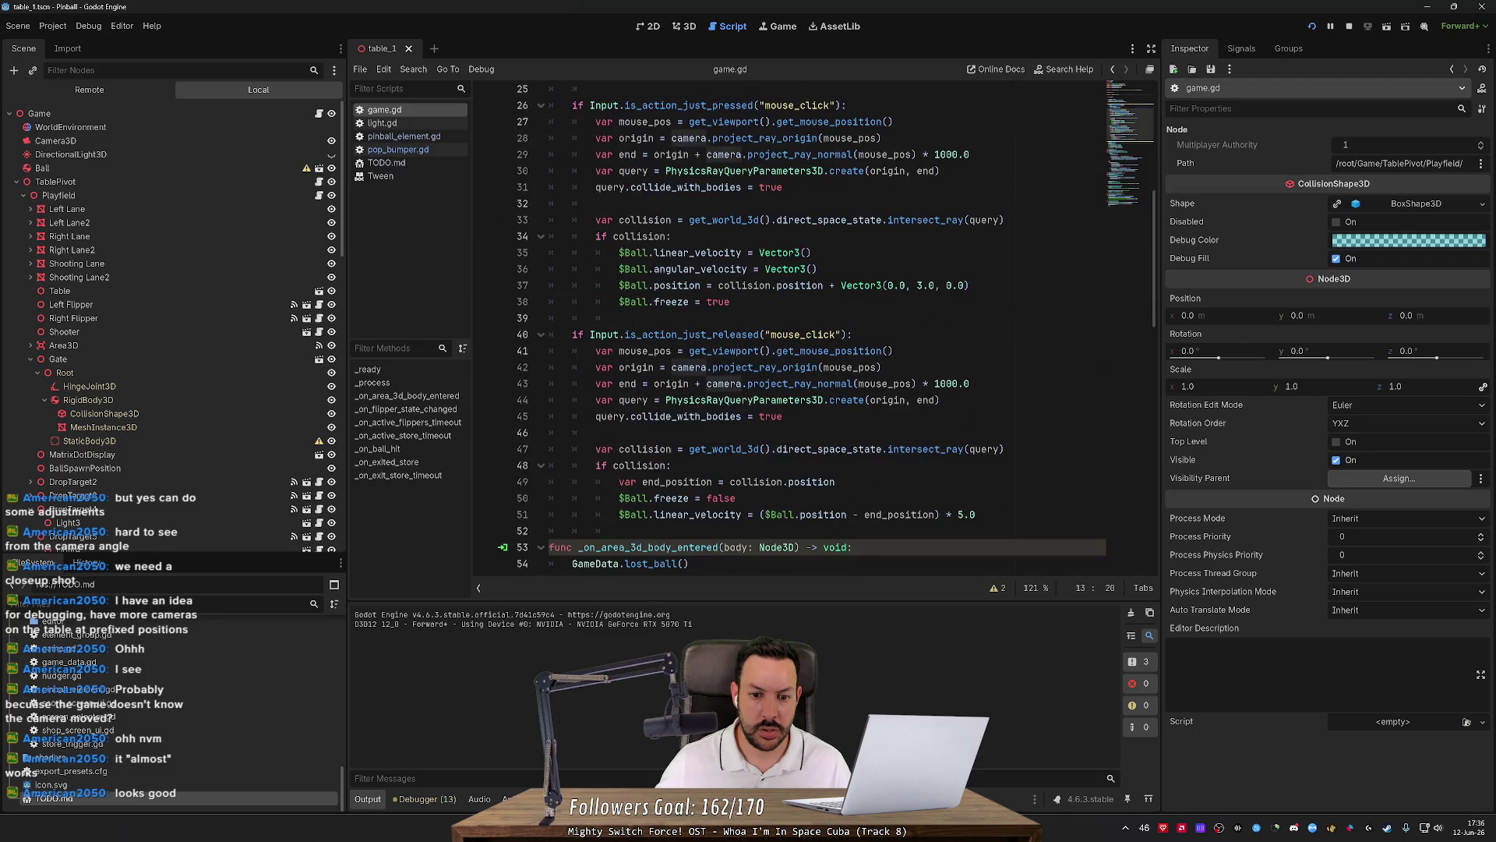
pyautogui.scroll(4, 815, 327)
pyautogui.click(596, 285)
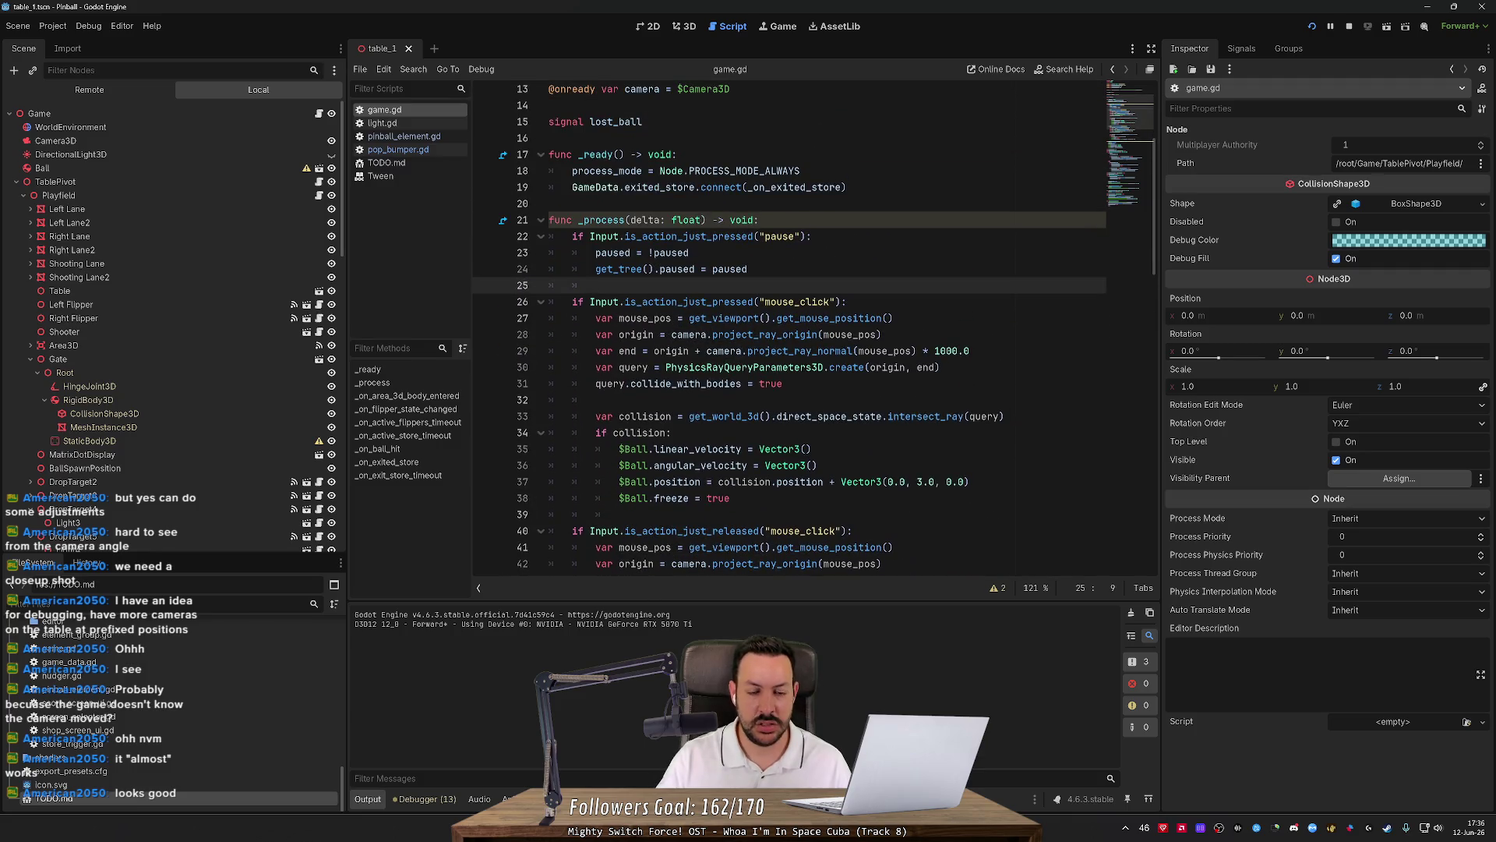
pyautogui.press('Return')
pyautogui.write('_camera = get_viewport().get_camera()')
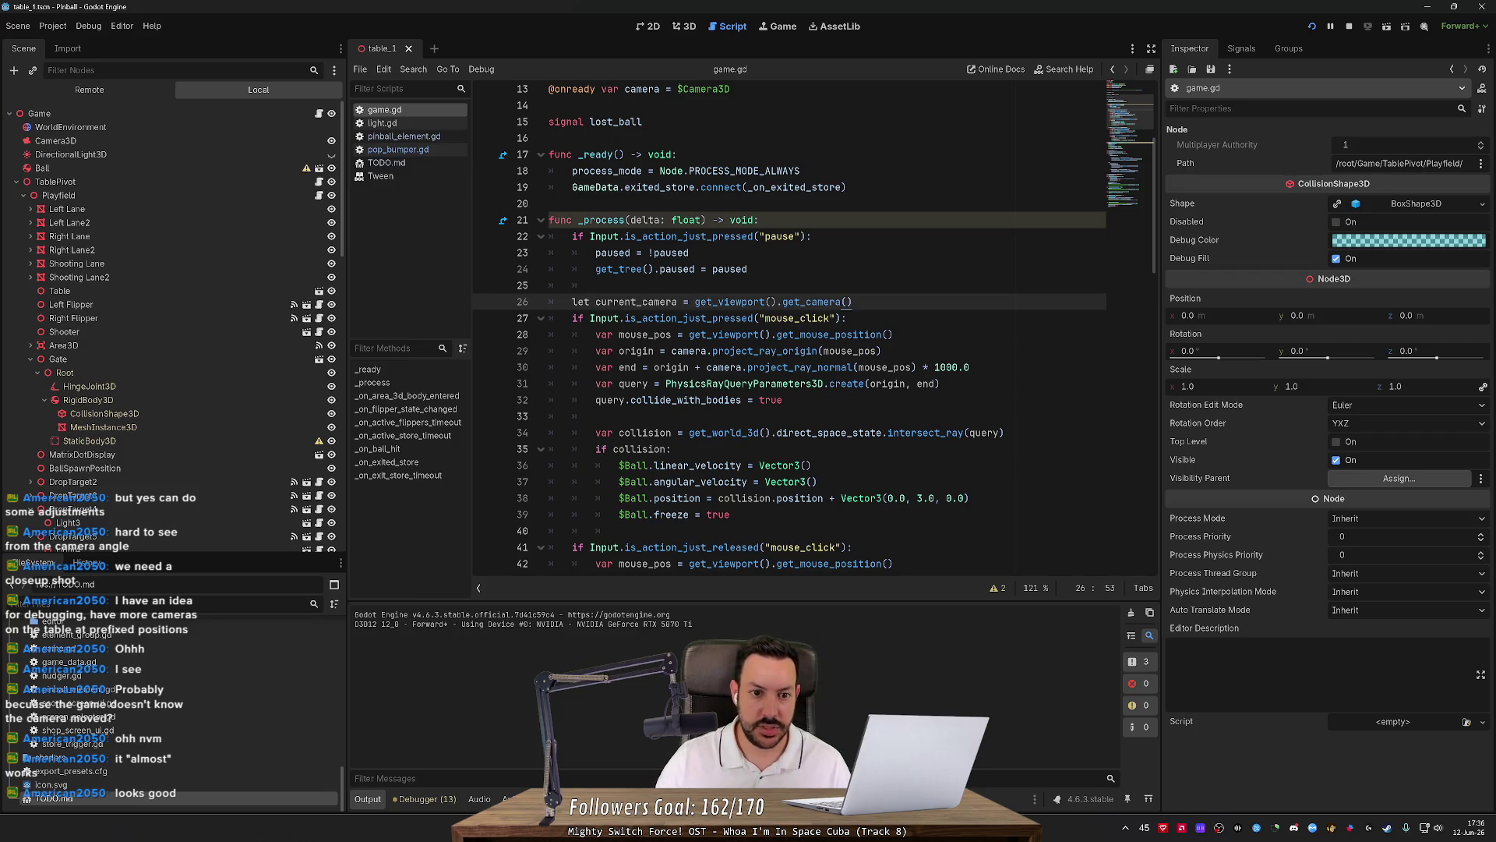
pyautogui.press('Home')
pyautogui.write('var')
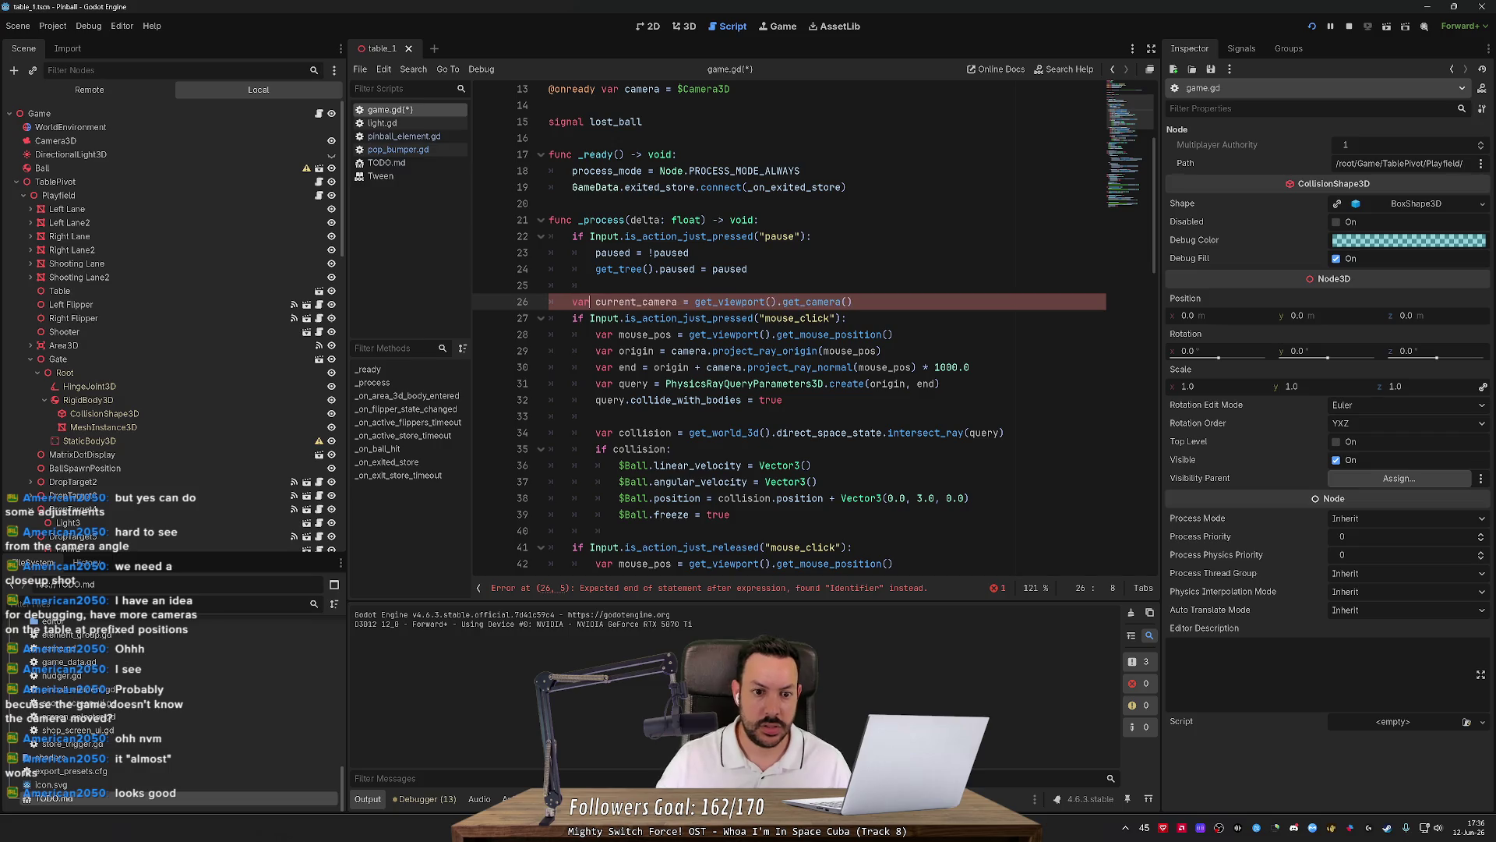
# Replace camera with current_camera on lines 29, 30, 43 and 44.
pyautogui.doubleClick(690, 351)
pyautogui.write('current_camera')
pyautogui.doubleClick(725, 367)
pyautogui.write('current_camera')
pyautogui.scroll(-3, 787, 328)
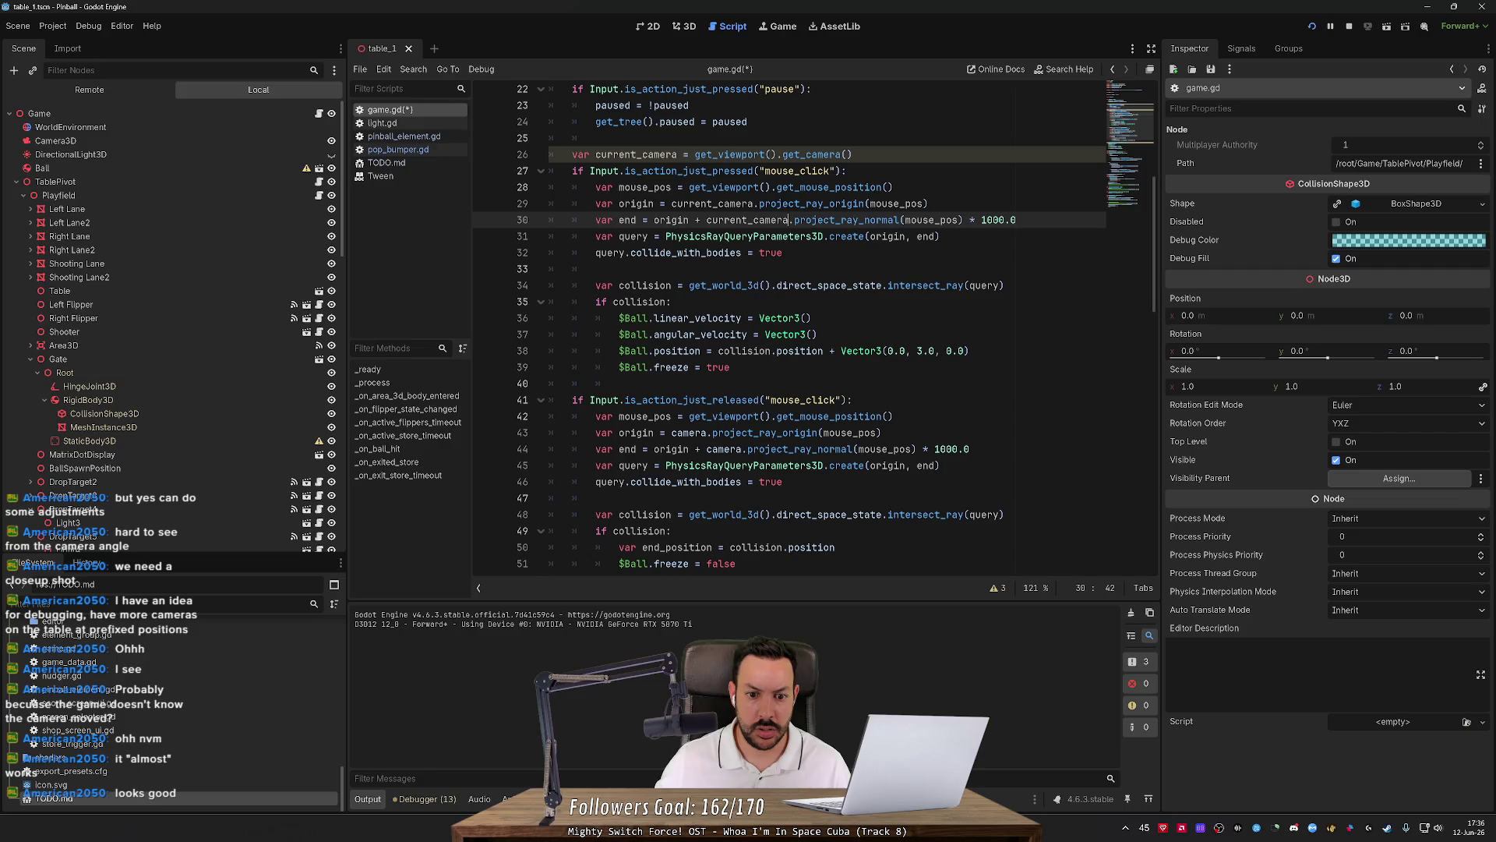
pyautogui.doubleClick(679, 433)
pyautogui.write('current_camera')
pyautogui.doubleClick(727, 449)
pyautogui.scroll(-3, 727, 449)
pyautogui.write('current_camera')
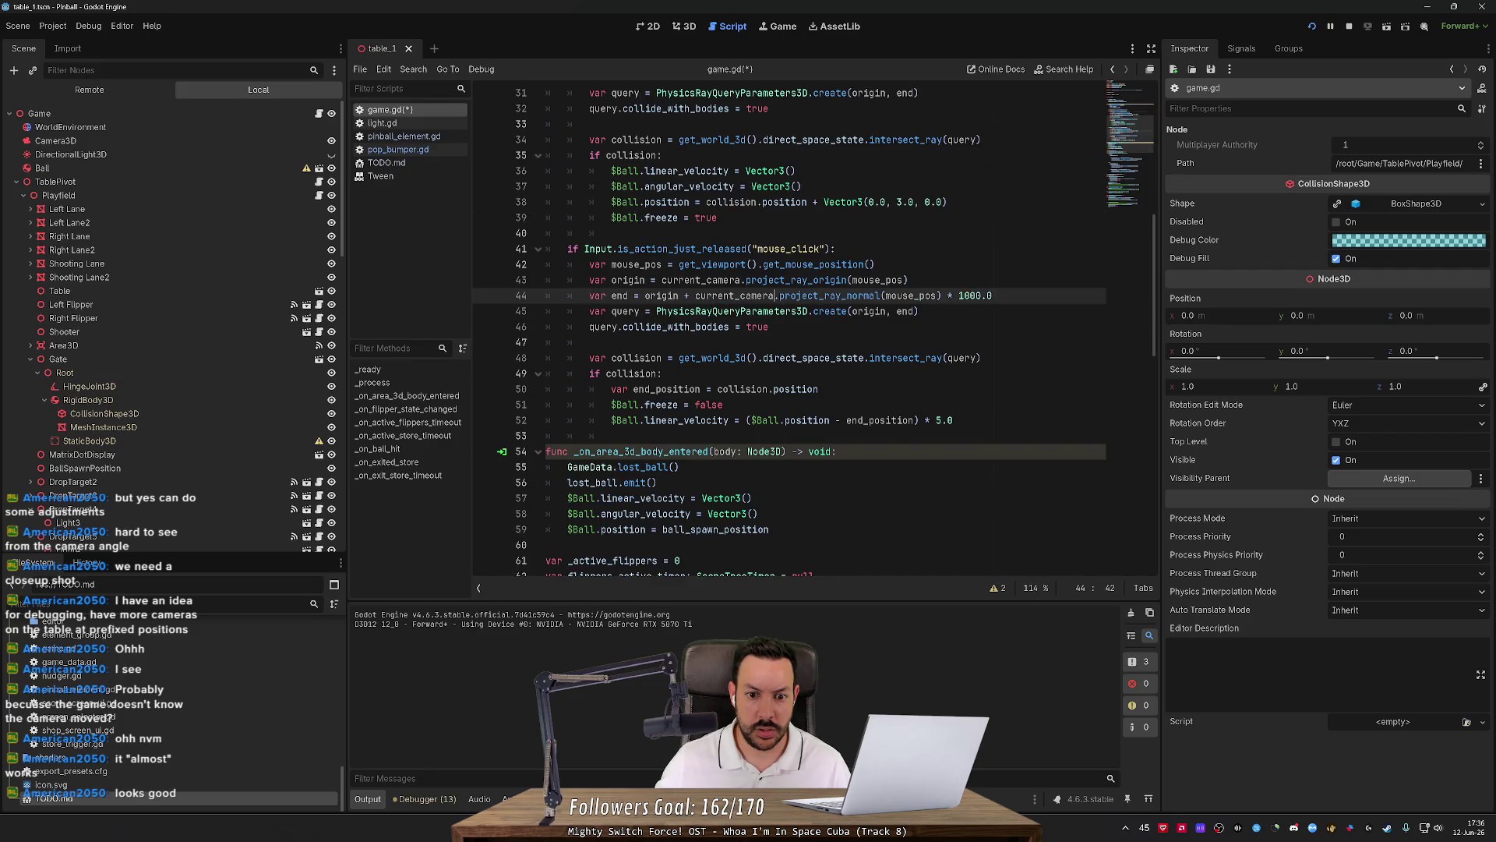
# Save game.gd and run it, hitting a nonexistent get_camera function error.
pyautogui.hotkey('ctrl', 's')
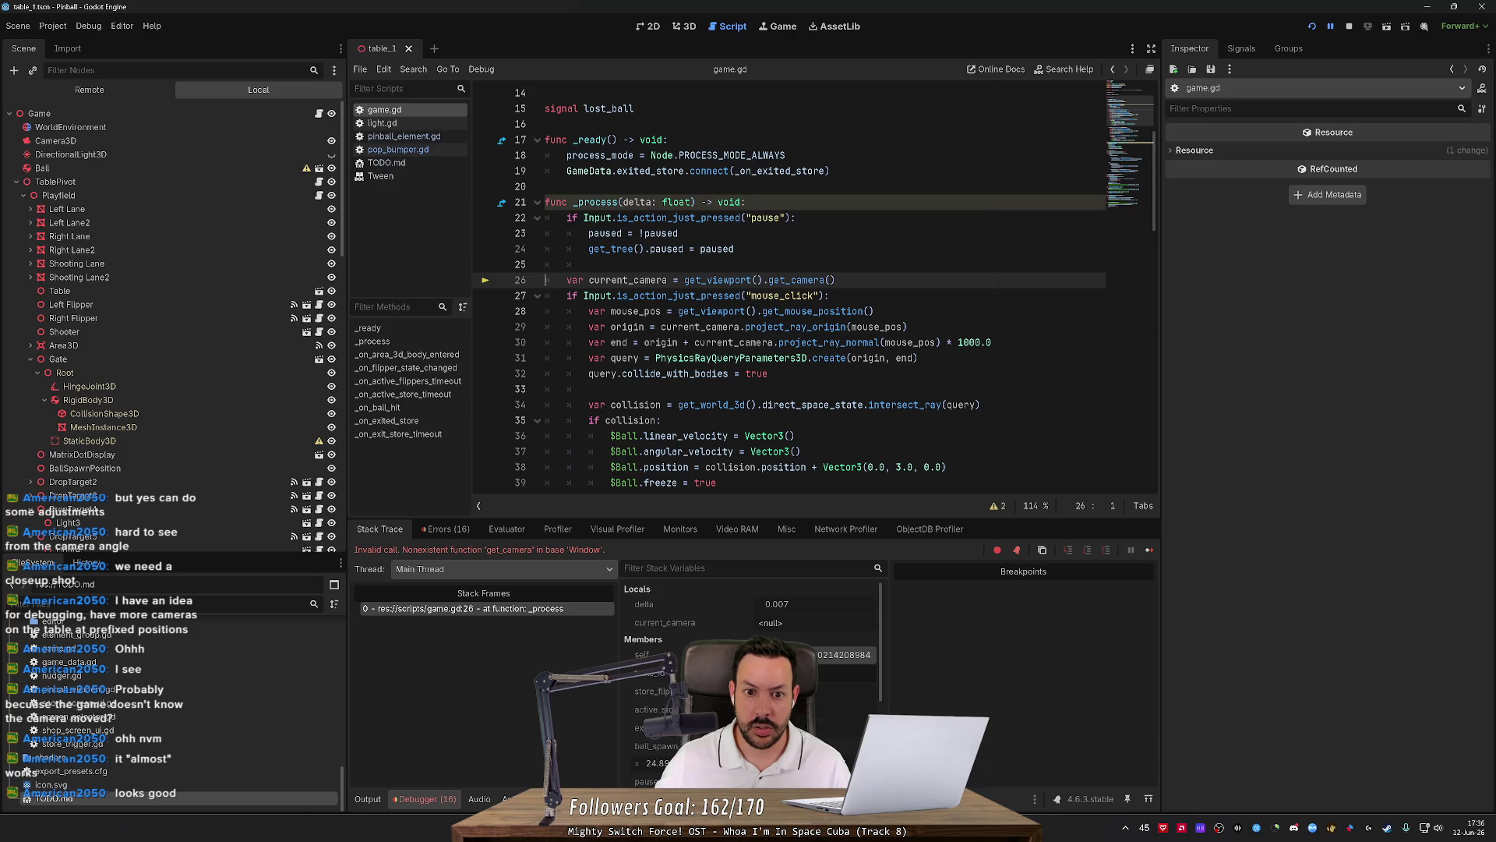
pyautogui.moveTo(633, 281)
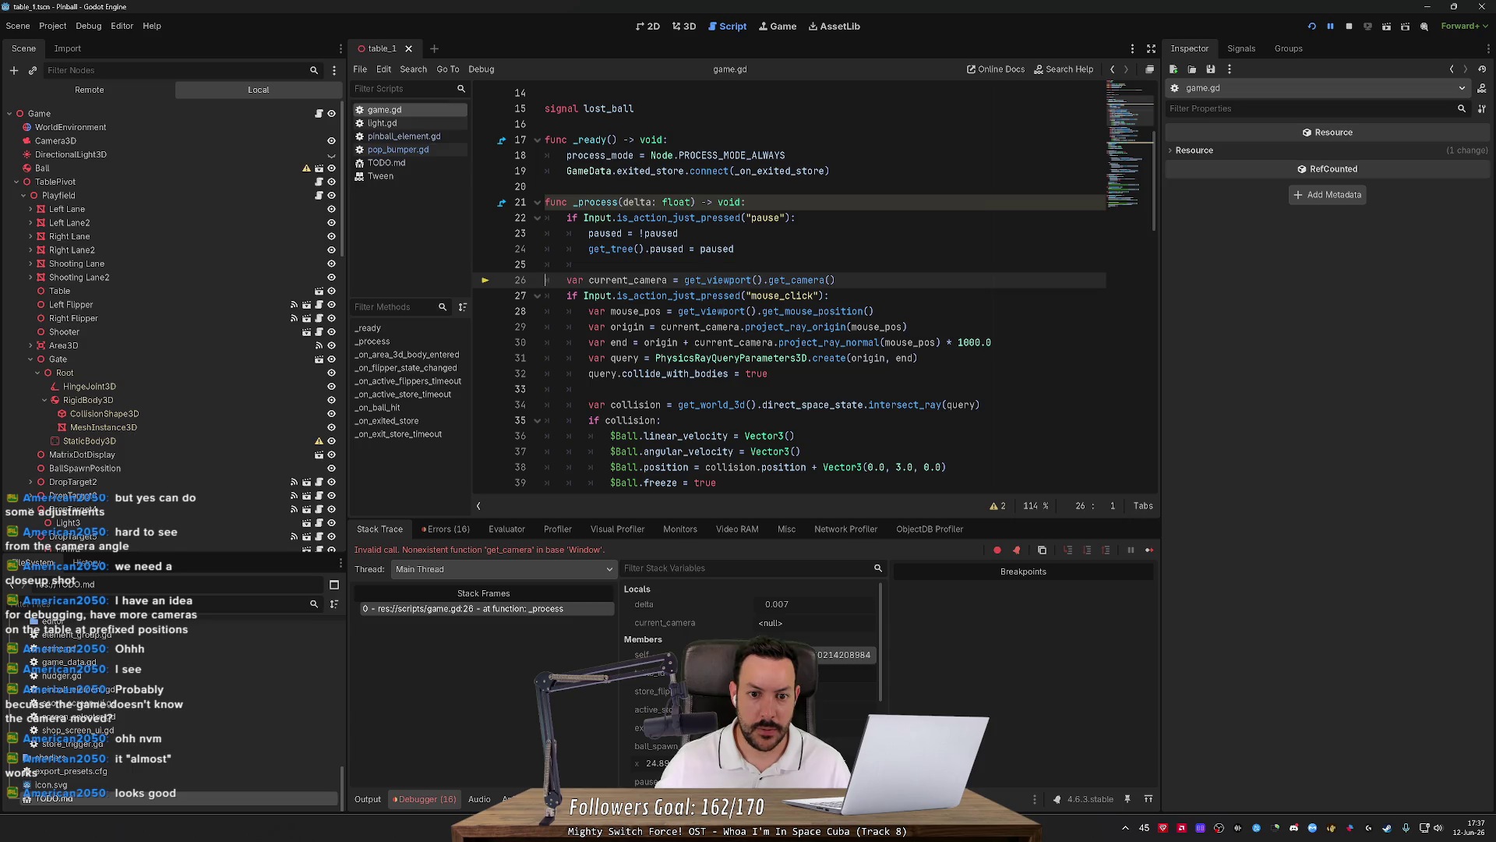
pyautogui.hotkey('alt', 'Tab')
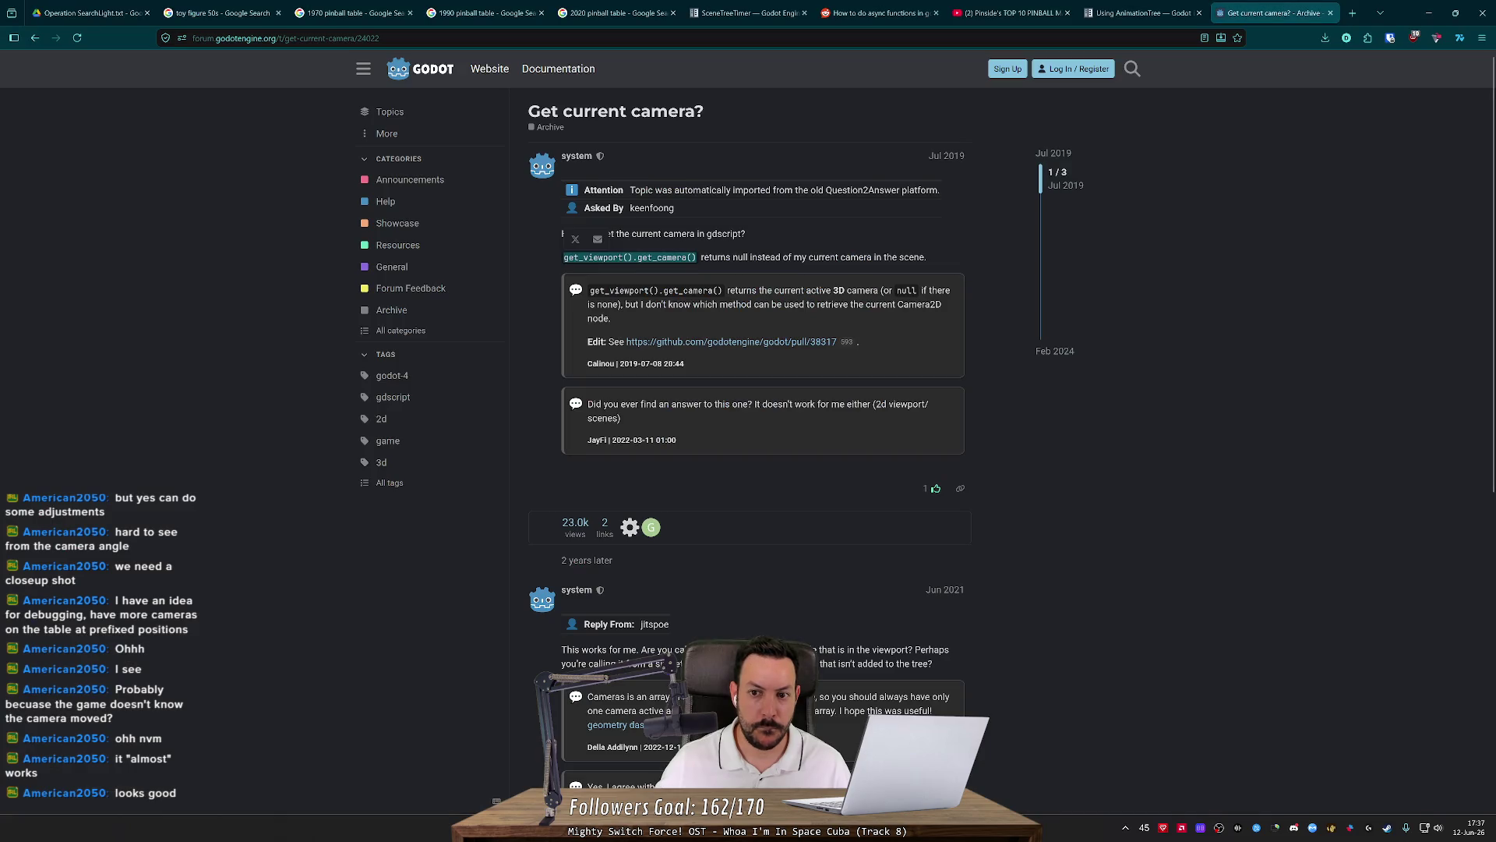
# Back in Google results, open the Reddit thread 'How to get the current Editor 3D camera?'.
pyautogui.hotkey('alt', 'Left')
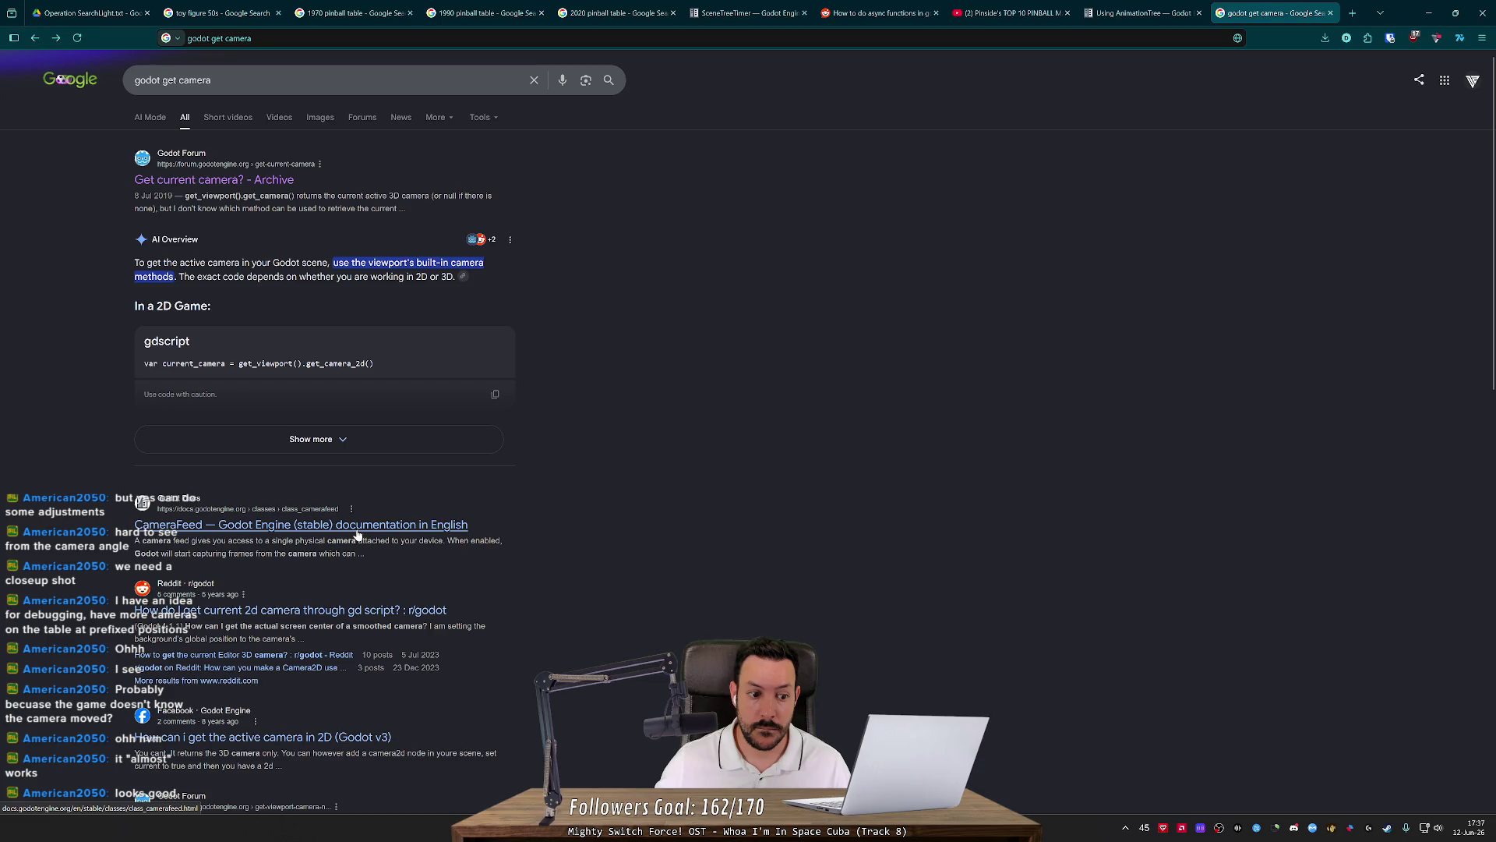
pyautogui.click(255, 657)
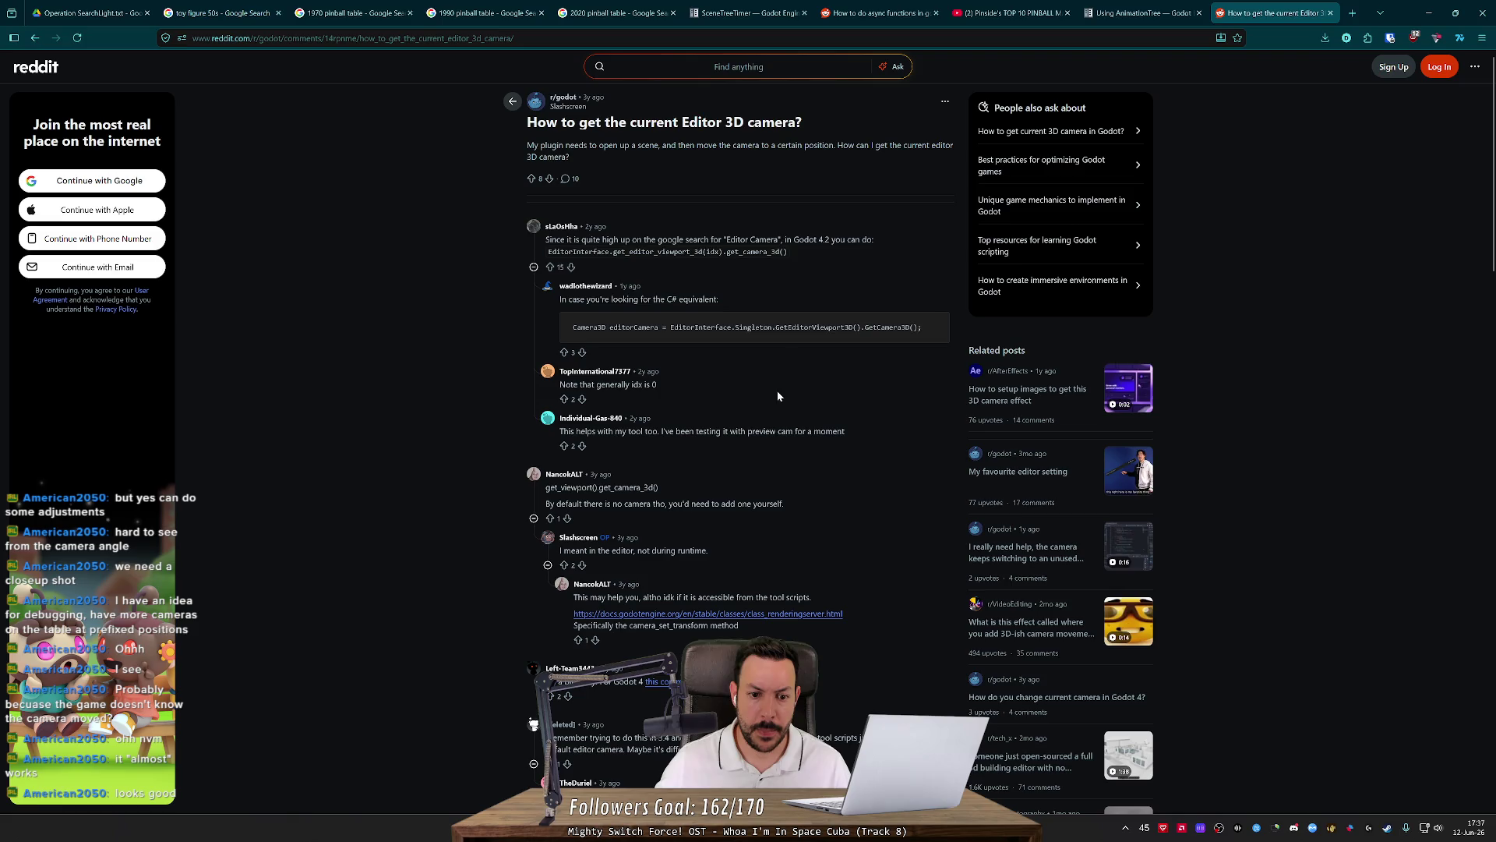
pyautogui.hotkey('alt', 'Tab')
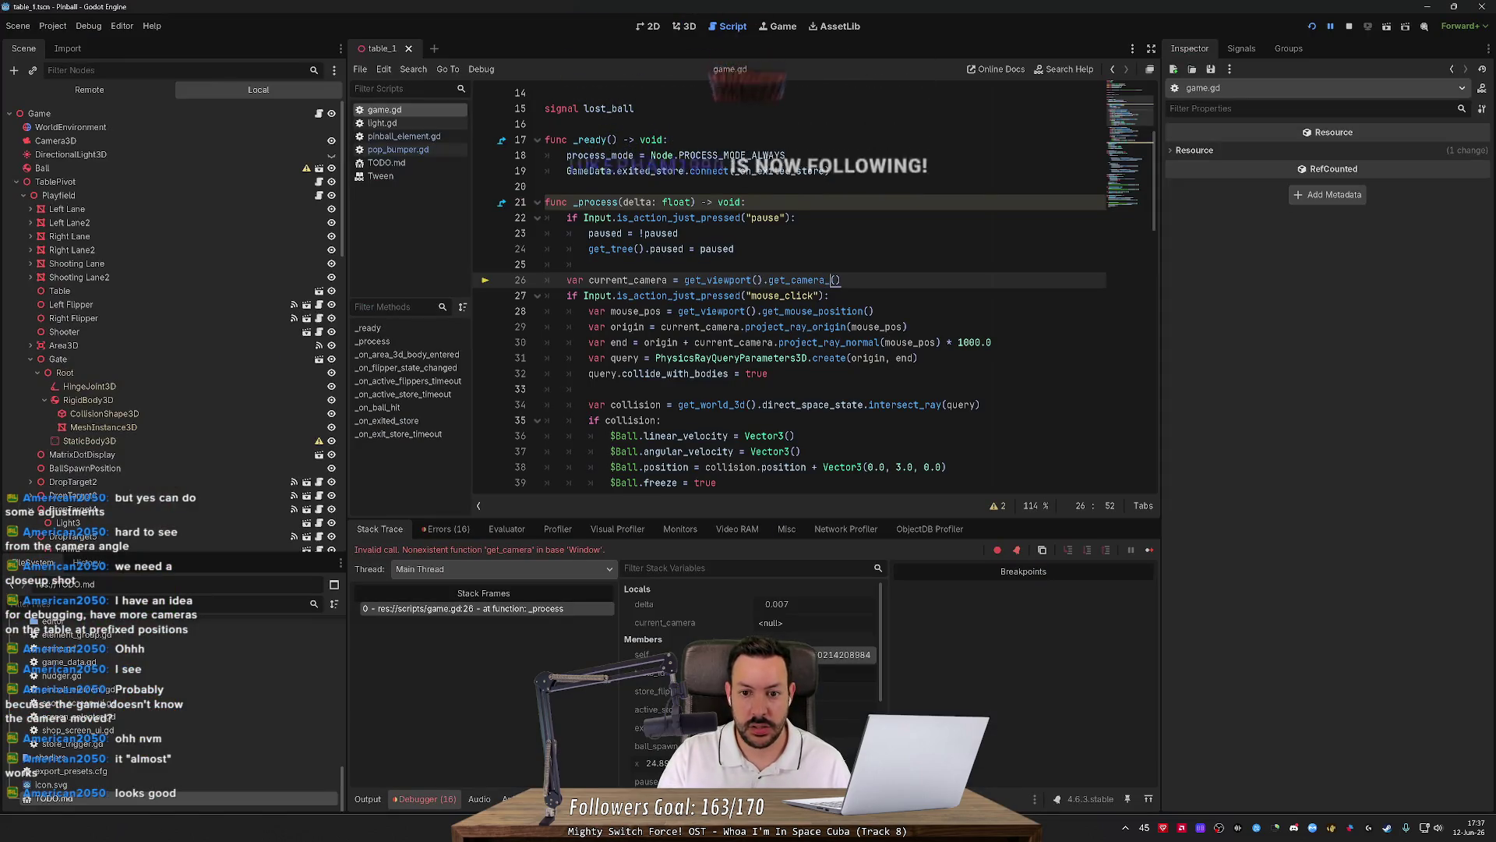
# Change line 26 to call get_viewport().get_camera_3d() and launch the pinball game.
pyautogui.write('_3d')
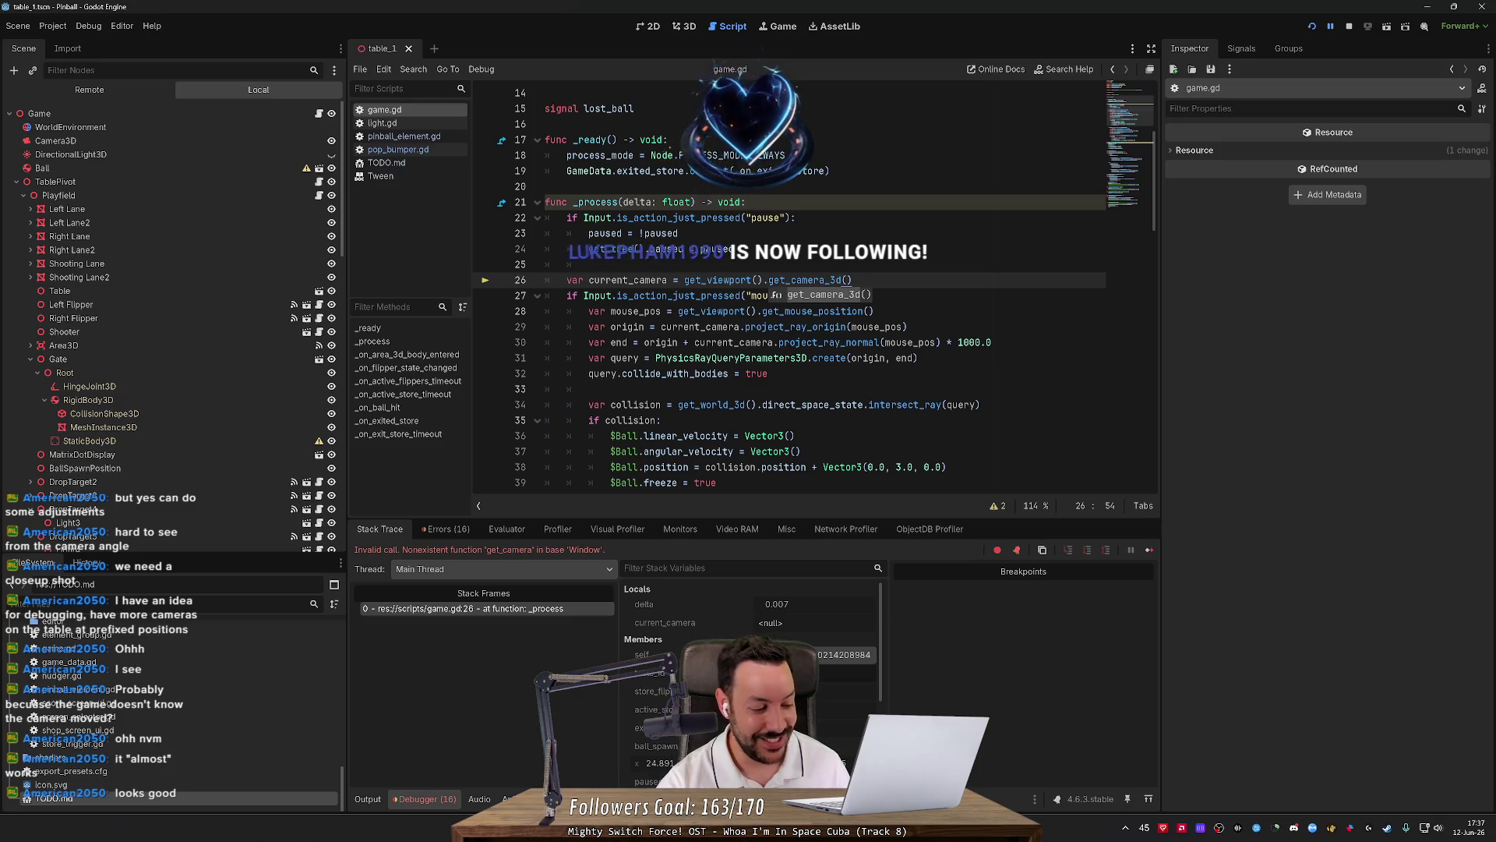
pyautogui.click(830, 295)
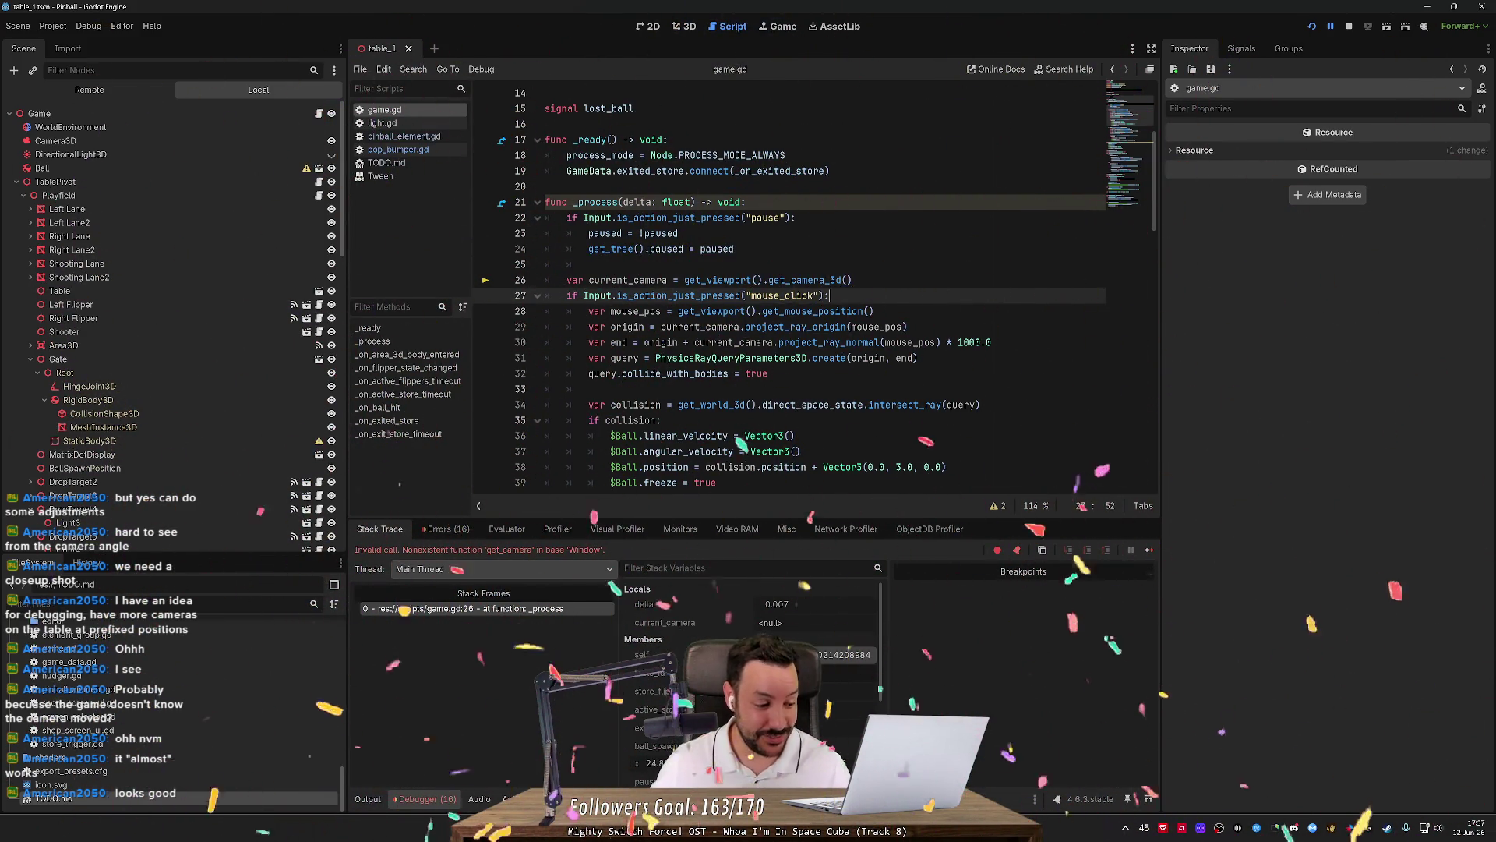
pyautogui.click(1314, 29)
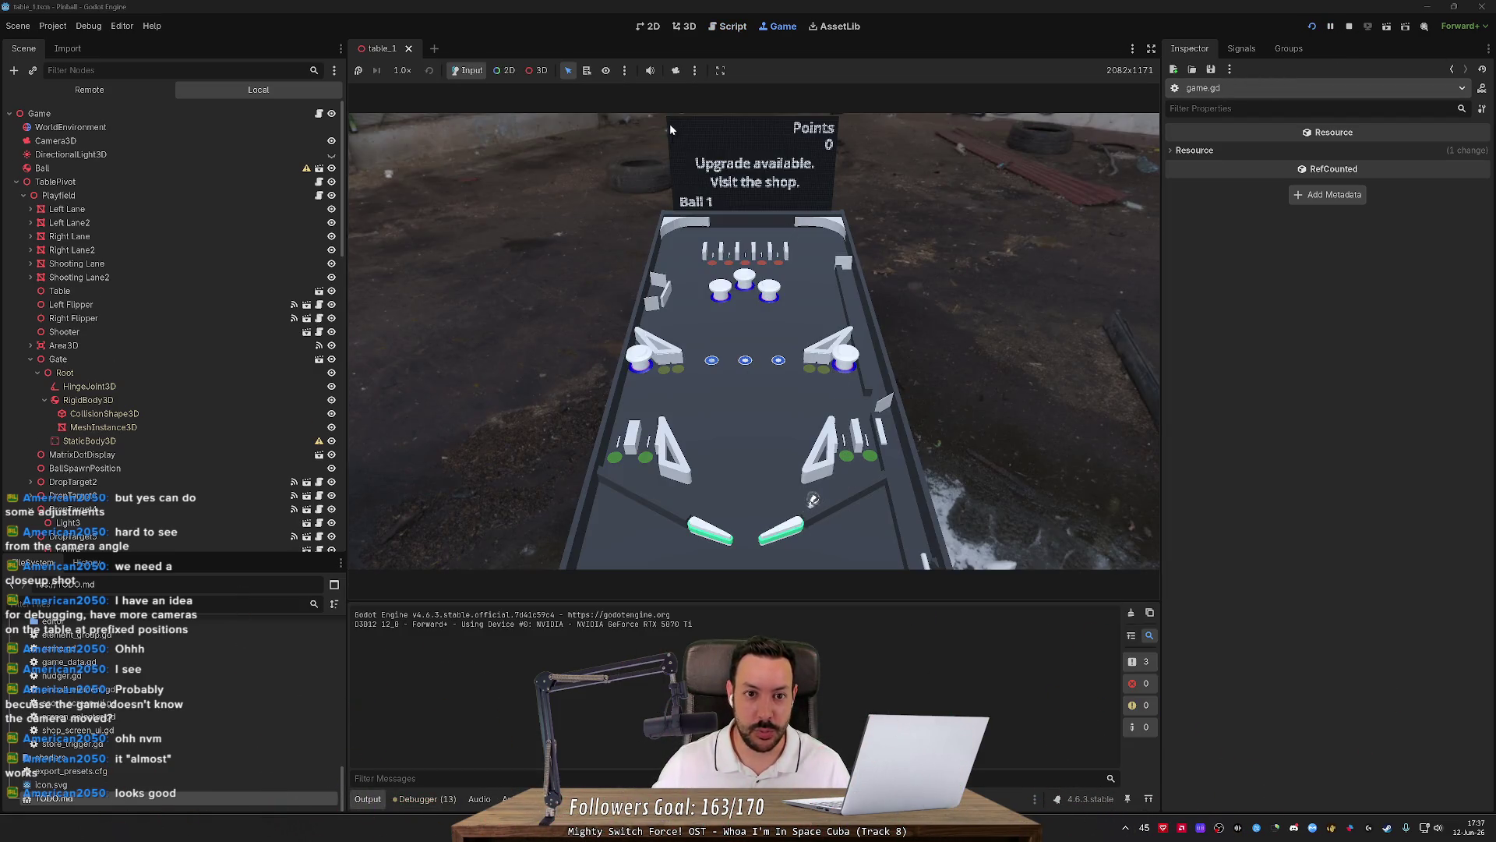
# Zoom a 3D override camera onto the table, then switch to Input and click to place the ball.
pyautogui.click(527, 73)
pyautogui.click(675, 70)
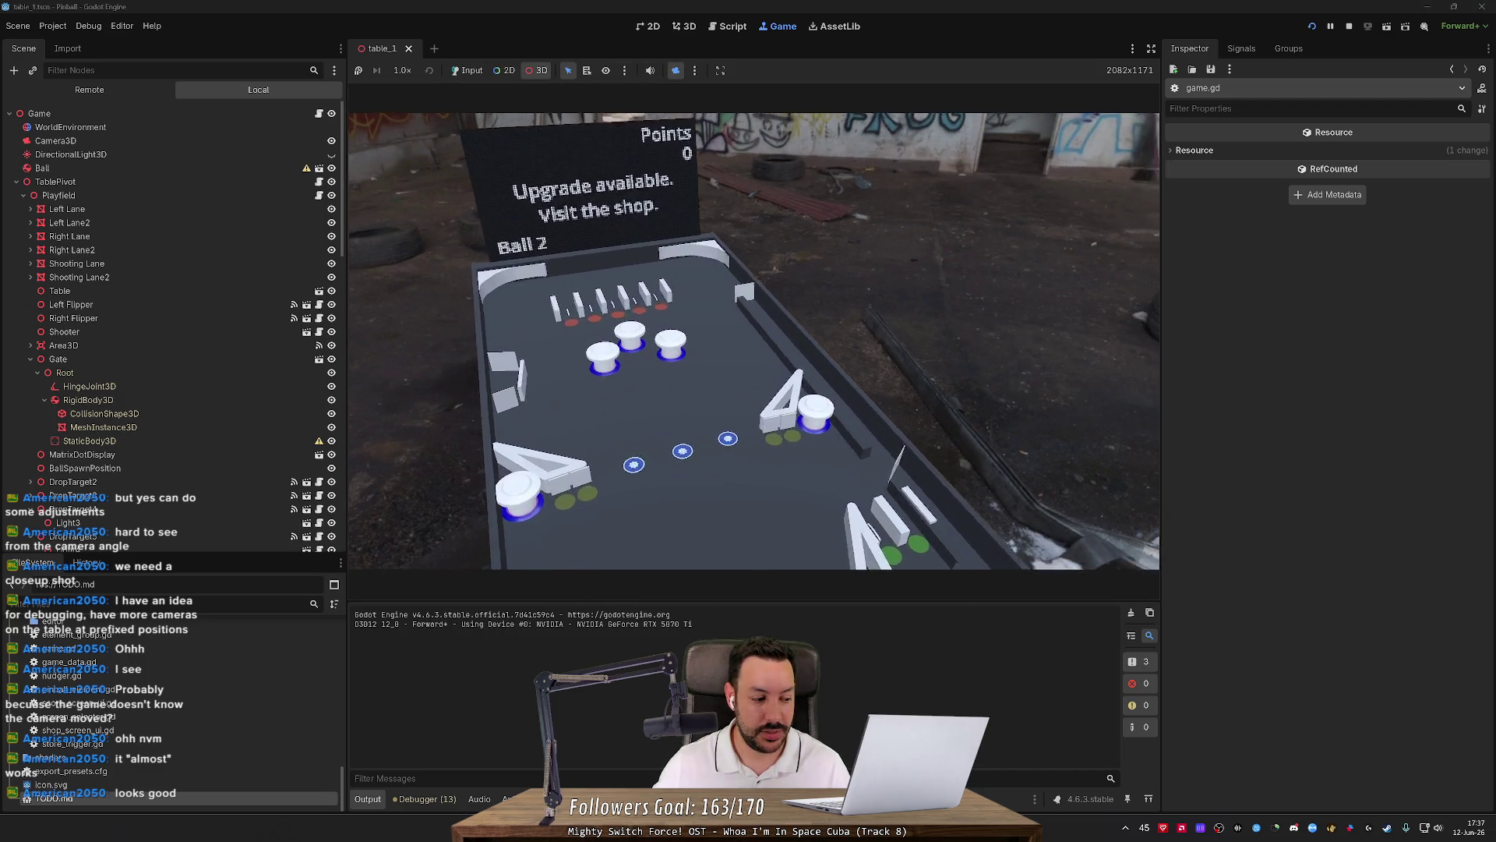
pyautogui.scroll(5, 484, 100)
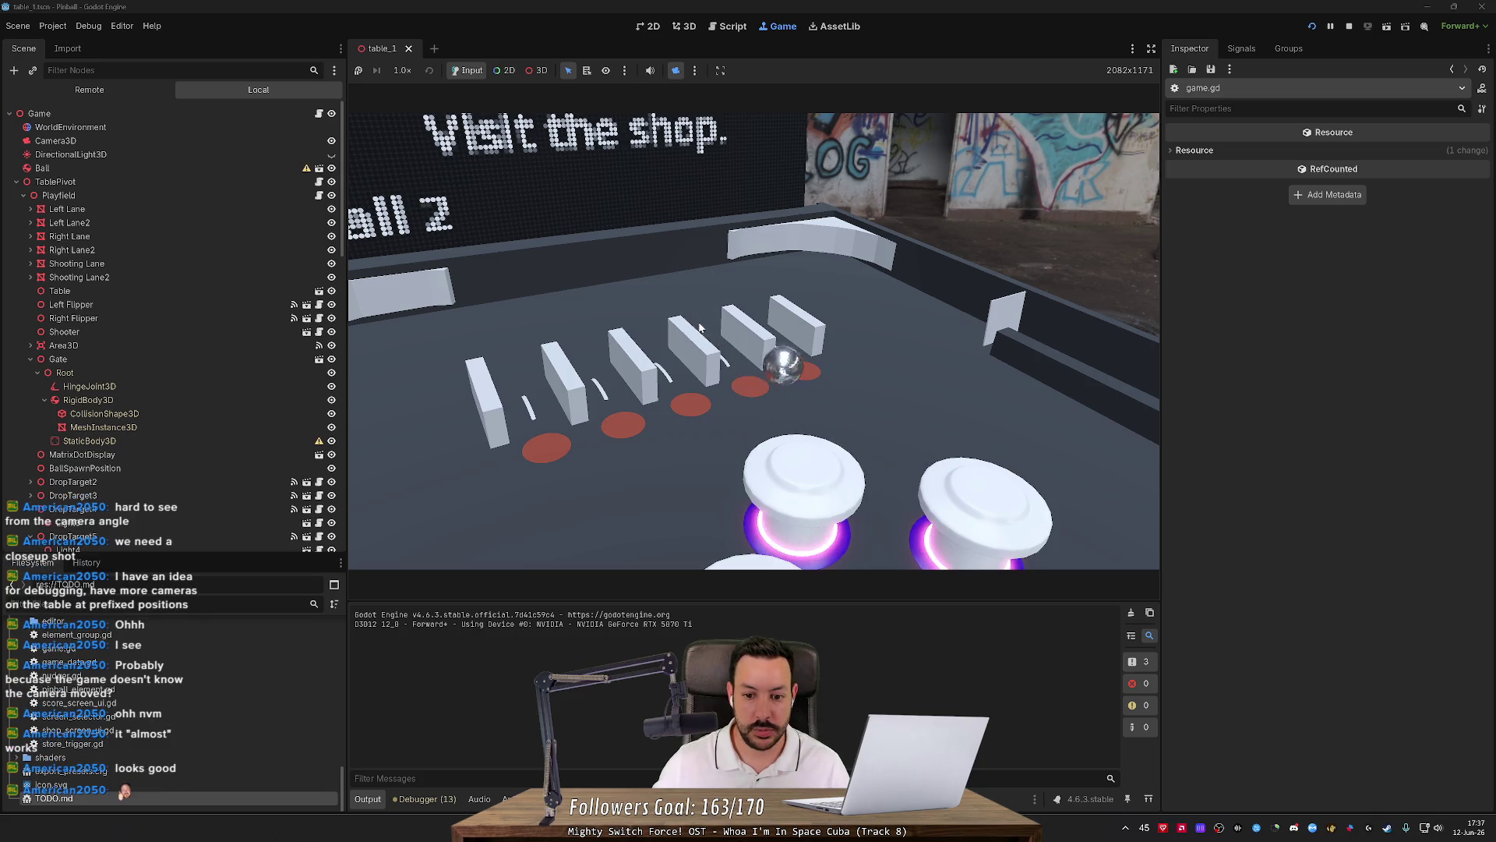
pyautogui.click(537, 70)
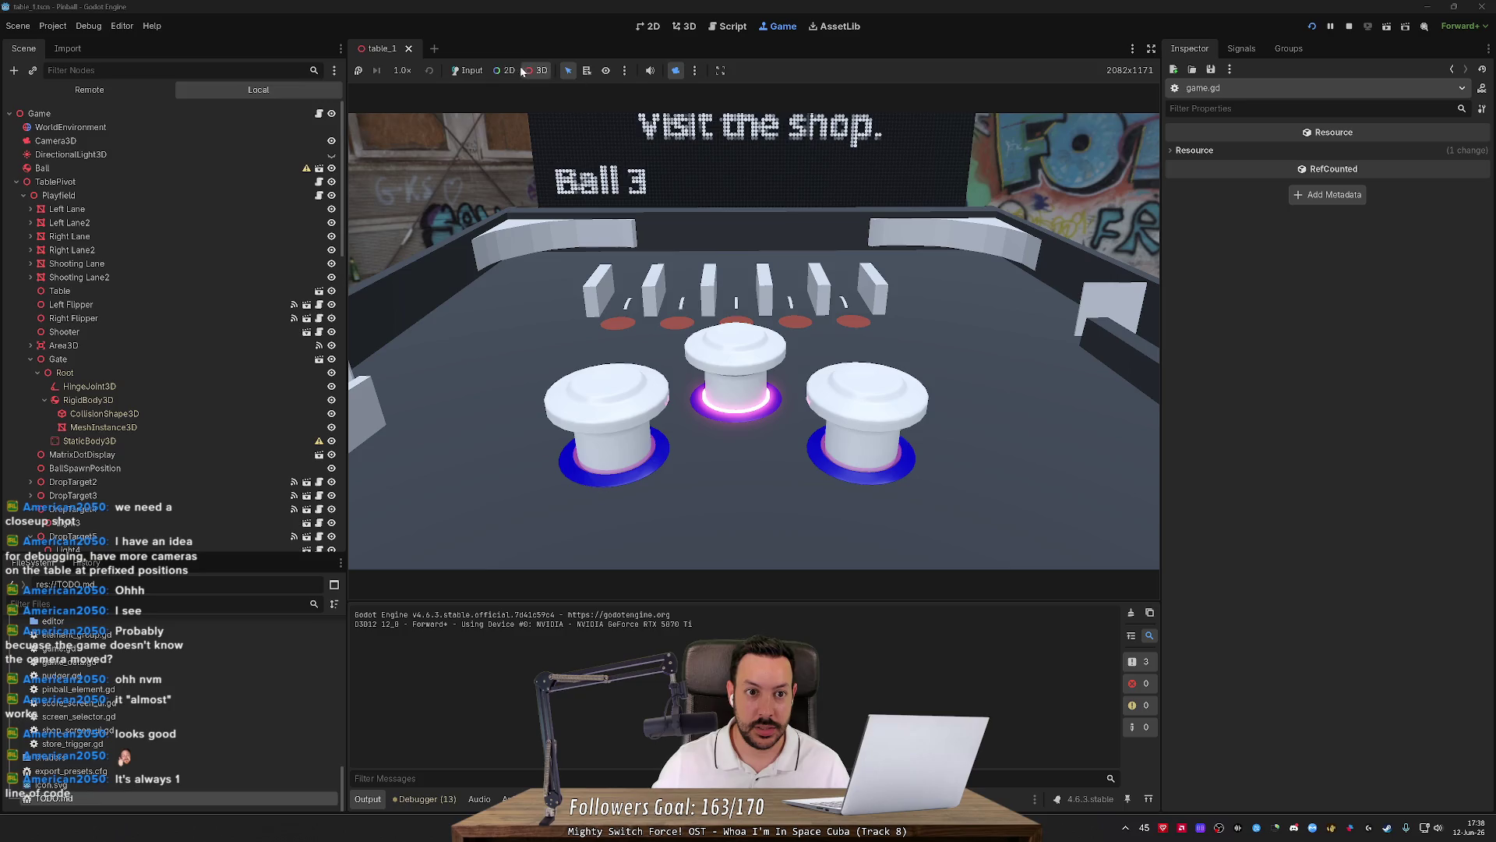
pyautogui.click(527, 70)
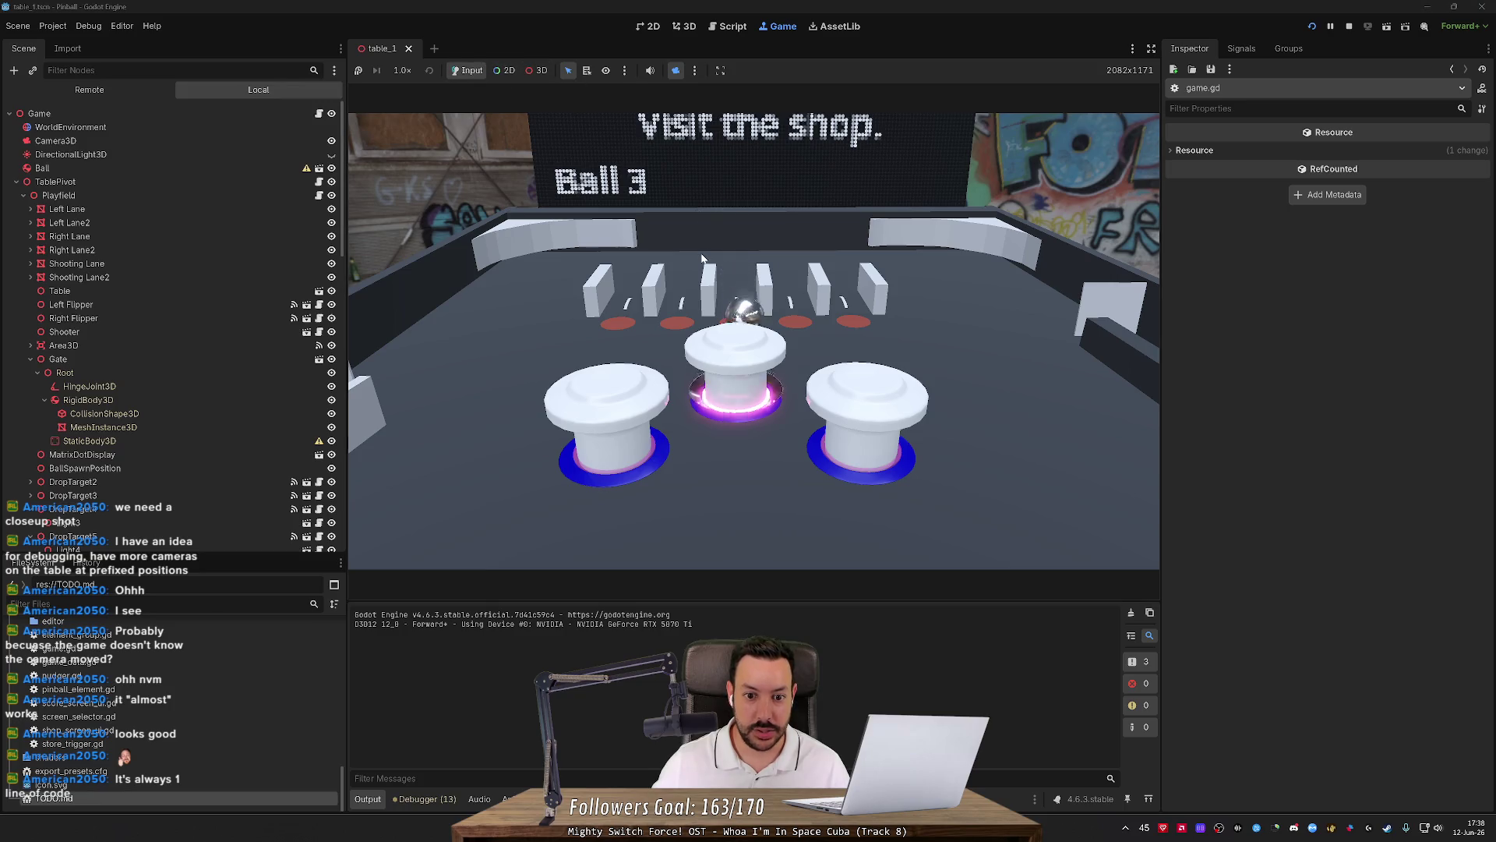
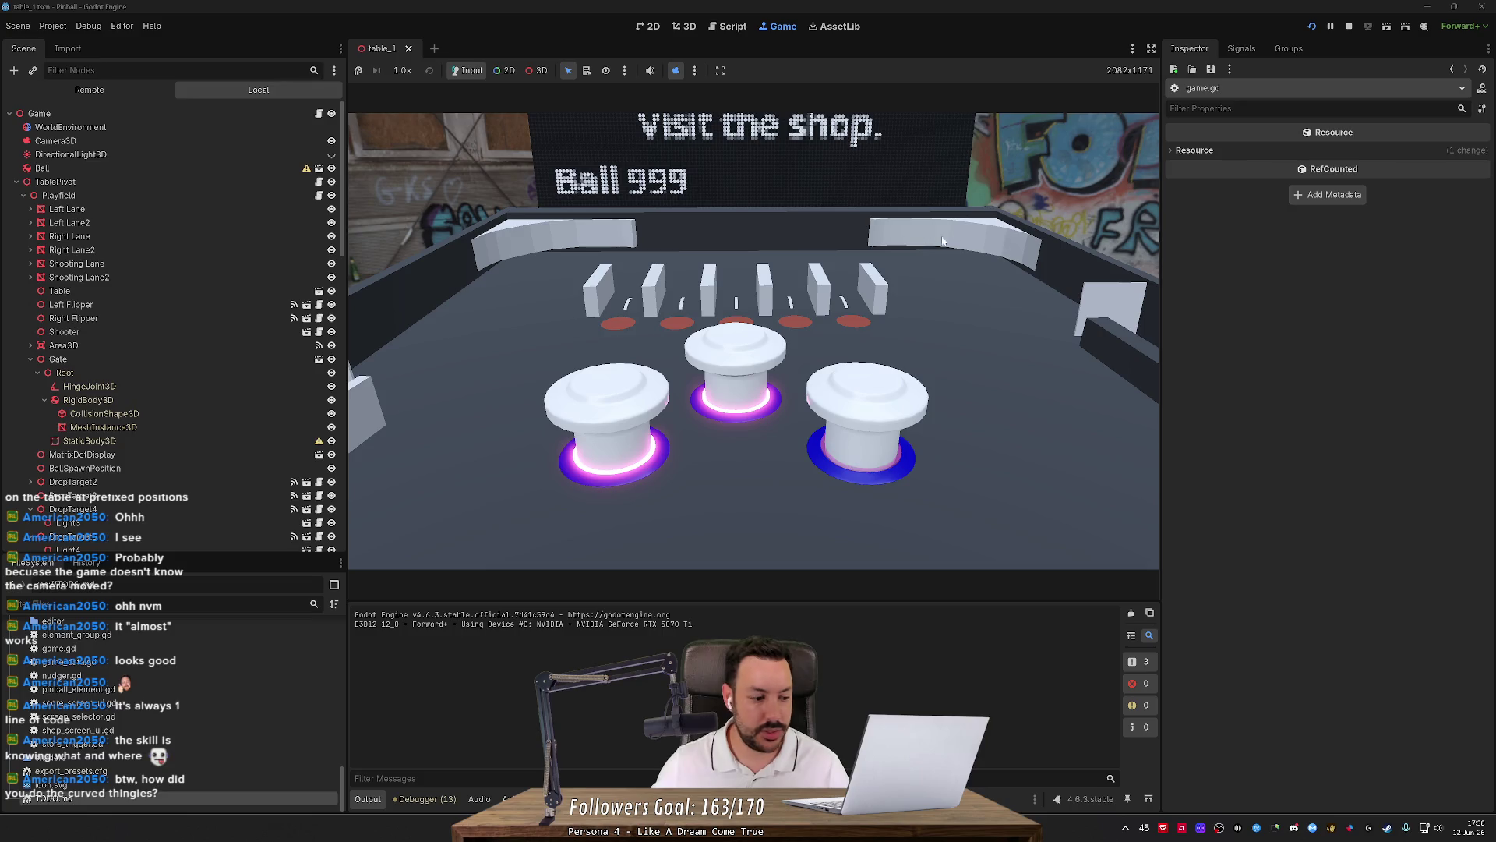
# Stop the game and select the curved corner wall's CSGPolygon3D in the 3D view.
pyautogui.click(1349, 25)
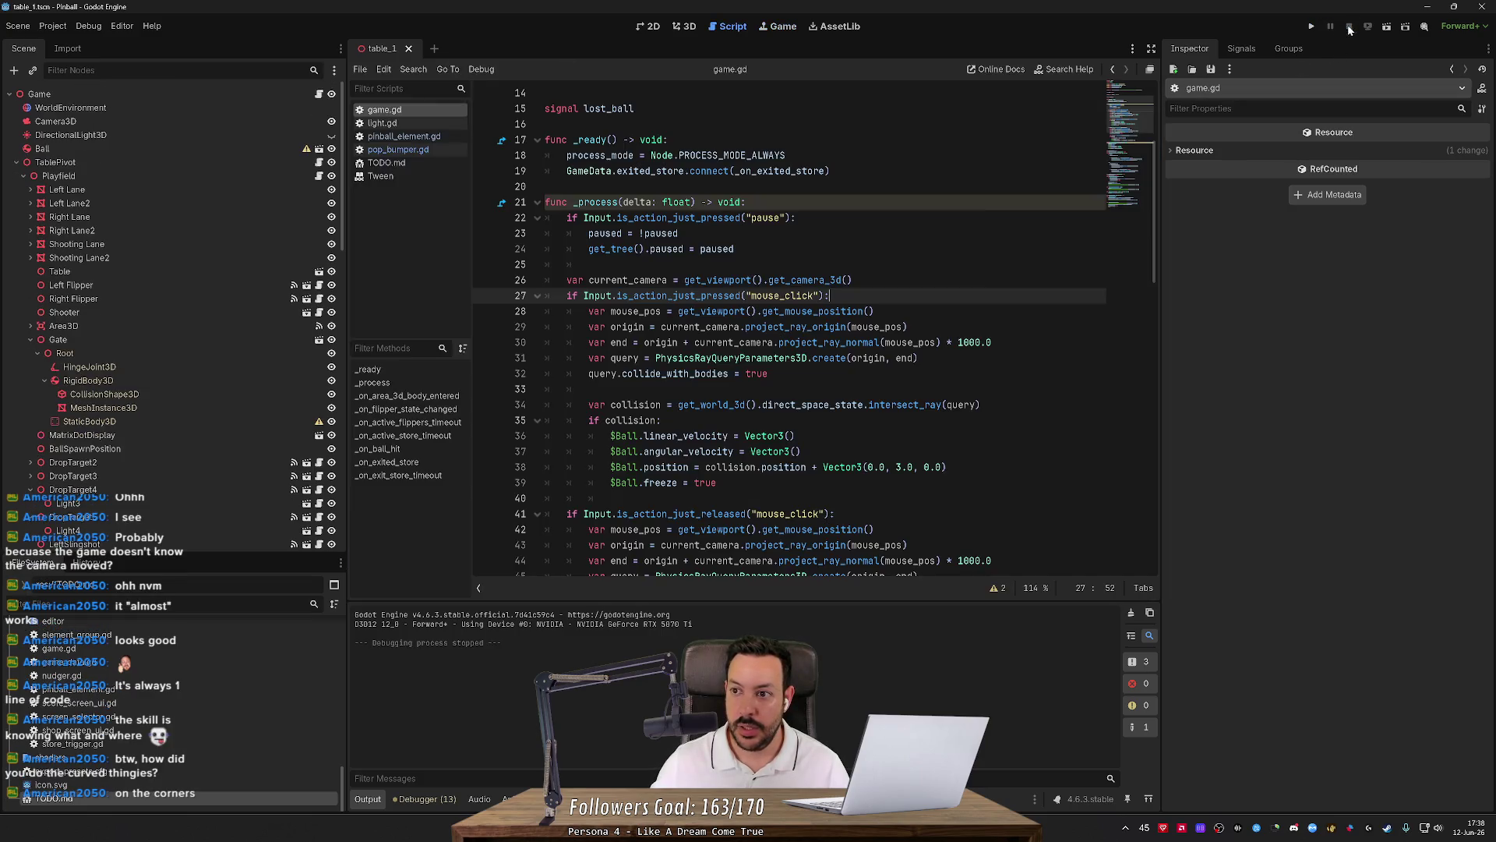
pyautogui.click(689, 28)
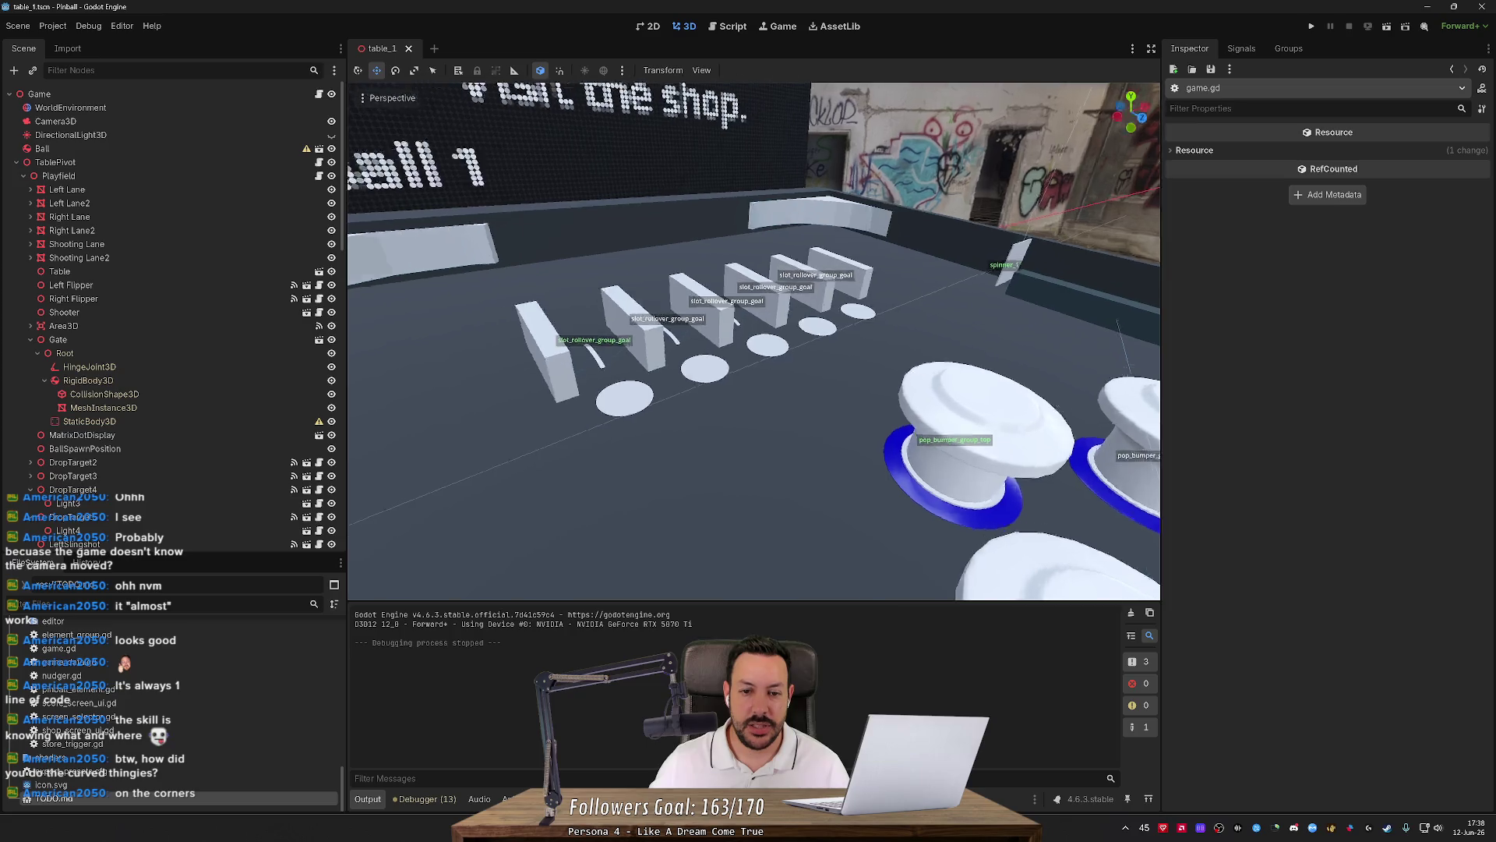
pyautogui.click(712, 231)
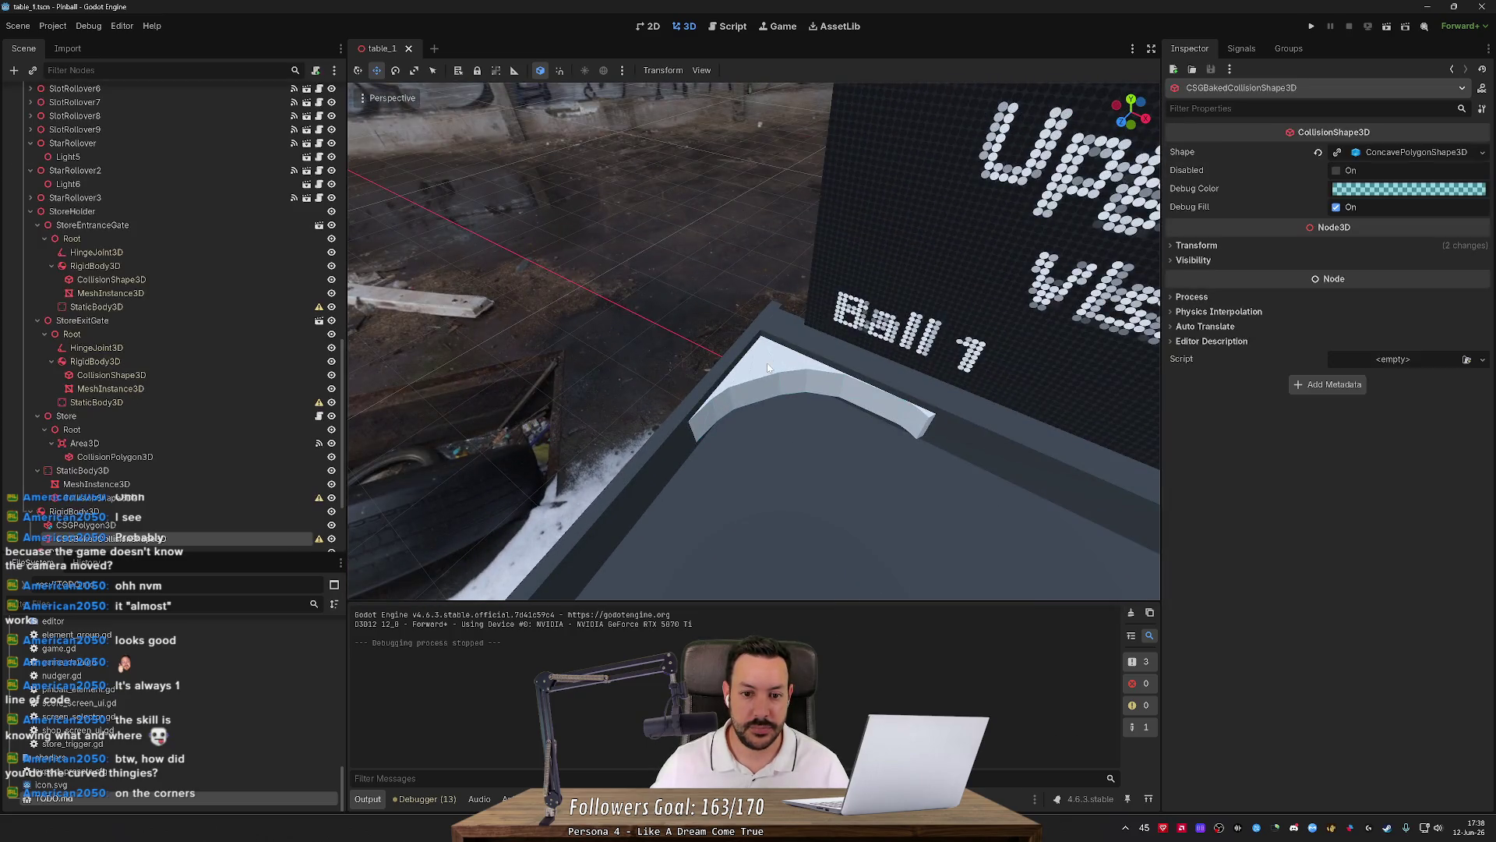
pyautogui.click(146, 410)
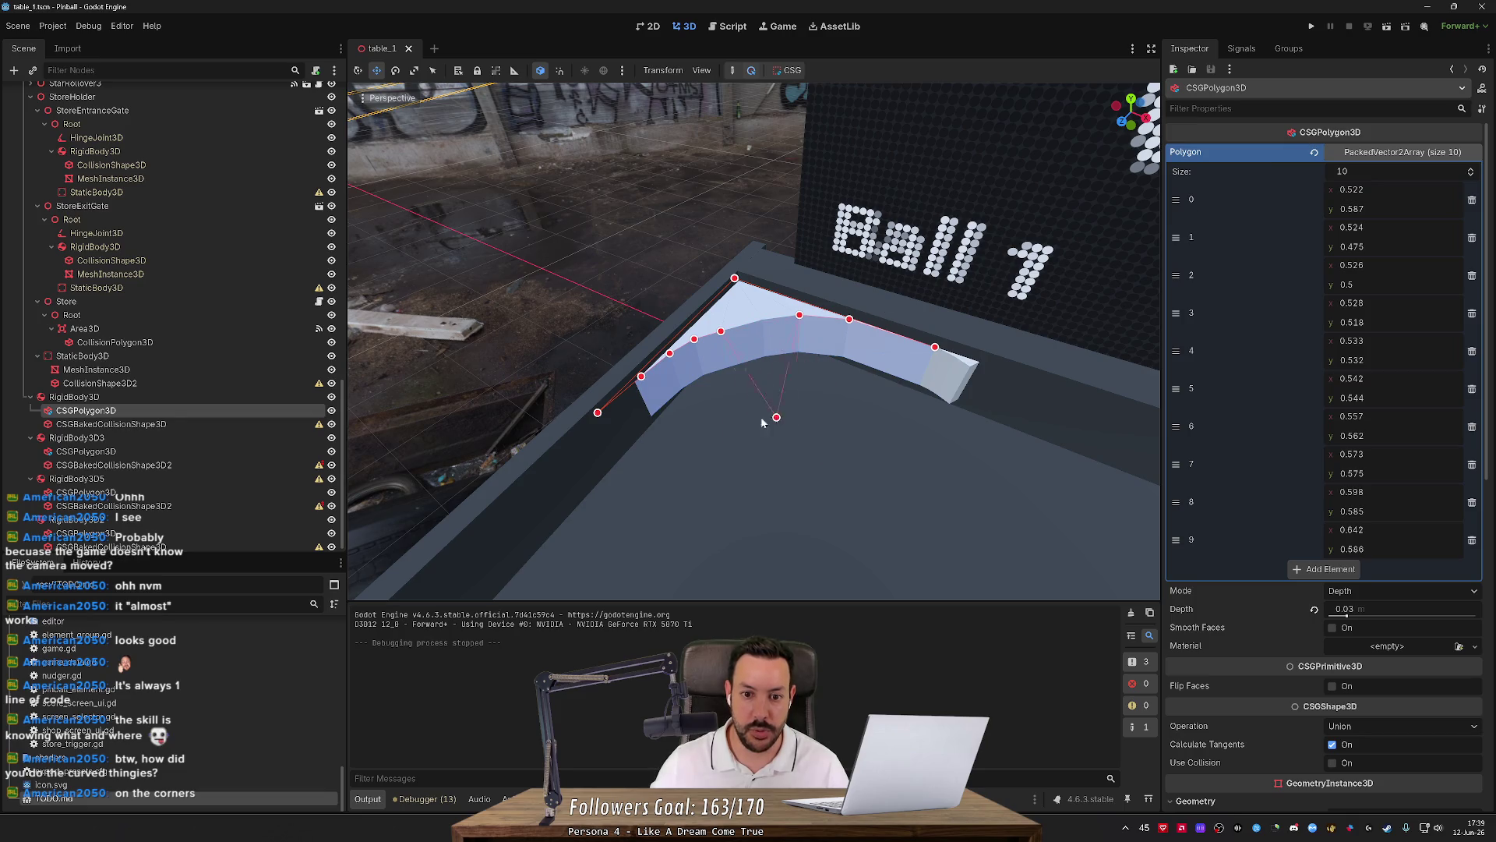
# Drag three of the curved wall's outline points, then undo the edits to restore the original curve.
pyautogui.moveTo(765, 412); pyautogui.dragTo(785, 404)
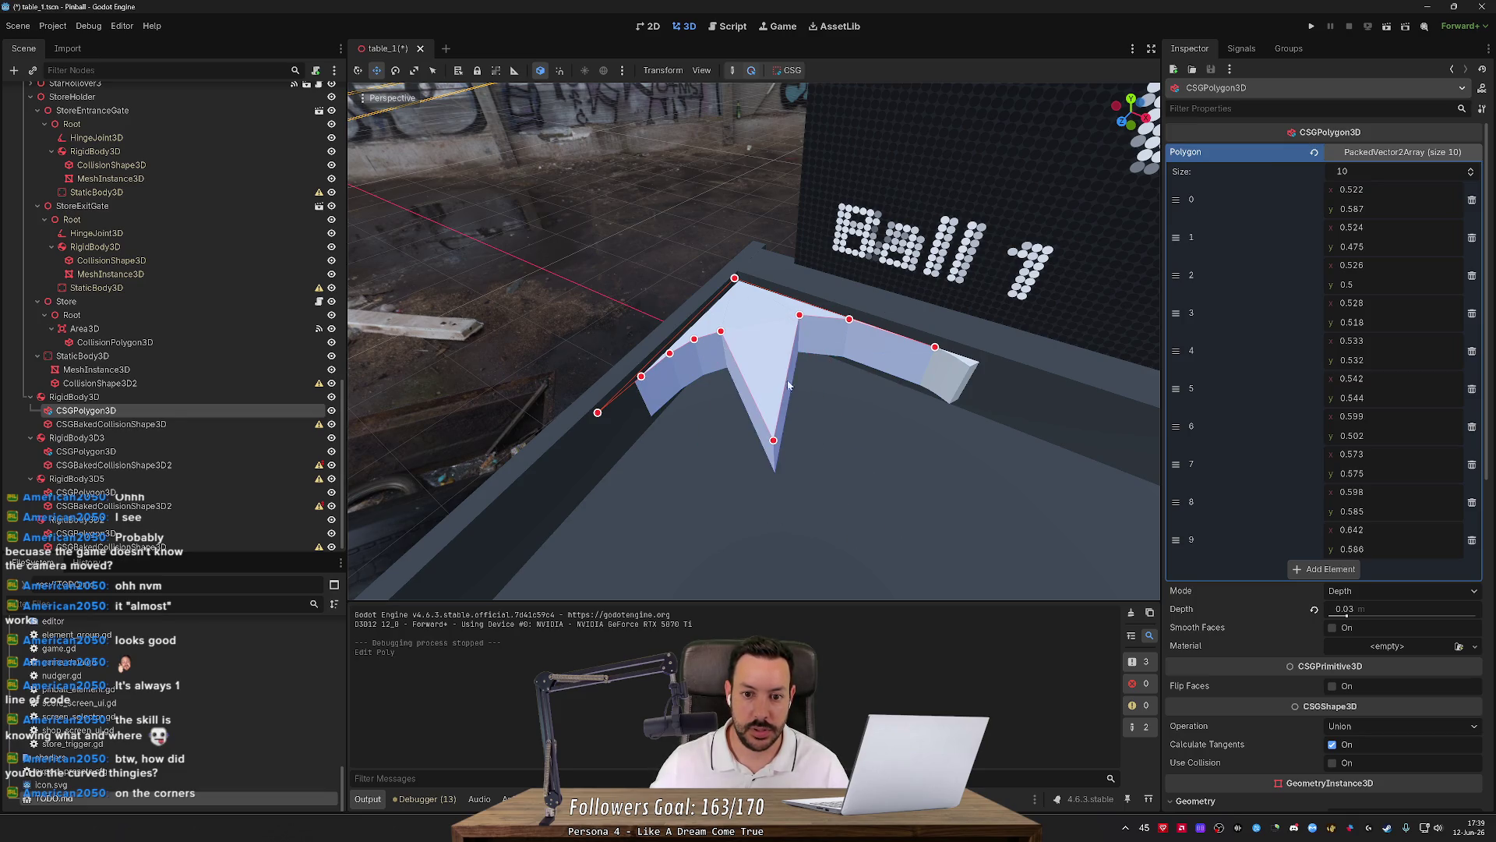
pyautogui.moveTo(800, 316); pyautogui.dragTo(897, 441)
pyautogui.moveTo(721, 332); pyautogui.dragTo(690, 427)
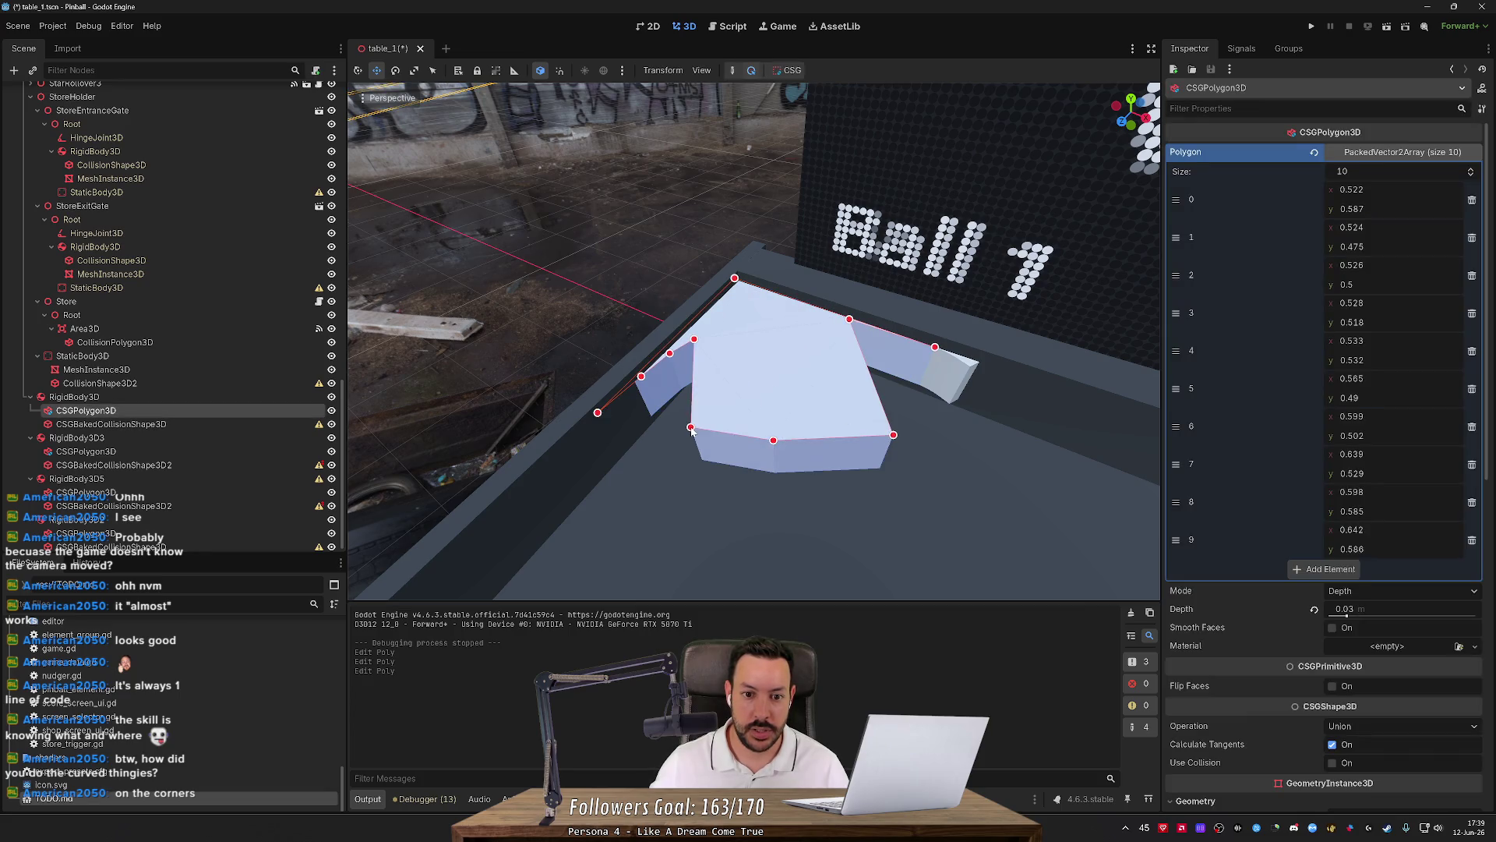
pyautogui.click(789, 70)
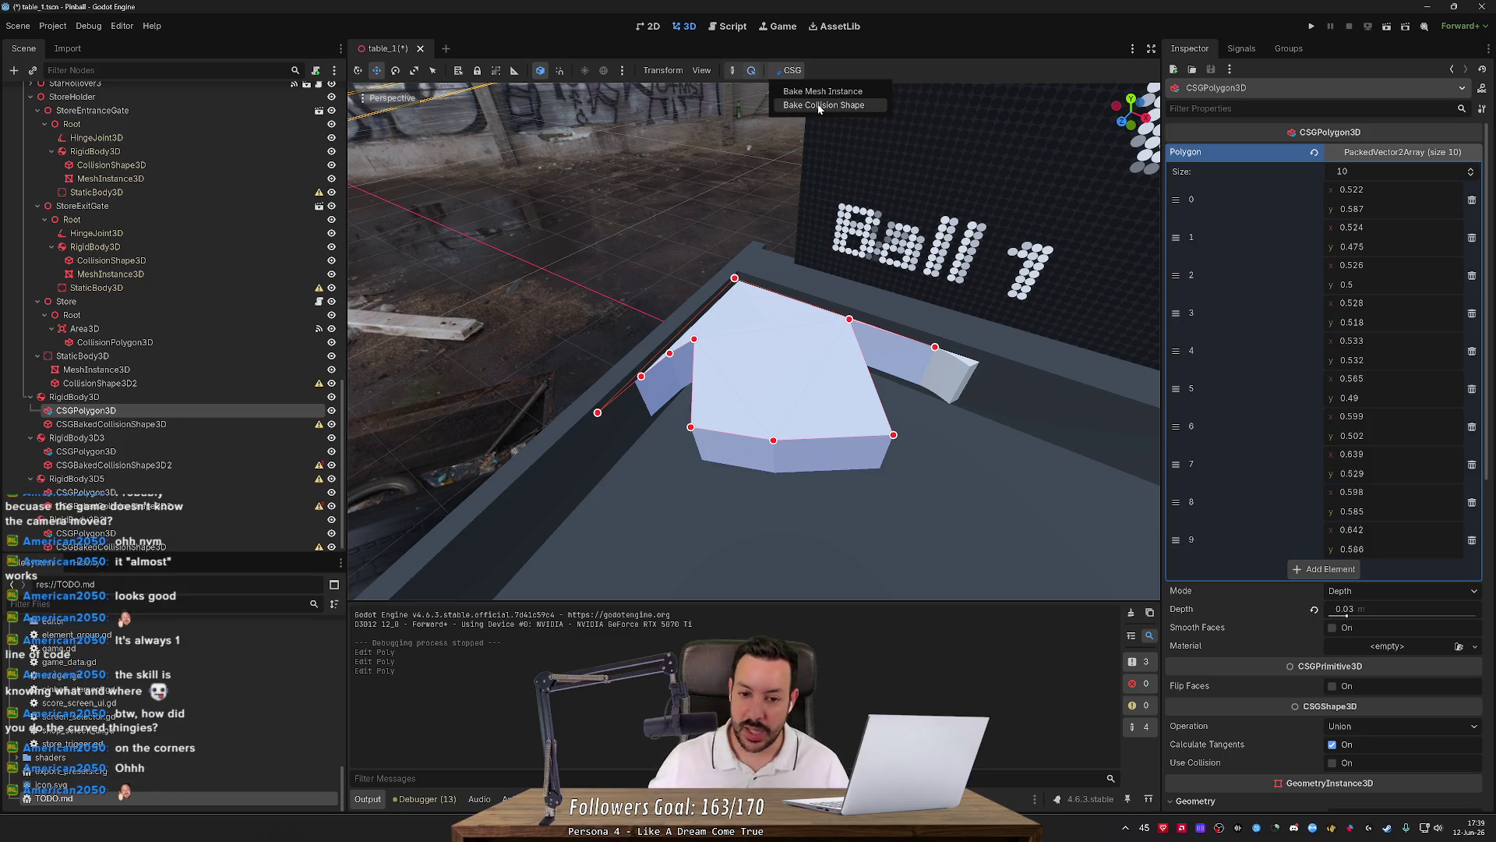
pyautogui.click(781, 250)
pyautogui.hotkey('ctrl', 'z')
pyautogui.hotkey('ctrl', 'z')
pyautogui.hotkey('ctrl', 'z')
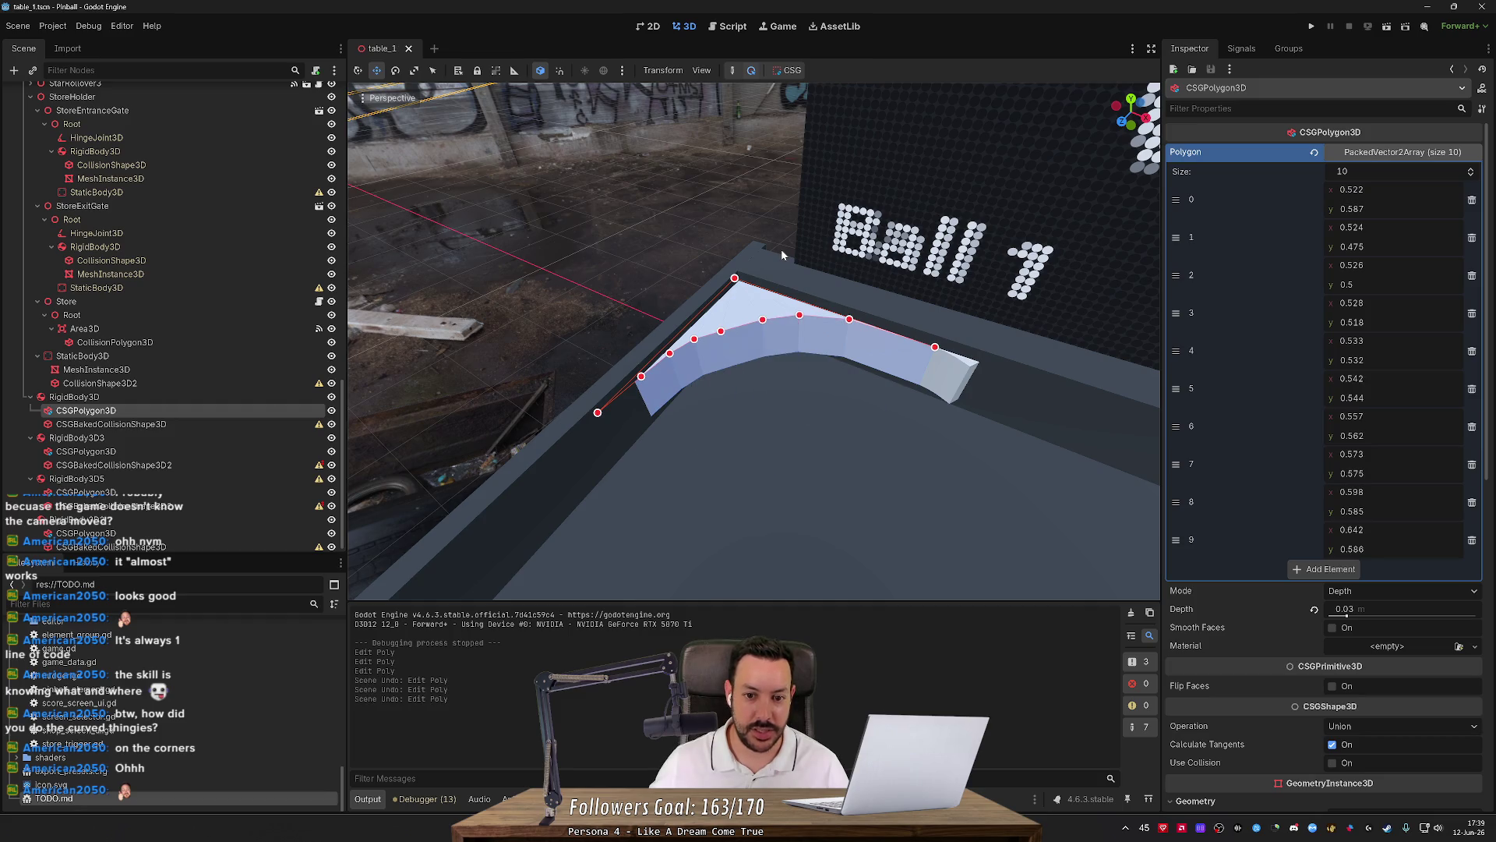
pyautogui.moveTo(781, 249)
pyautogui.mouseDown()
pyautogui.moveTo(771, 319)
pyautogui.moveTo(816, 488)
pyautogui.mouseUp()
# Move the six pop bumpers and the star rollovers further down the table toward the flippers.
pyautogui.moveTo(855, 430); pyautogui.dragTo(691, 312)
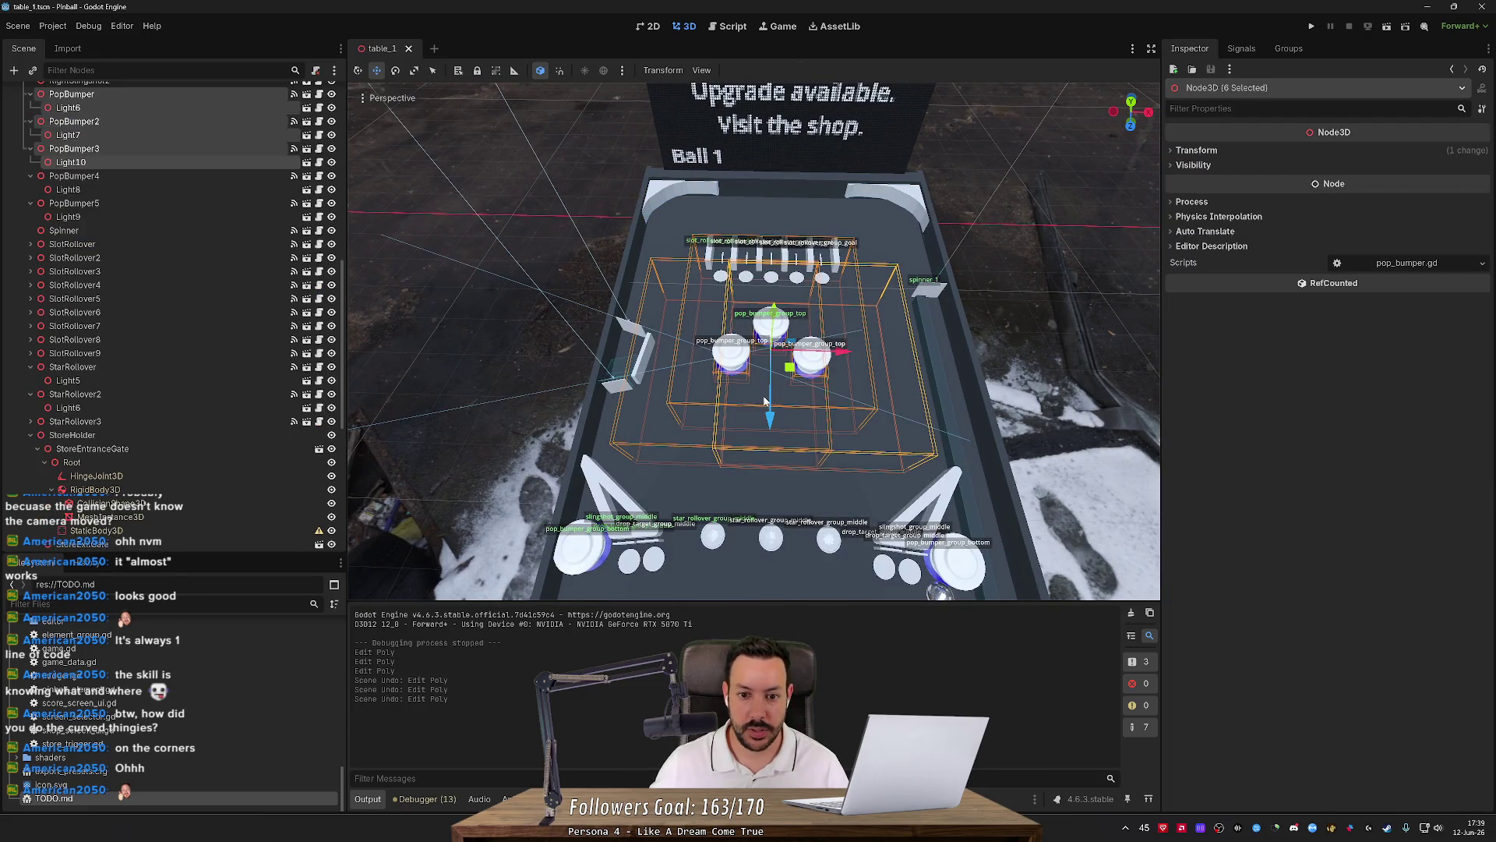
pyautogui.moveTo(772, 422); pyautogui.dragTo(785, 495)
pyautogui.scroll(-1, 784, 495)
pyautogui.scroll(-2, 785, 495)
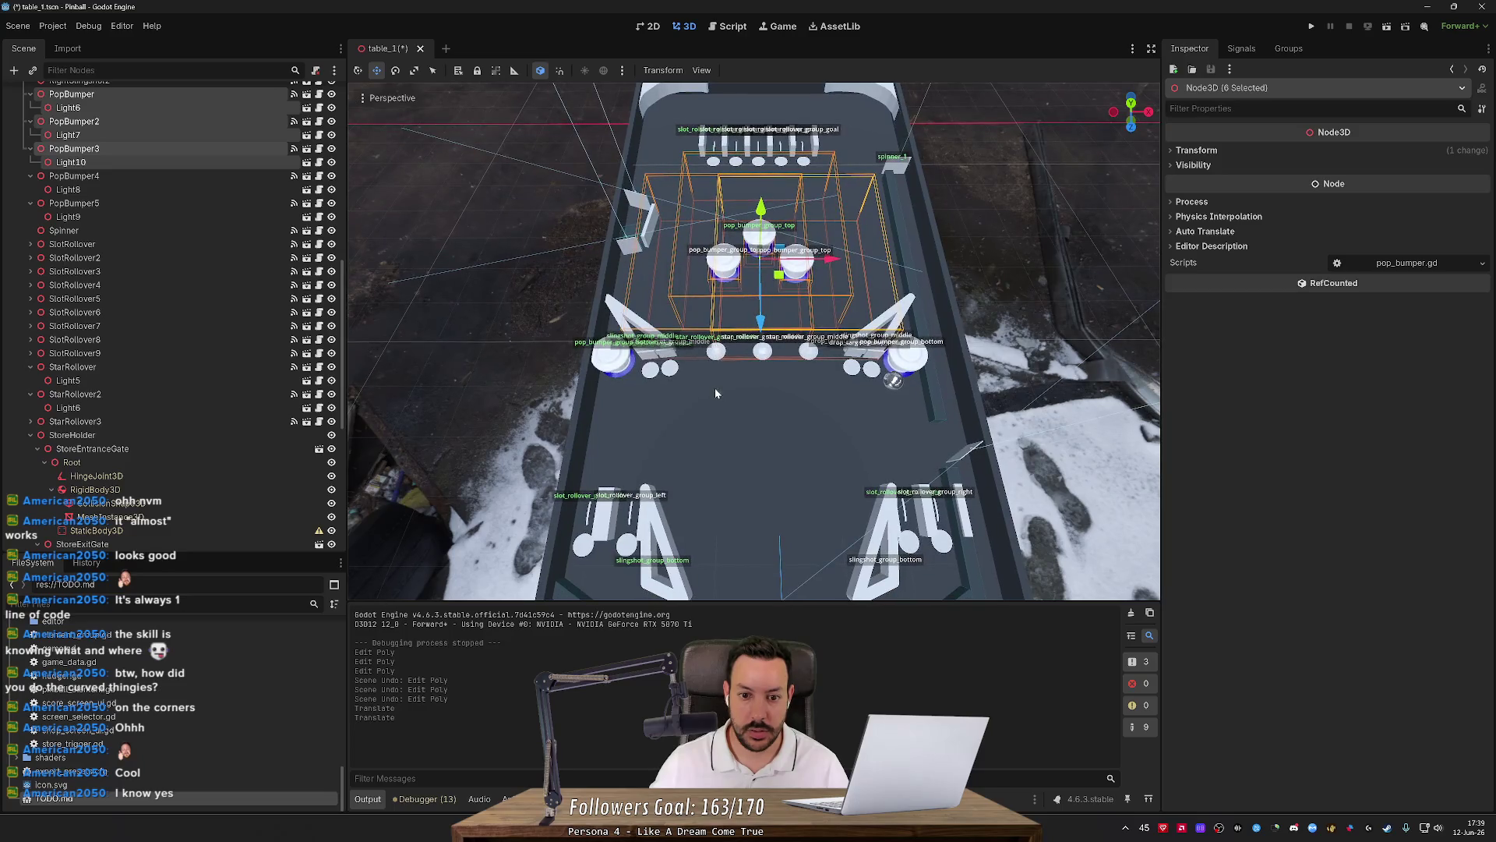
pyautogui.moveTo(733, 374); pyautogui.dragTo(818, 335)
pyautogui.moveTo(789, 431); pyautogui.dragTo(787, 437)
pyautogui.hotkey('ctrl', 'z')
pyautogui.moveTo(698, 327)
pyautogui.mouseDown()
pyautogui.moveTo(785, 413)
pyautogui.moveTo(785, 489)
pyautogui.mouseUp()
pyautogui.moveTo(700, 231)
pyautogui.mouseDown()
pyautogui.moveTo(834, 308)
pyautogui.moveTo(762, 336)
pyautogui.mouseUp()
# Shift the slot rollovers down the table and run the game to play-test.
pyautogui.moveTo(685, 192)
pyautogui.mouseDown()
pyautogui.moveTo(804, 164)
pyautogui.moveTo(840, 107)
pyautogui.mouseUp()
pyautogui.moveTo(761, 181)
pyautogui.mouseDown()
pyautogui.moveTo(762, 207)
pyautogui.moveTo(770, 193)
pyautogui.mouseUp()
pyautogui.moveTo(696, 247)
pyautogui.mouseDown()
pyautogui.moveTo(822, 302)
pyautogui.moveTo(767, 318)
pyautogui.mouseUp()
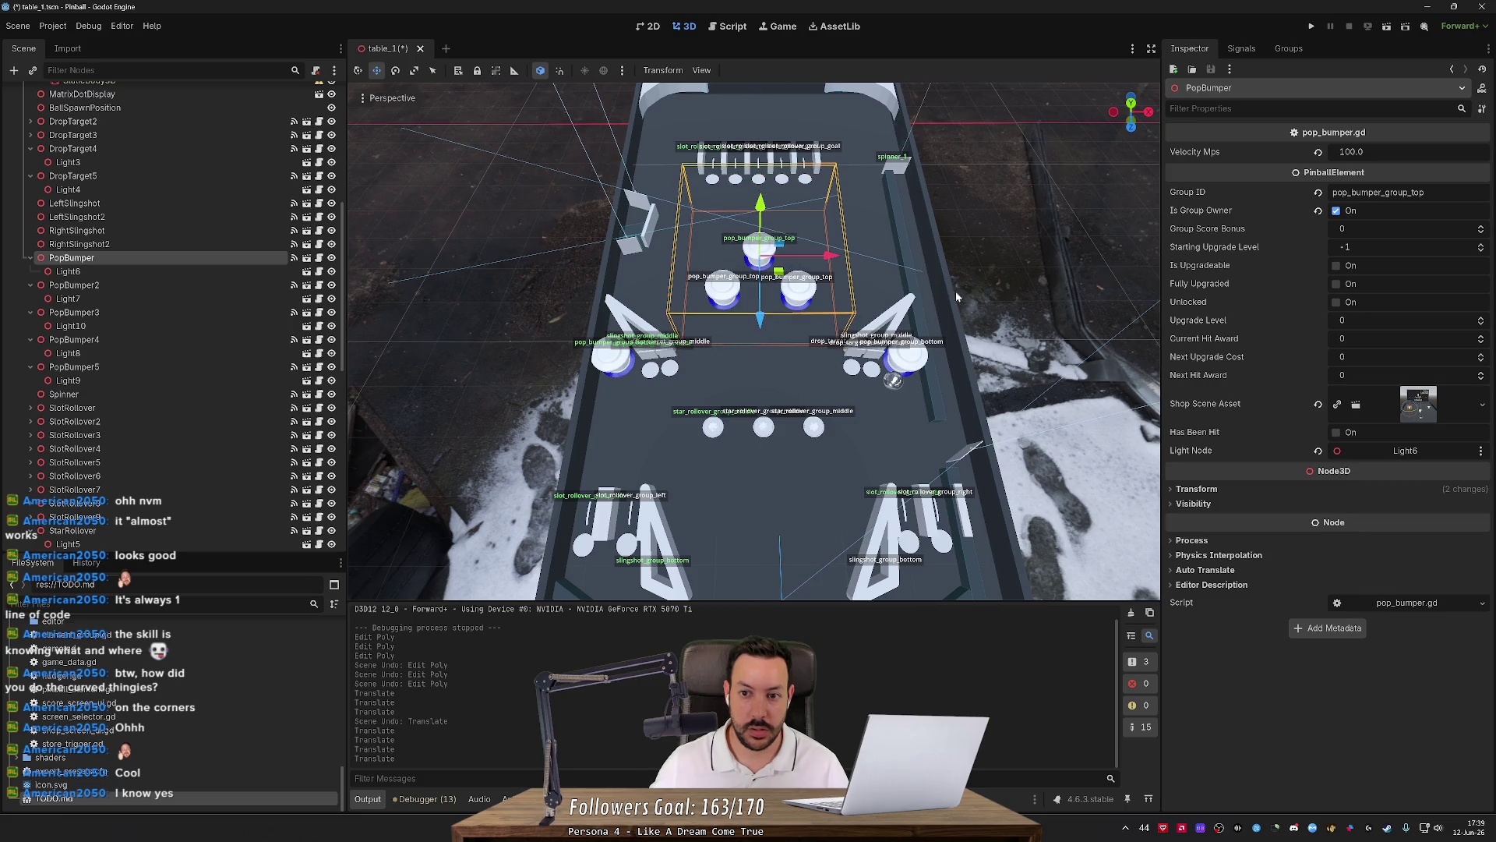
pyautogui.click(1309, 27)
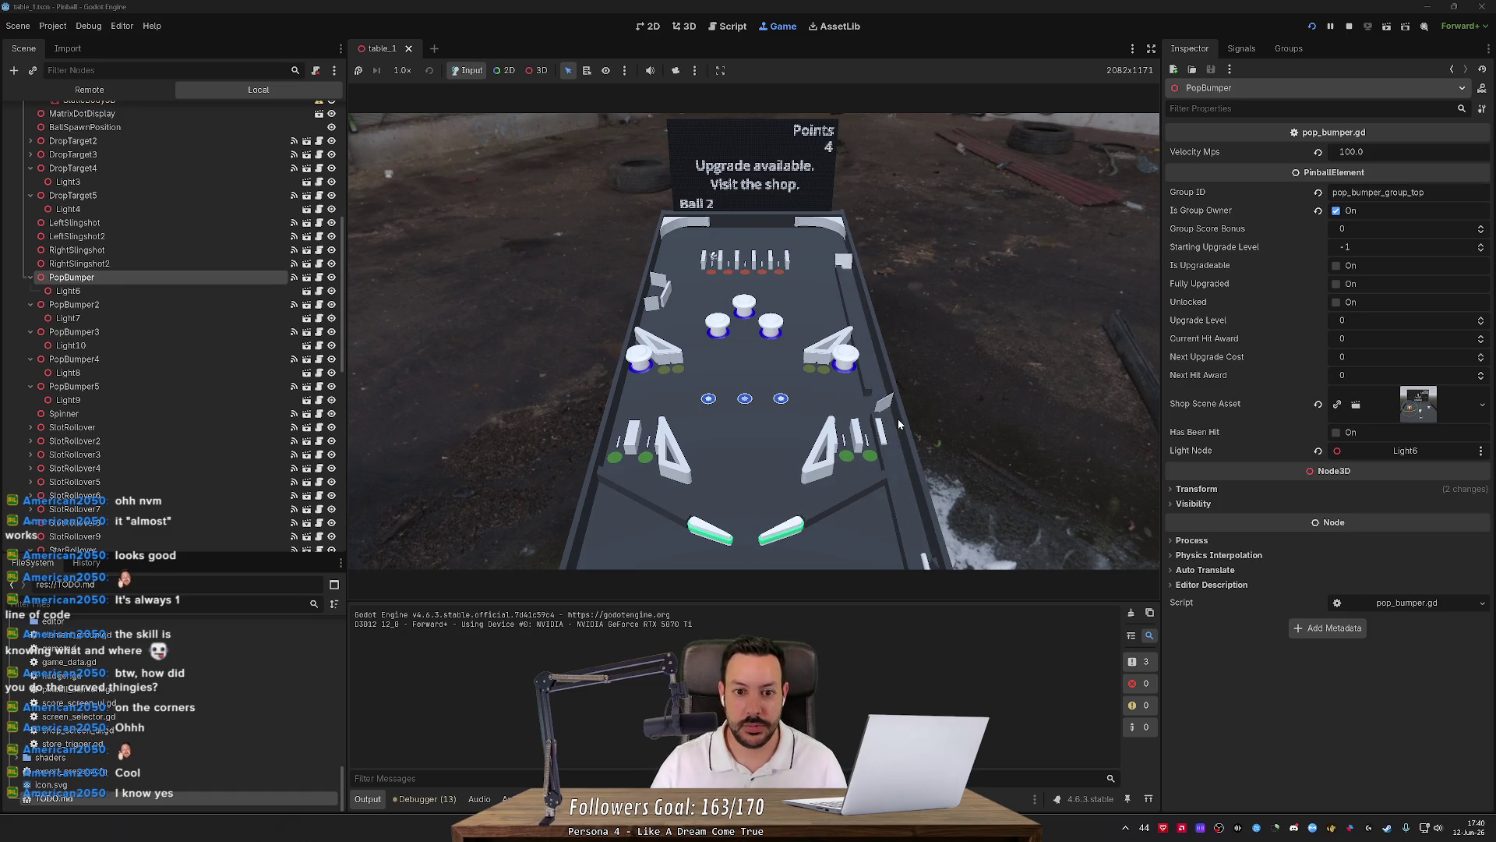
# Play several balls with the flippers and plunger, reaching 75 points, then stop the game.
pyautogui.press('Left')
pyautogui.press('space')
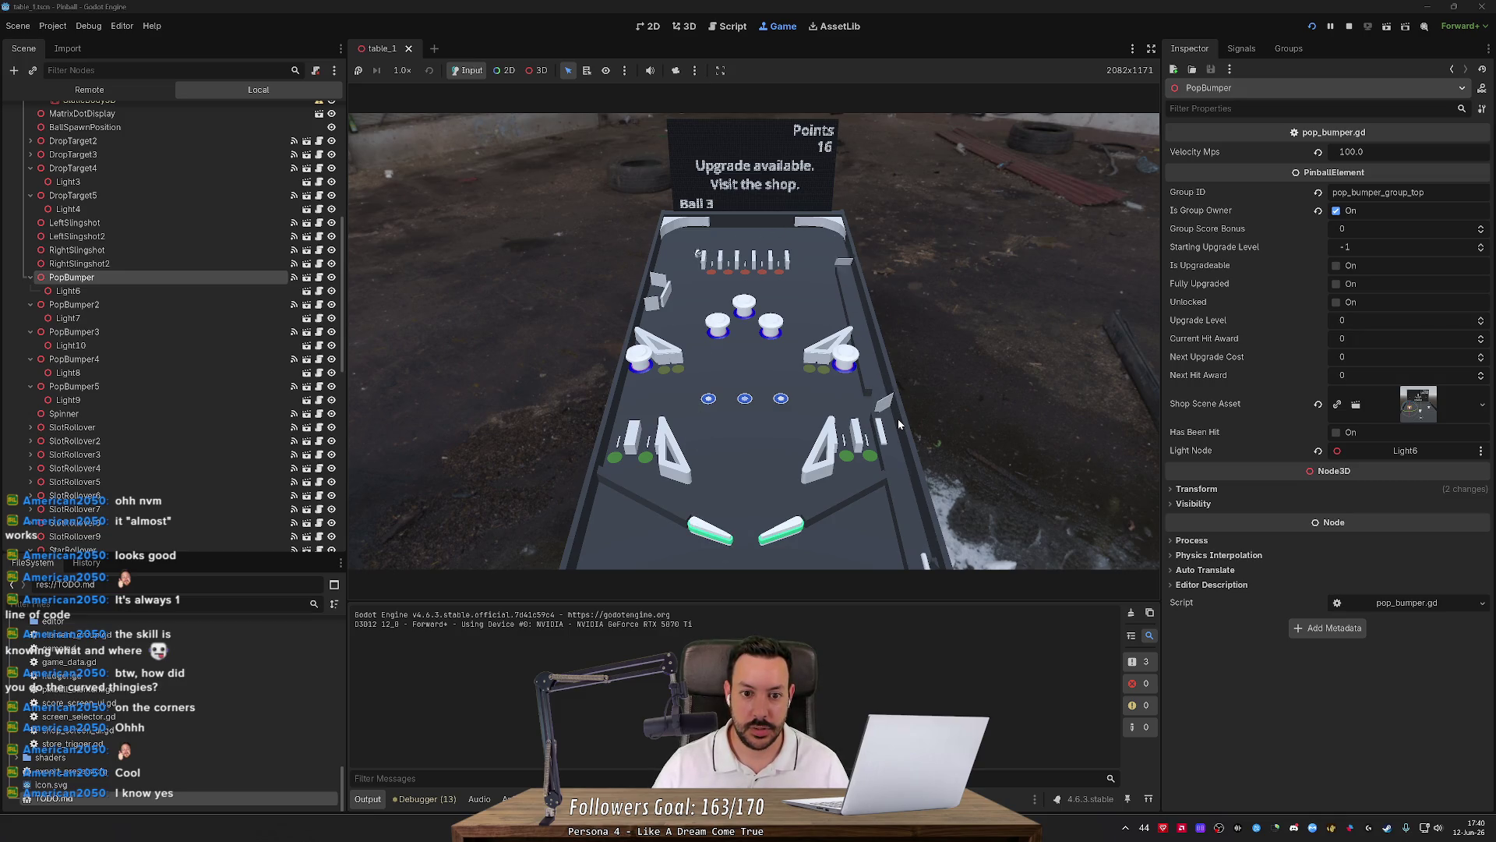
pyautogui.press('Left')
pyautogui.press('Right')
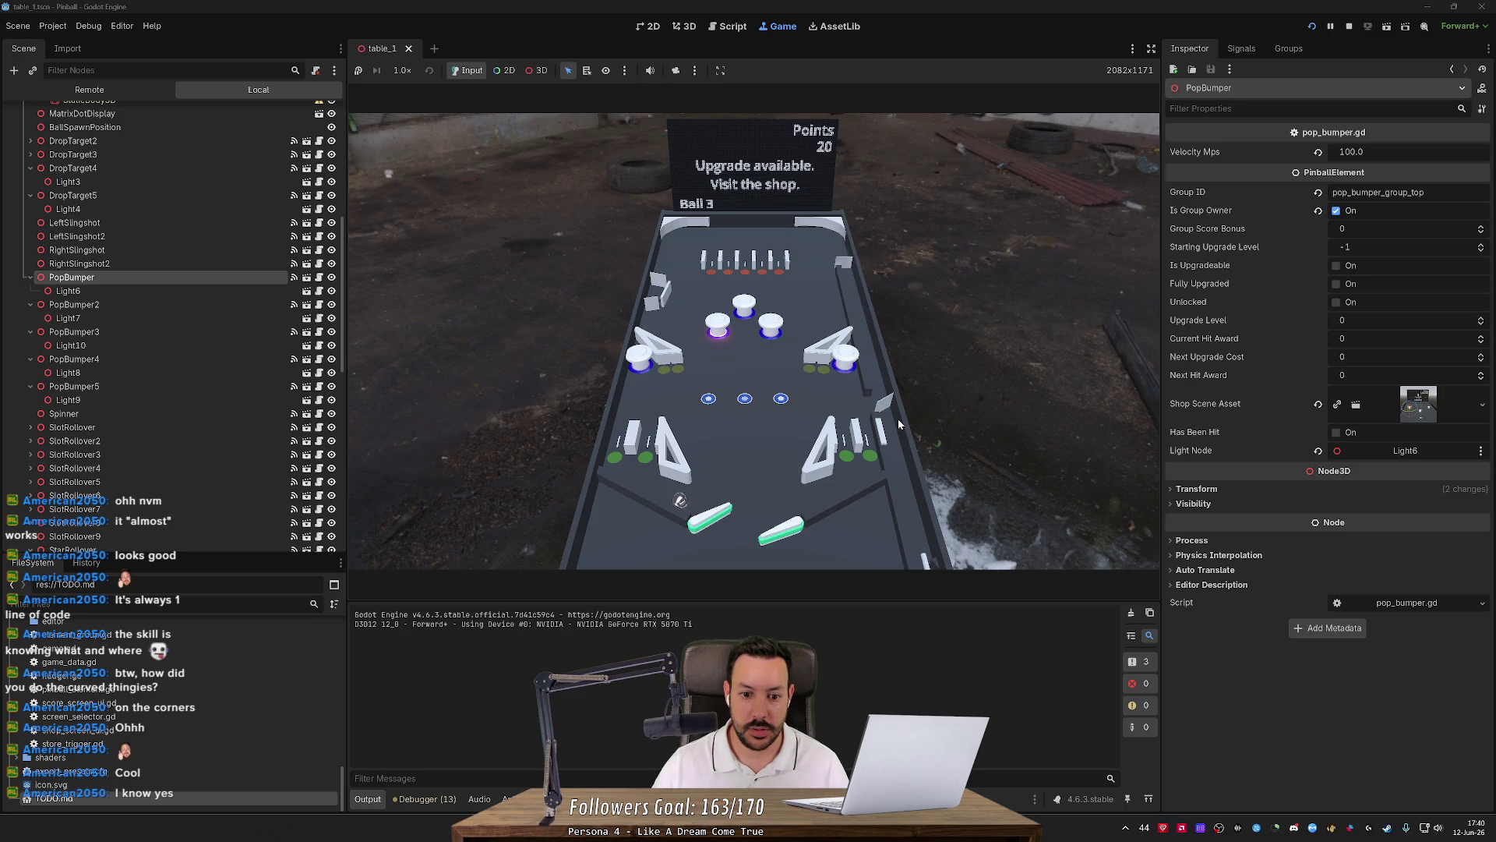
pyautogui.press('Left')
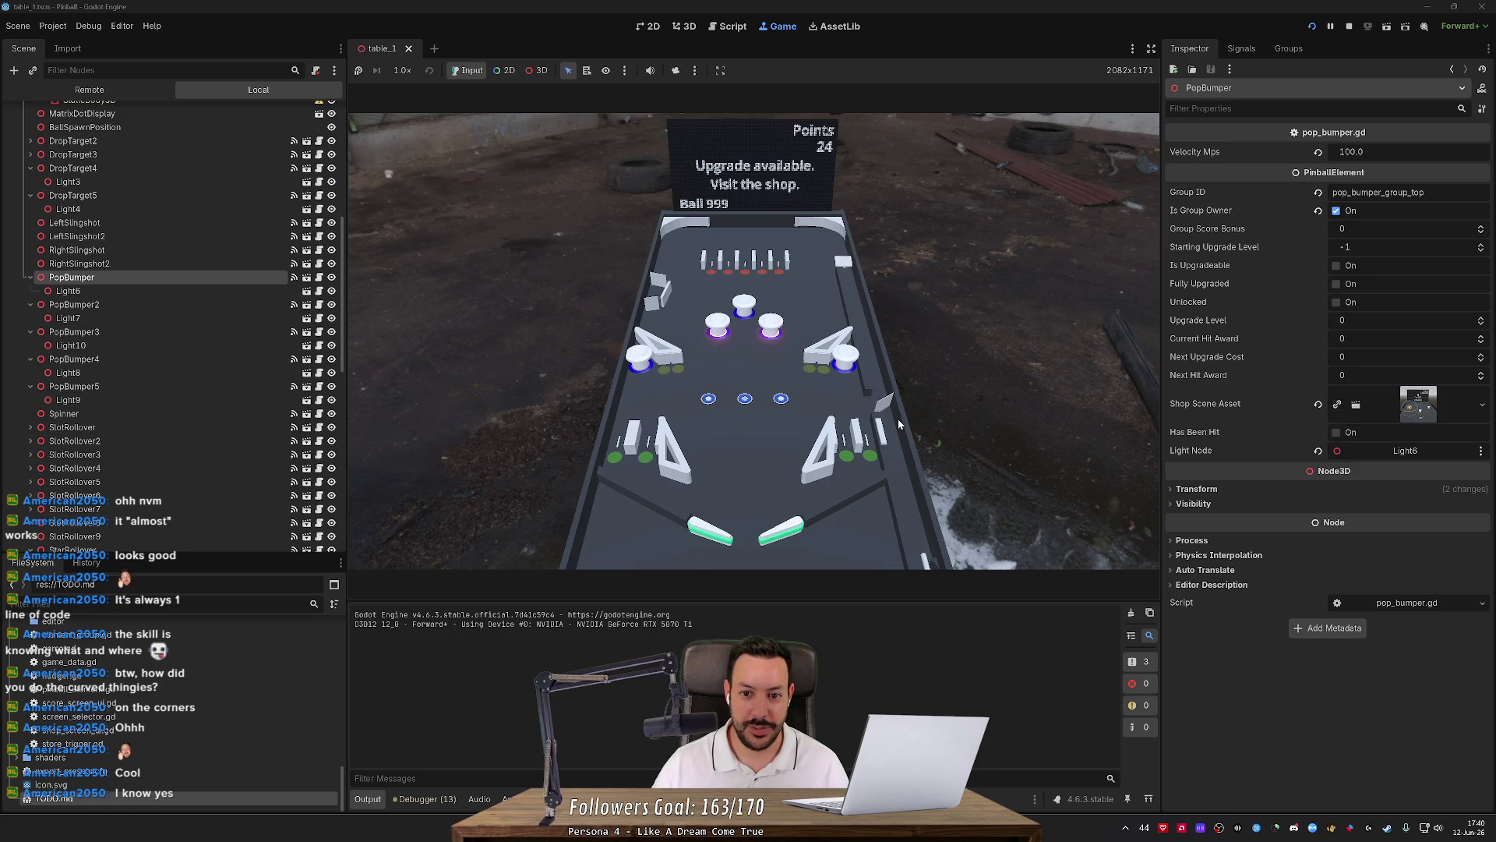
pyautogui.press('Left')
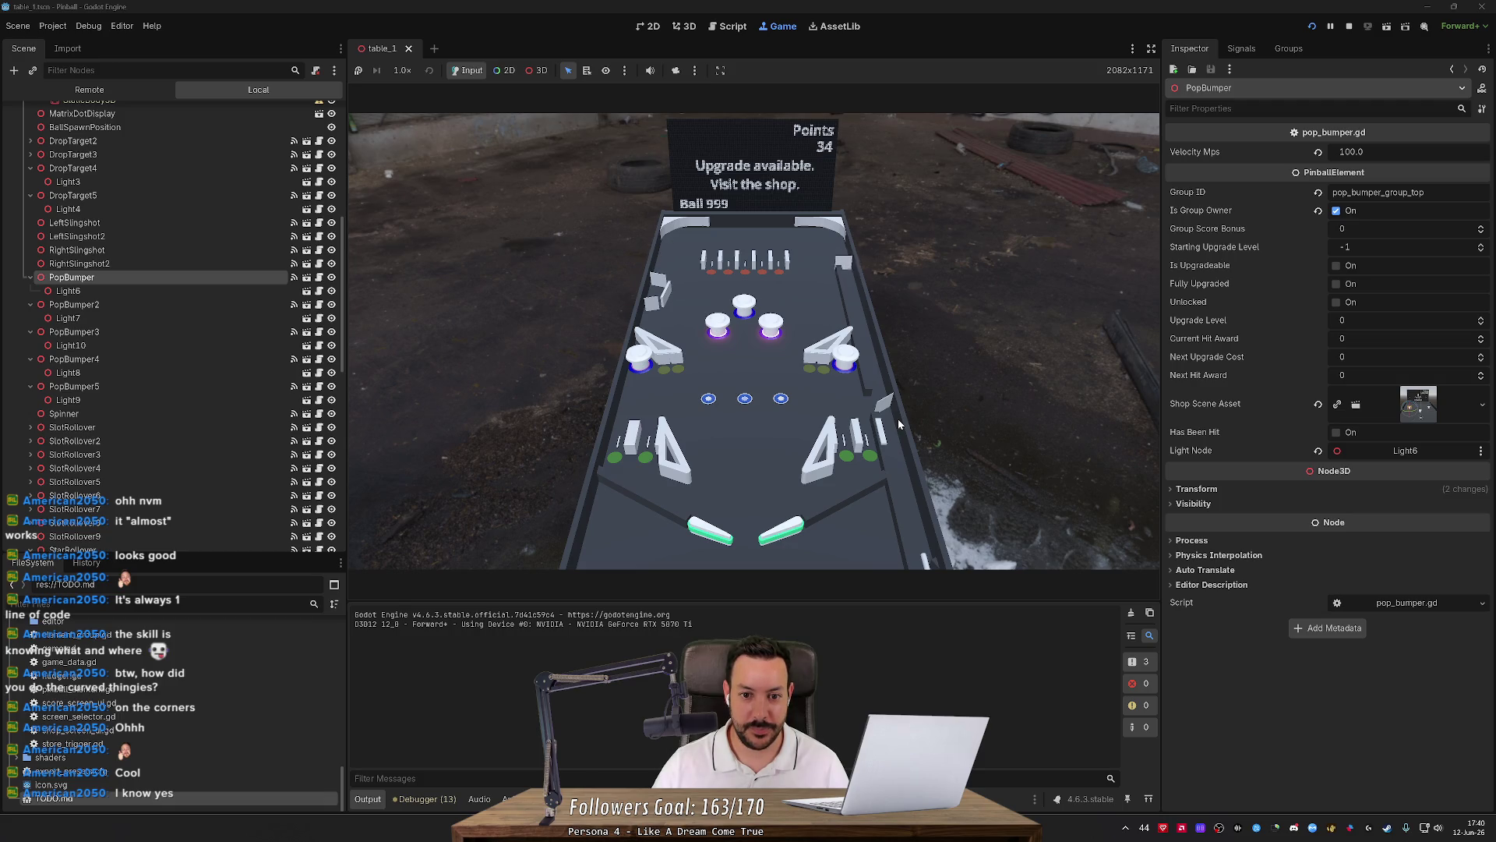
pyautogui.press('Left')
pyautogui.press('Right')
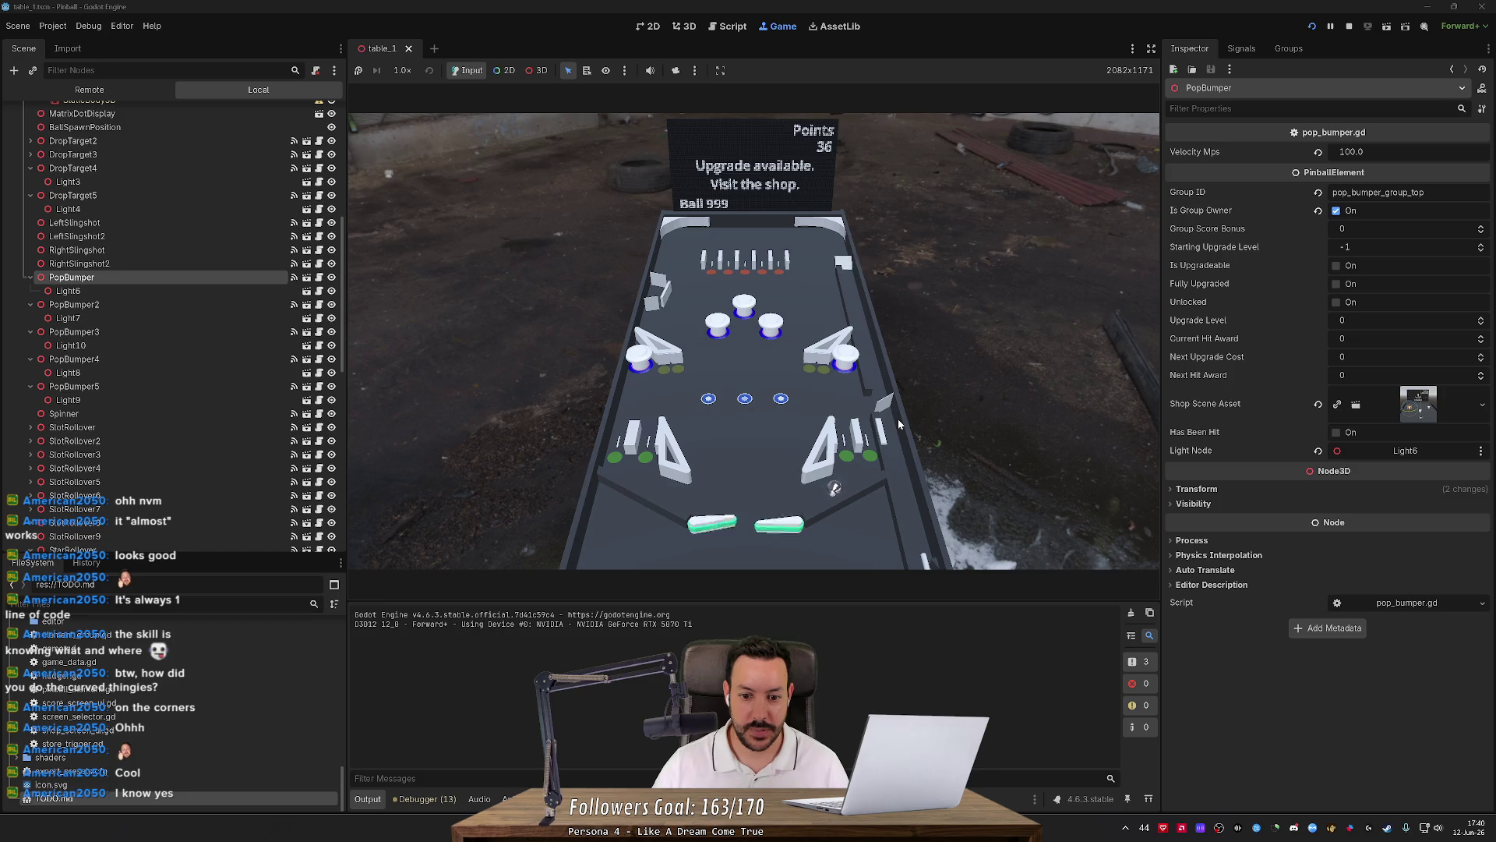
pyautogui.press('Right')
pyautogui.press('Left')
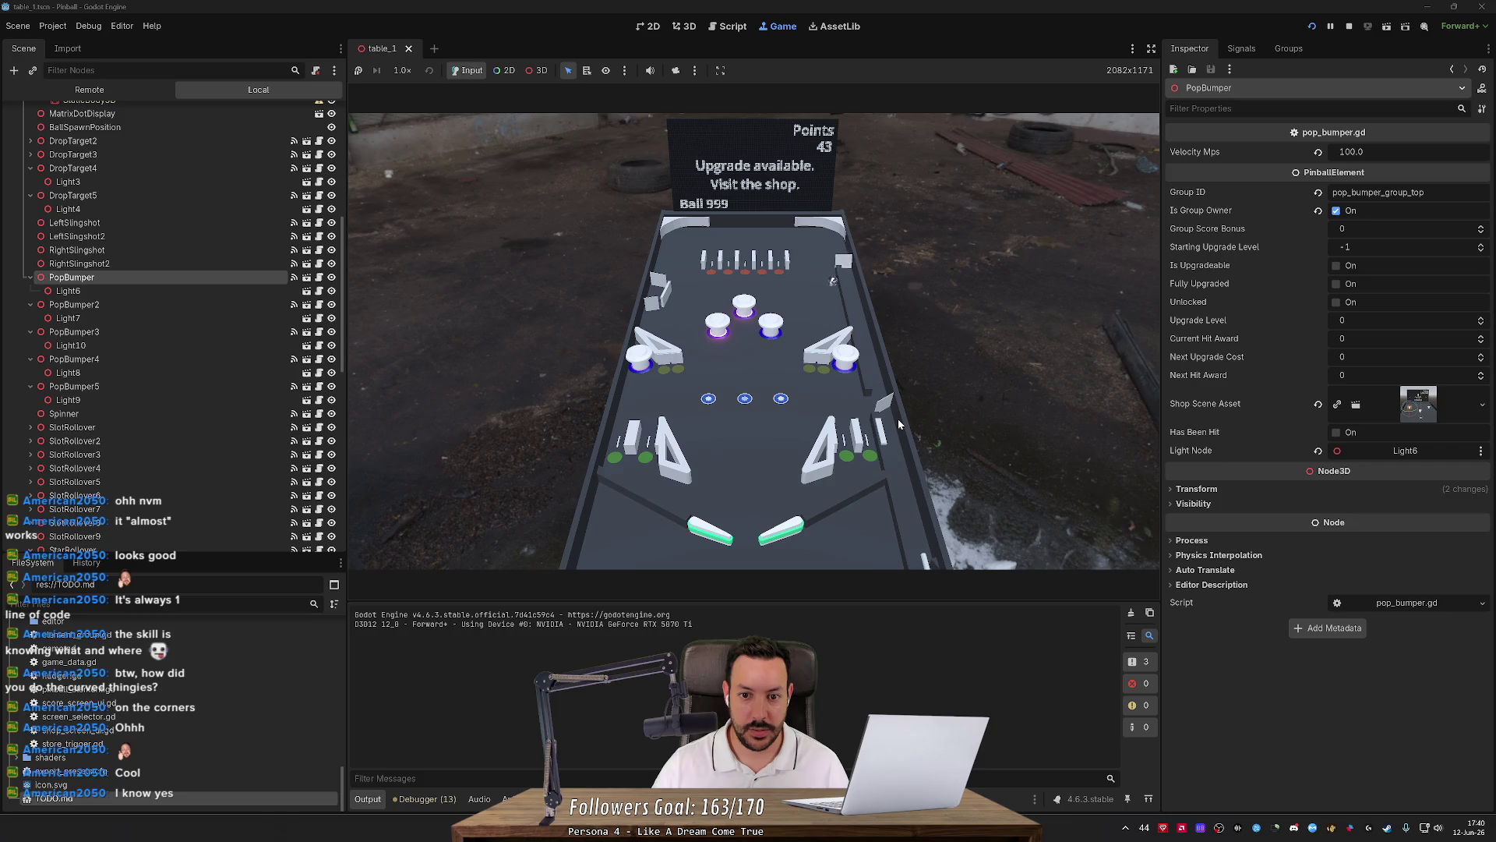
pyautogui.press('Left')
pyautogui.press('Left')
pyautogui.press('Left')
pyautogui.press('Left')
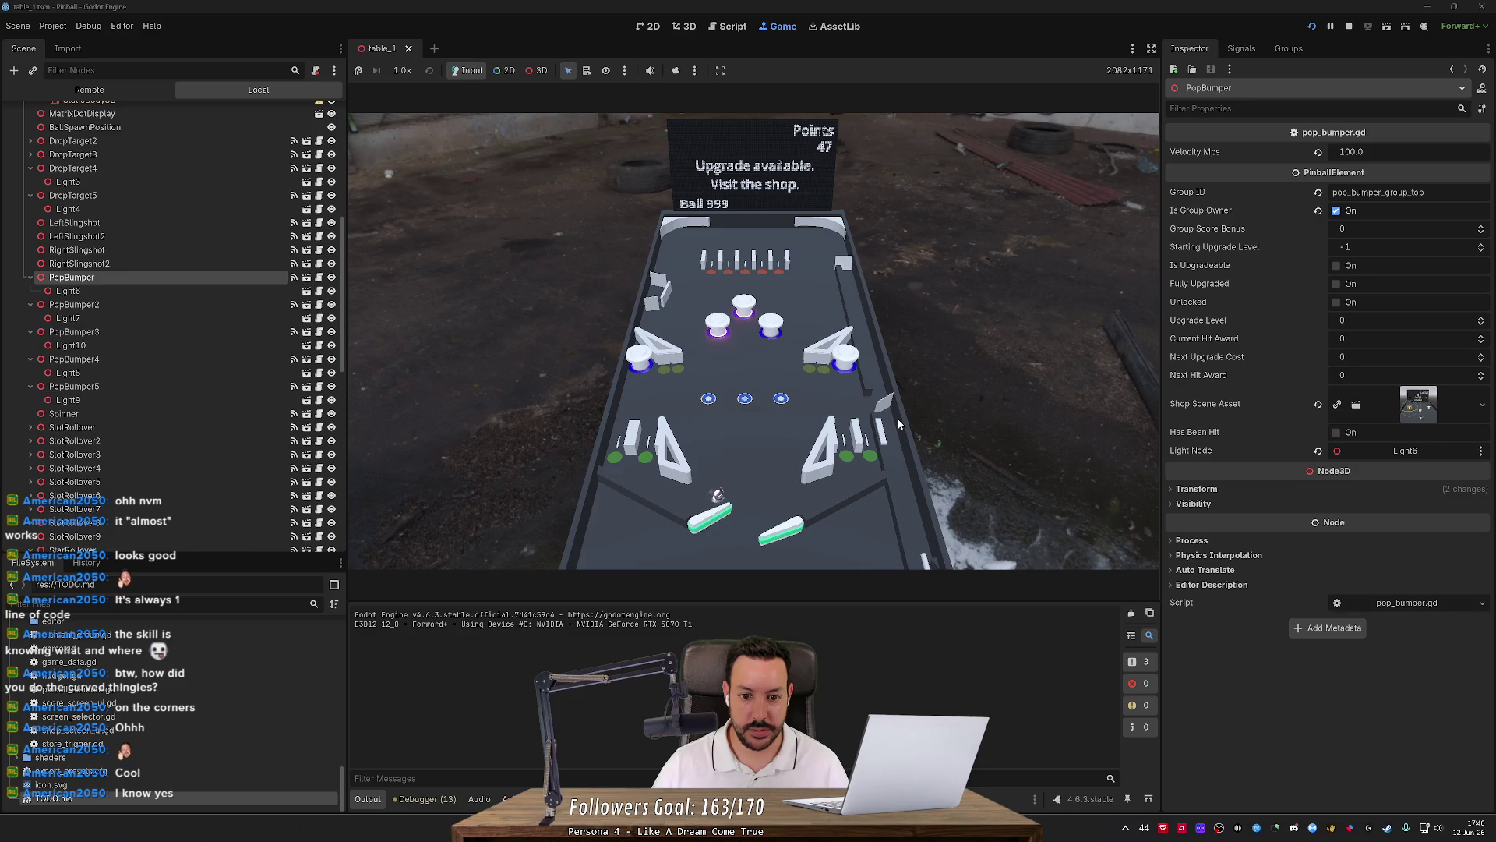
pyautogui.press('Right')
pyautogui.press('Left')
pyautogui.press('Right')
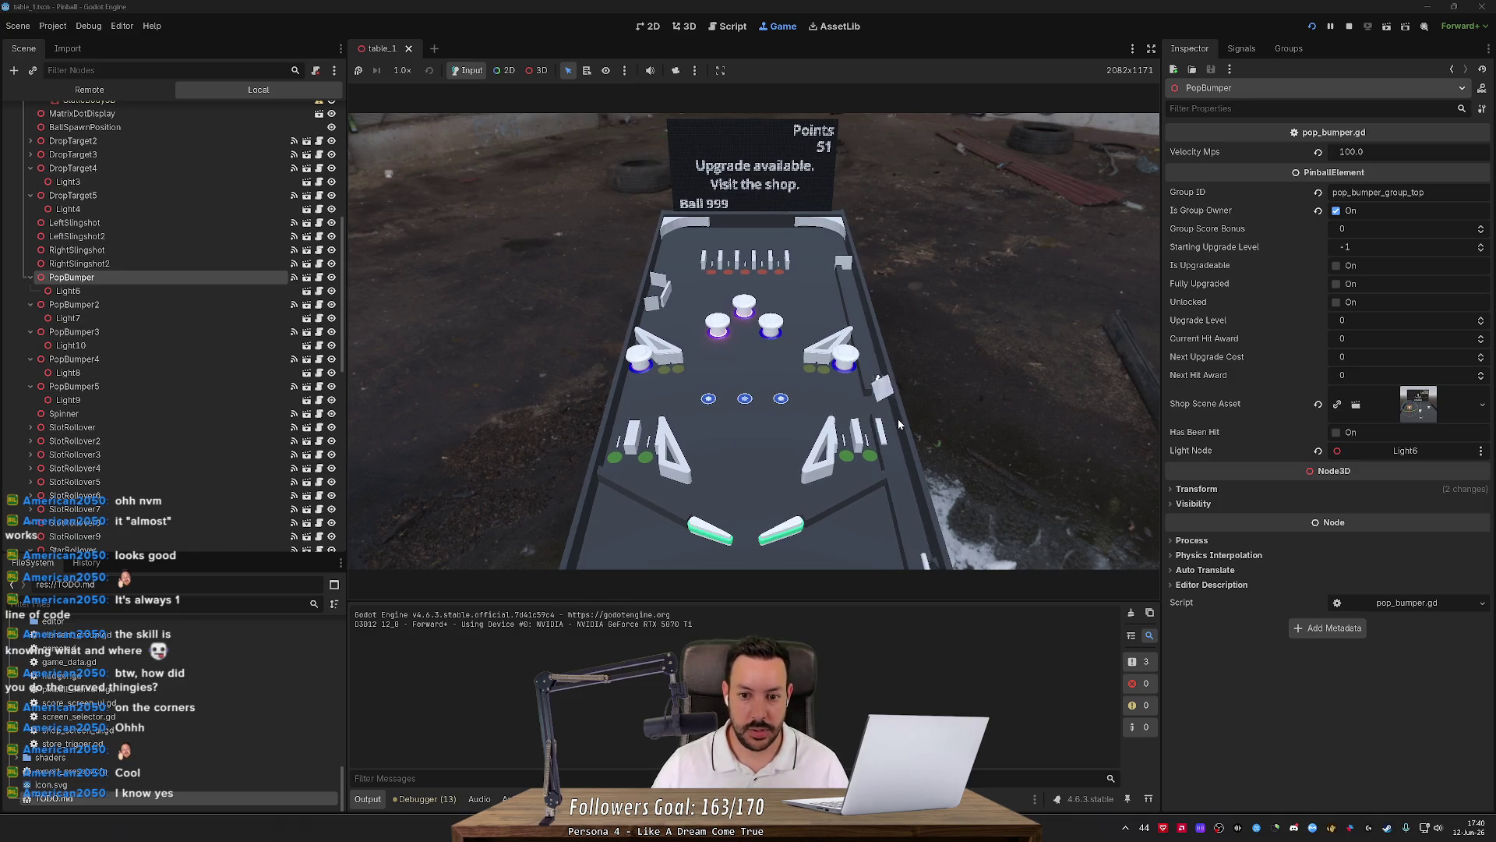
pyautogui.press('Right')
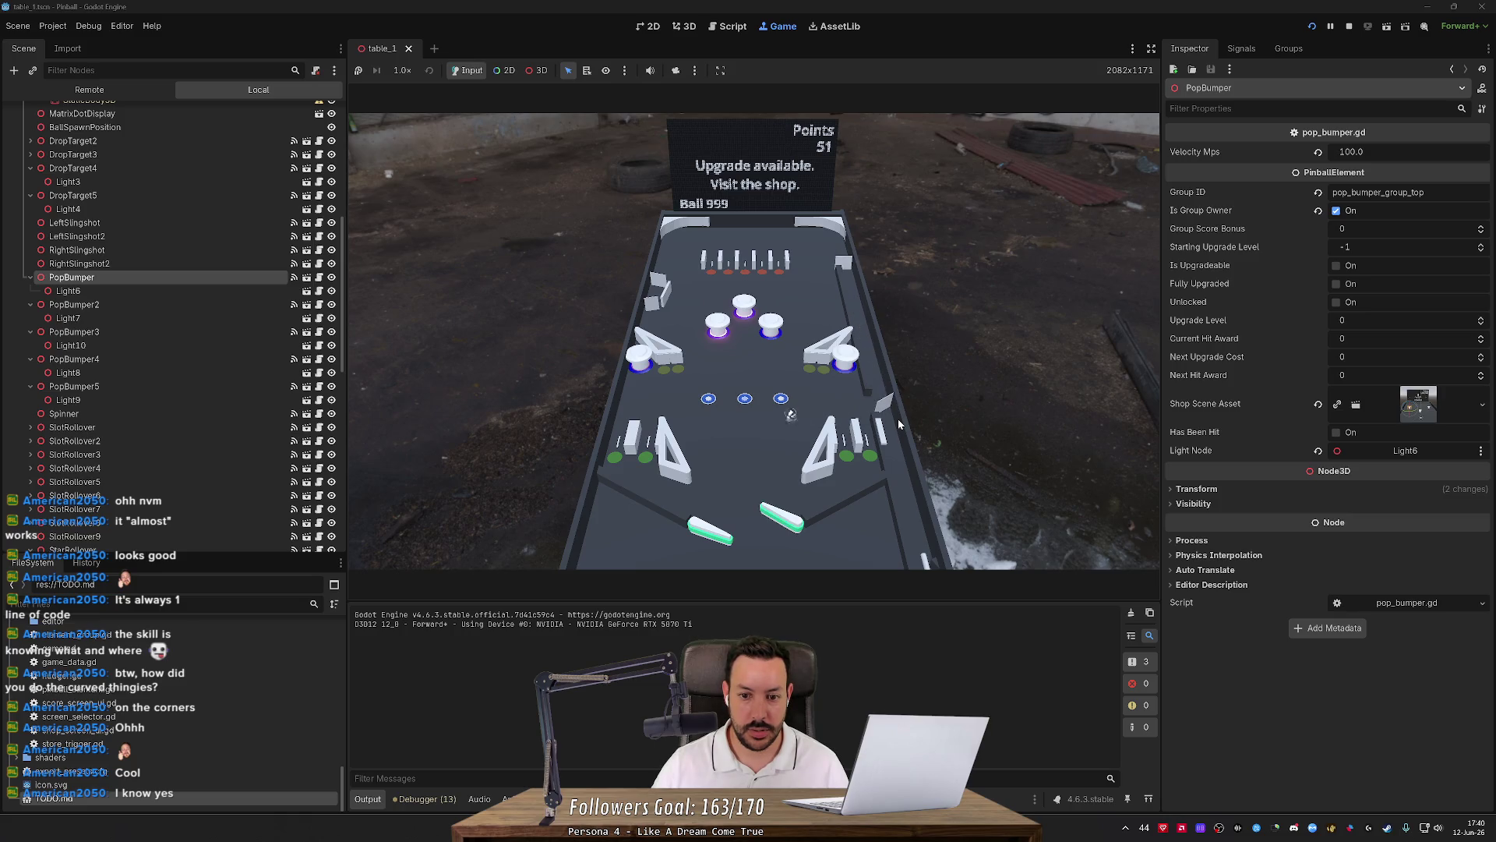
pyautogui.press('Left')
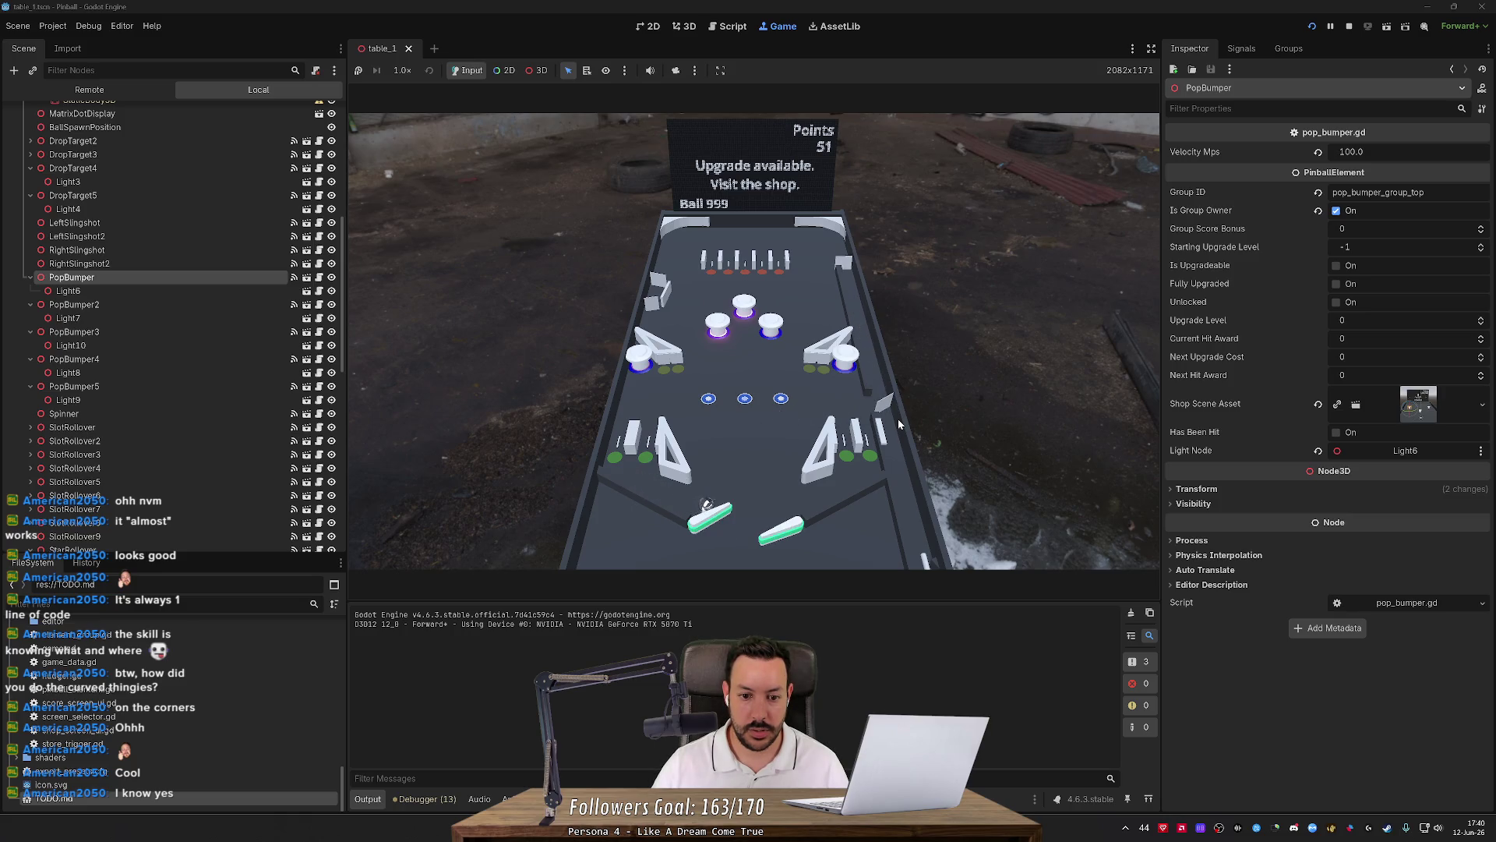
pyautogui.press('Left')
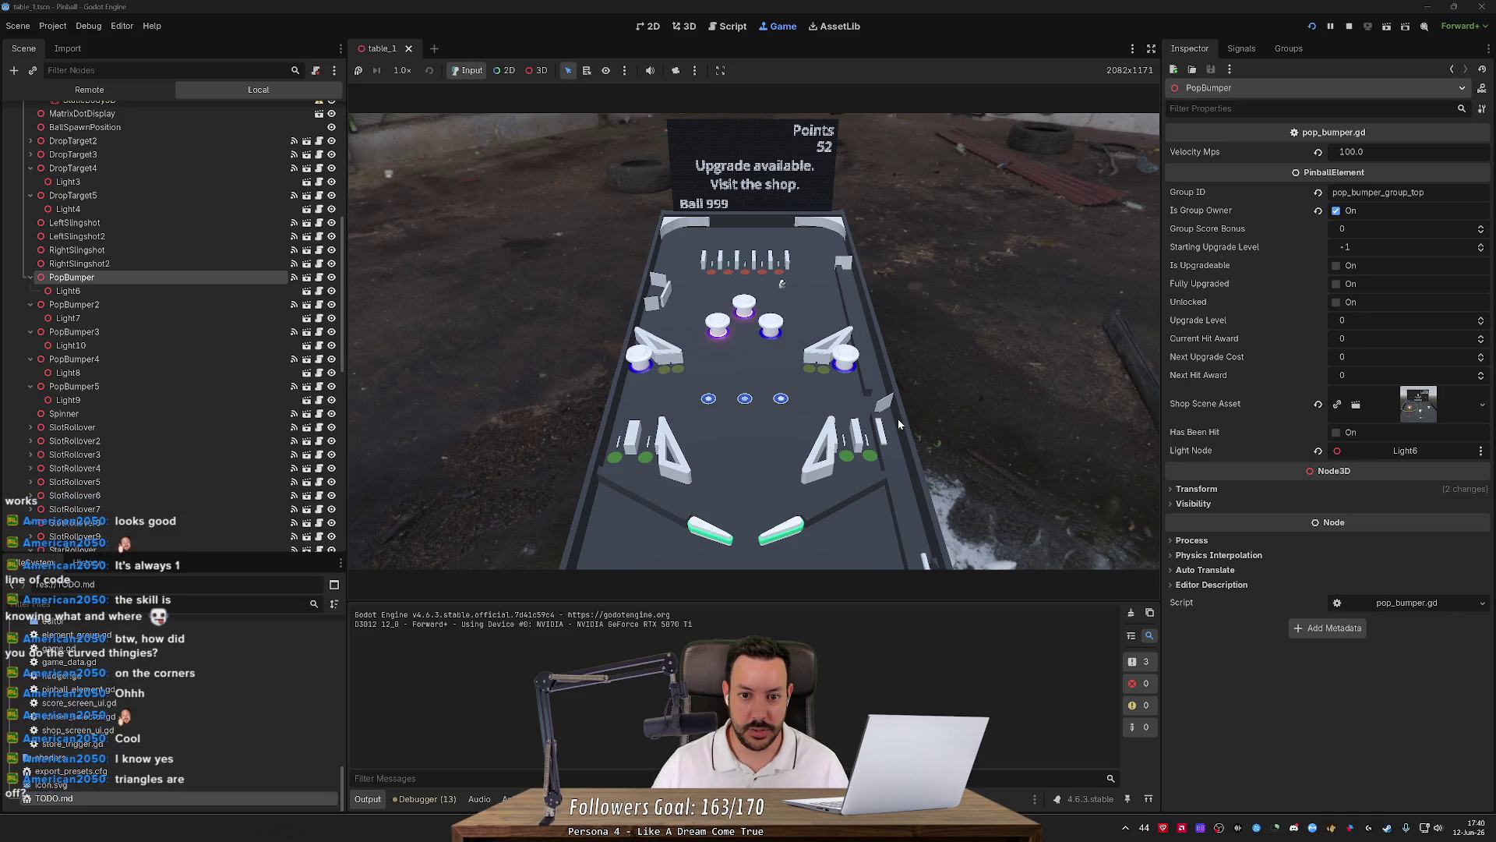
pyautogui.press('Right')
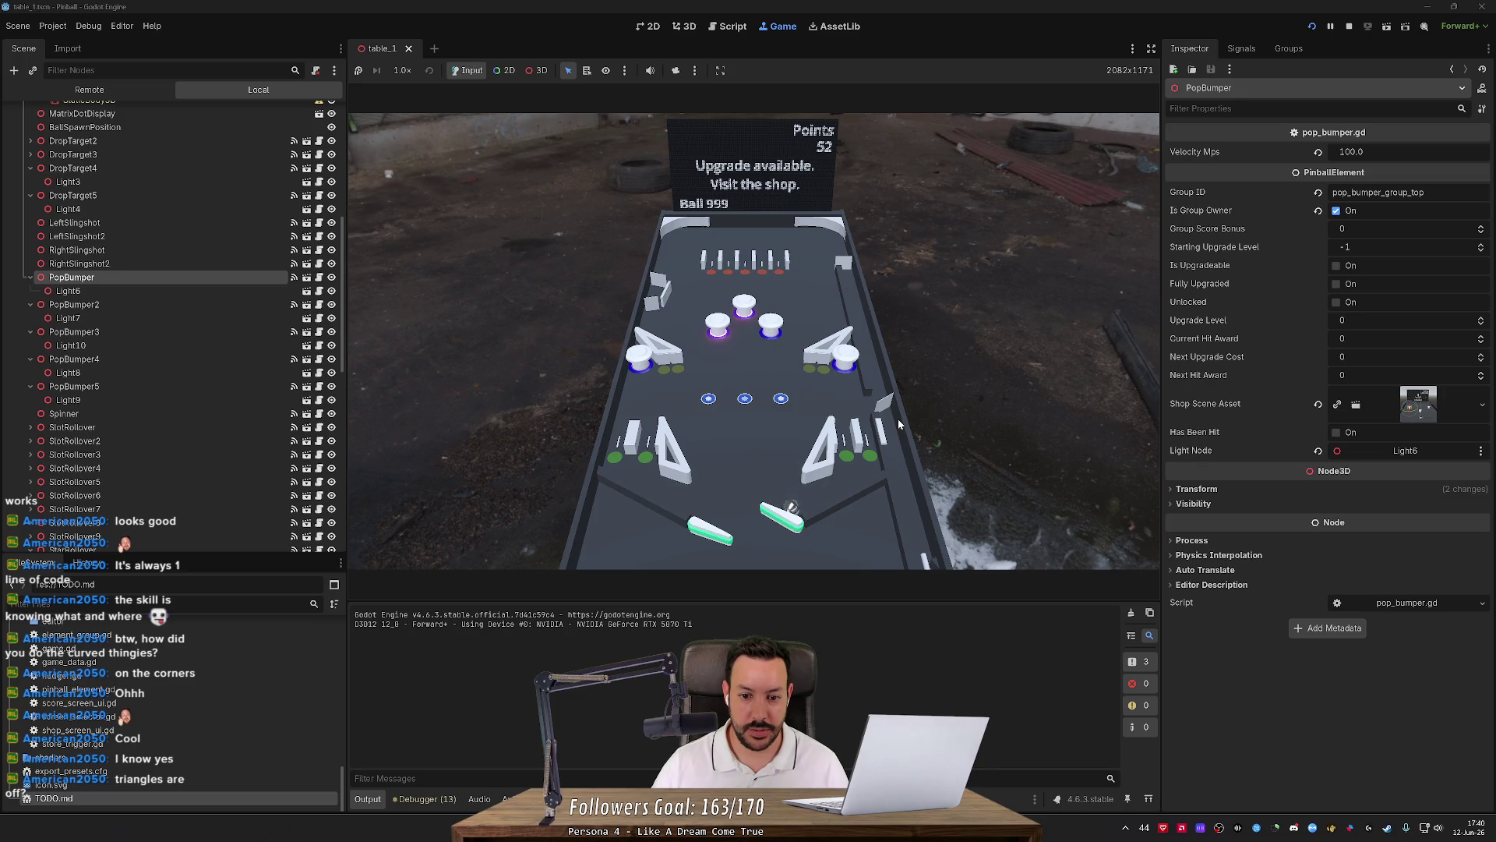
pyautogui.press('Right')
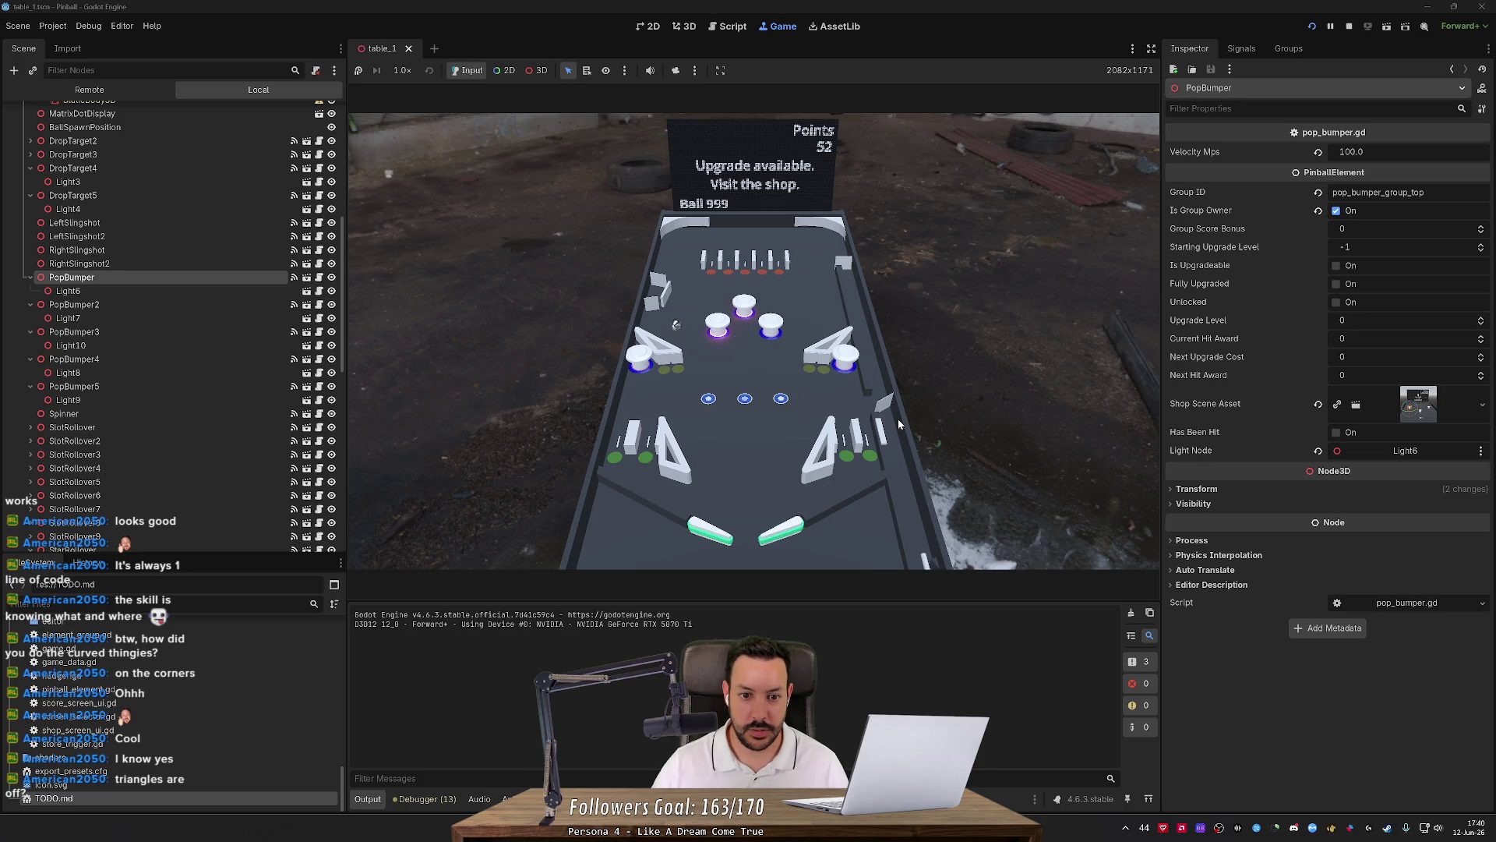
pyautogui.press('Left')
pyautogui.press('Right')
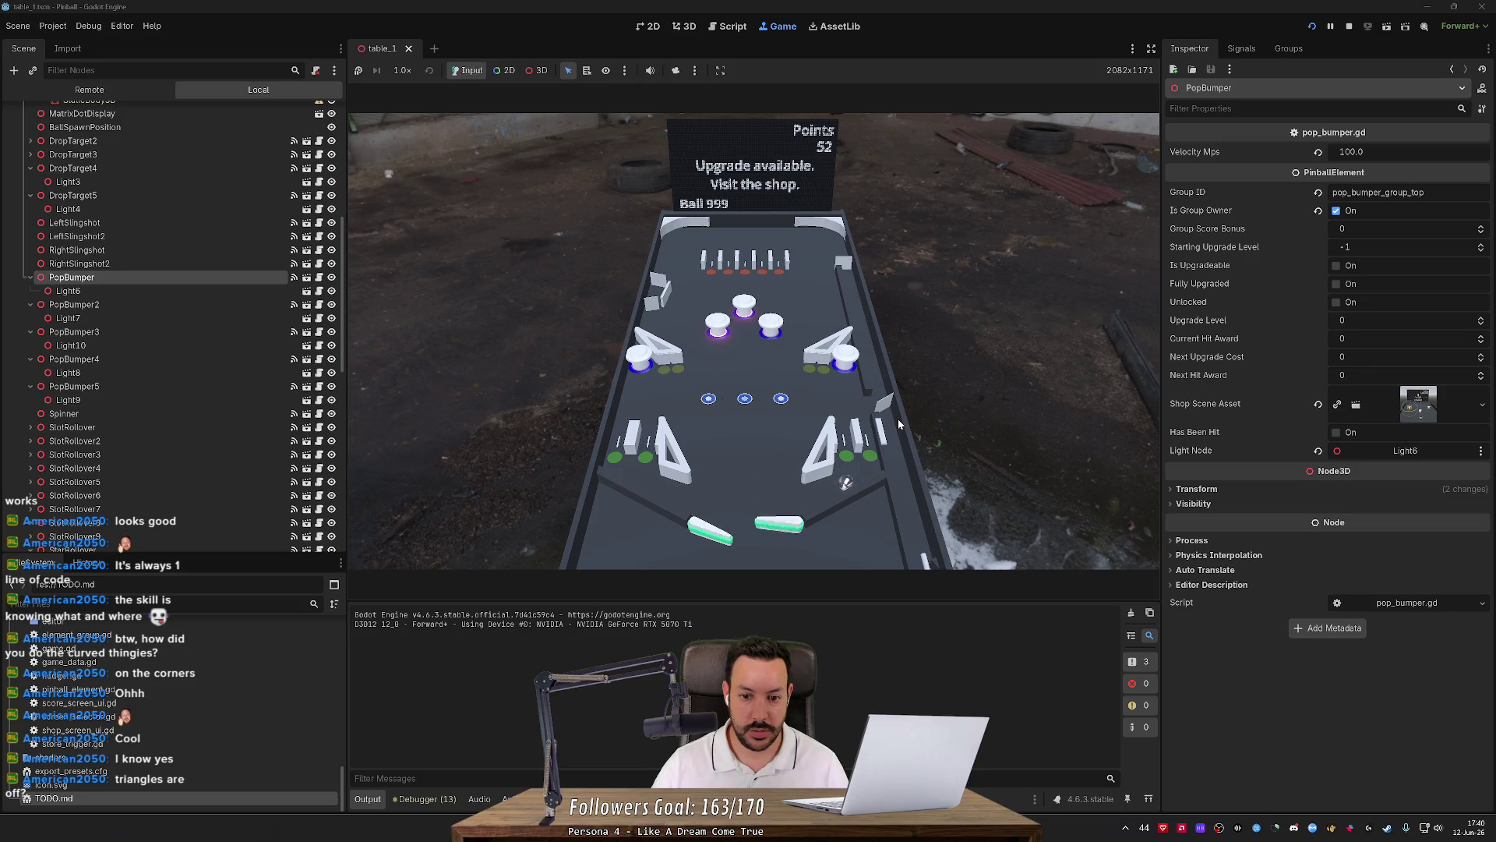
pyautogui.press('space')
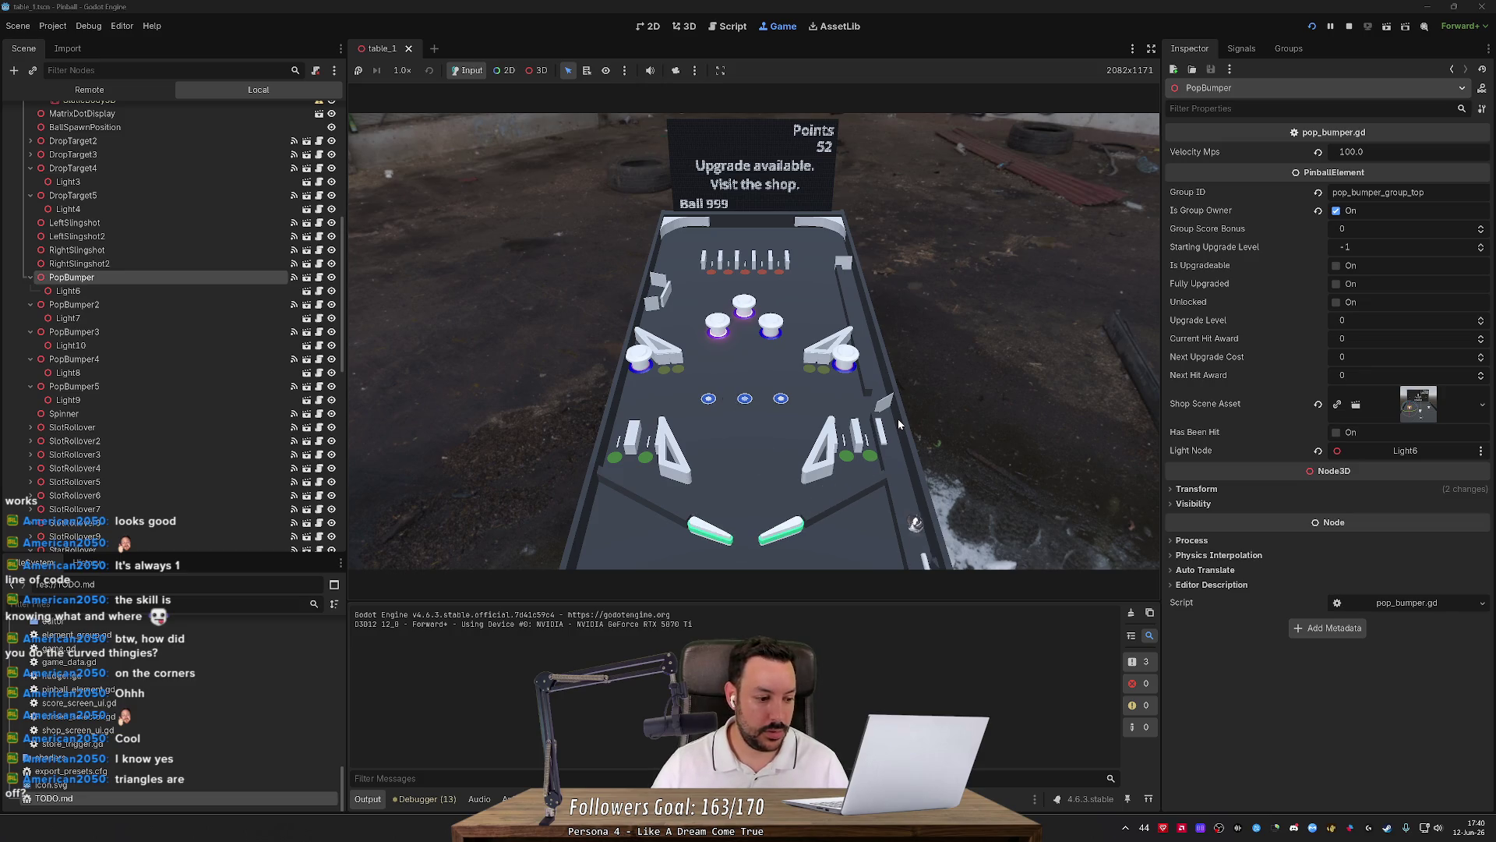
pyautogui.press('Left')
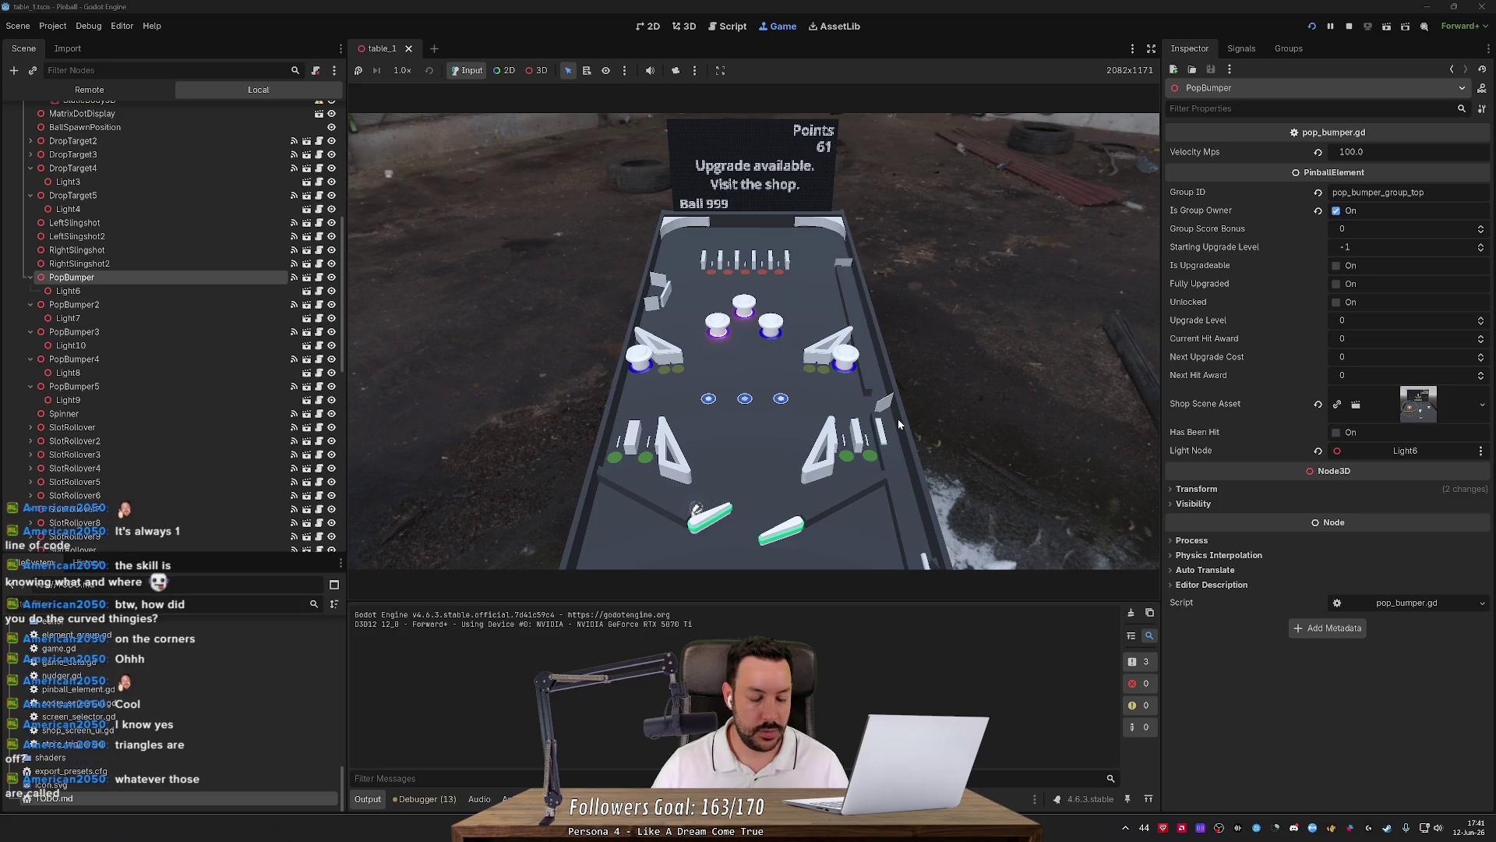
pyautogui.press('Left')
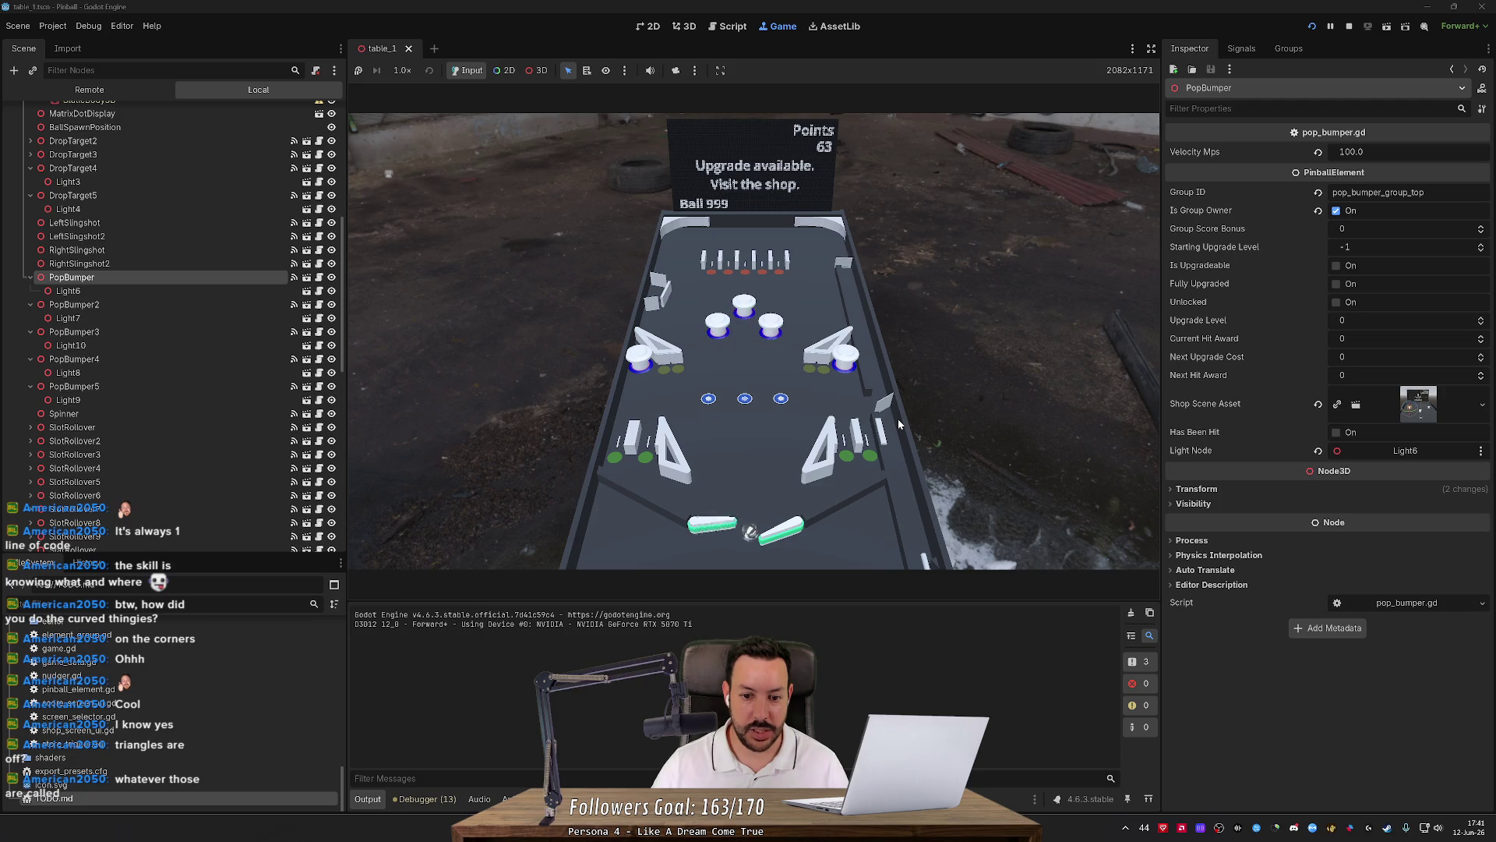
pyautogui.press('space')
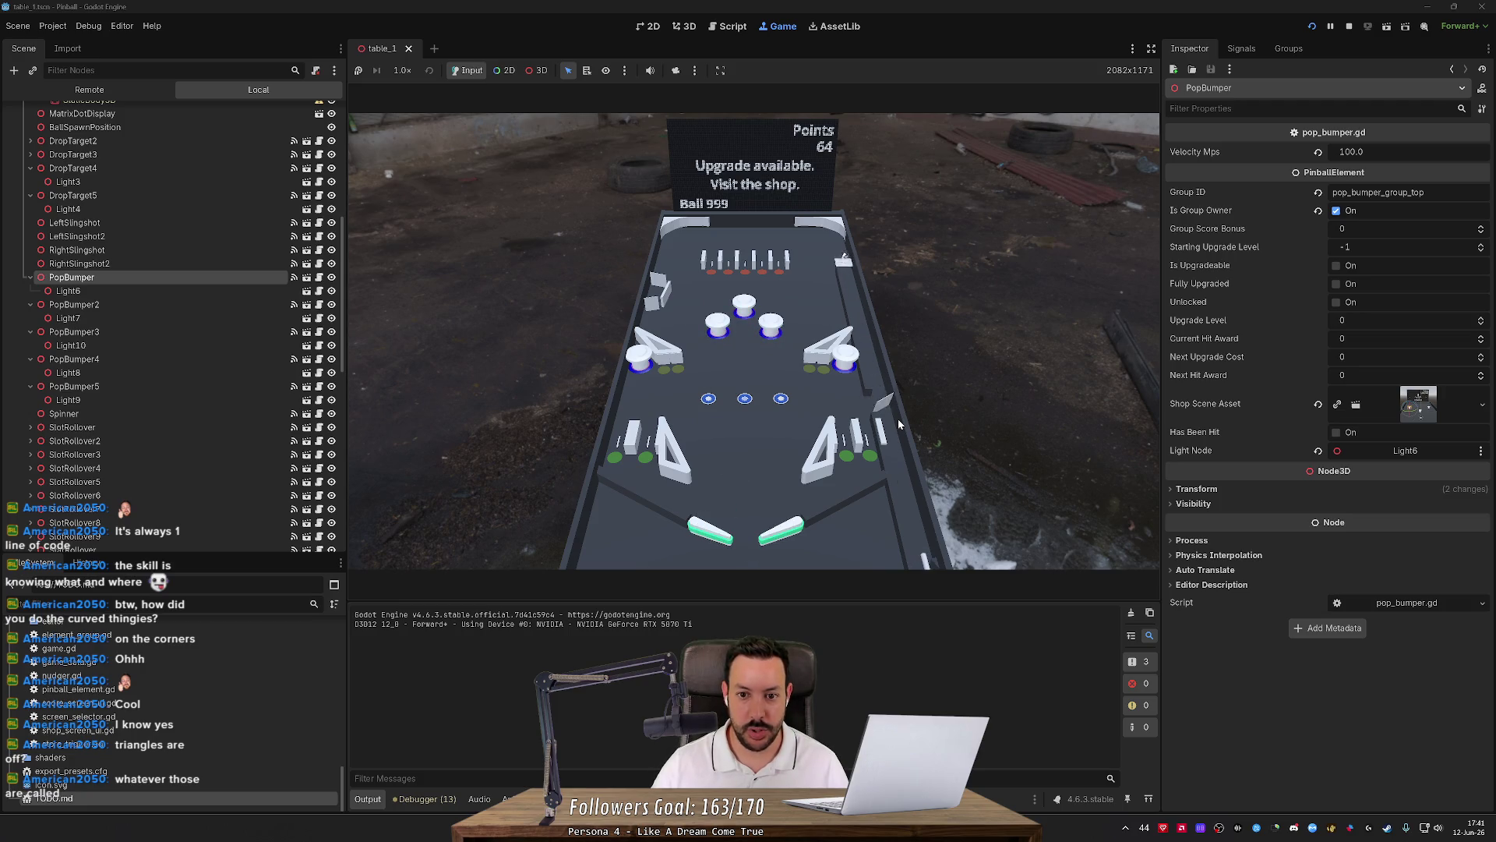
pyautogui.press('Left')
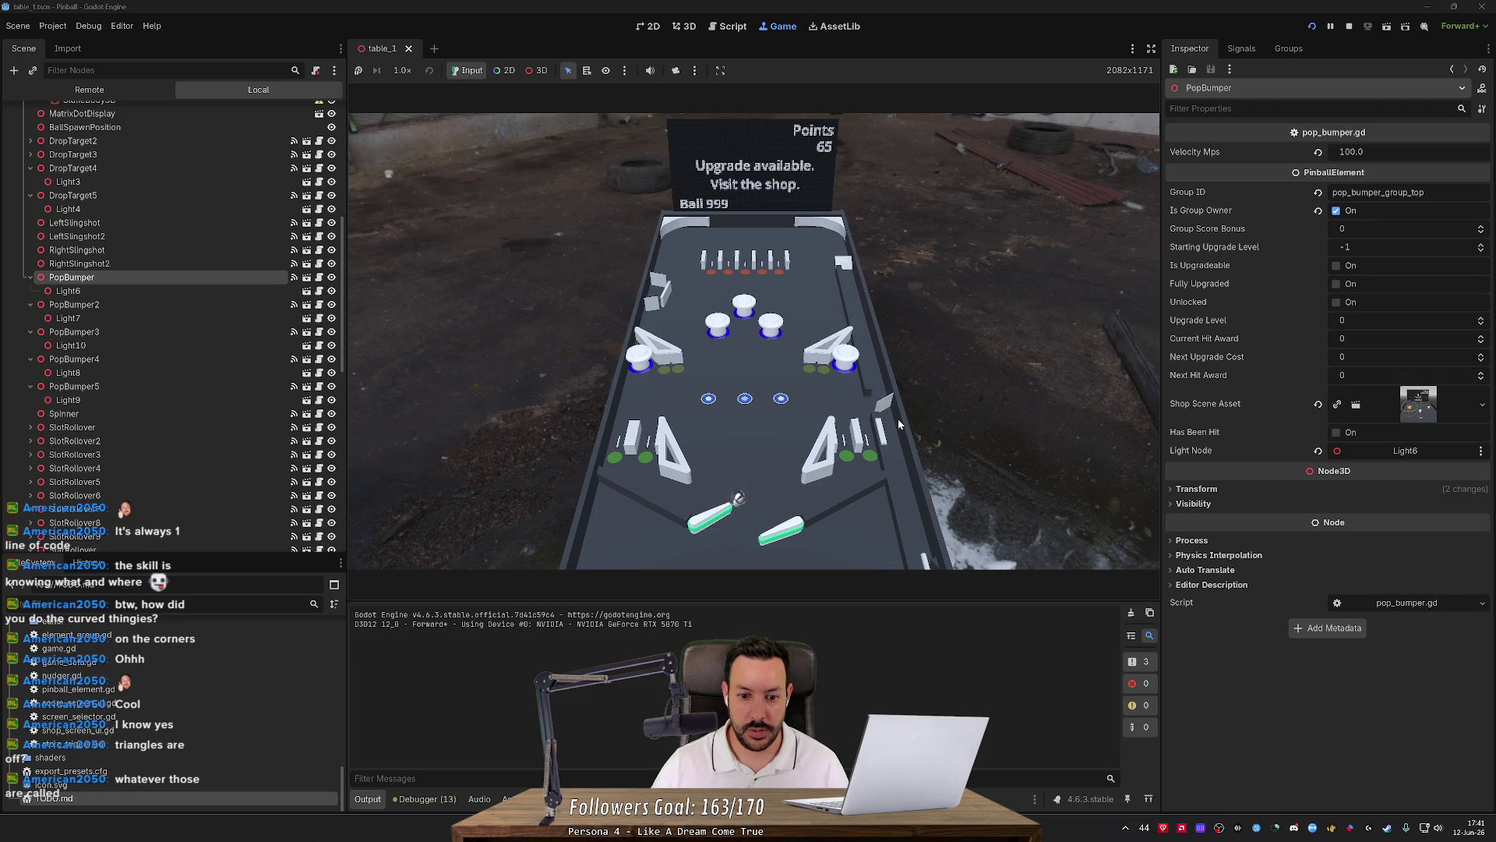
pyautogui.press('Right')
pyautogui.press('Left')
pyautogui.press('Right')
pyautogui.press('Right')
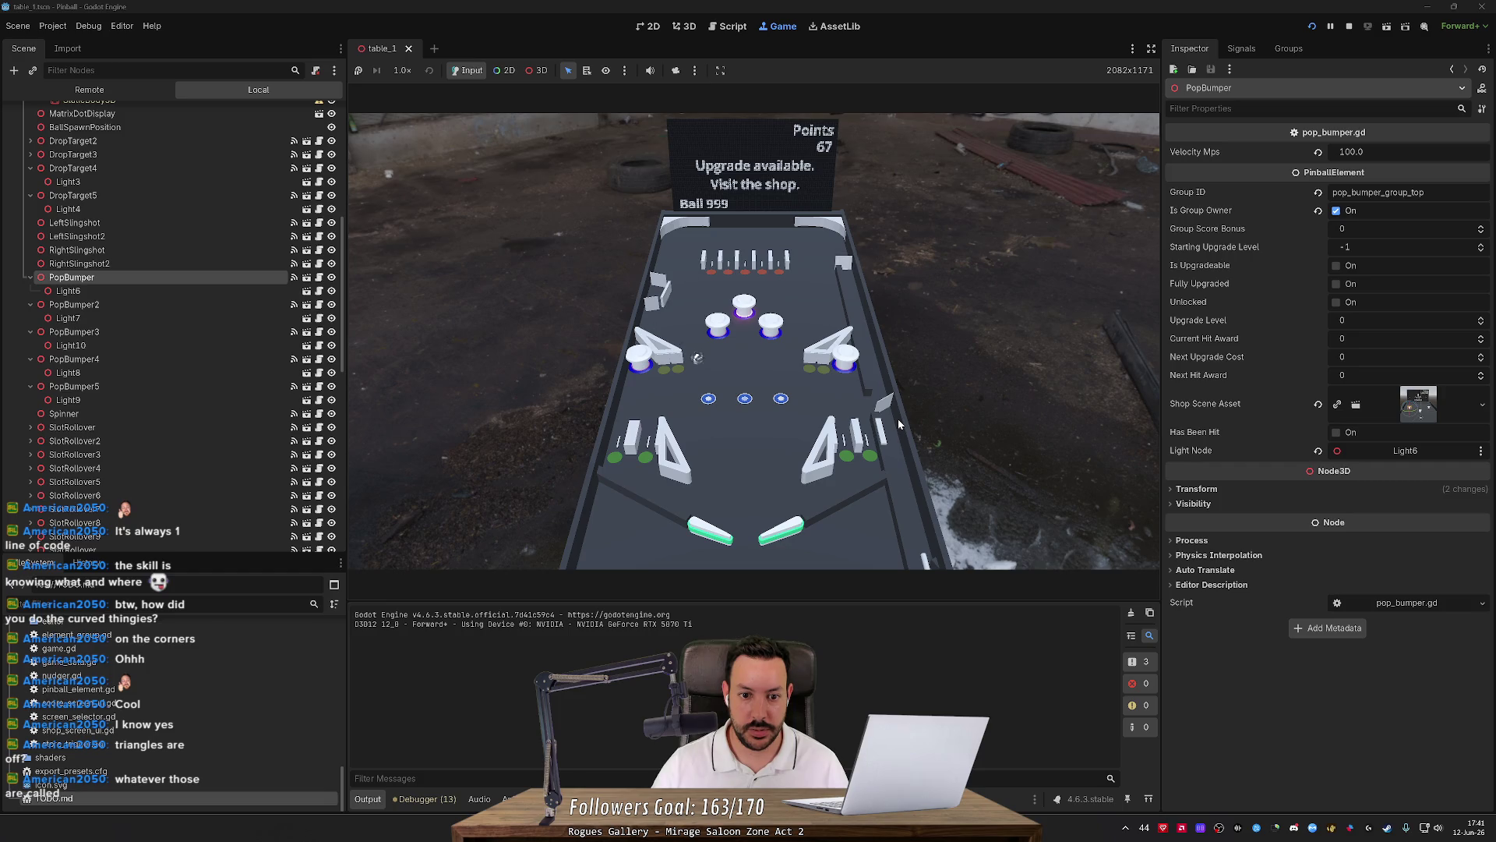
pyautogui.press('Left')
pyautogui.press('Right')
pyautogui.press('Right')
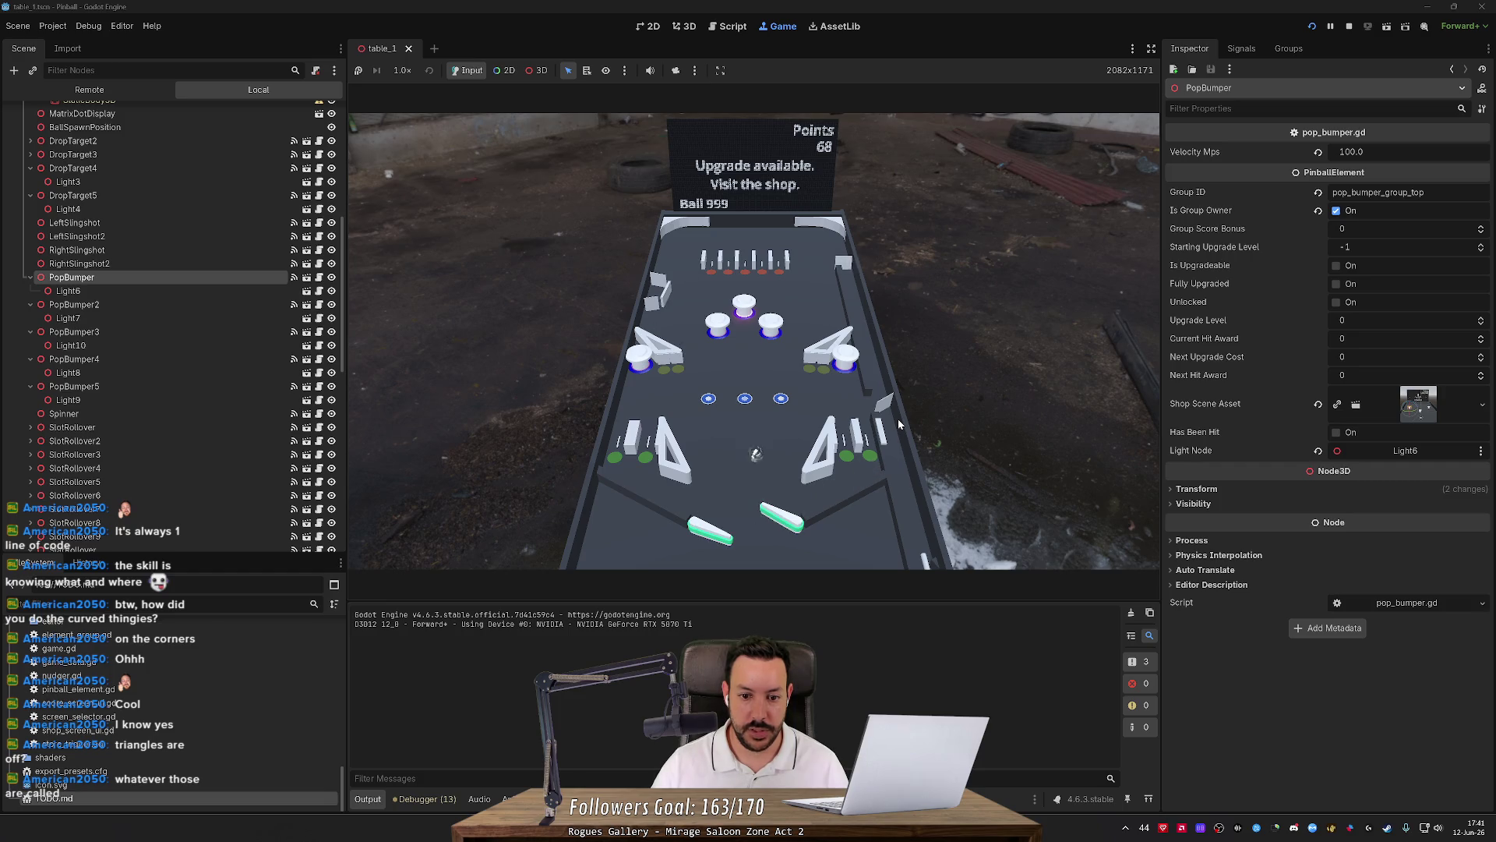
pyautogui.press('Left')
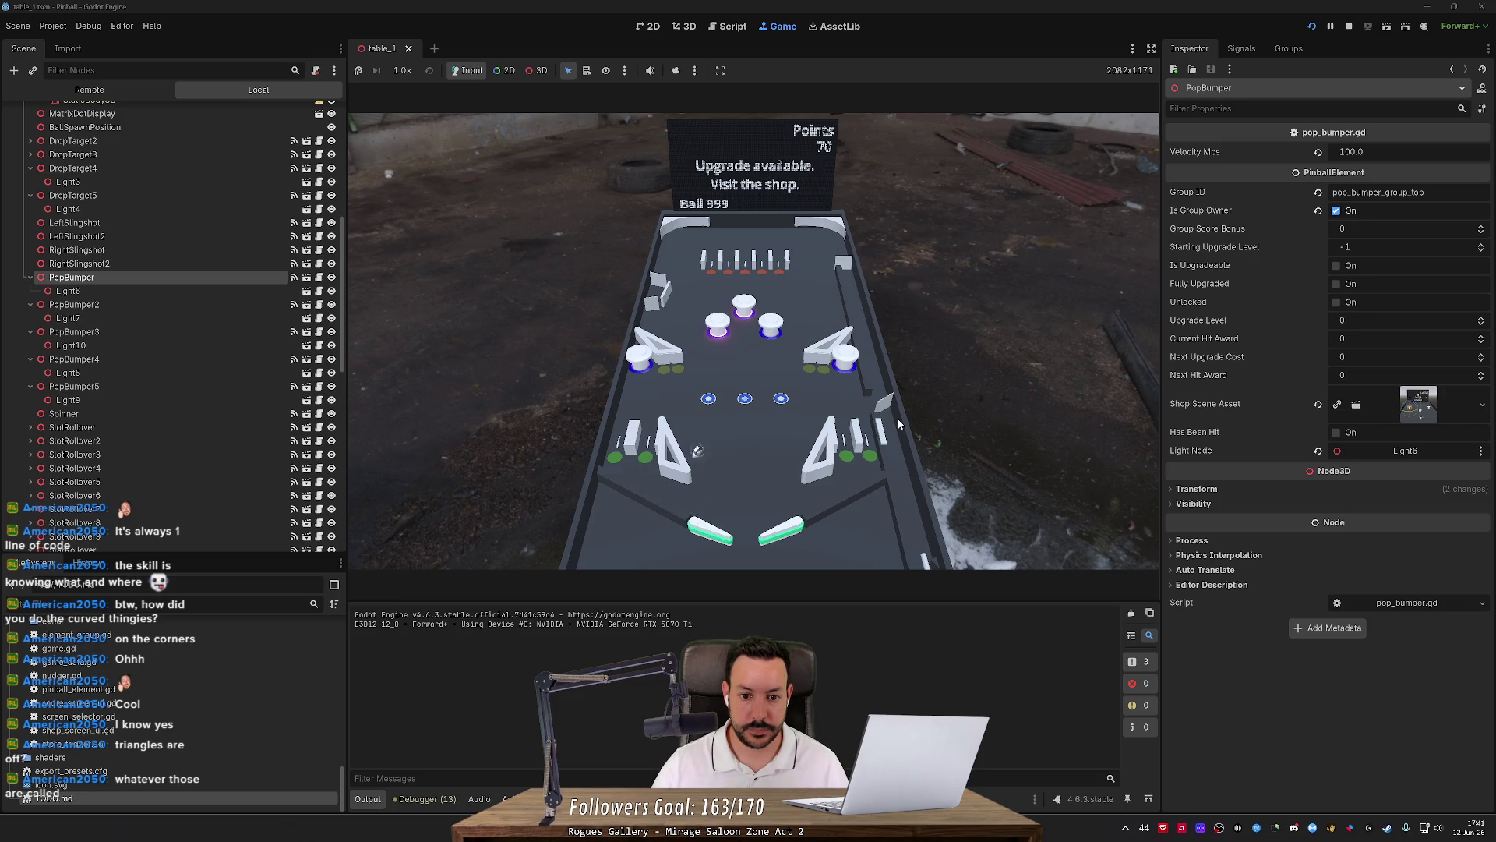
pyautogui.press('Left')
pyautogui.press('Right')
pyautogui.press('Right')
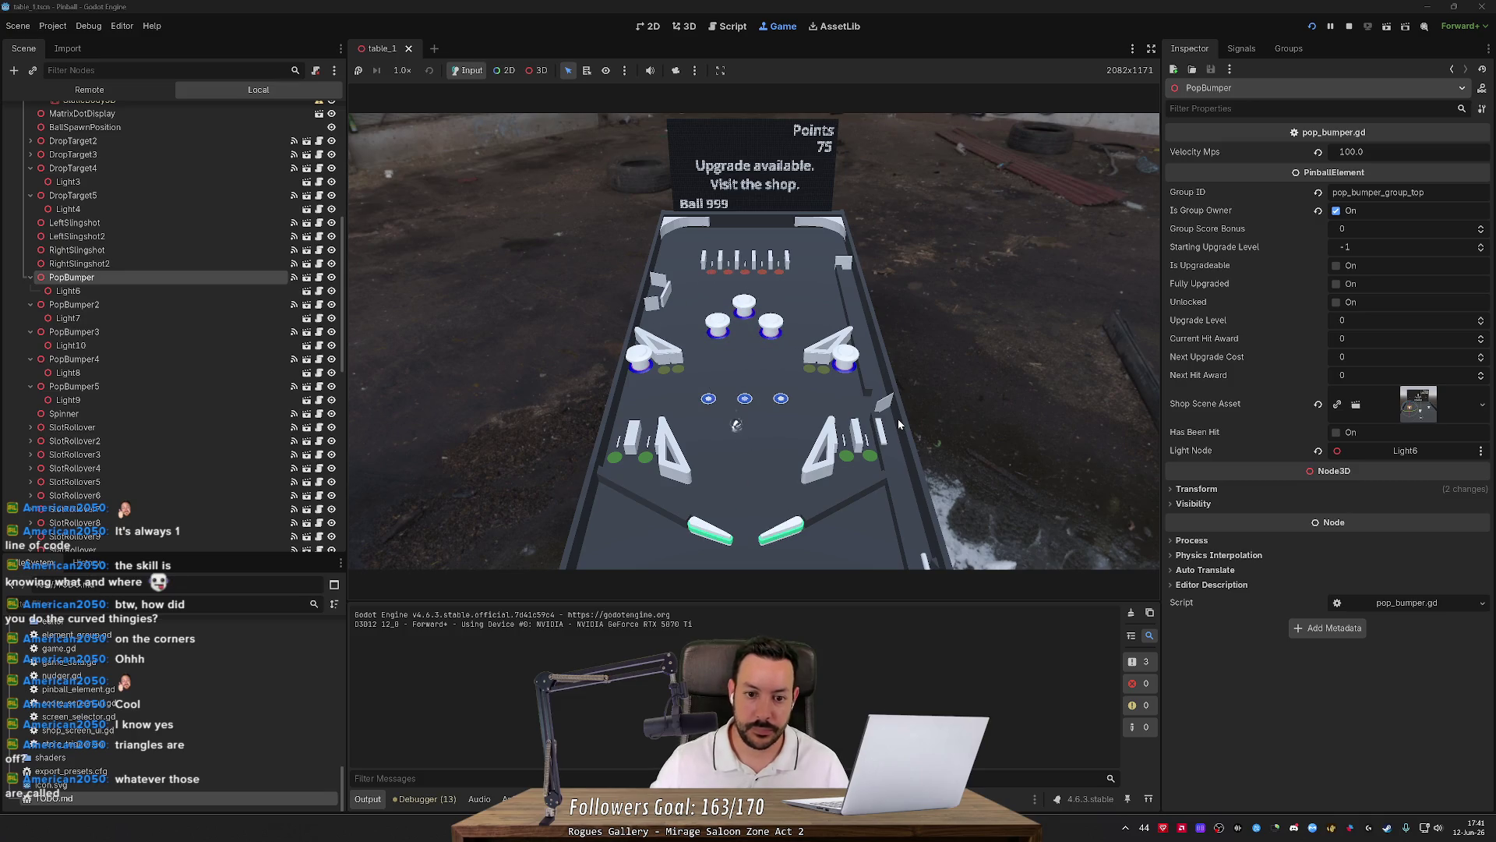
pyautogui.click(1349, 26)
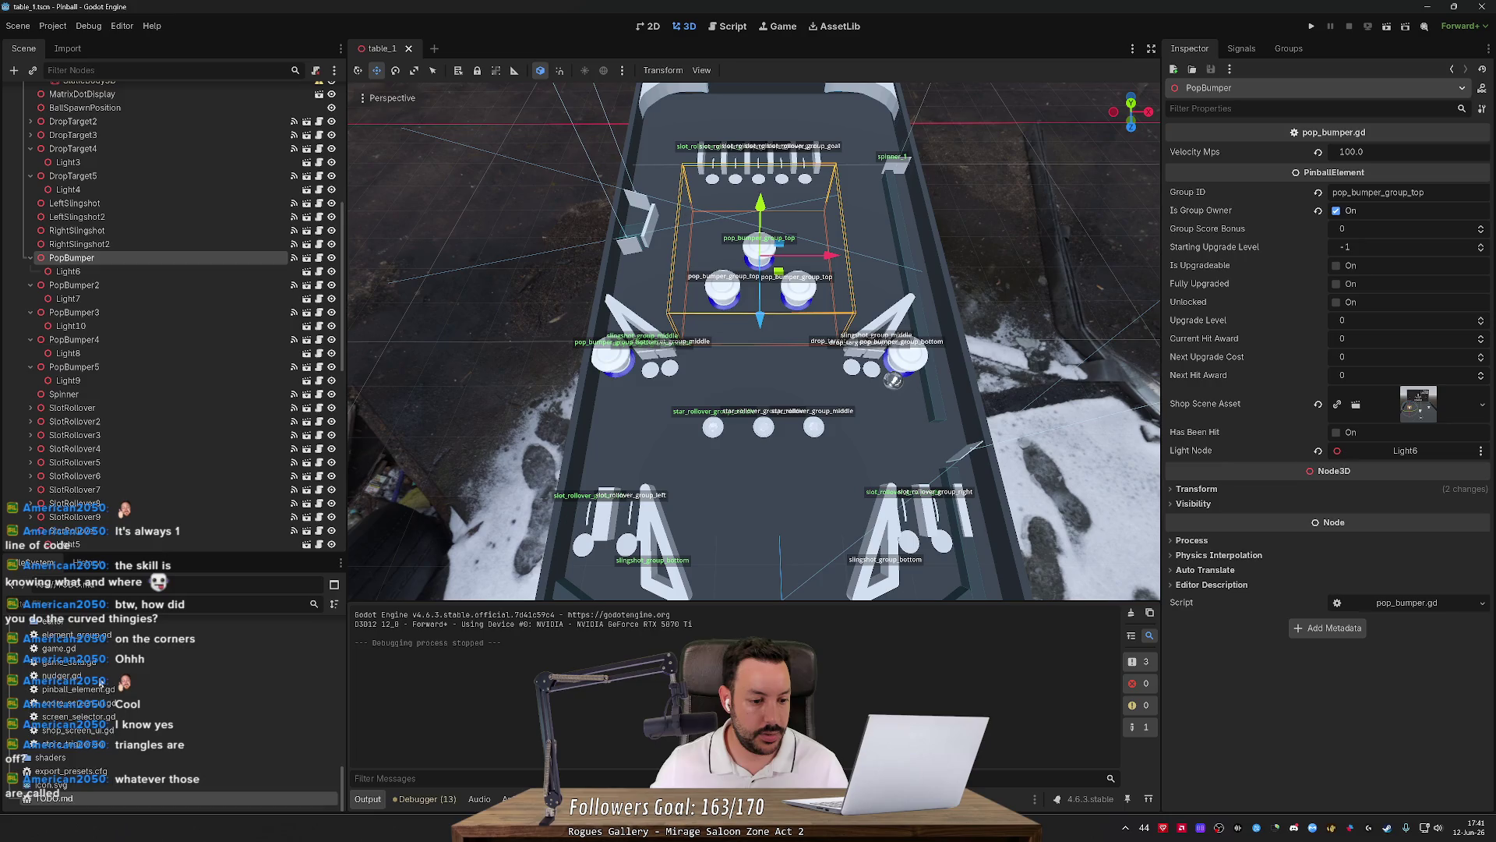
# In save_game.json, replace table_1's -1.0 upgrade values with 0.0, then save and run with F5.
pyautogui.scroll(15, 100, 683)
pyautogui.scroll(-2, 102, 688)
pyautogui.scroll(-4, 101, 753)
pyautogui.doubleClick(73, 716)
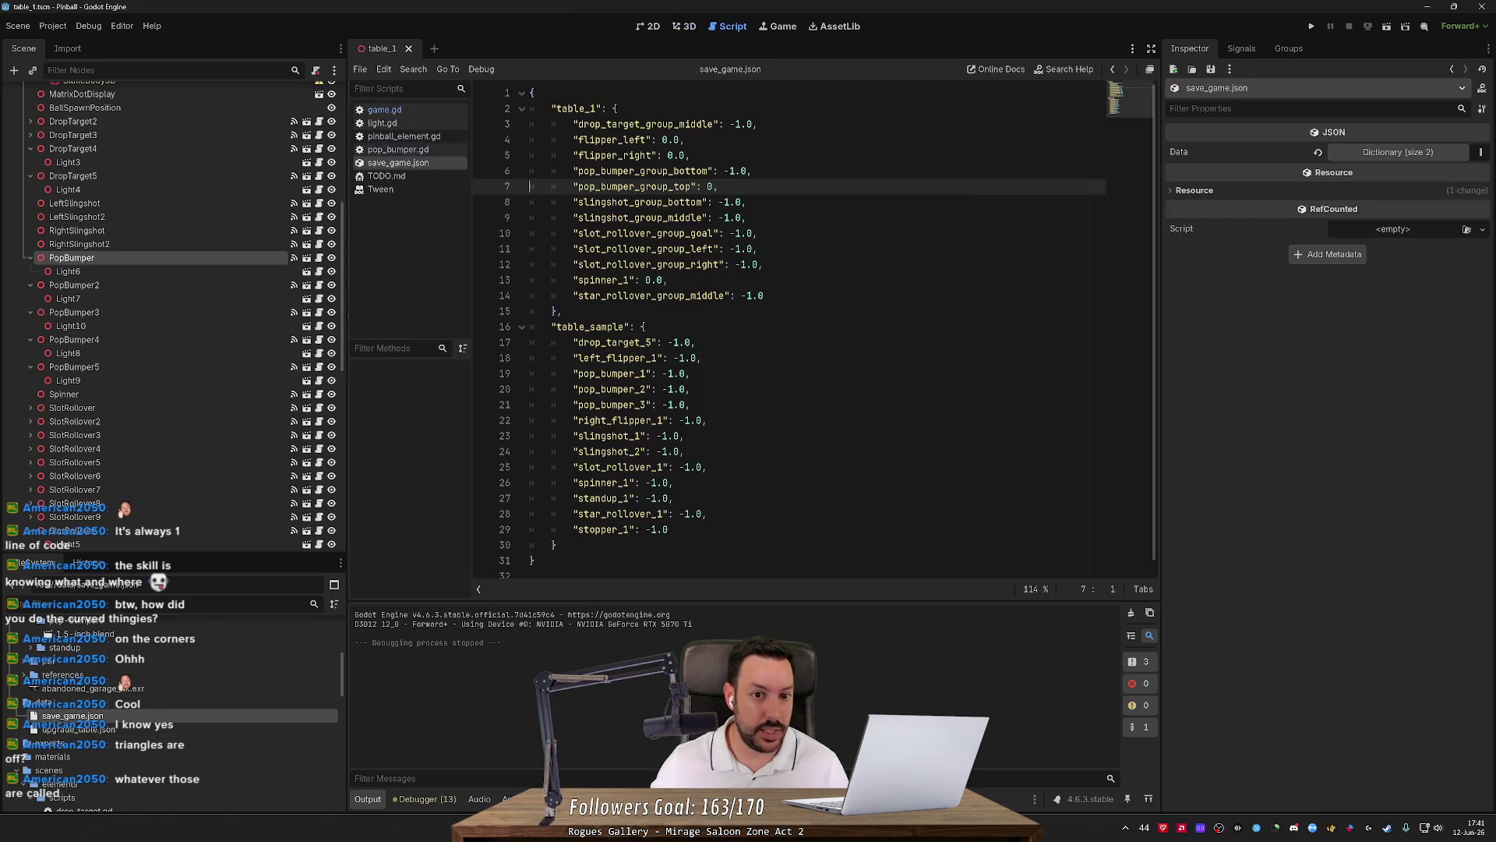
pyautogui.moveTo(725, 124); pyautogui.dragTo(753, 124)
pyautogui.hotkey('ctrl', 'd')
pyautogui.hotkey('ctrl', 'd')
pyautogui.hotkey('ctrl', 'd')
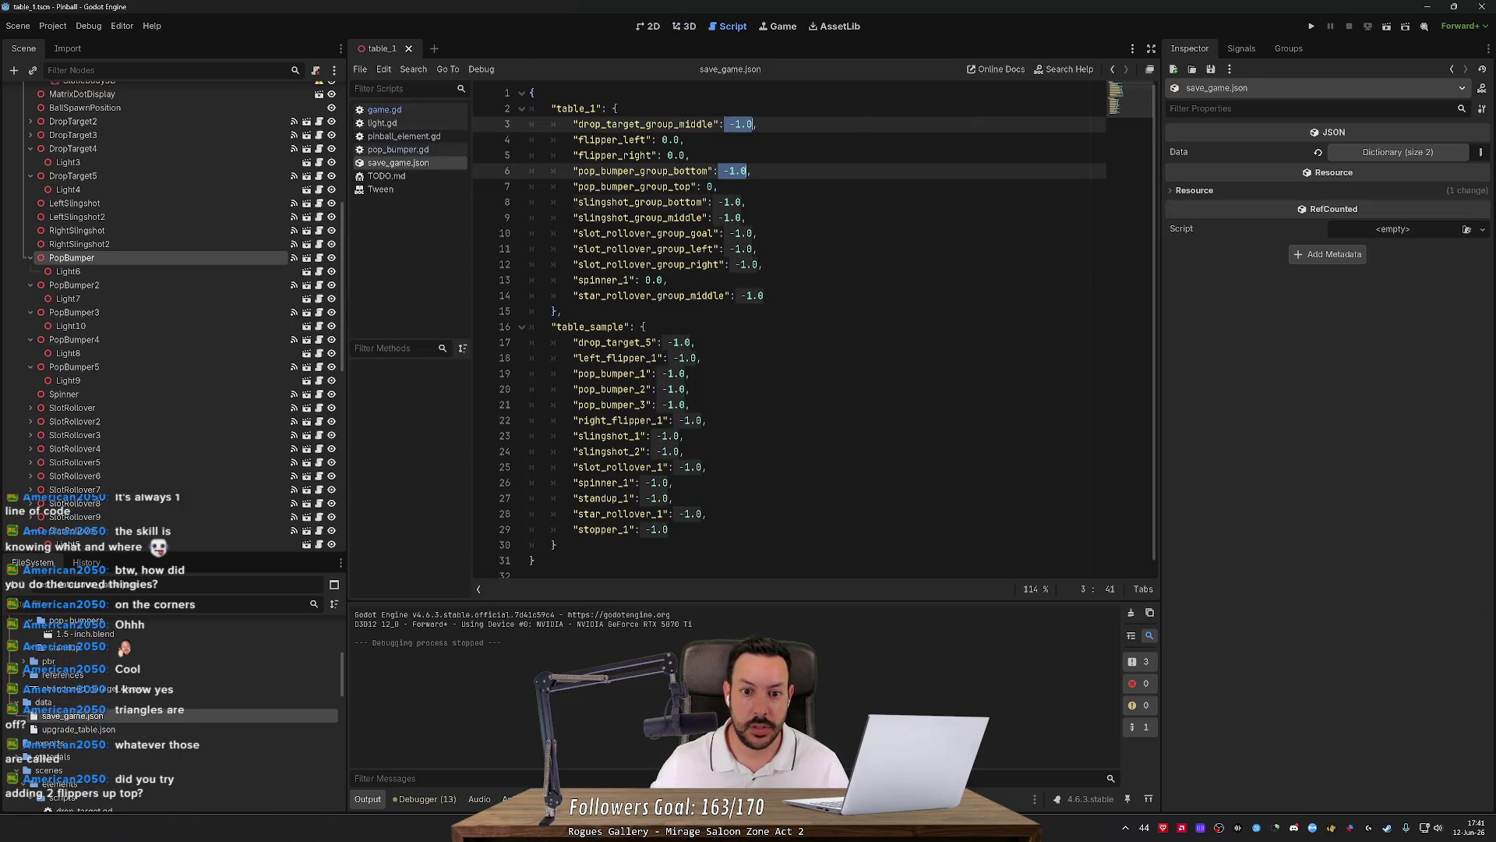
pyautogui.hotkey('ctrl', 'd')
pyautogui.hotkey('ctrl', 'd')
pyautogui.hotkey('ctrl', 'd')
pyautogui.write('0.0')
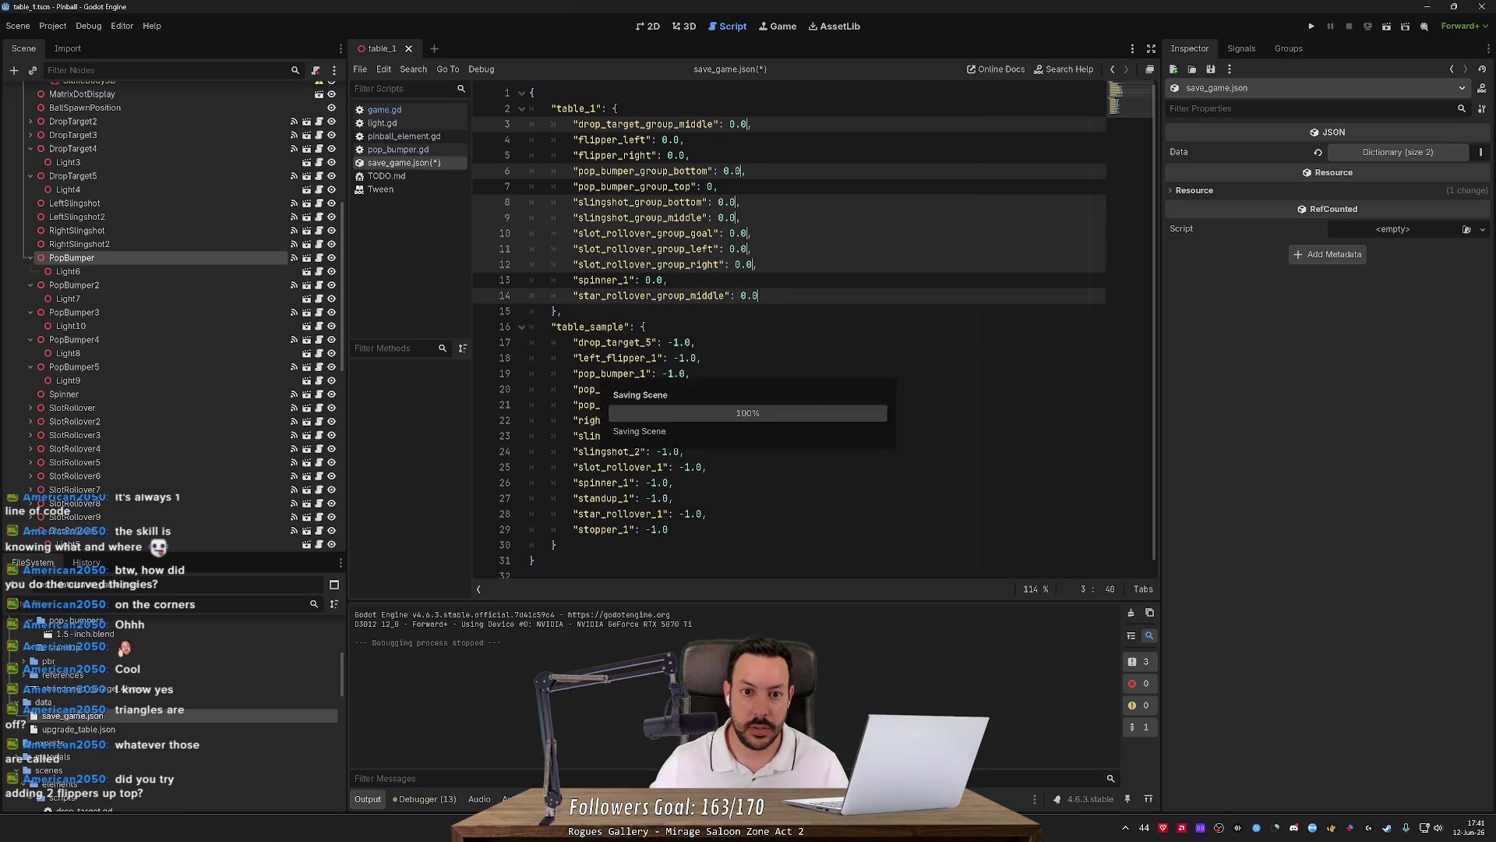
pyautogui.press('F5')
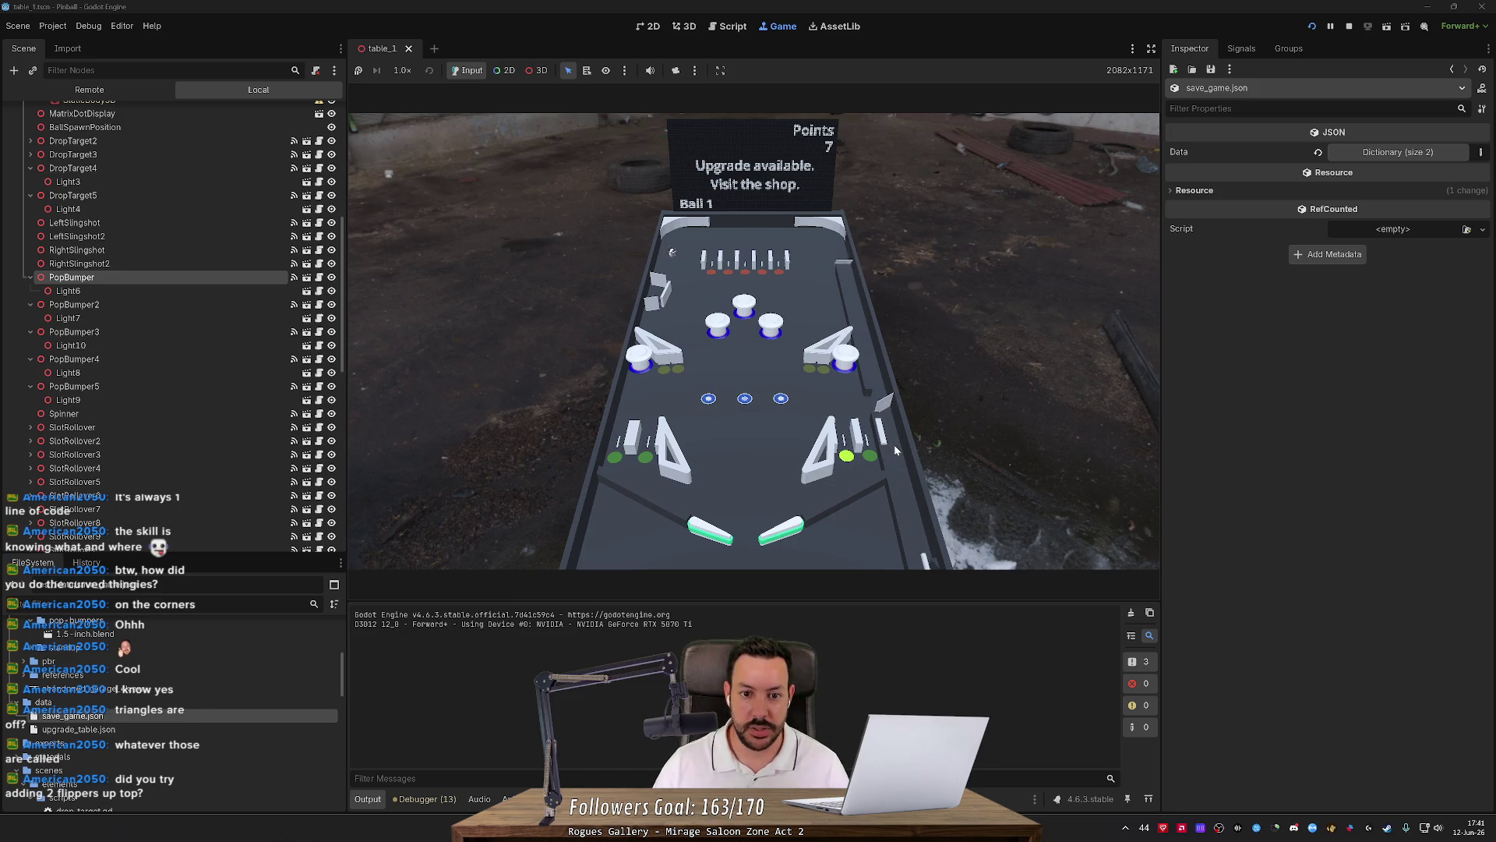
# Play two balls with the flippers, climbing to 2069 points on Ball 2.
pyautogui.press('Right')
pyautogui.press('Left')
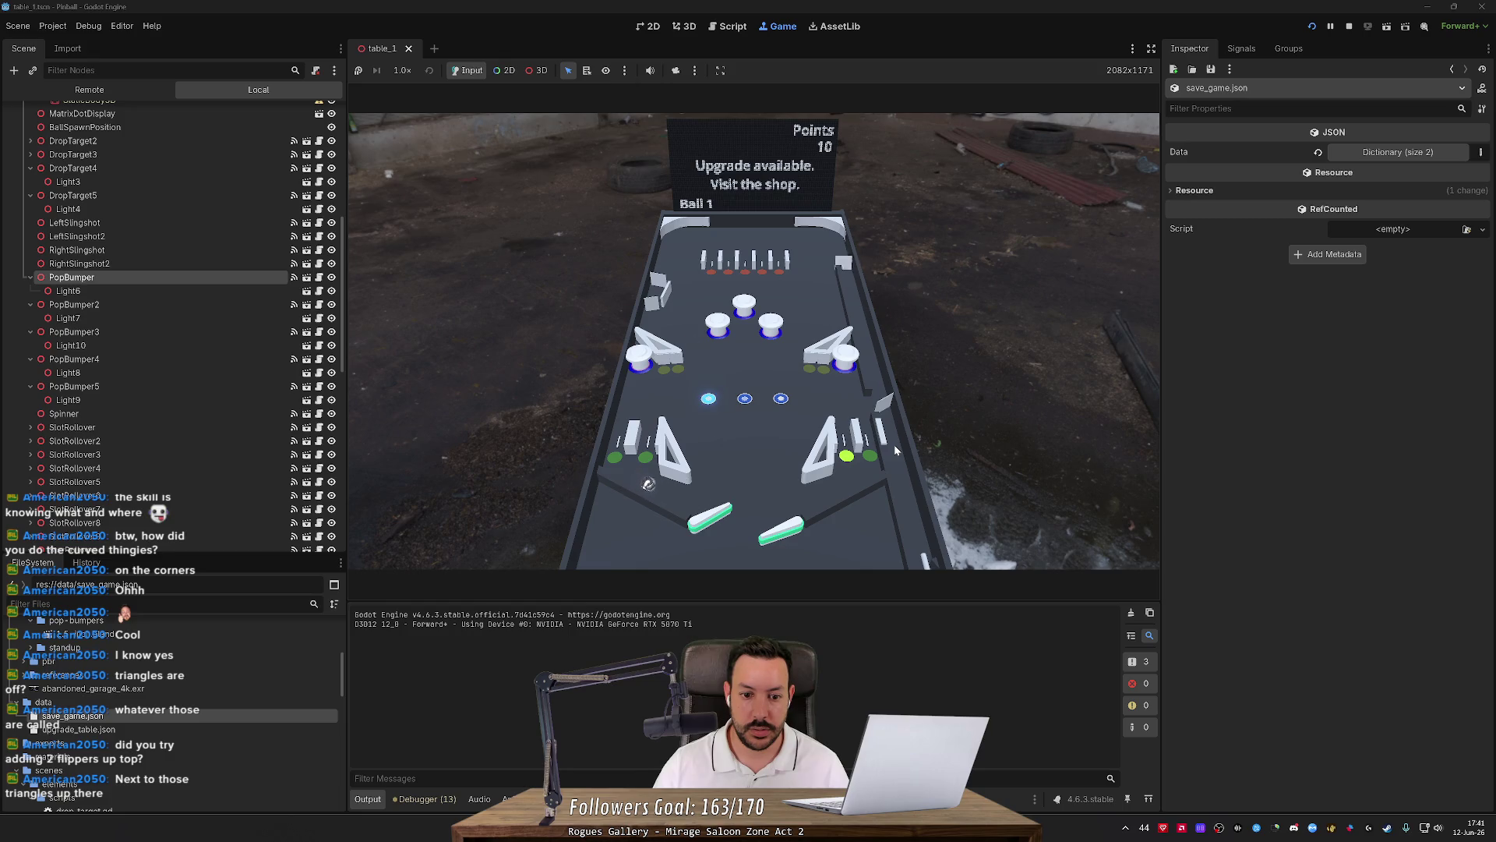
pyautogui.press('Left')
pyautogui.press('Right')
pyautogui.press('Left')
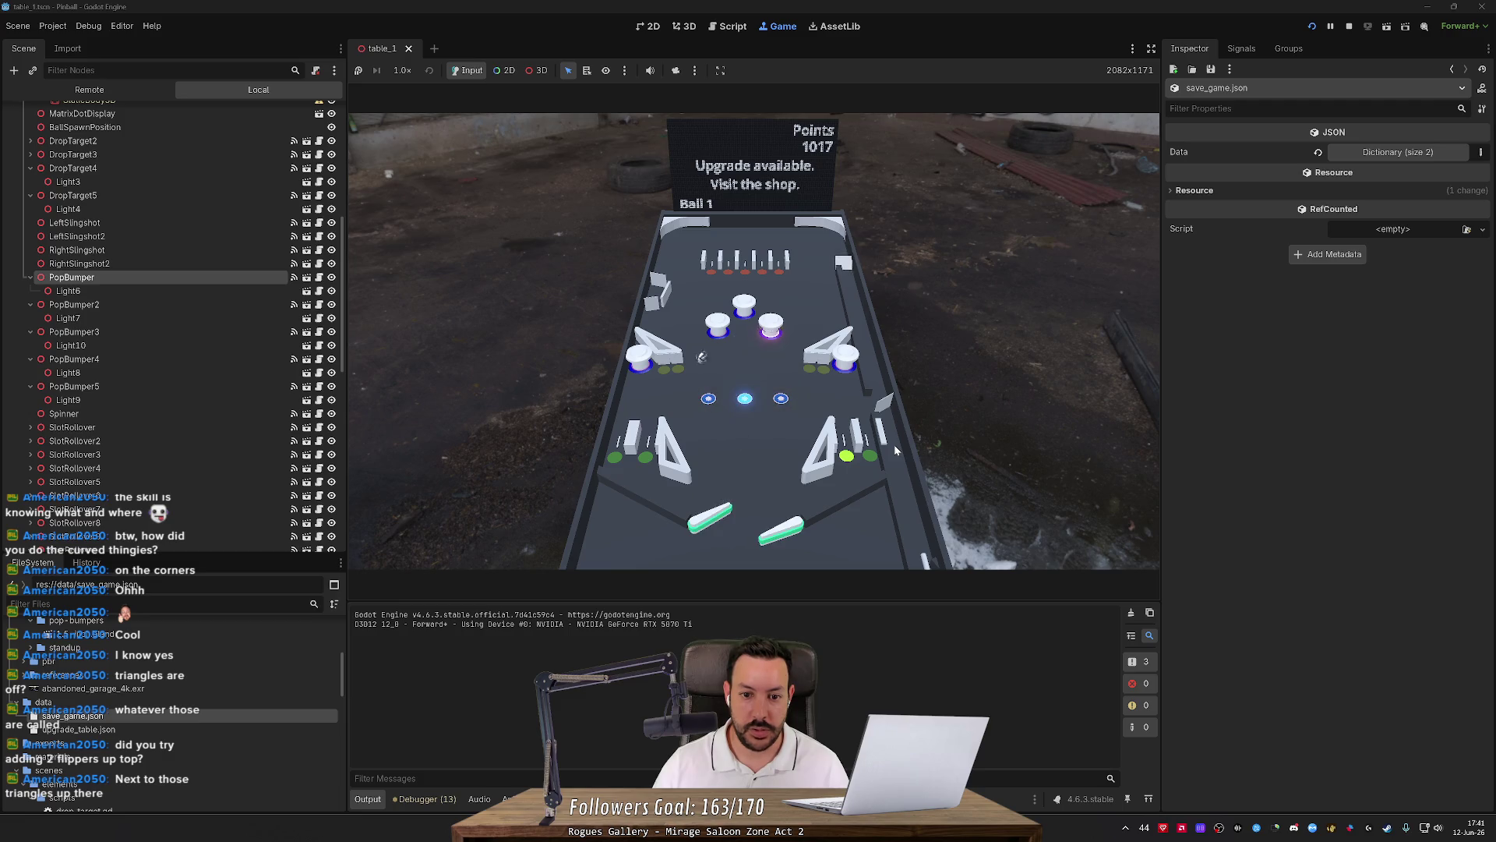
pyautogui.press('Left')
pyautogui.press('Right')
pyautogui.press('Left')
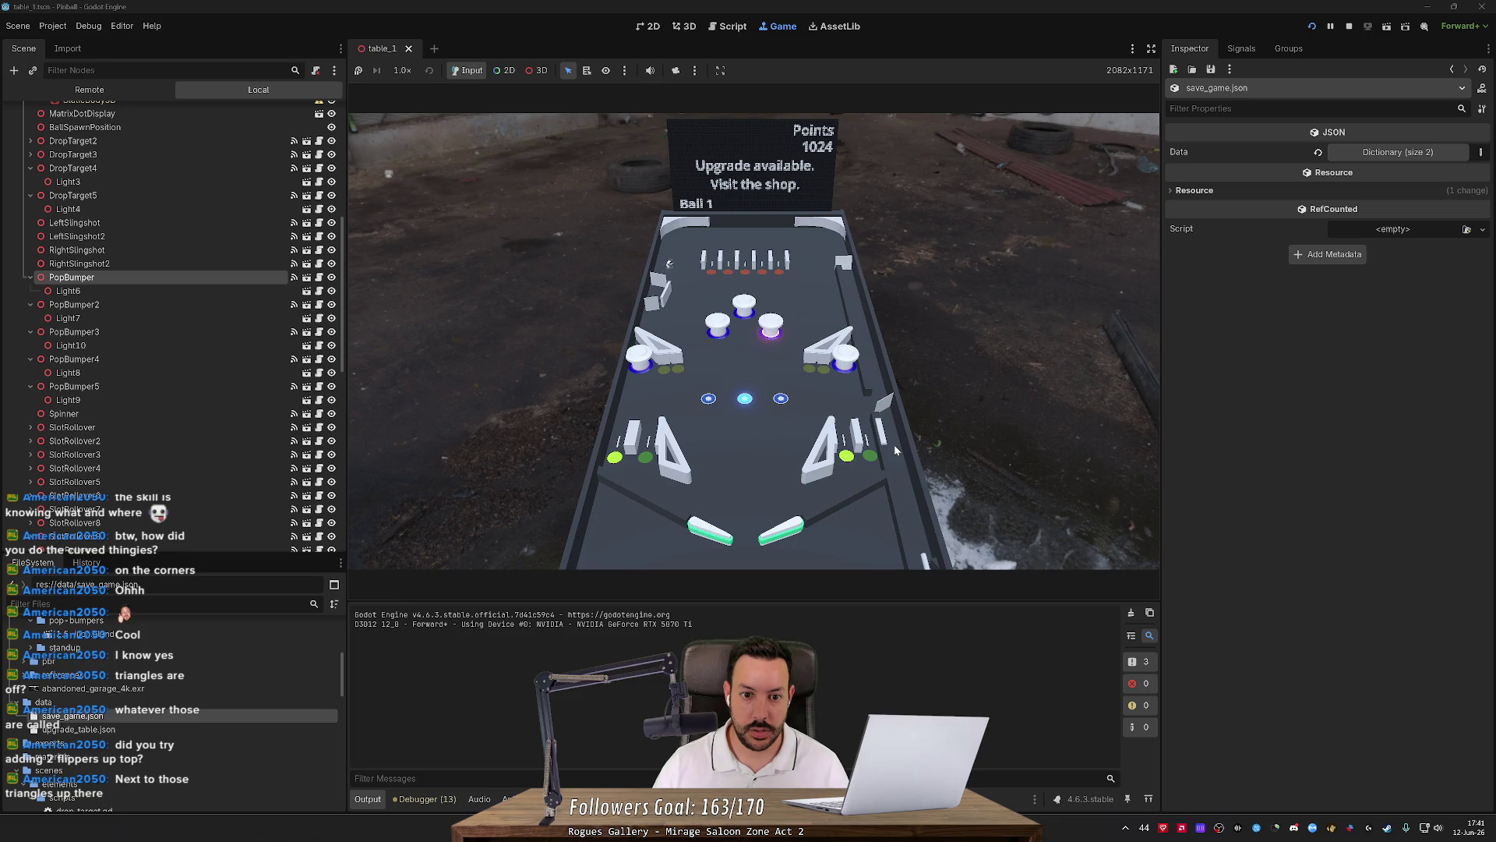
pyautogui.press('Left')
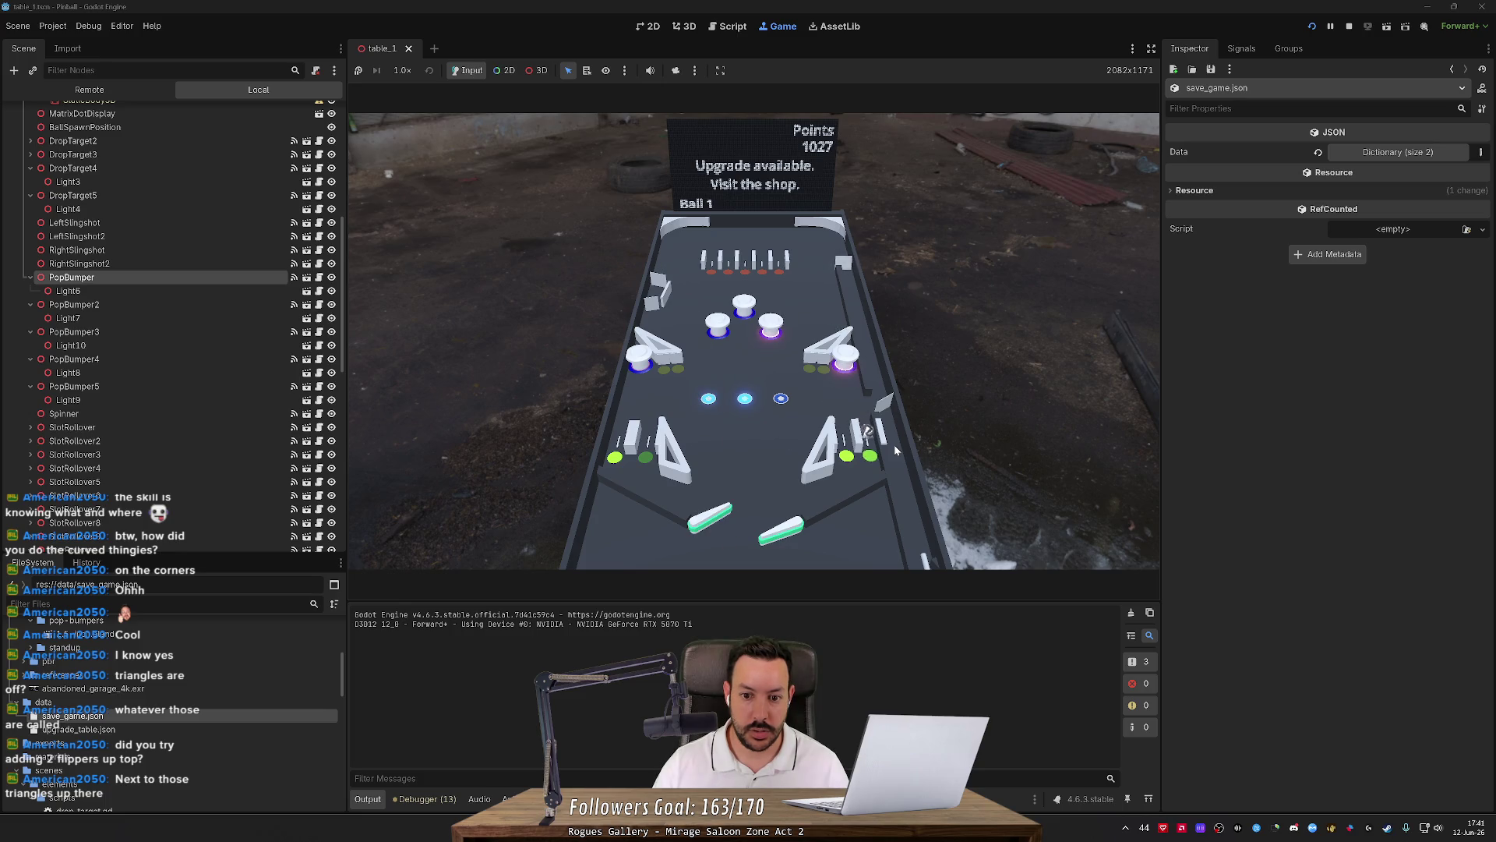
pyautogui.press('Left')
pyautogui.press('Right')
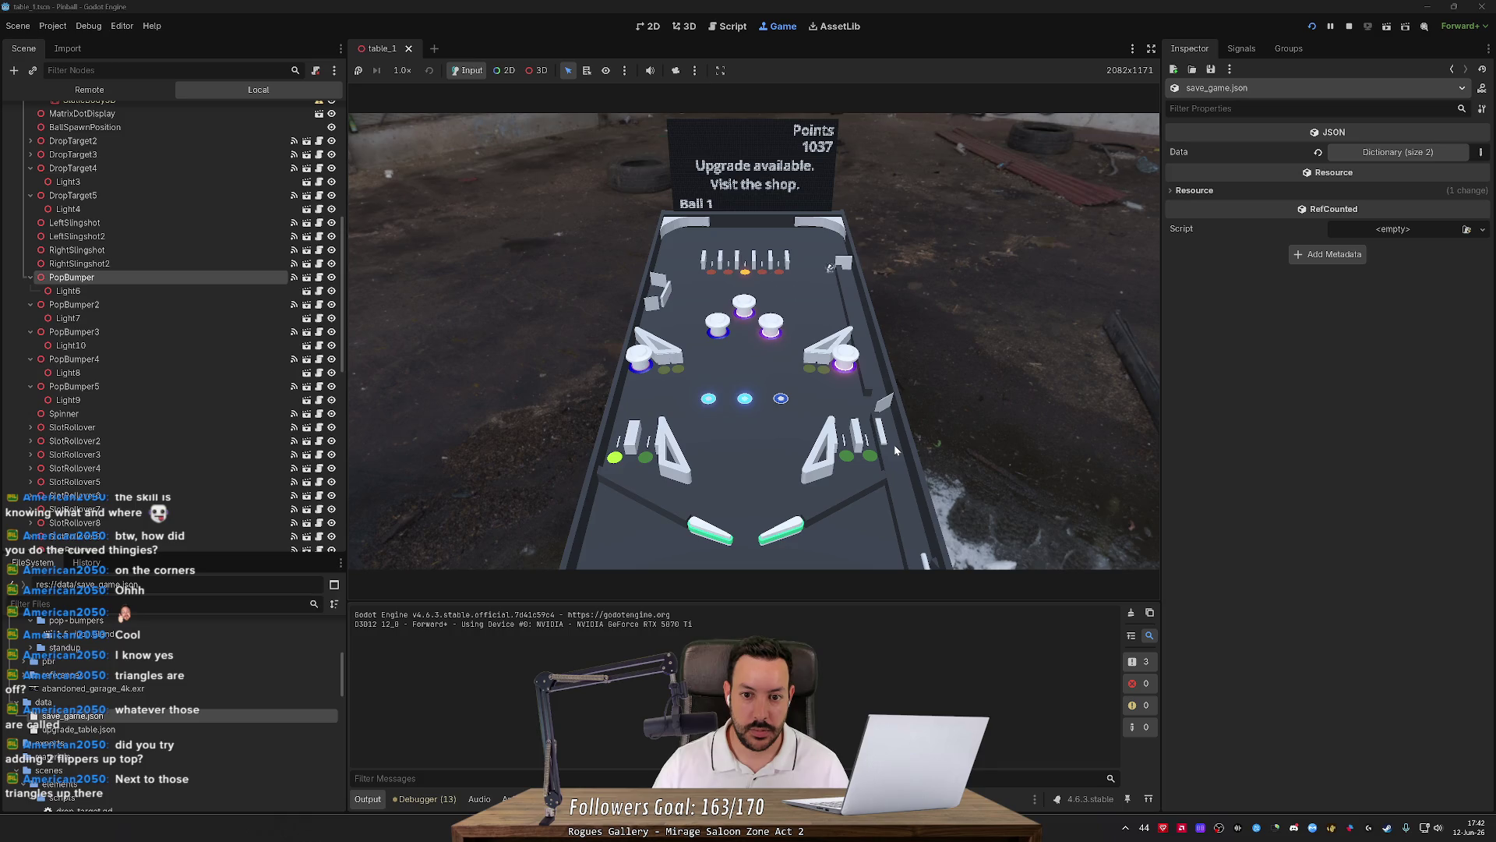
pyautogui.press('Left')
pyautogui.press('Right')
pyautogui.press('Left')
pyautogui.press('Right')
pyautogui.press('Left')
pyautogui.press('Left')
pyautogui.press('Right')
pyautogui.press('space')
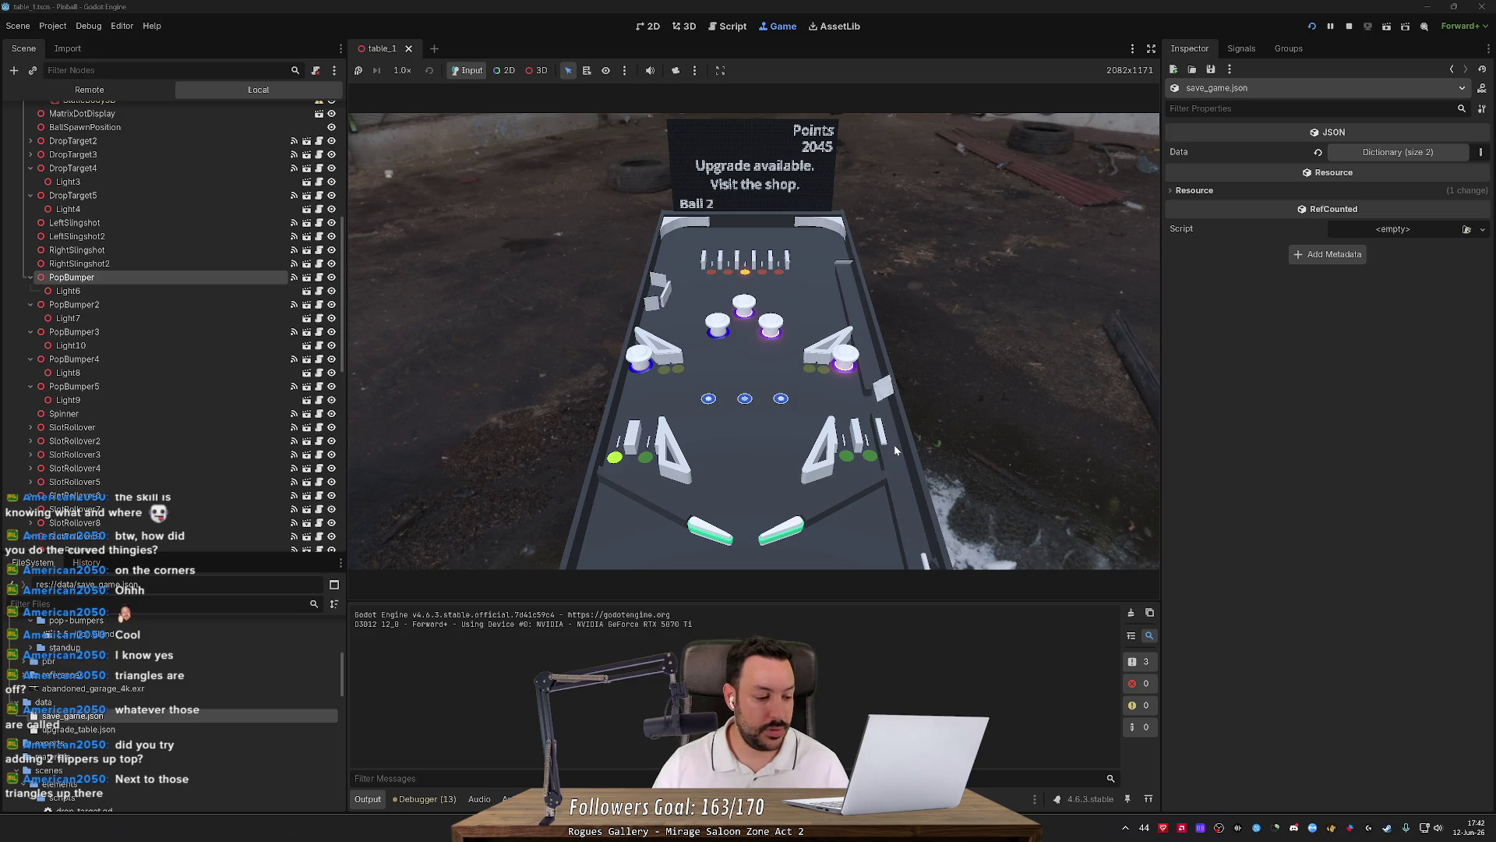
pyautogui.press('Left')
pyautogui.press('Right')
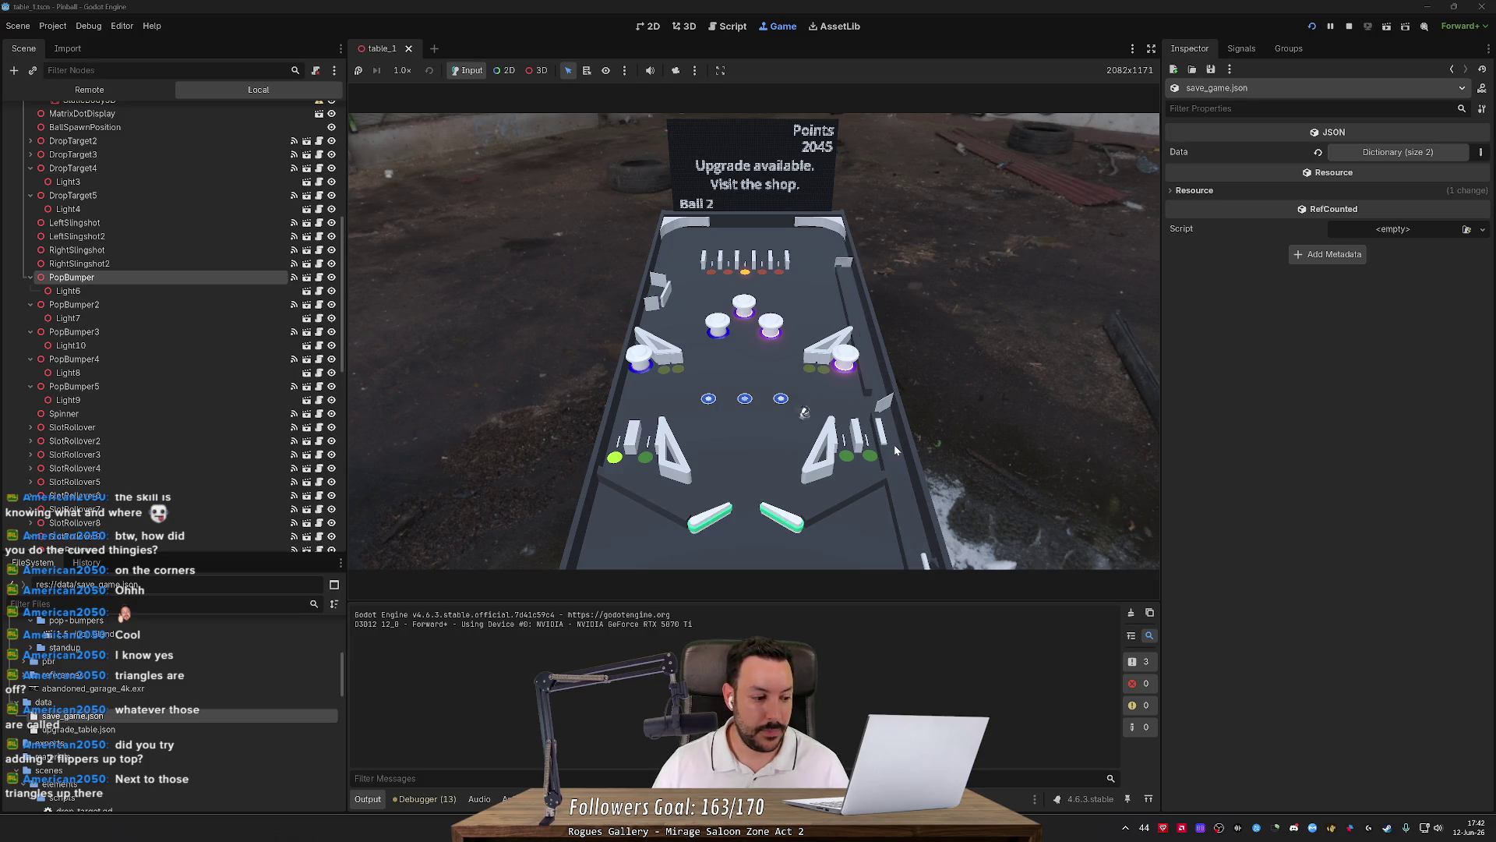
pyautogui.press('Left')
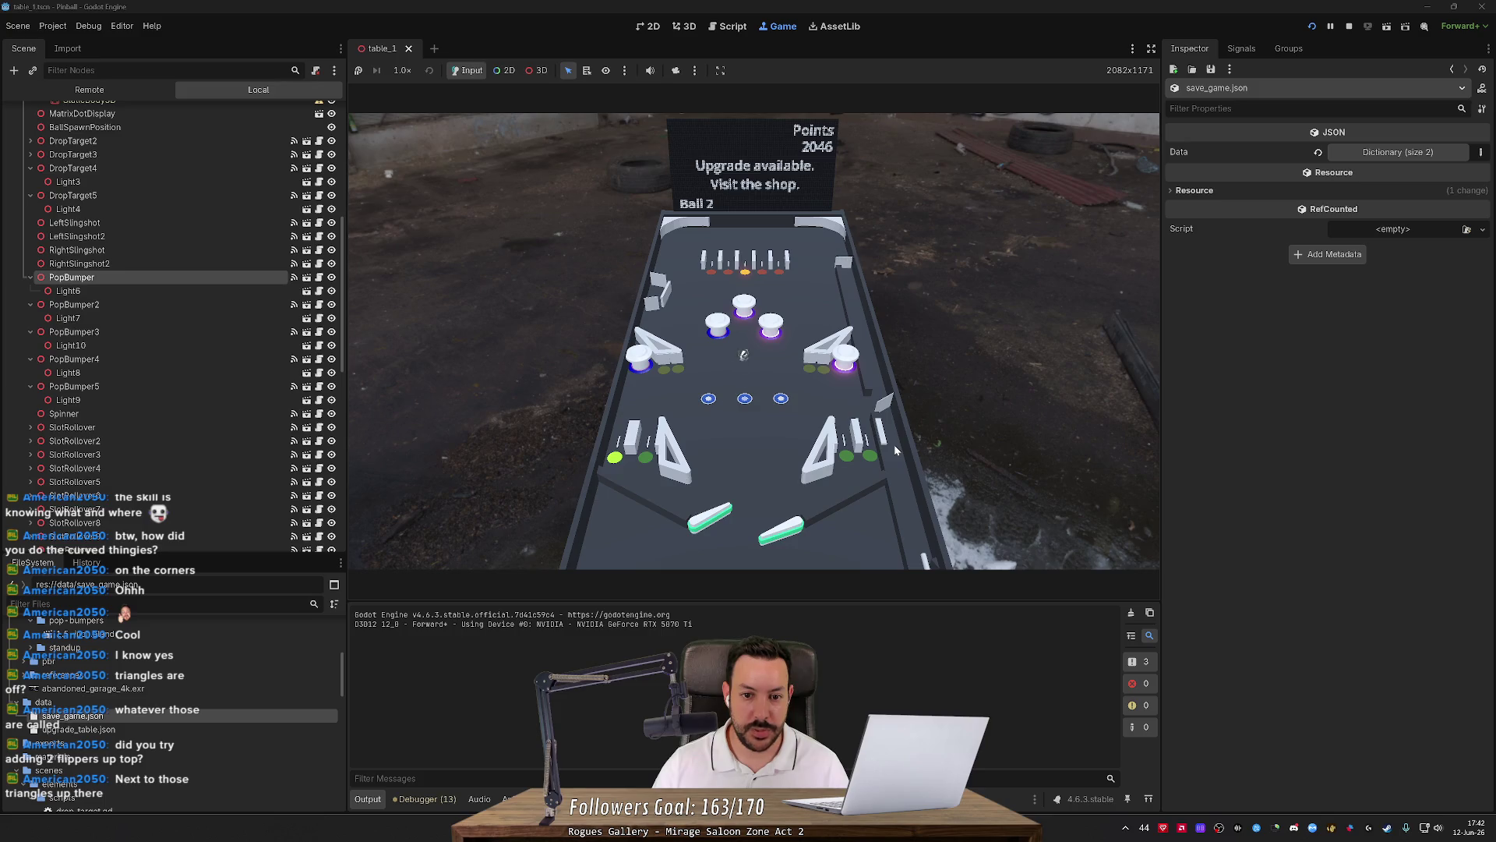
pyautogui.press('Left')
pyautogui.press('Right')
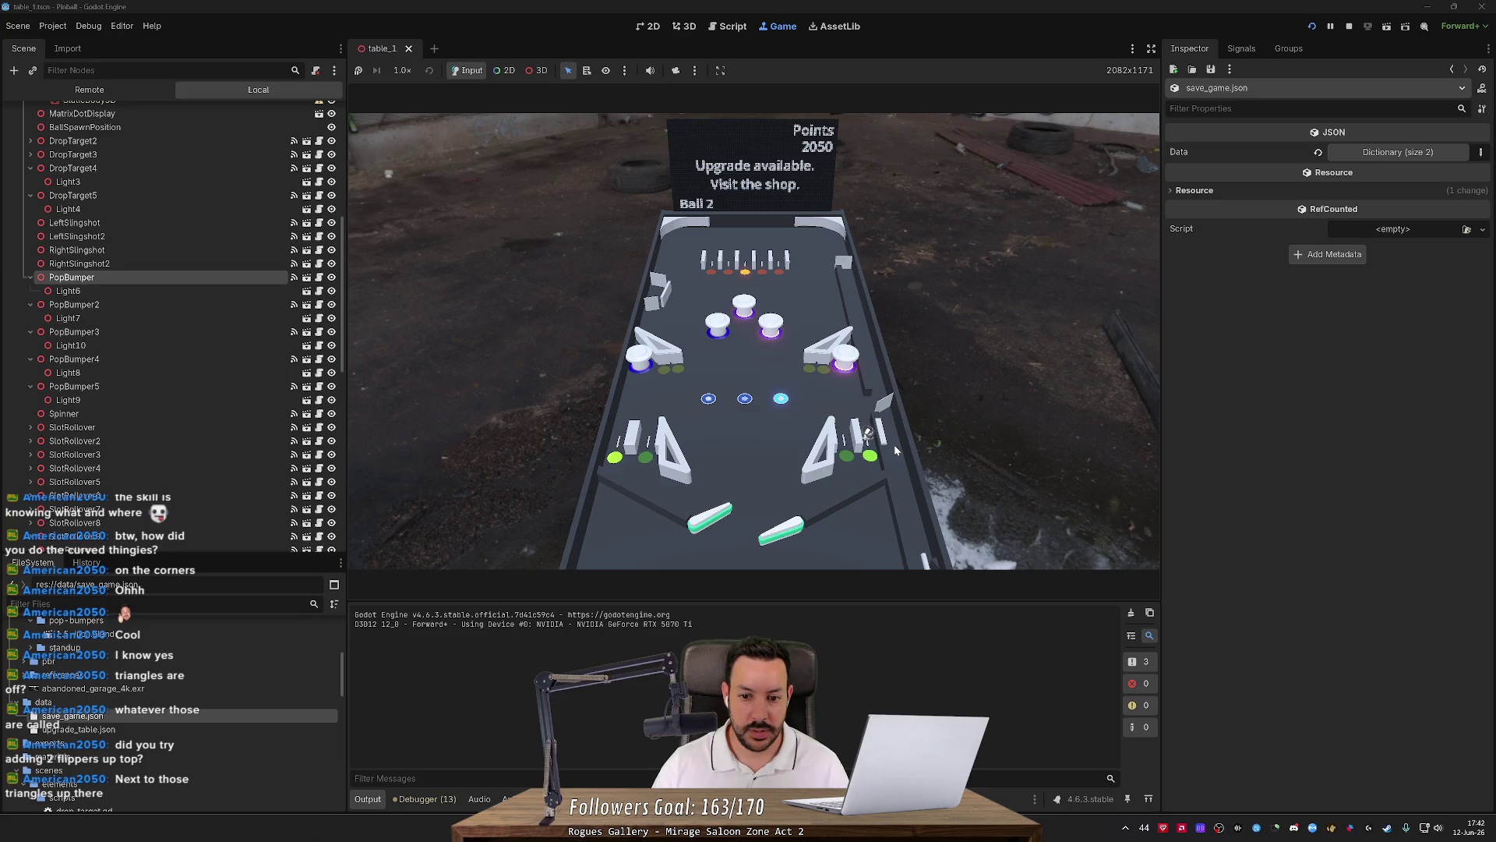
pyautogui.press('Right')
pyautogui.press('Left')
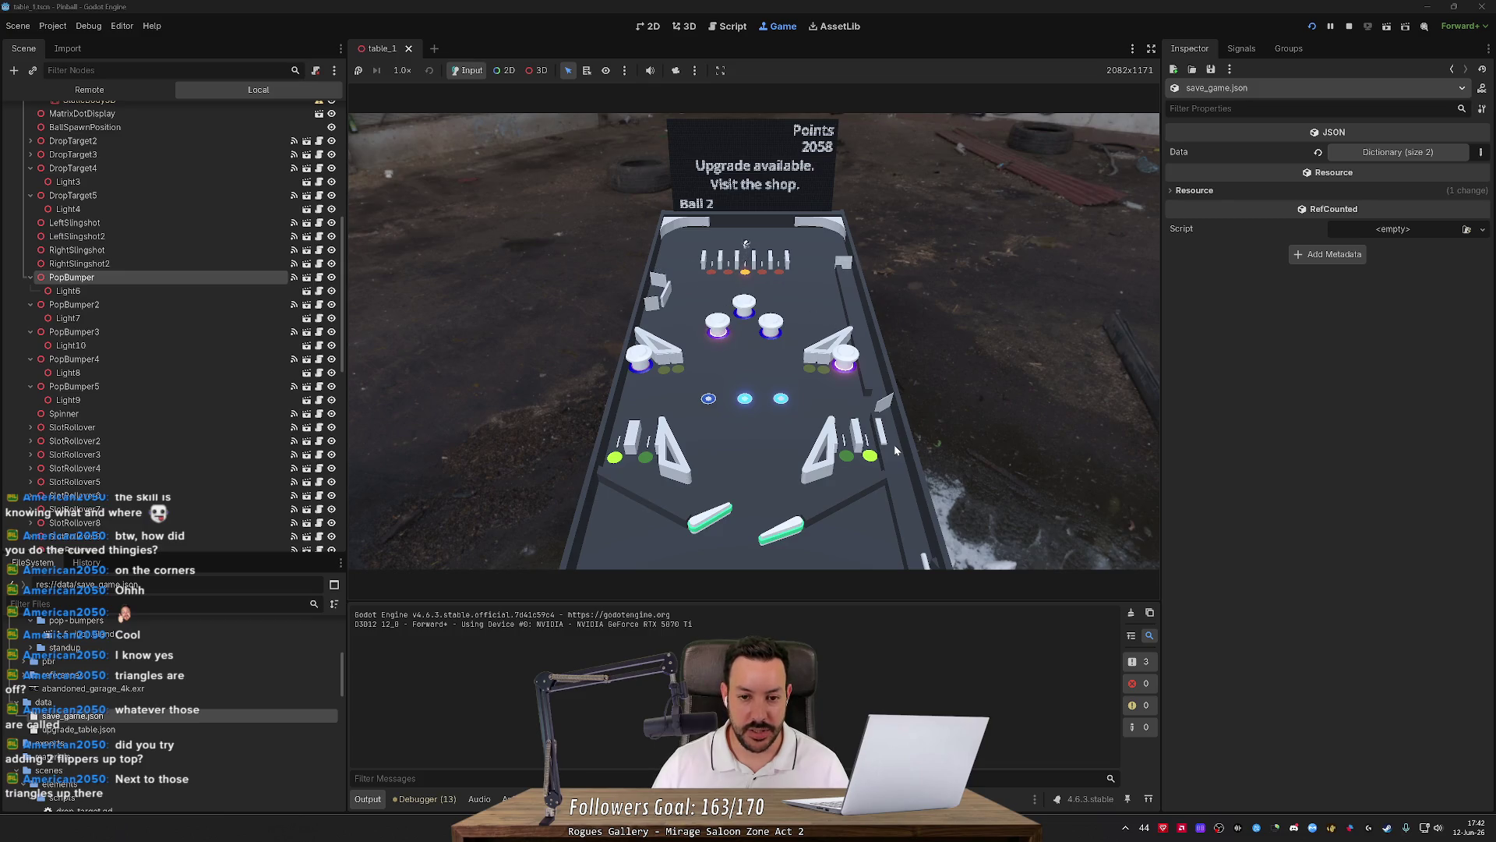
pyautogui.press('Right')
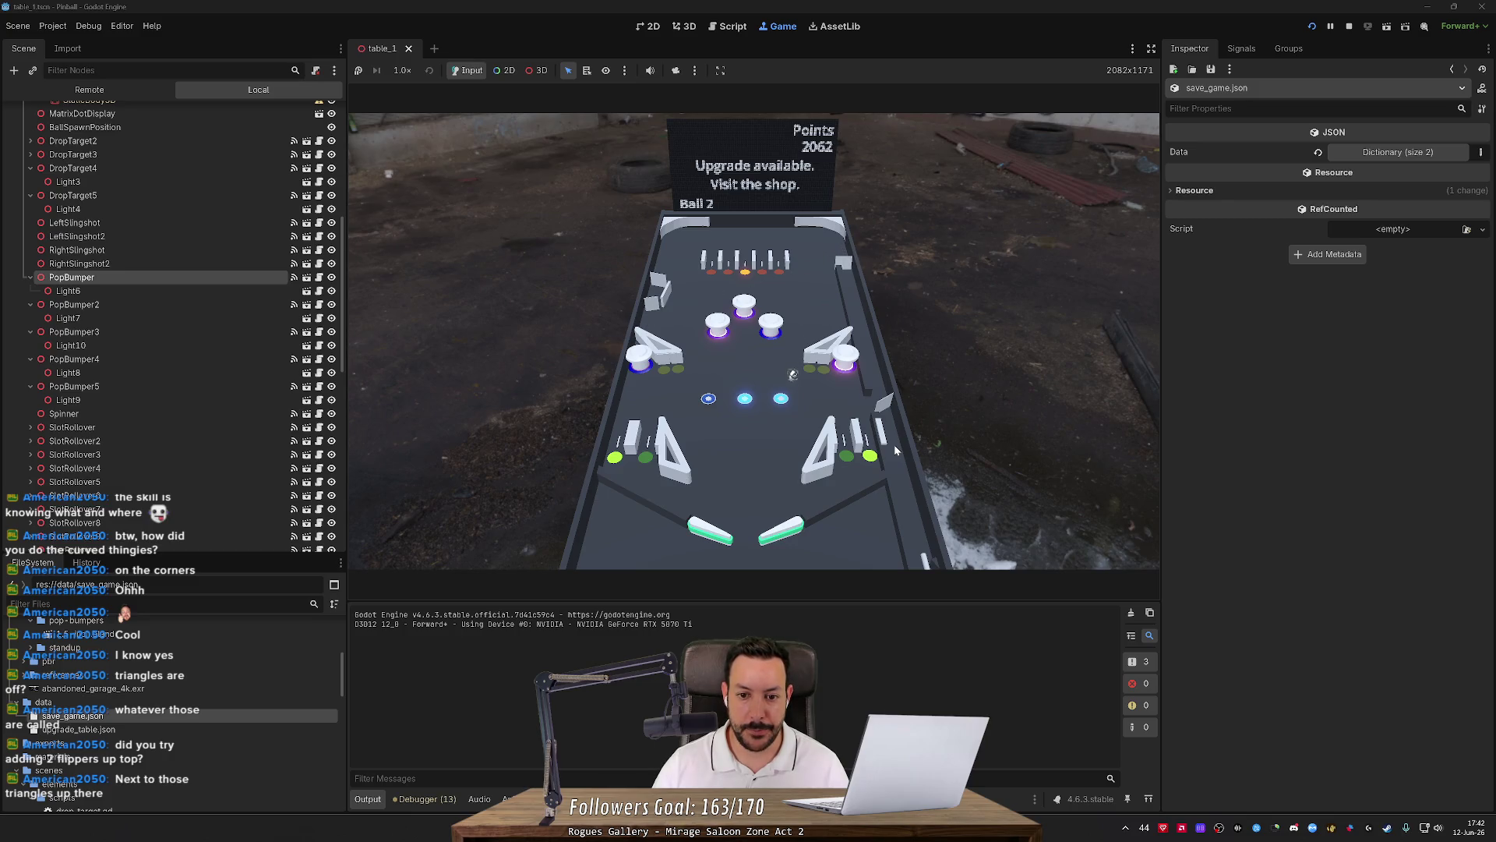
pyautogui.press('Left')
pyautogui.press('Right')
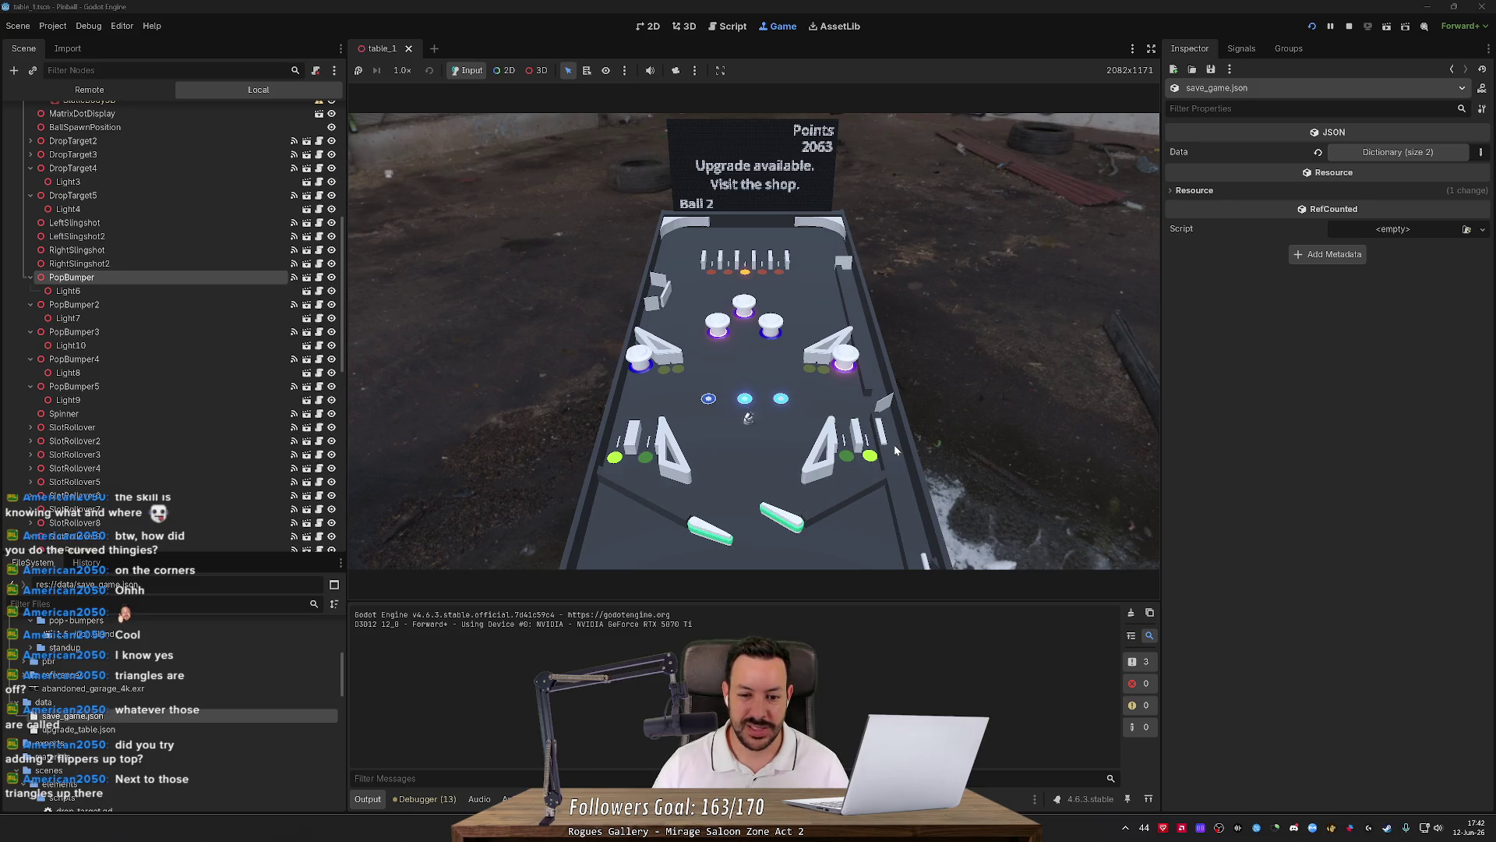
pyautogui.press('Left')
pyautogui.press('Right')
pyautogui.press('Left')
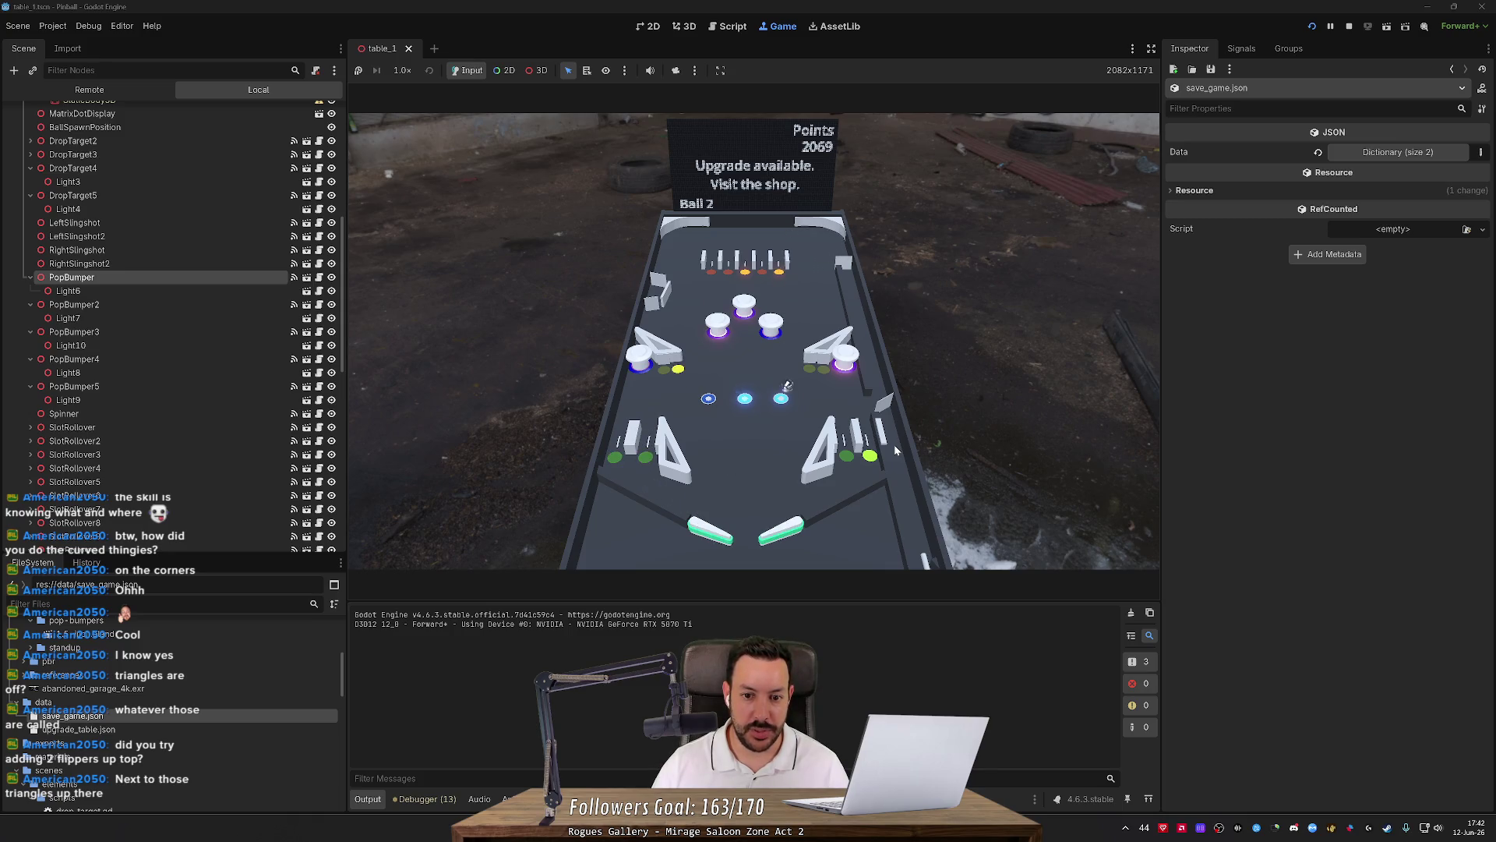
pyautogui.press('Left')
pyautogui.press('Right')
pyautogui.press('Right')
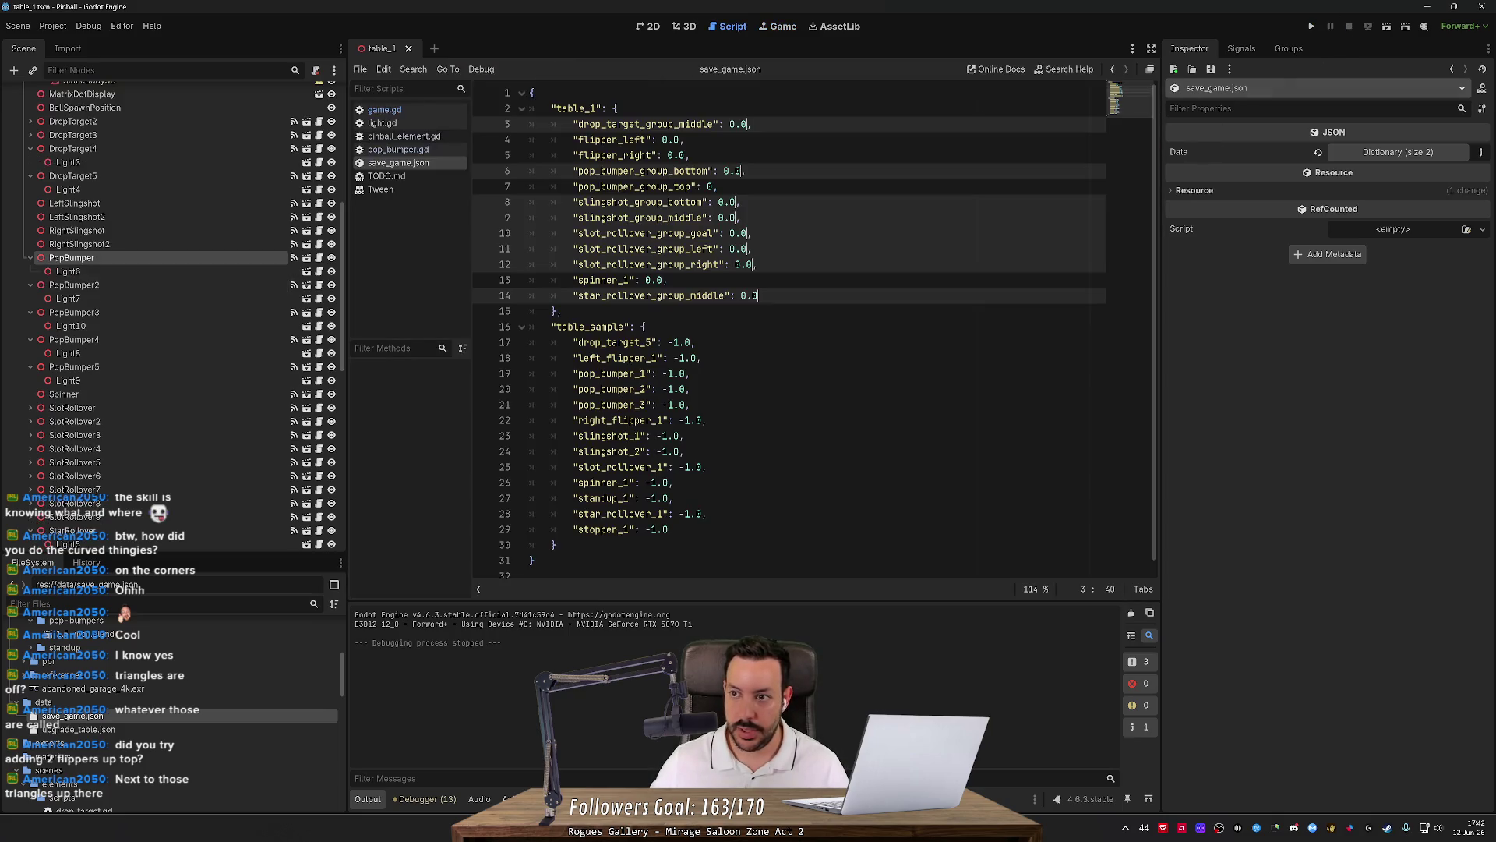
# Duplicate Left Flipper, place Left Flipper2 beside the left pop bumpers, and run the game.
pyautogui.click(686, 27)
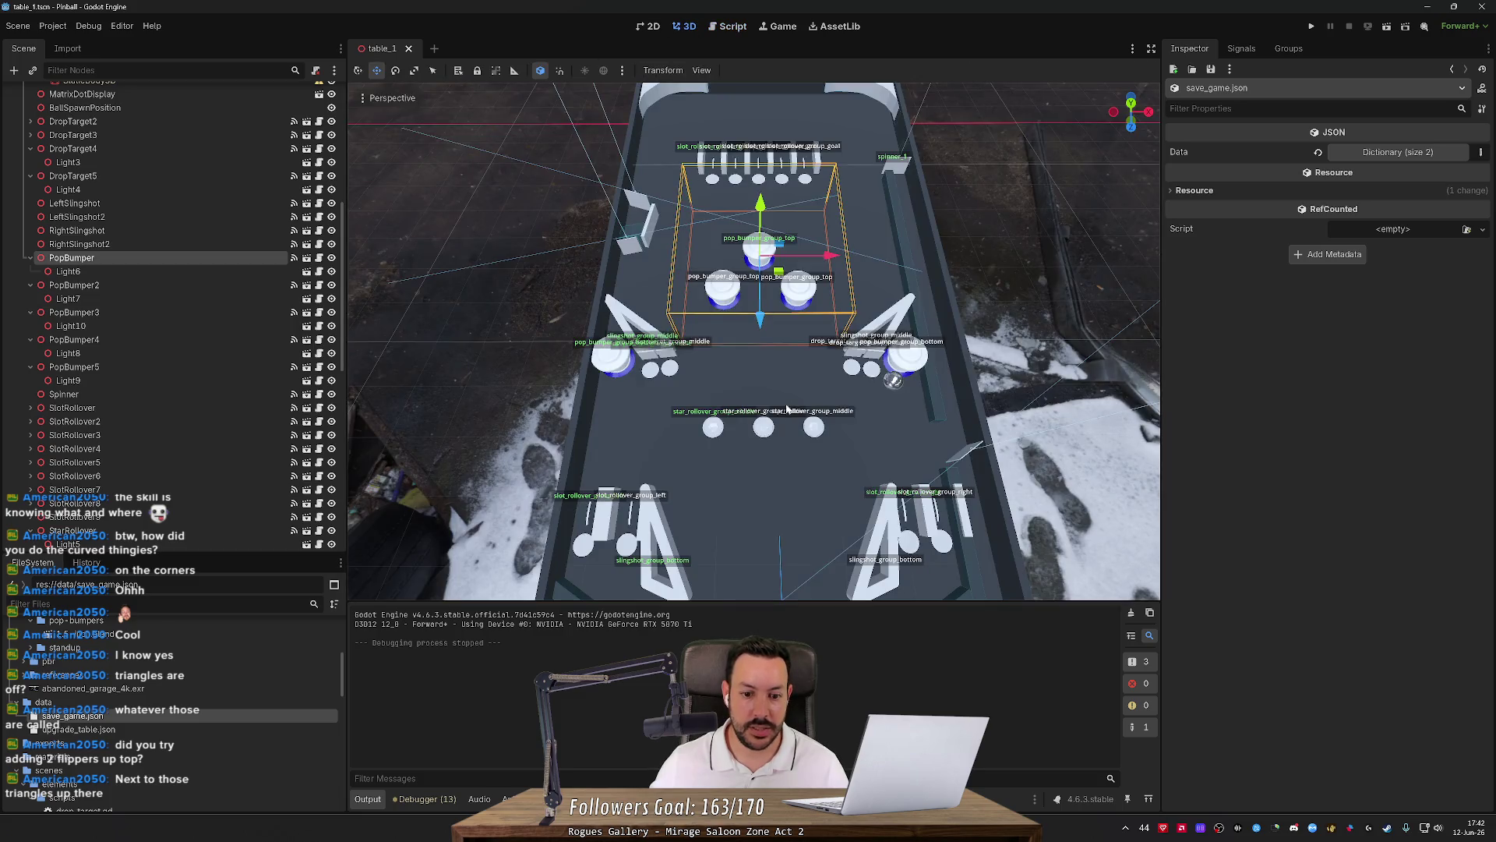
pyautogui.click(597, 407)
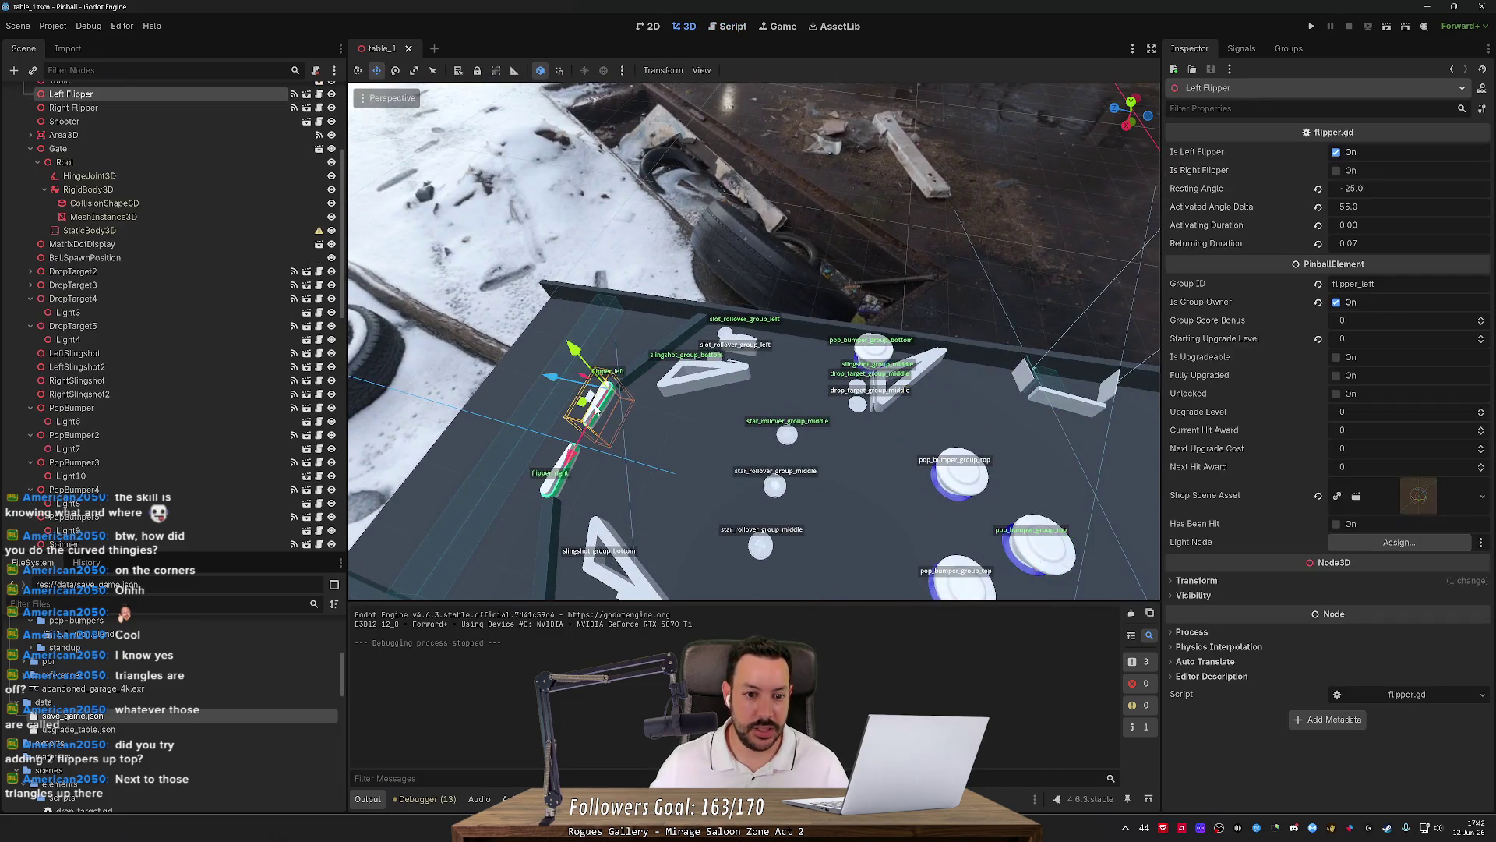
pyautogui.hotkey('ctrl', 'd')
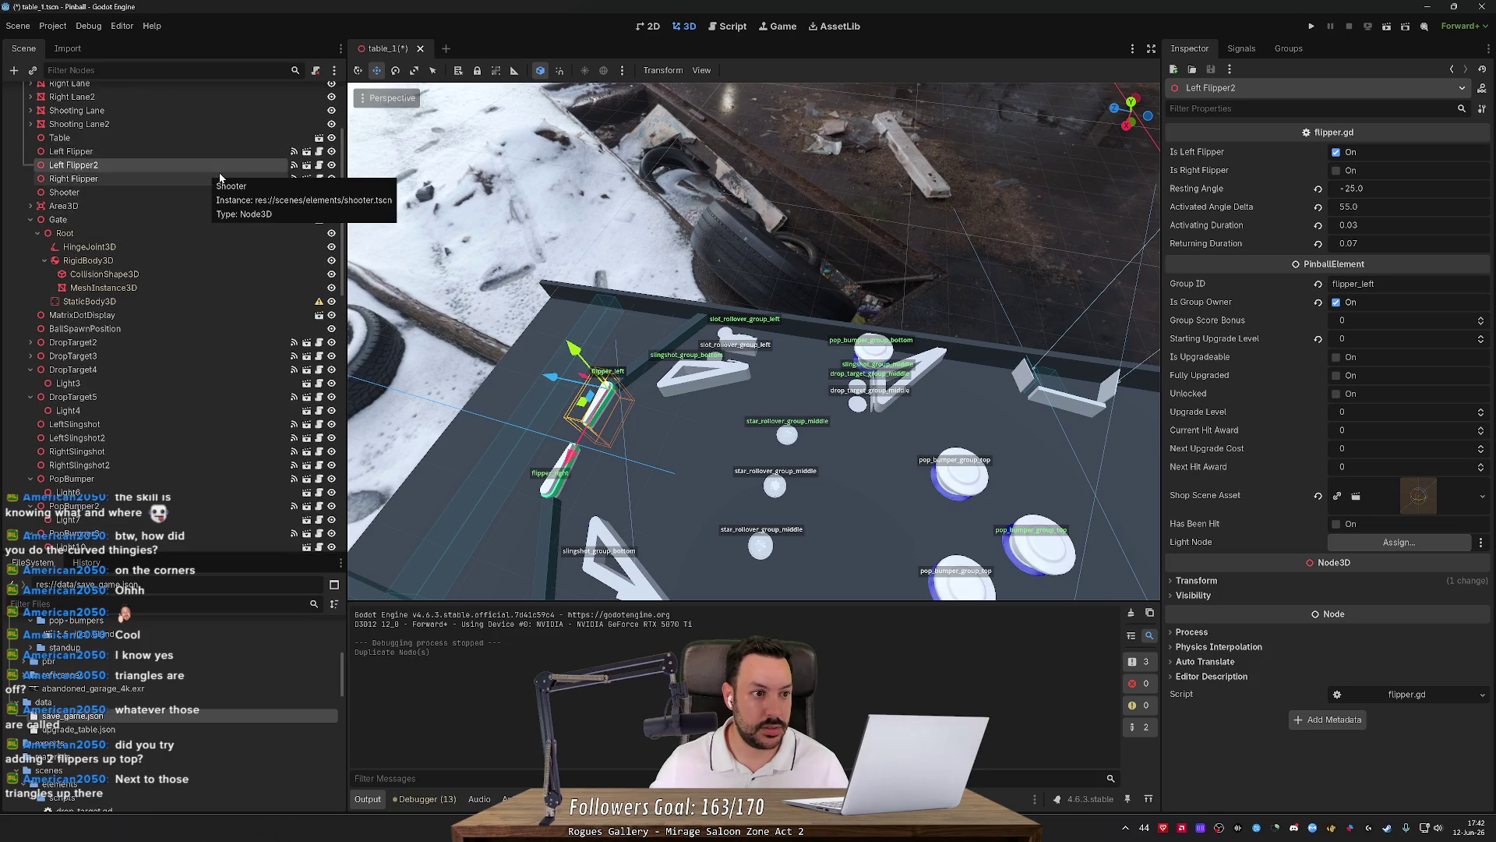
pyautogui.moveTo(551, 379)
pyautogui.mouseDown()
pyautogui.moveTo(905, 444)
pyautogui.moveTo(842, 431)
pyautogui.moveTo(869, 437)
pyautogui.mouseUp()
pyautogui.moveTo(955, 543); pyautogui.dragTo(960, 425)
pyautogui.press('f')
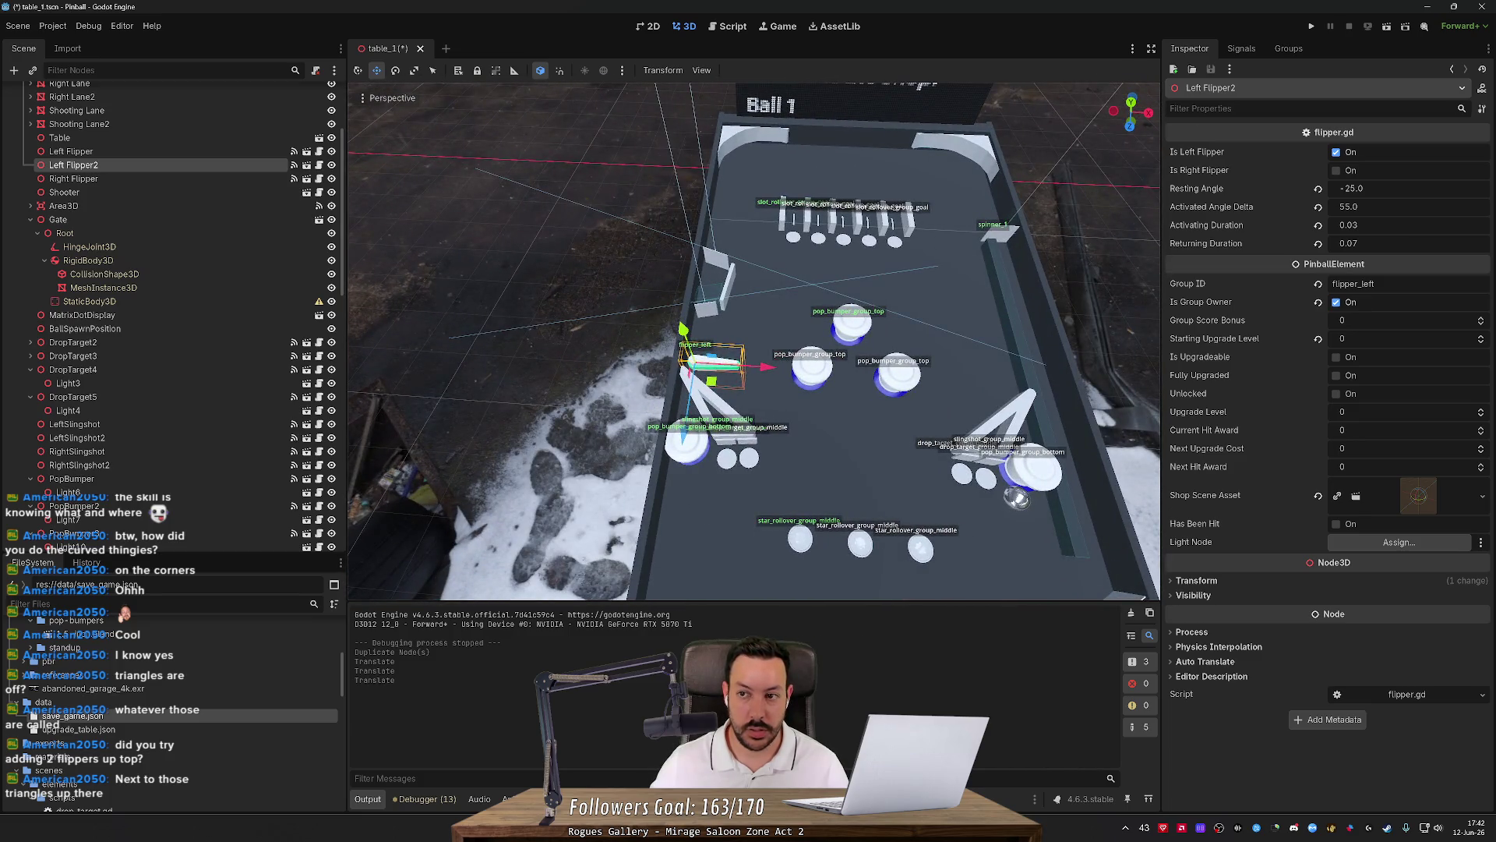
pyautogui.click(1312, 27)
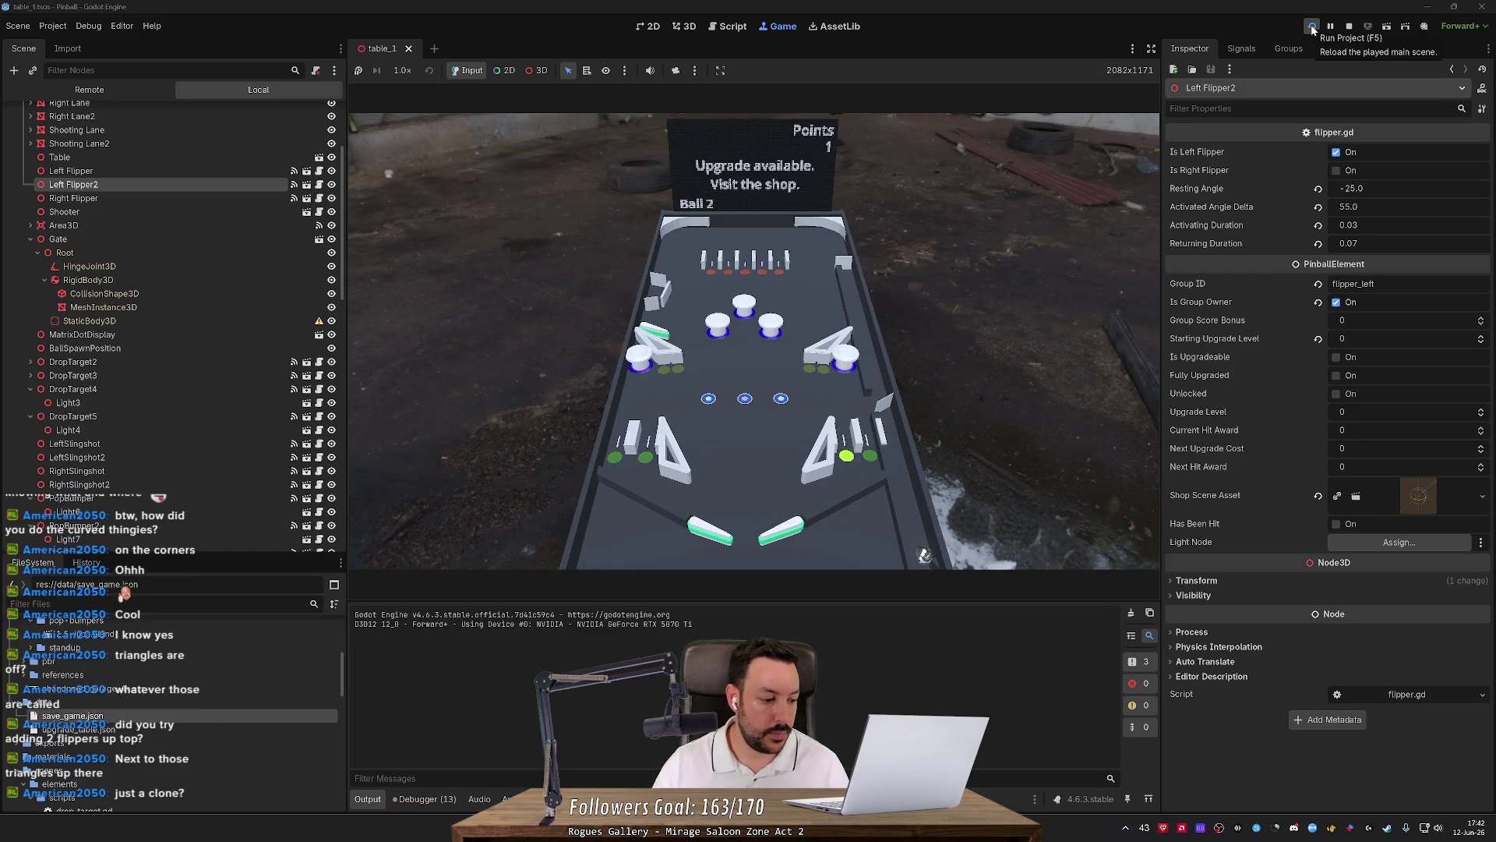
# Play the table using both left flippers to send the ball into the bumpers.
pyautogui.press('Left')
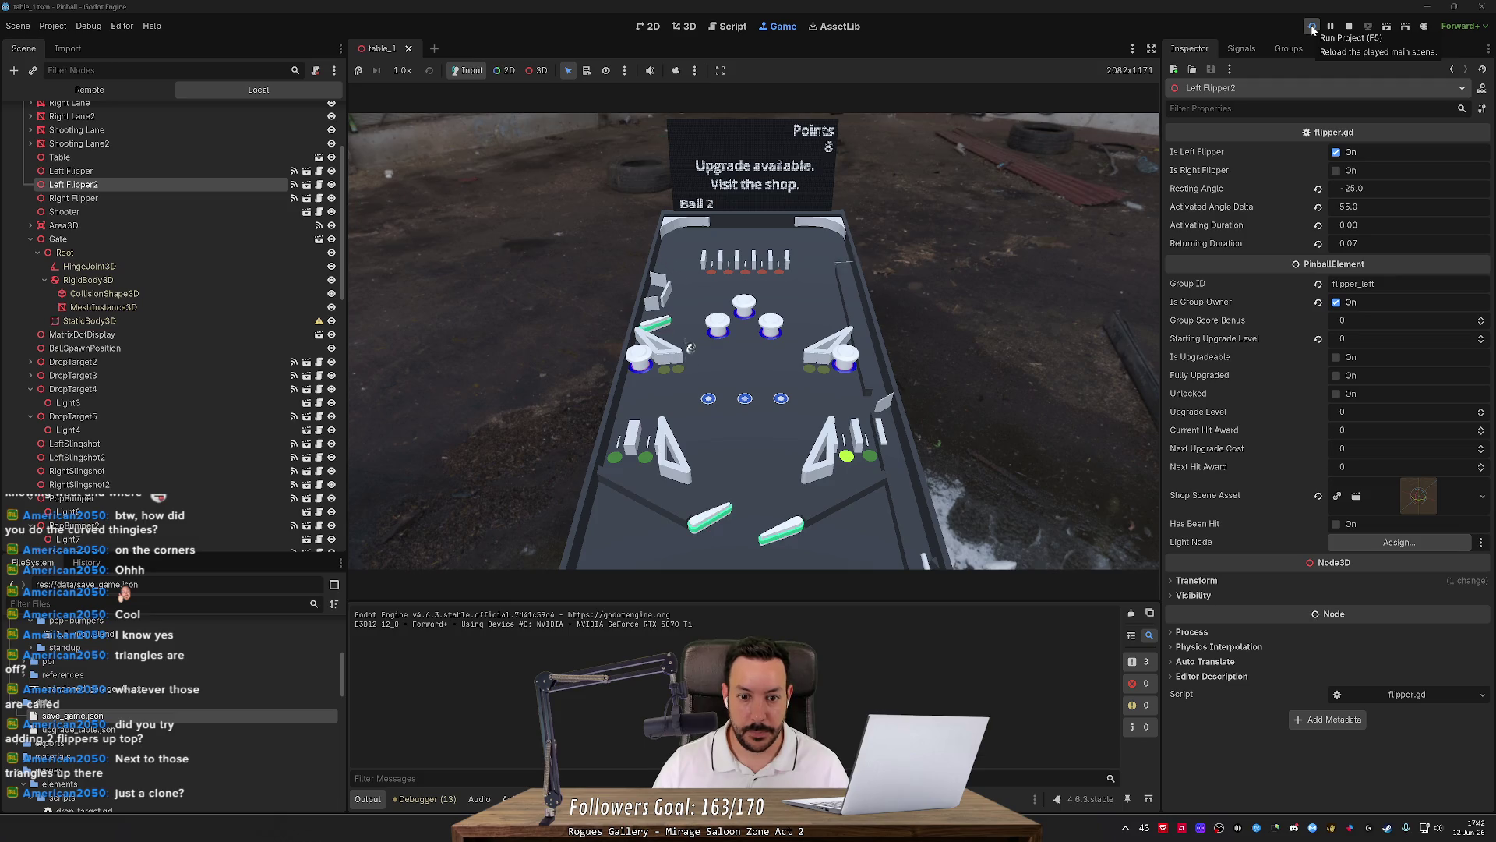
pyautogui.press('Right')
pyautogui.press('Right')
pyautogui.press('Left')
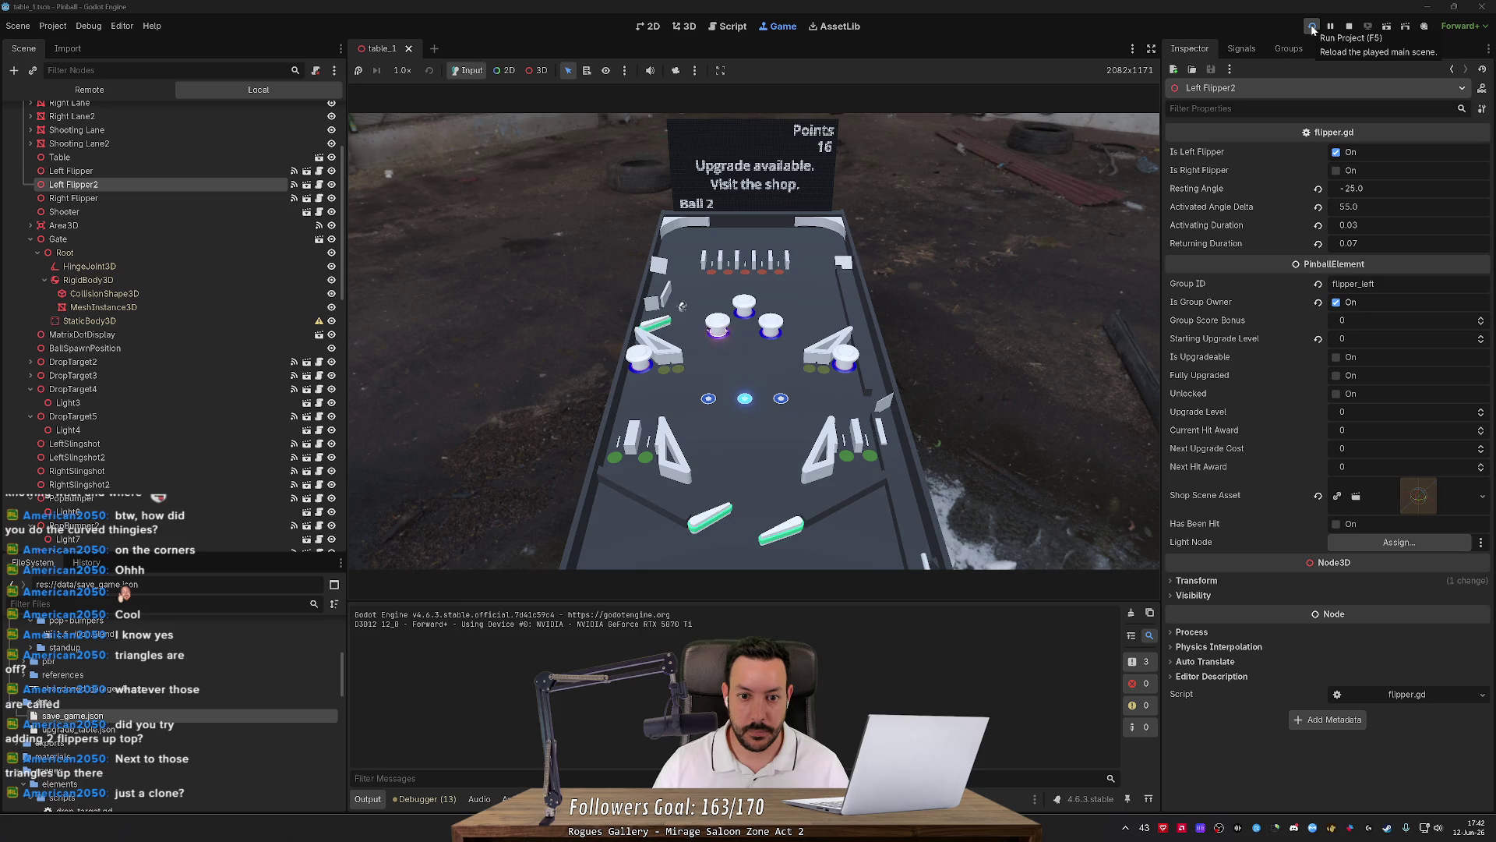
pyautogui.press('Left')
pyautogui.press('Right')
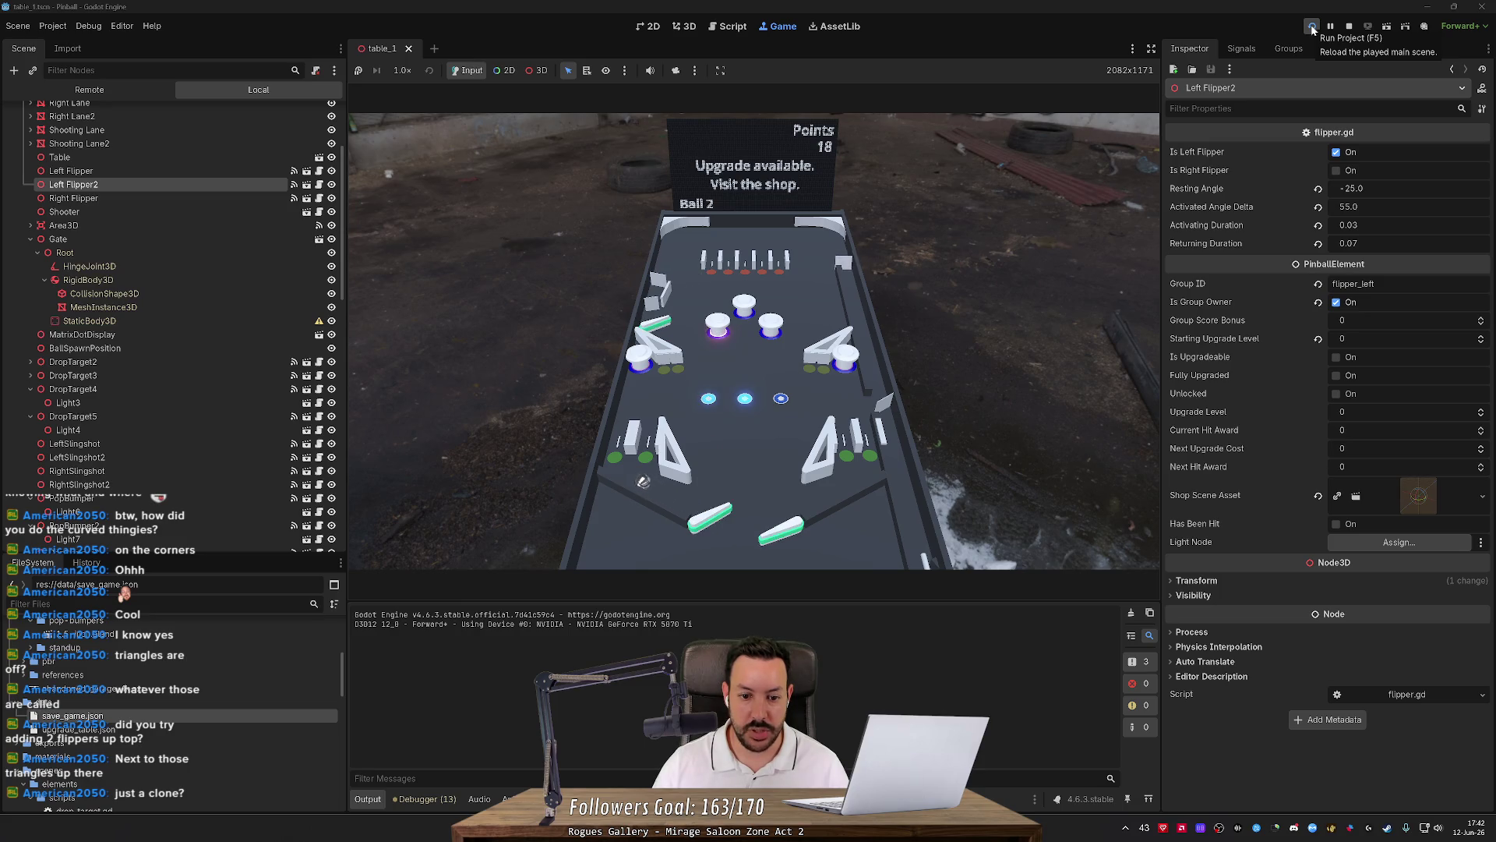
pyautogui.press('Left')
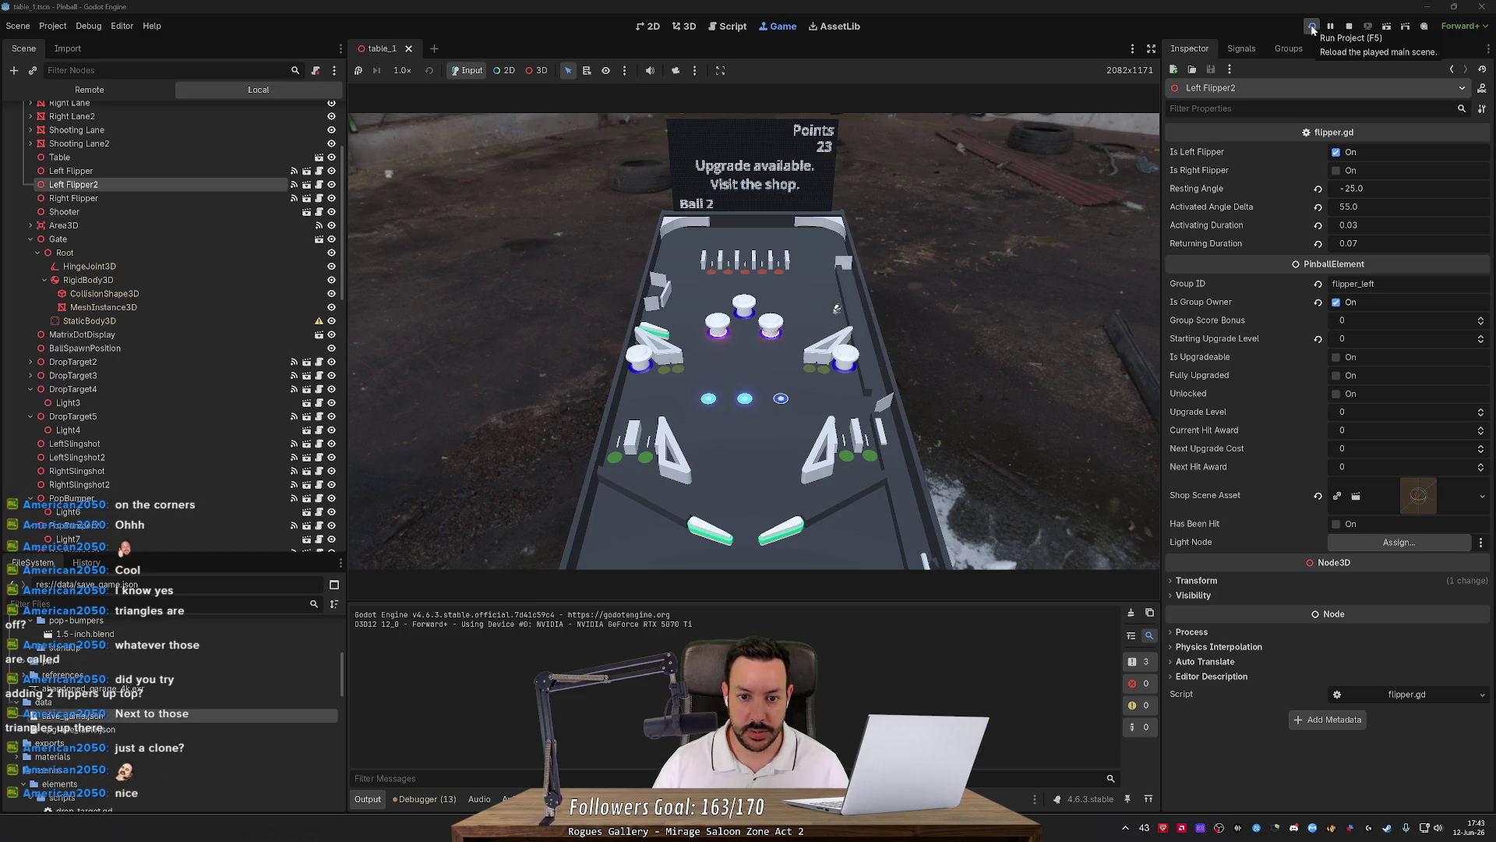
pyautogui.press('Left')
pyautogui.press('Right')
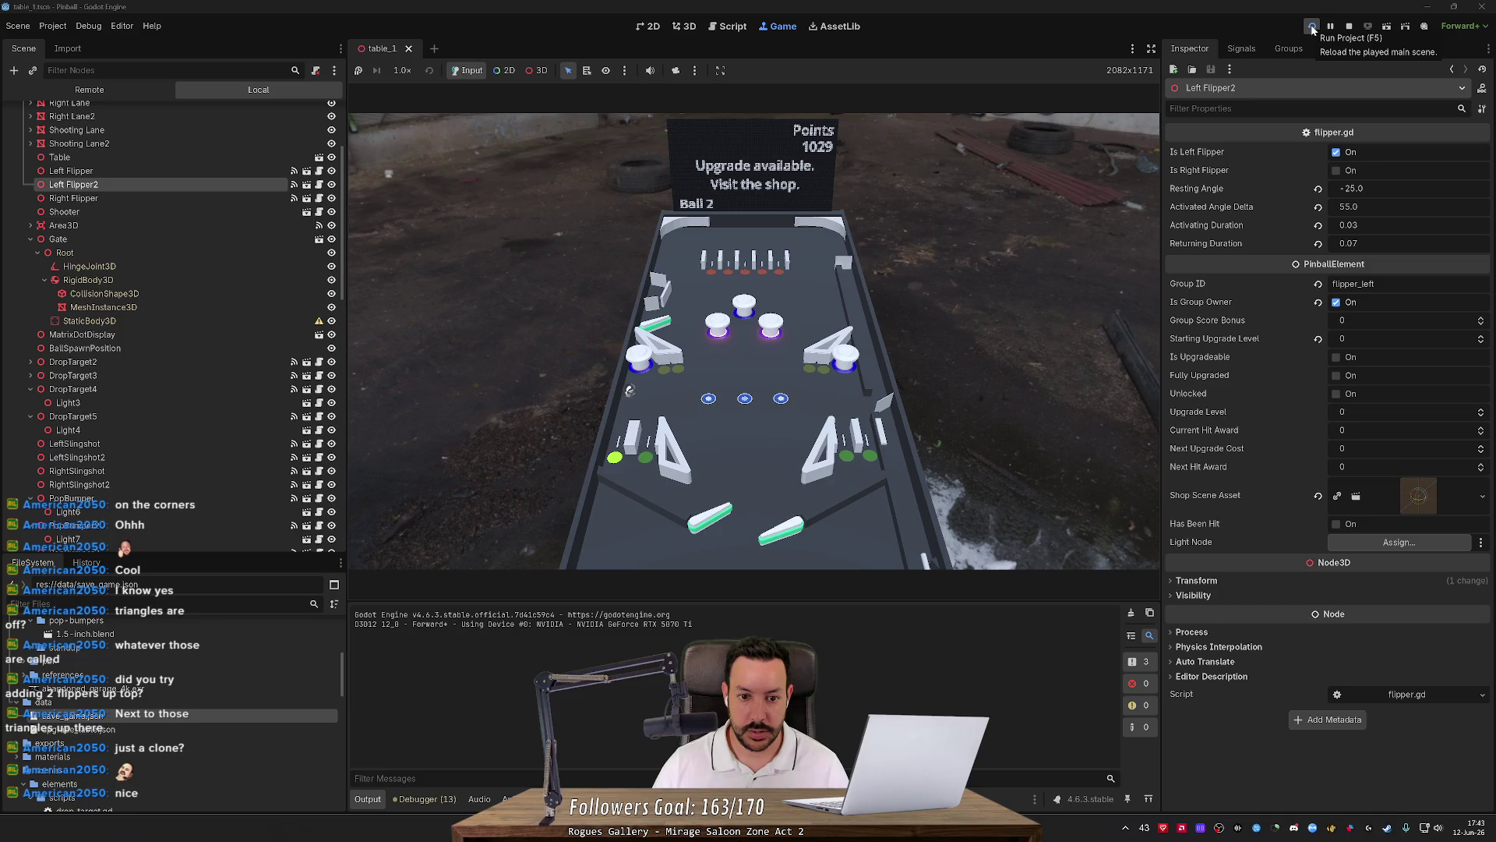
pyautogui.press('Left')
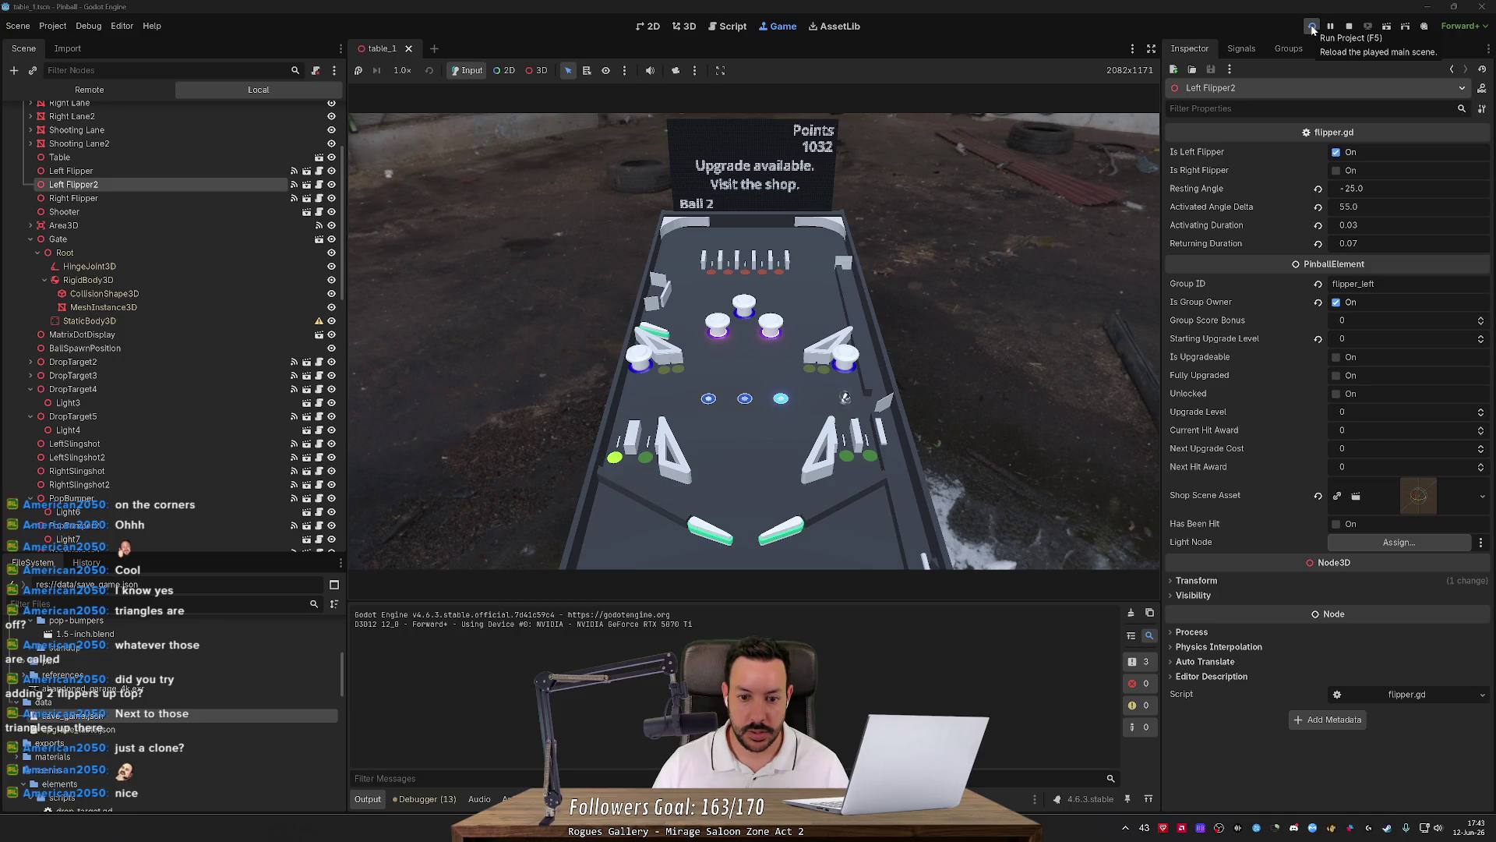
pyautogui.press('Right')
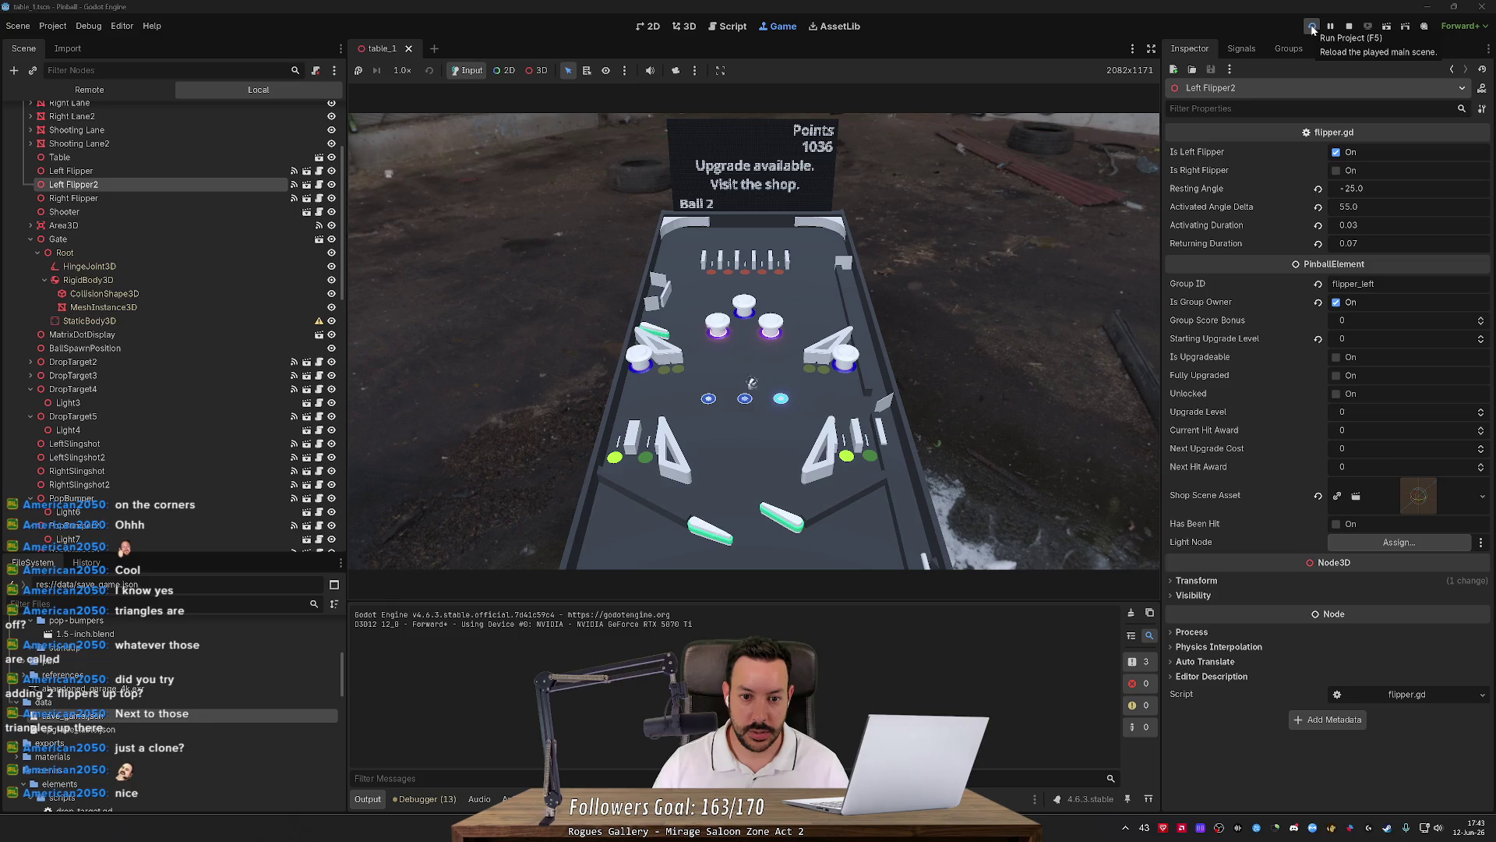
pyautogui.press('Left')
pyautogui.press('Left')
pyautogui.press('Left')
pyautogui.press('Left')
pyautogui.press('Left')
pyautogui.press('Left')
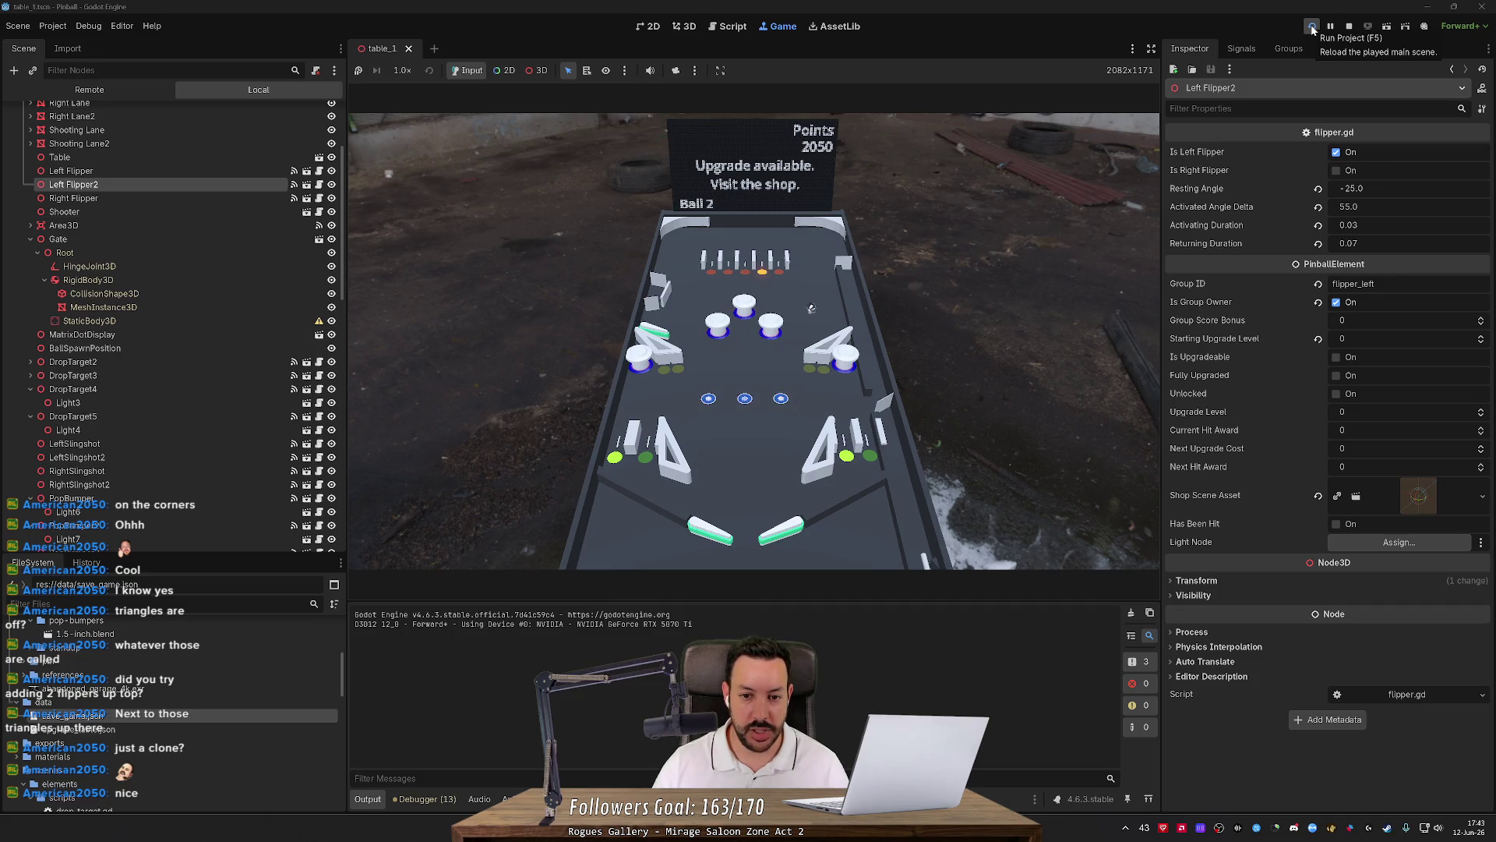
pyautogui.press('Left')
pyautogui.press('Left')
pyautogui.press('Left')
pyautogui.press('Right')
pyautogui.press('Left')
pyautogui.press('Left')
pyautogui.press('Left')
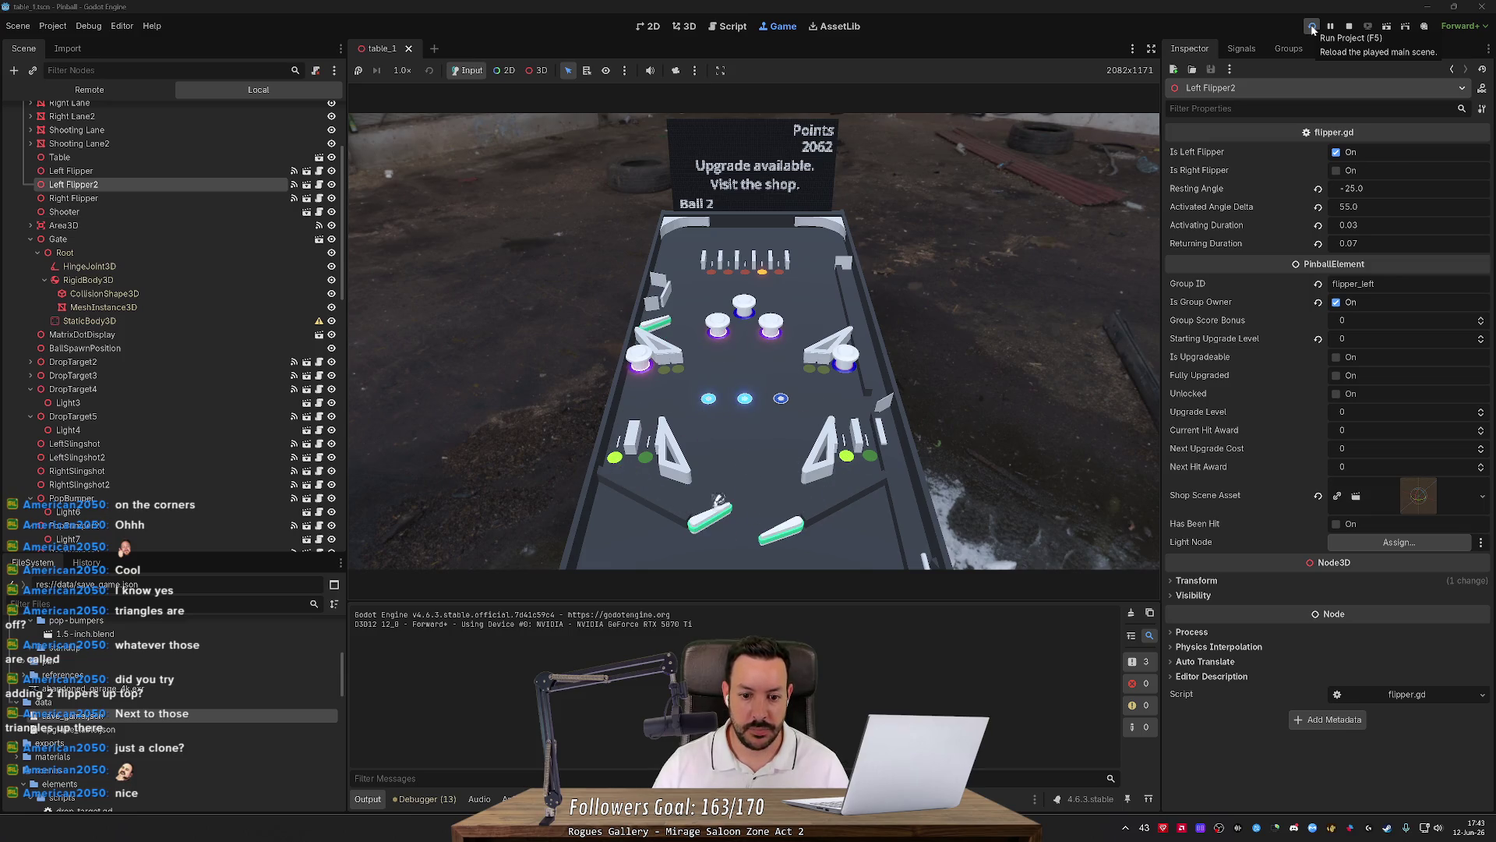
pyautogui.press('Left')
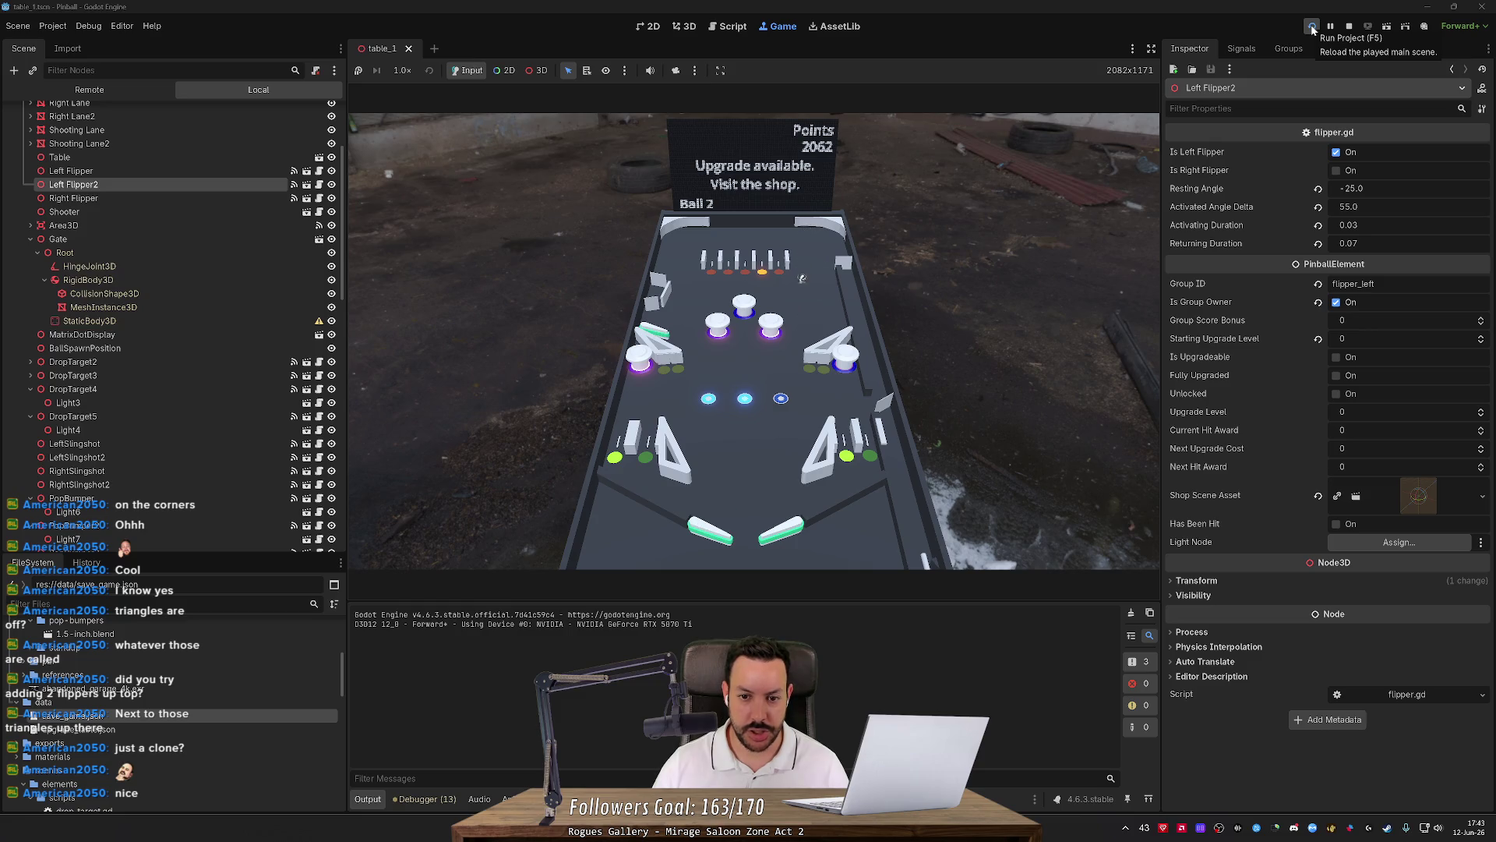
pyautogui.press('Right')
pyautogui.press('Left')
pyautogui.press('Left')
pyautogui.press('Right')
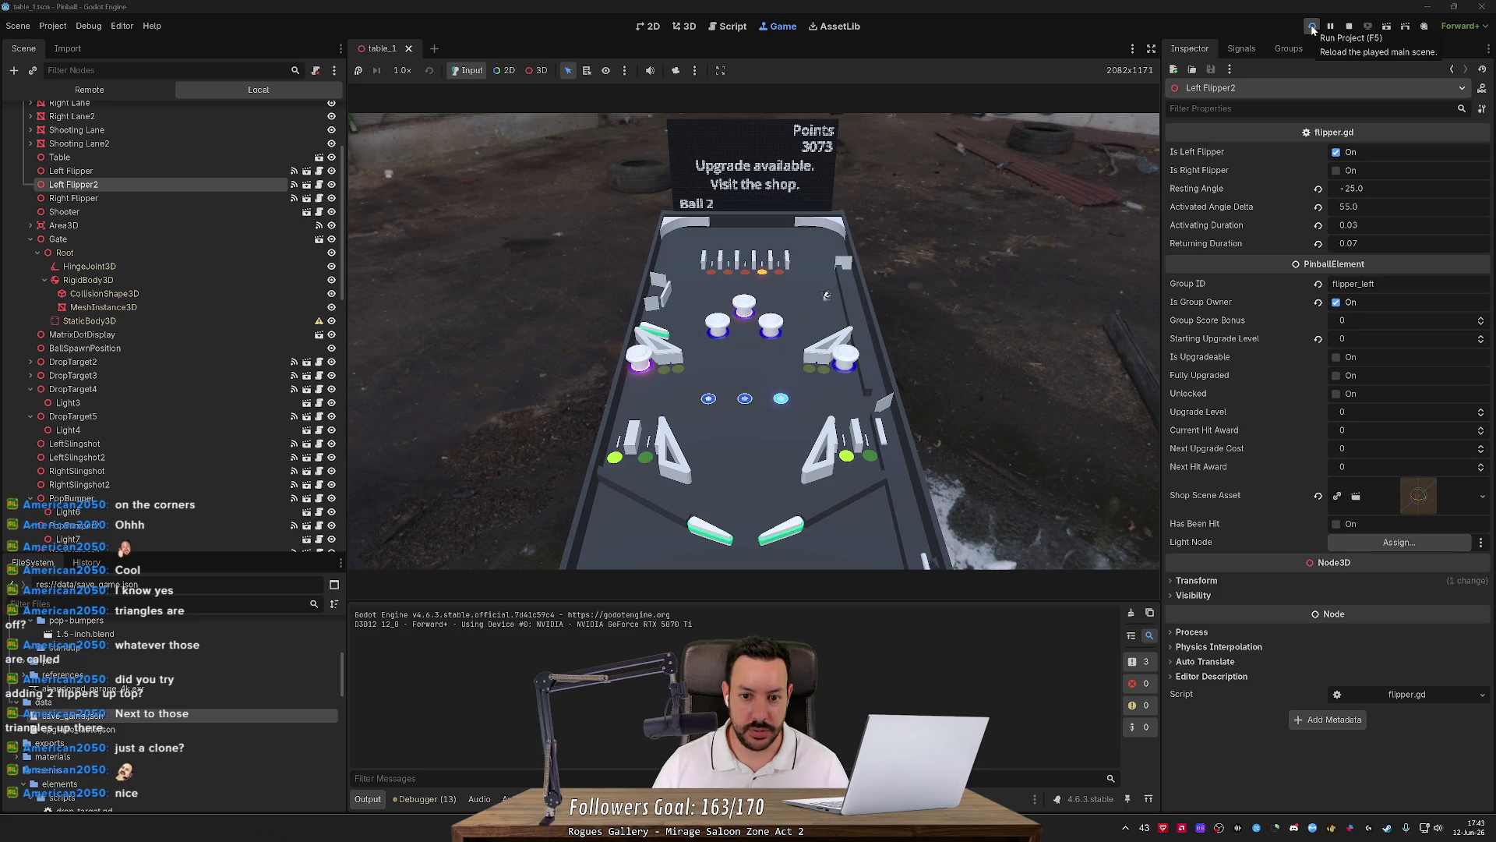
pyautogui.press('Left')
pyautogui.press('Right')
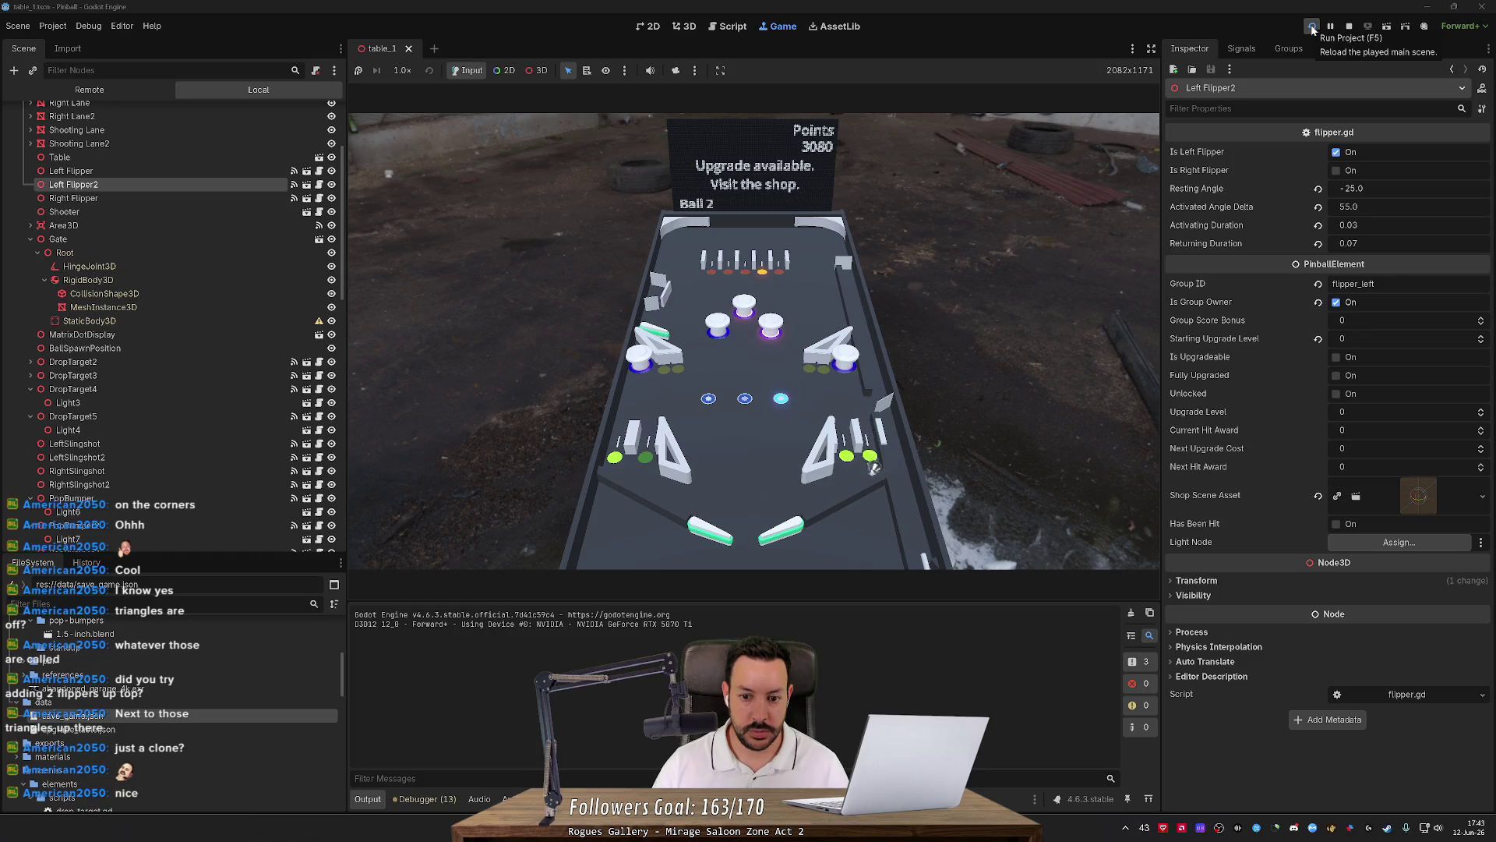
# Keep flipping past 4000 points, then stop the game and delete Left Flipper2.
pyautogui.press('Left')
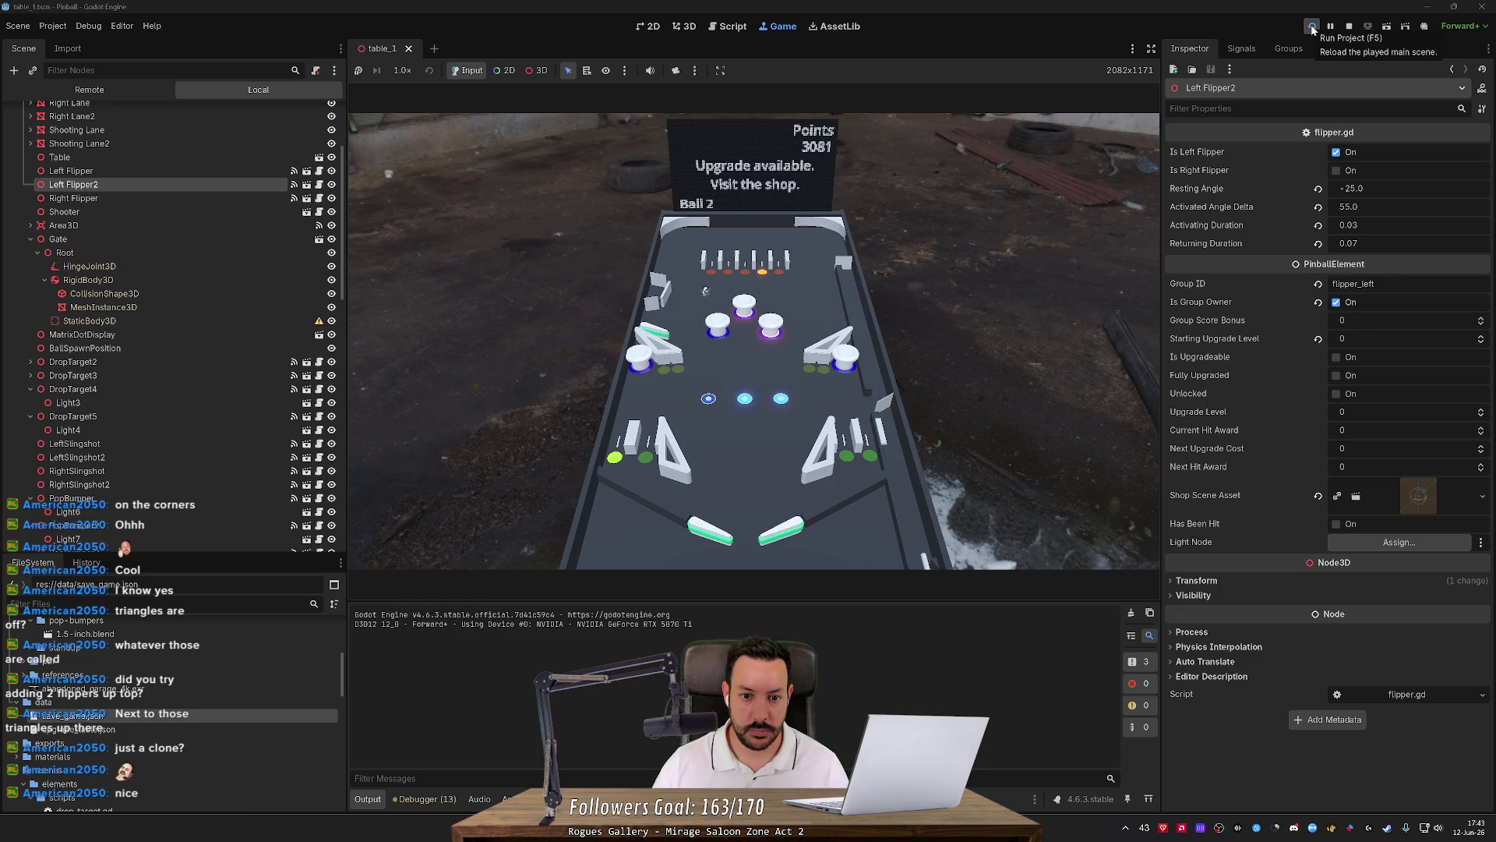
pyautogui.press('Left')
pyautogui.press('Left')
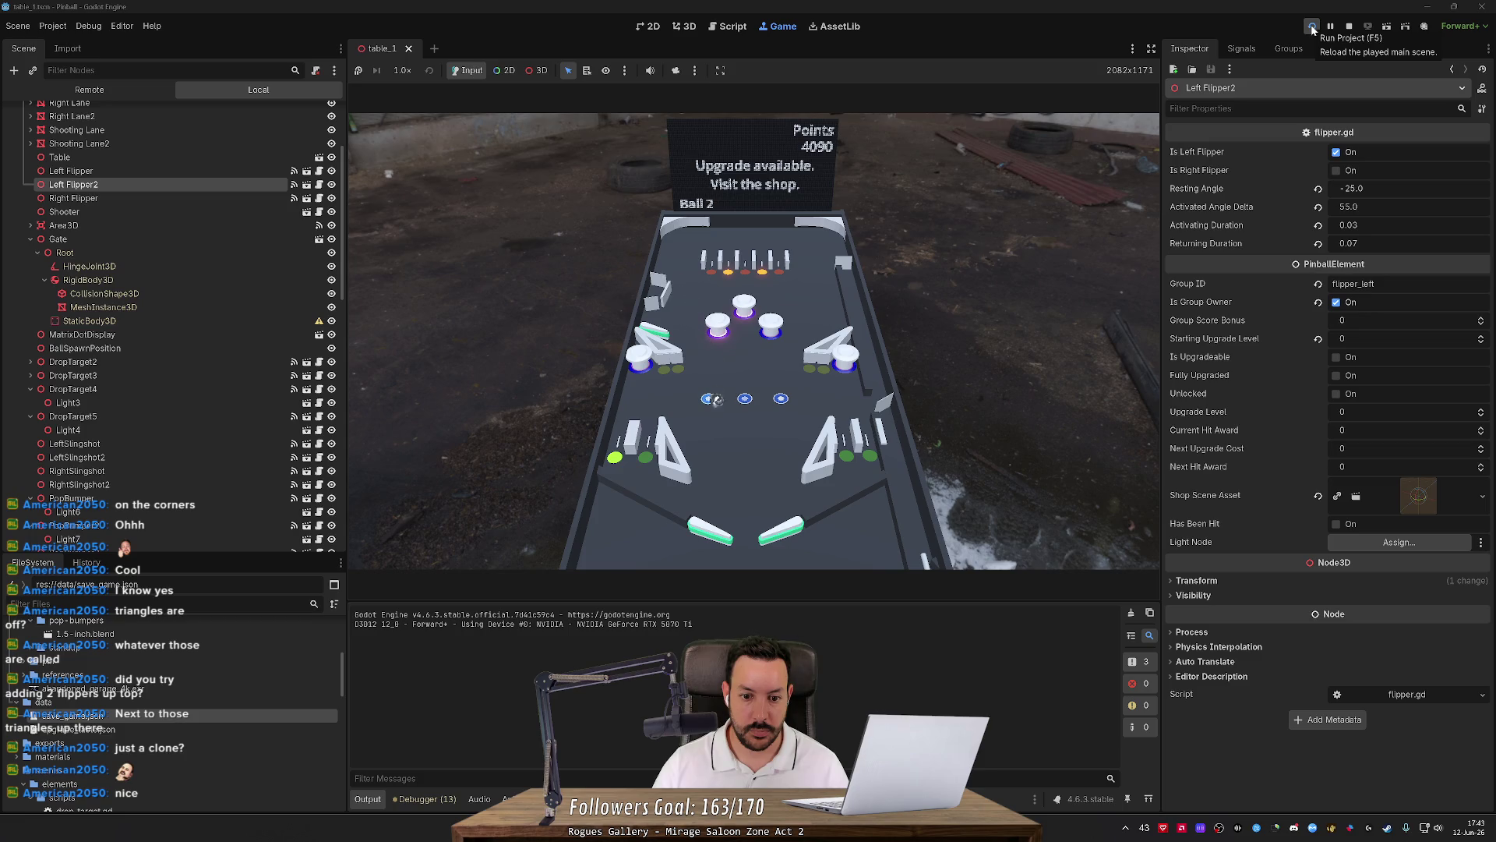
pyautogui.press('Right')
pyautogui.press('Right')
pyautogui.press('Right')
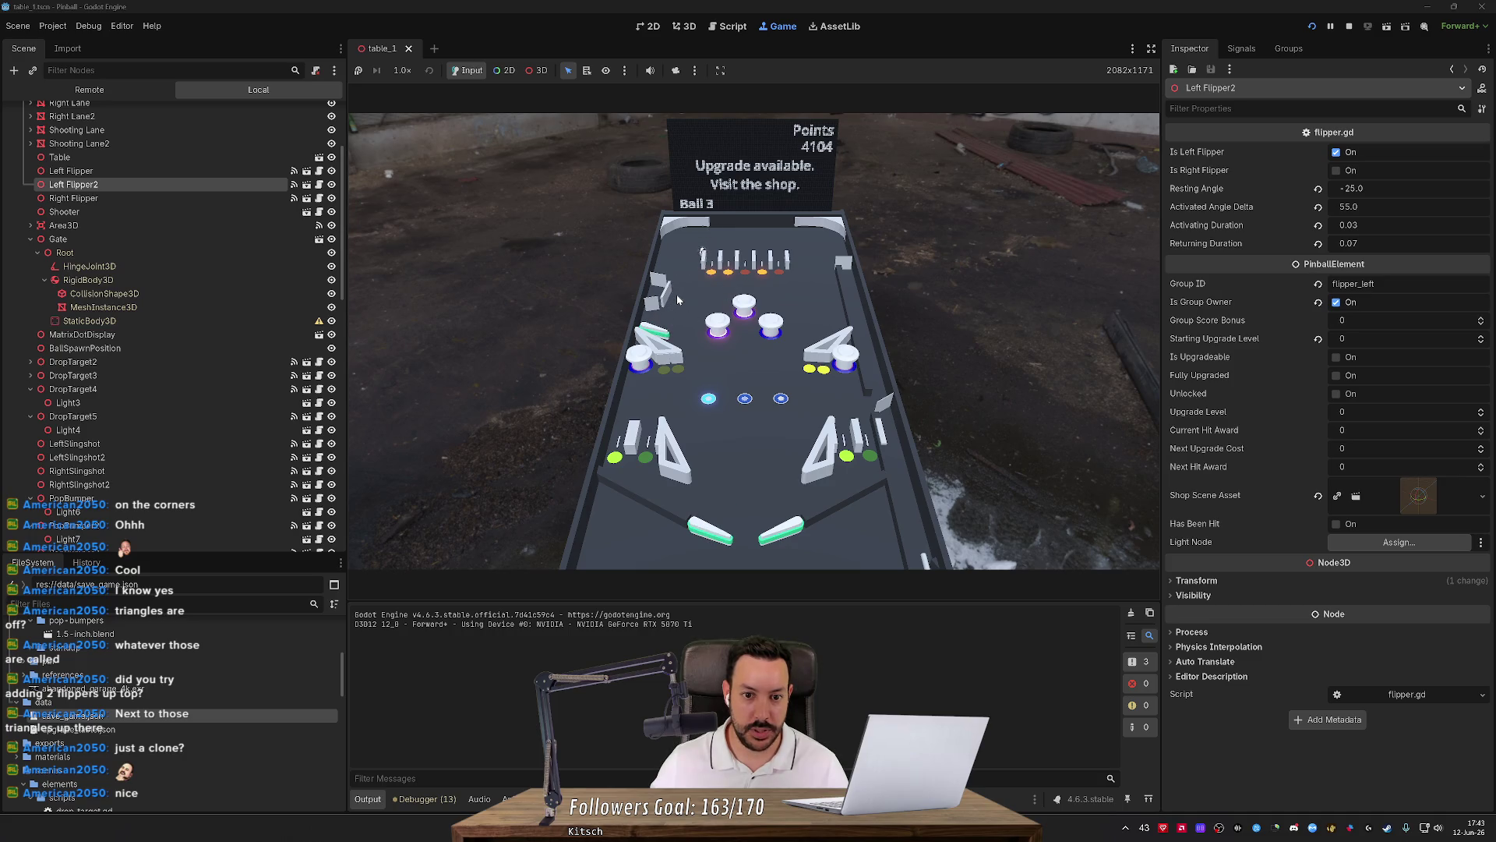
pyautogui.click(1351, 26)
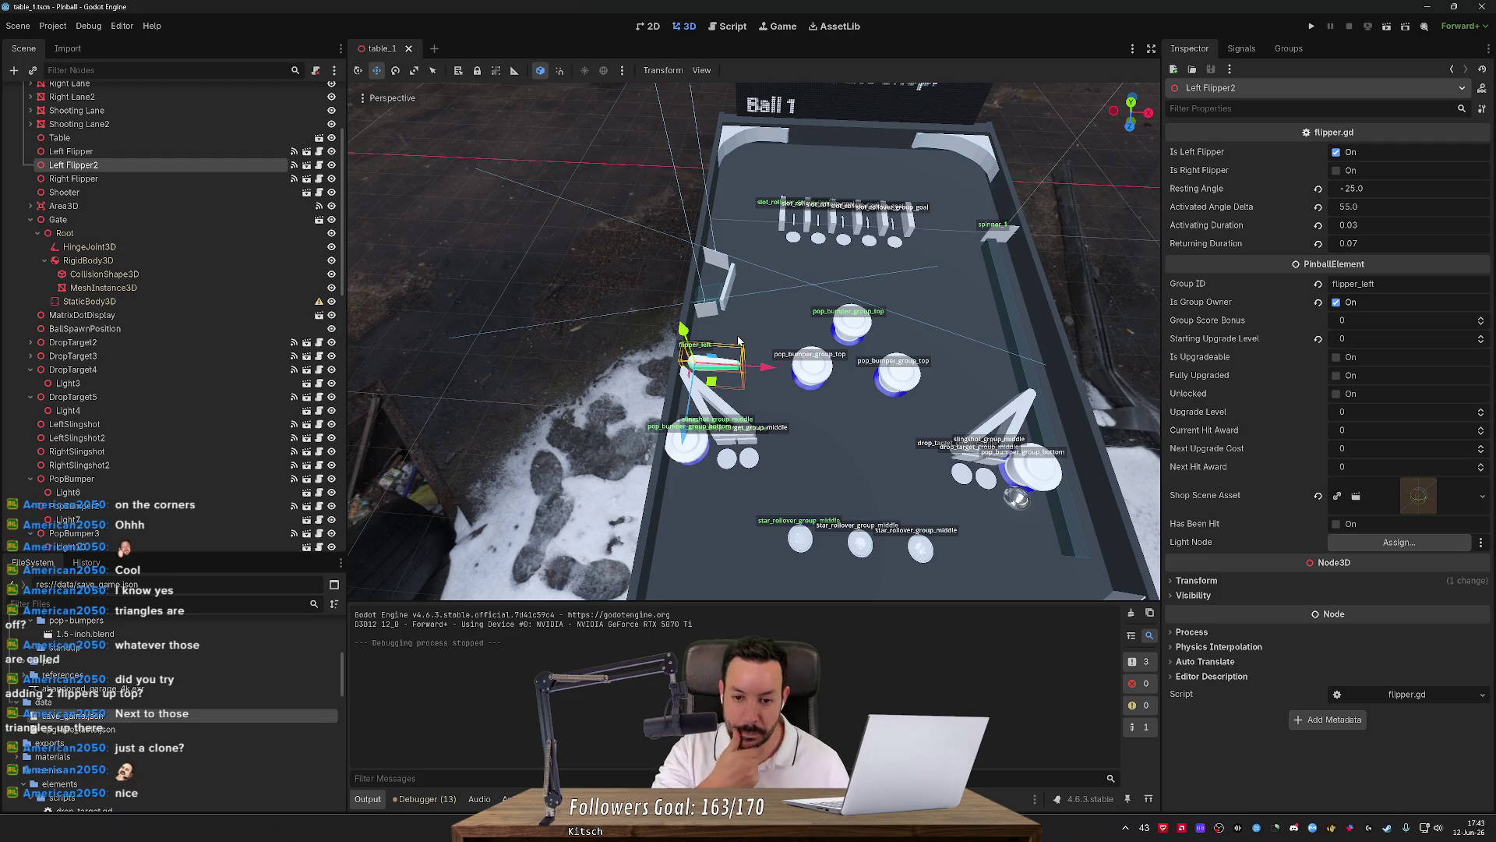
pyautogui.press('Delete')
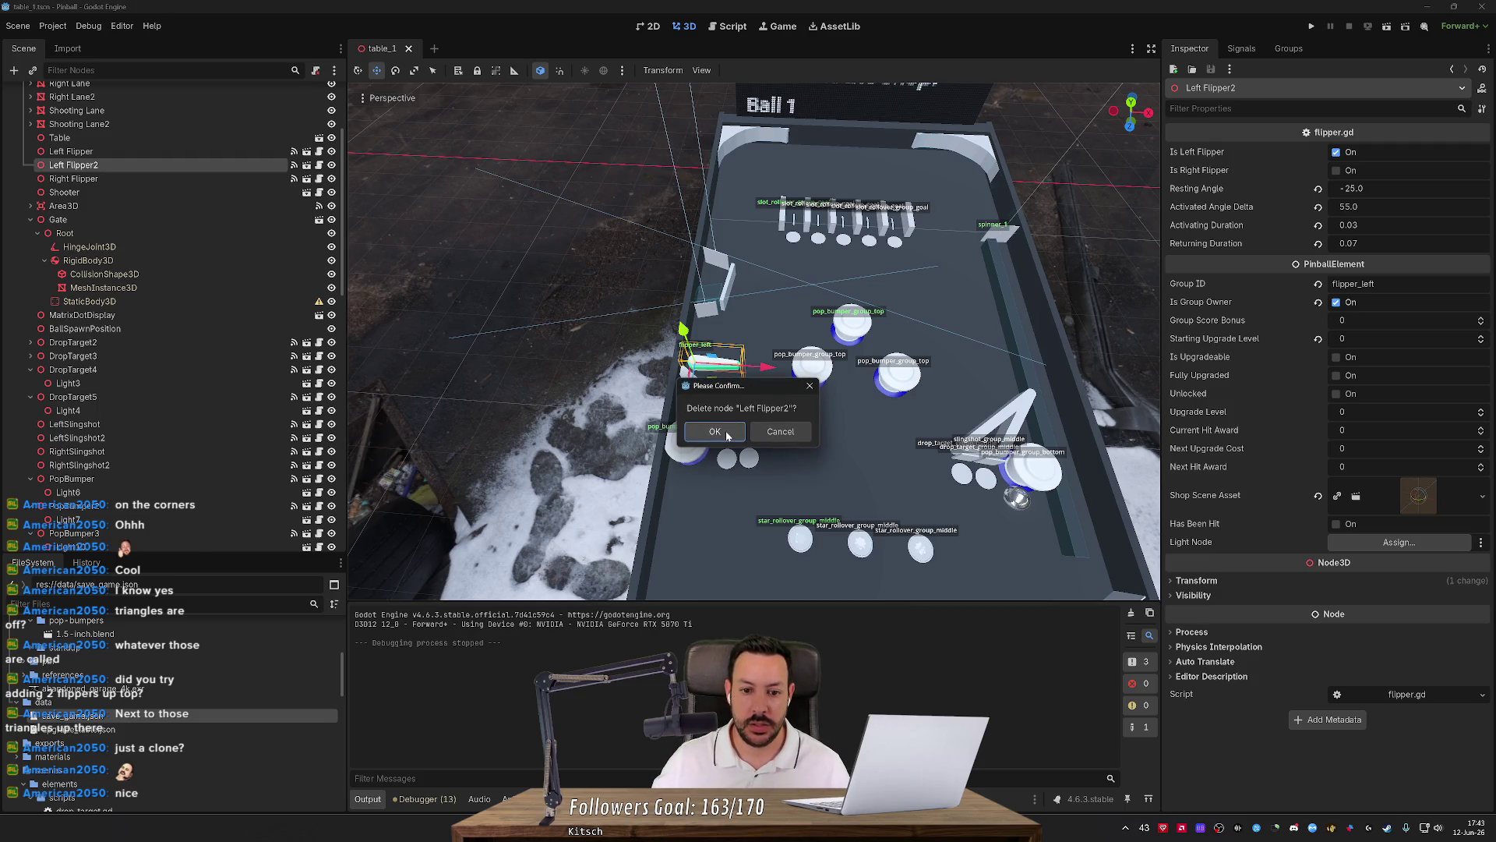
# Confirm deleting Left Flipper2, then briefly run and stop the game to check the table.
pyautogui.click(726, 433)
pyautogui.moveTo(726, 434)
pyautogui.mouseDown()
pyautogui.moveTo(801, 443)
pyautogui.moveTo(532, 310)
pyautogui.moveTo(623, 388)
pyautogui.mouseUp()
pyautogui.scroll(-5, 158, 442)
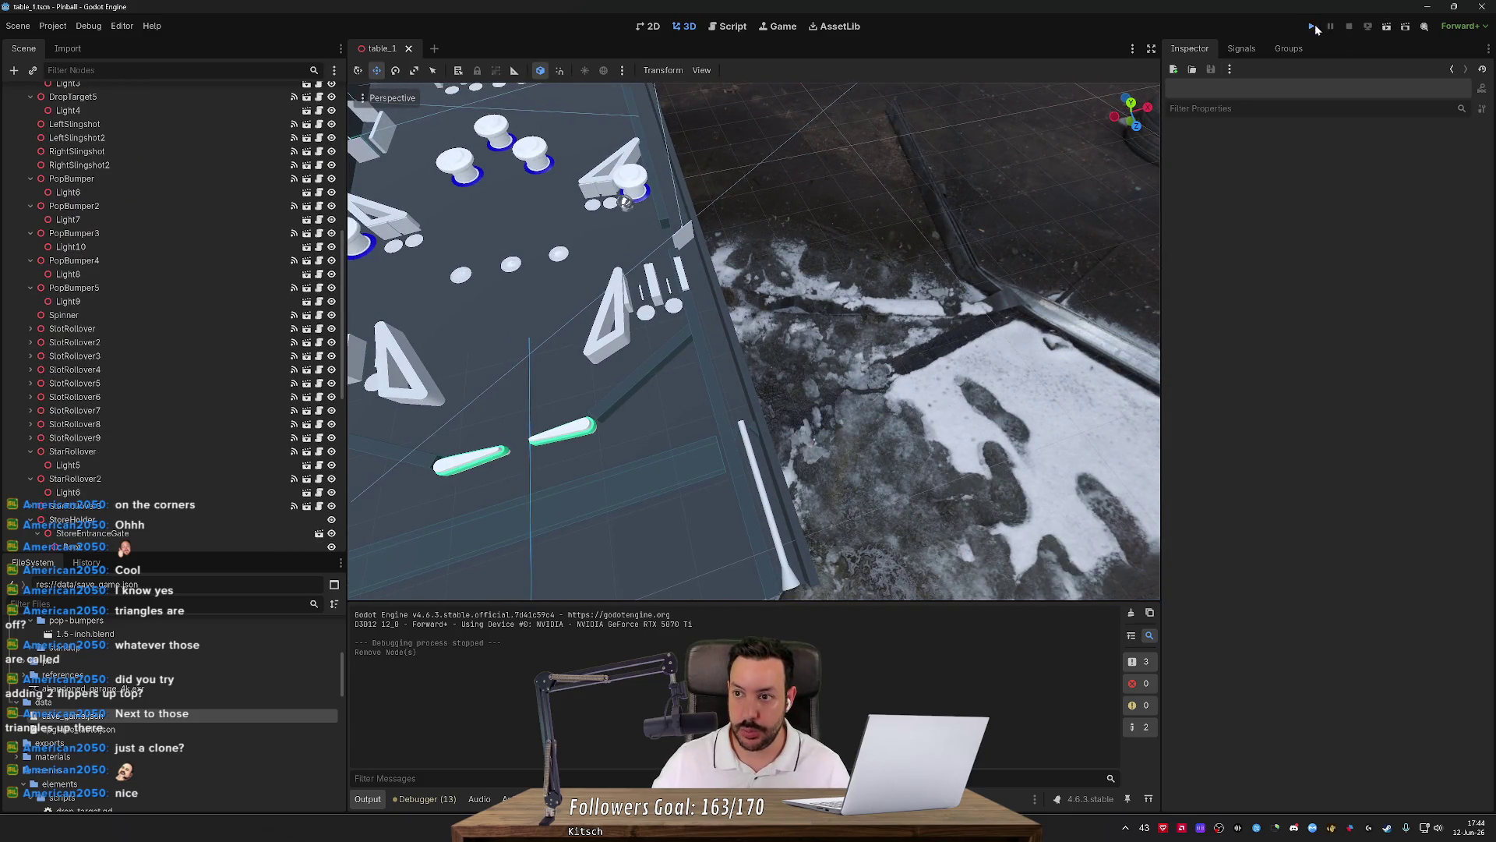
pyautogui.click(1314, 27)
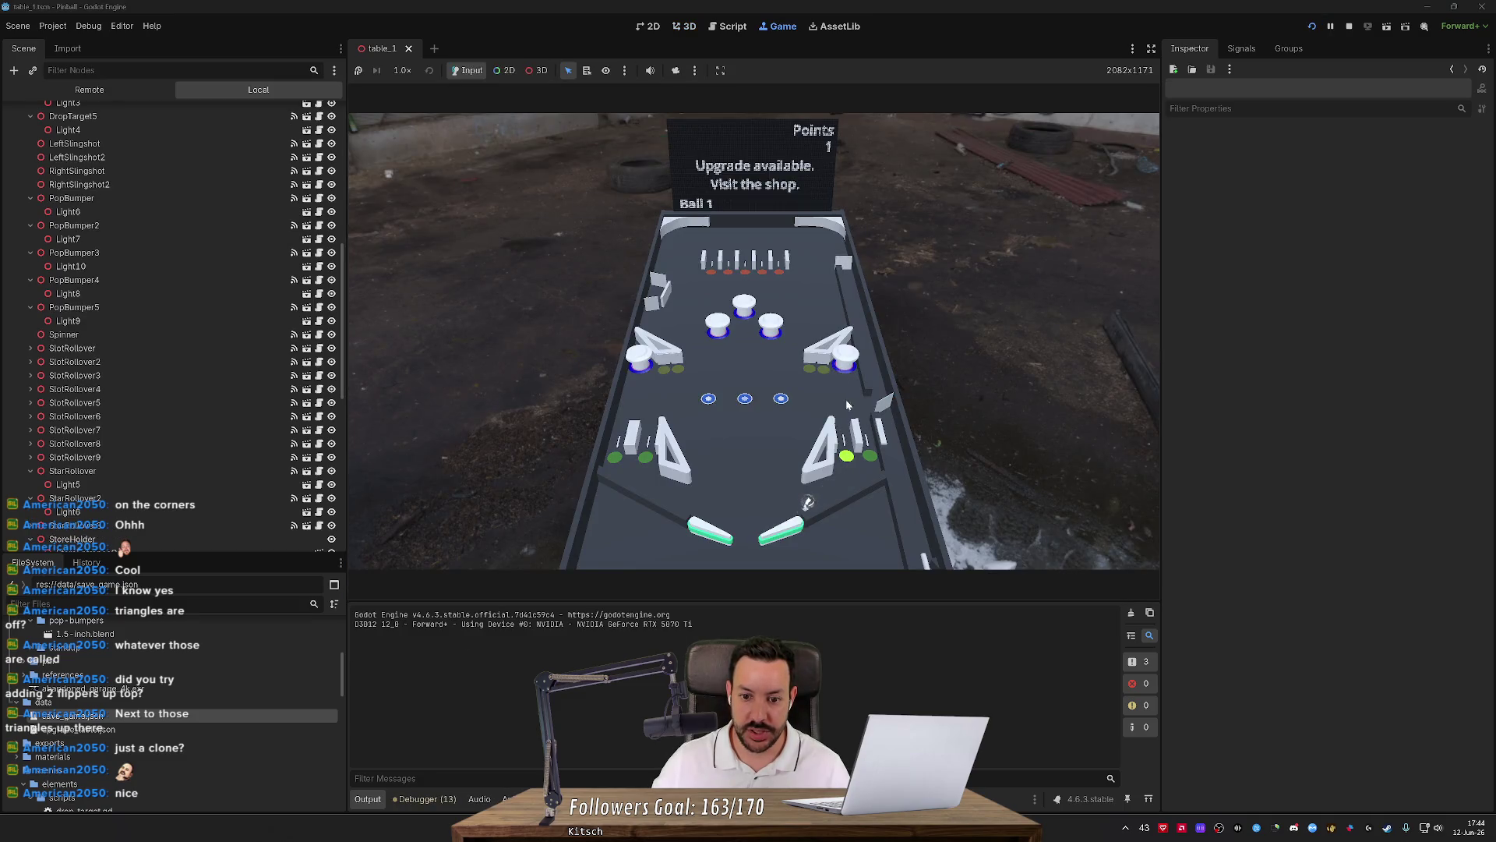
pyautogui.click(1349, 26)
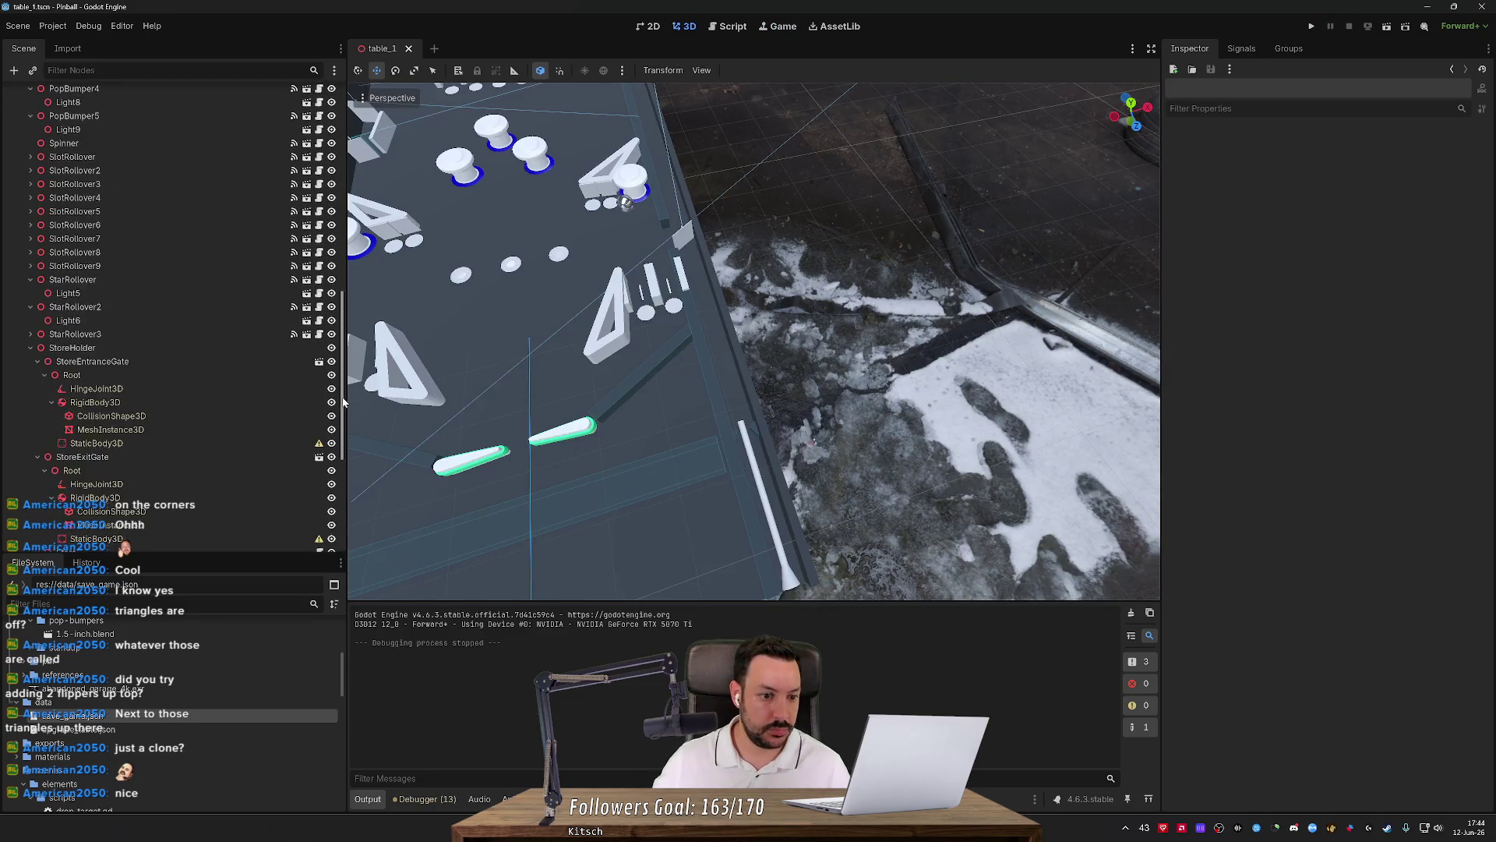
pyautogui.scroll(-1, 273, 480)
# Filter to BallSpawnPosition, frame it, show its transform (0.248, 0.043, 0.445), then clear the filter.
pyautogui.scroll(-2, 173, 446)
pyautogui.scroll(10, 178, 381)
pyautogui.click(132, 70)
pyautogui.write('ba')
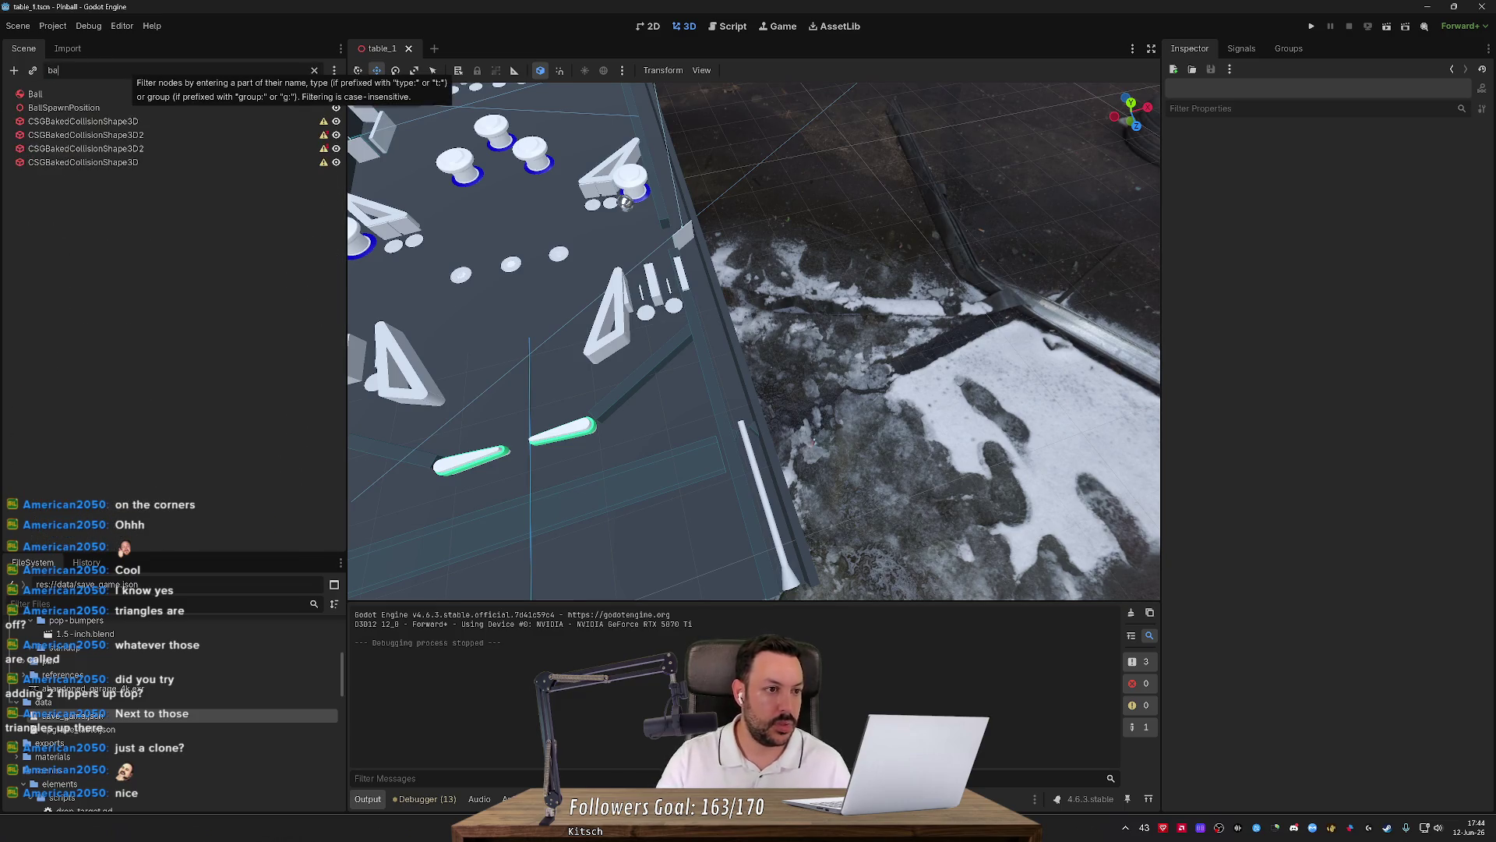
pyautogui.click(64, 108)
pyautogui.press('f')
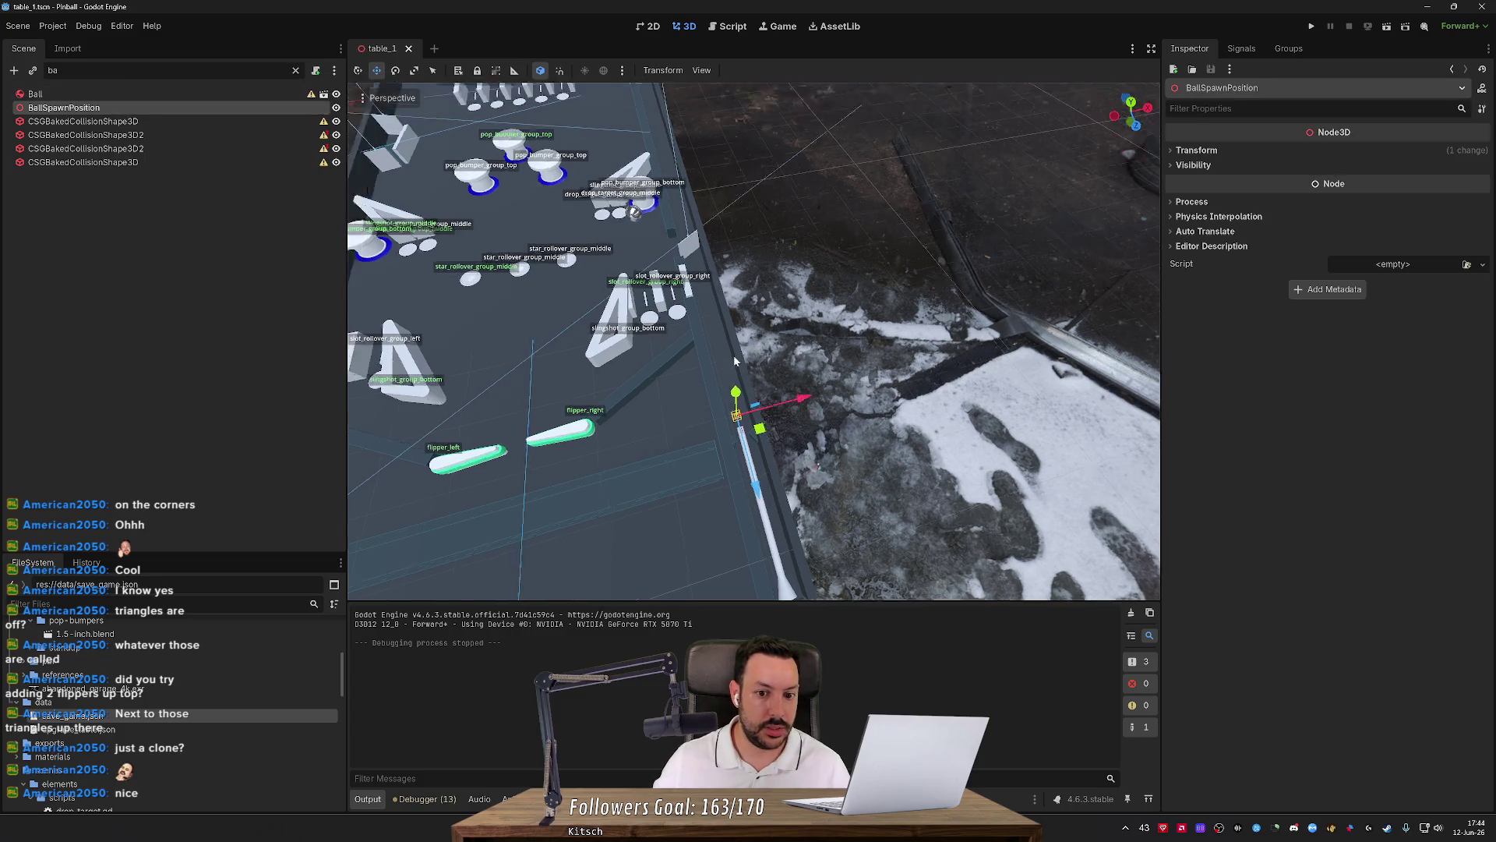
pyautogui.moveTo(701, 263); pyautogui.dragTo(717, 295)
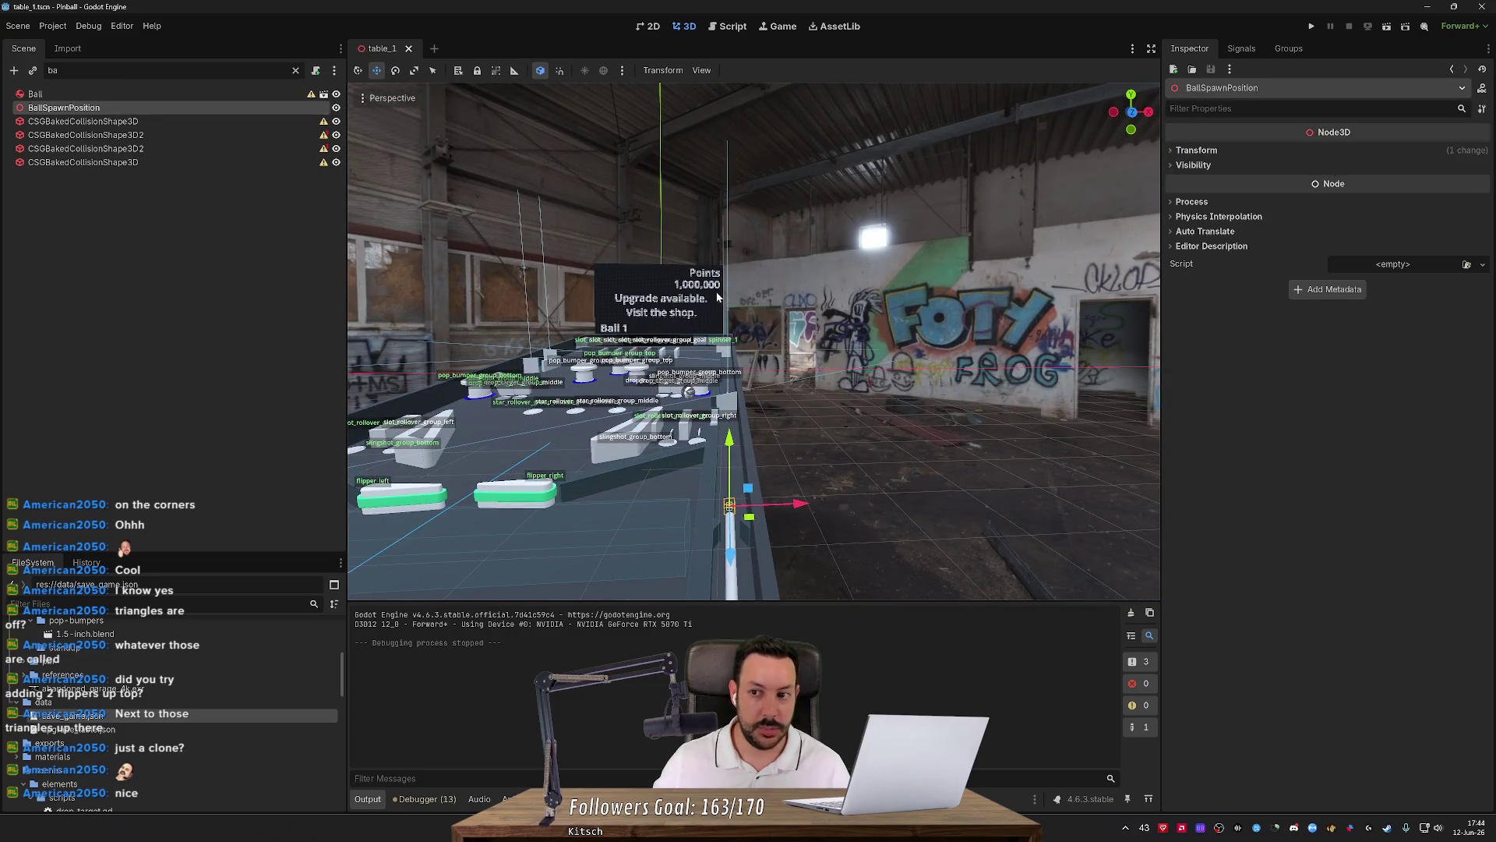
pyautogui.click(1197, 150)
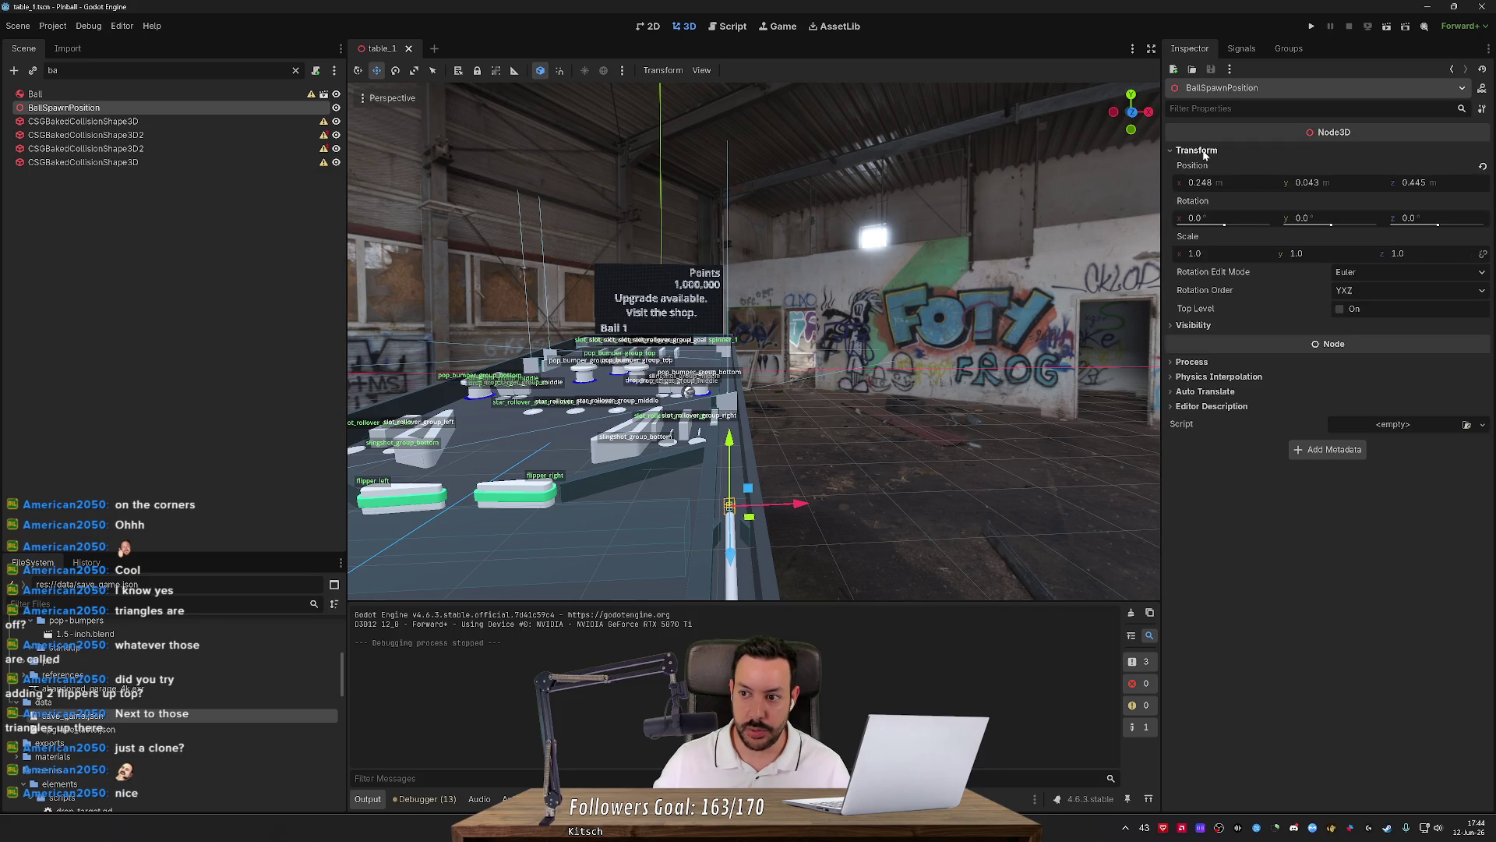
pyautogui.moveTo(982, 273)
pyautogui.mouseDown()
pyautogui.moveTo(1020, 361)
pyautogui.moveTo(1042, 370)
pyautogui.moveTo(1036, 314)
pyautogui.moveTo(1039, 351)
pyautogui.mouseUp()
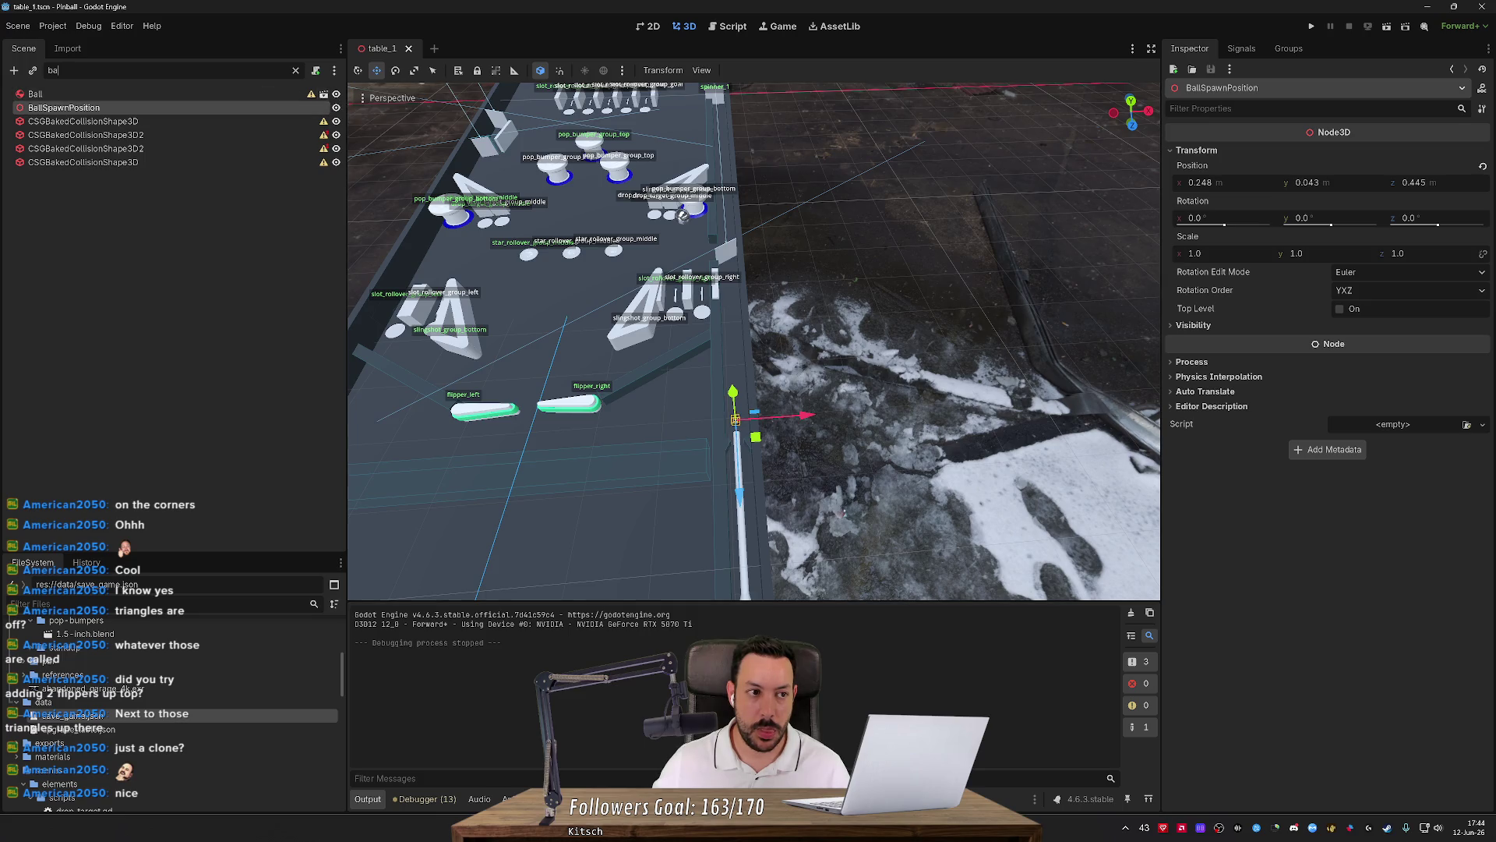
pyautogui.click(296, 70)
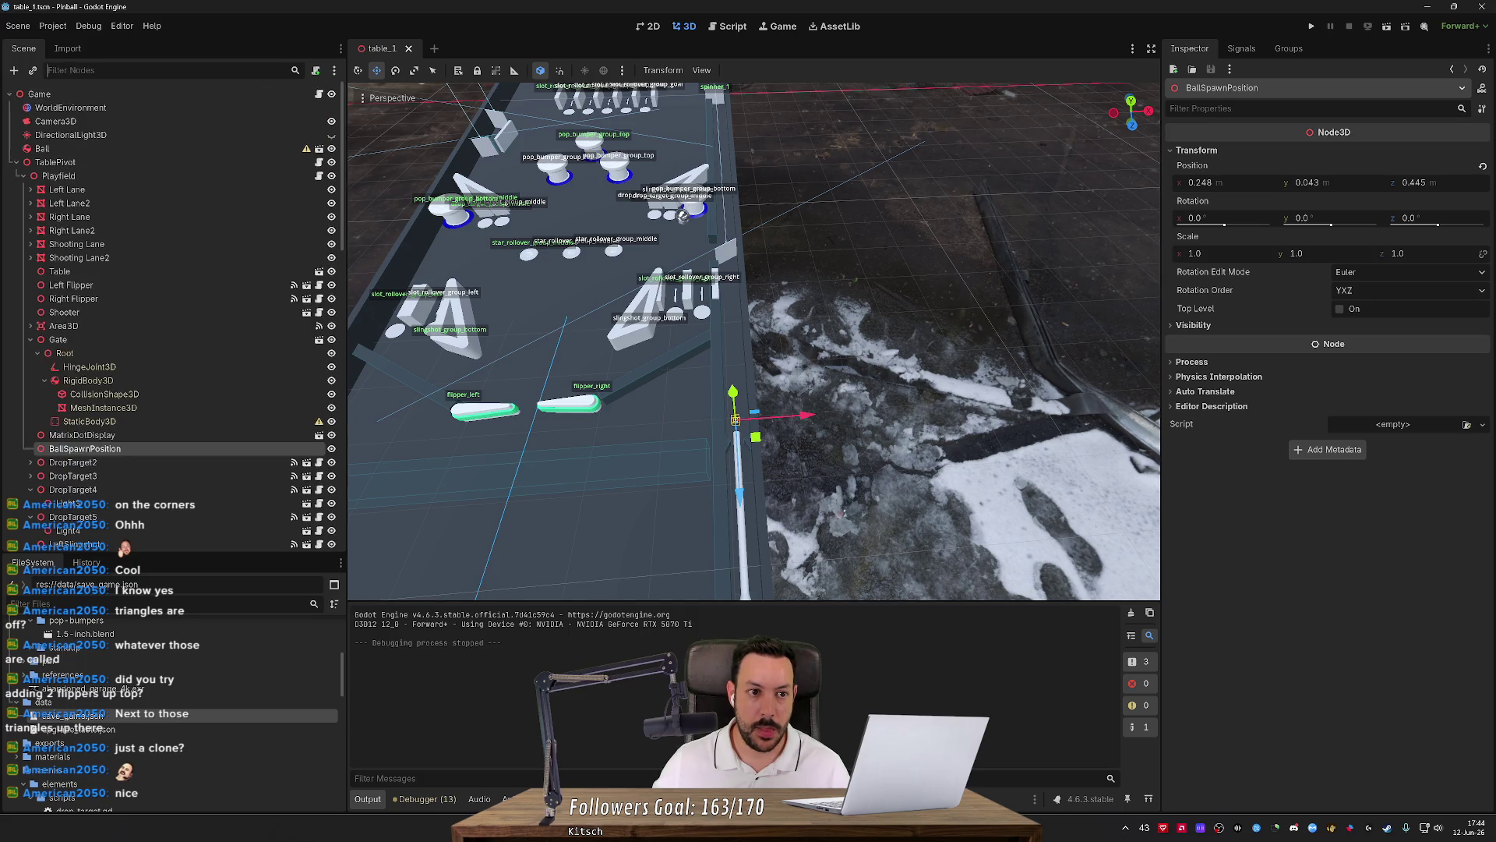
# In game.gd, select the three ball reset lines in the body-entered handler.
pyautogui.click(320, 94)
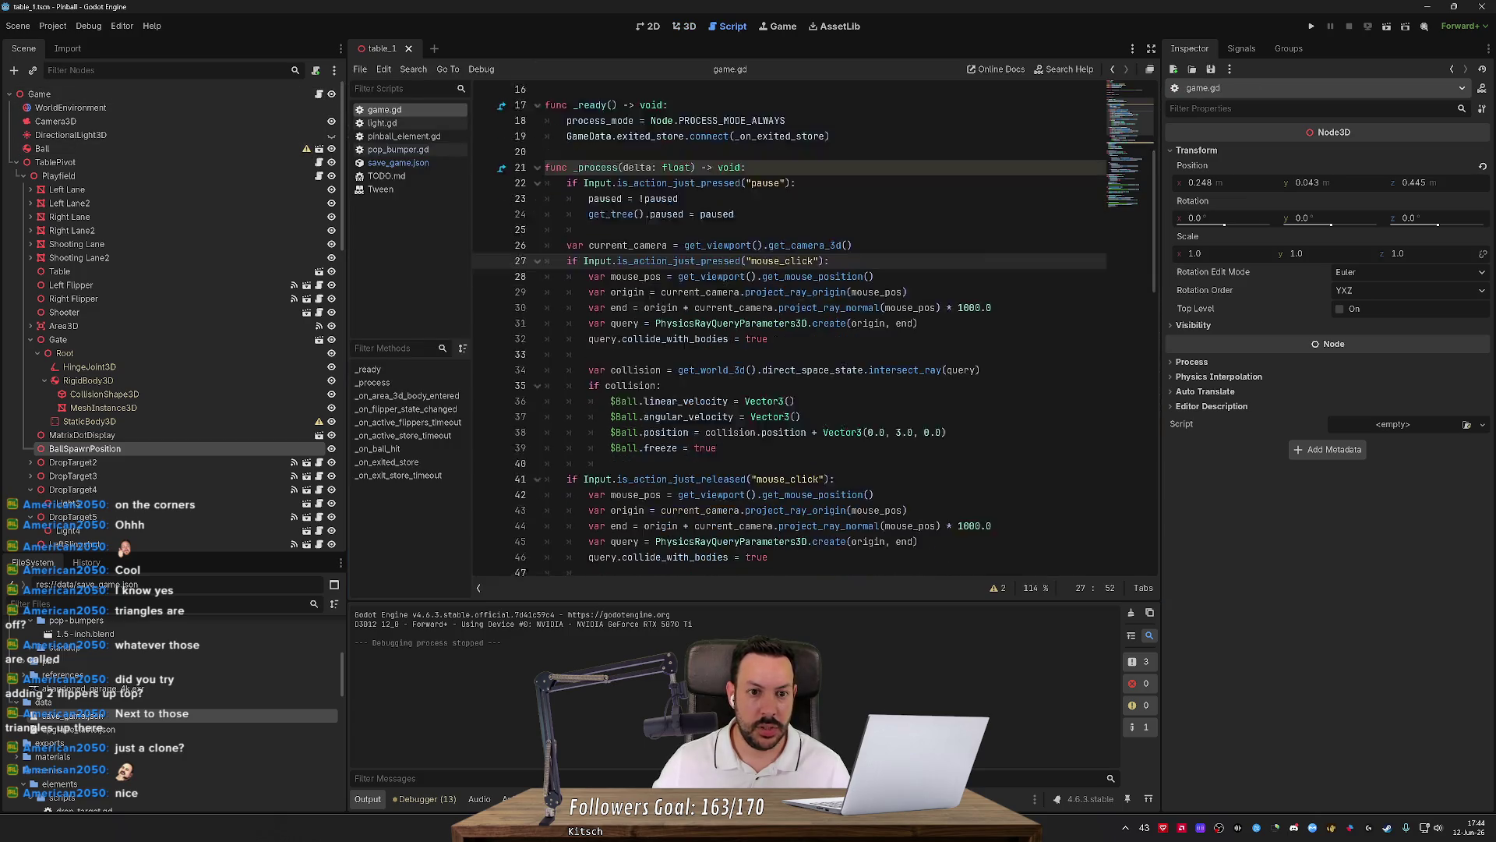
pyautogui.scroll(-15, 779, 327)
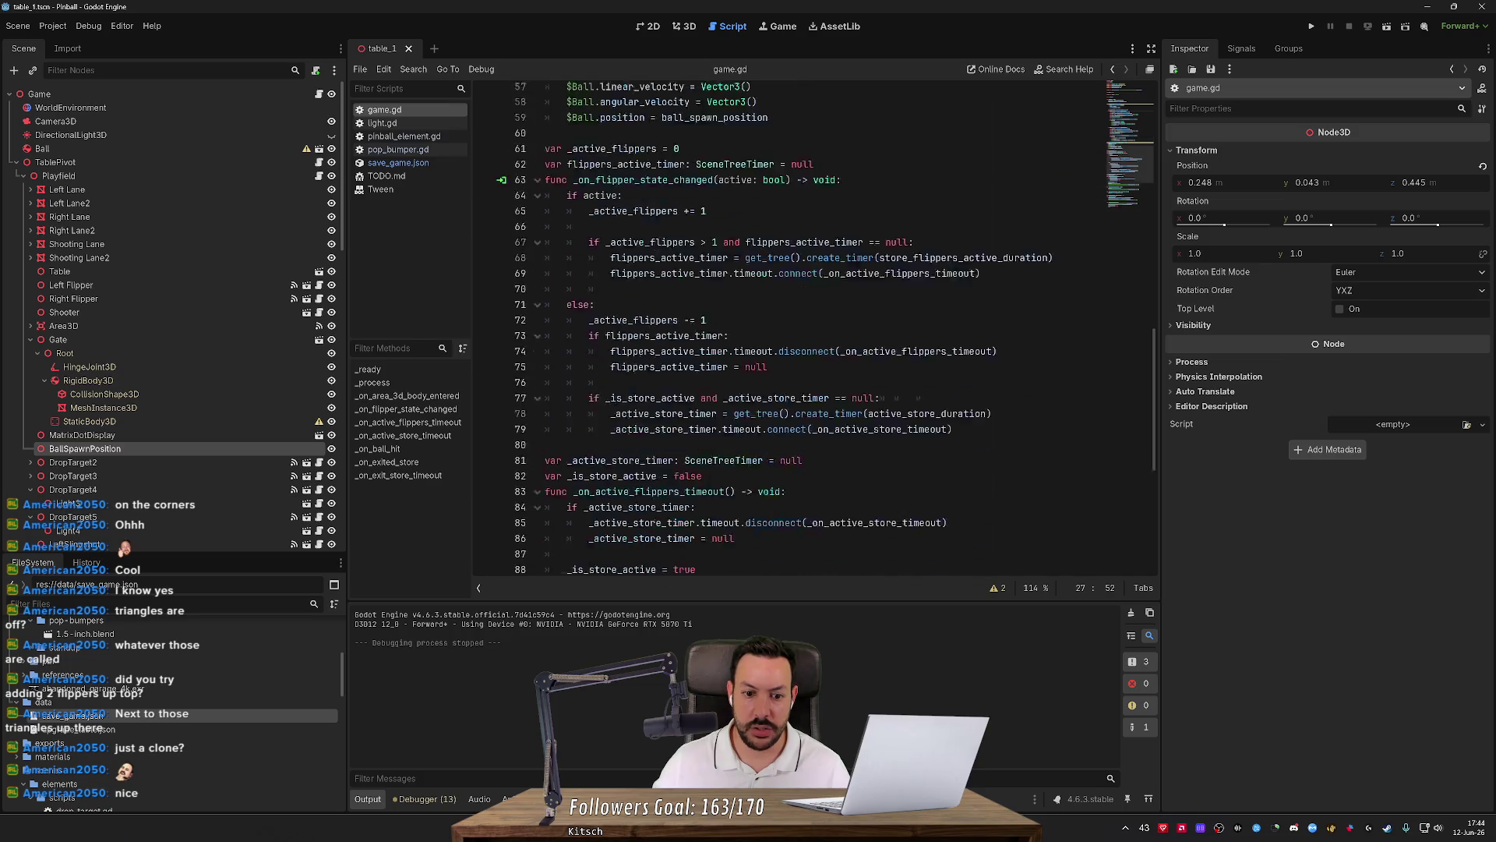
pyautogui.scroll(-3, 779, 327)
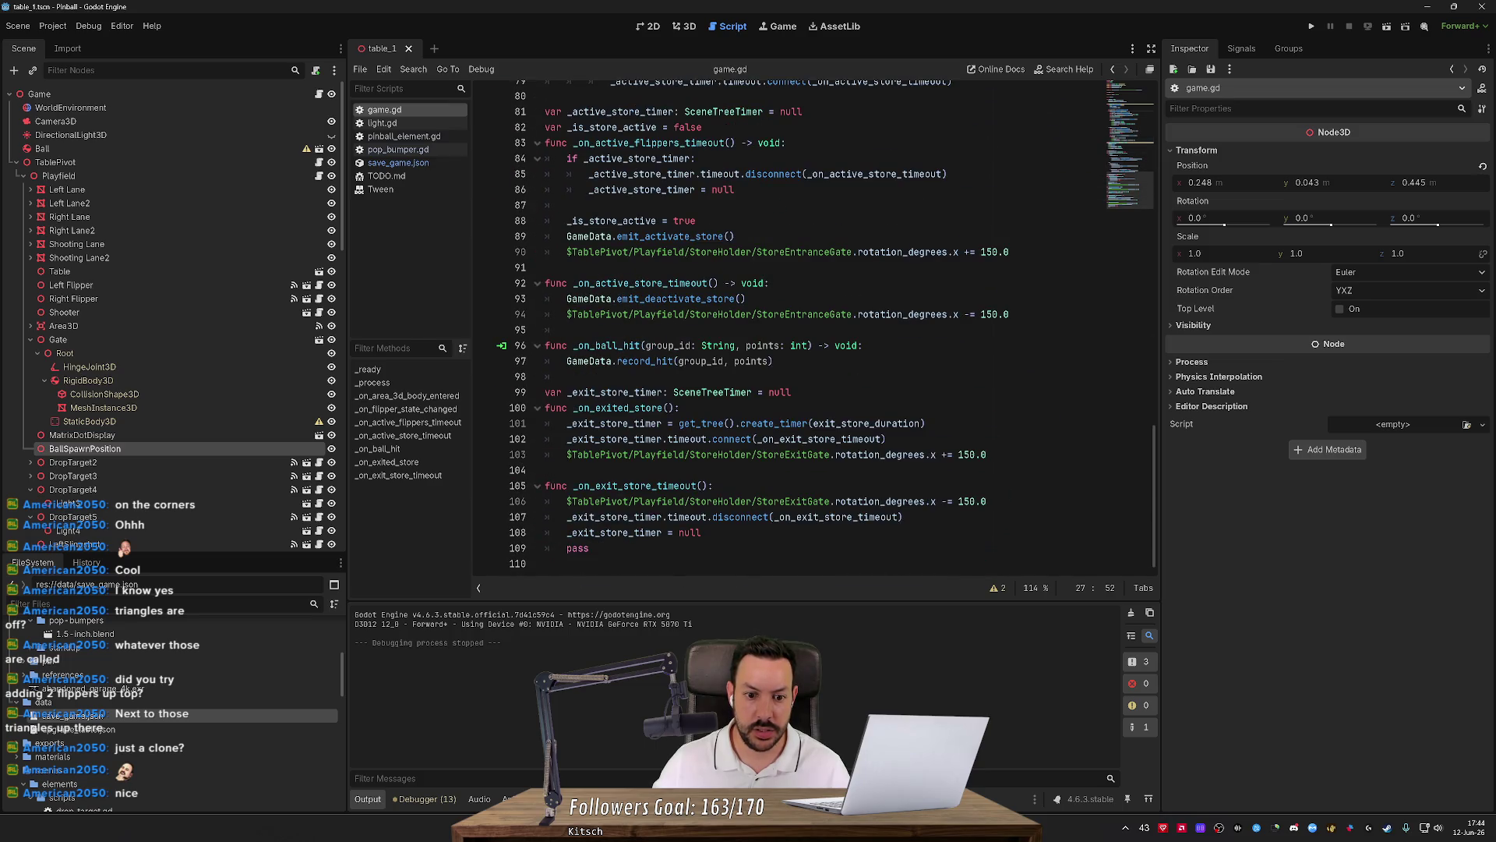
pyautogui.scroll(4, 780, 327)
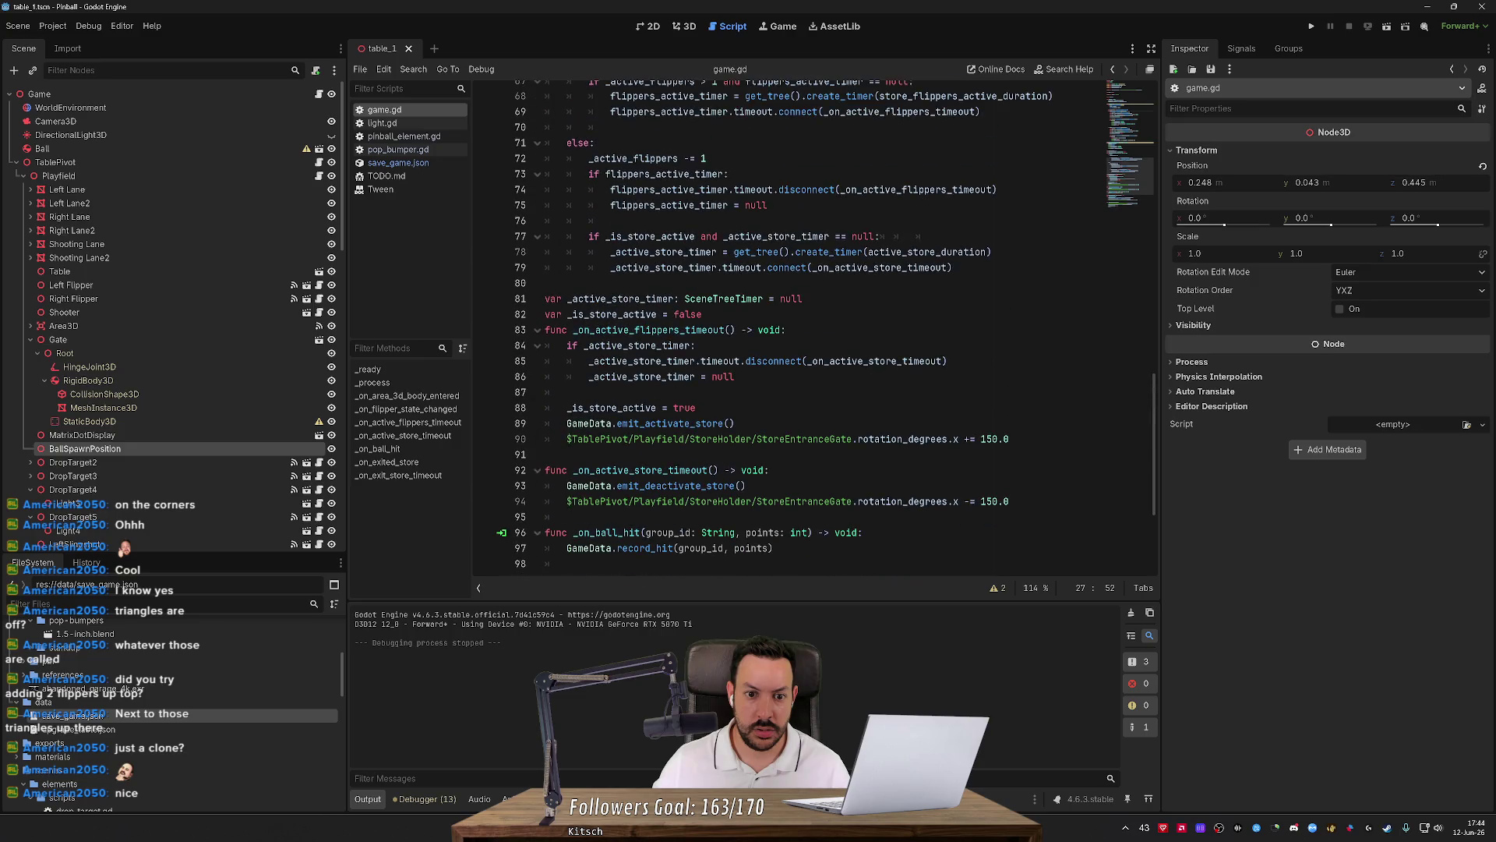
pyautogui.scroll(9, 779, 327)
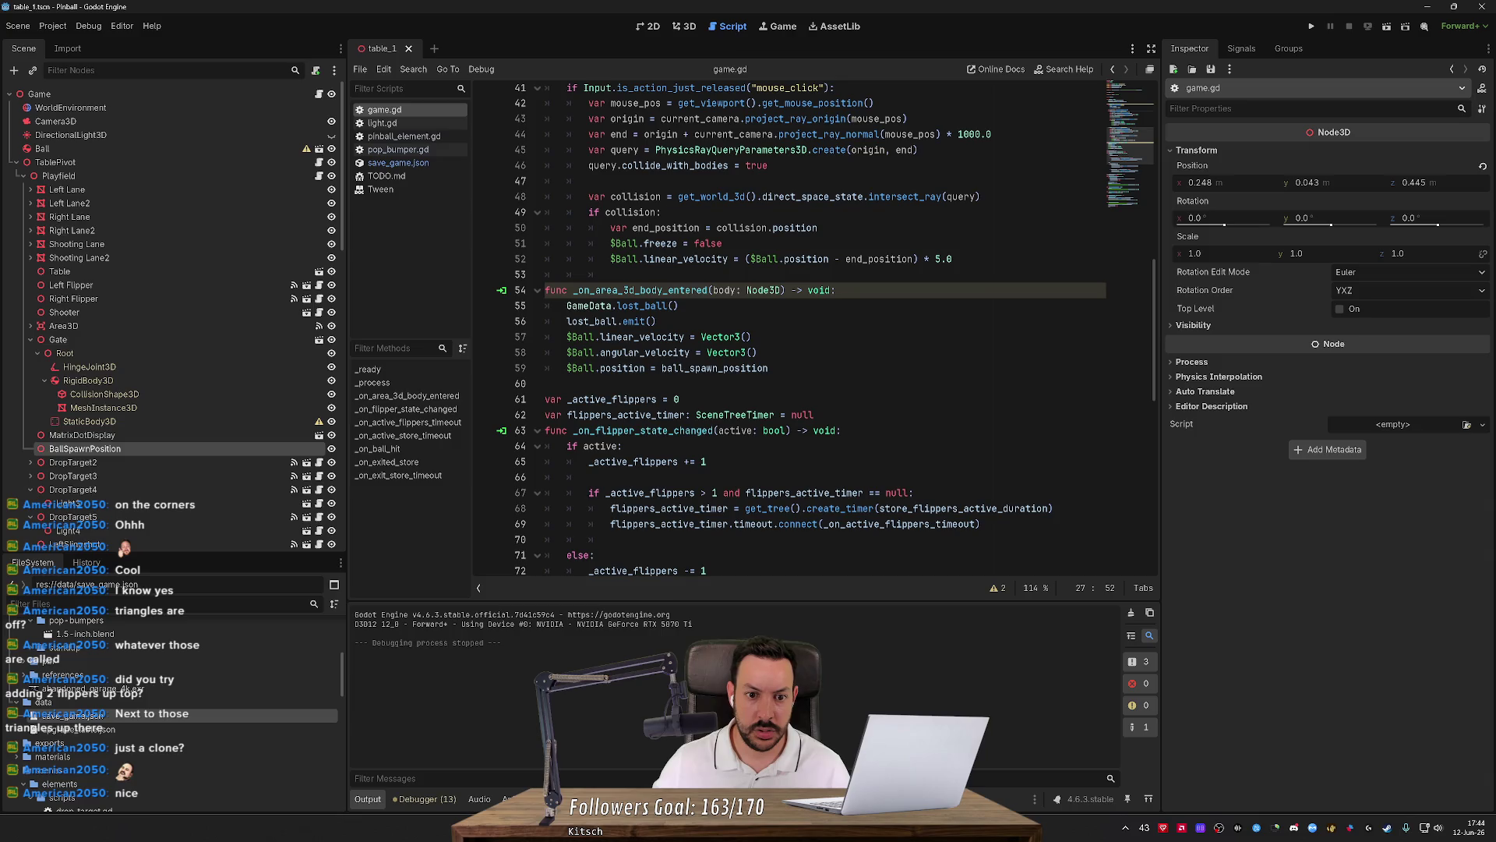
pyautogui.moveTo(567, 306); pyautogui.dragTo(680, 305)
pyautogui.doubleClick(639, 290)
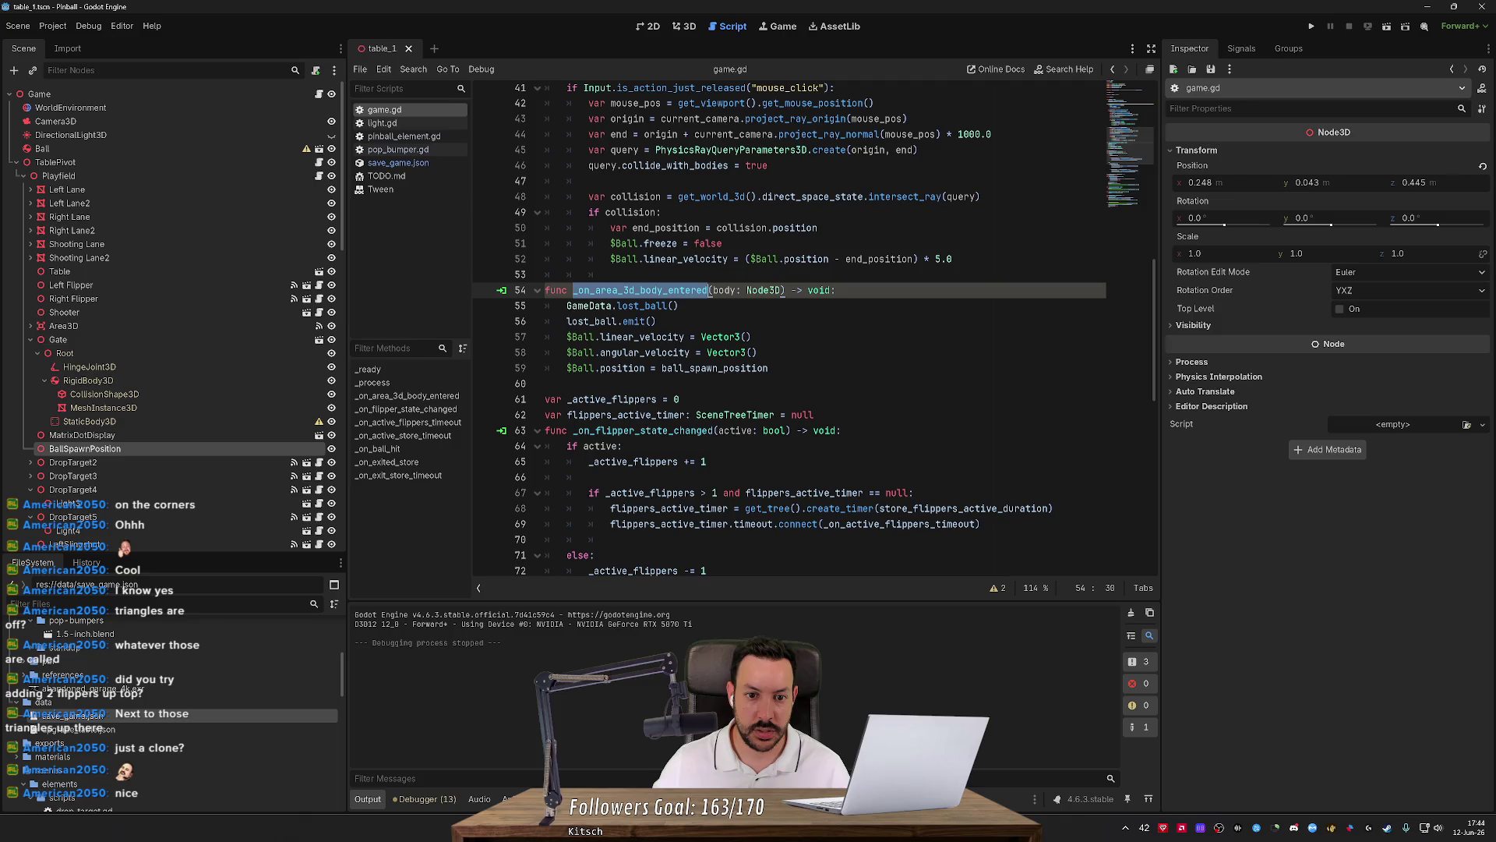
pyautogui.click(679, 305)
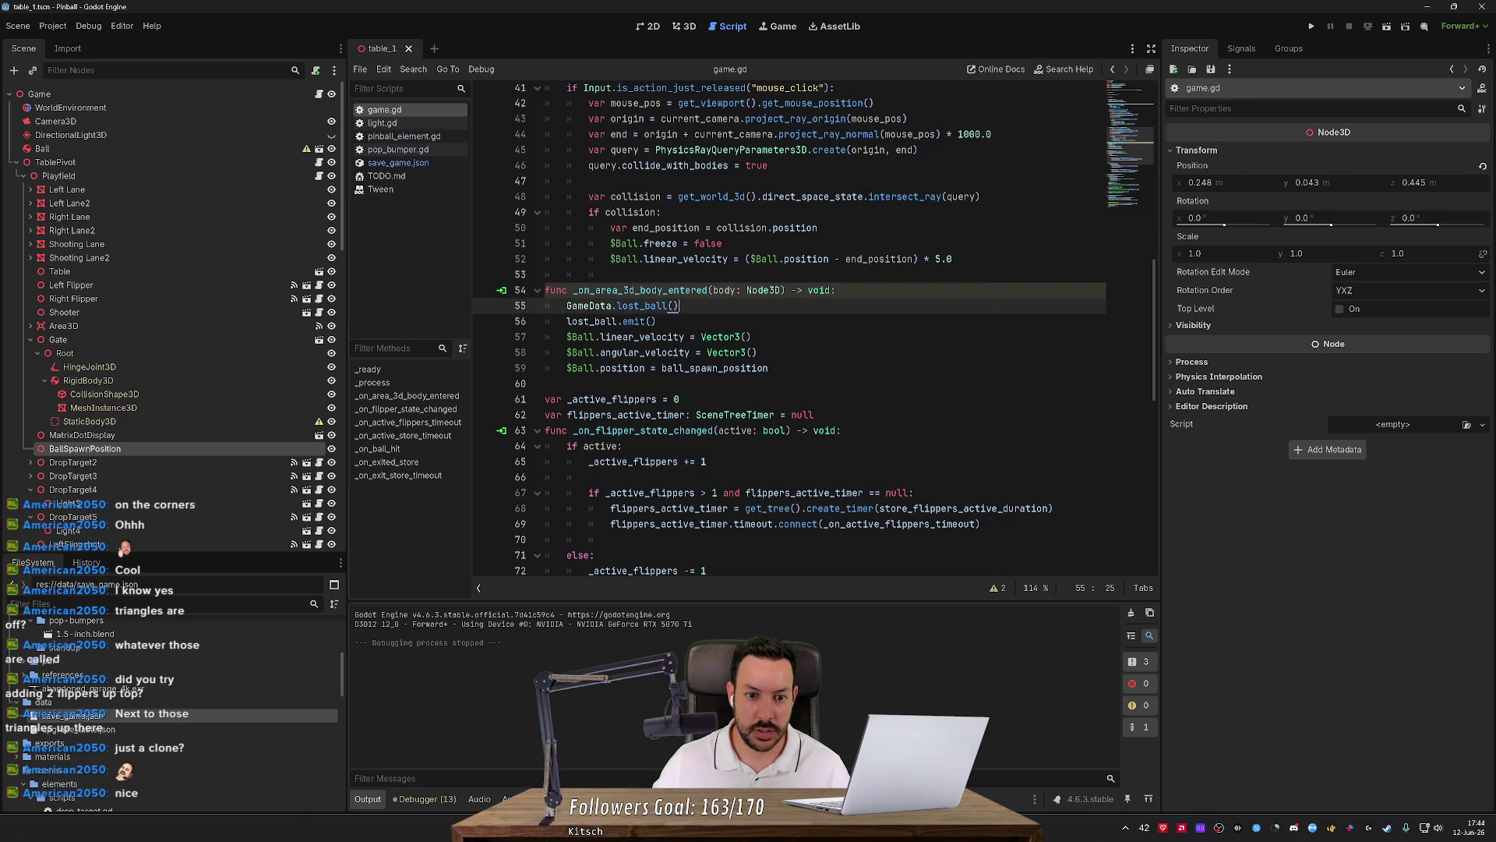
pyautogui.moveTo(770, 368); pyautogui.dragTo(566, 368)
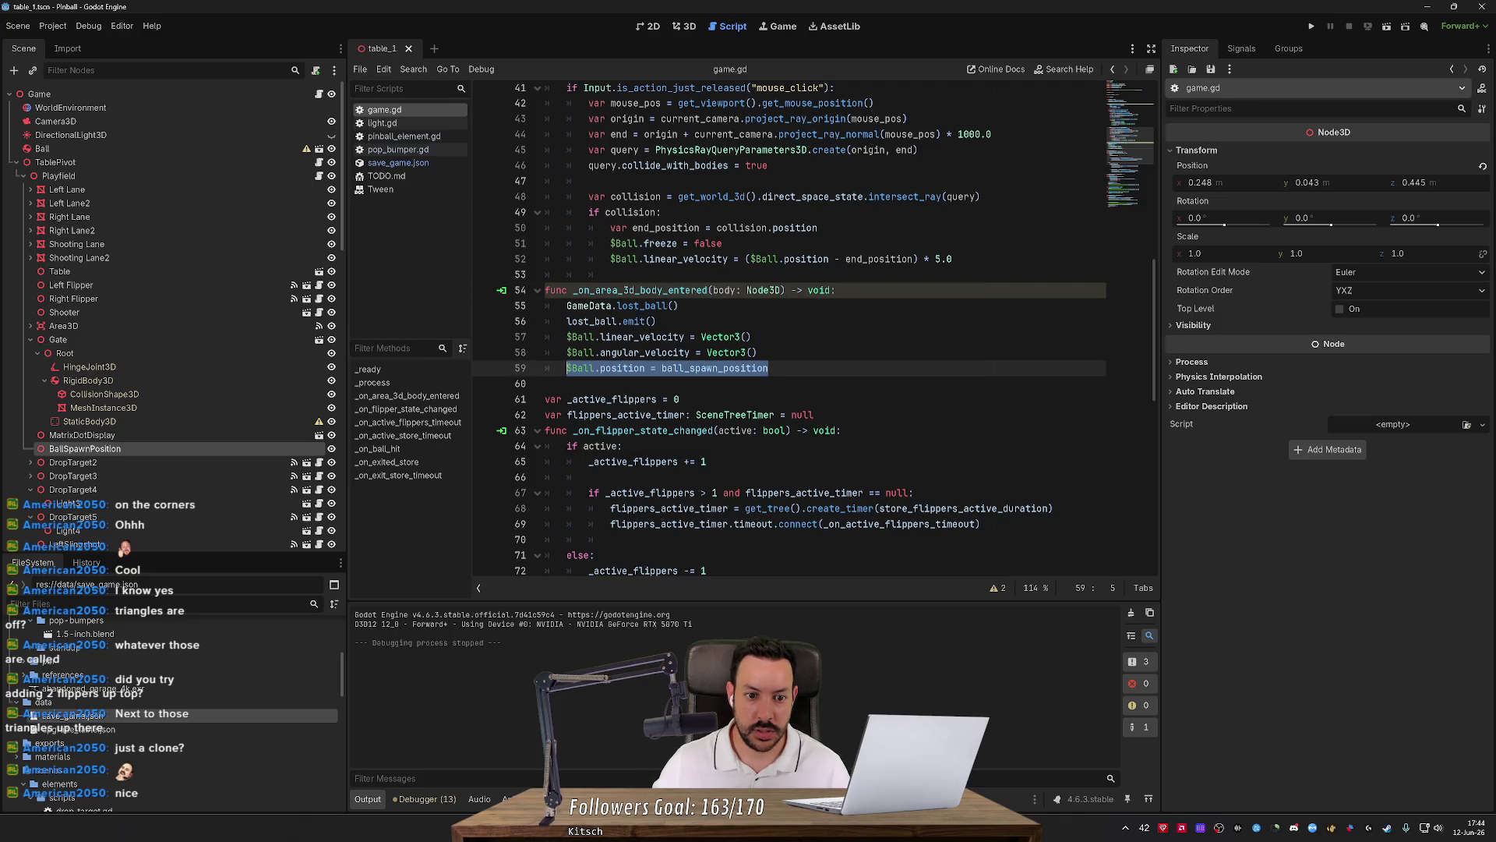
pyautogui.moveTo(769, 368); pyautogui.dragTo(528, 346)
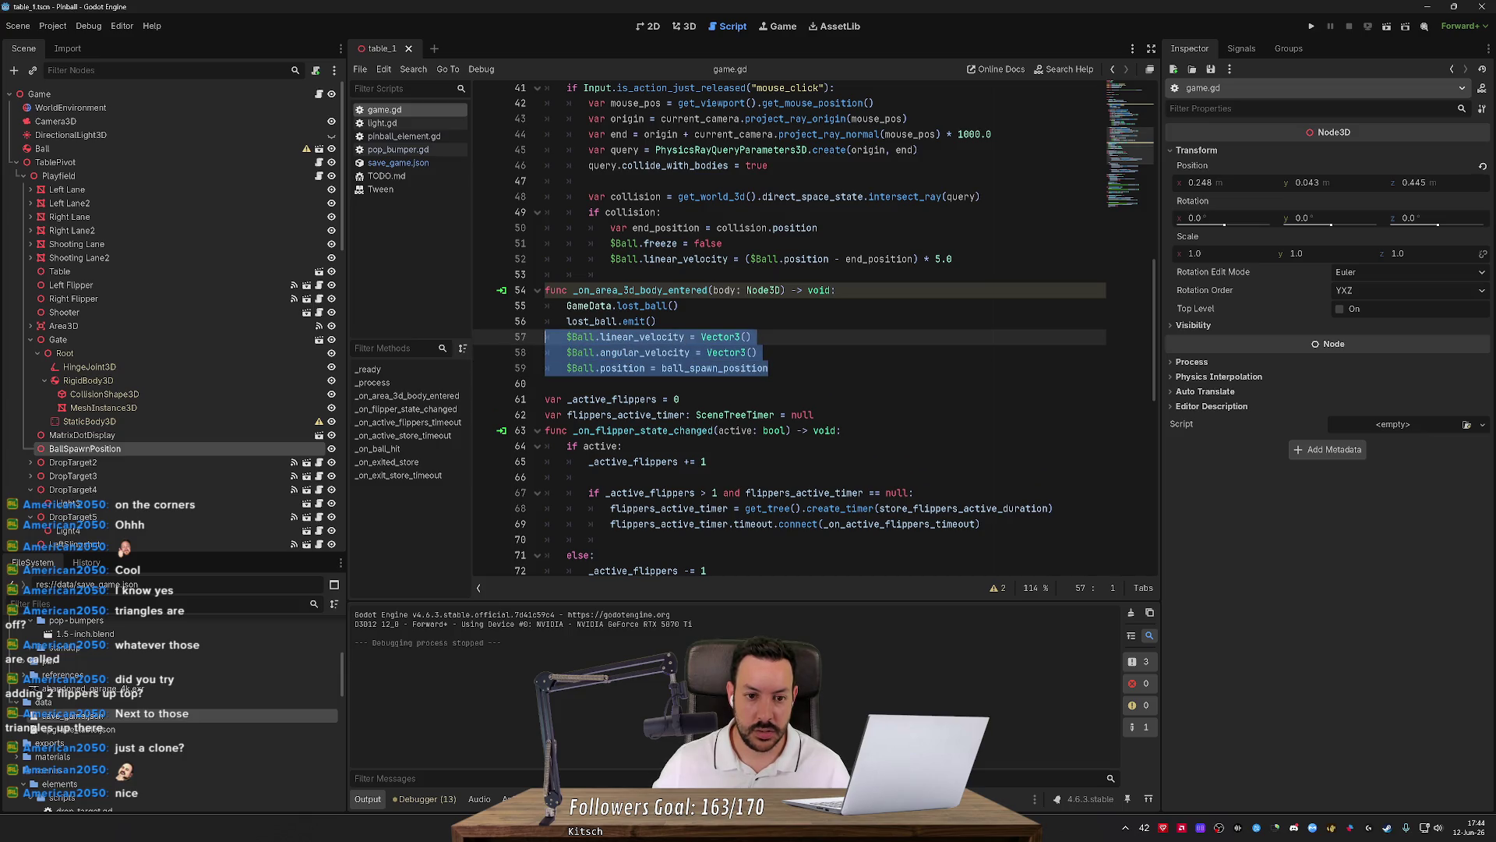
# Call reset_ball after lost_ball.emit() and remove the old ball reset lines.
pyautogui.click(658, 321)
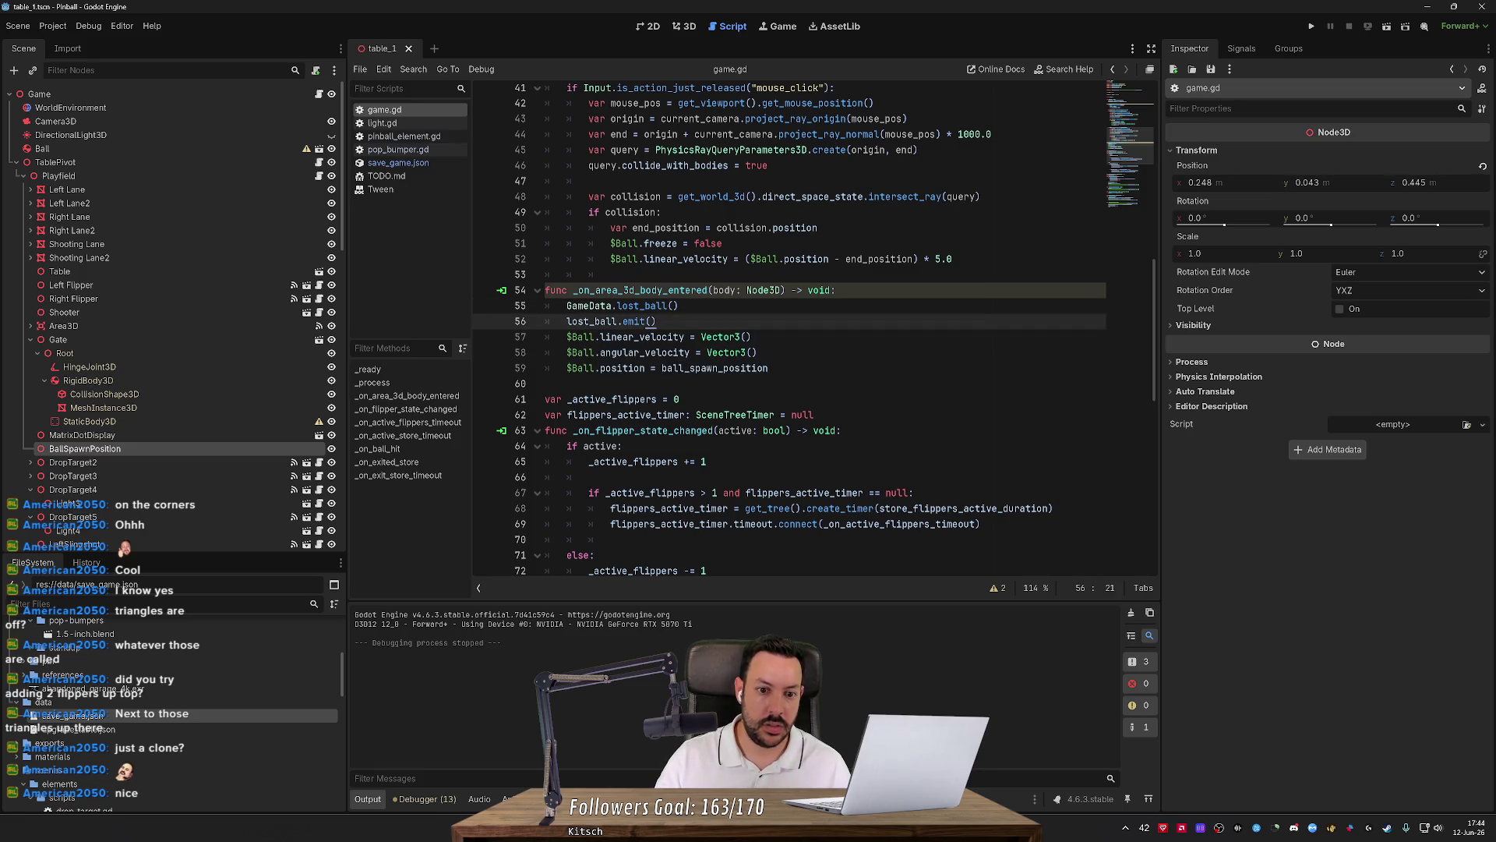
pyautogui.press('Return')
pyautogui.press('Return')
pyautogui.write('reset_ball')
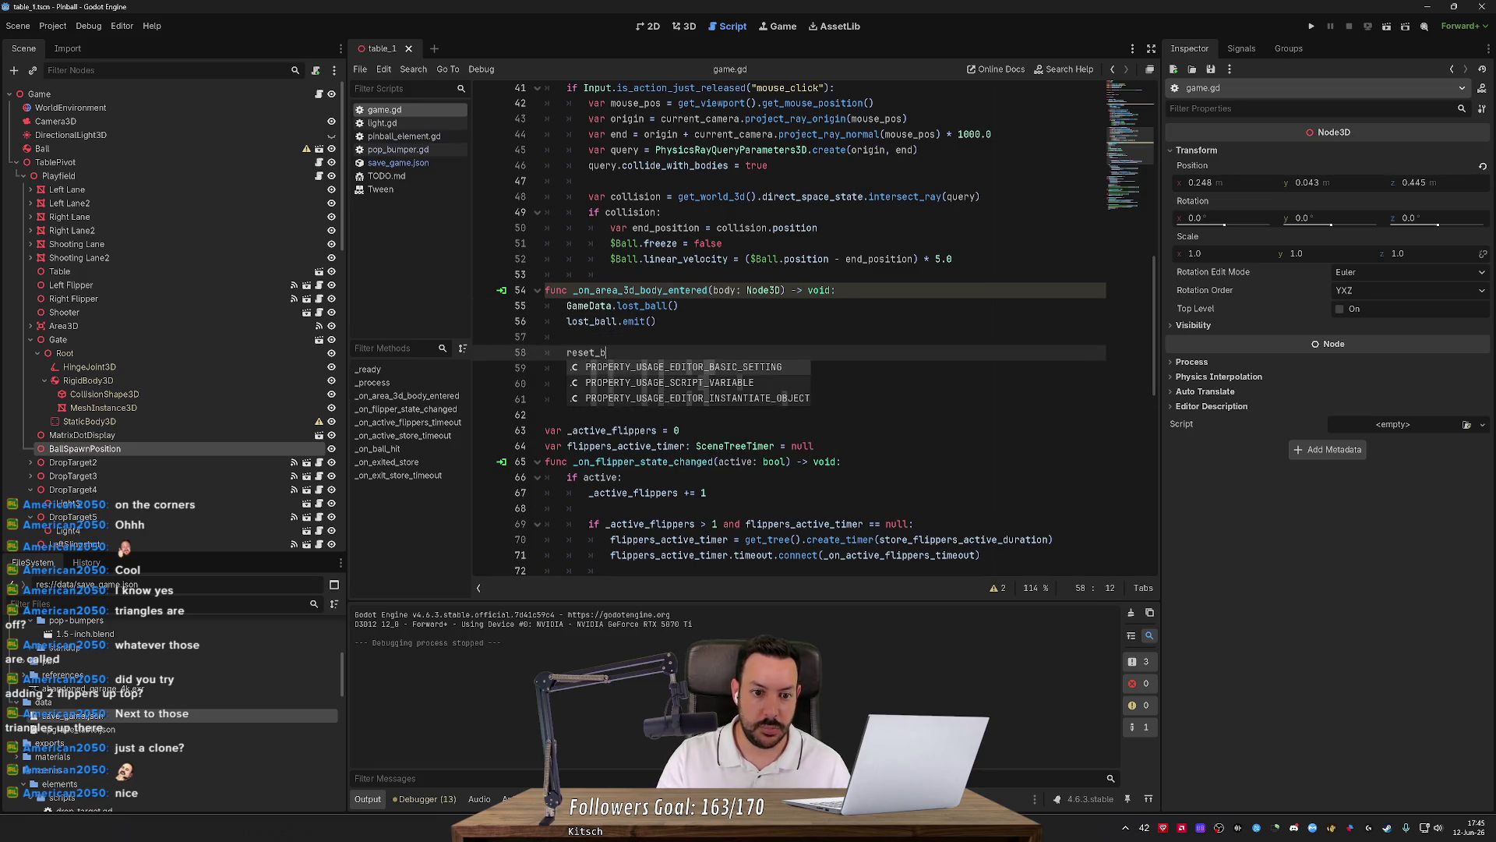
pyautogui.hotkey('shift', 'Down')
pyautogui.hotkey('shift', 'Down')
pyautogui.hotkey('shift', 'Down')
pyautogui.hotkey('shift', 'End')
pyautogui.press('BackSpace')
# Add a reset_ball() function above the handler containing the pasted reset lines, and save.
pyautogui.scroll(1, 791, 328)
pyautogui.click(608, 321)
pyautogui.press('Return')
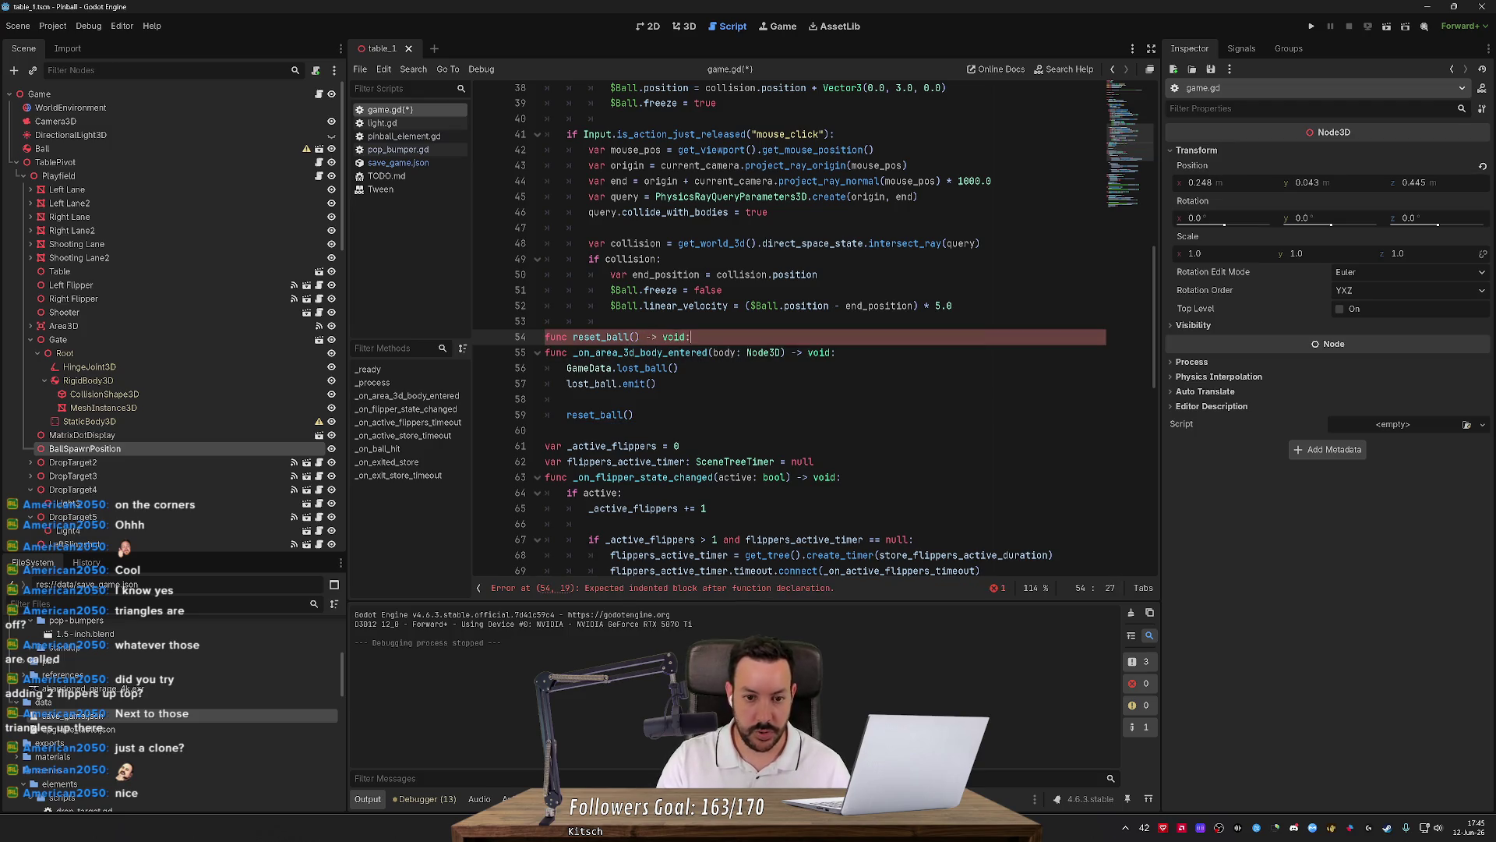
pyautogui.press('Return')
pyautogui.hotkey('ctrl', 'v')
pyautogui.hotkey('ctrl', 's')
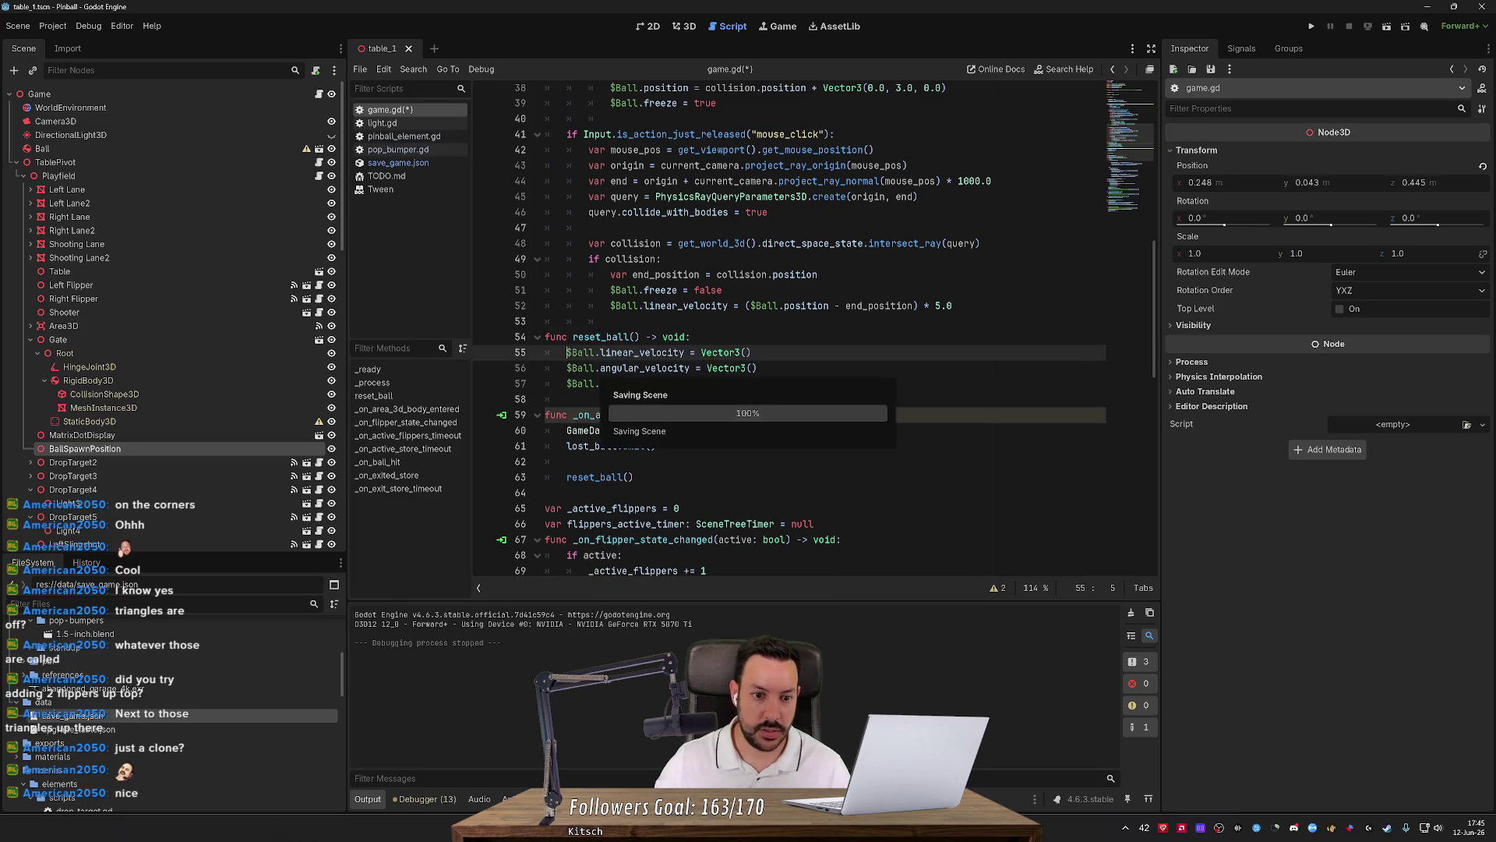
# Call reset_ball() in _ready() and run the game.
pyautogui.click(628, 336)
pyautogui.scroll(10, 628, 336)
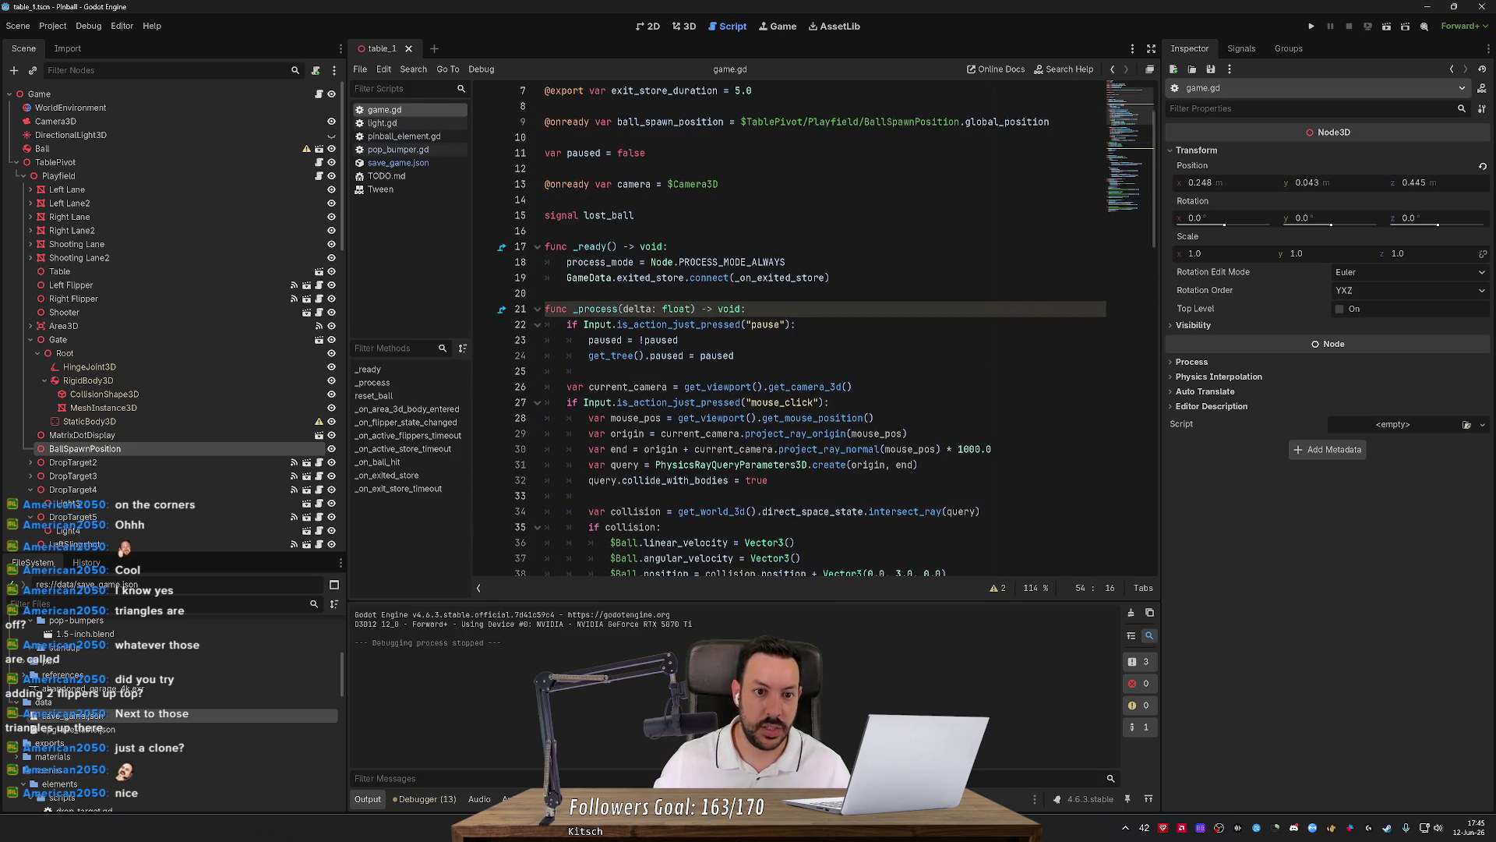
pyautogui.click(831, 278)
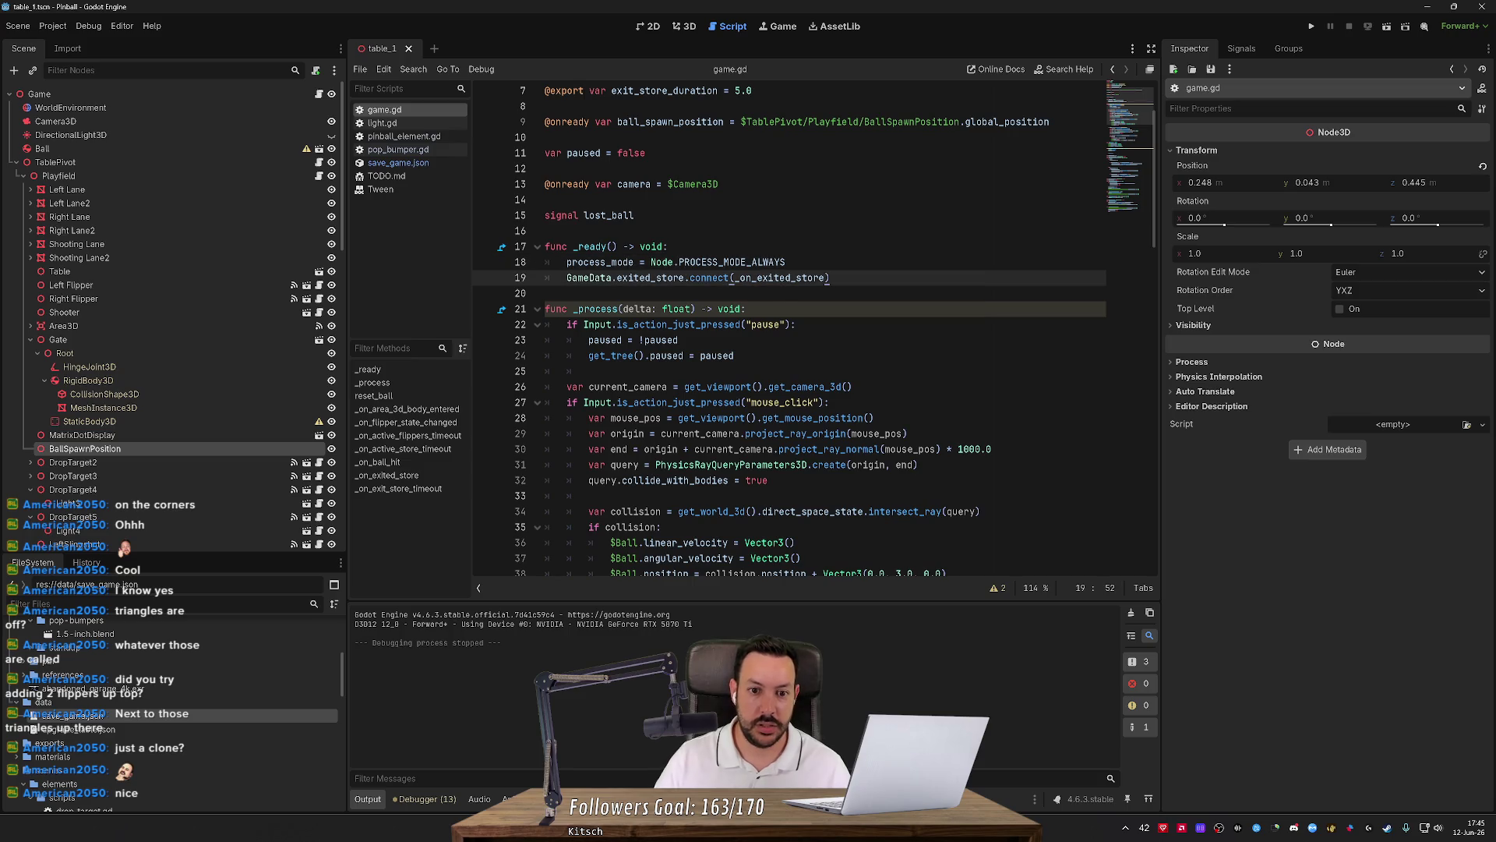
pyautogui.press('Return')
pyautogui.write('reset_ball()')
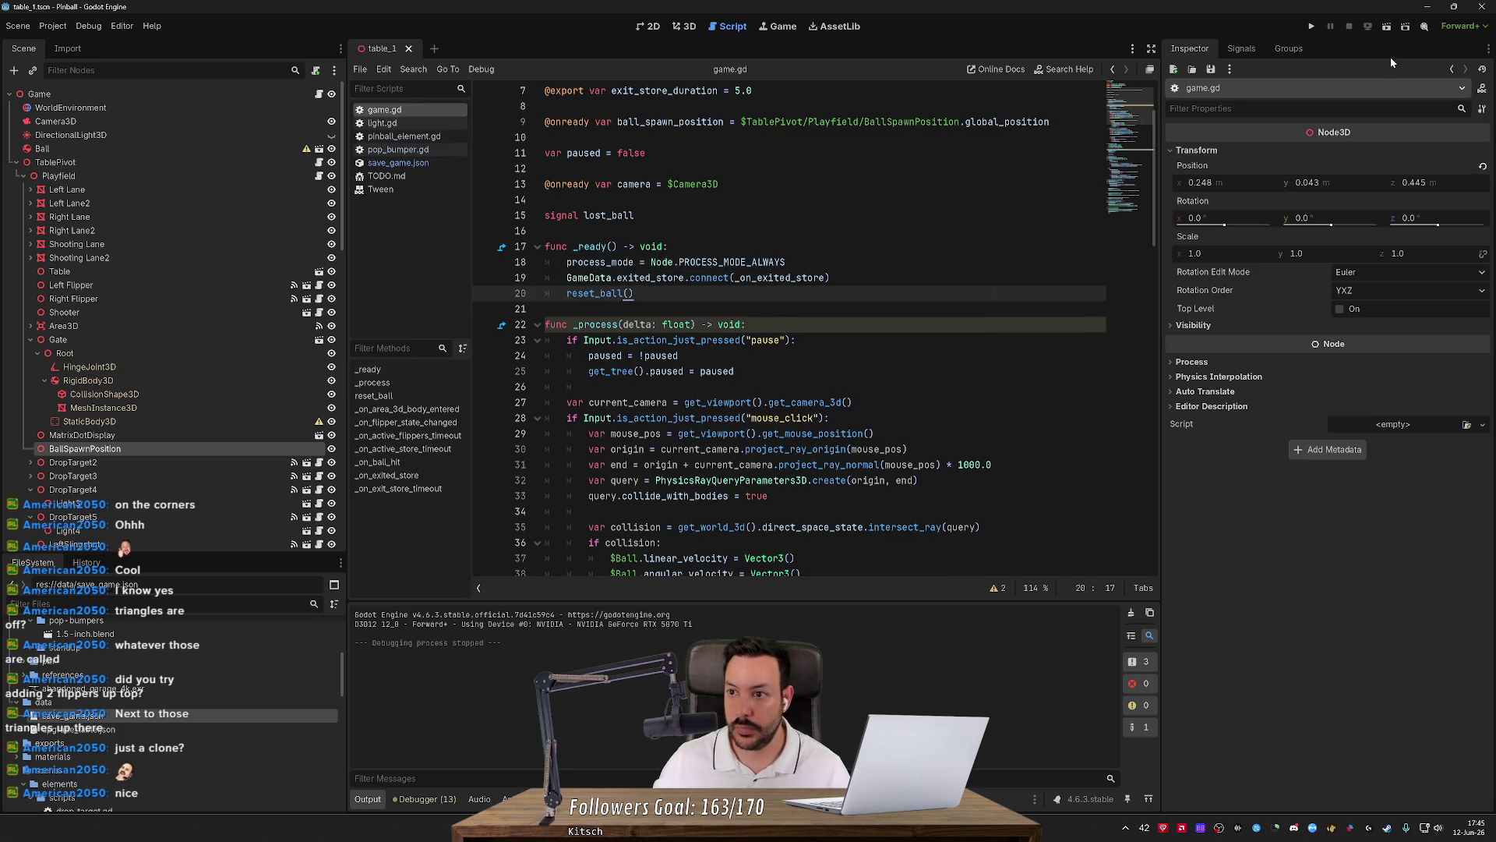
pyautogui.click(1313, 24)
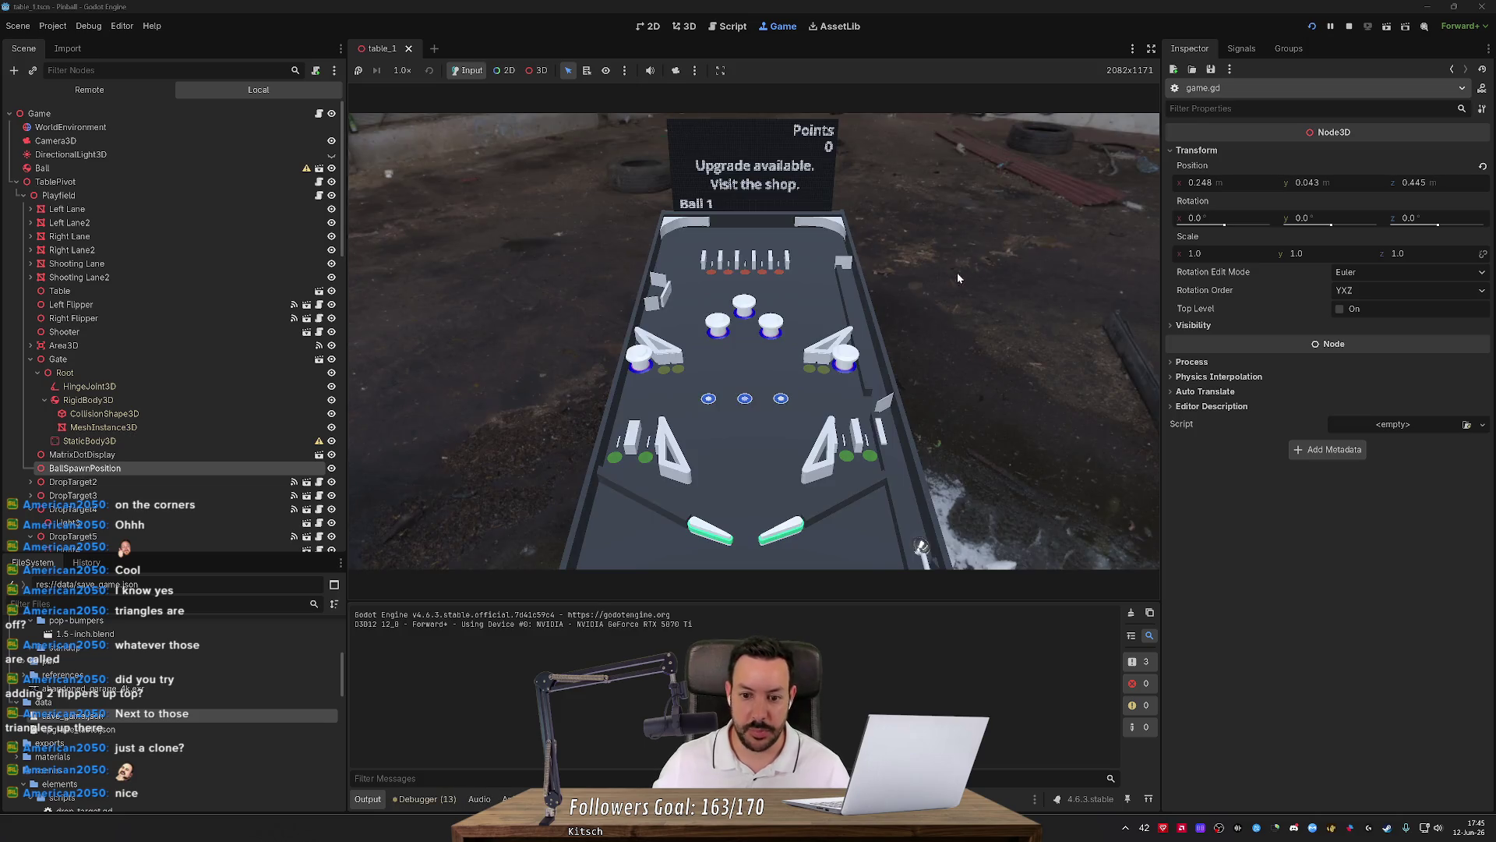
# Launch the first ball and keep it in play with the flippers until it drains.
pyautogui.press('Left')
pyautogui.press('Right')
pyautogui.press('Left')
pyautogui.press('Right')
pyautogui.press('Left')
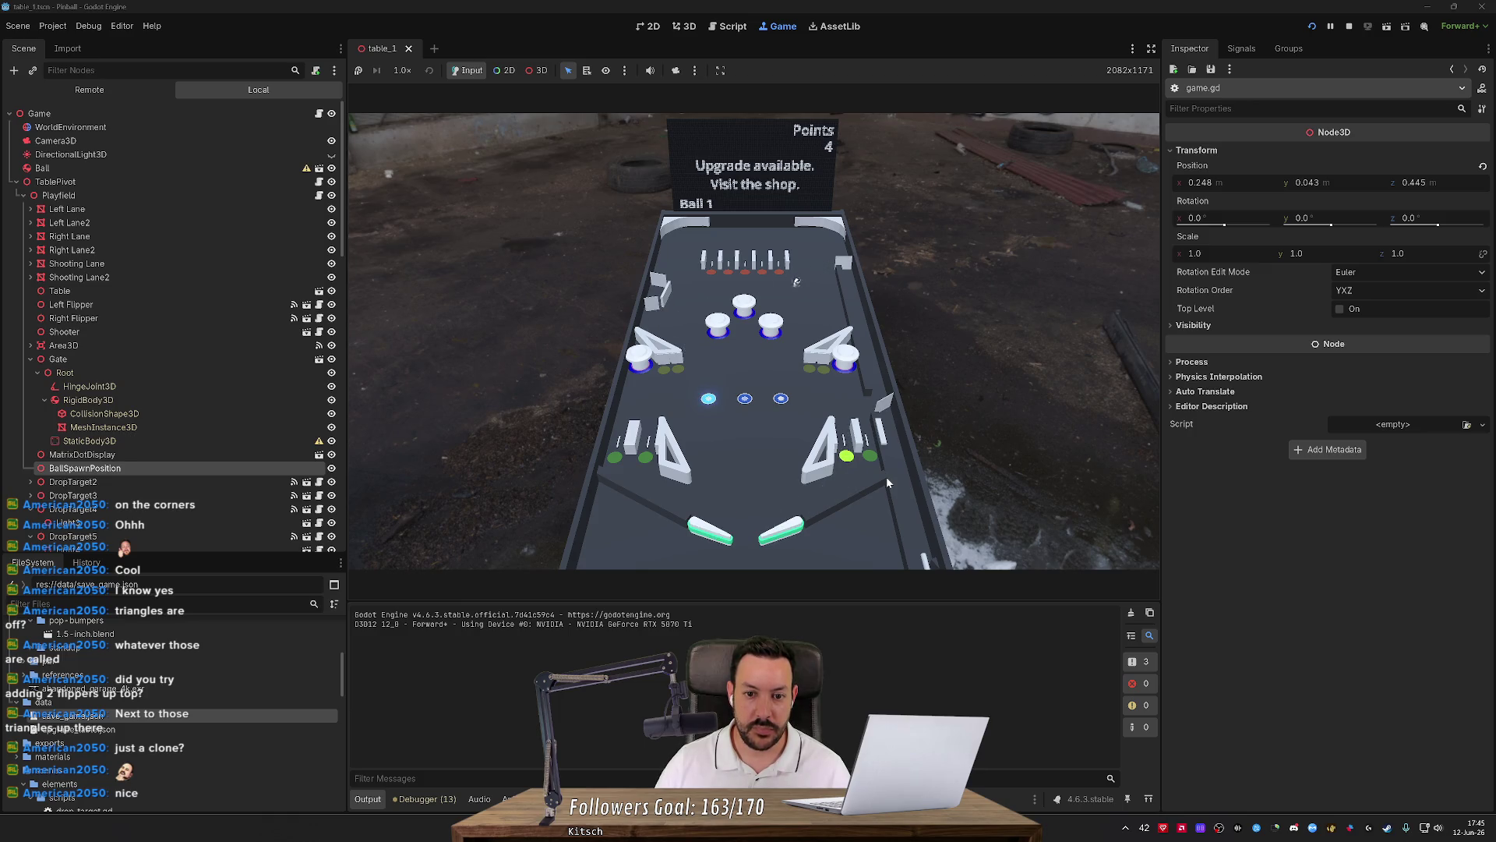
pyautogui.press('Right')
pyautogui.press('Left')
pyautogui.press('Right')
pyautogui.press('Left')
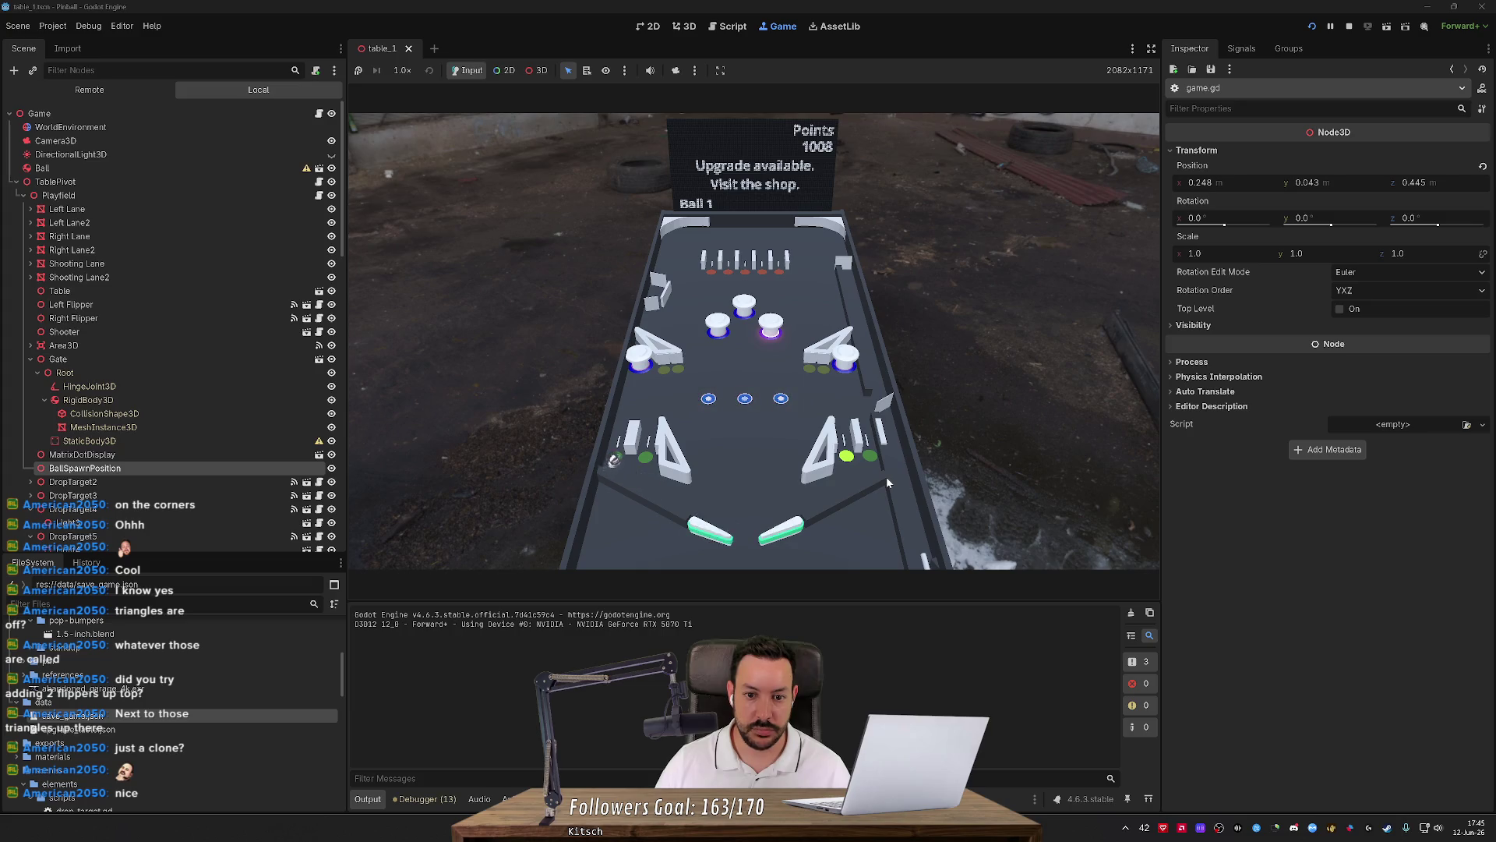
pyautogui.press('Left')
pyautogui.press('Right')
pyautogui.press('Left')
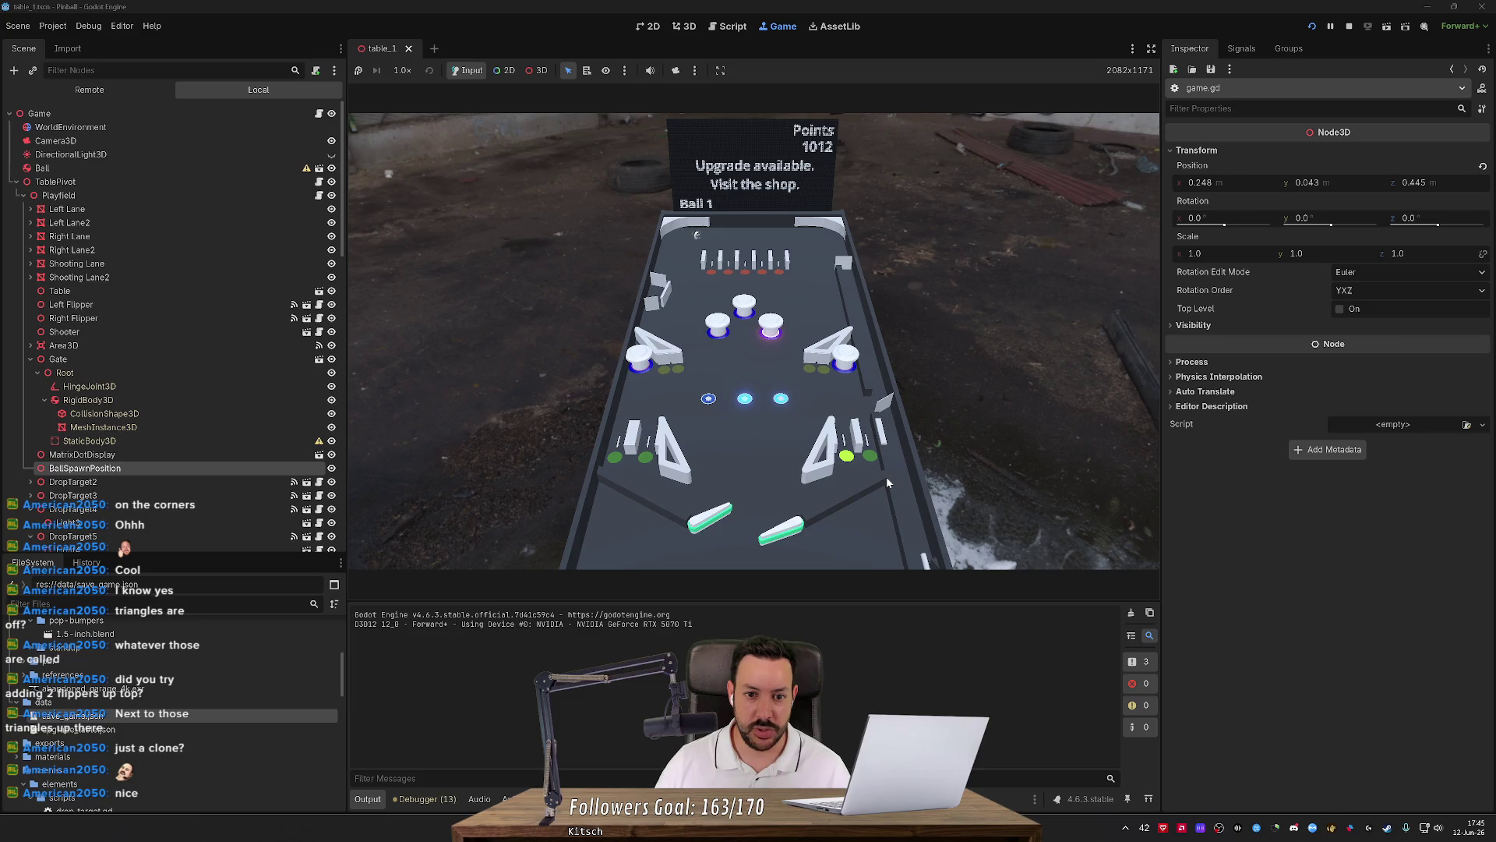
pyautogui.press('Left')
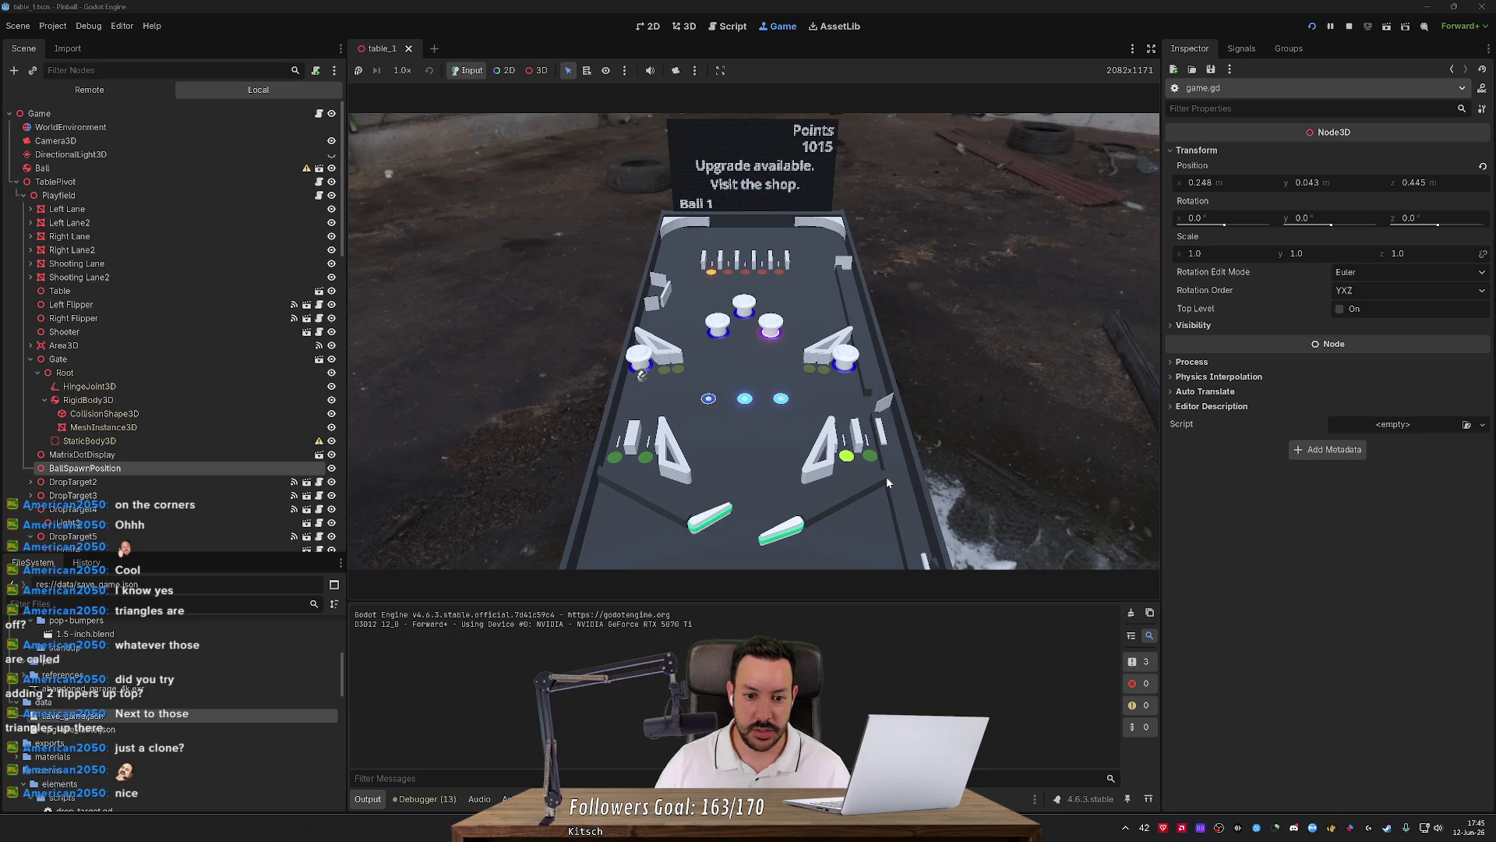
pyautogui.press('Left')
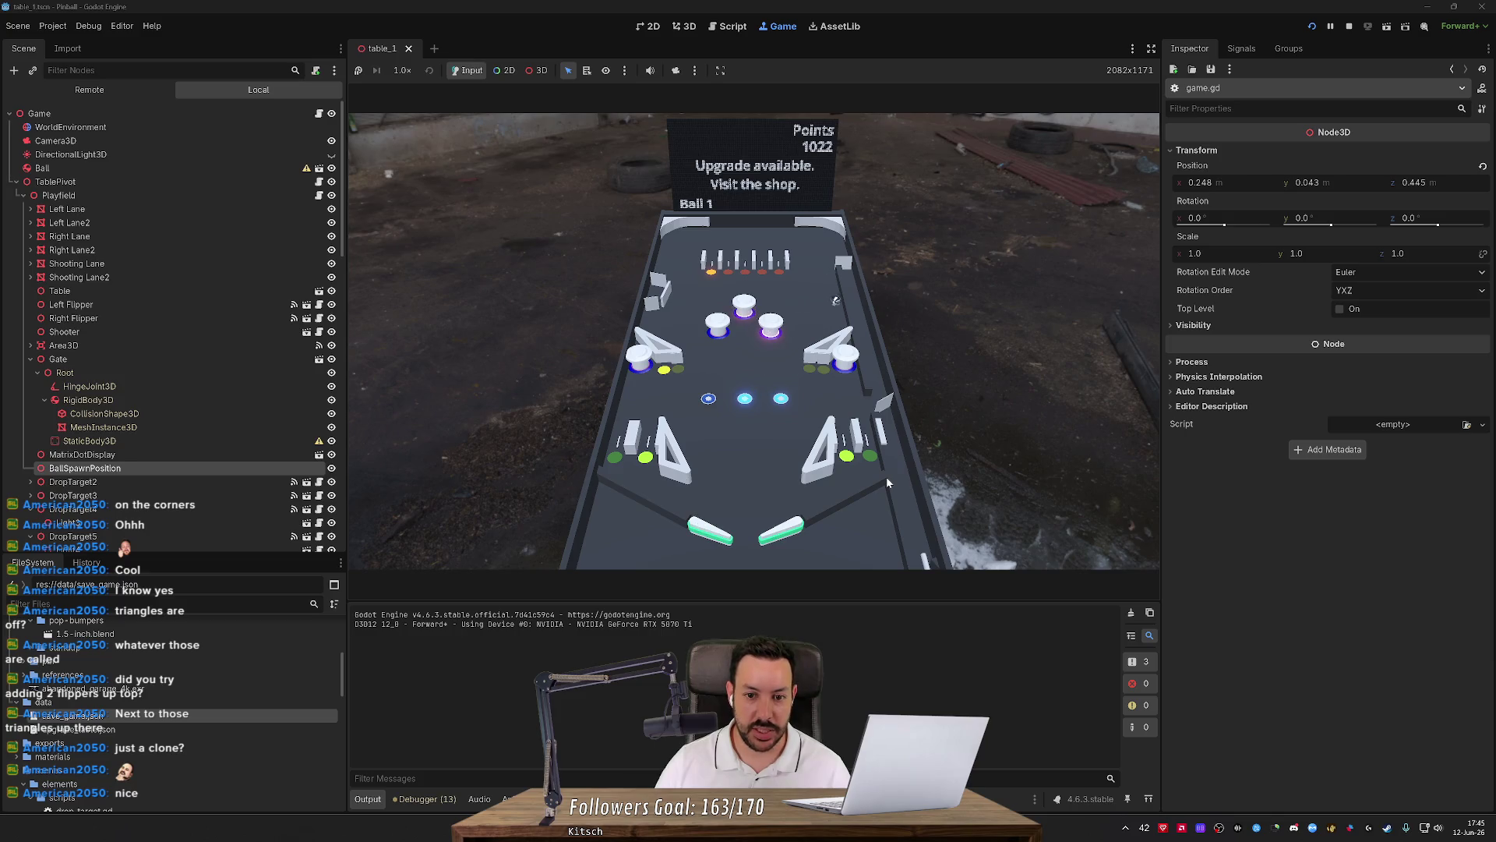
pyautogui.press('Right')
pyautogui.press('Left')
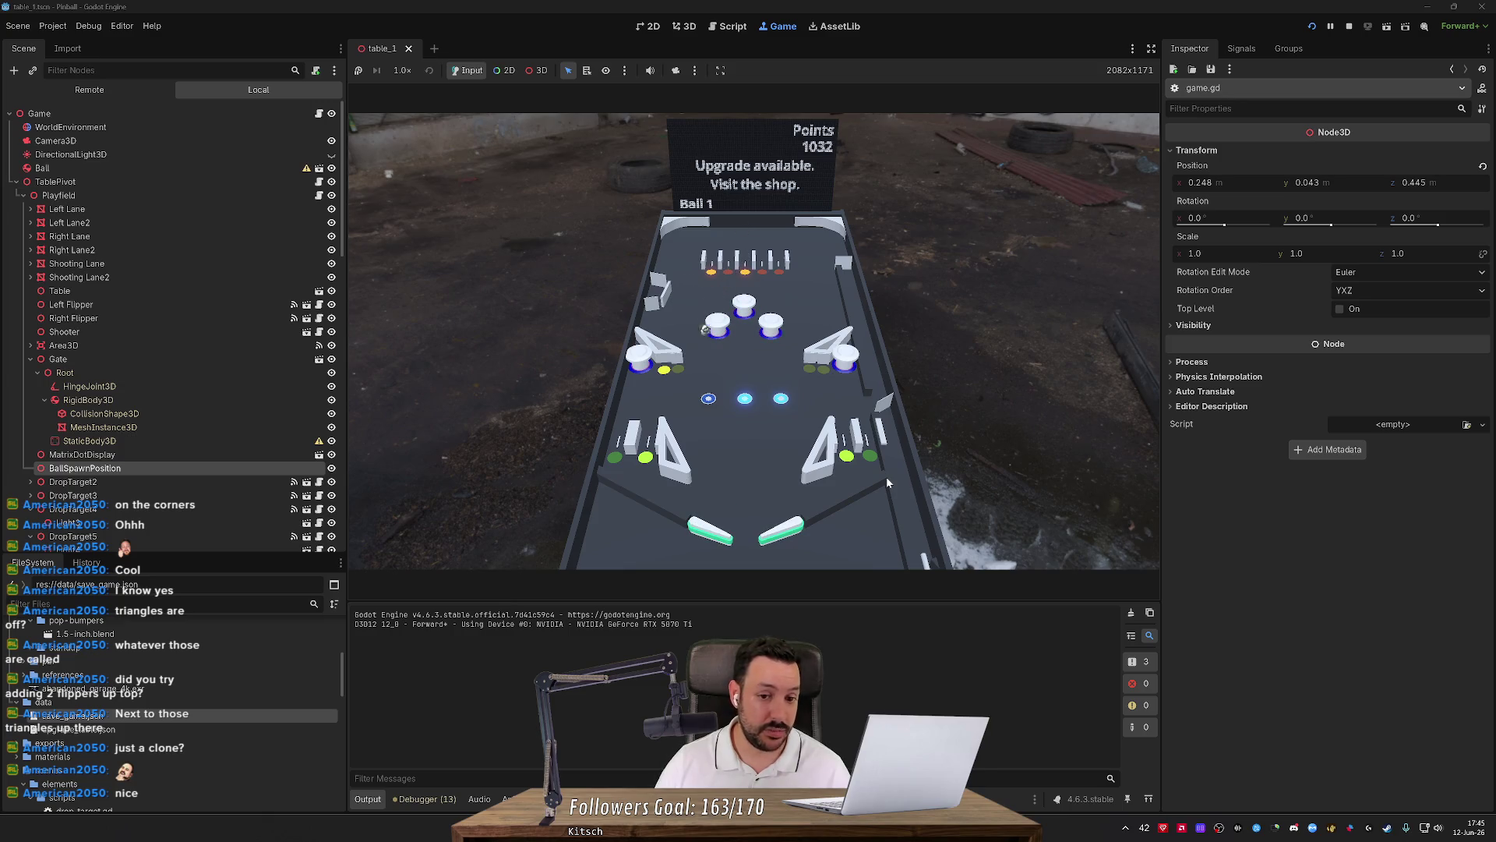
pyautogui.press('Left')
pyautogui.press('Left')
pyautogui.press('Right')
pyautogui.press('Left')
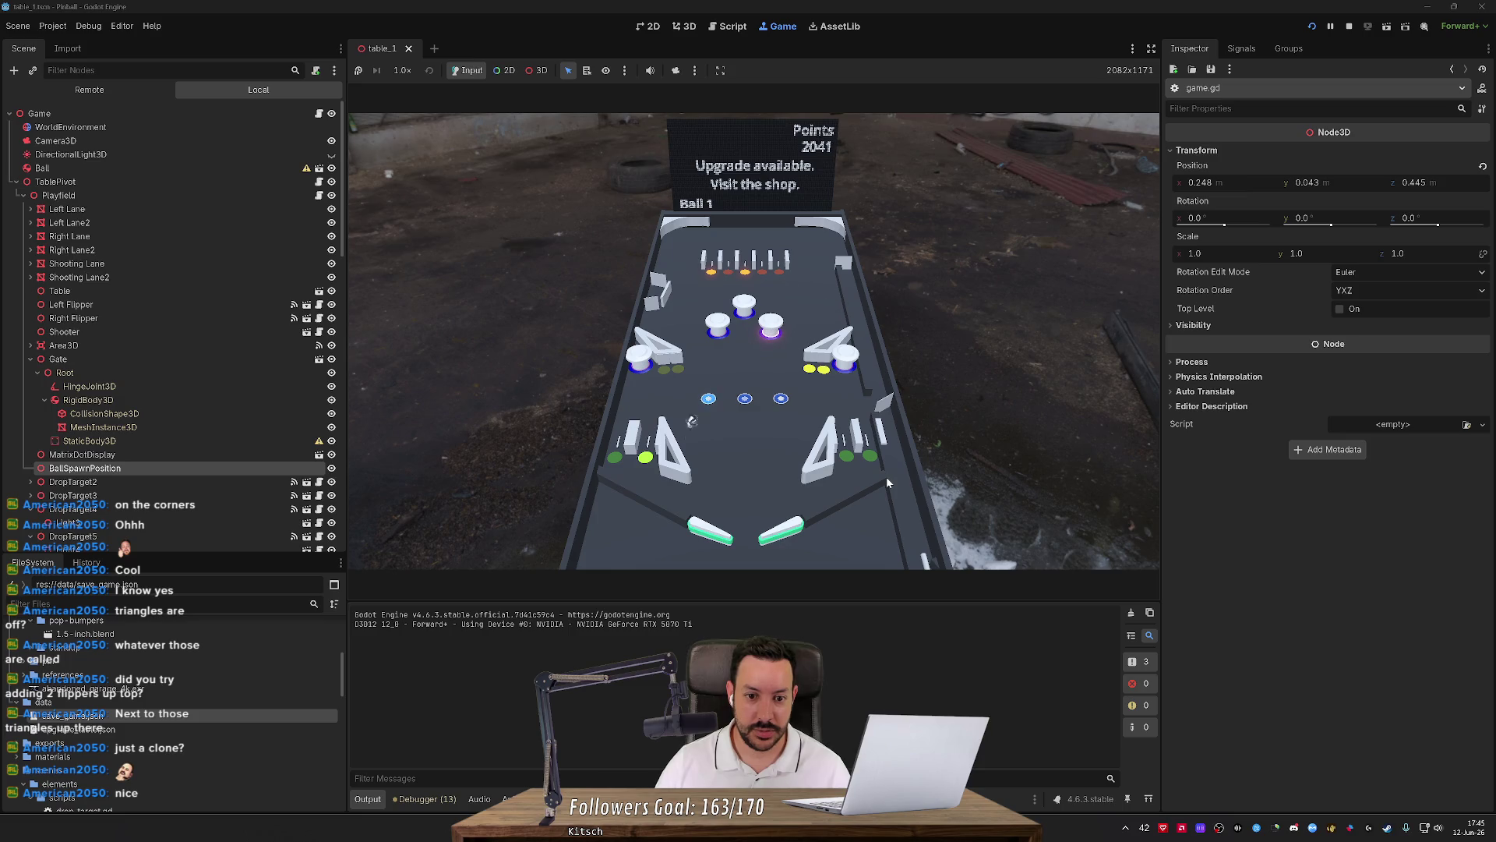
pyautogui.press('Left')
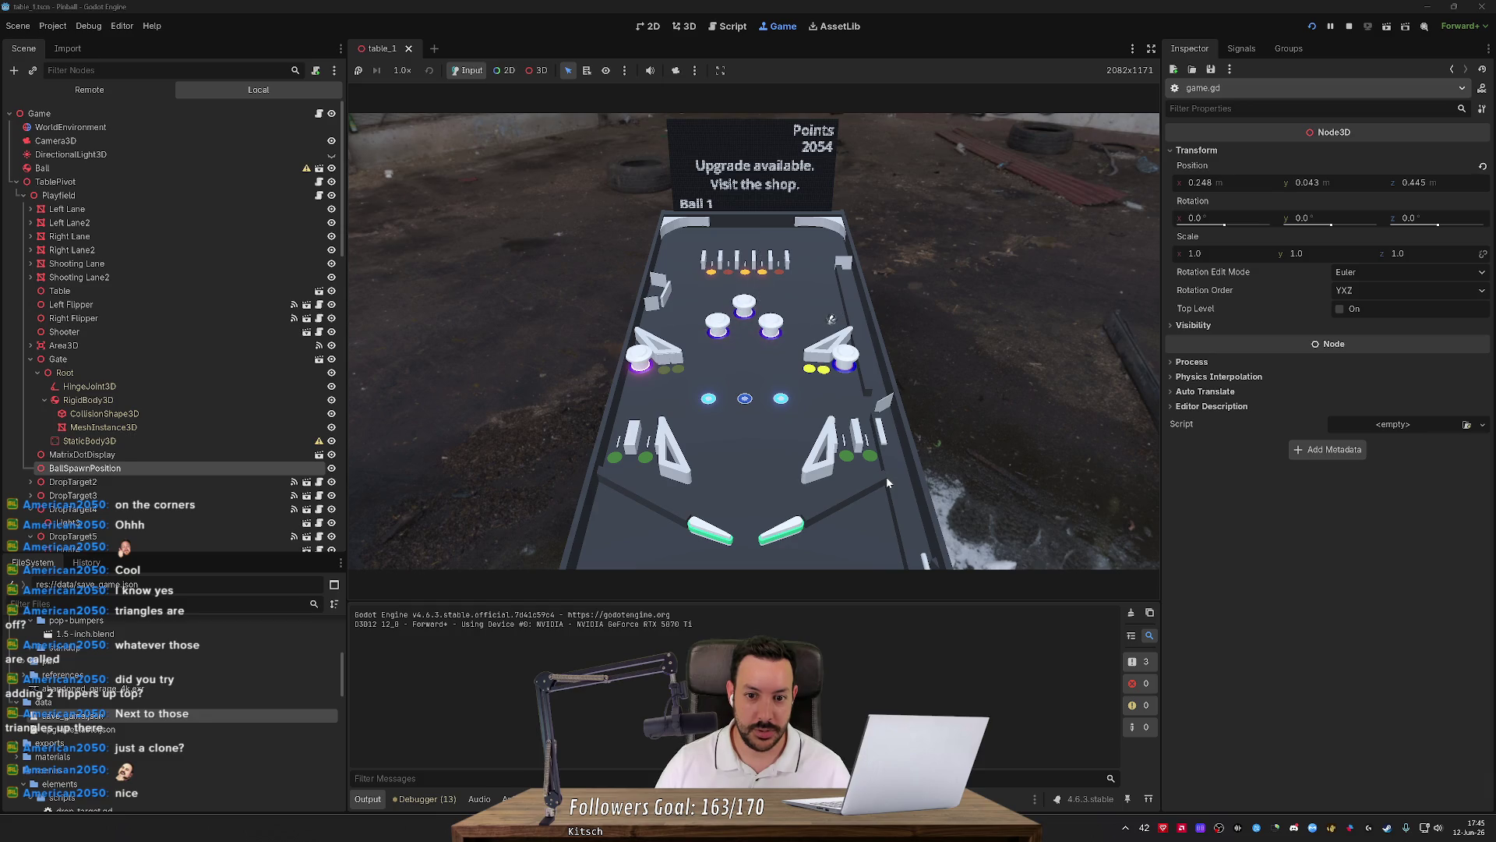
pyautogui.press('Right')
pyautogui.press('Left')
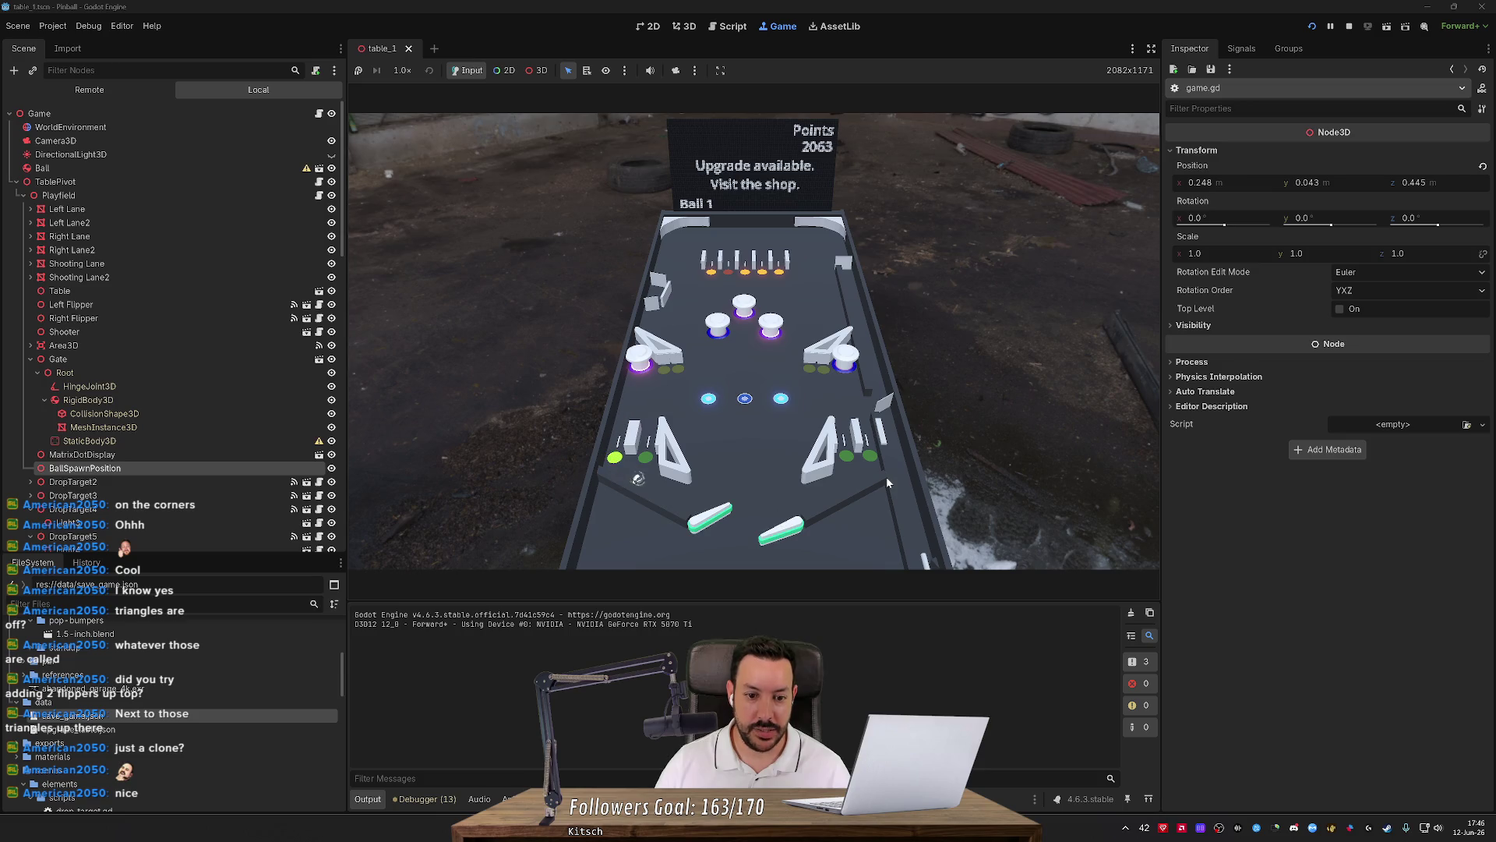
pyautogui.press('Right')
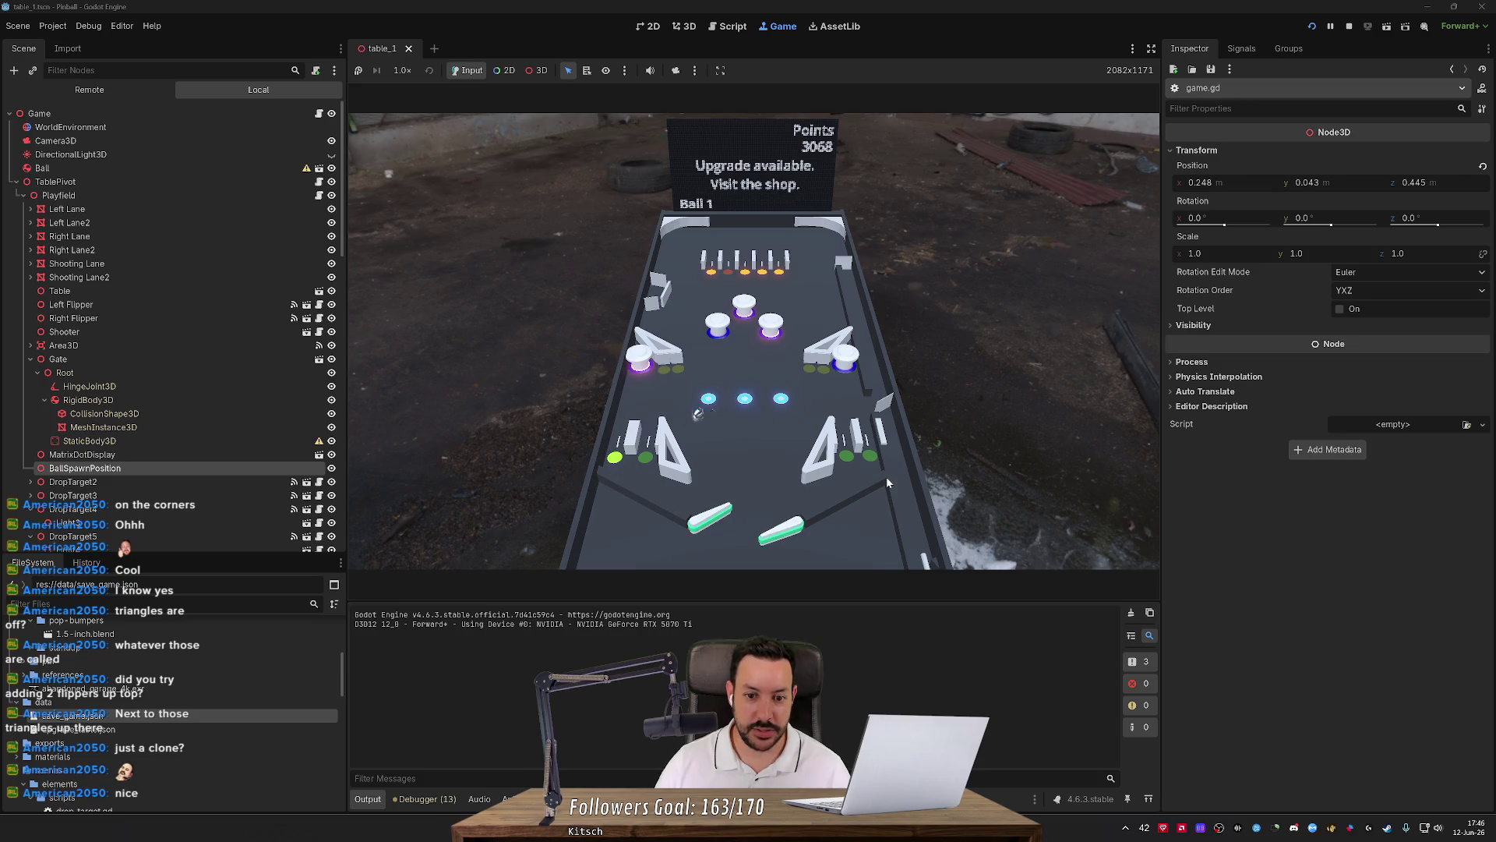
pyautogui.press('Left')
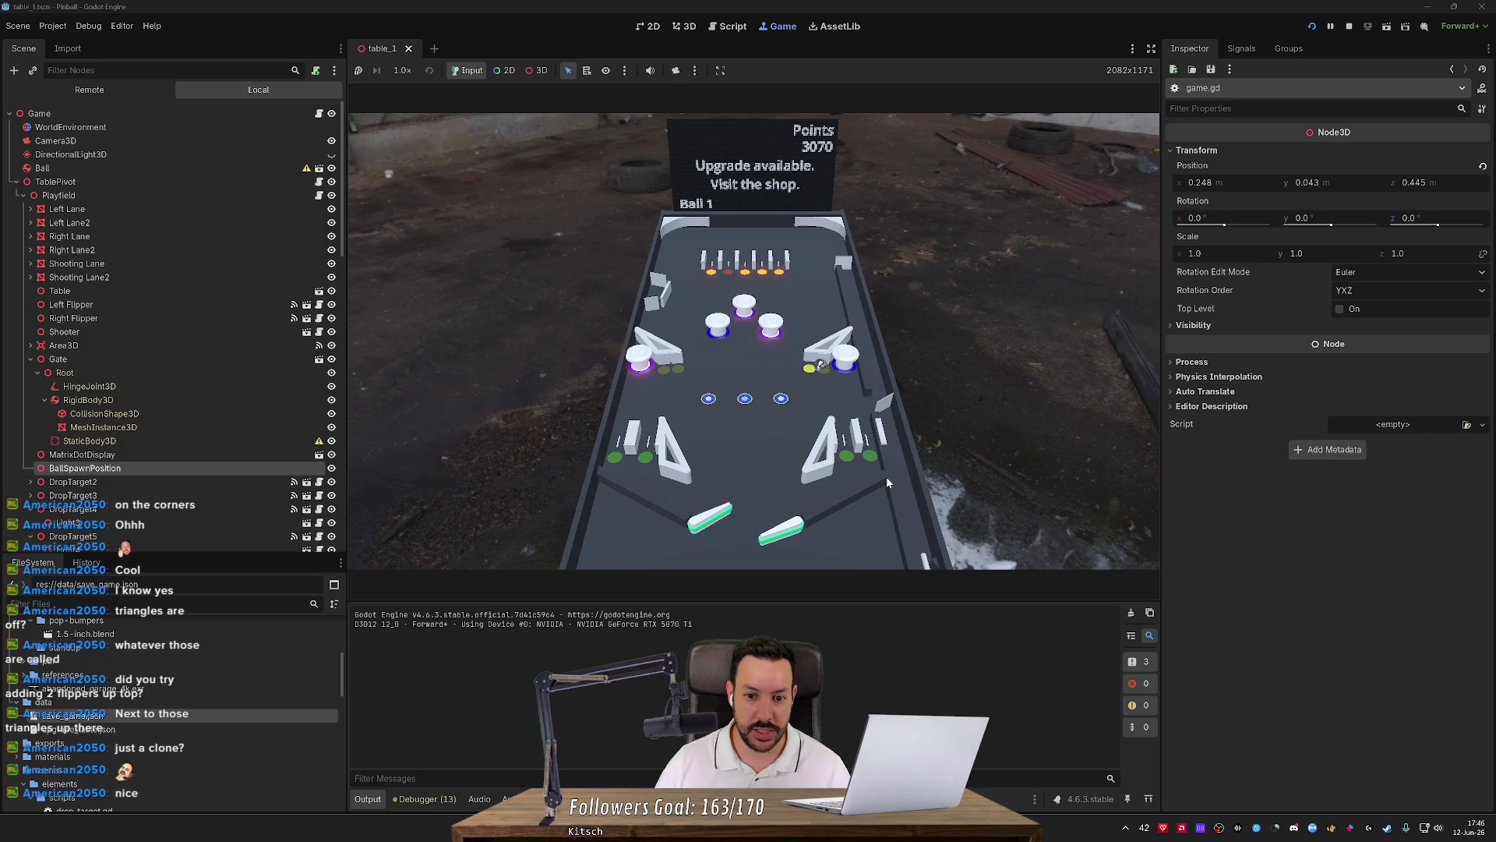
pyautogui.press('Right')
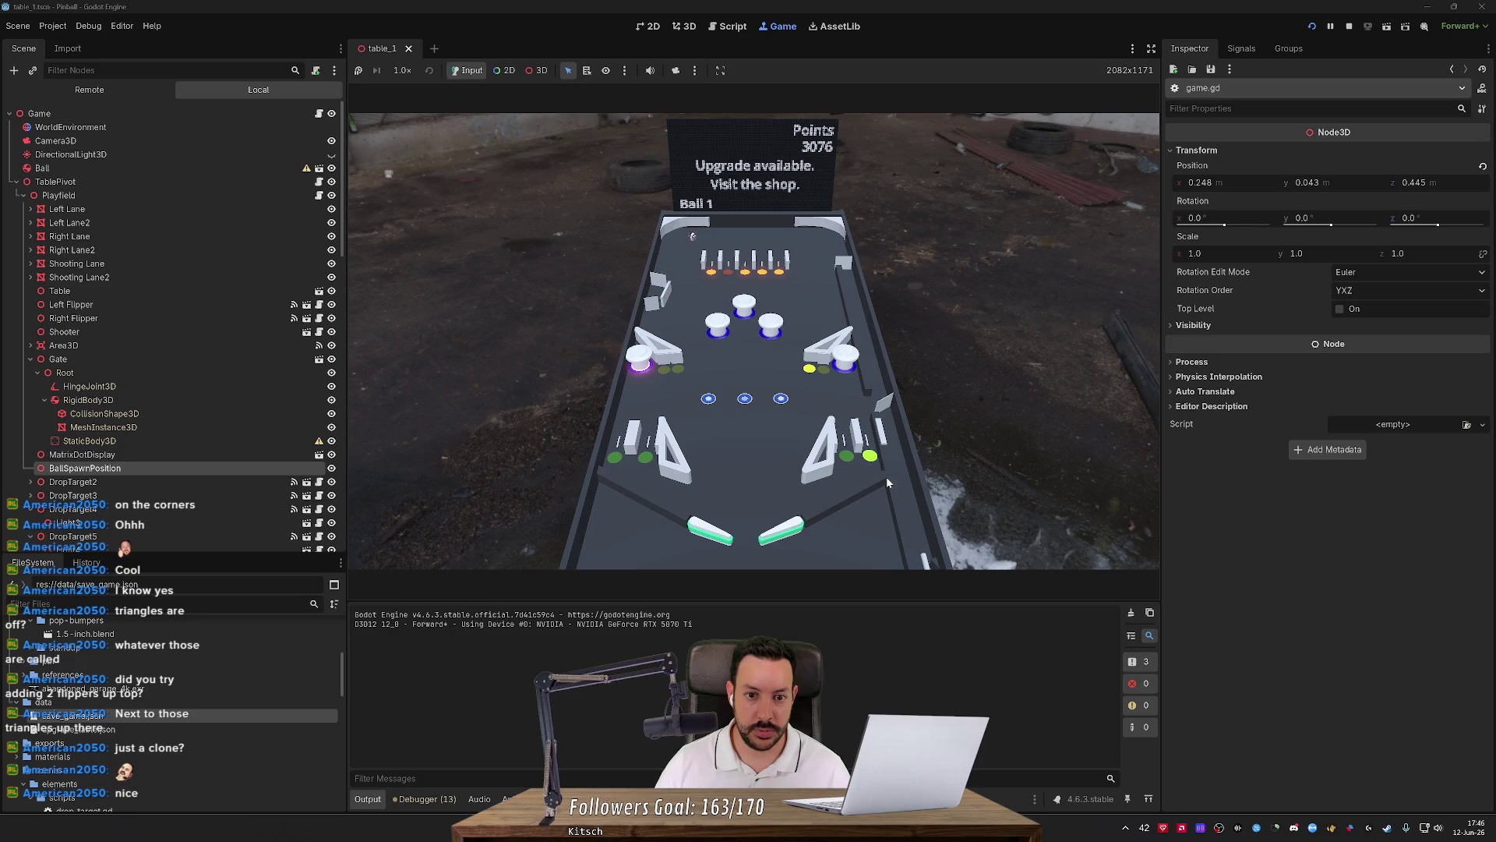
pyautogui.press('Left')
pyautogui.press('Right')
# Launch the second ball, flip until the score reaches 4159, then stop the game.
pyautogui.press('space')
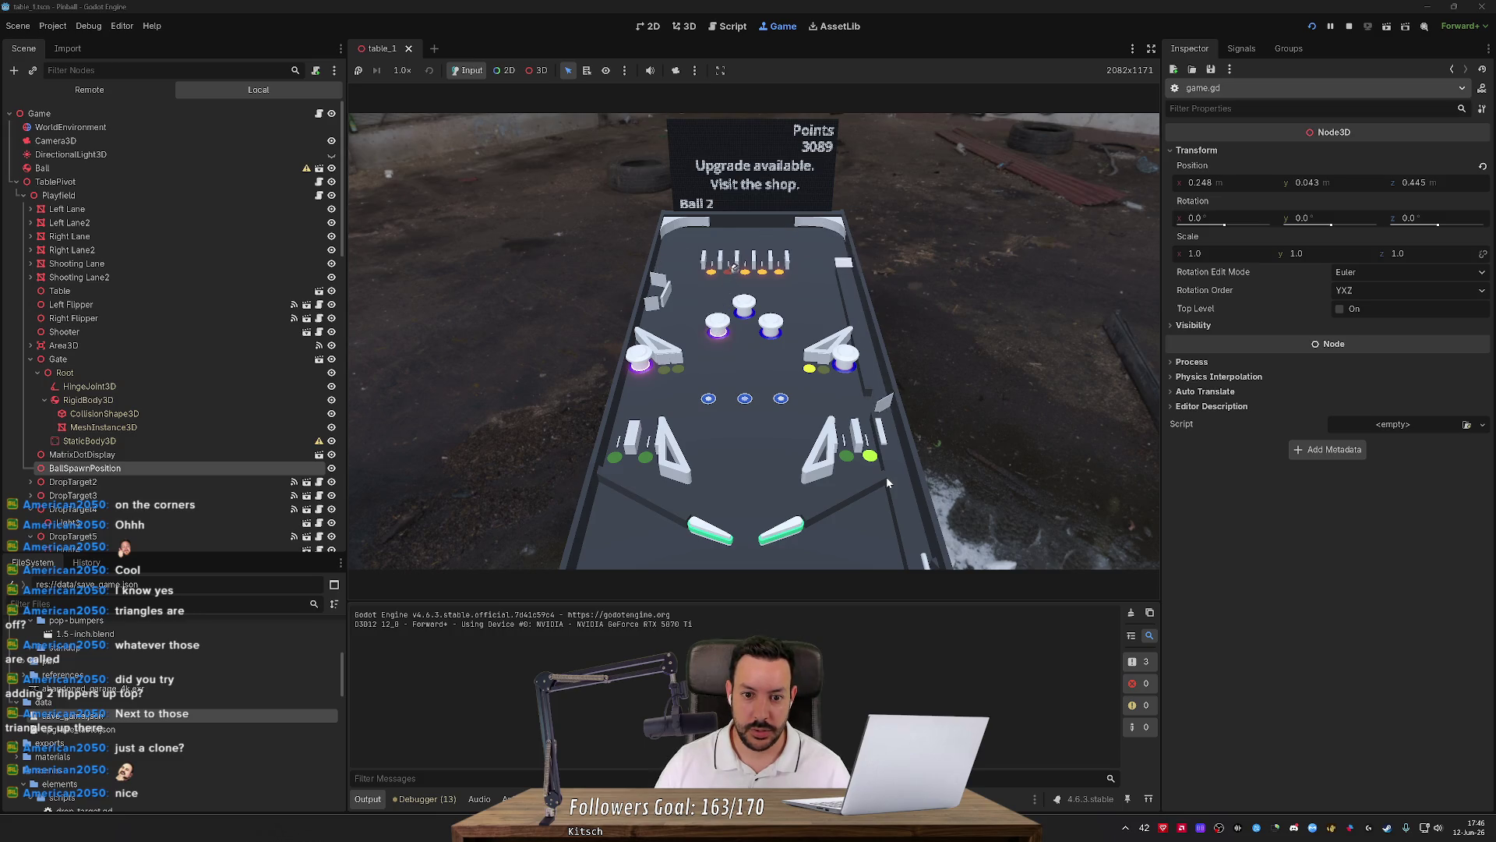
pyautogui.press('Left')
pyautogui.press('Right')
pyautogui.press('Left')
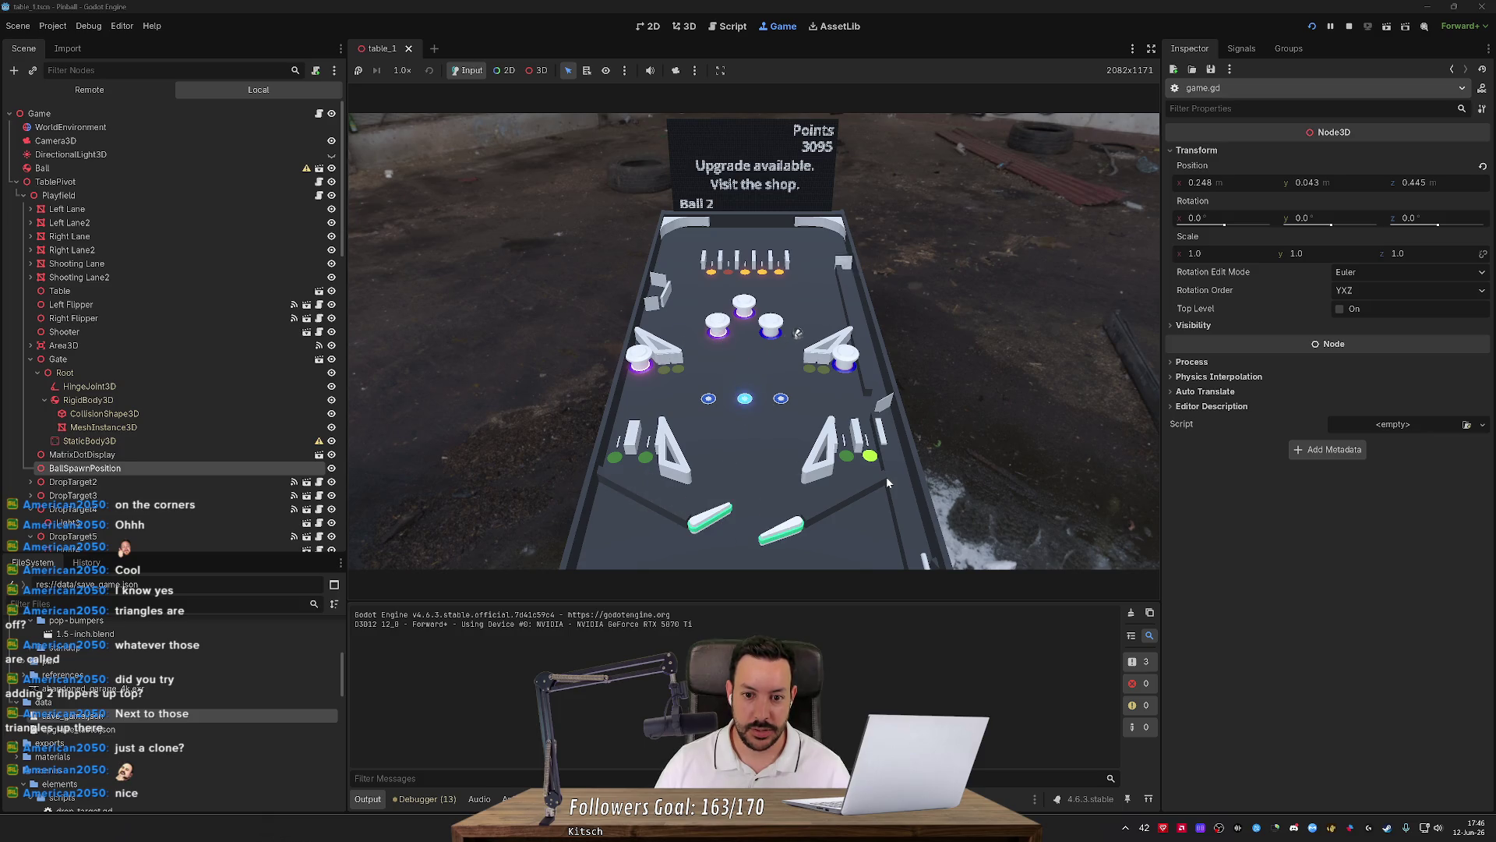
pyautogui.press('Left')
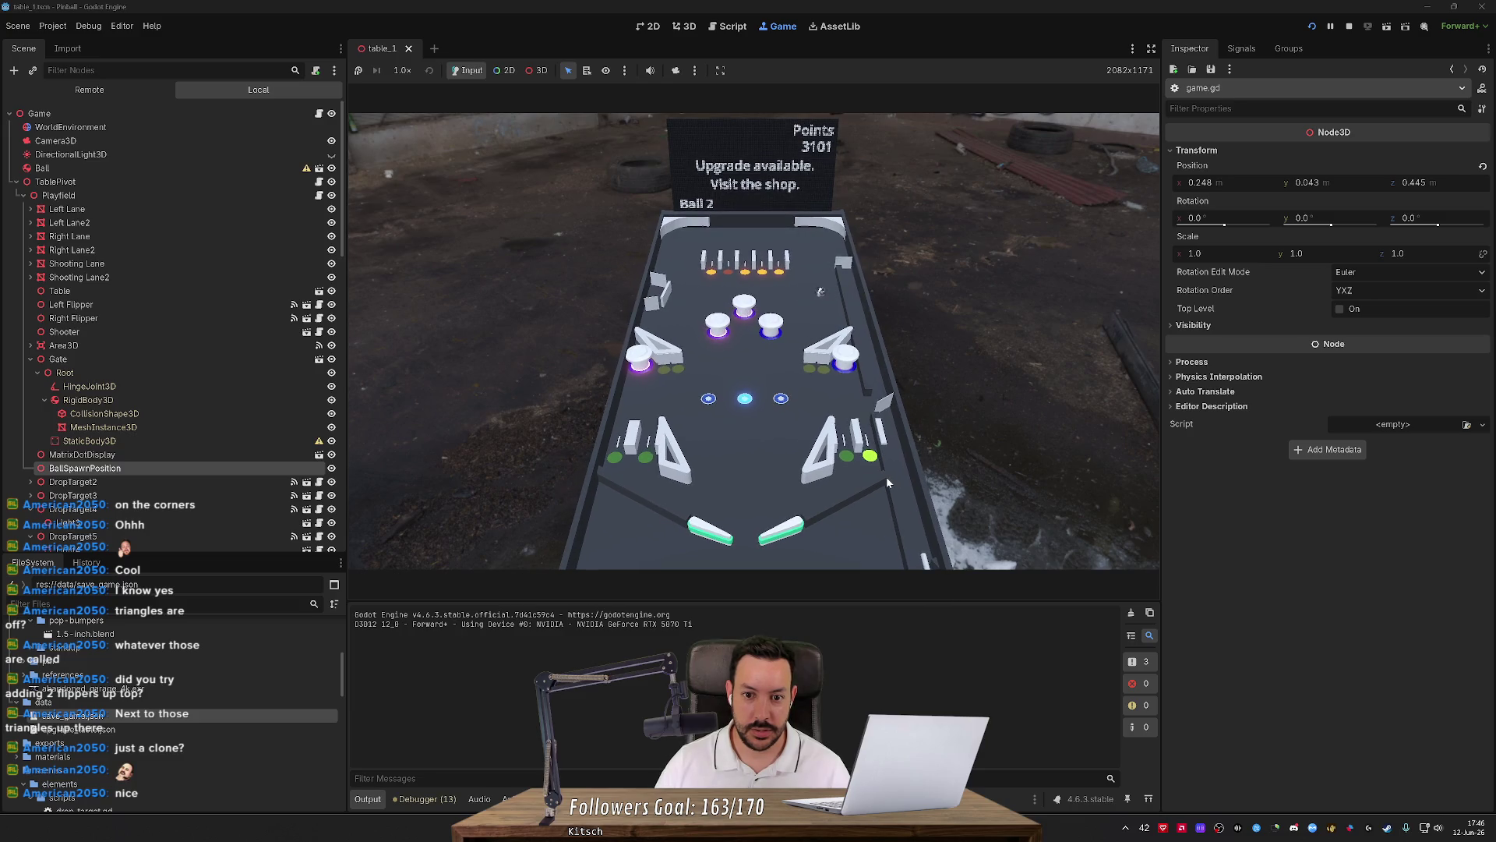
pyautogui.press('Left')
pyautogui.press('Right')
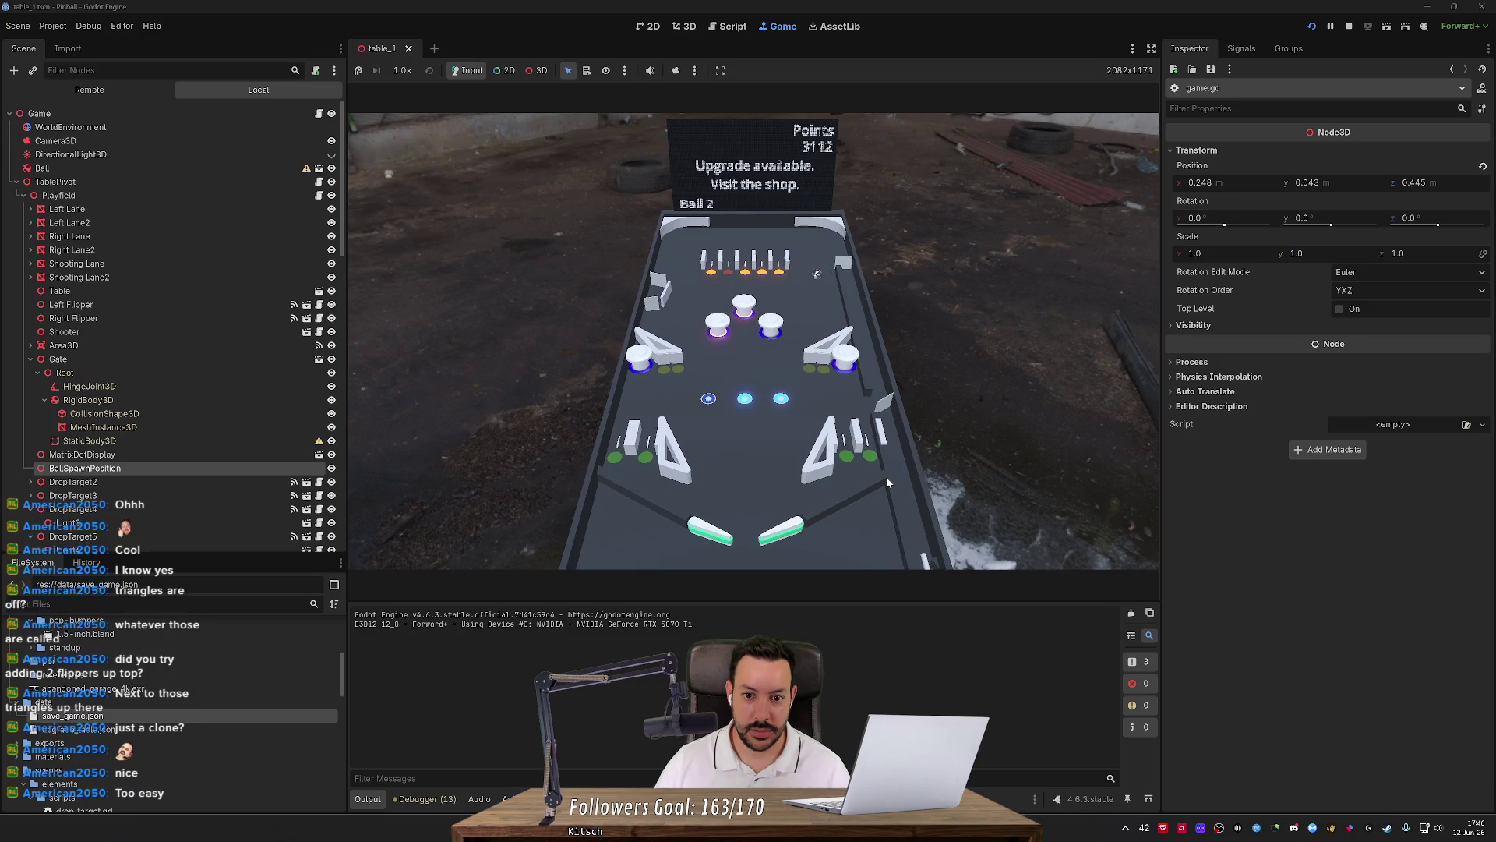
pyautogui.press('Right')
pyautogui.press('Left')
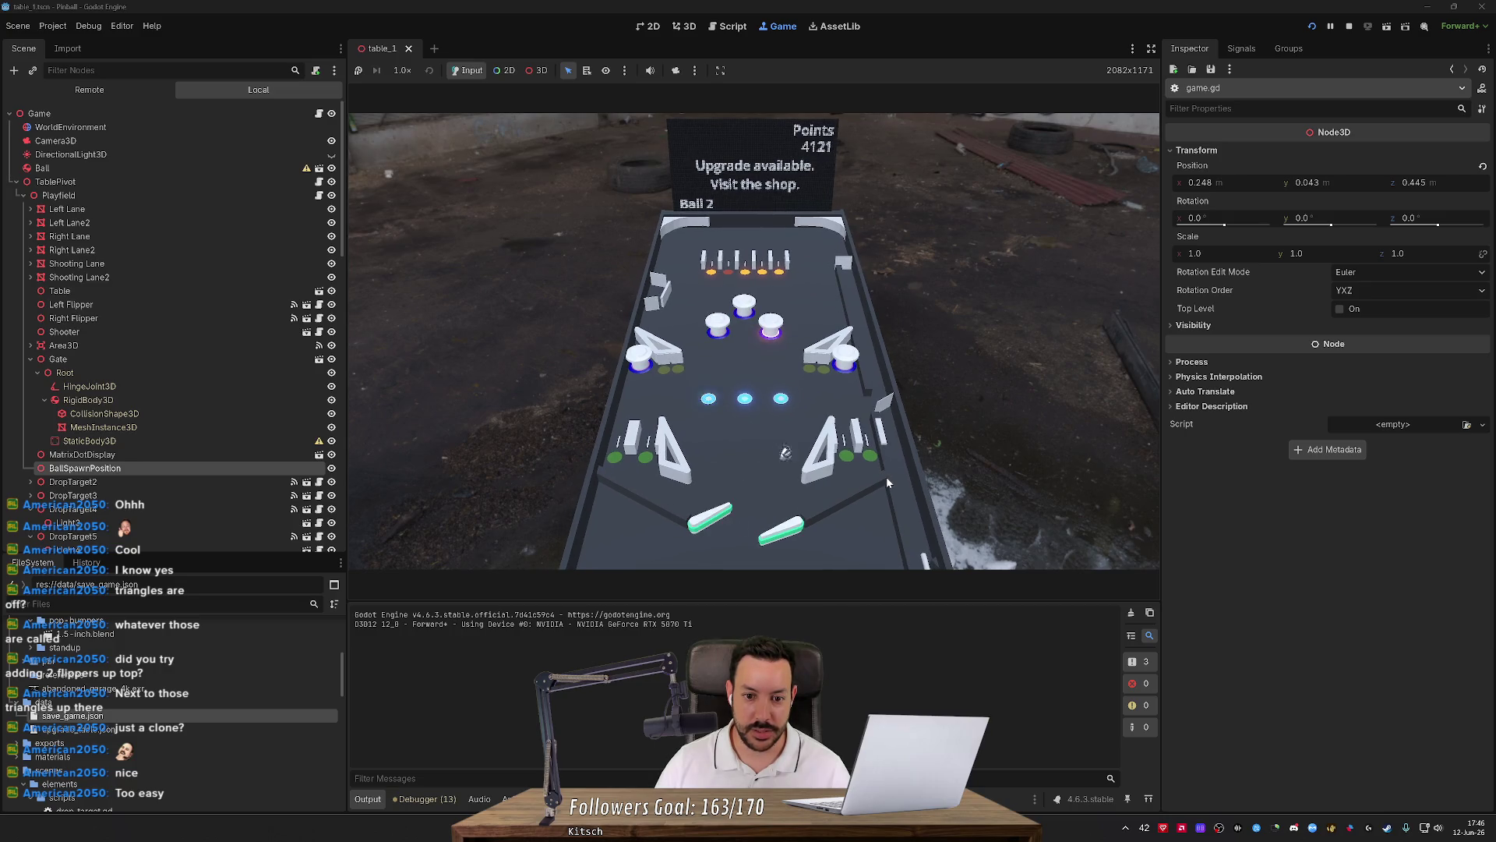
pyautogui.press('Left')
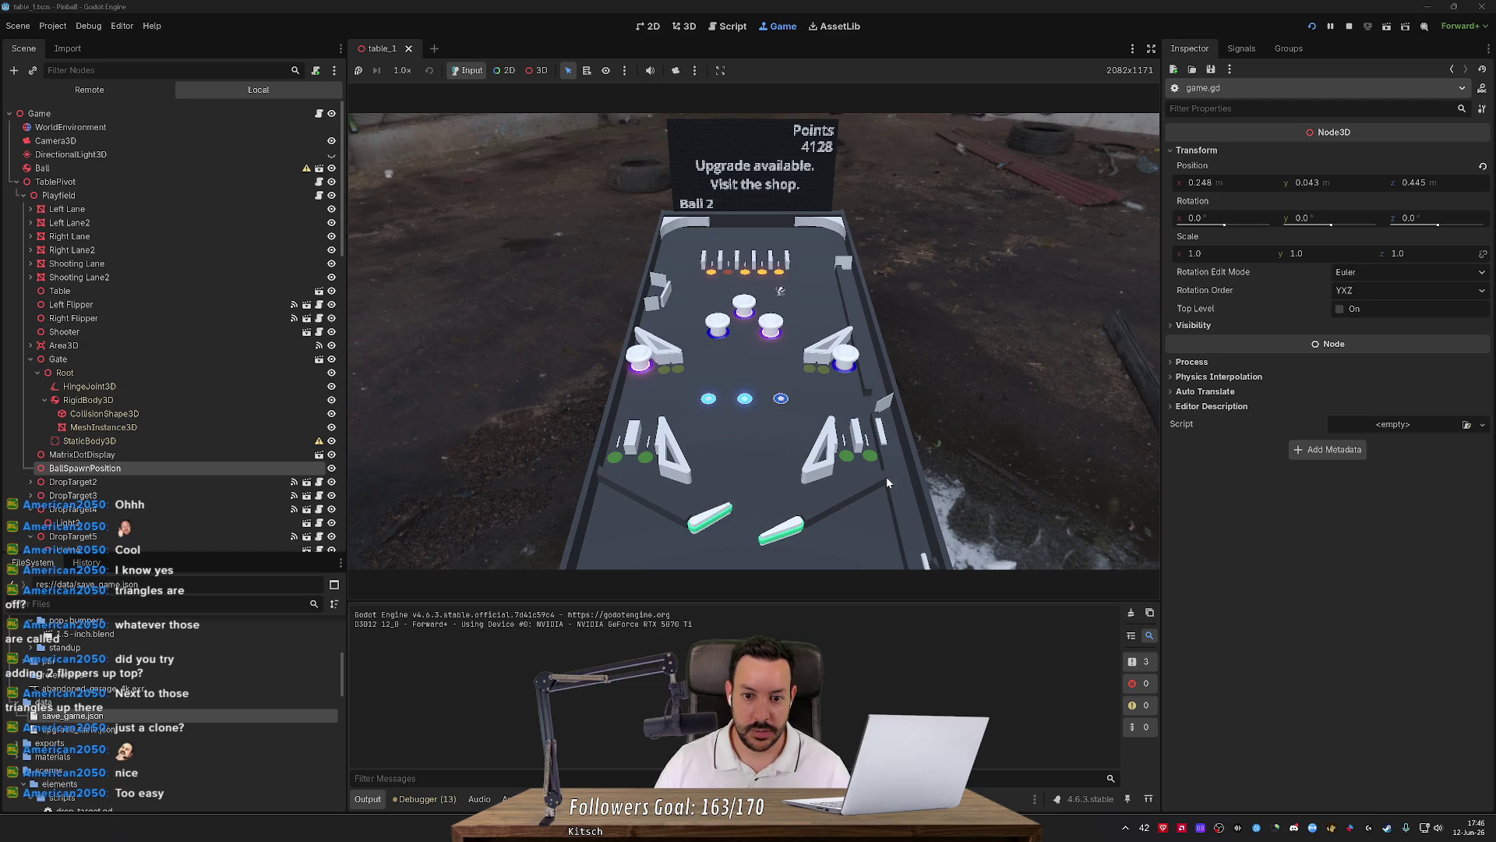
pyautogui.press('Left')
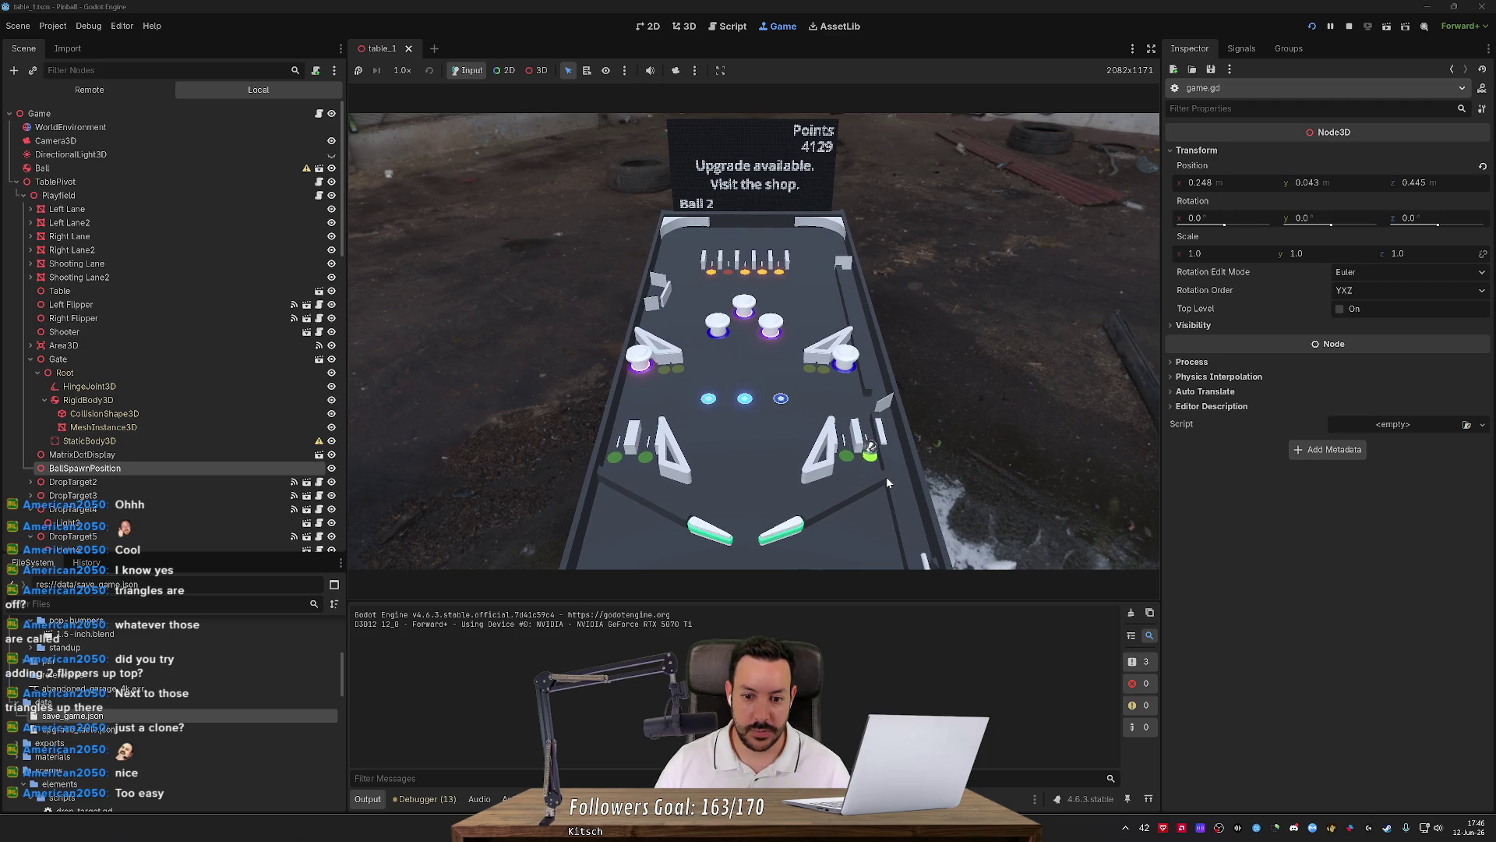
pyautogui.press('Right')
pyautogui.press('Left')
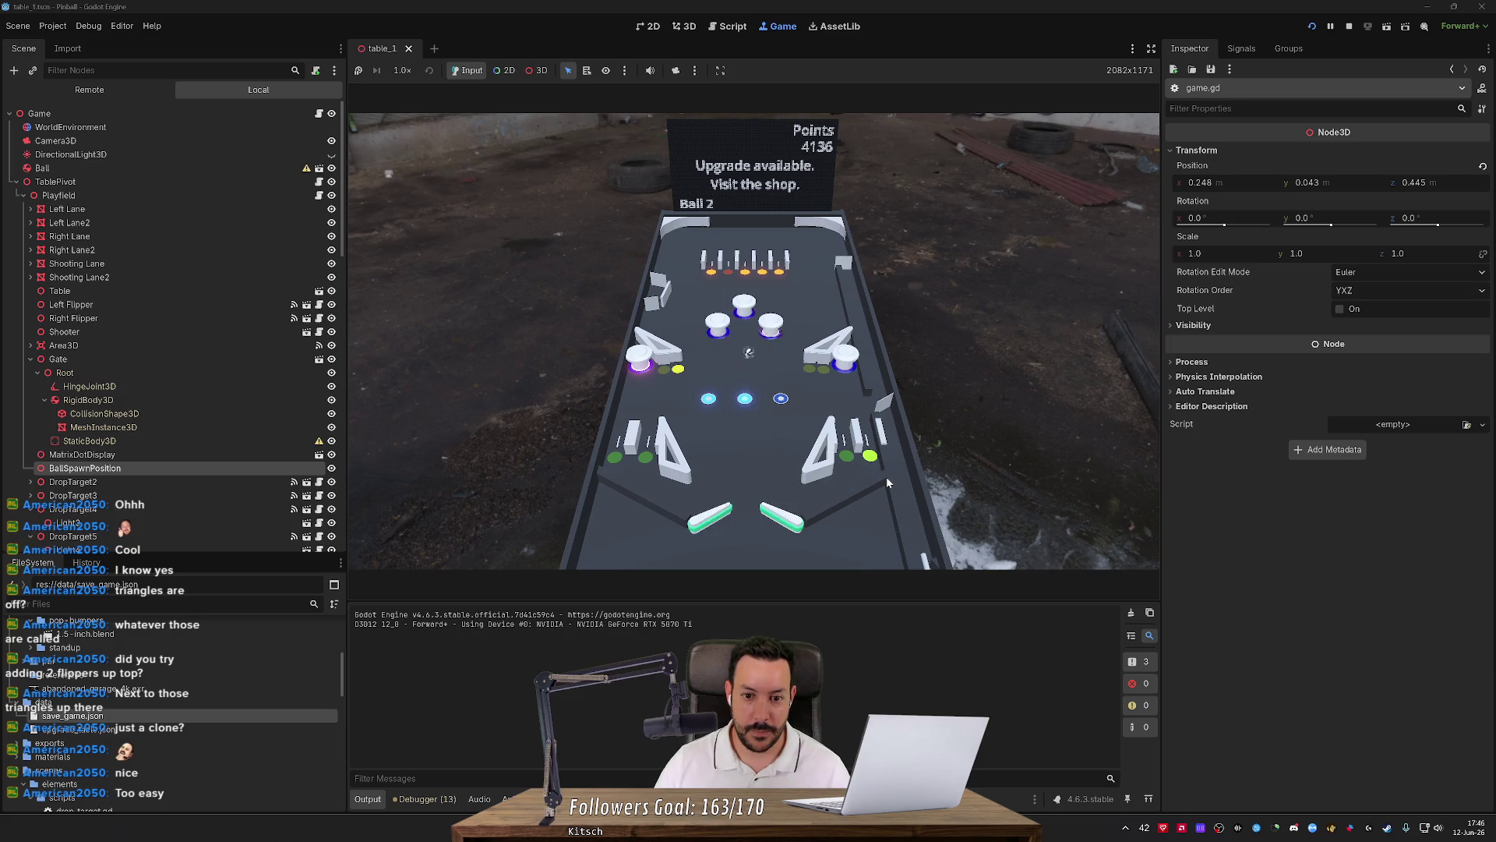
pyautogui.press('Left')
pyautogui.press('Right')
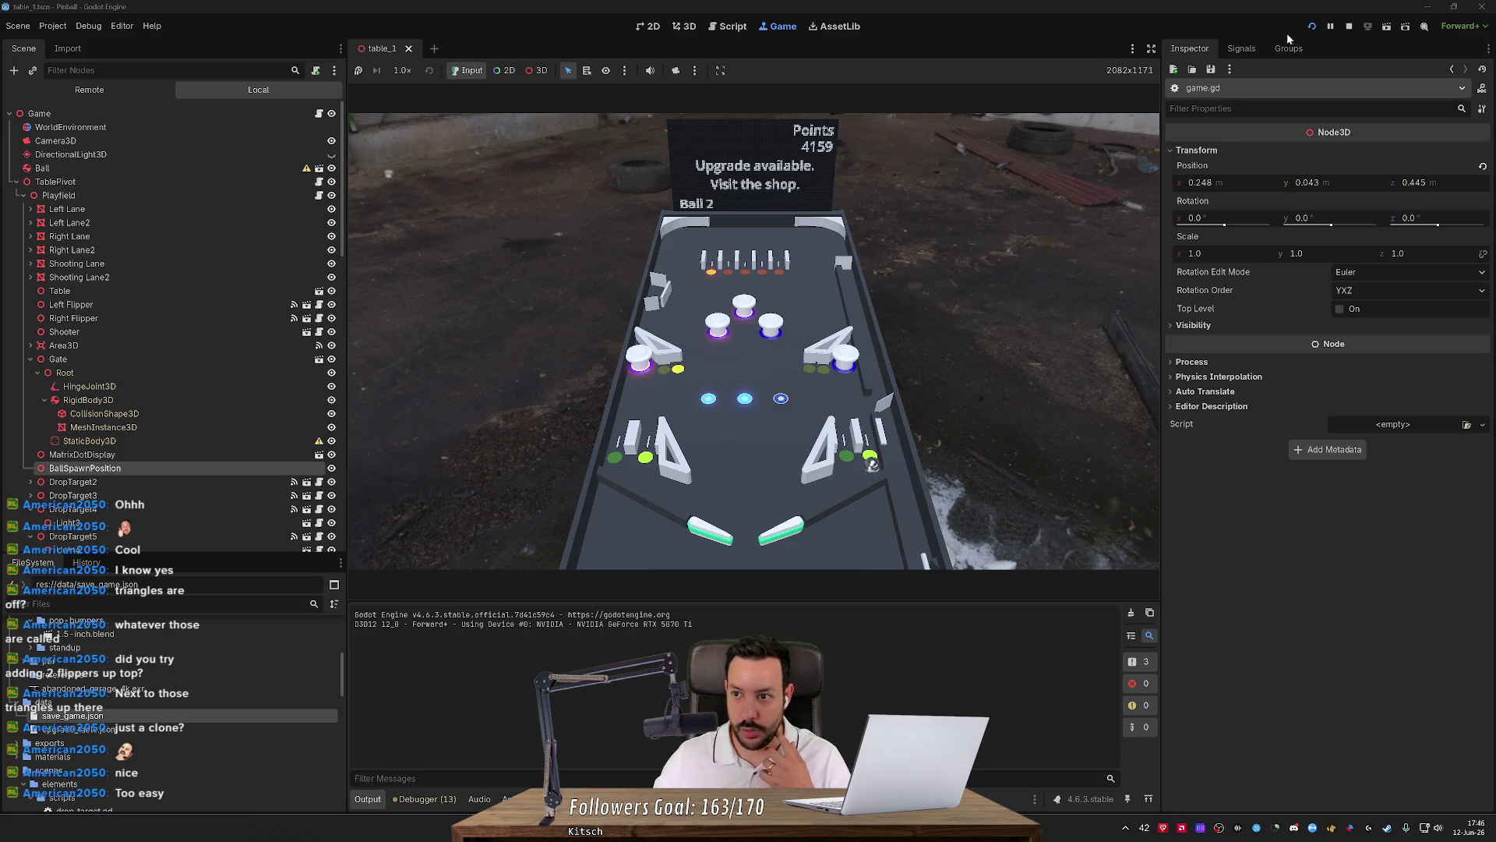
pyautogui.click(1349, 29)
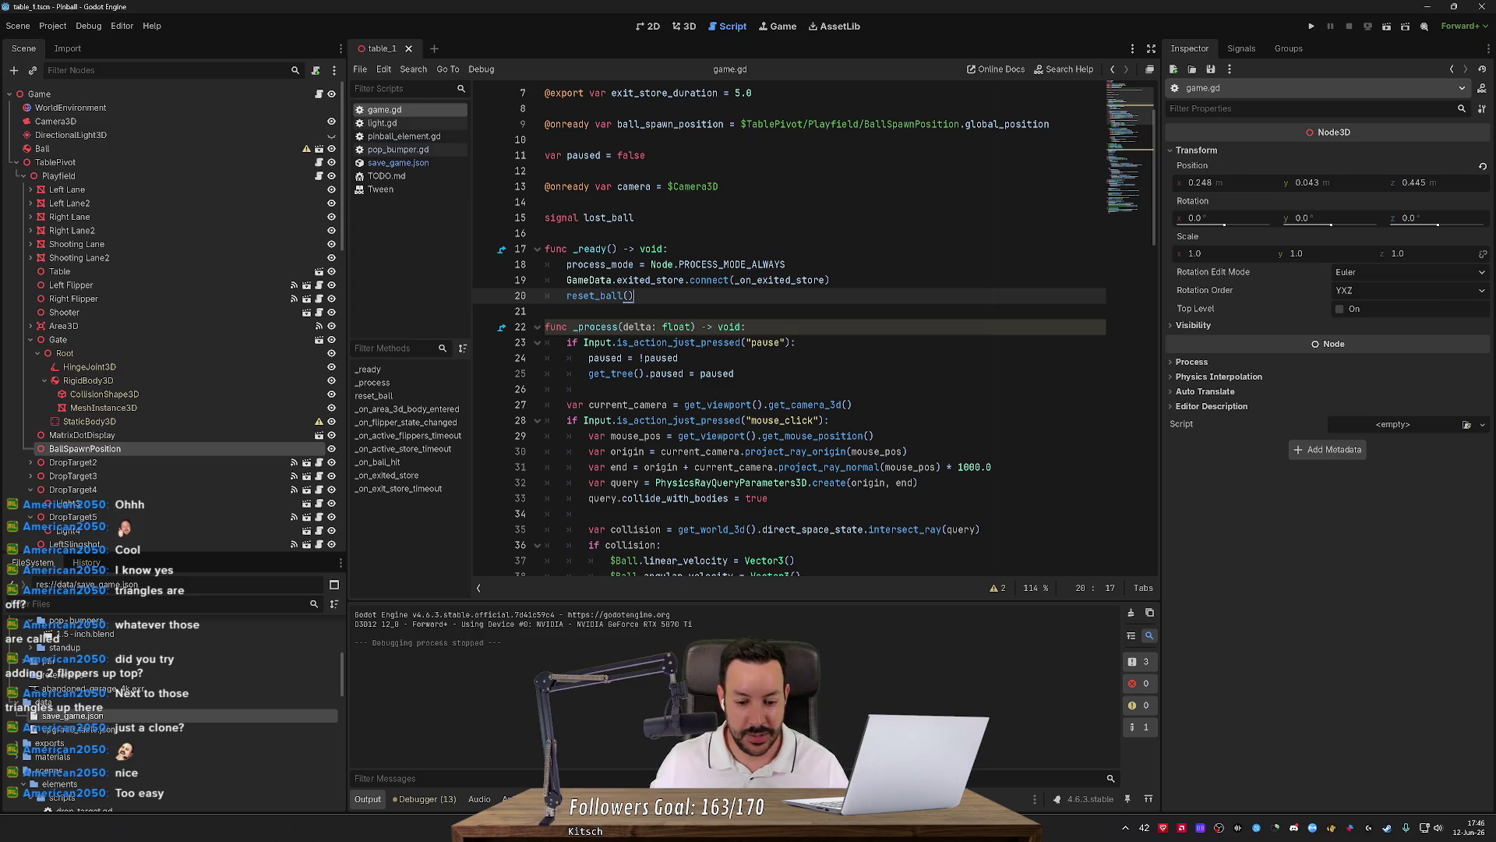
# Switch to Fork and view the save_game.json changes.
pyautogui.hotkey('alt', 'Tab')
pyautogui.click(223, 116)
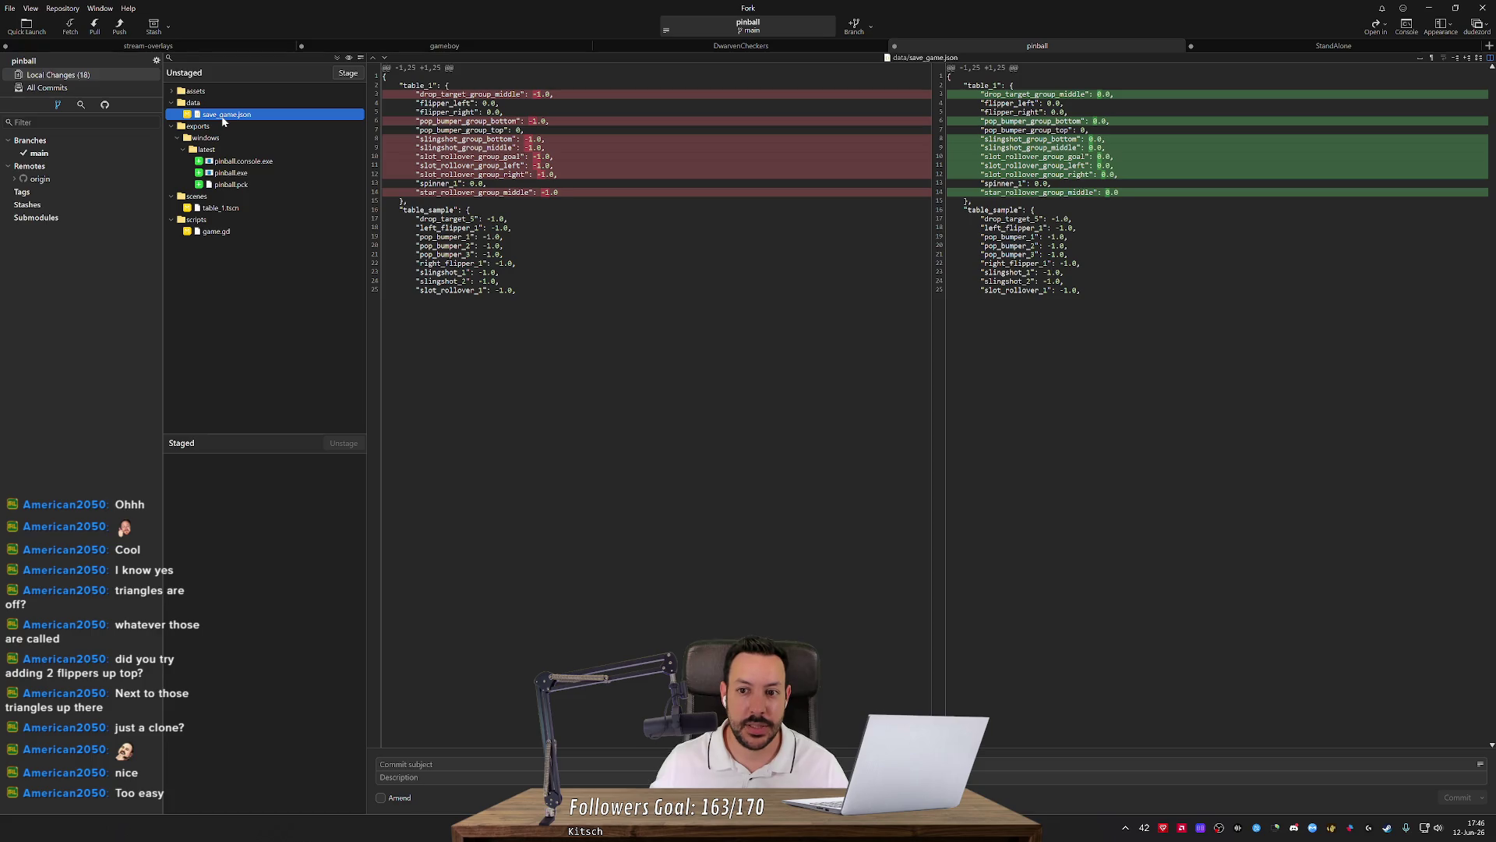
# Discard the save_game.json changes and confirm.
pyautogui.moveTo(624, 140)
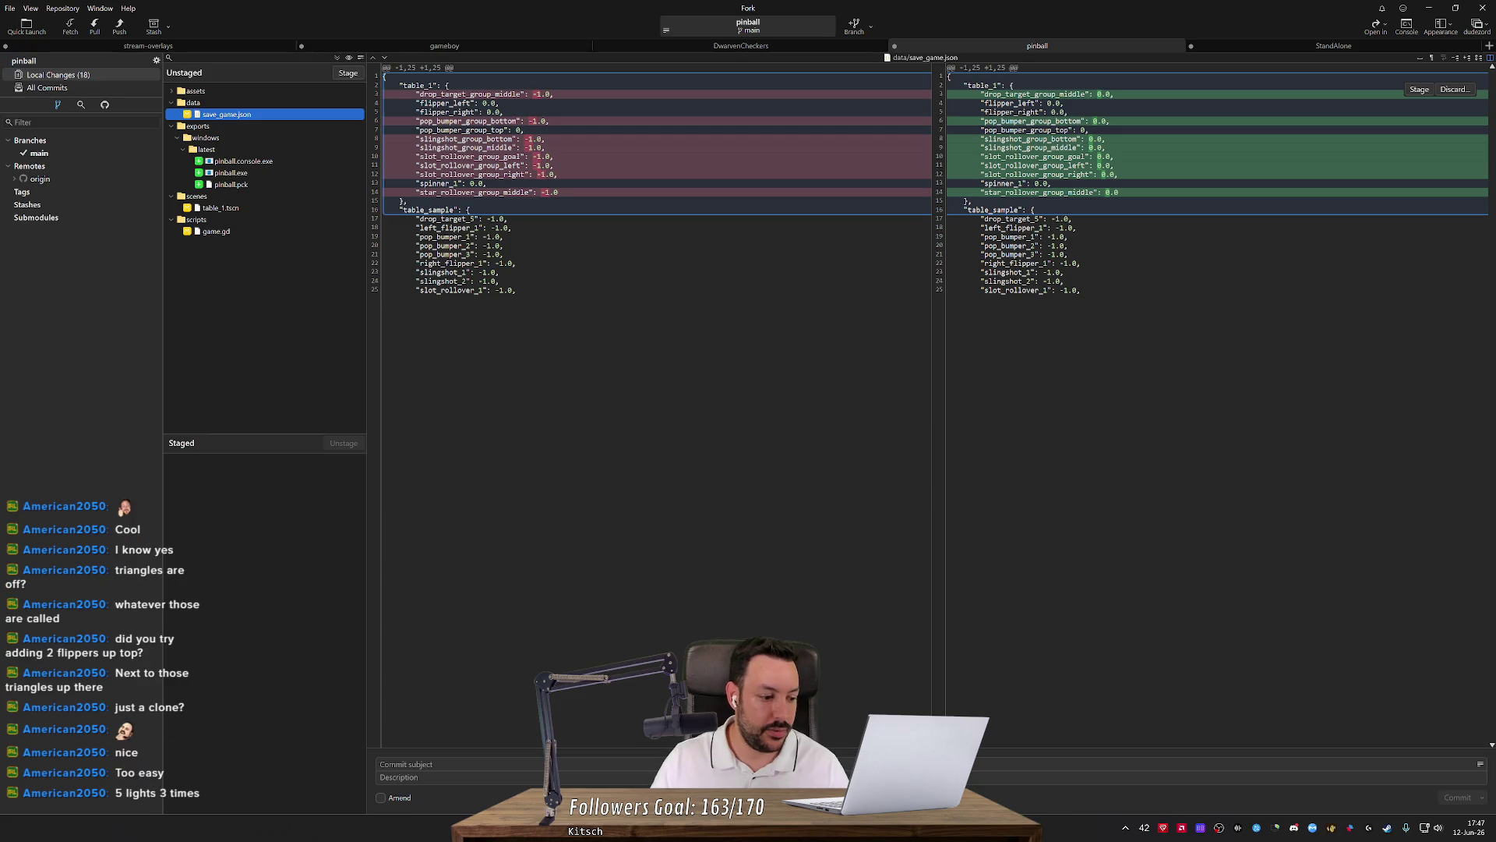
pyautogui.click(1454, 89)
pyautogui.click(835, 417)
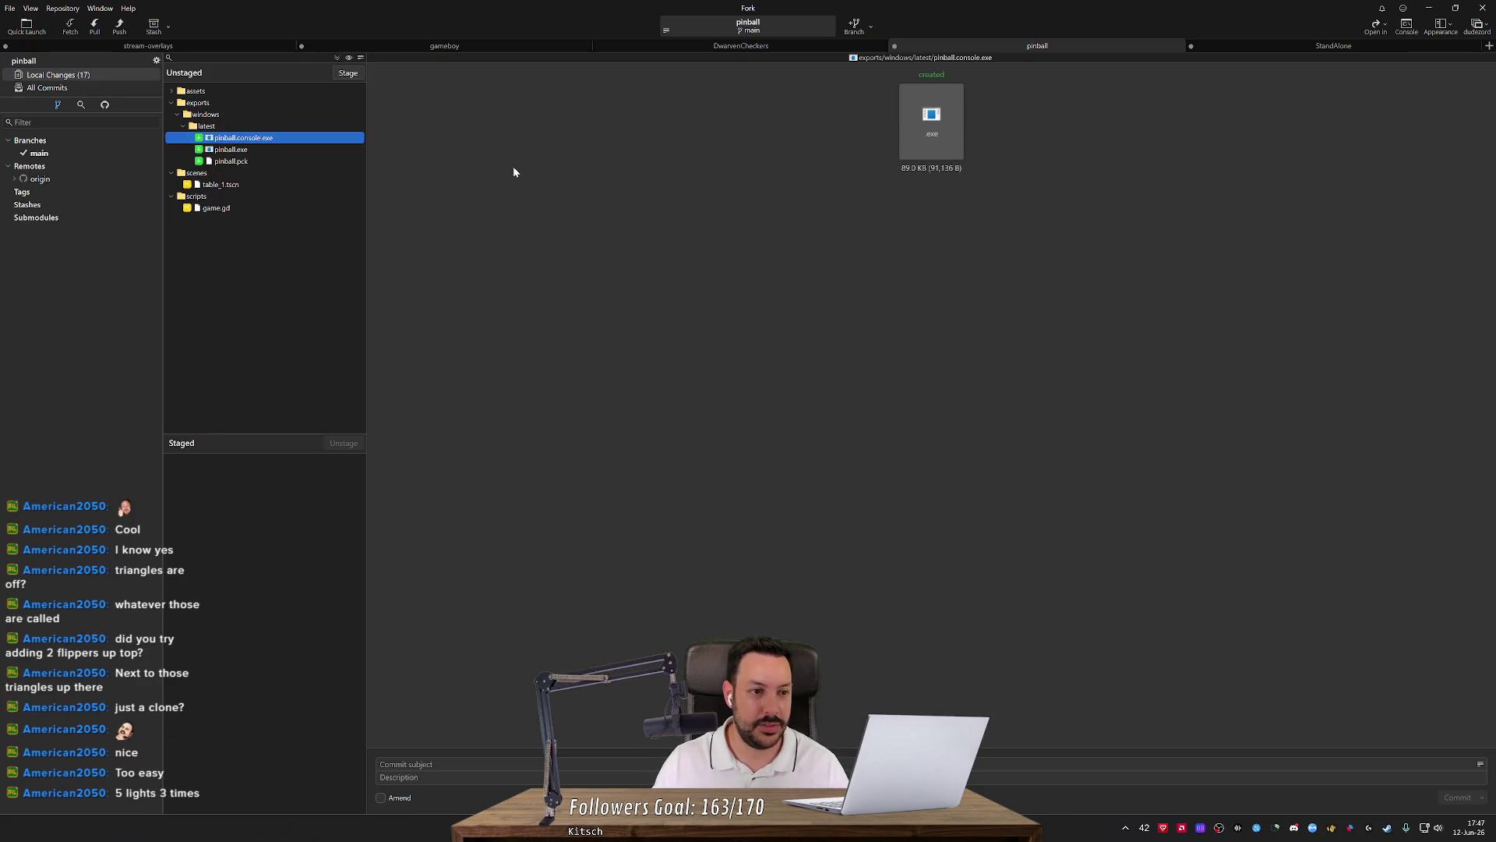
# Review the table_1.tscn diff, then stage the first camera hunk in game.gd.
pyautogui.click(295, 184)
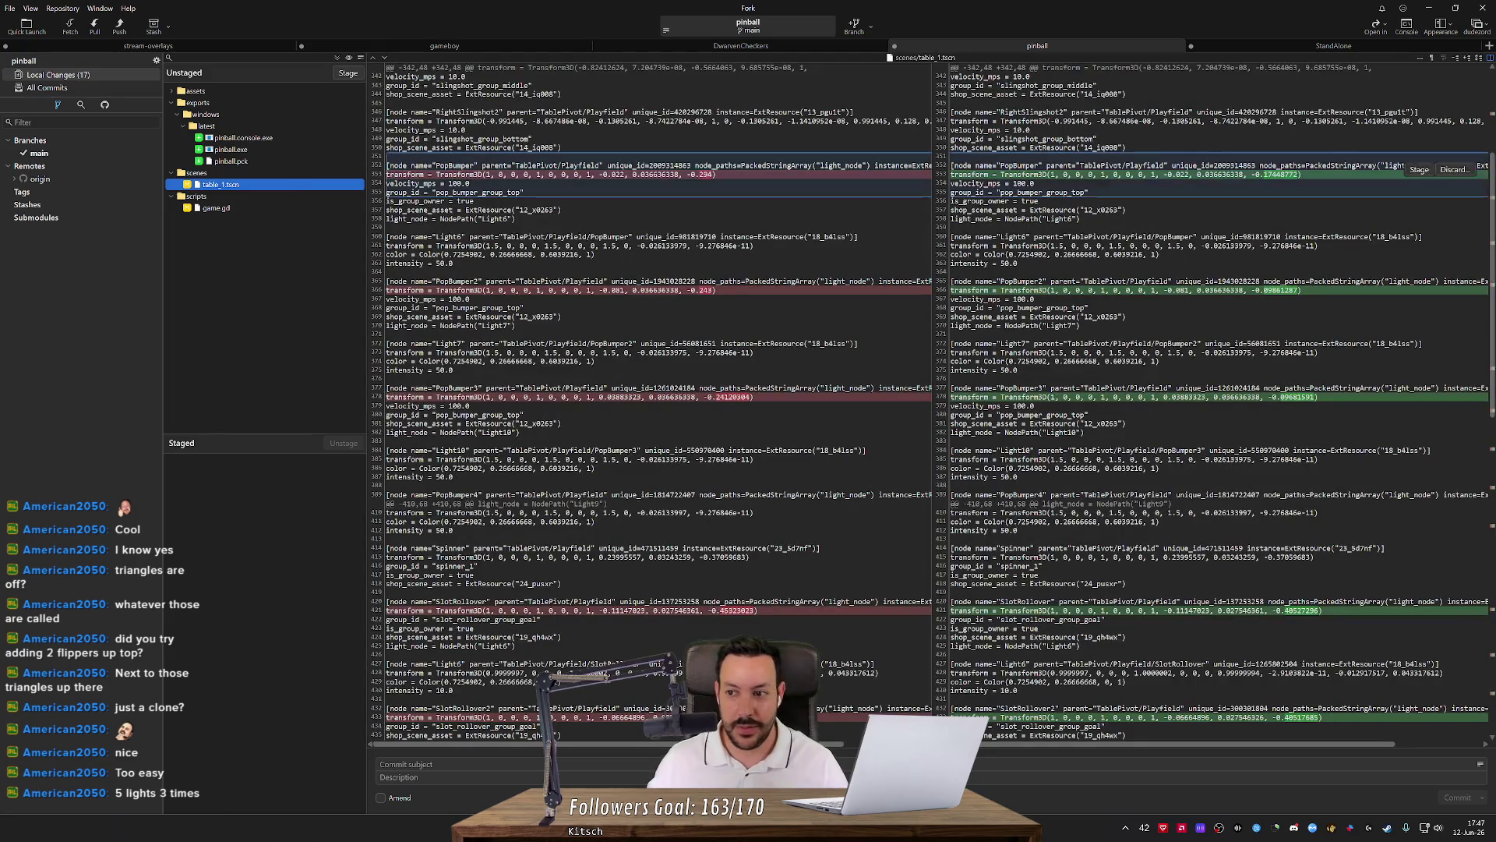
pyautogui.scroll(-15, 933, 402)
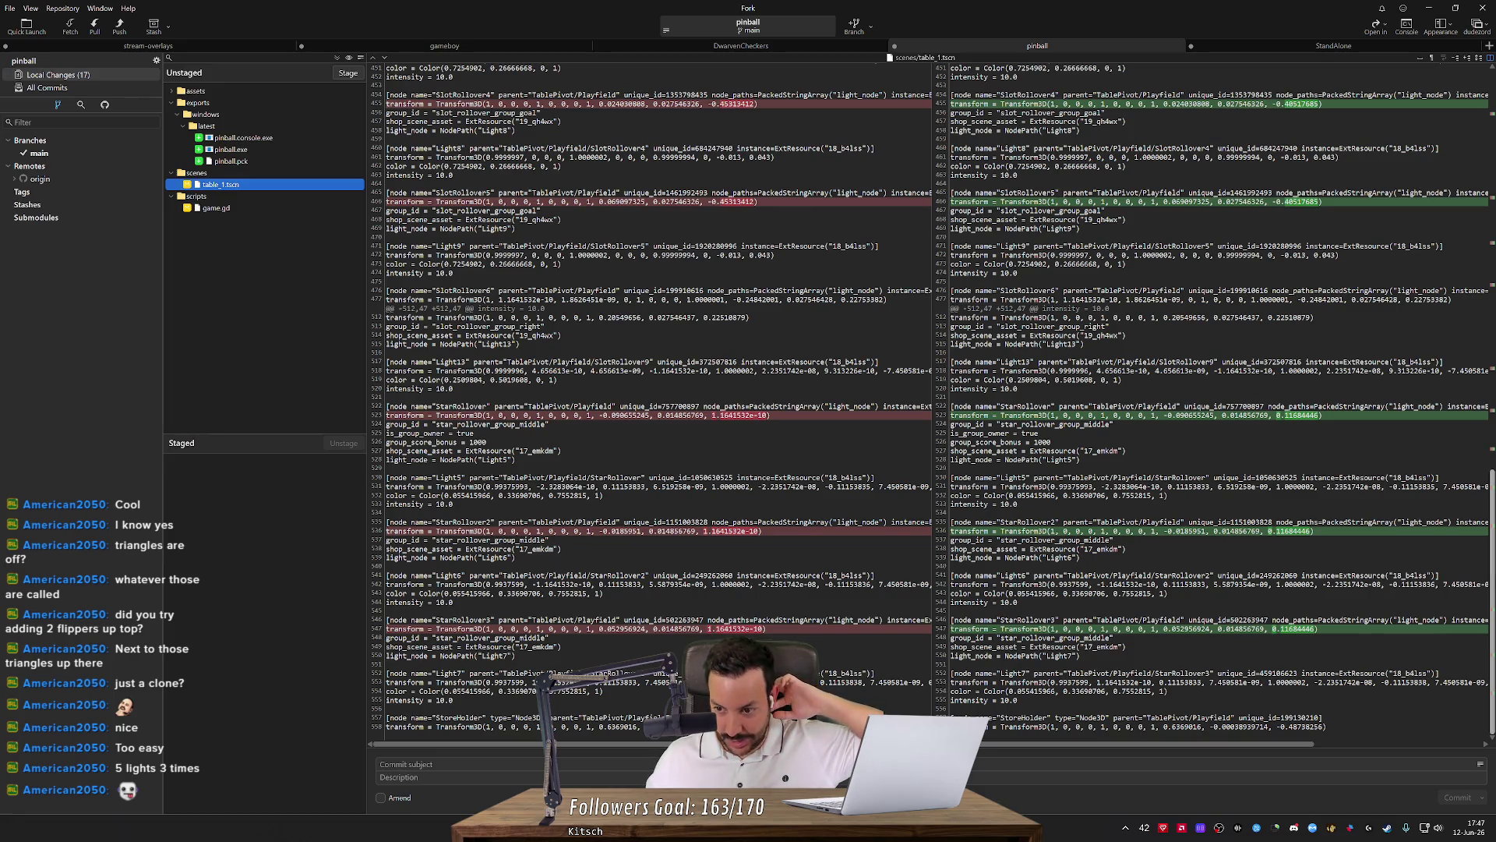
pyautogui.scroll(20, 933, 402)
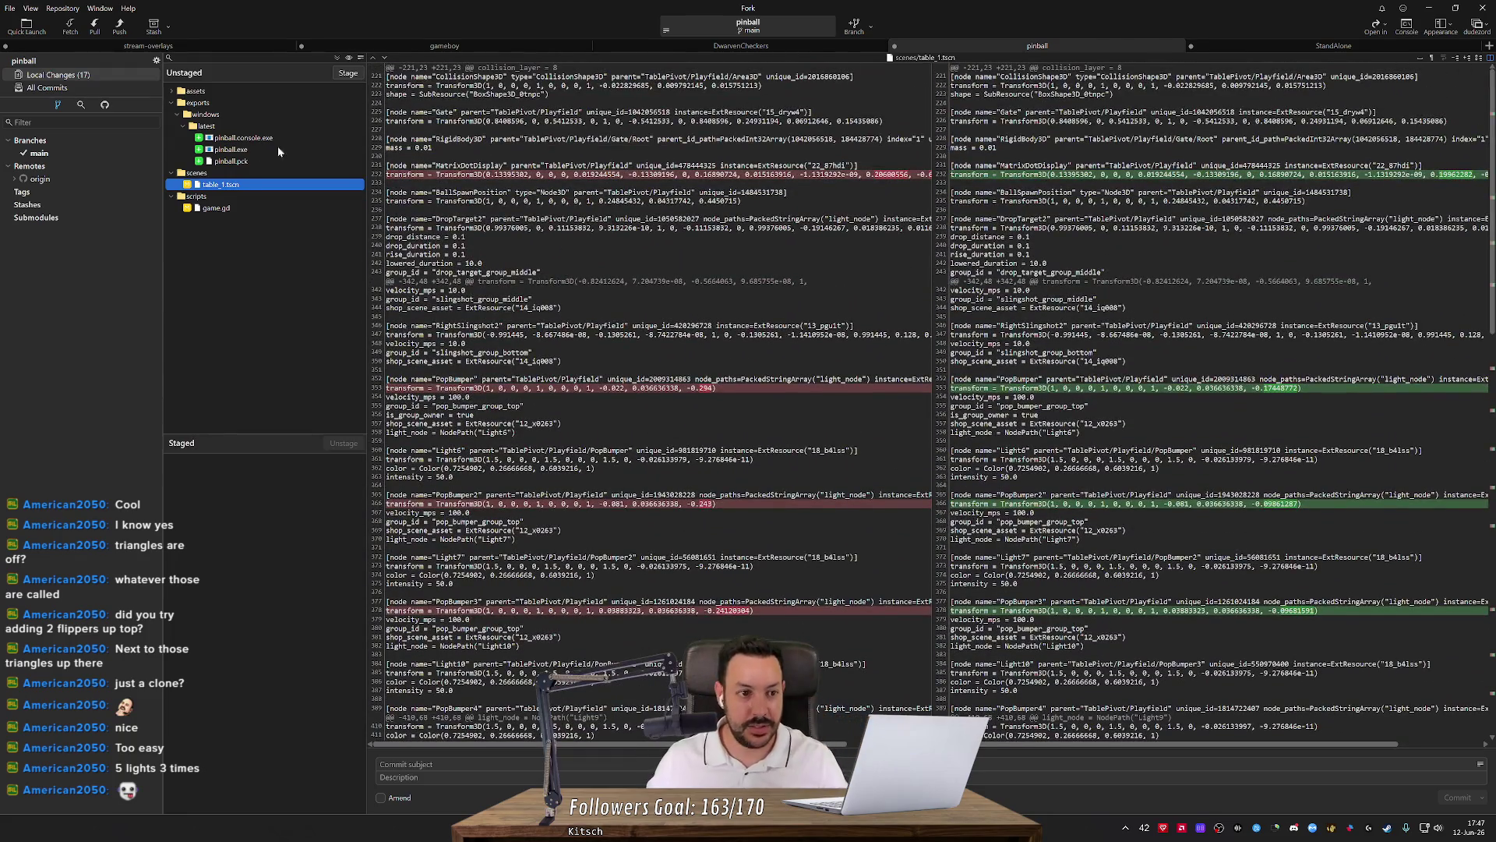
pyautogui.click(226, 209)
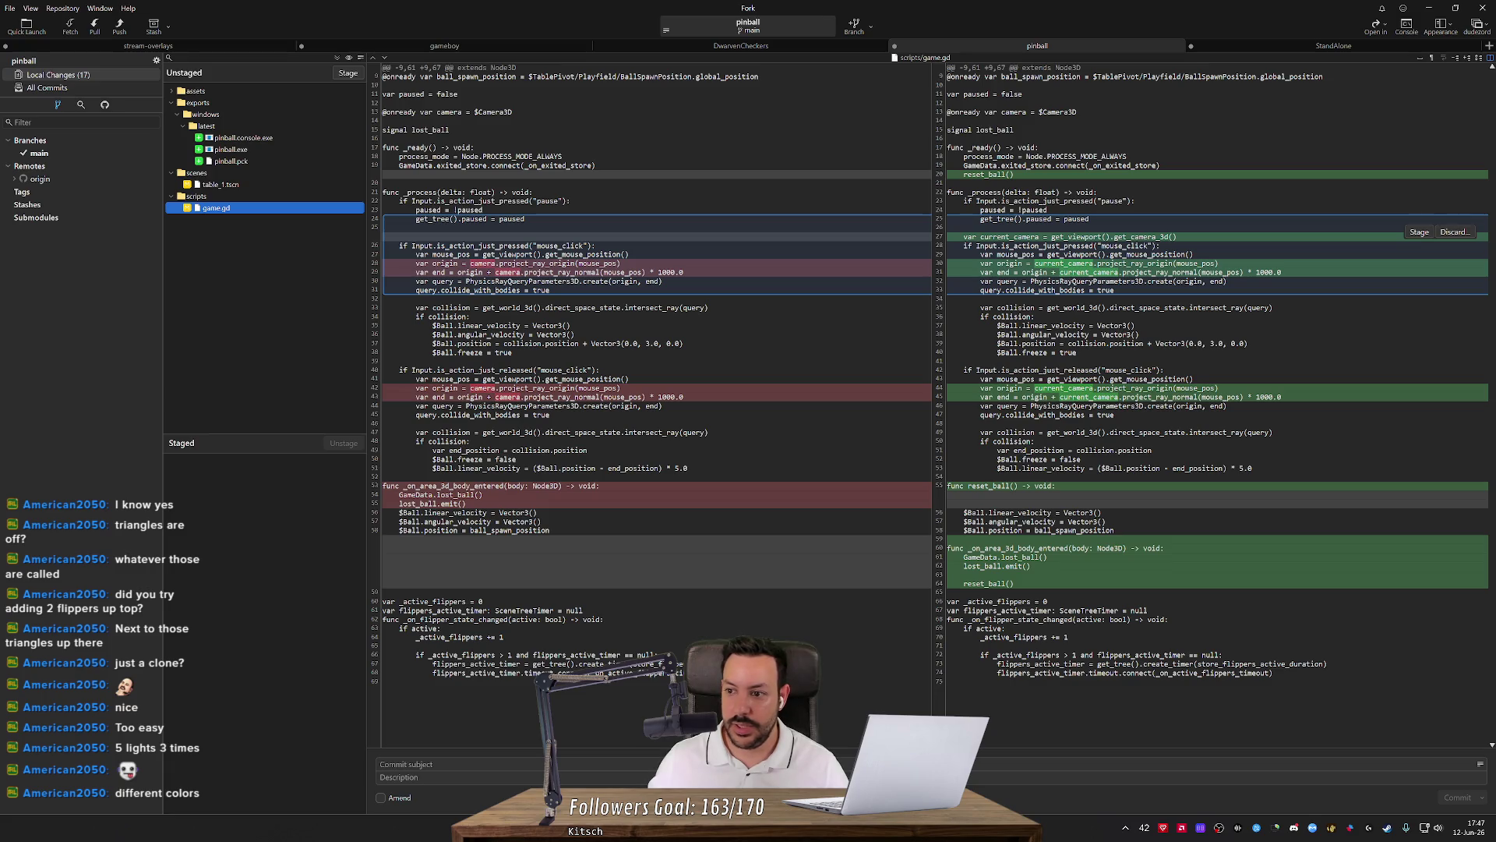
pyautogui.click(1418, 232)
# Stage the second camera hunk, commit as 'Use debug camera to spawn ball at click', then stage game.gd's remaining changes.
pyautogui.click(1419, 383)
pyautogui.click(578, 767)
pyautogui.write('Allow debug camera to move')
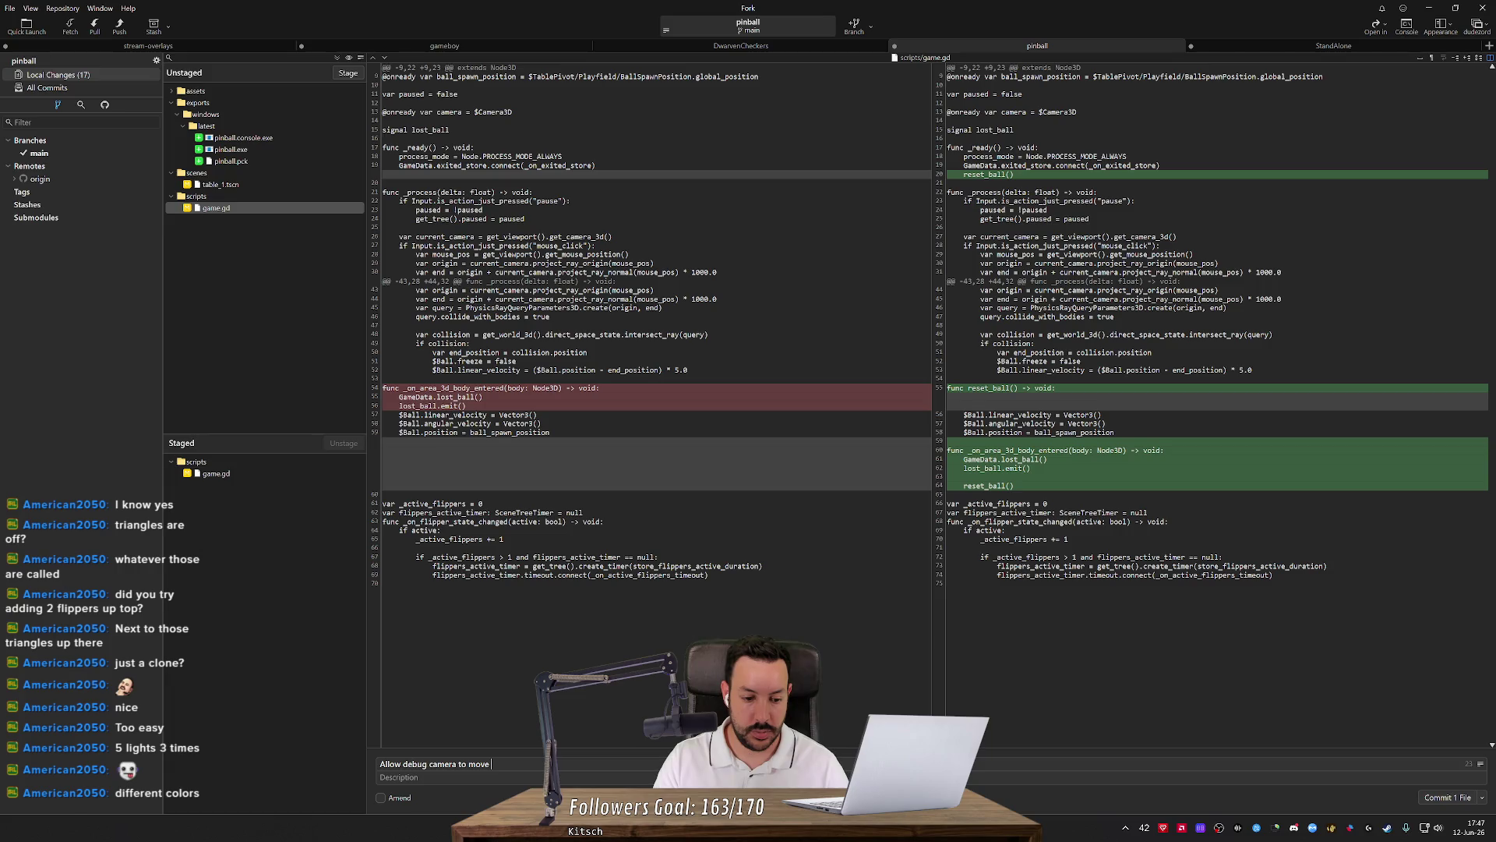
pyautogui.write('bg')
pyautogui.press('BackSpace')
pyautogui.press('BackSpace')
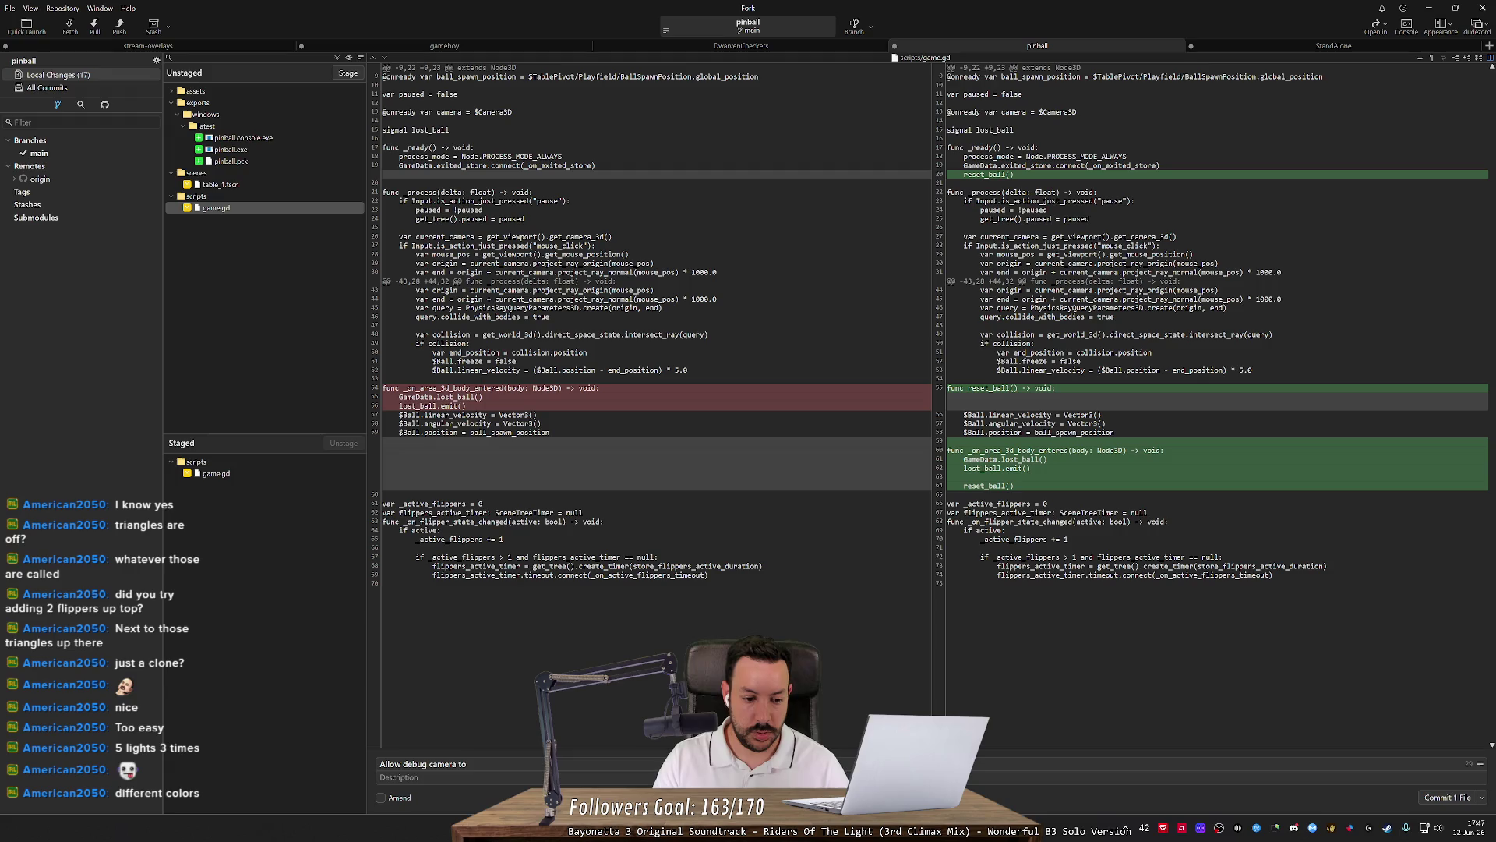
pyautogui.press('BackSpace')
pyautogui.press('BackSpace')
pyautogui.press('BackSpace')
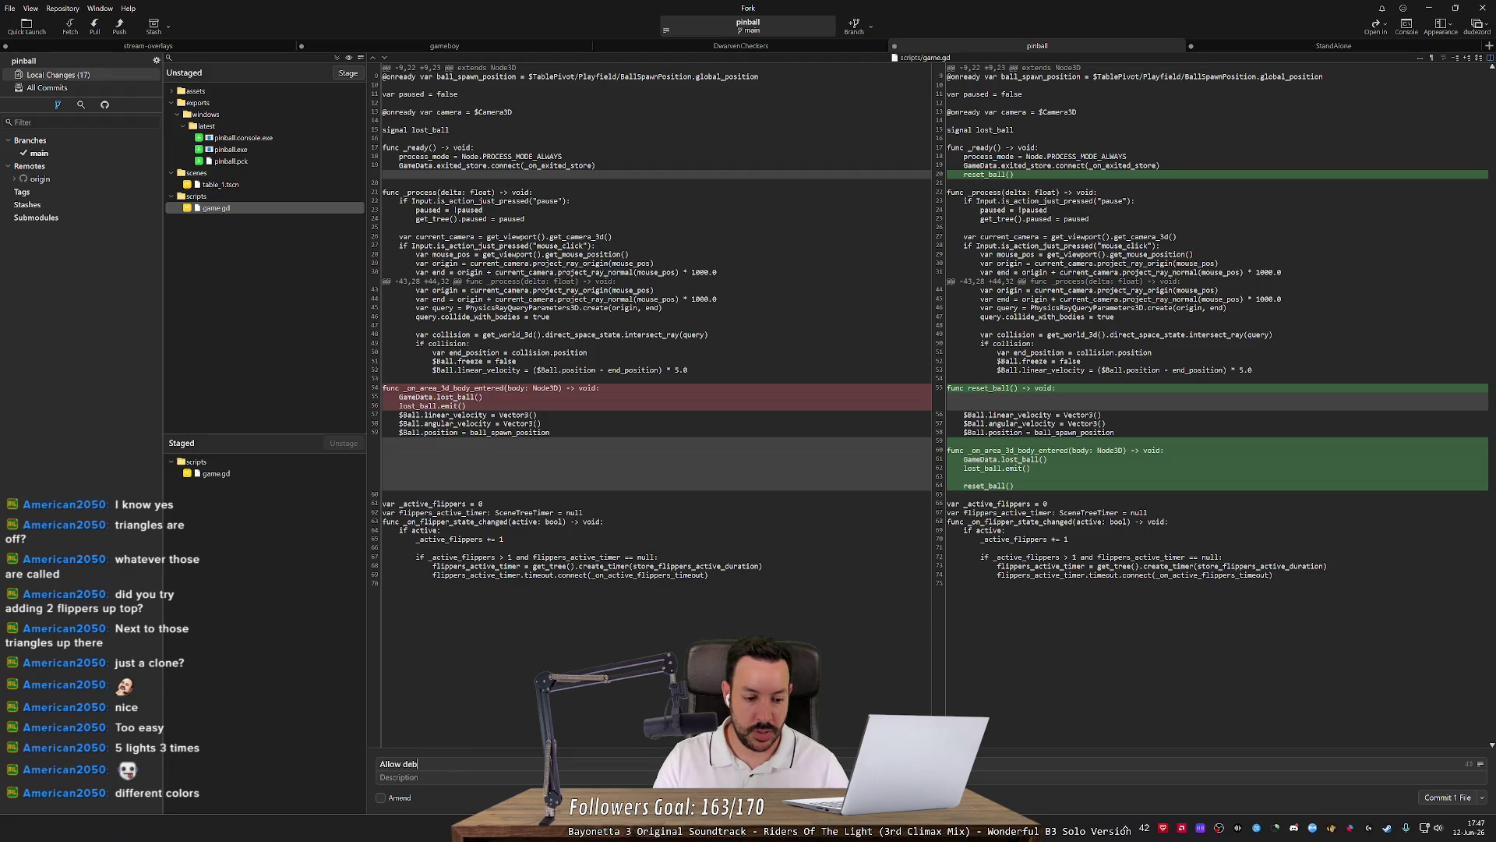
pyautogui.write('use')
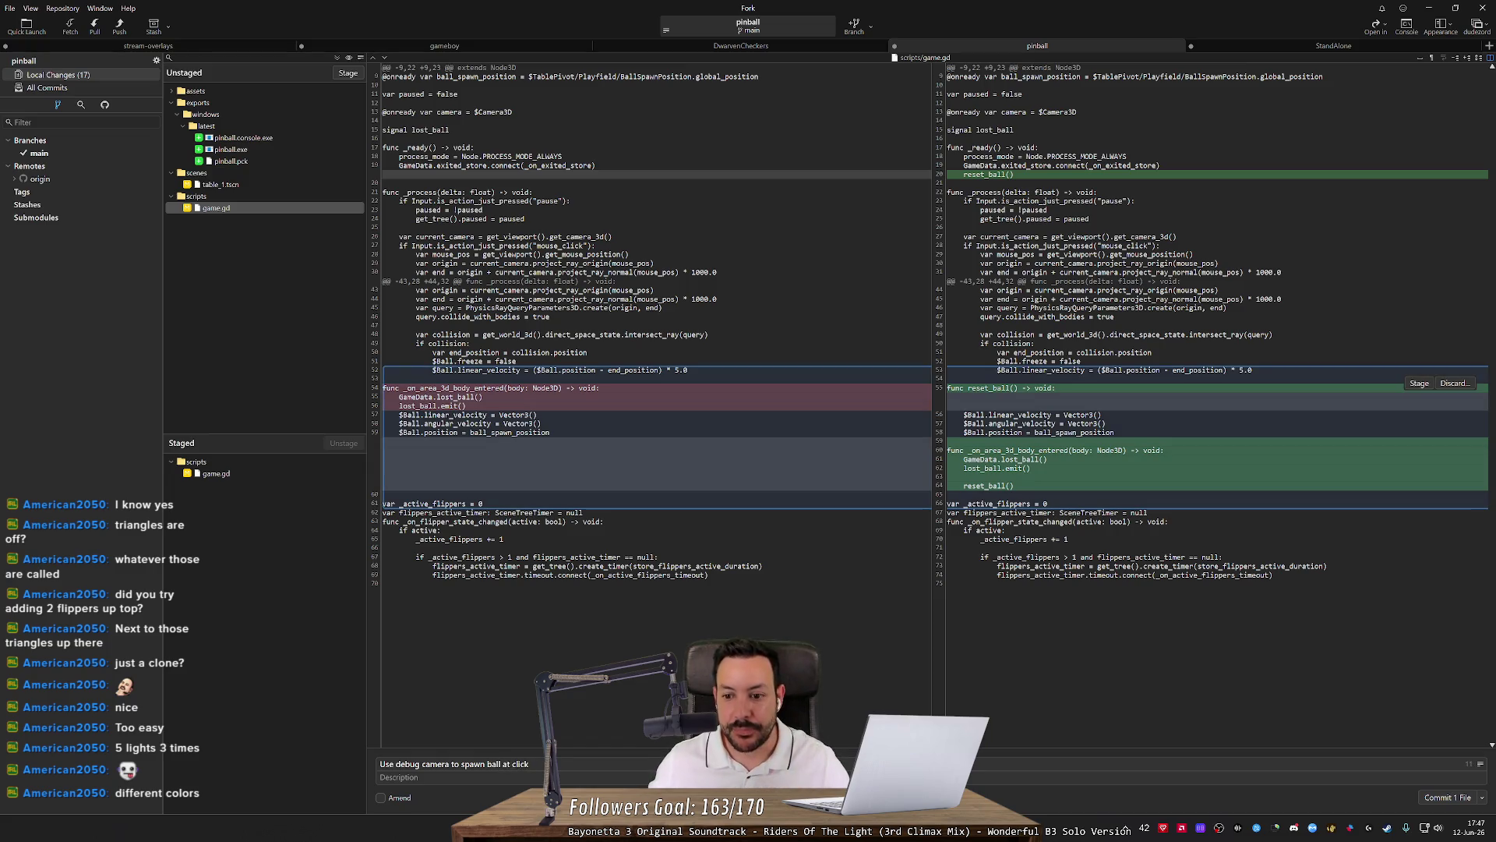
pyautogui.click(1439, 798)
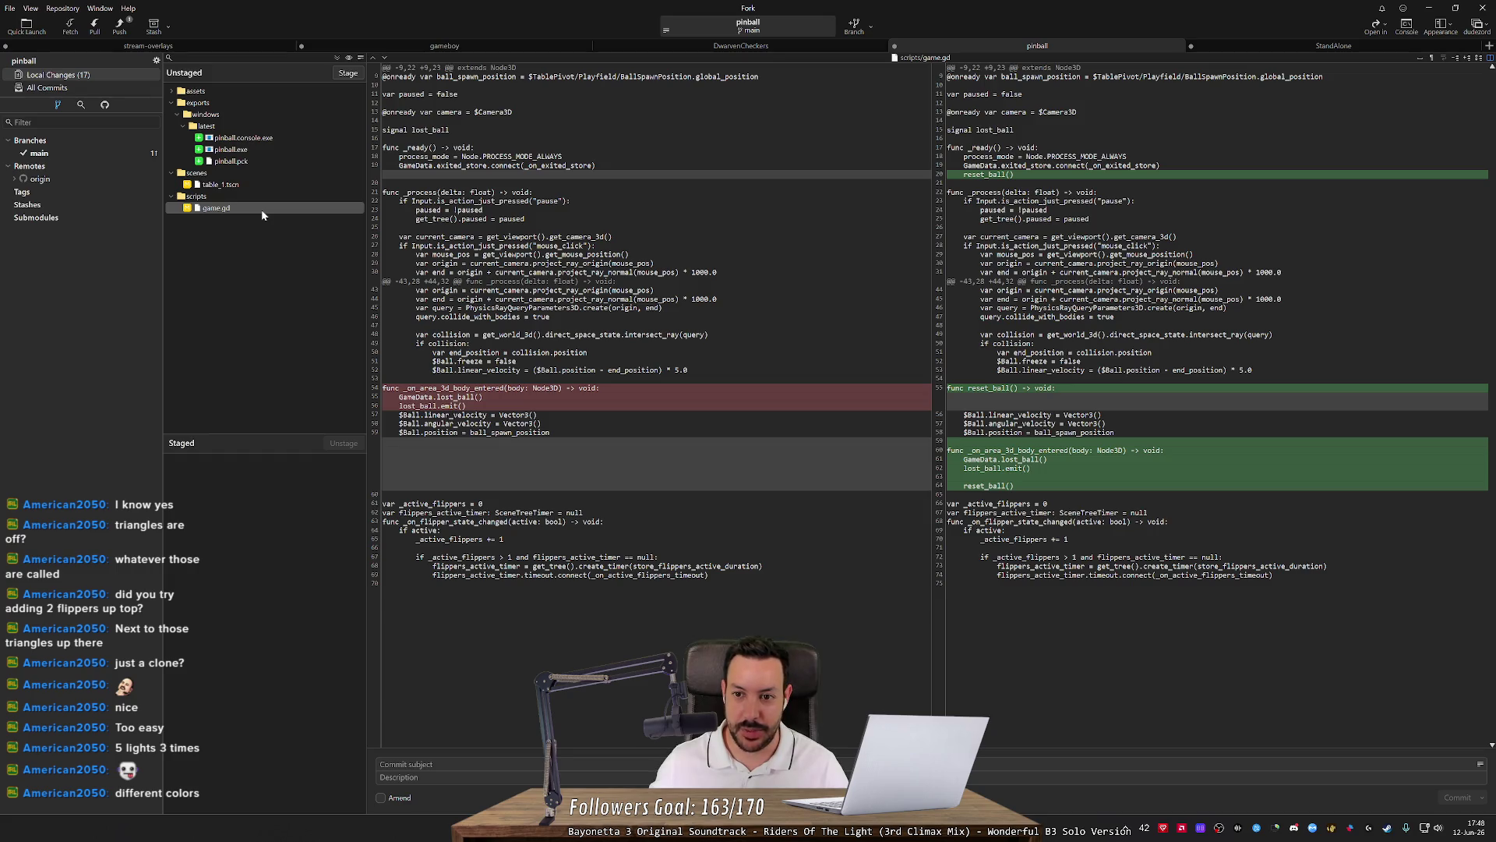
pyautogui.moveTo(263, 215); pyautogui.dragTo(340, 437)
# Commit the game.gd change as 'Reset ball position at startup'.
pyautogui.click(448, 775)
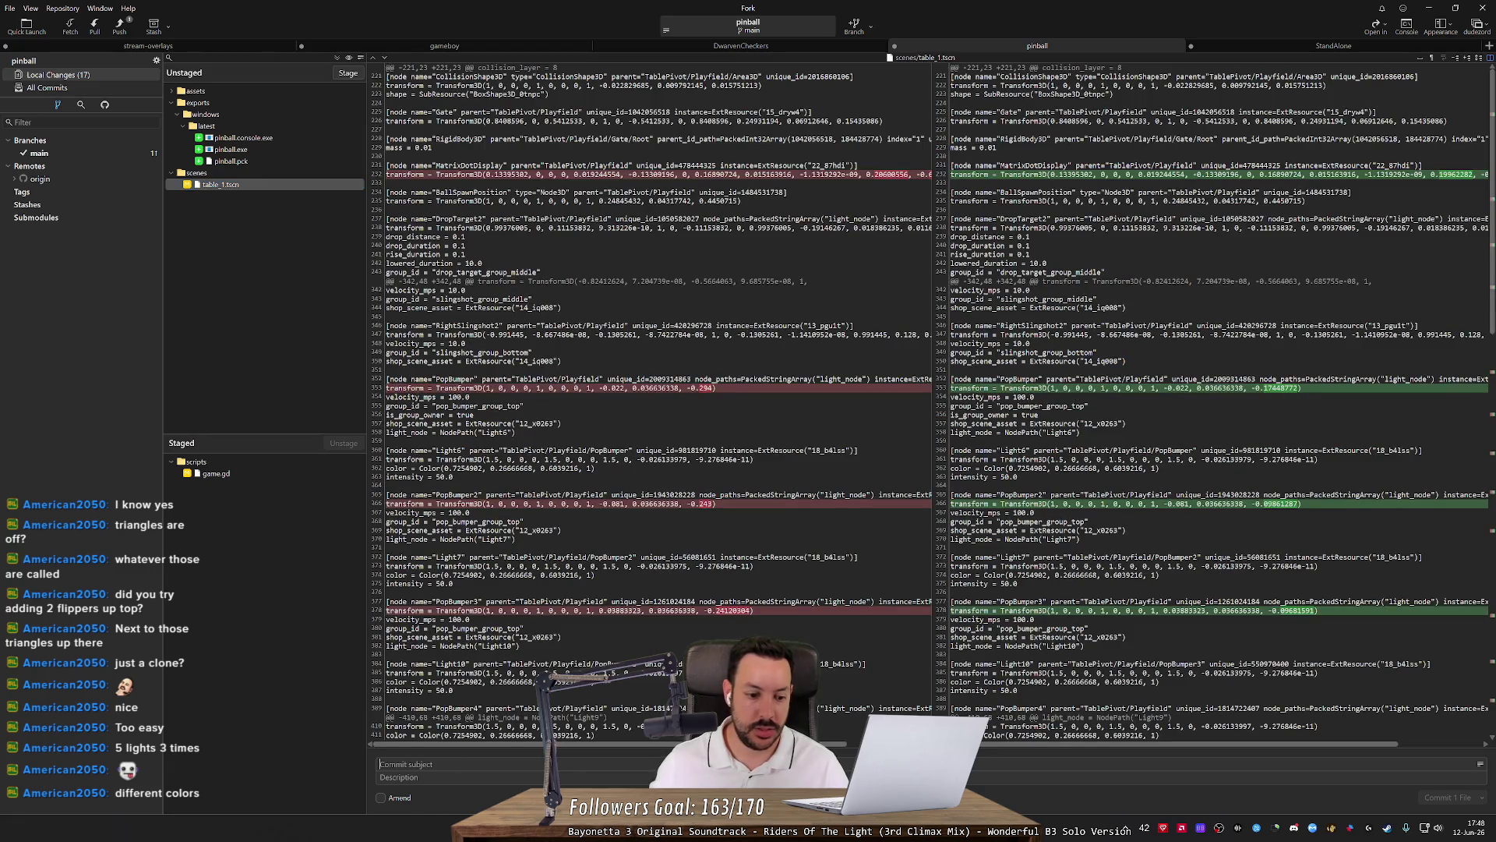
pyautogui.write('Reset ball position at startup')
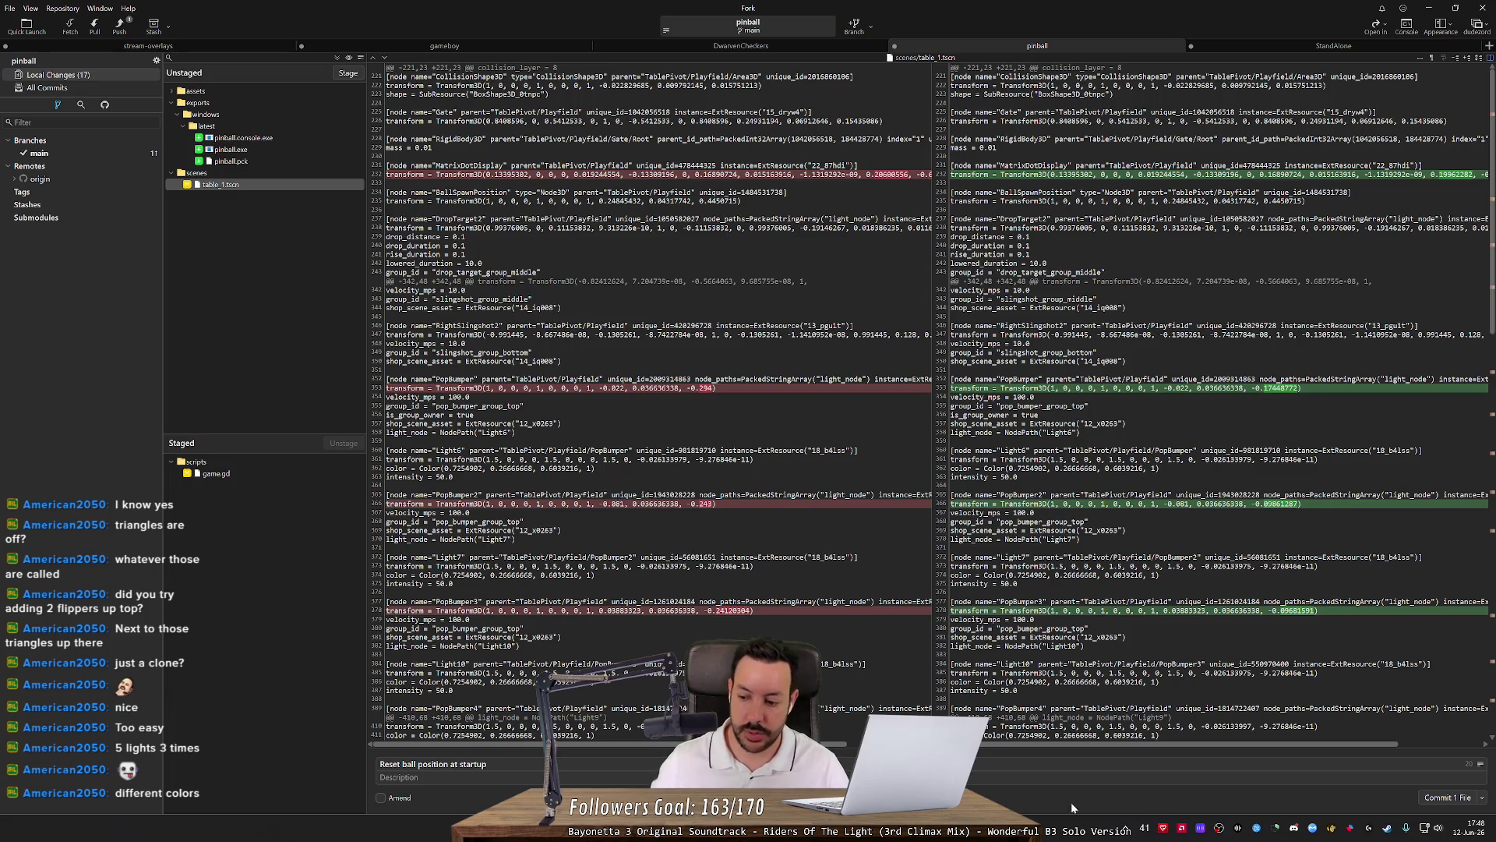
pyautogui.click(1451, 798)
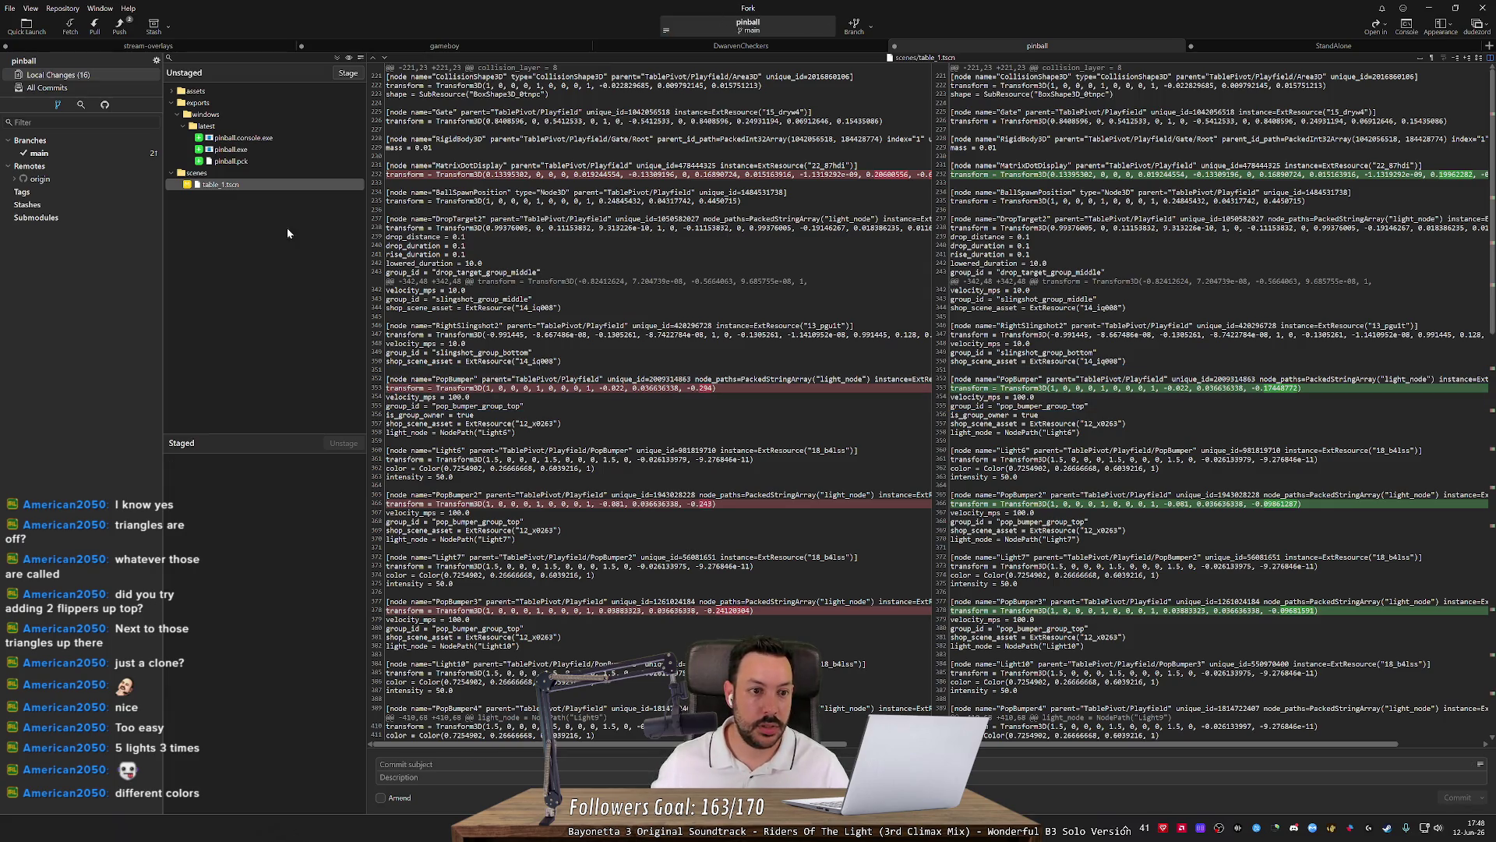
# Stage table_1.tscn and commit it as 'Move elements a little bit'.
pyautogui.click(301, 185)
pyautogui.doubleClick(301, 185)
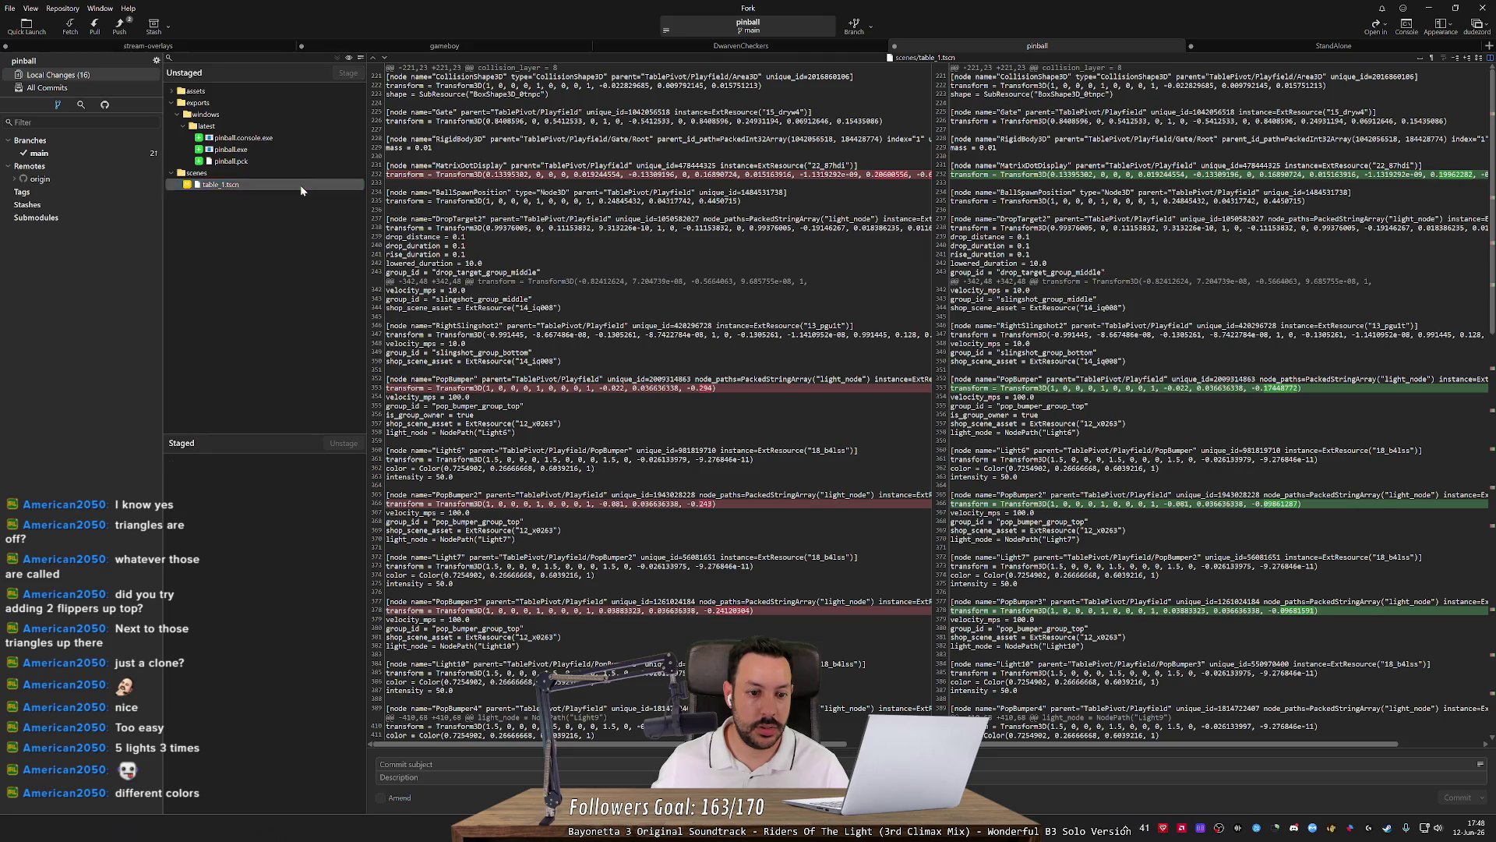
pyautogui.write('Spread')
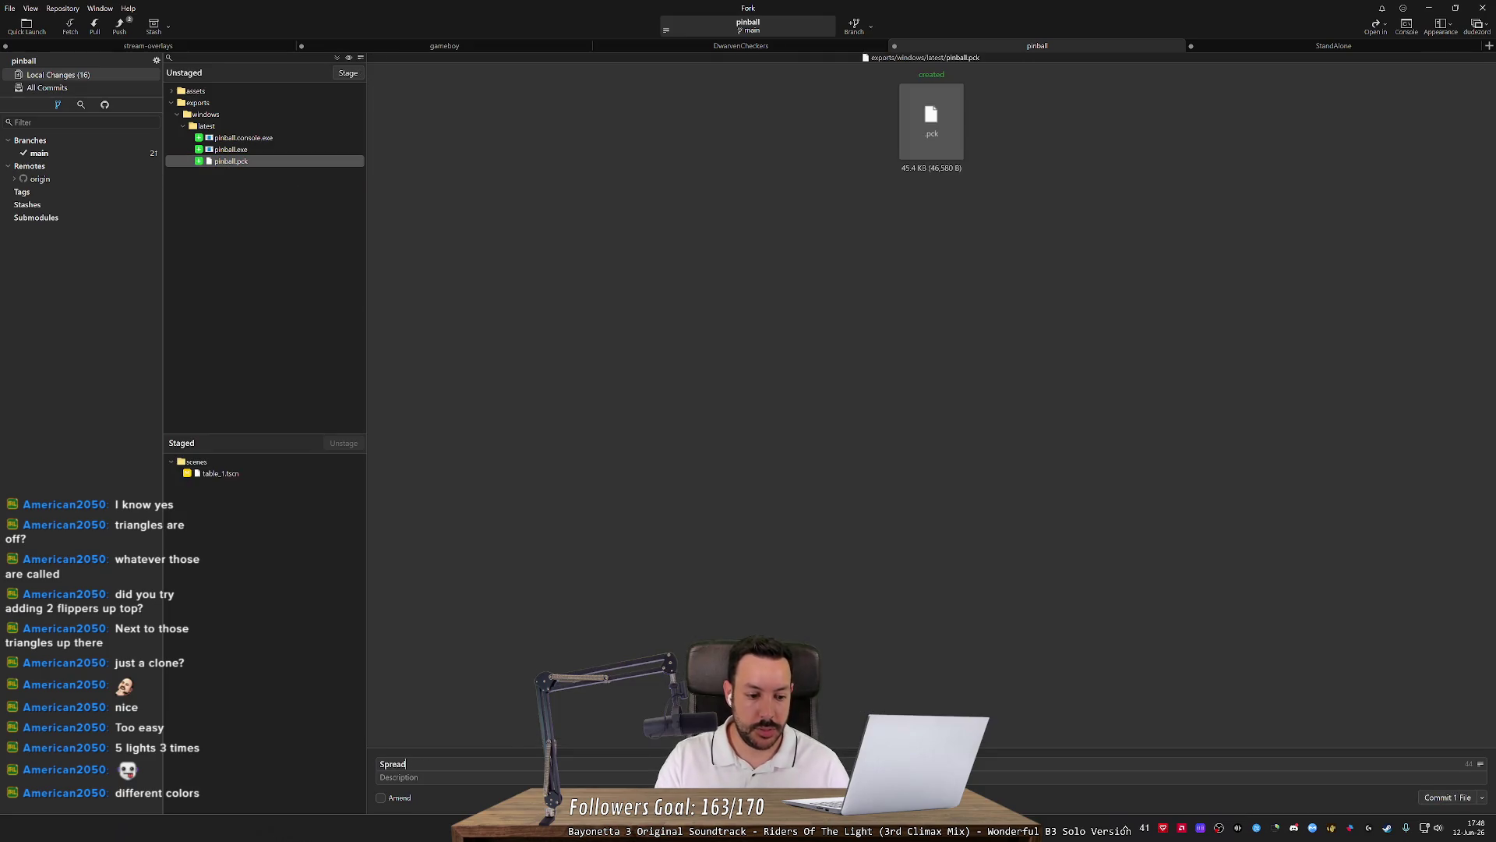
pyautogui.press('BackSpace')
pyautogui.press('BackSpace')
pyautogui.press('BackSpace')
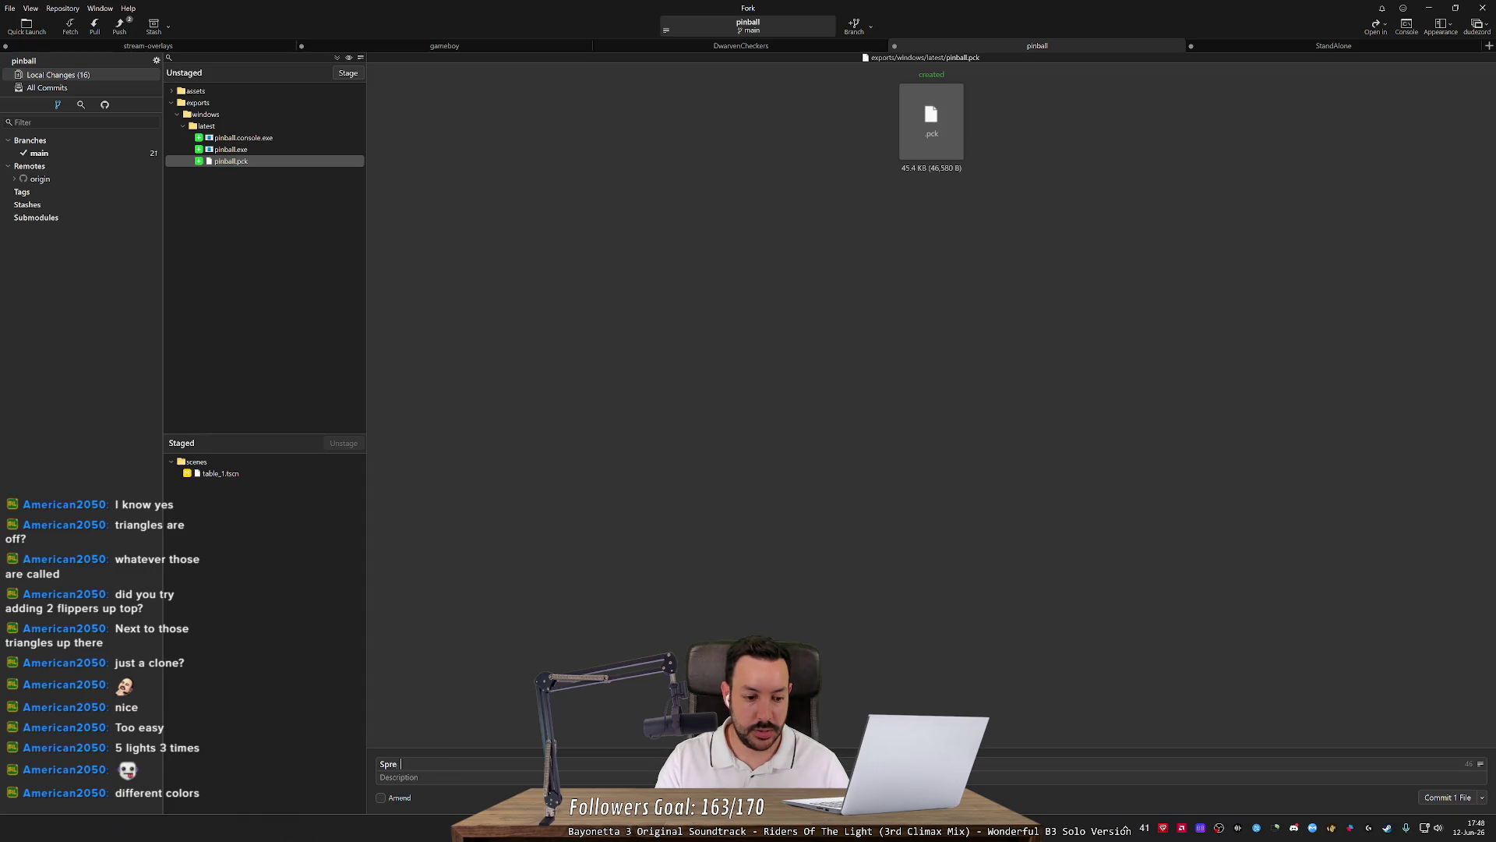
pyautogui.press('BackSpace')
pyautogui.press('BackSpace')
pyautogui.press('BackSpace')
pyautogui.write('Move elements a little bit')
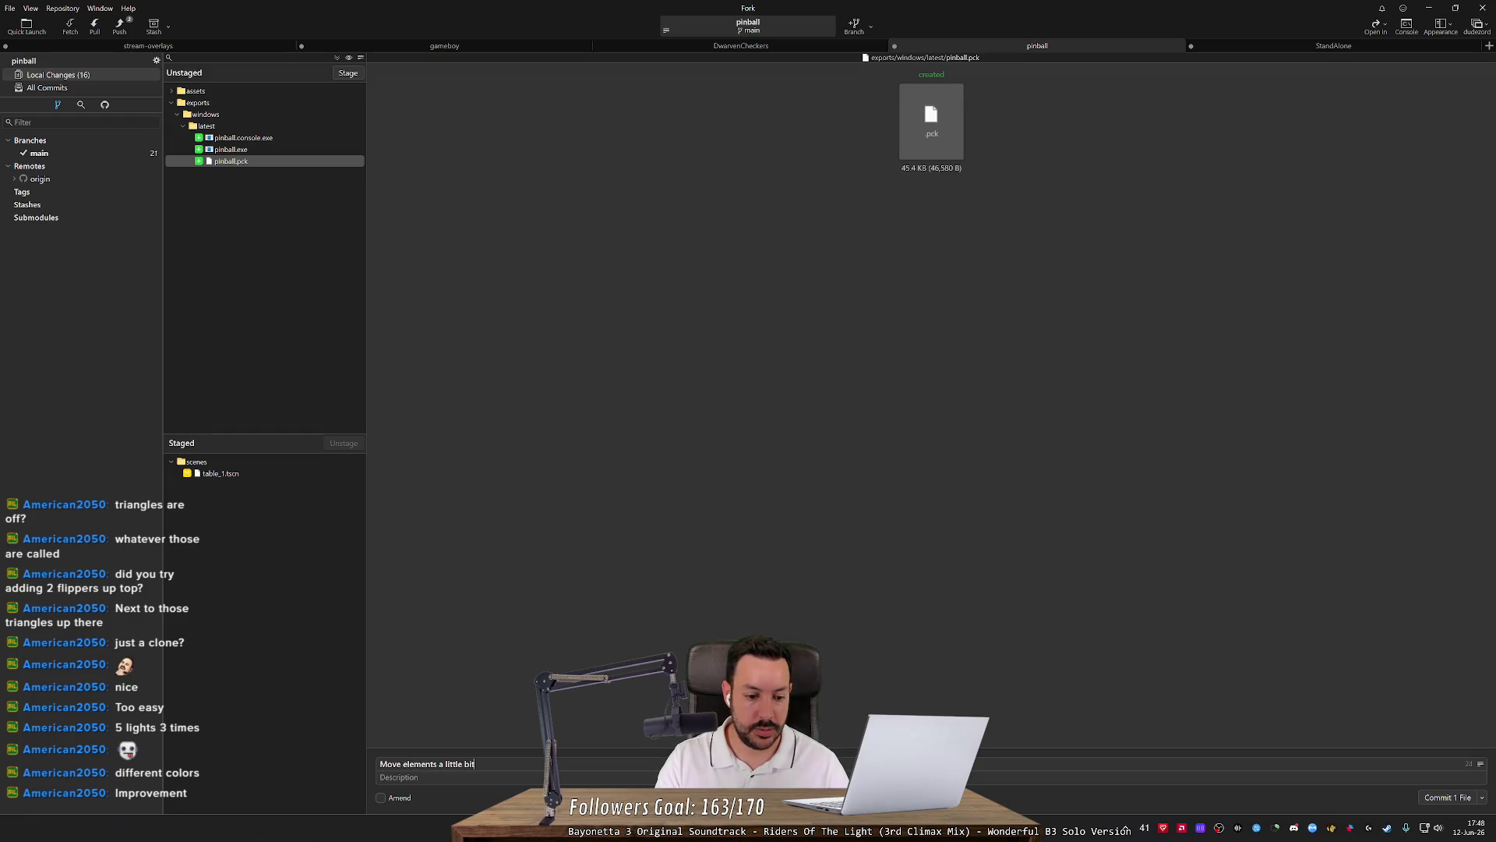
pyautogui.click(1444, 796)
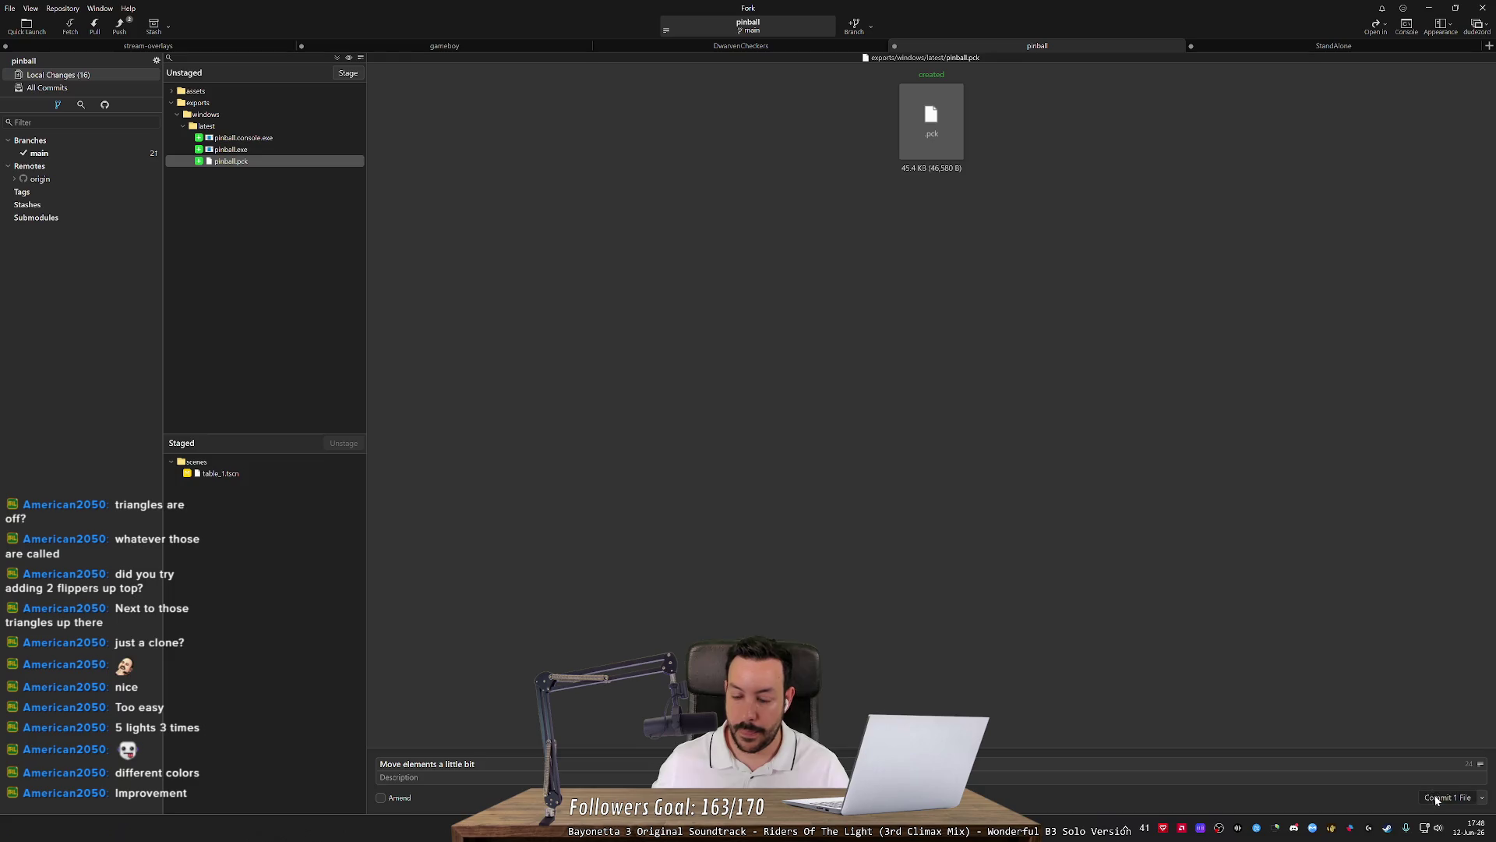
# Push main to origin, then minimise Fork and the Godot editor.
pyautogui.click(121, 29)
pyautogui.press('Return')
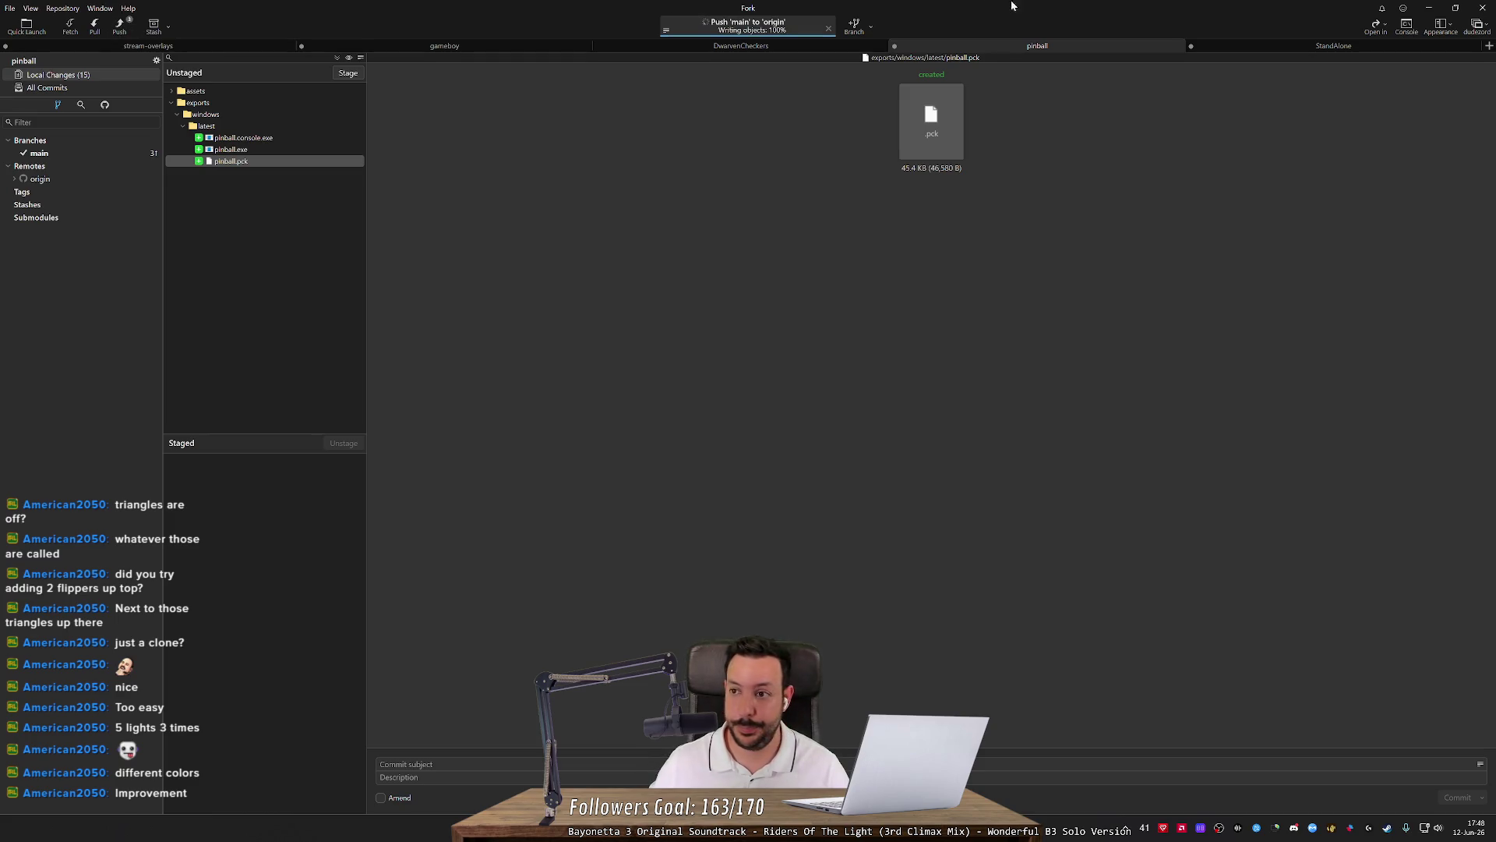
pyautogui.click(1430, 7)
pyautogui.scroll(-1, 815, 332)
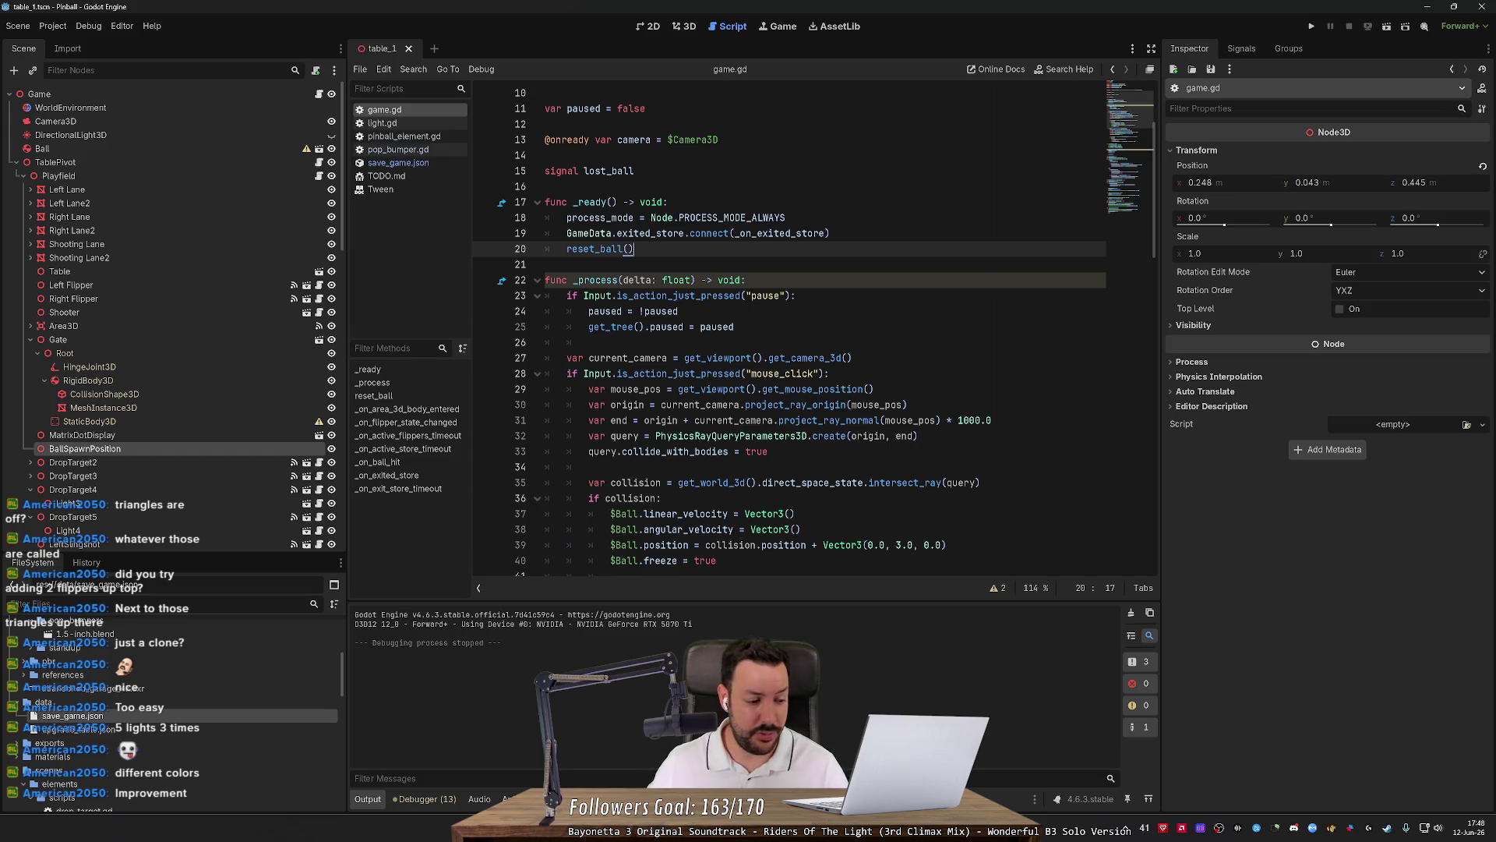
pyautogui.click(1428, 7)
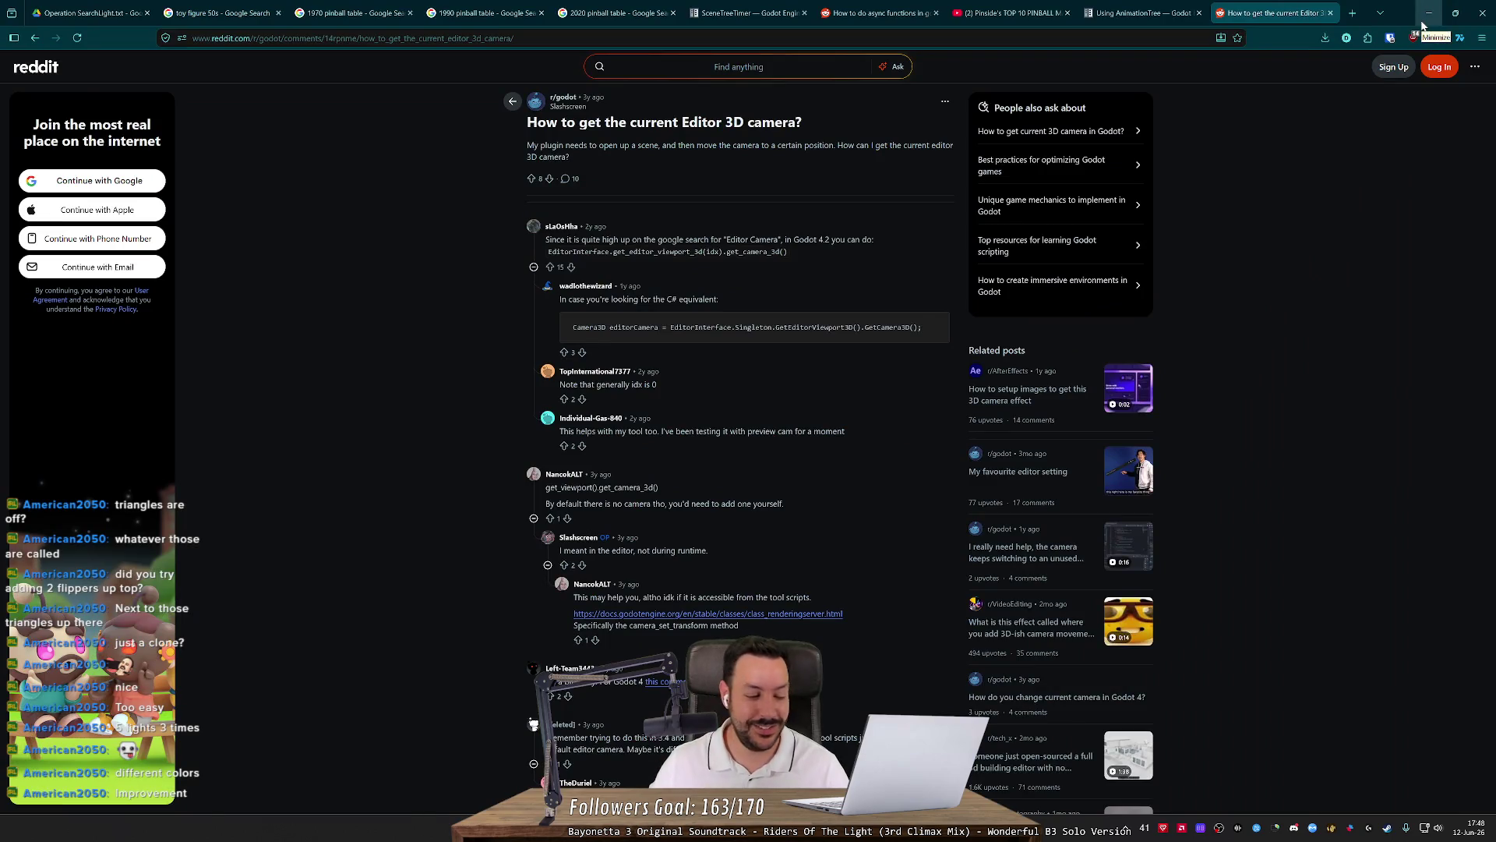
# Minimise the browser so OBS Studio is showing.
pyautogui.click(1427, 15)
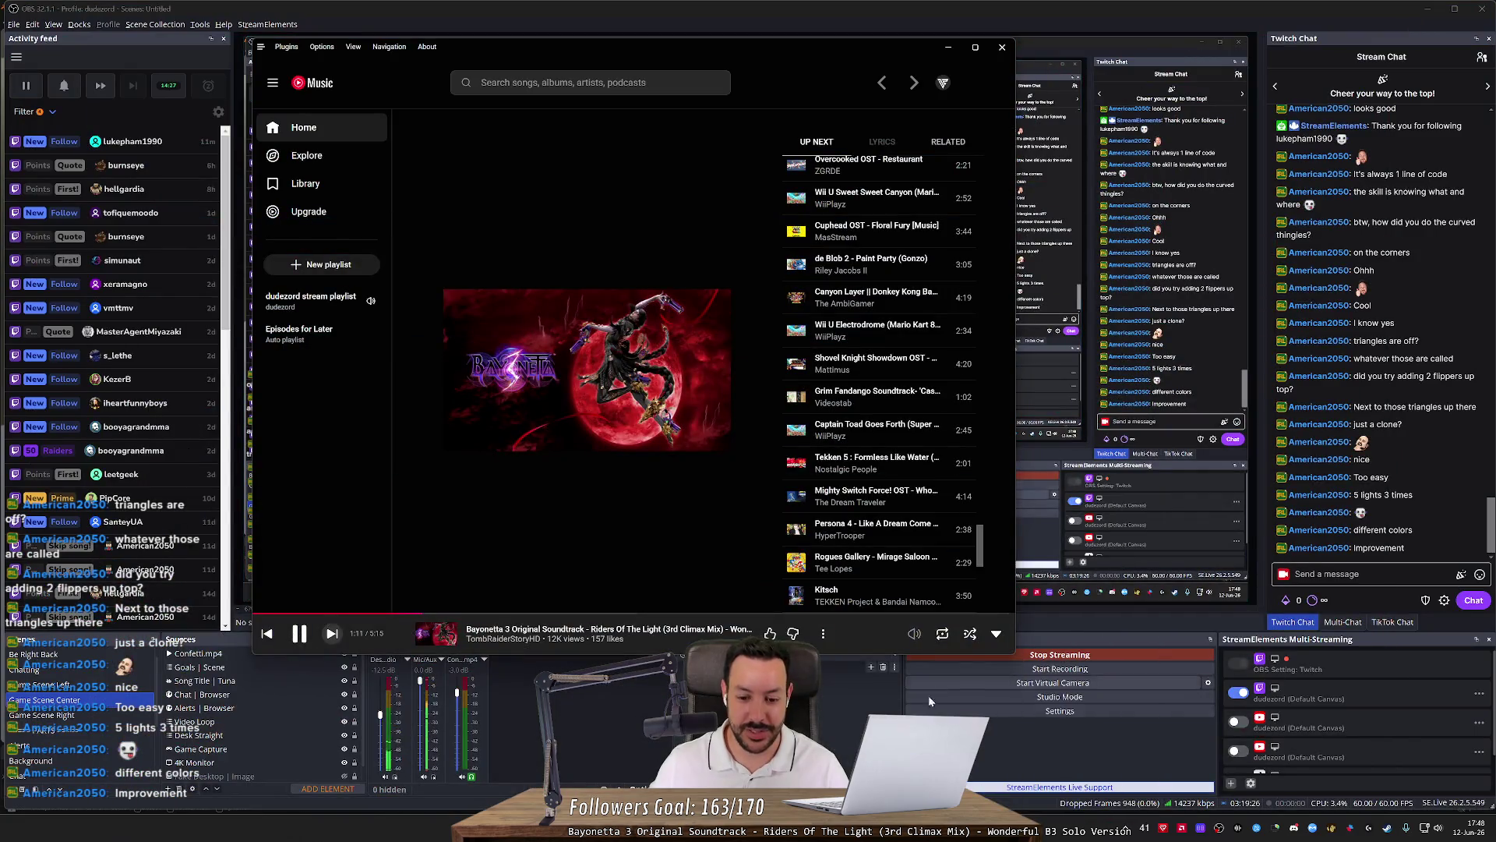